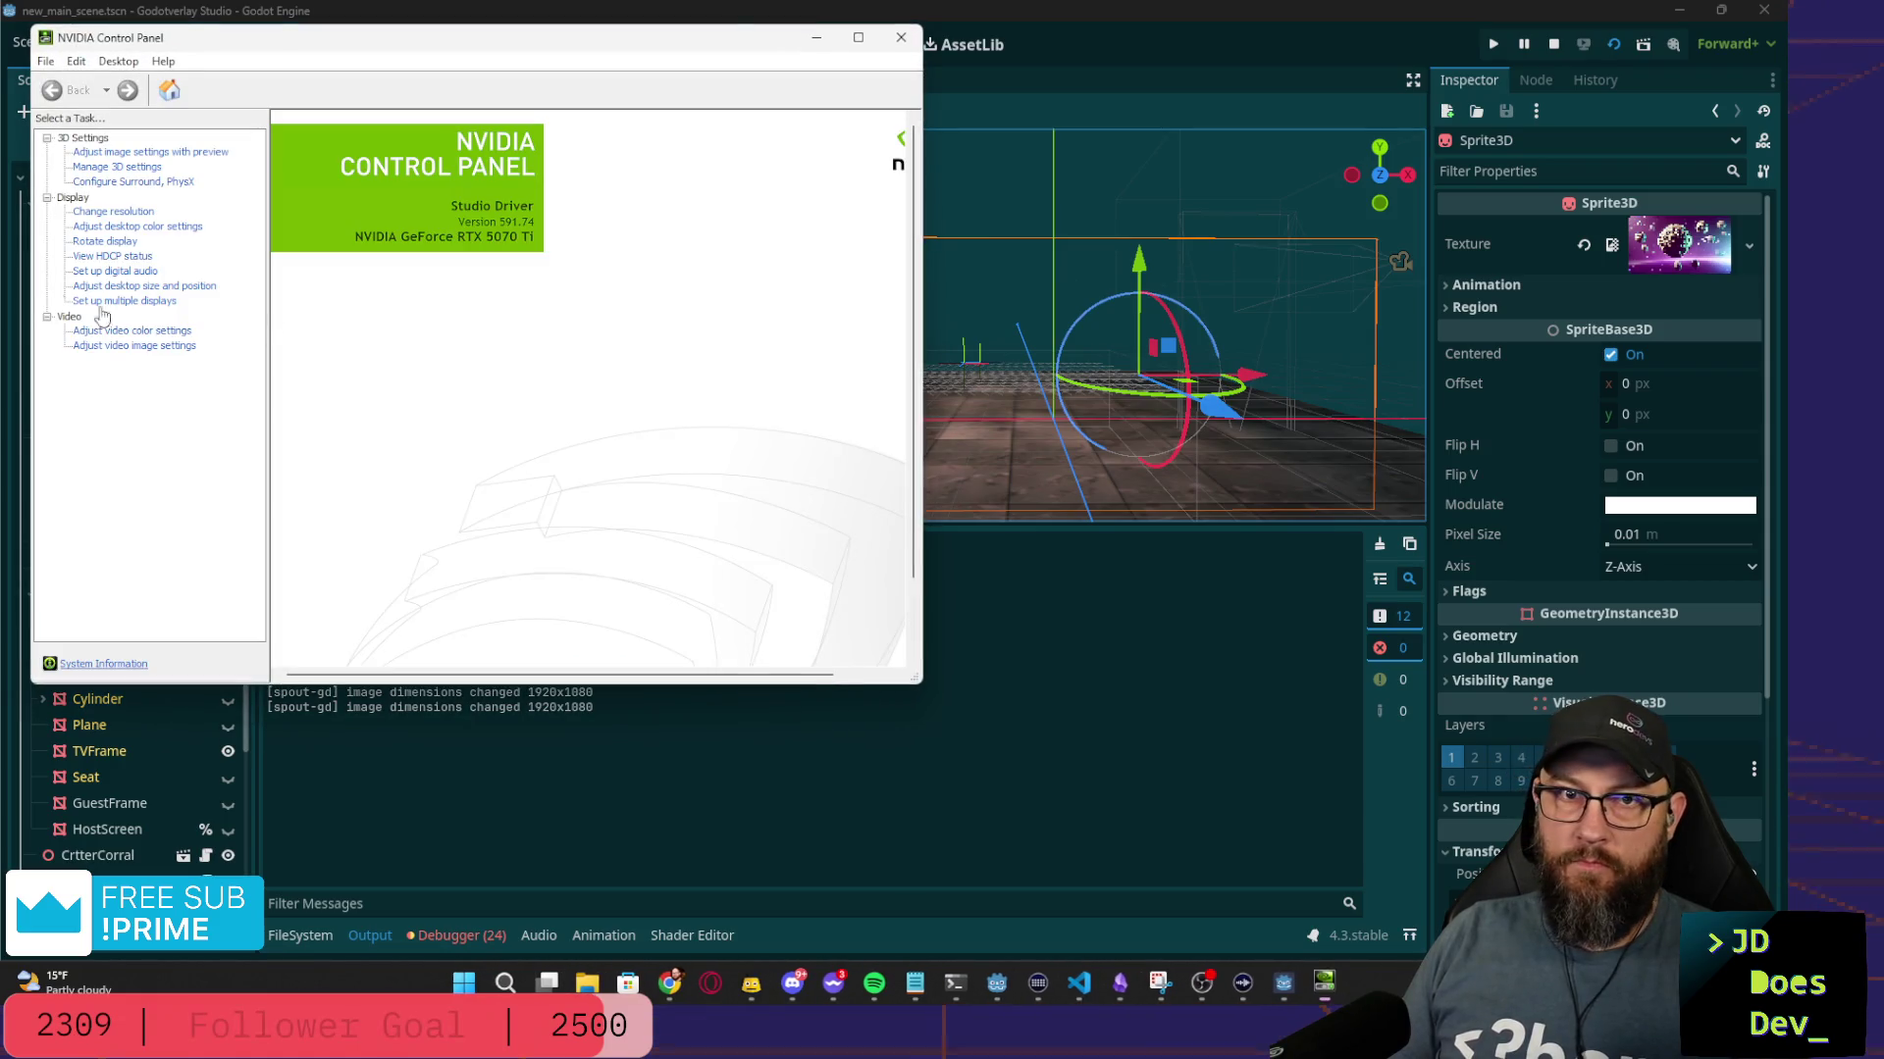
- Set the global Vulkan/OpenGL present method to Prefer native, apply it, and run the overlay scene
left_click(144, 169)
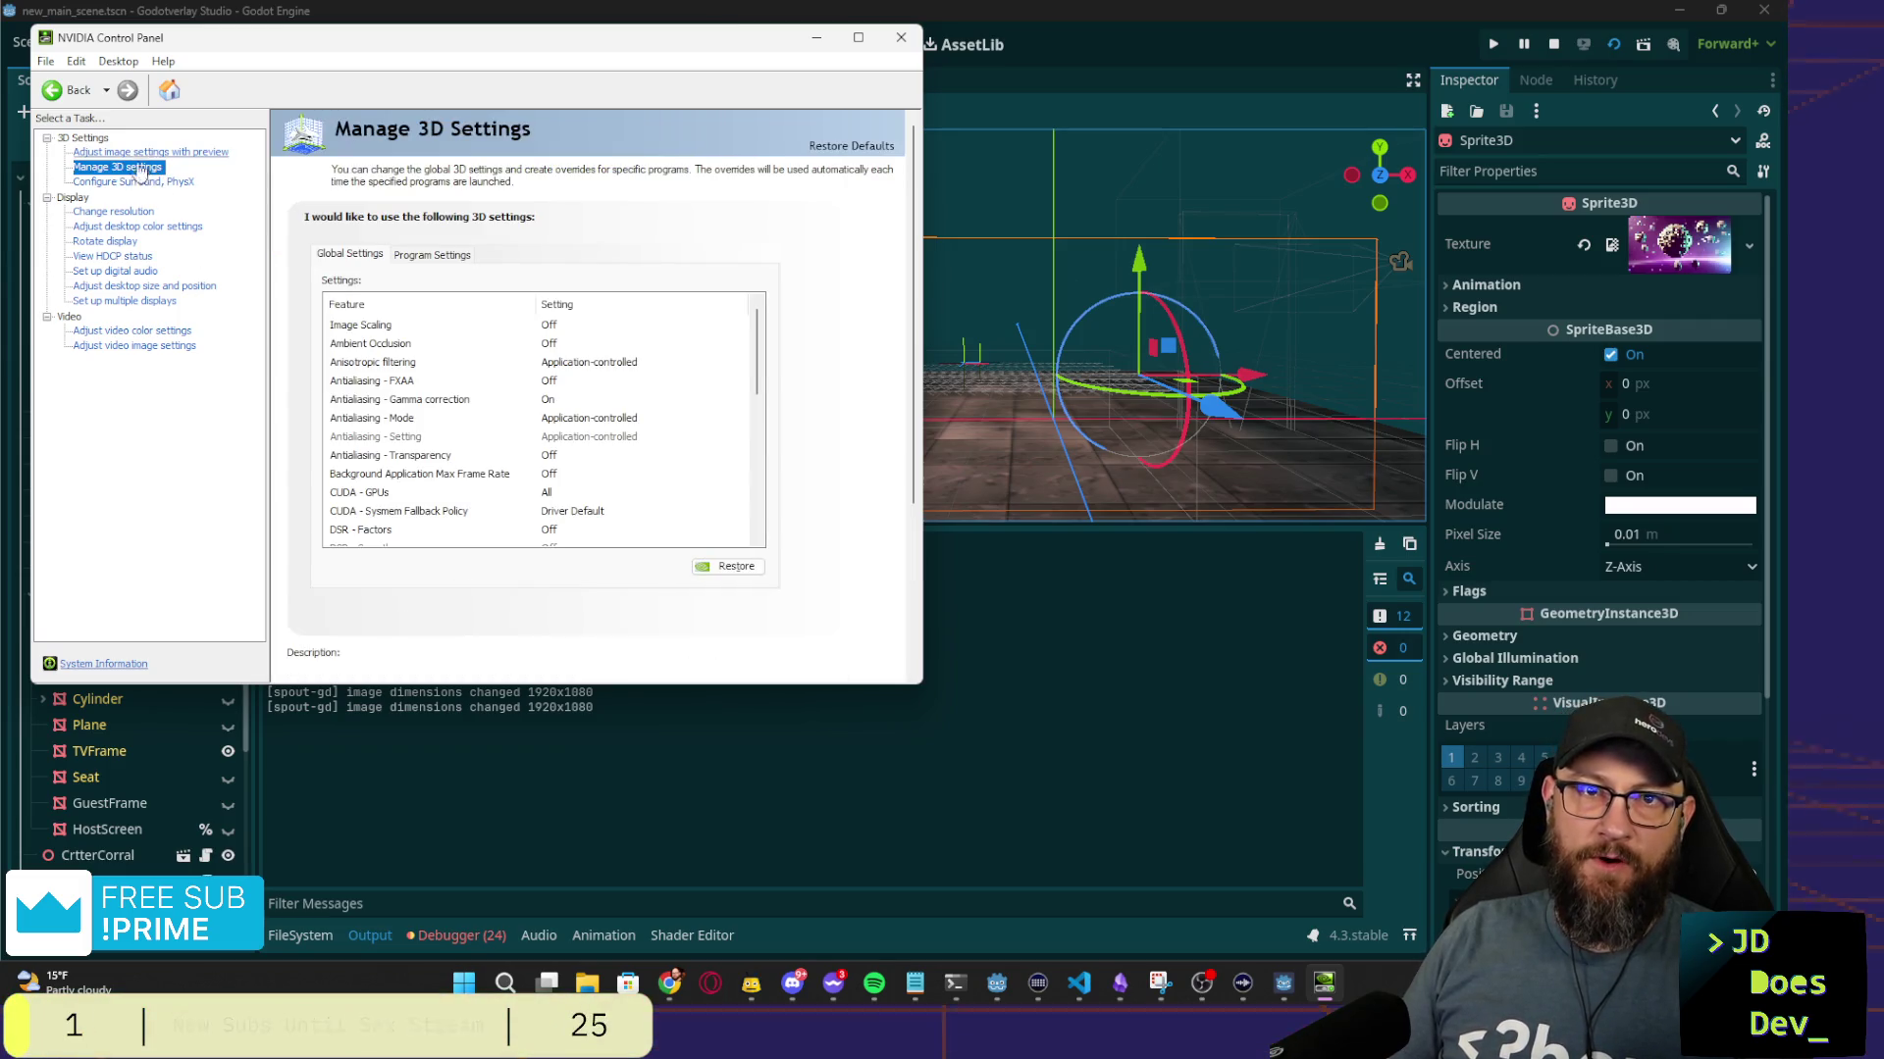
left_click_drag(756, 367, 790, 531)
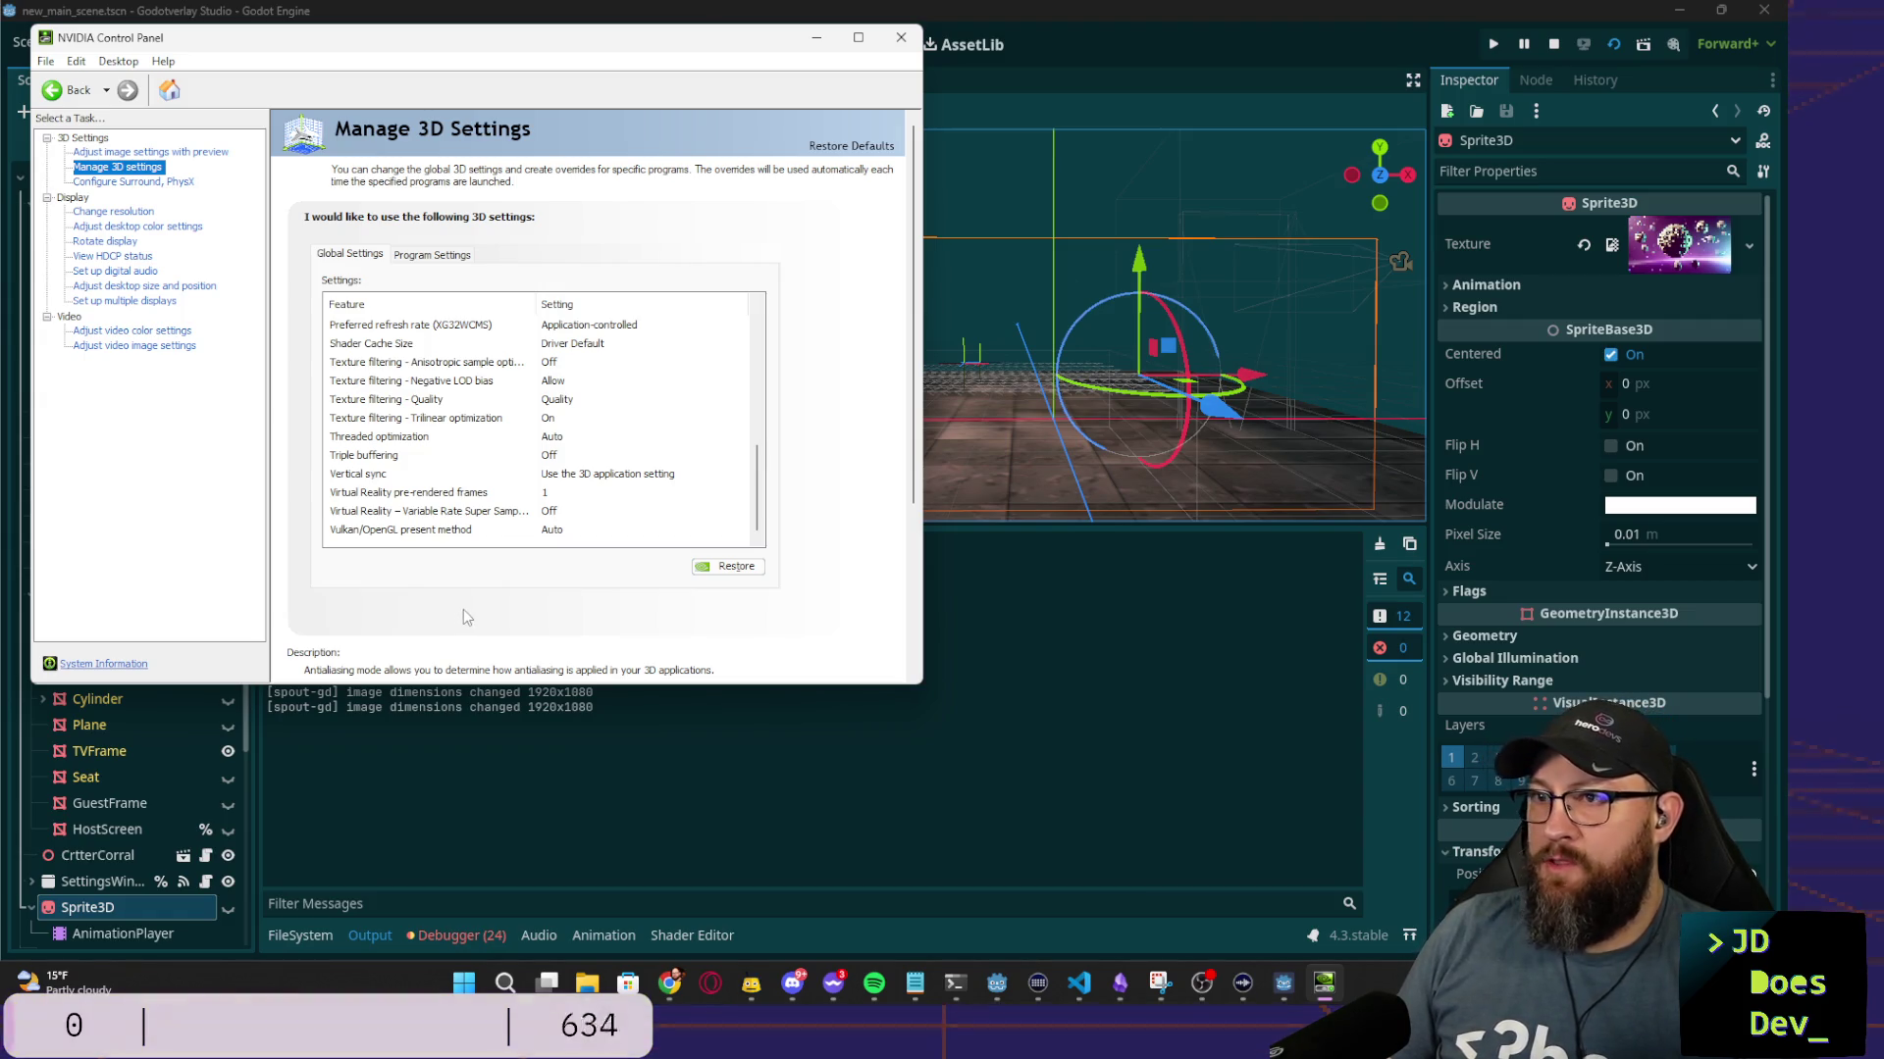
left_click(564, 530)
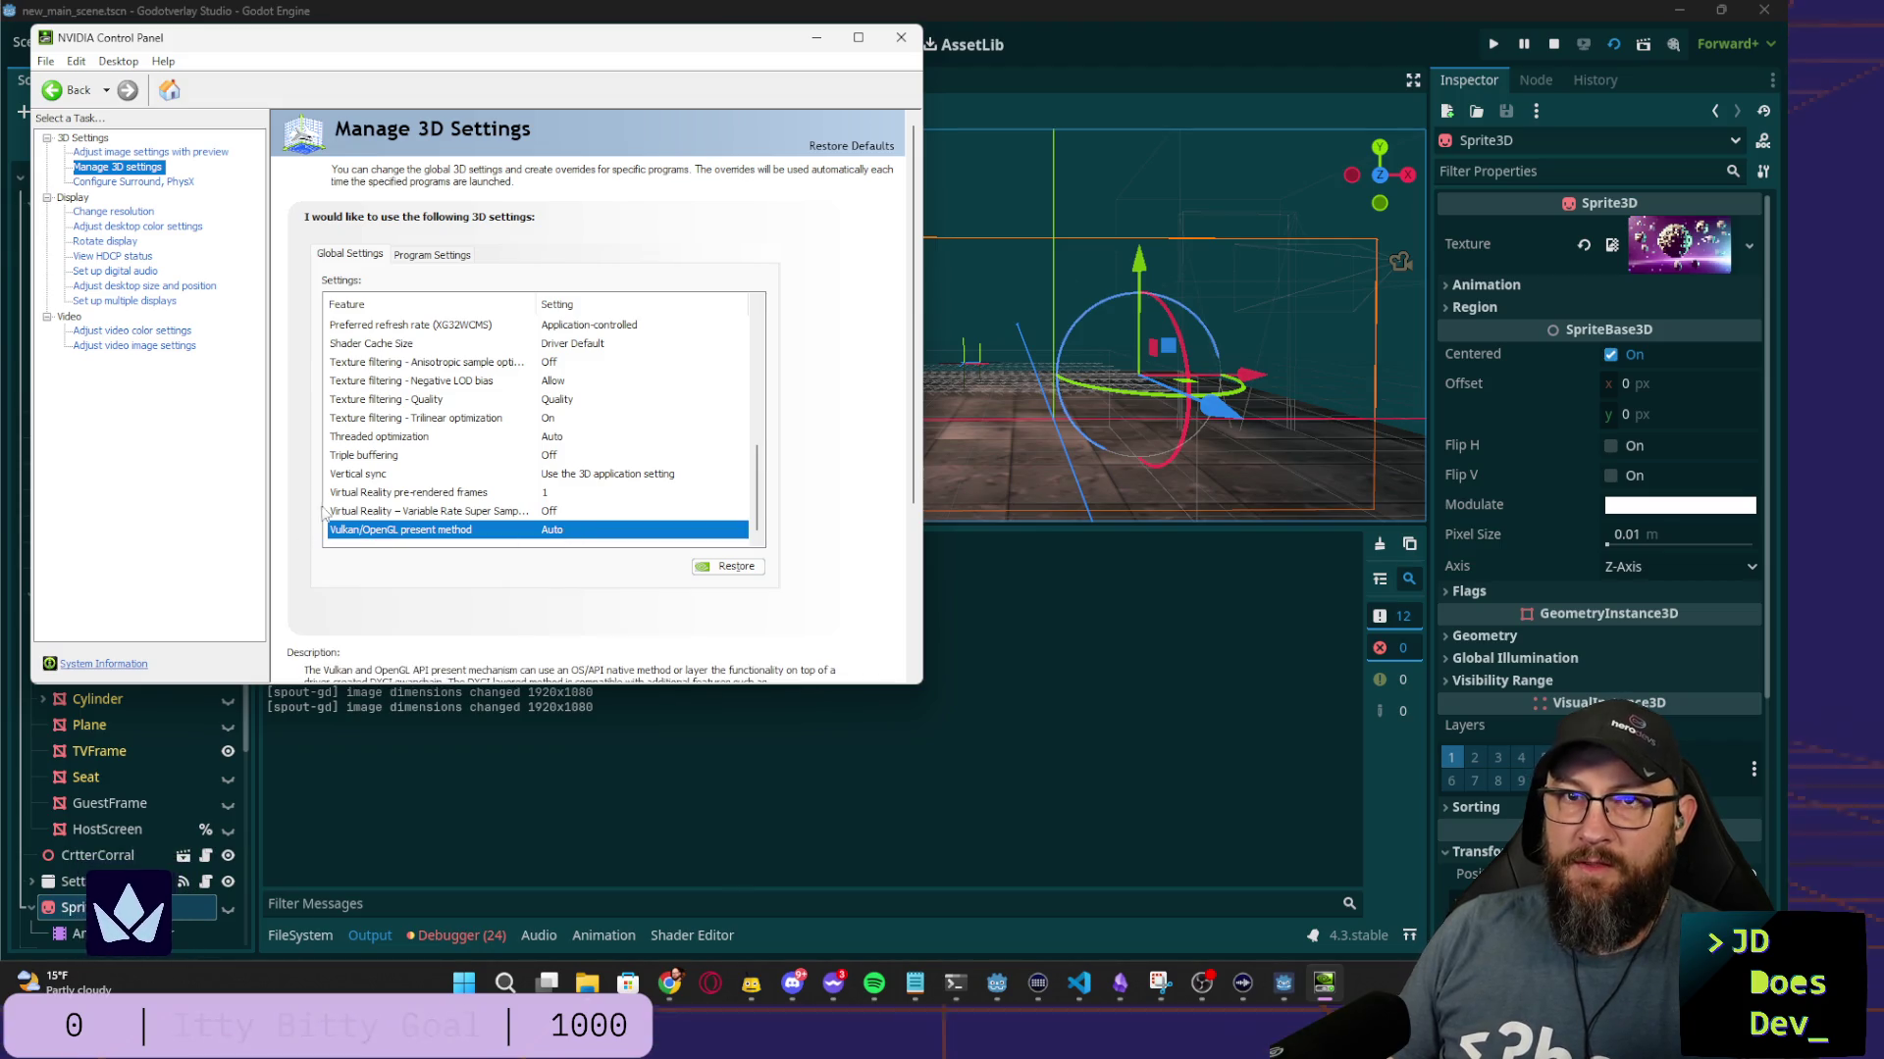
left_click(564, 530)
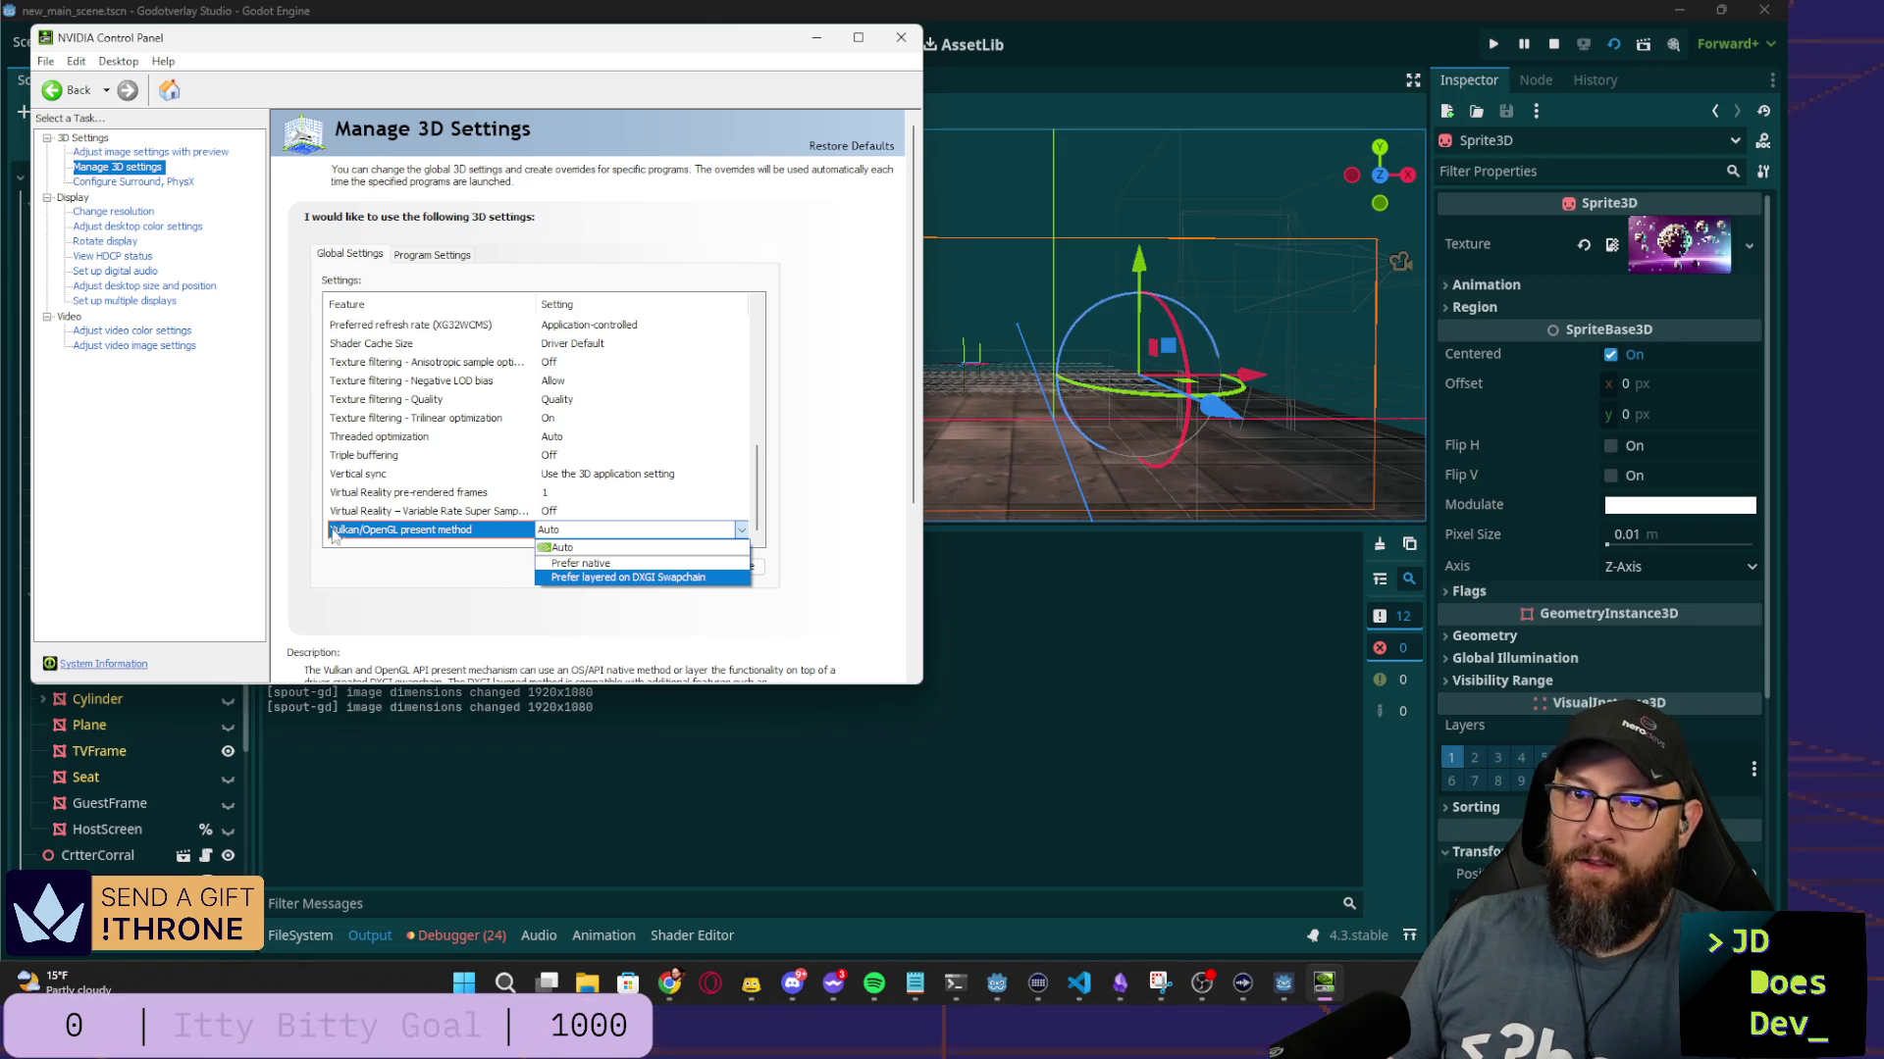
left_click(593, 564)
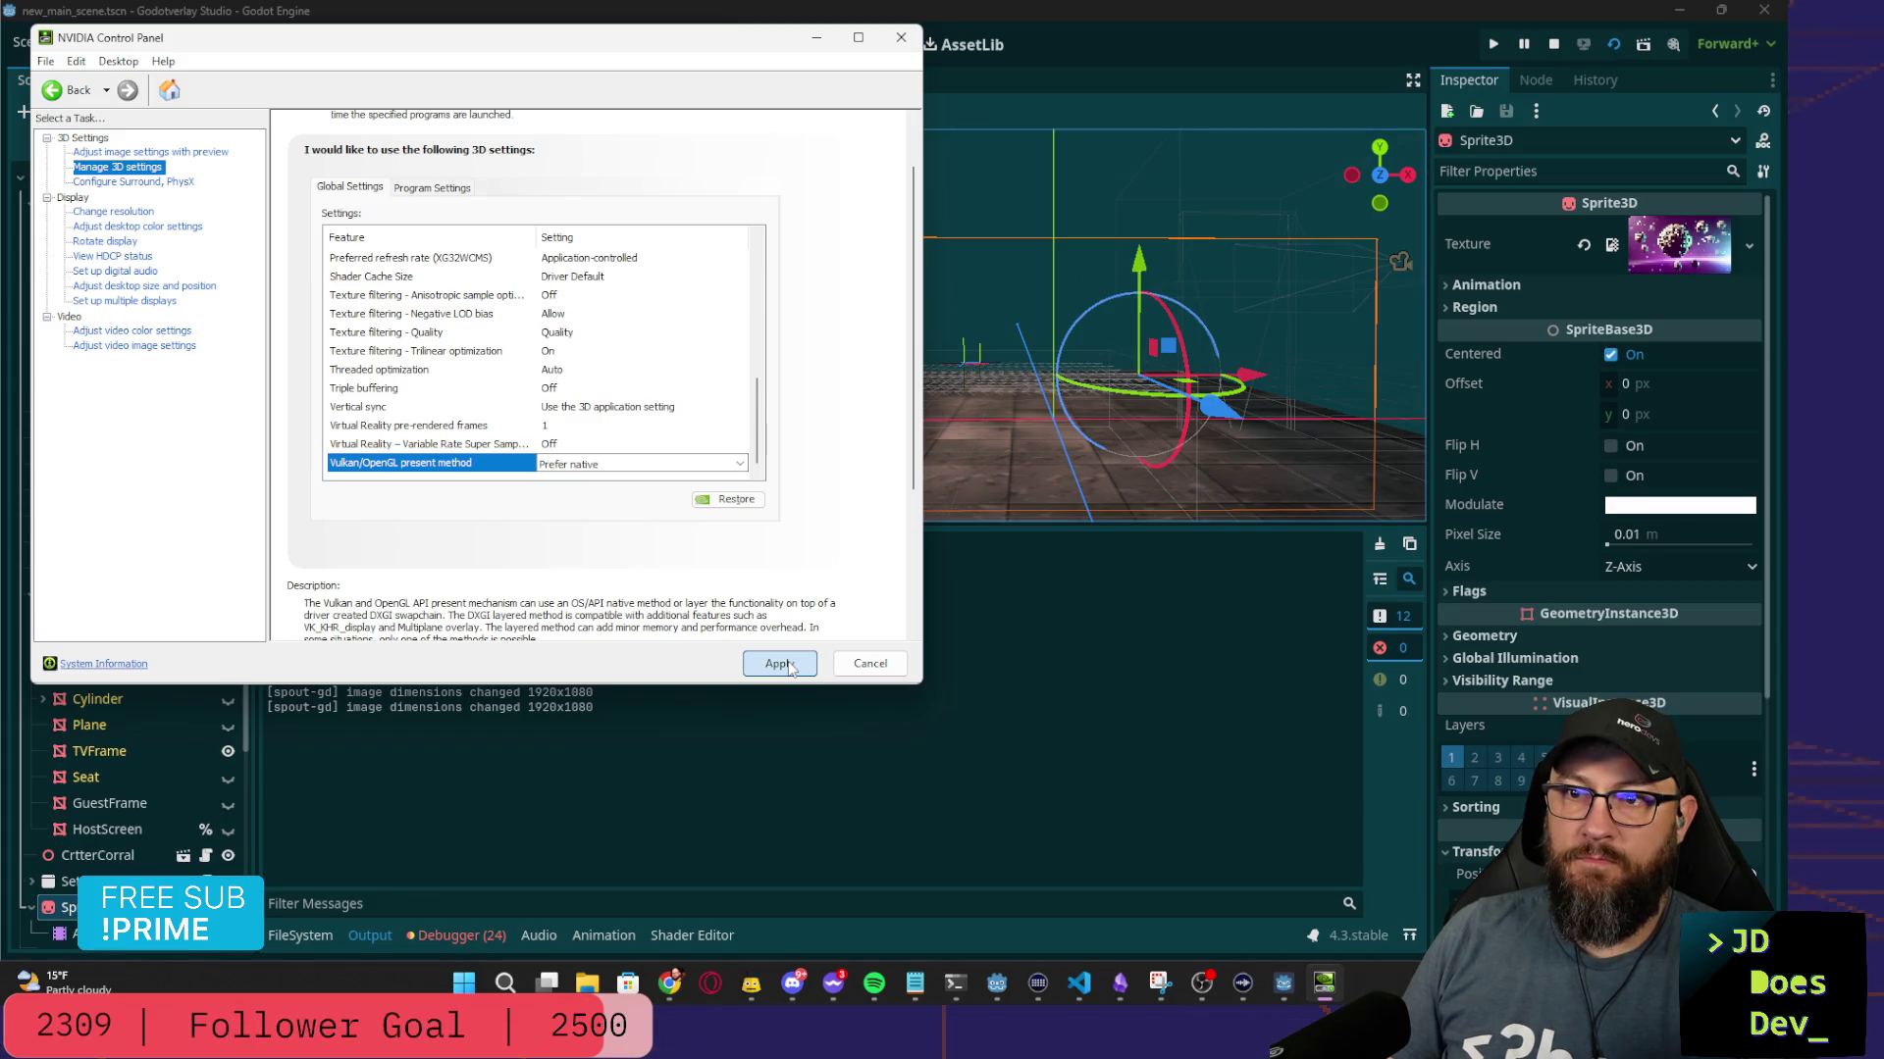
left_click(791, 668)
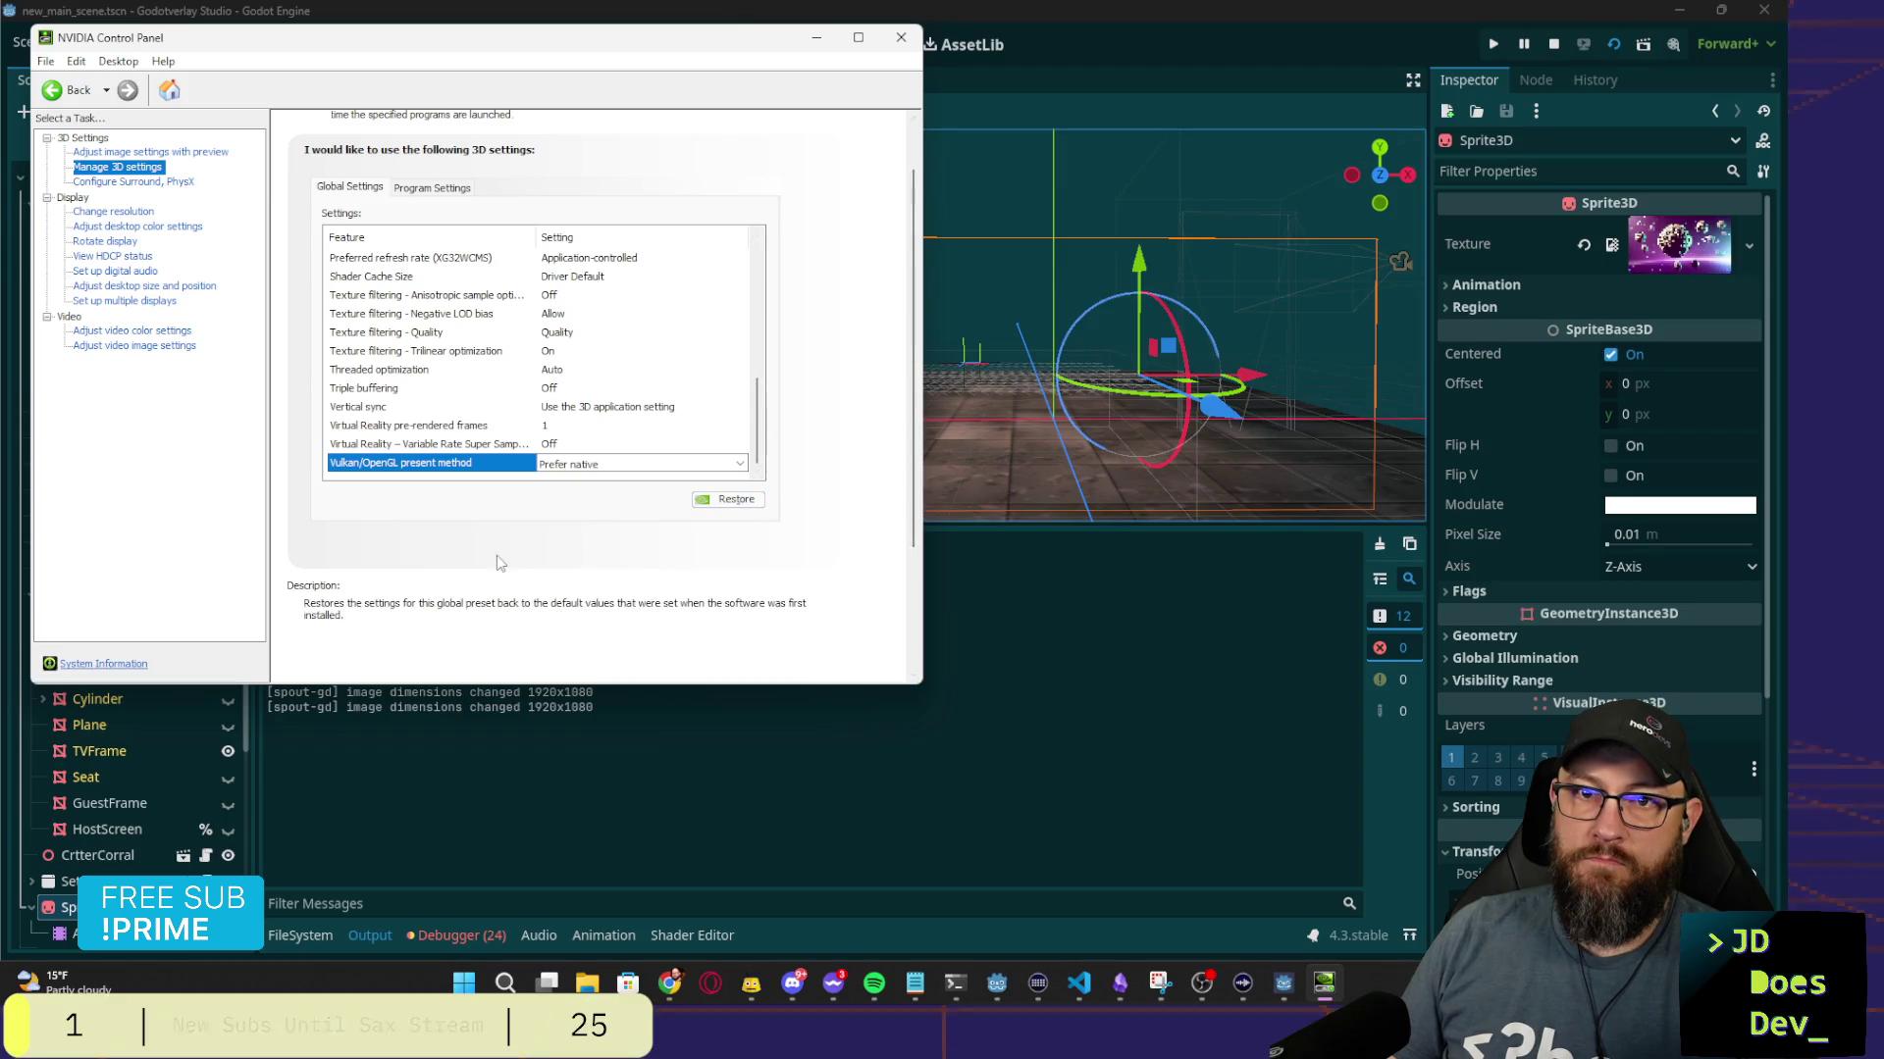
left_click(1611, 44)
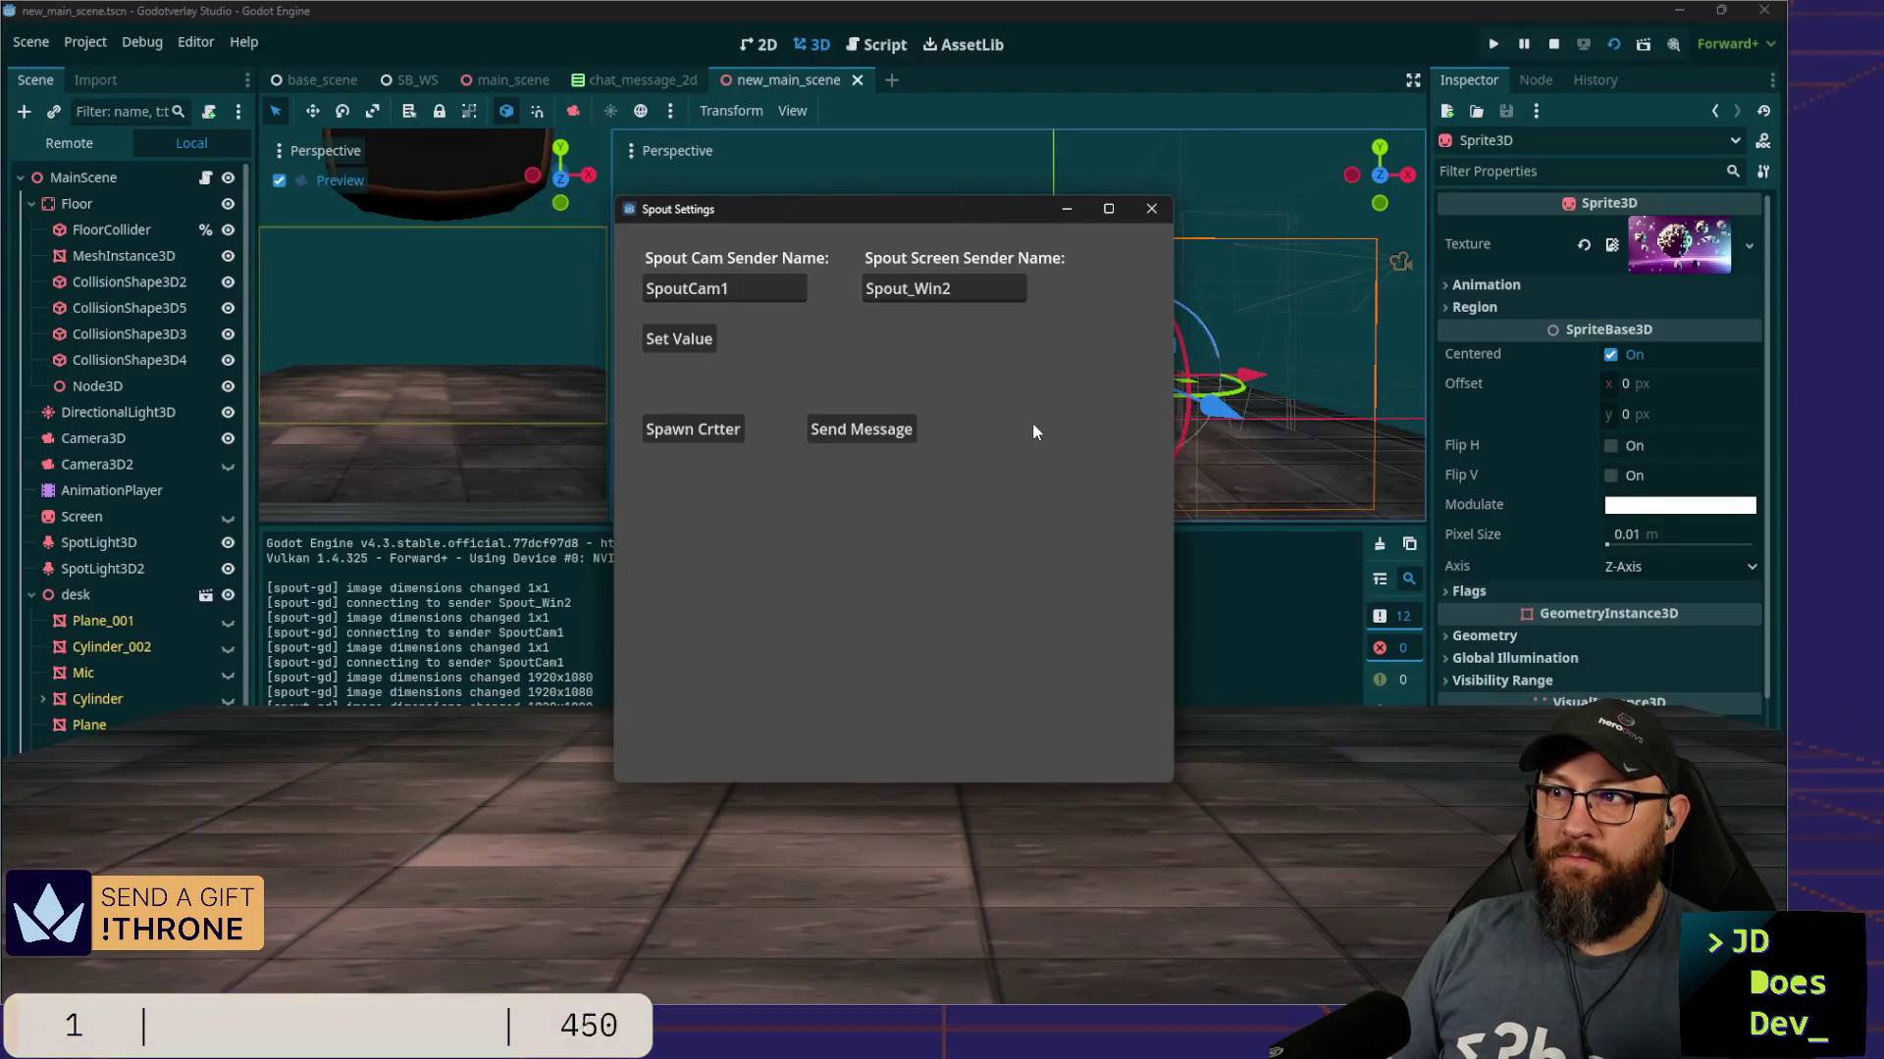
- Close the game's Spout Settings window and switch back to the Godot editor
left_click(1145, 212)
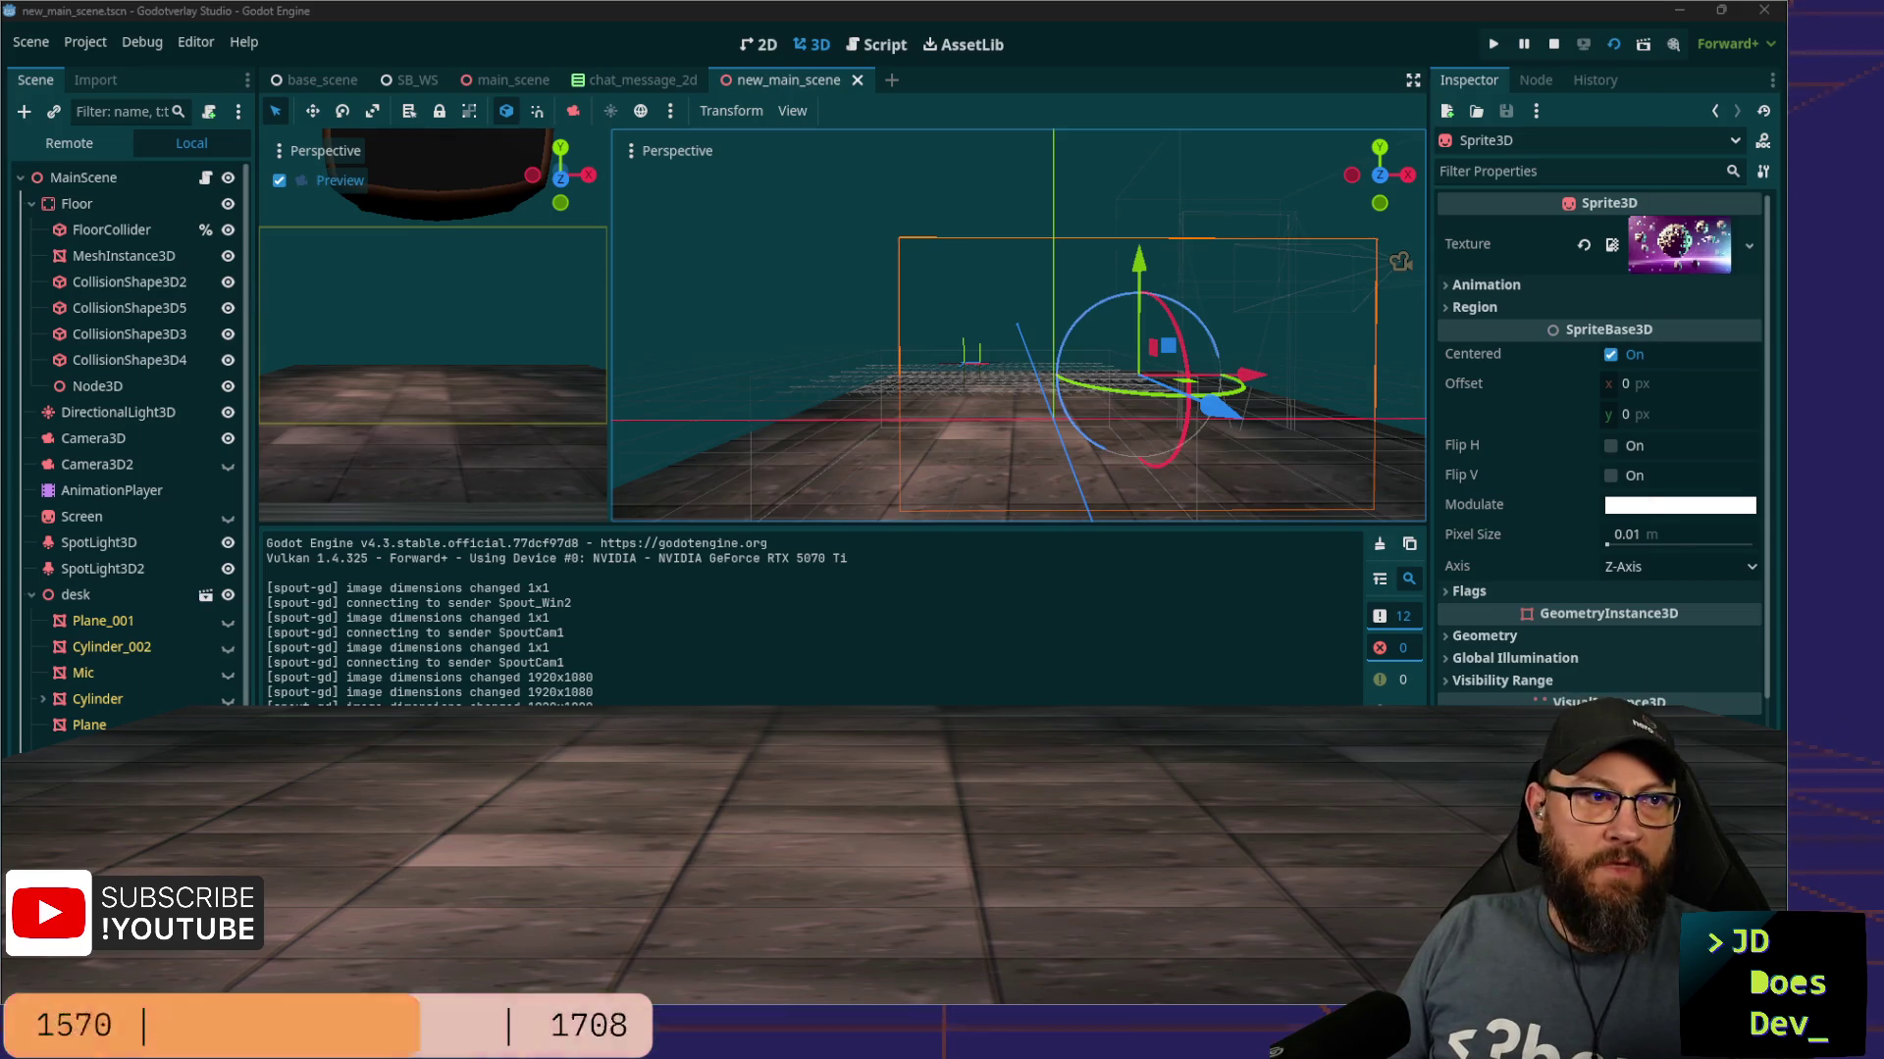
key("alt+Tab")
key("Tab")
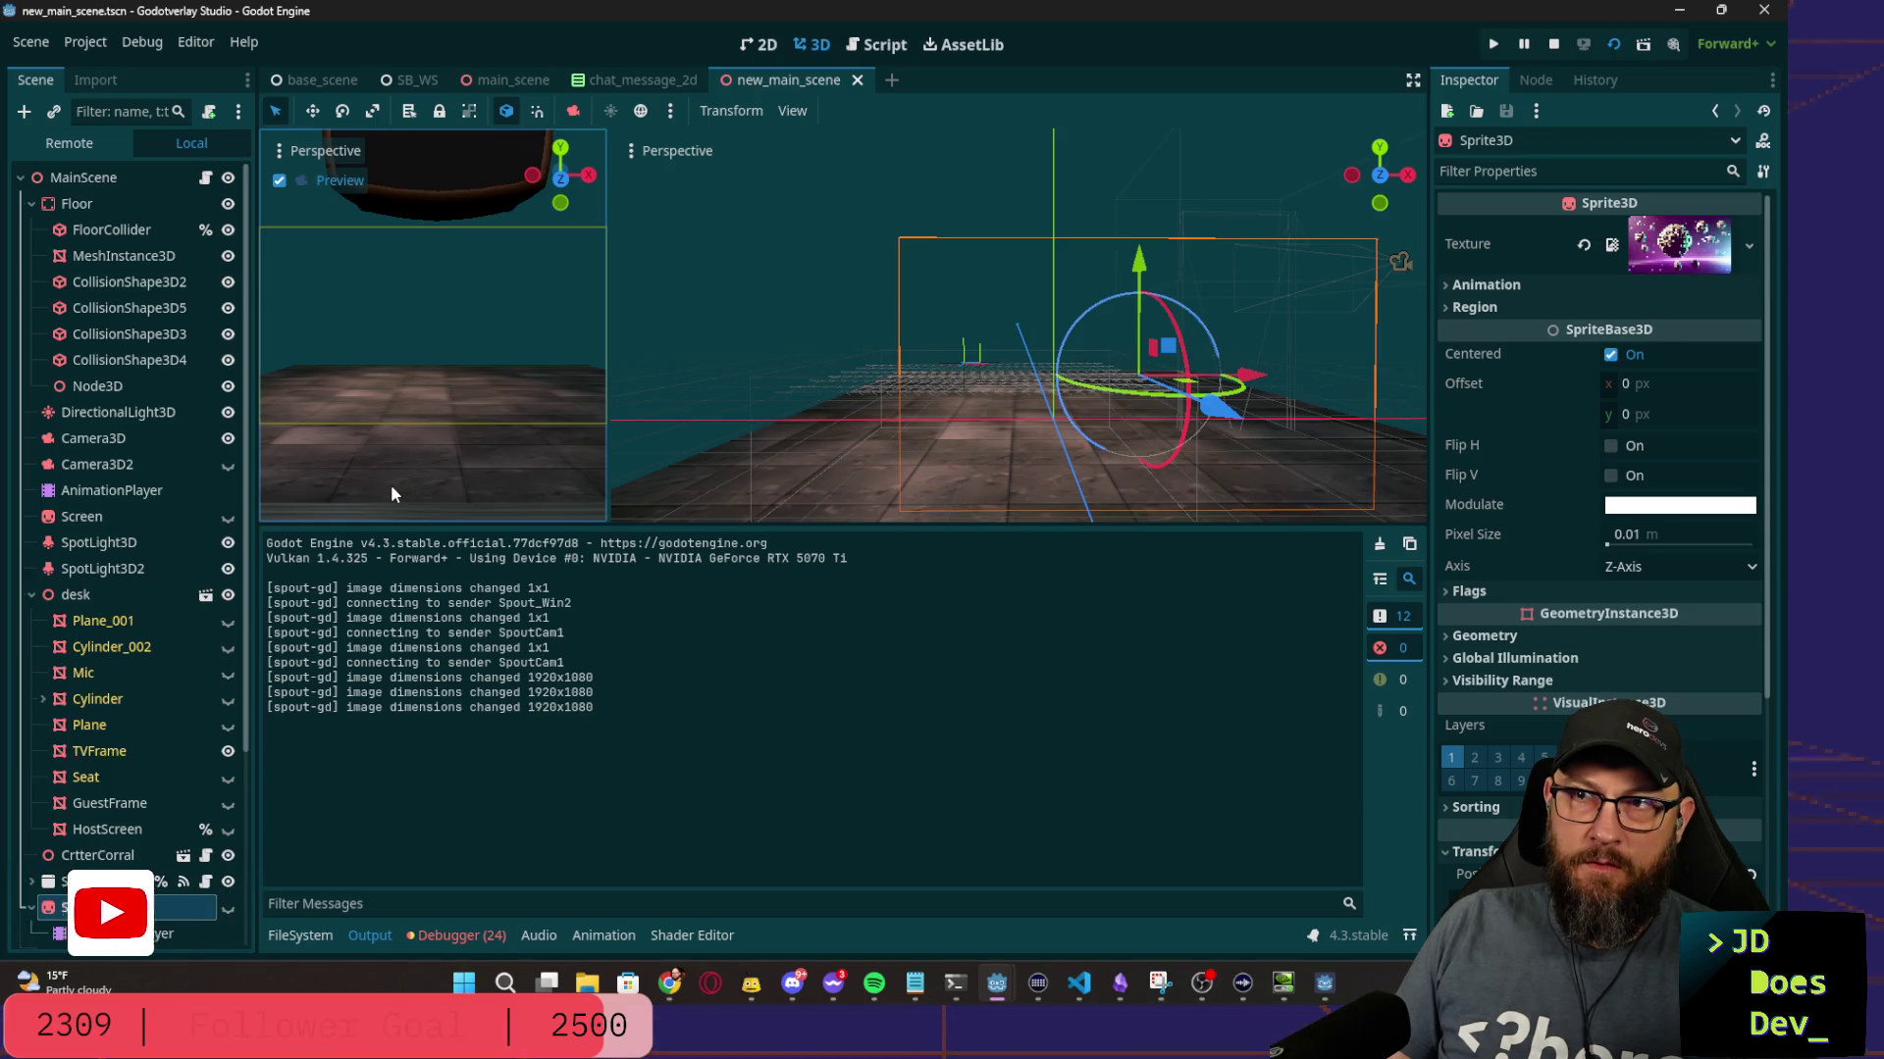
- Select the floor MeshInstance3D and slide it along the Z axis
left_click(794, 484)
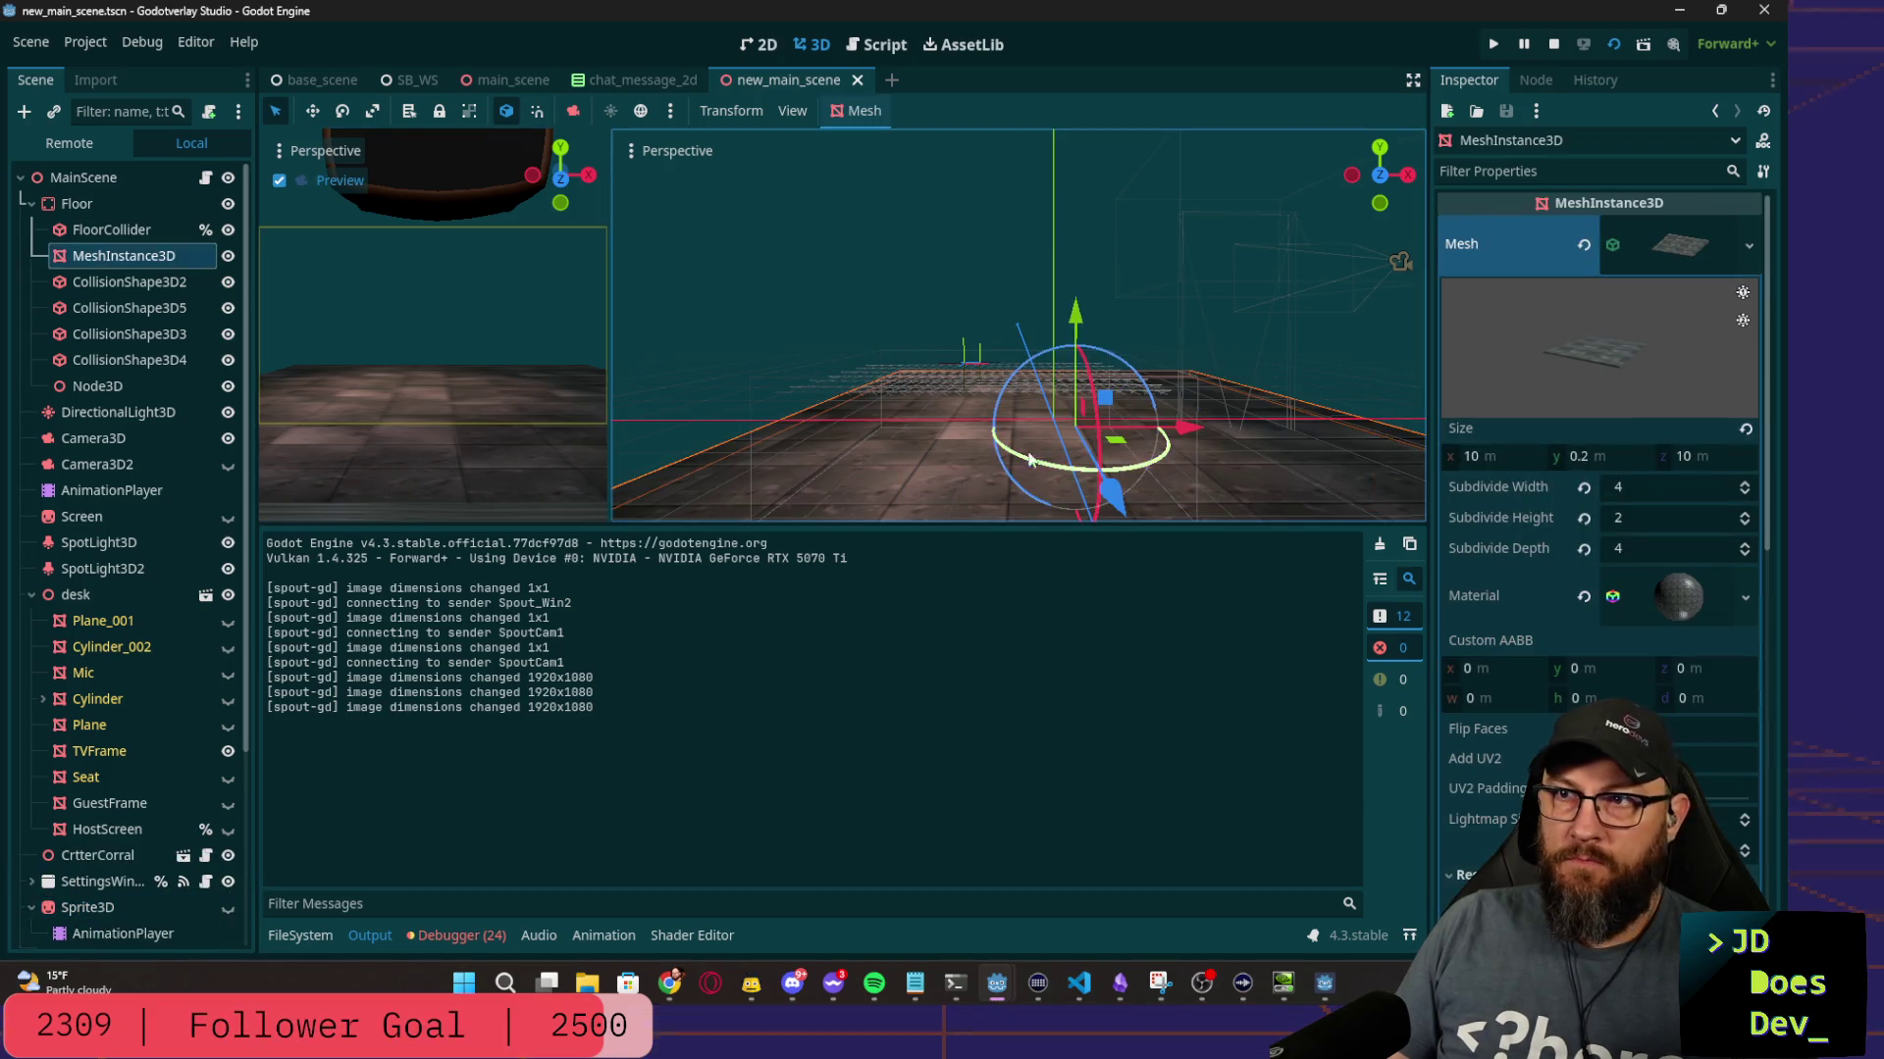
mouse_move(775, 453)
left_mouse_down()
mouse_move(1034, 520)
mouse_move(1116, 180)
left_mouse_up()
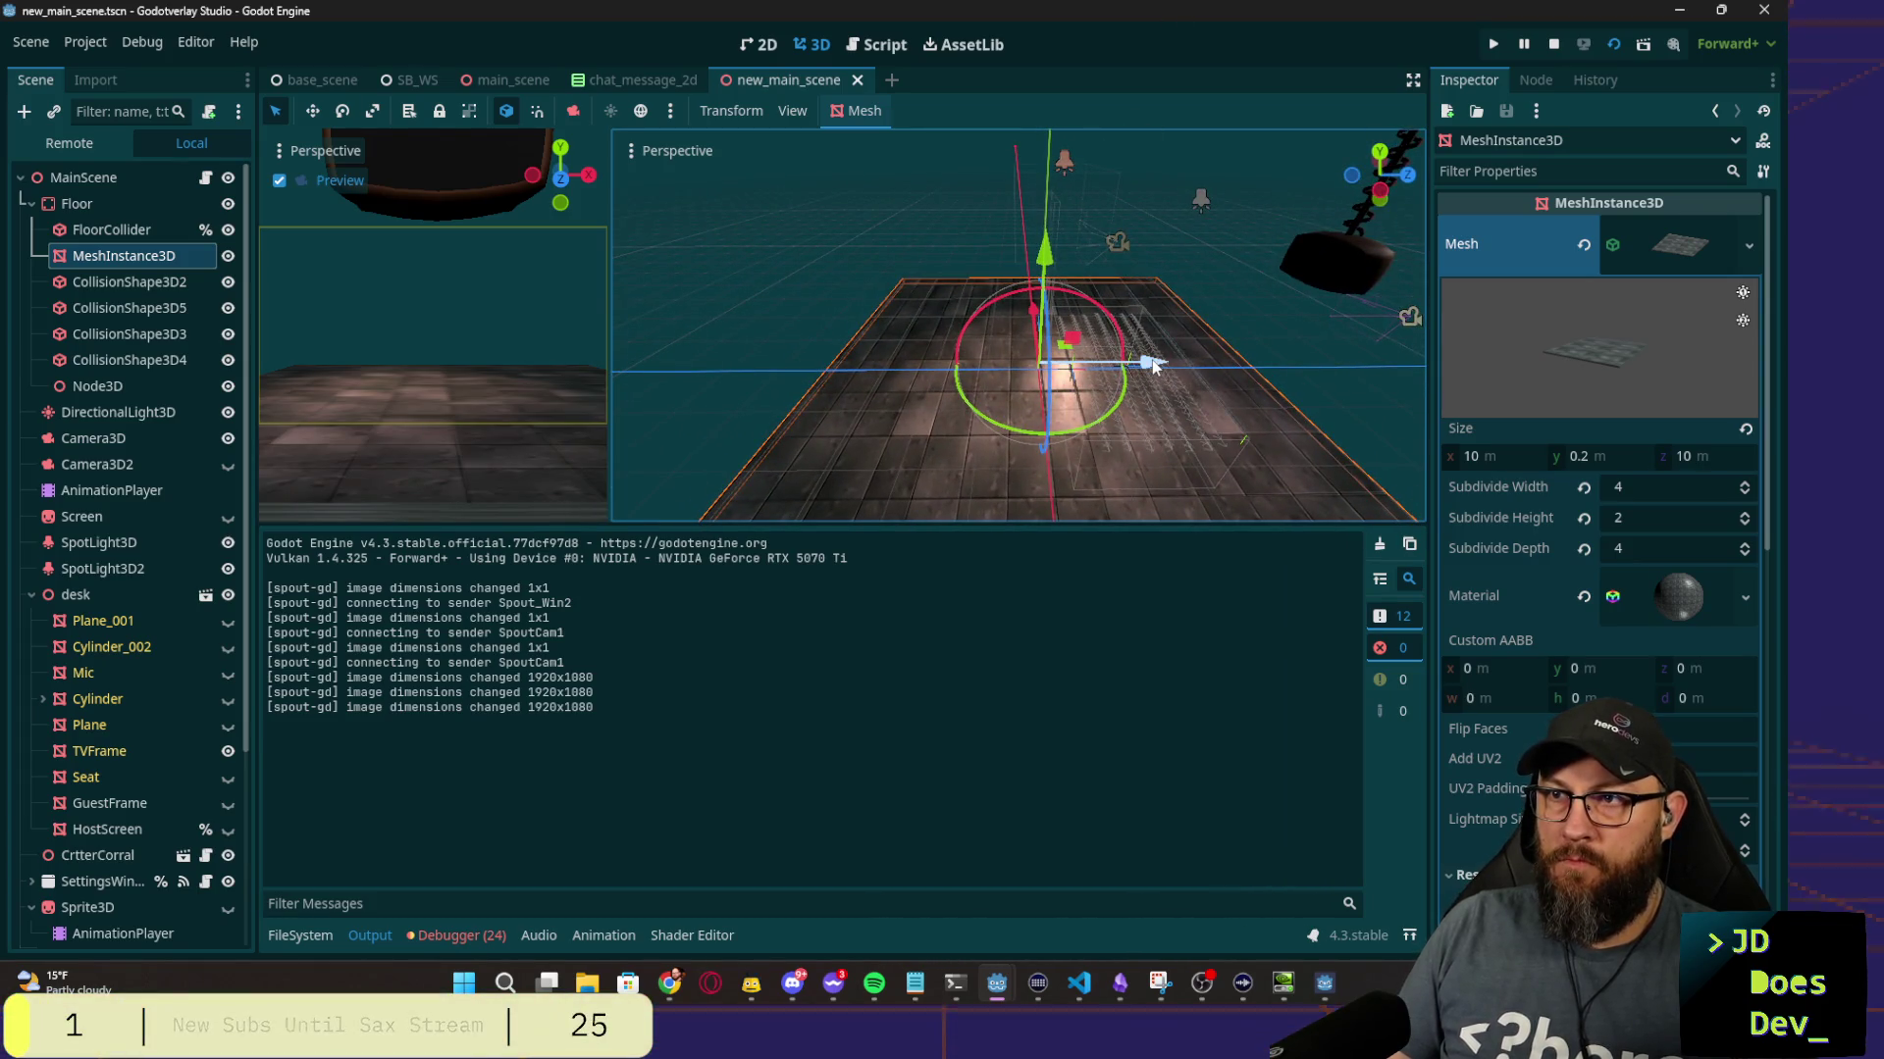
left_click_drag(1153, 365, 1348, 359)
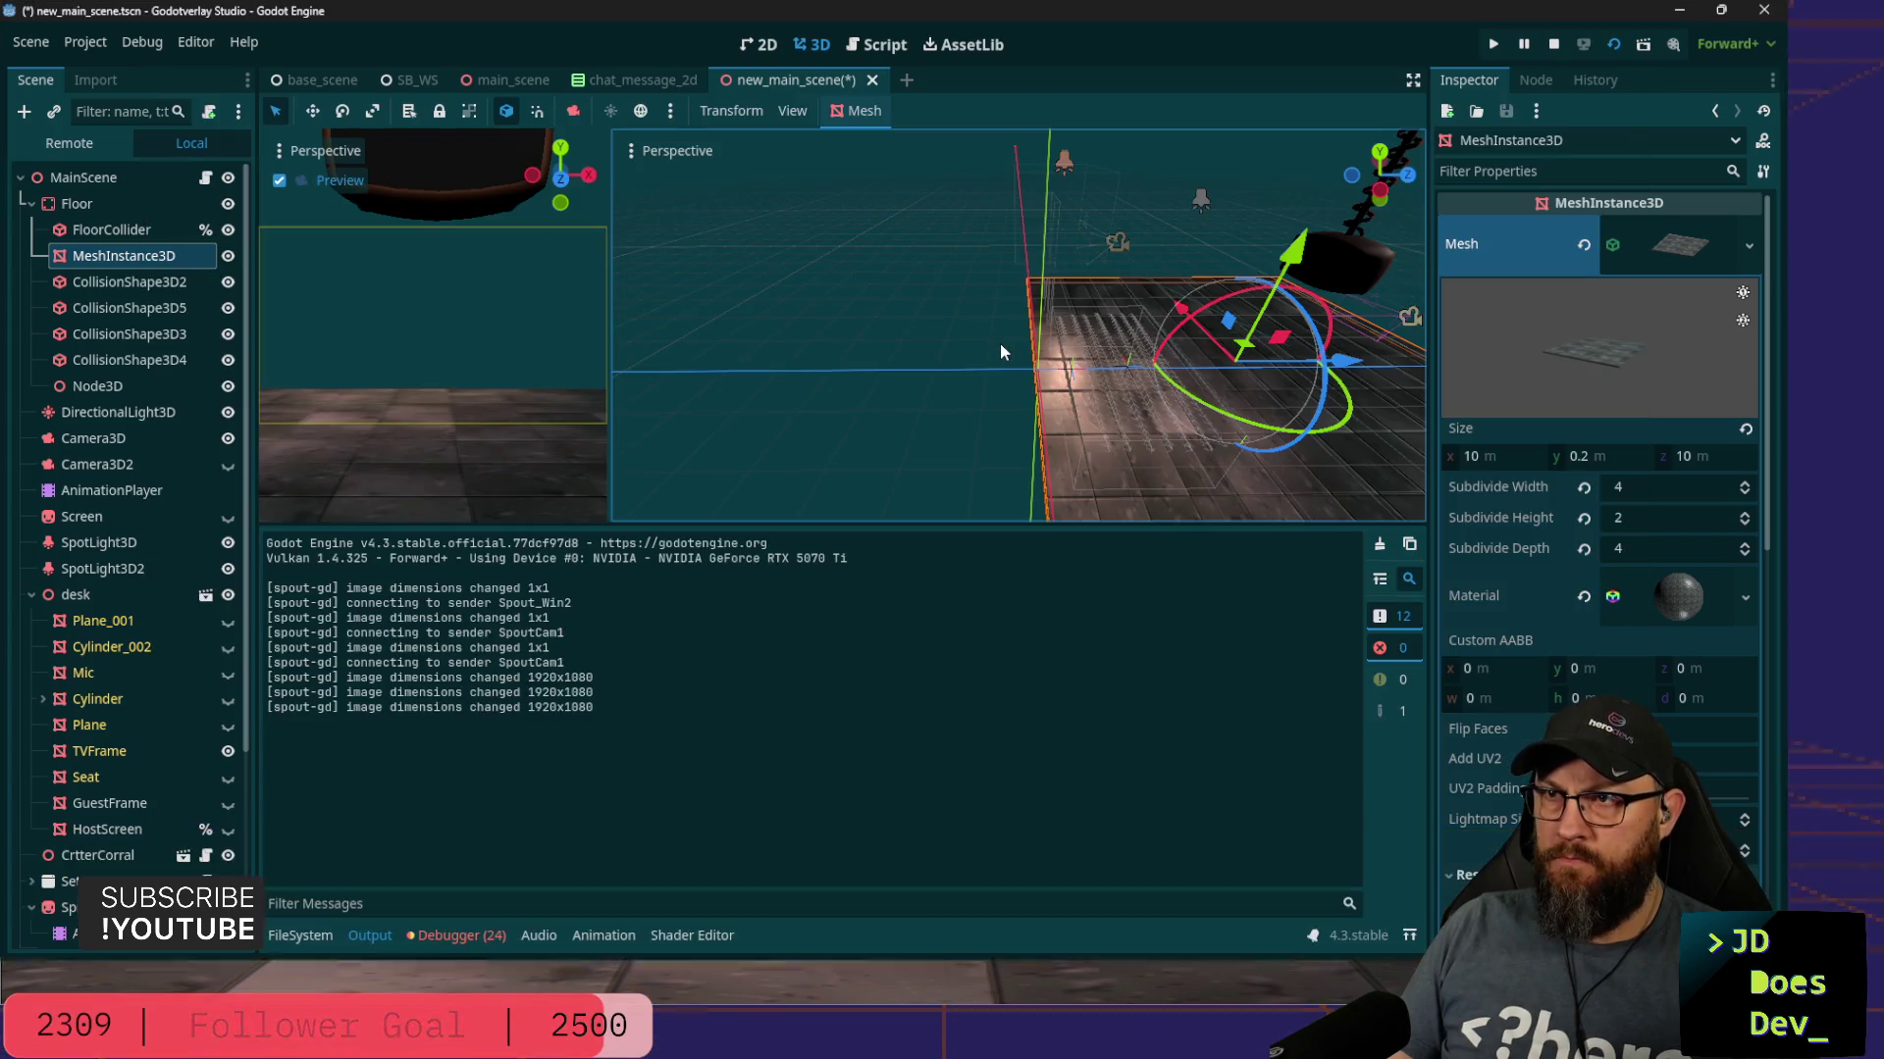
mouse_move(961, 357)
left_mouse_down()
mouse_move(826, 367)
mouse_move(946, 385)
left_mouse_up()
scroll(948, 169, "up", 3)
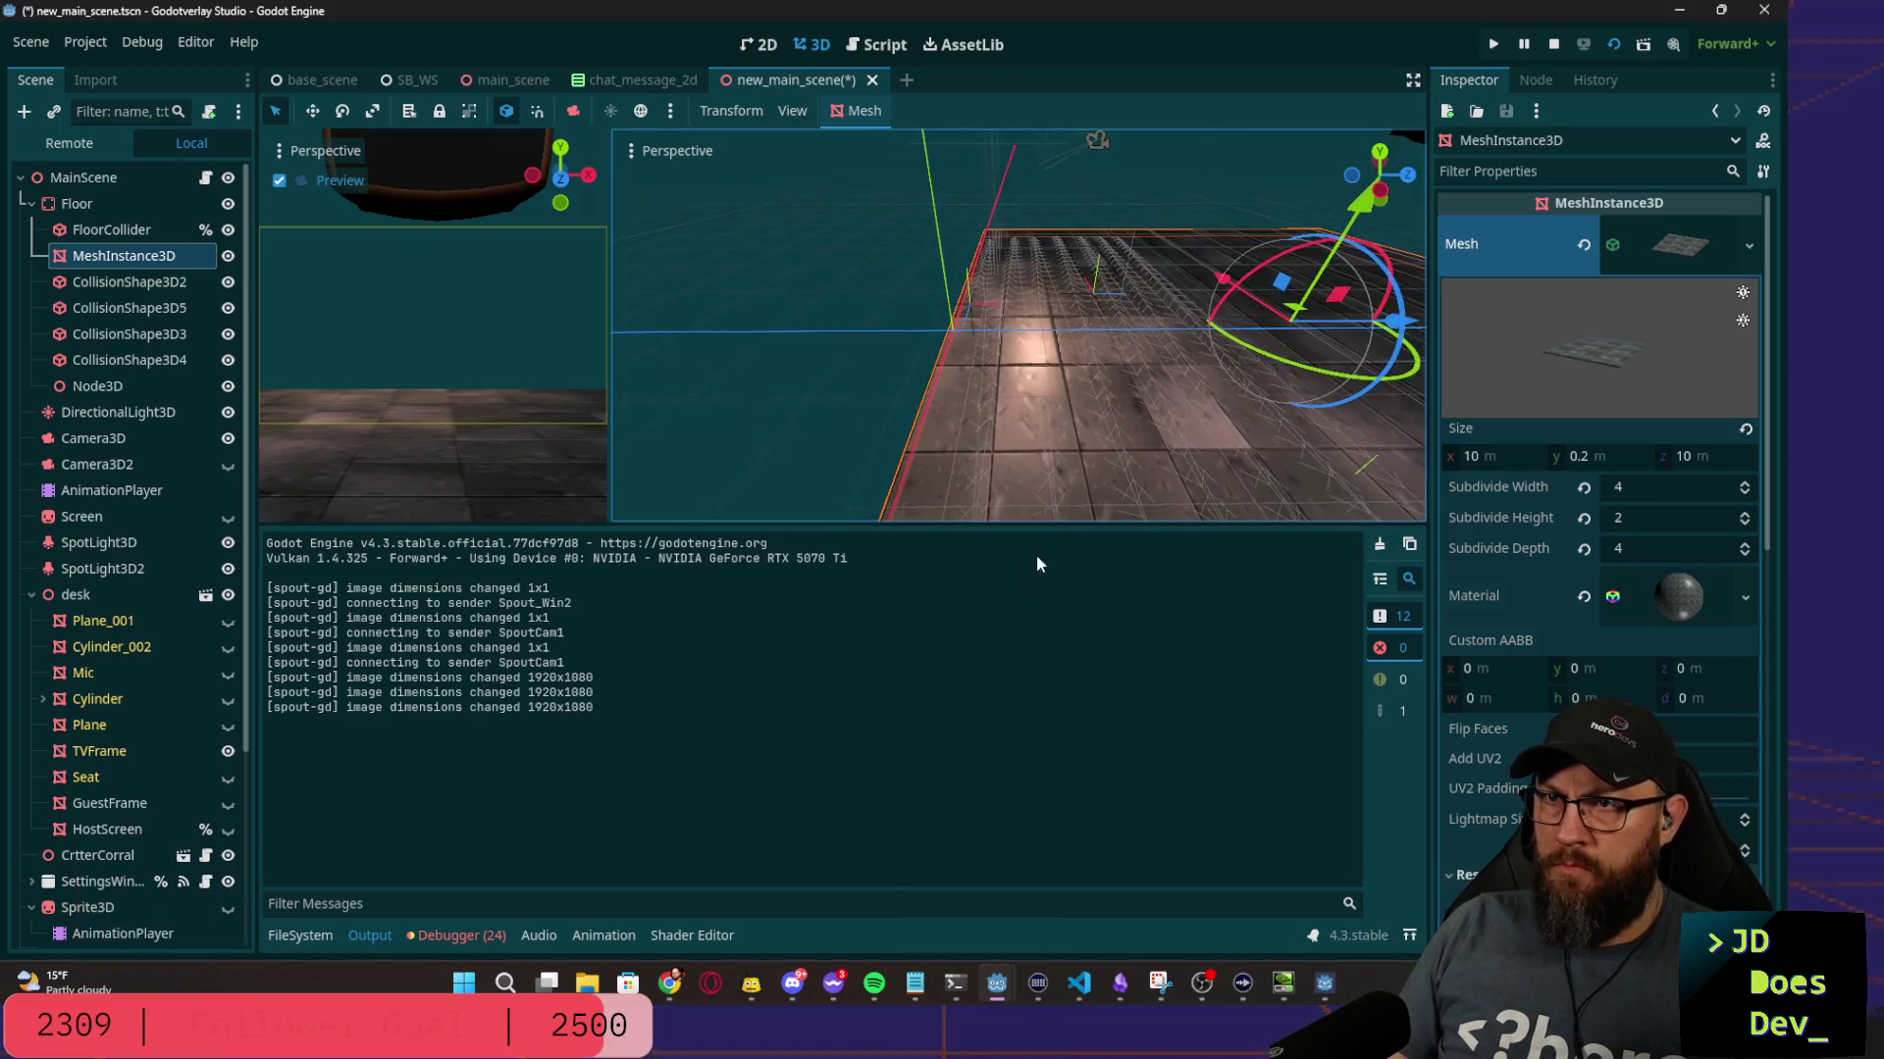
left_click_drag(1395, 327, 1418, 319)
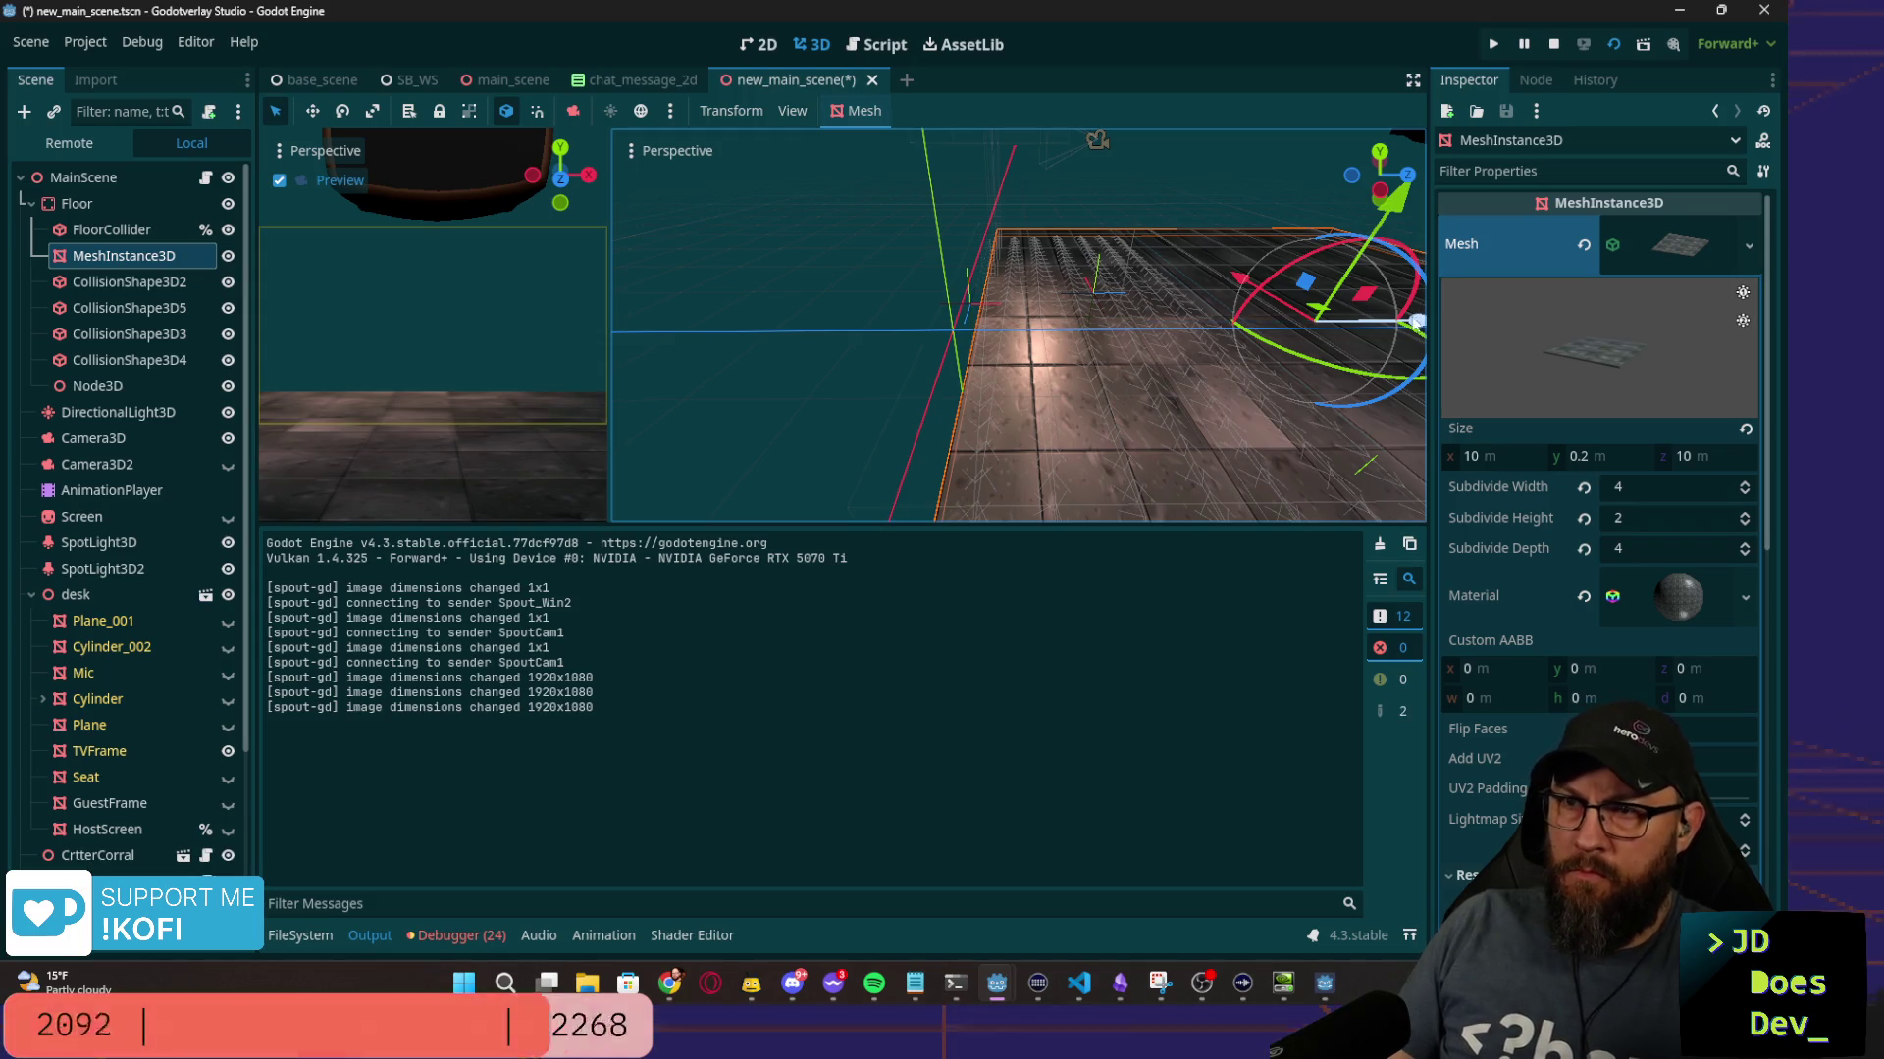
- Switch to Top Orthogonal view, zoom out over the floor, and clear the selection
key("KP_1")
key("KP_7")
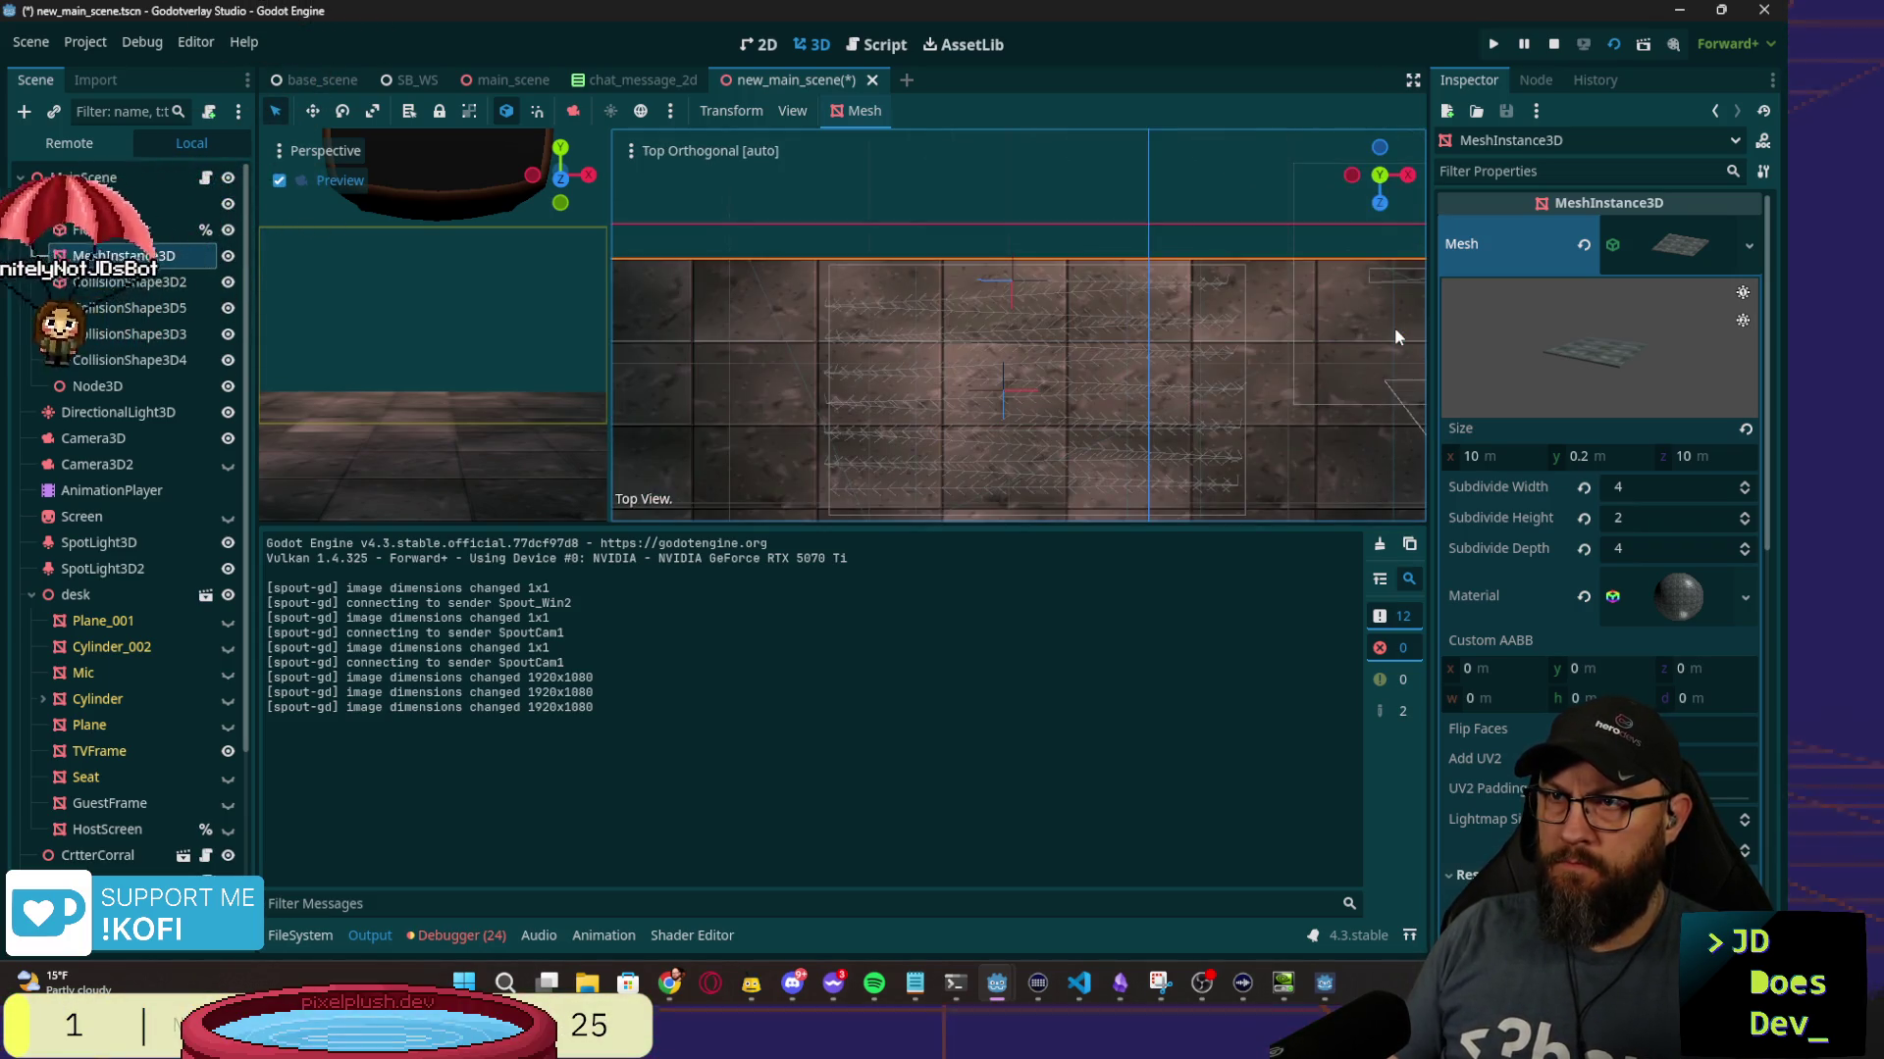
scroll(990, 359, "down", 3)
scroll(1086, 498, "down", 3)
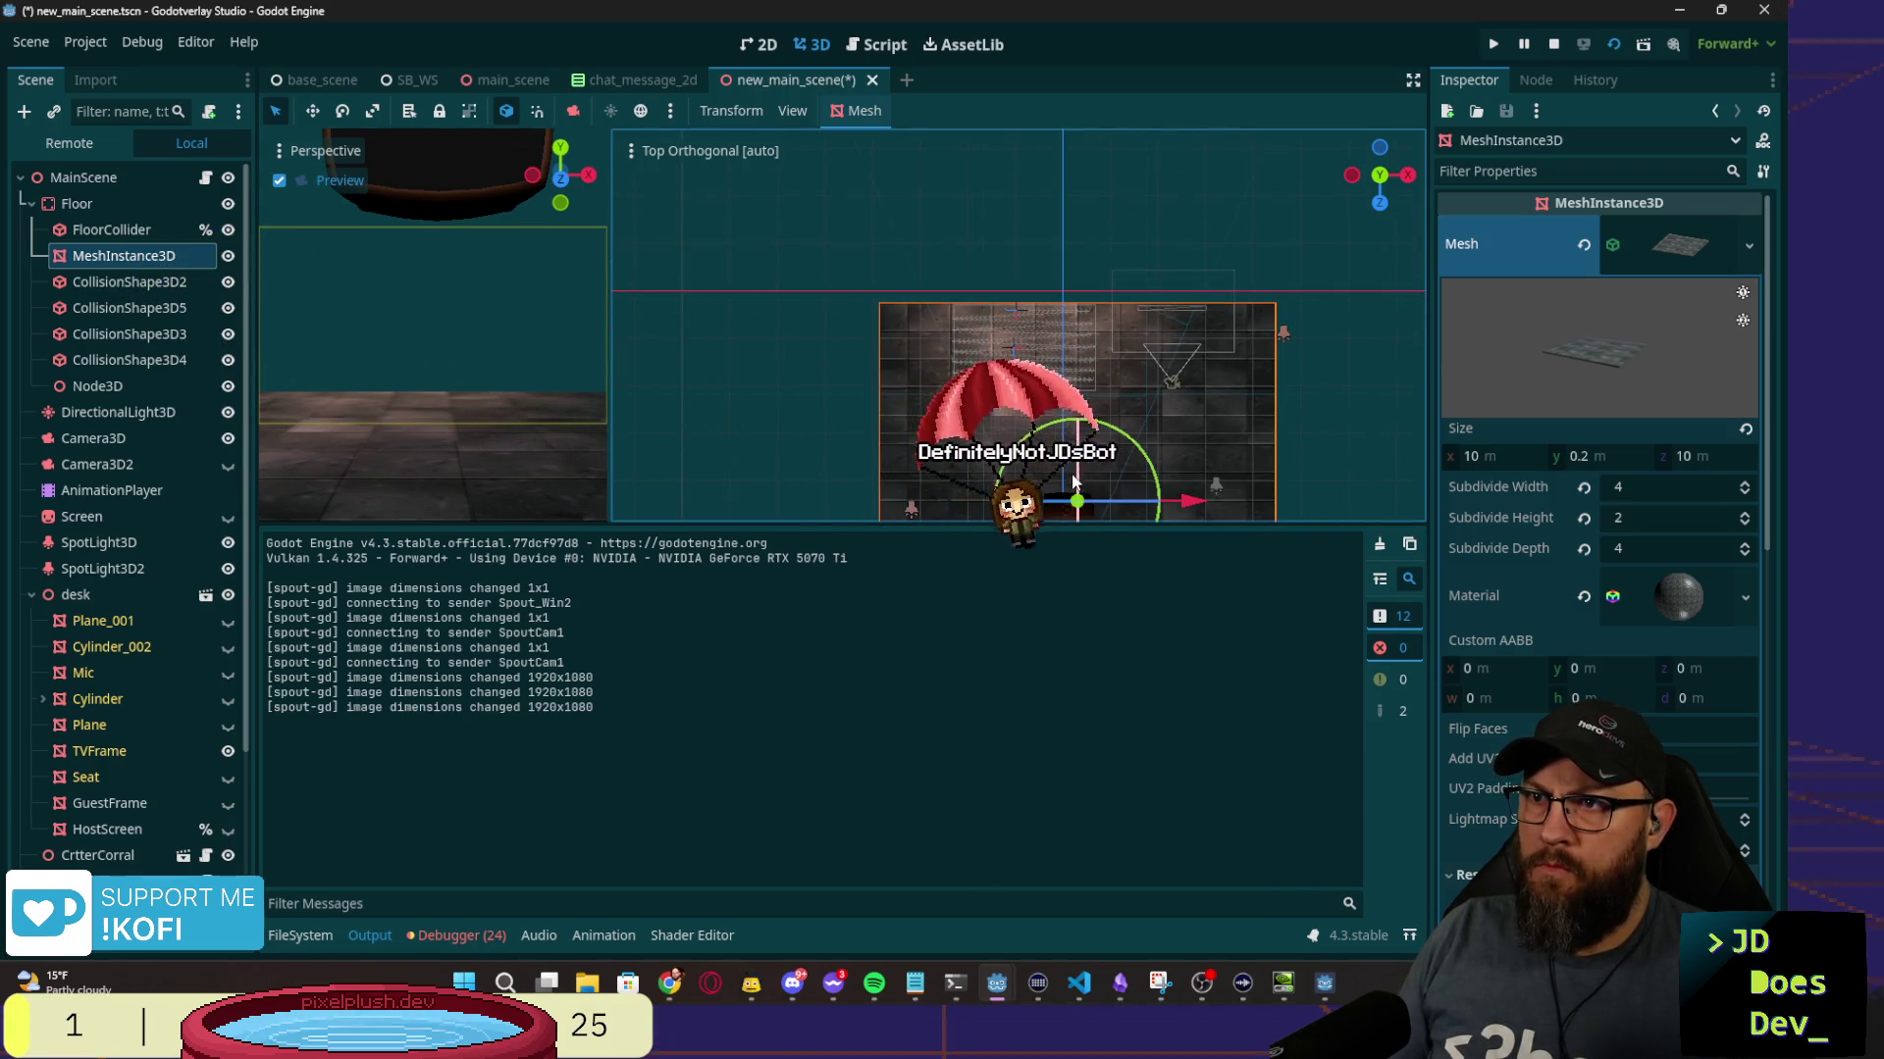
scroll(1128, 471, "down", 2)
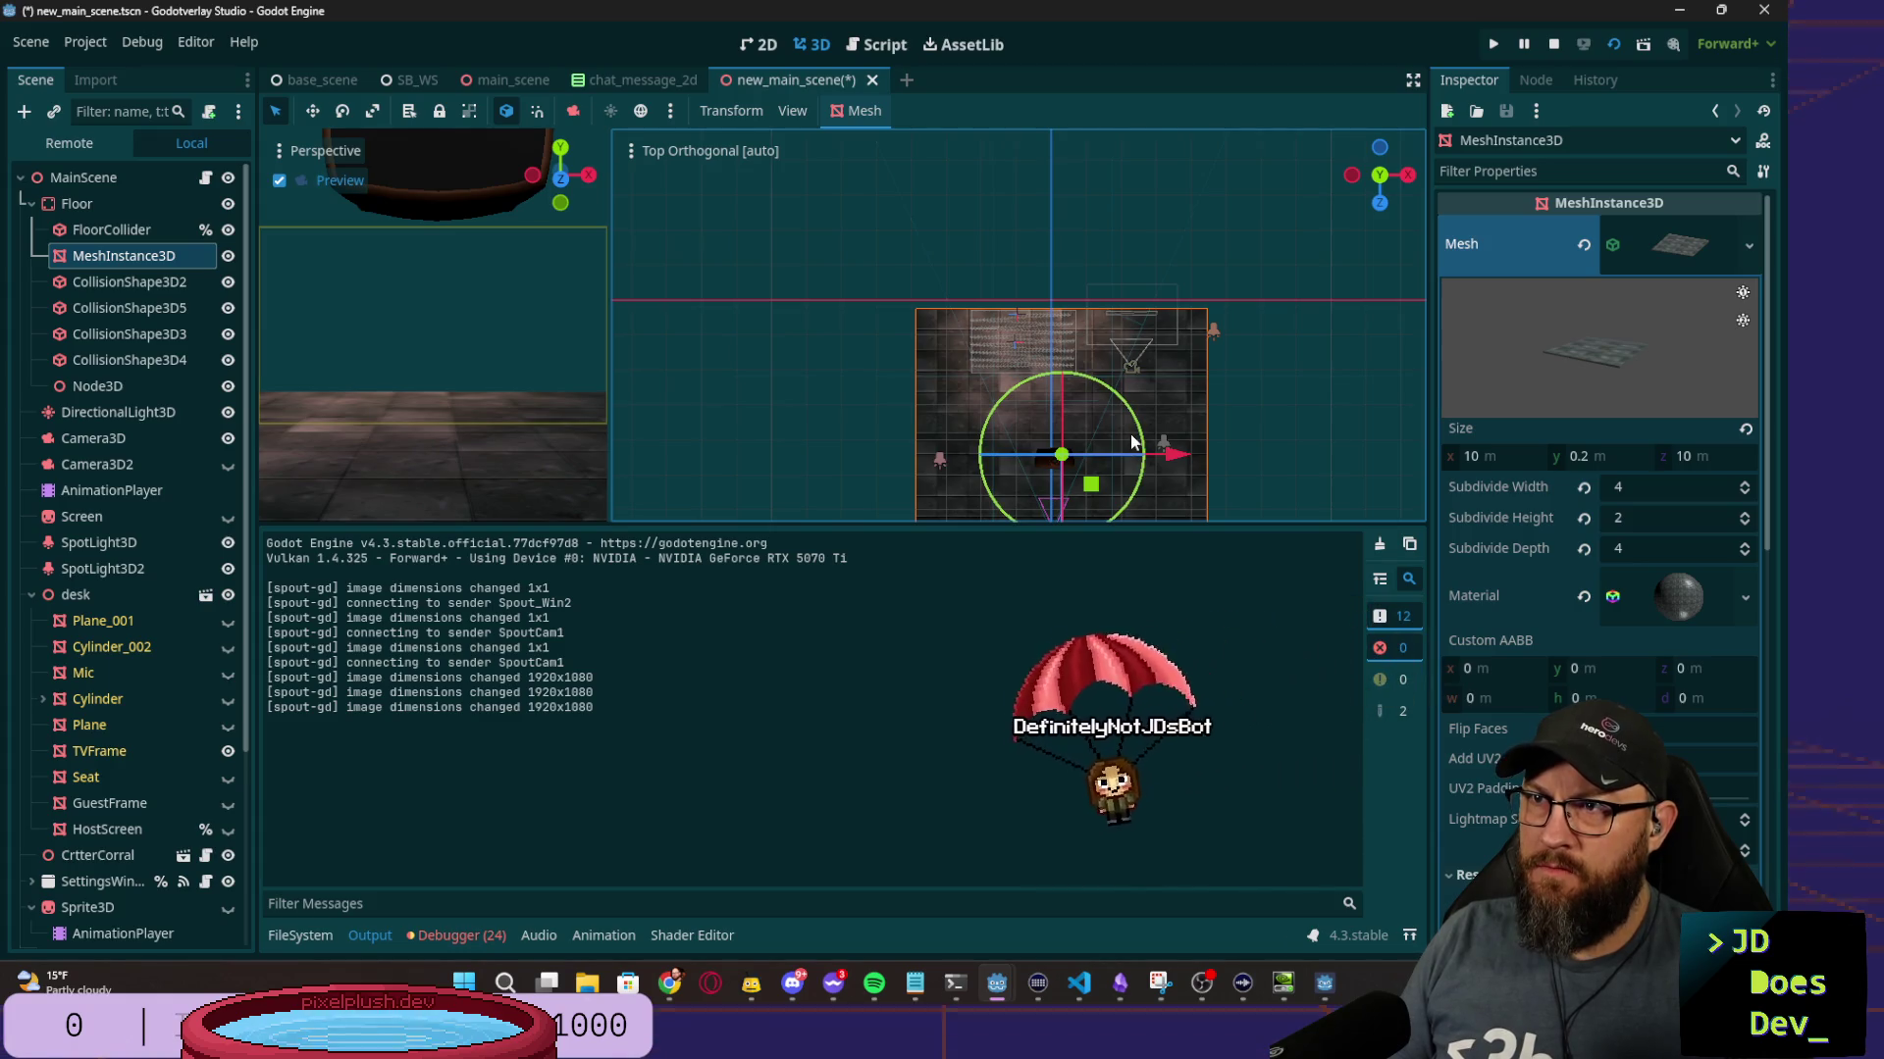
left_click(1322, 375)
- Save new_main_scene and collapse the Floor node's children in the Scene dock
key("ctrl+s")
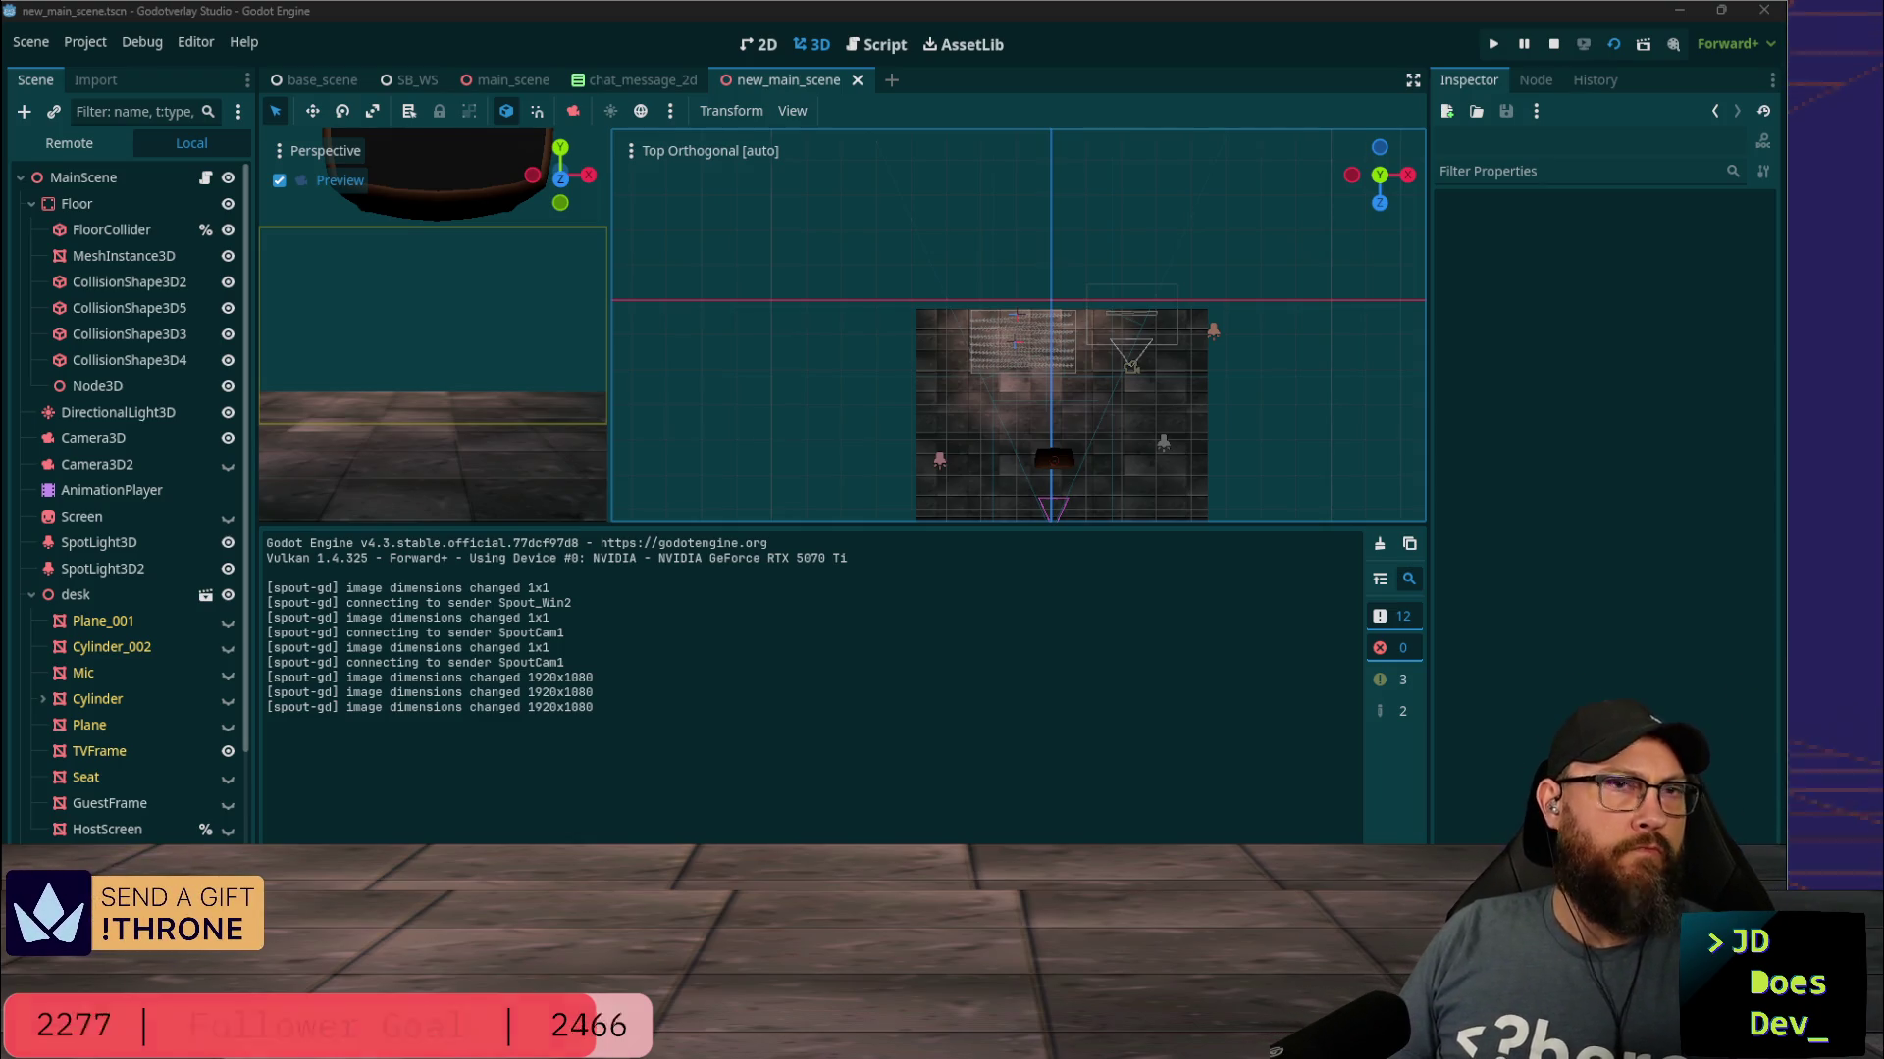
left_click(526, 494)
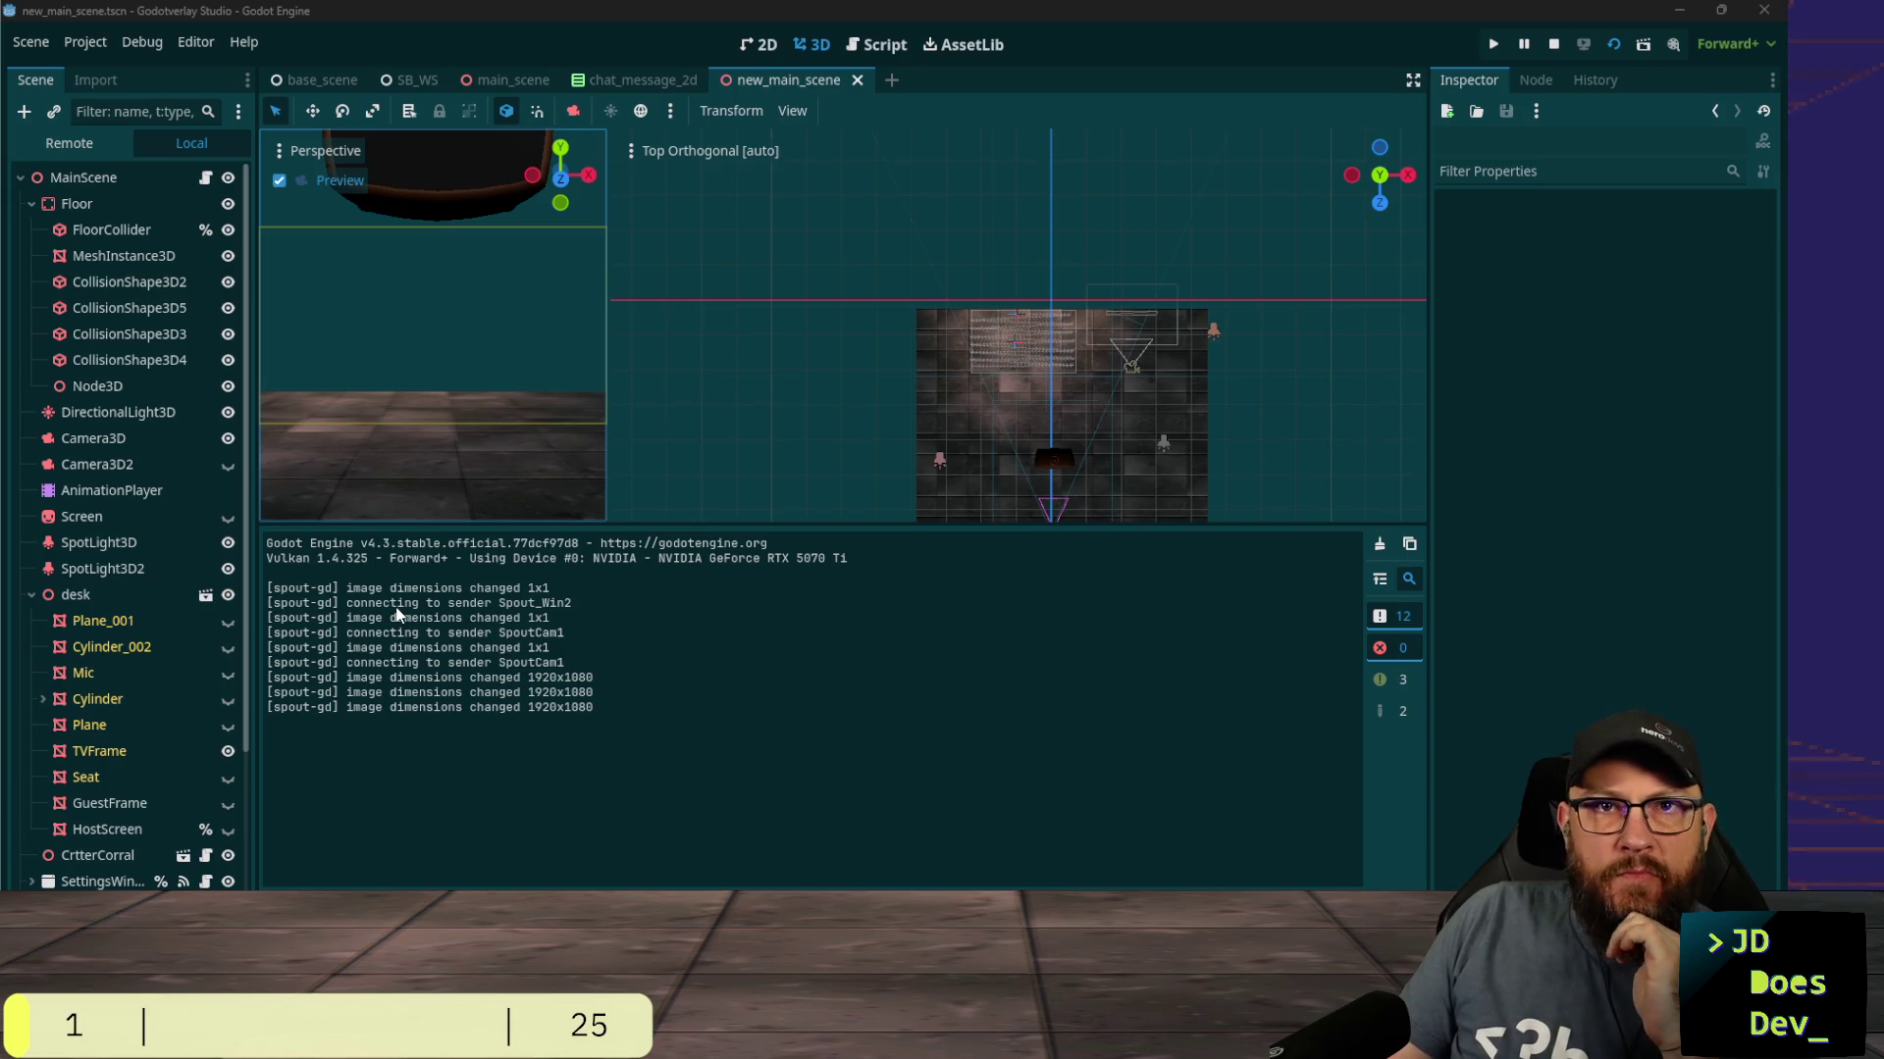
left_click(32, 203)
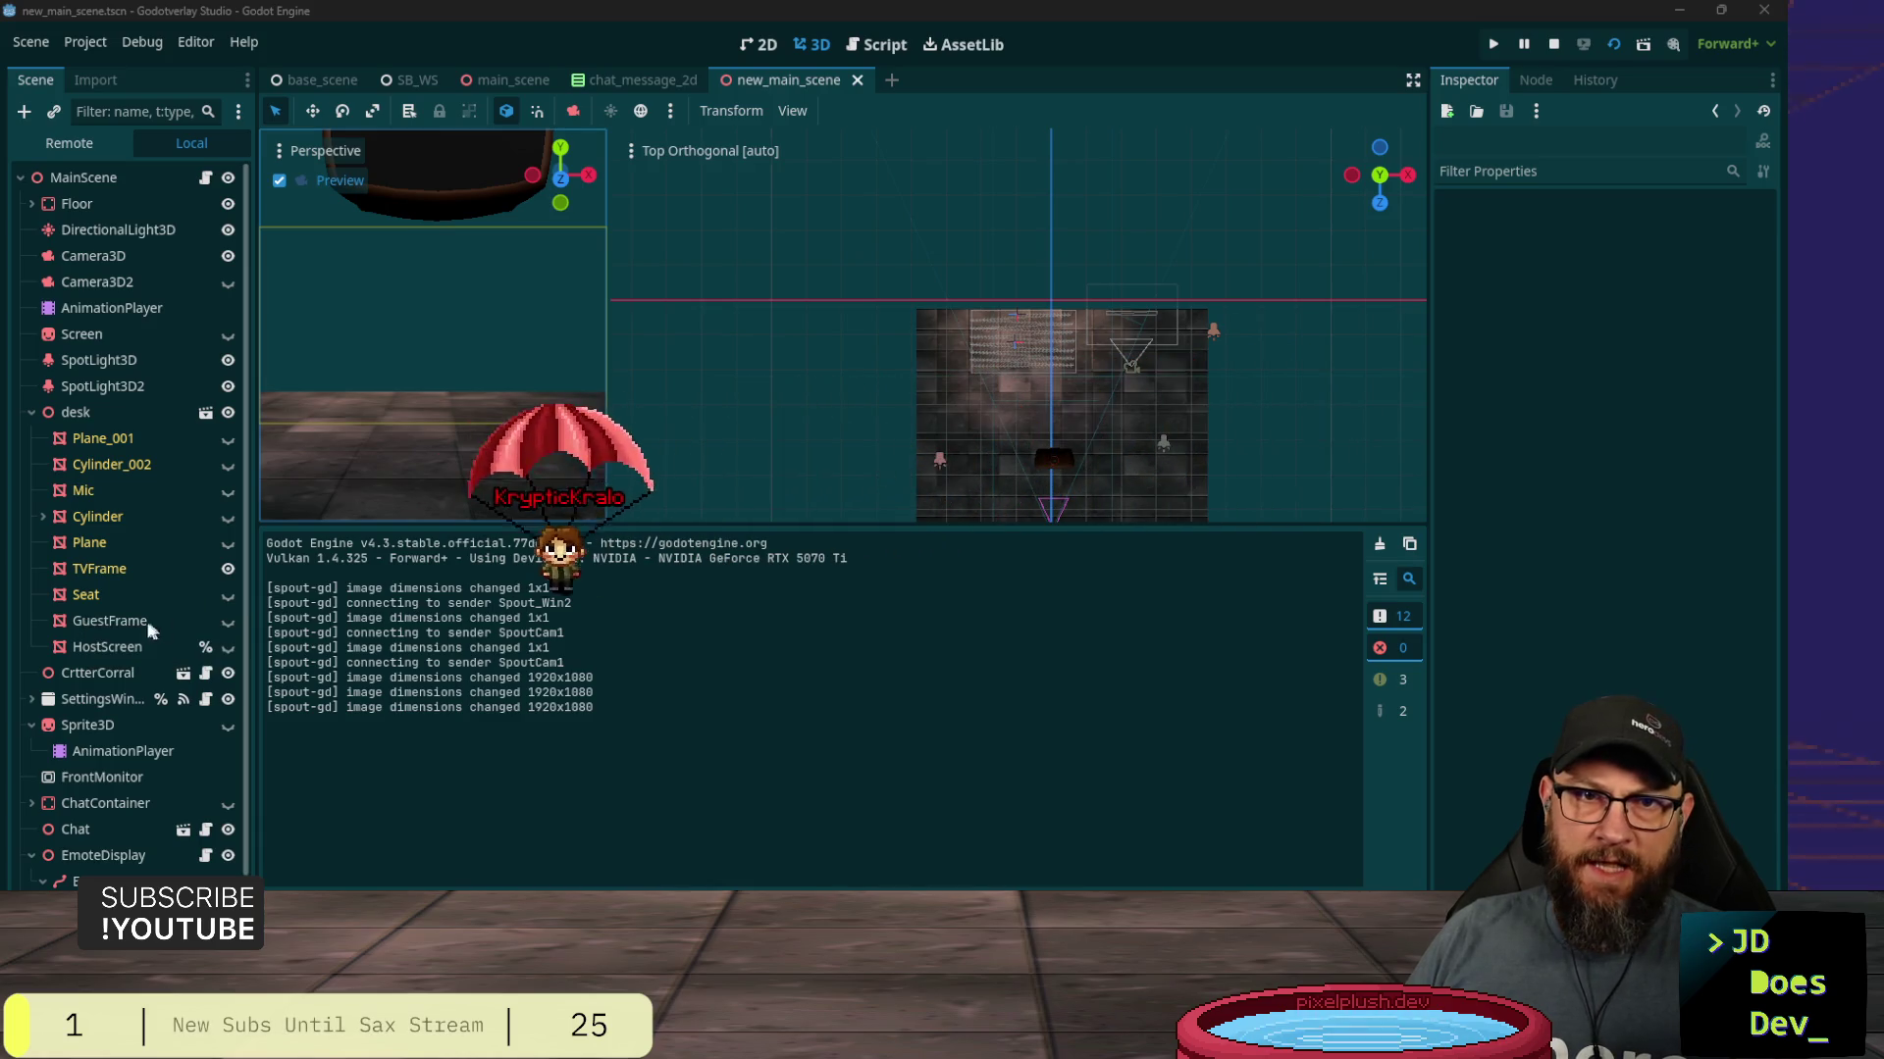
- Hide TVFrame, check the RTX 5070 Ti GPU usage in Task Manager, then stop the scene
left_click(227, 569)
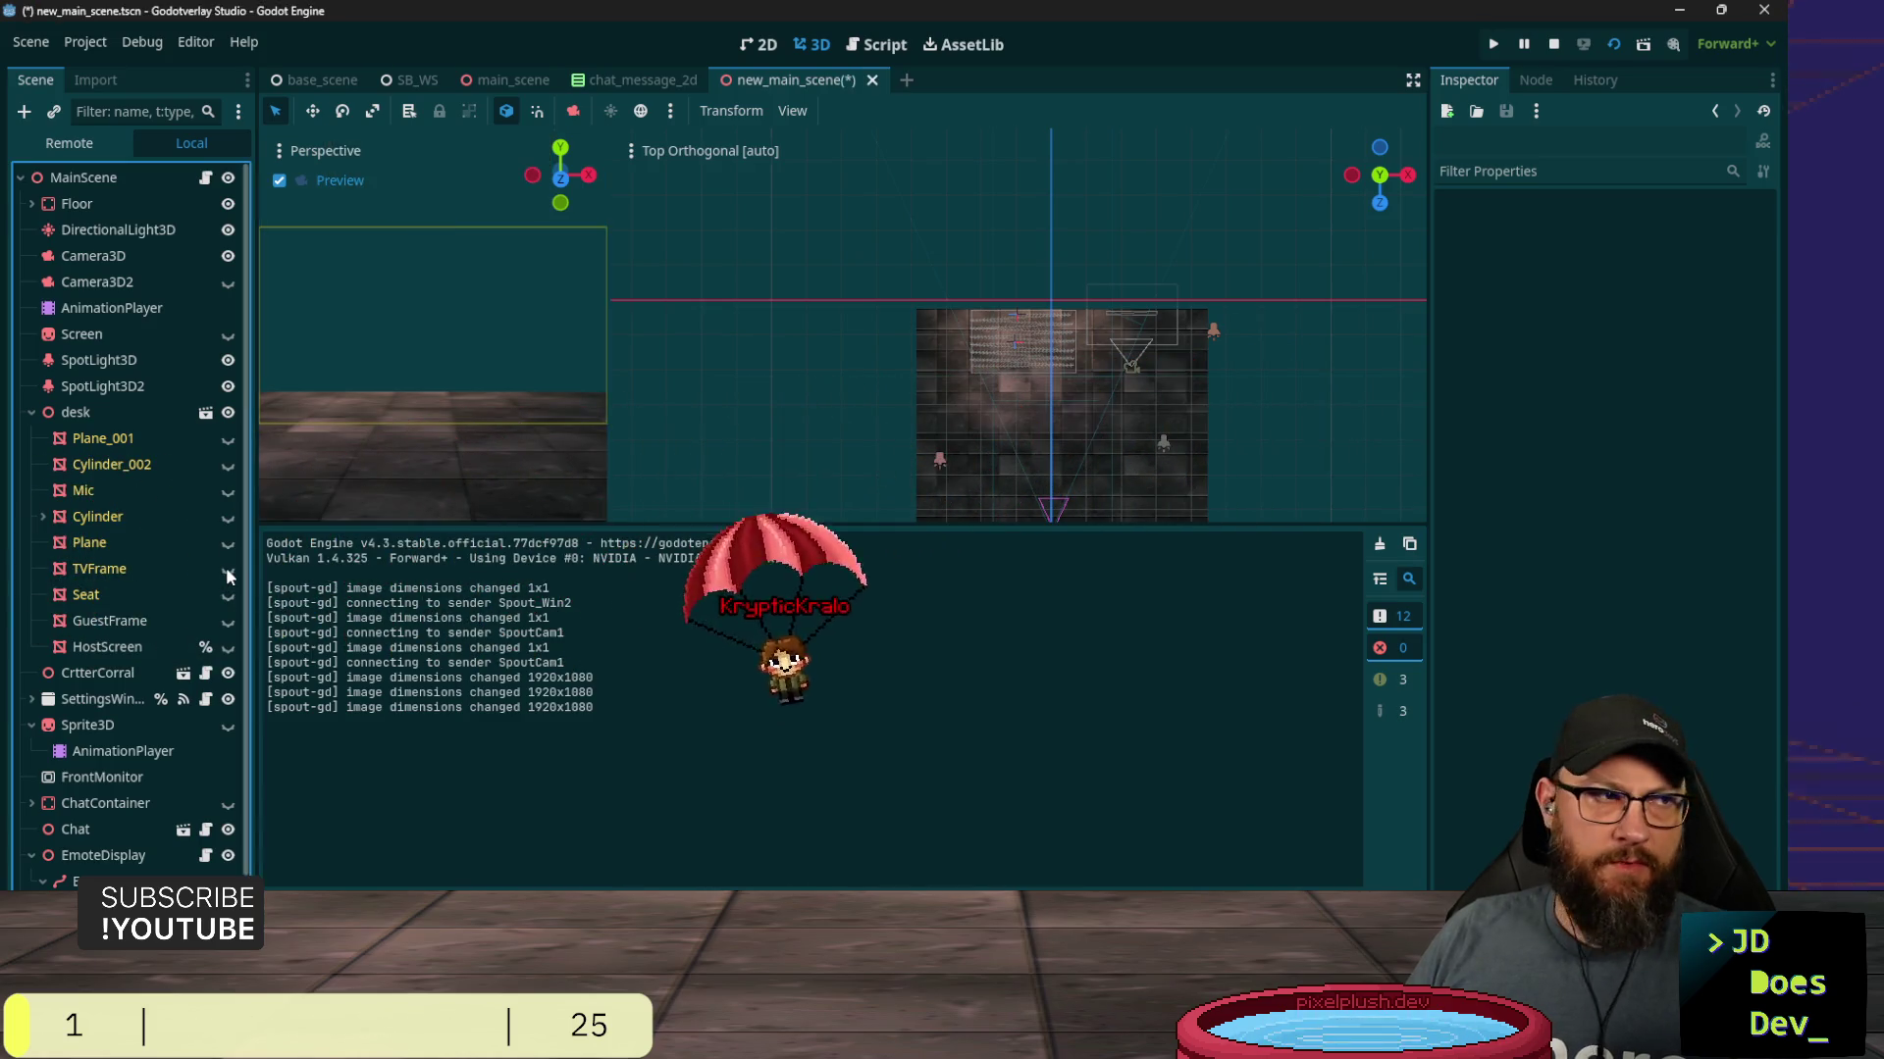
key("alt+Tab")
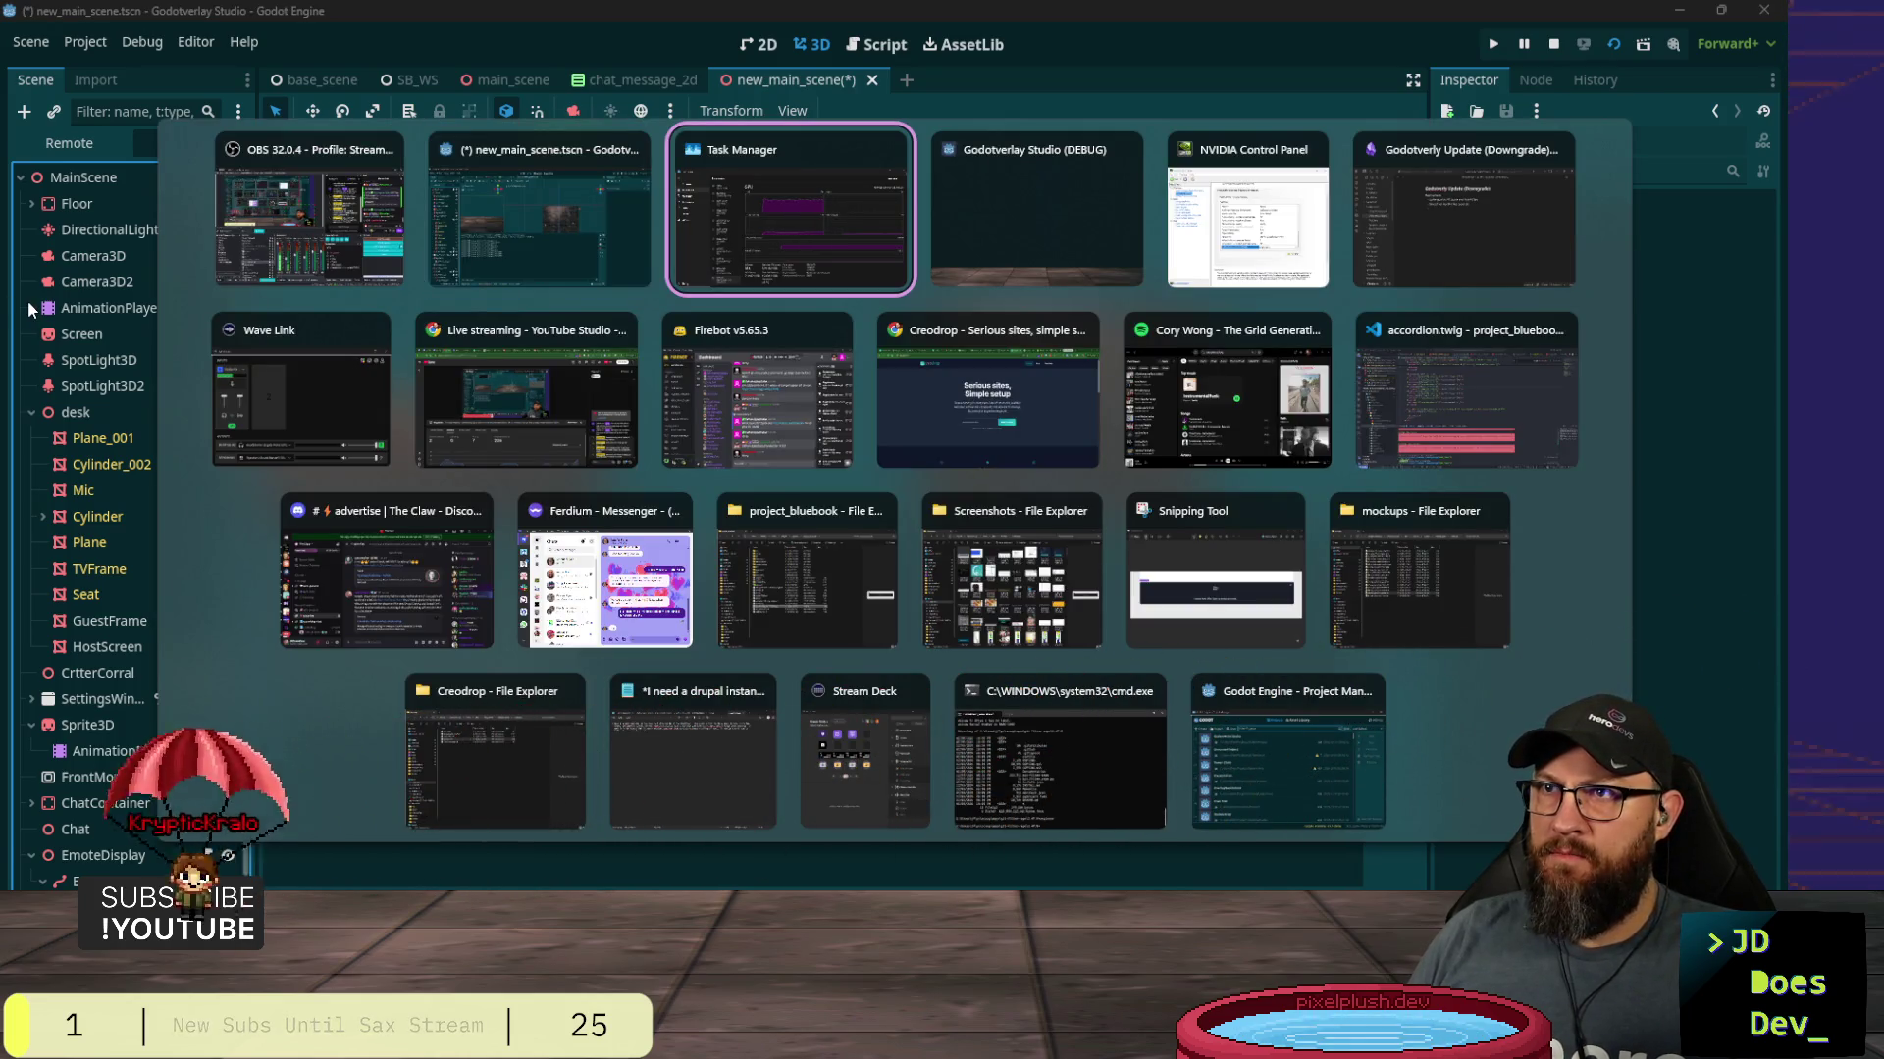
key("Escape")
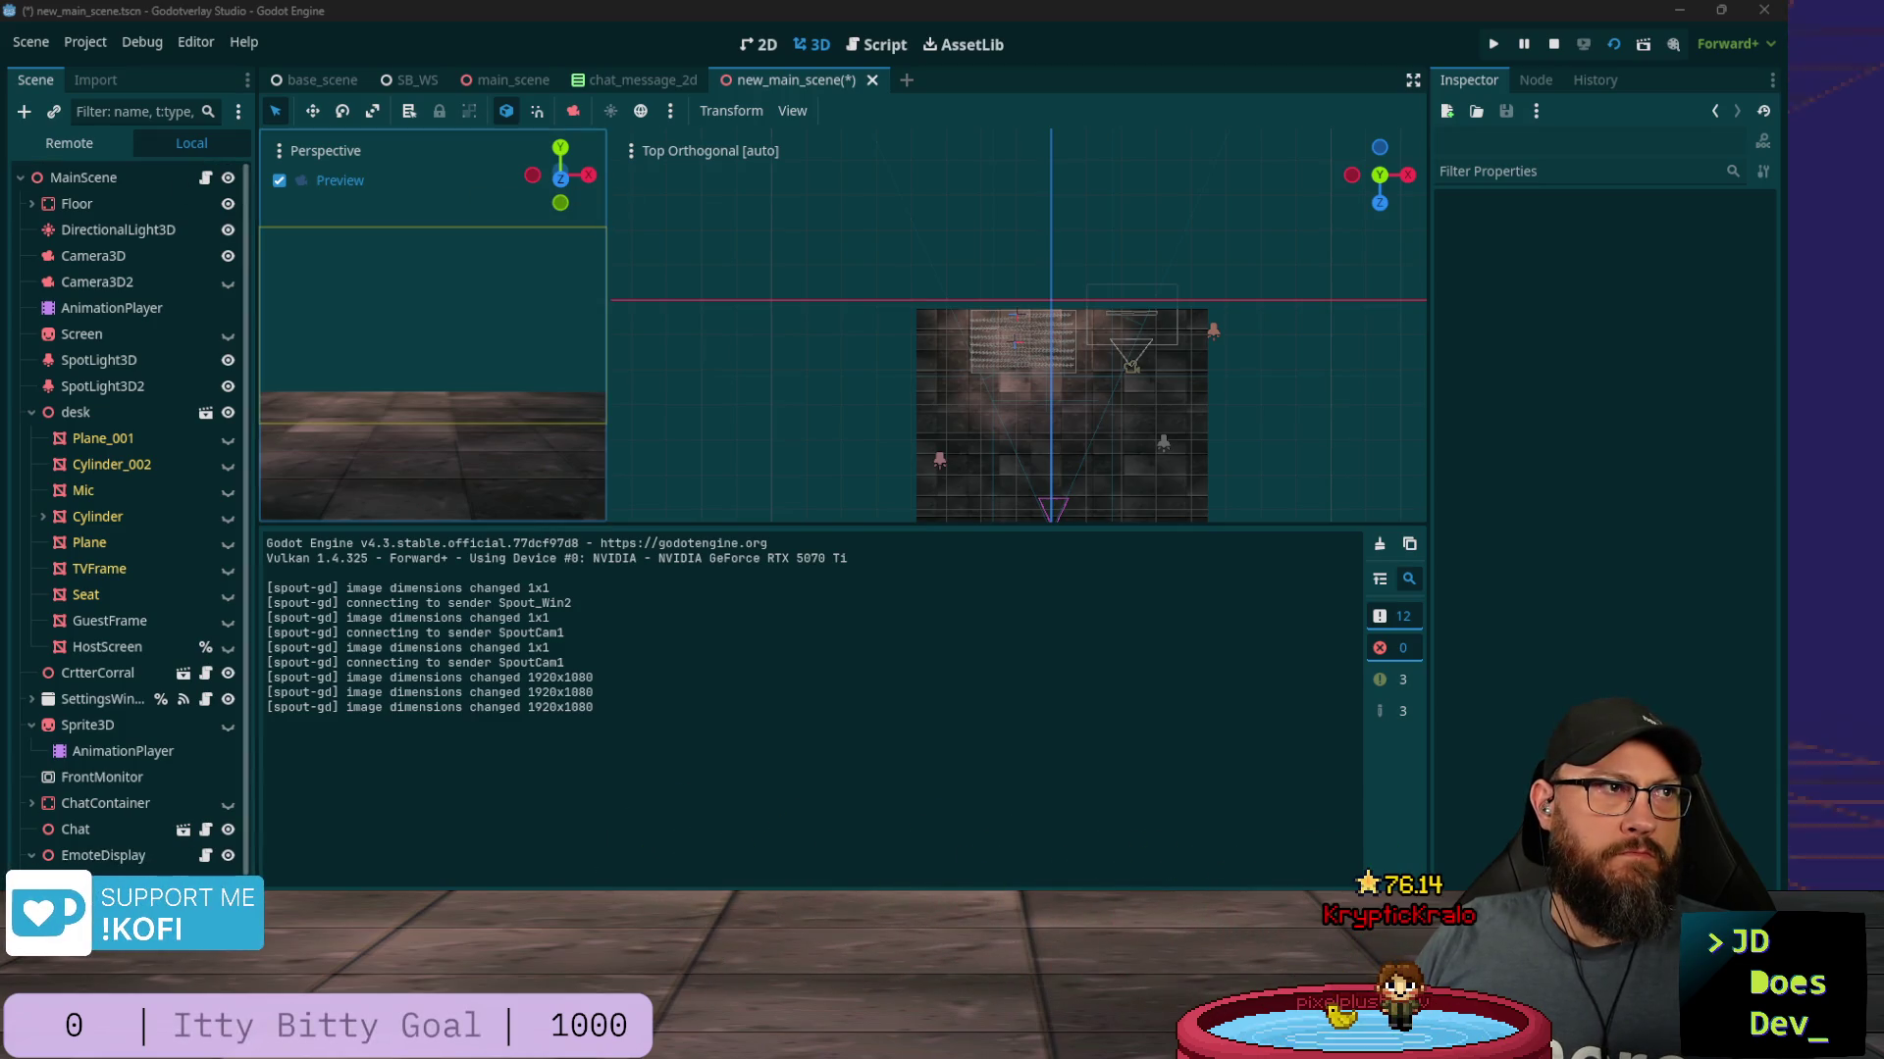
key("alt+Tab")
left_click_drag(996, 116, 984, 117)
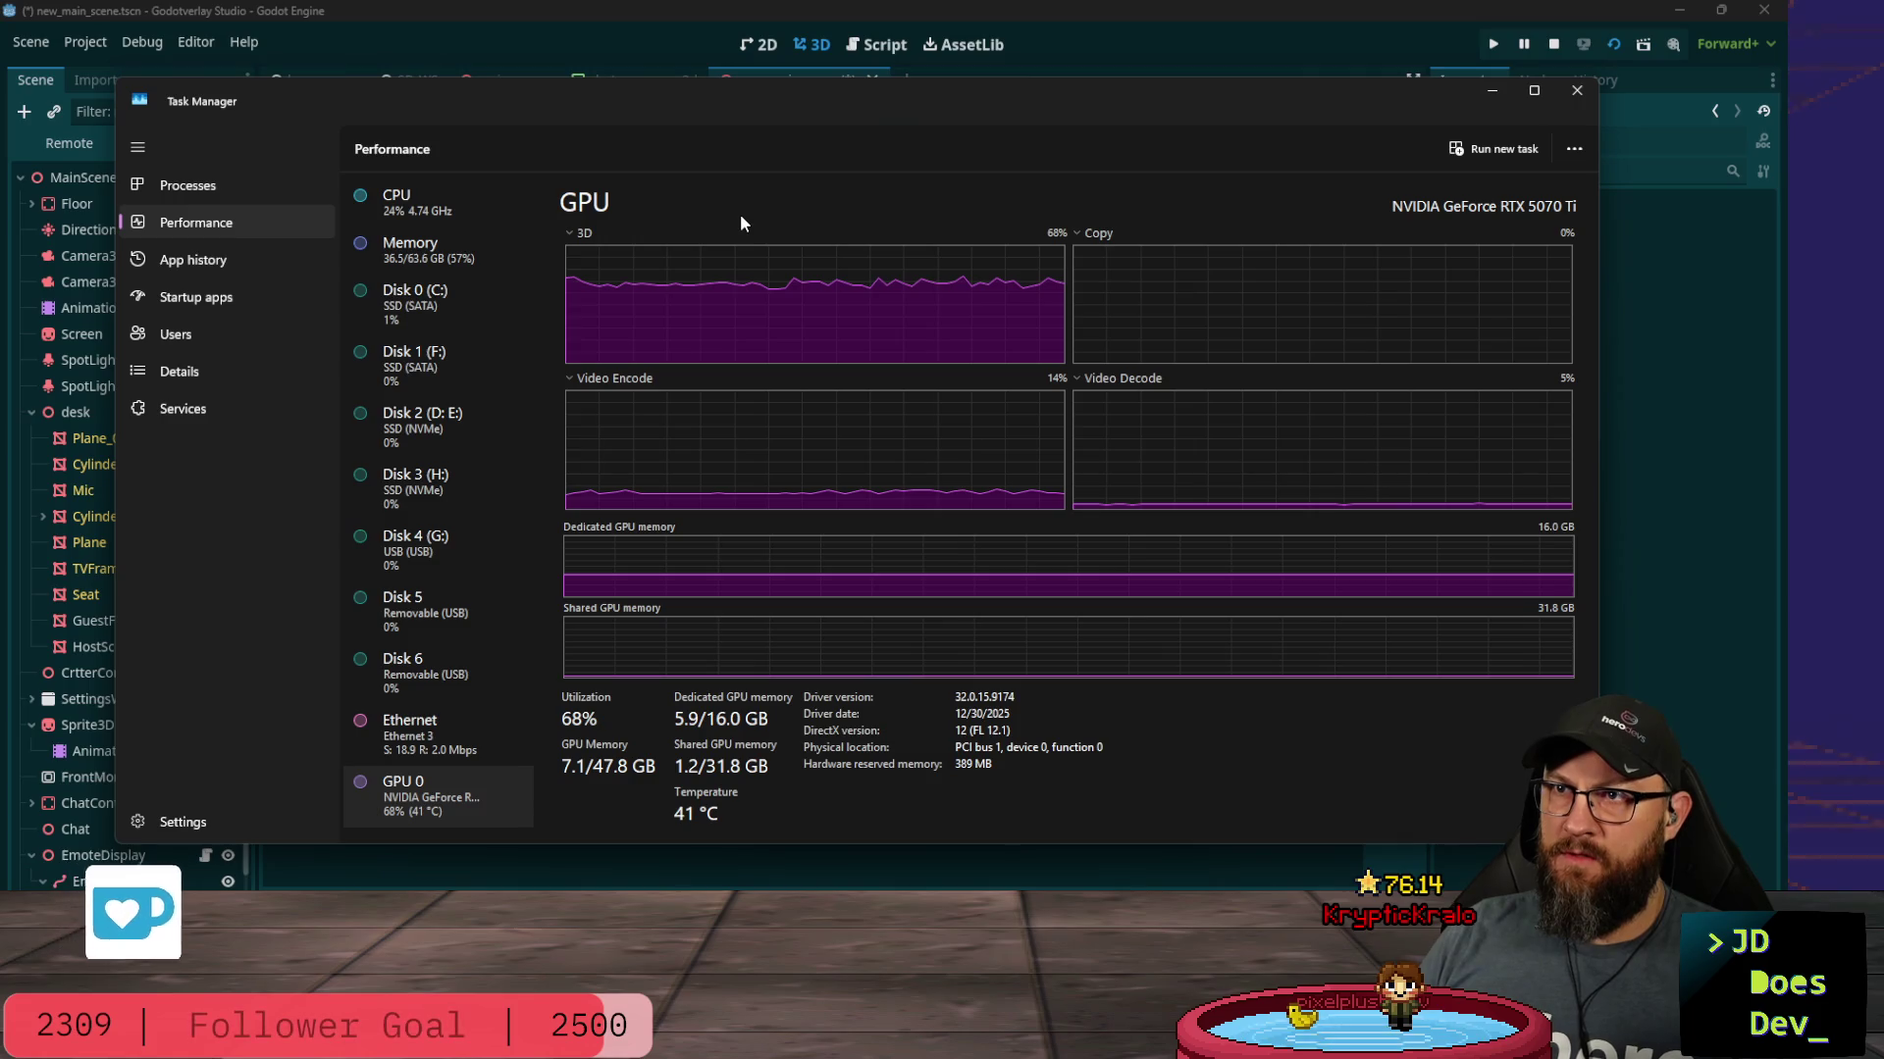
left_click(1559, 47)
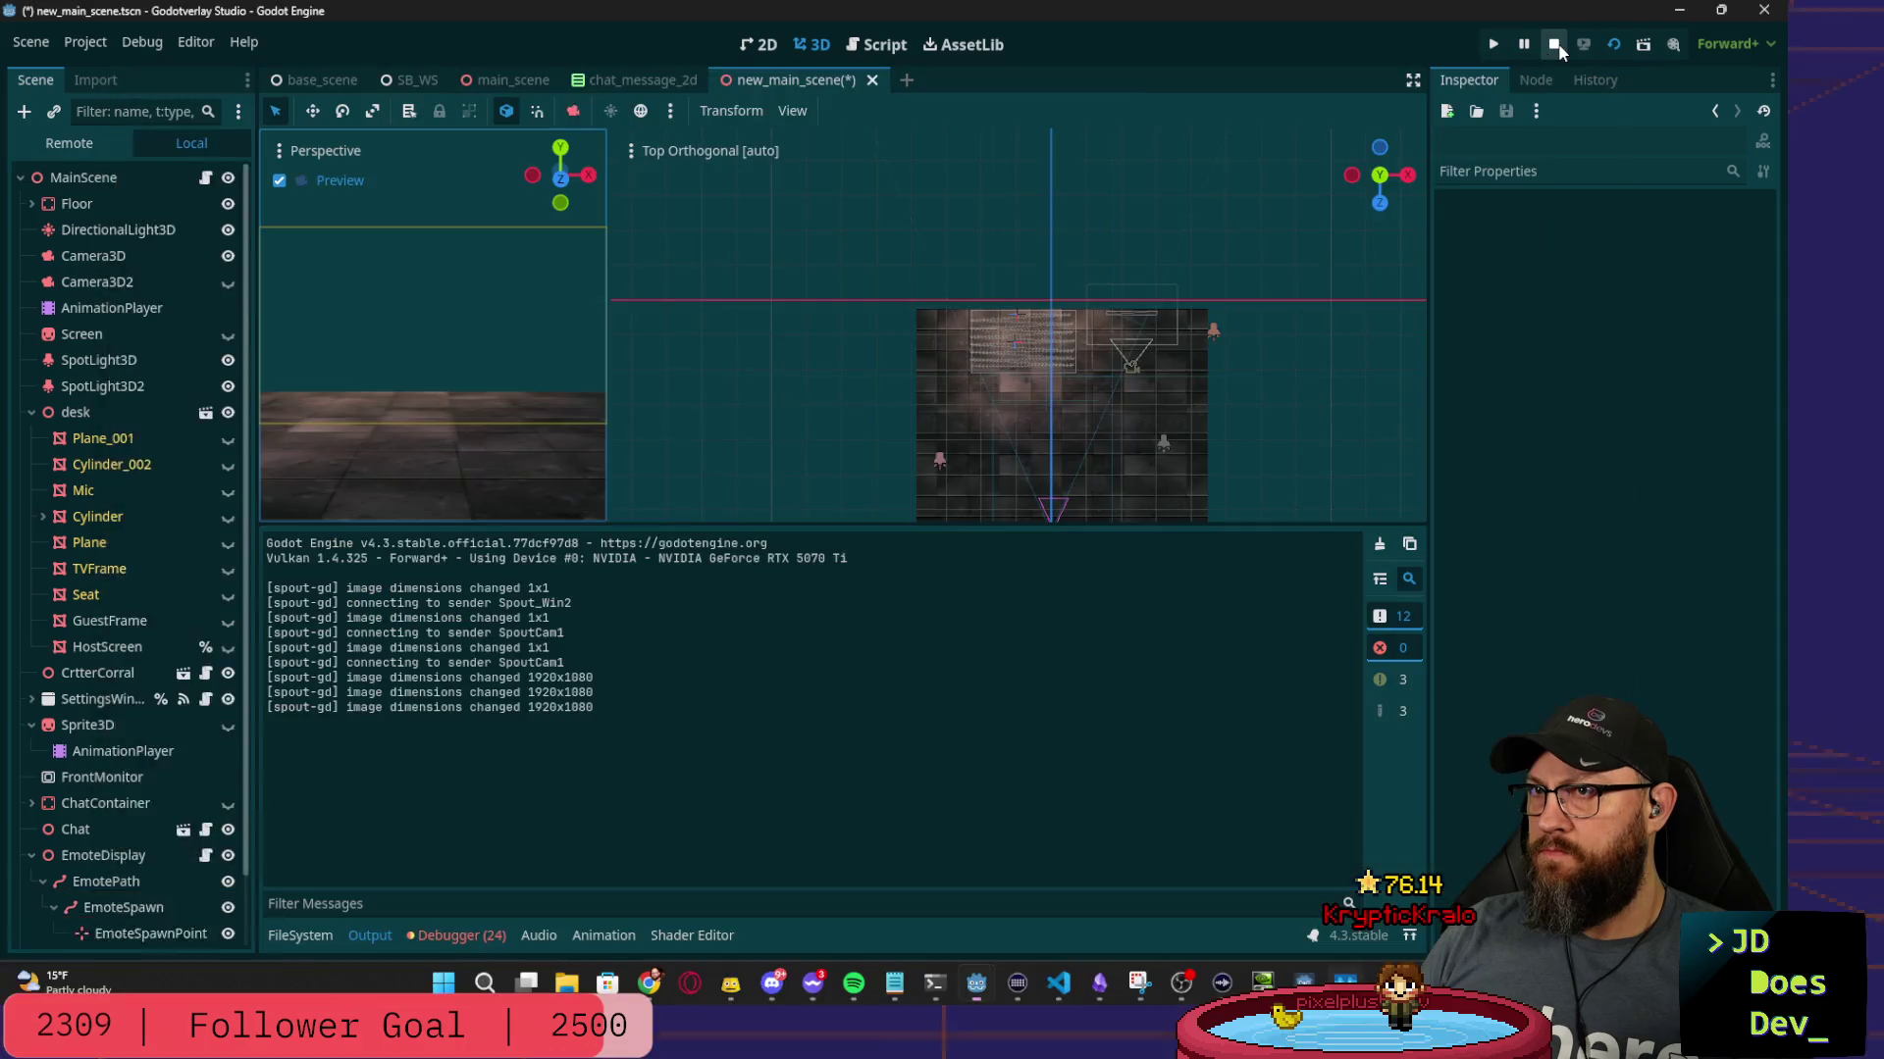
- Make the editor fullscreen, save and run the scene, unhide TVFrame, and orbit to the desk's front
key("shift+F11")
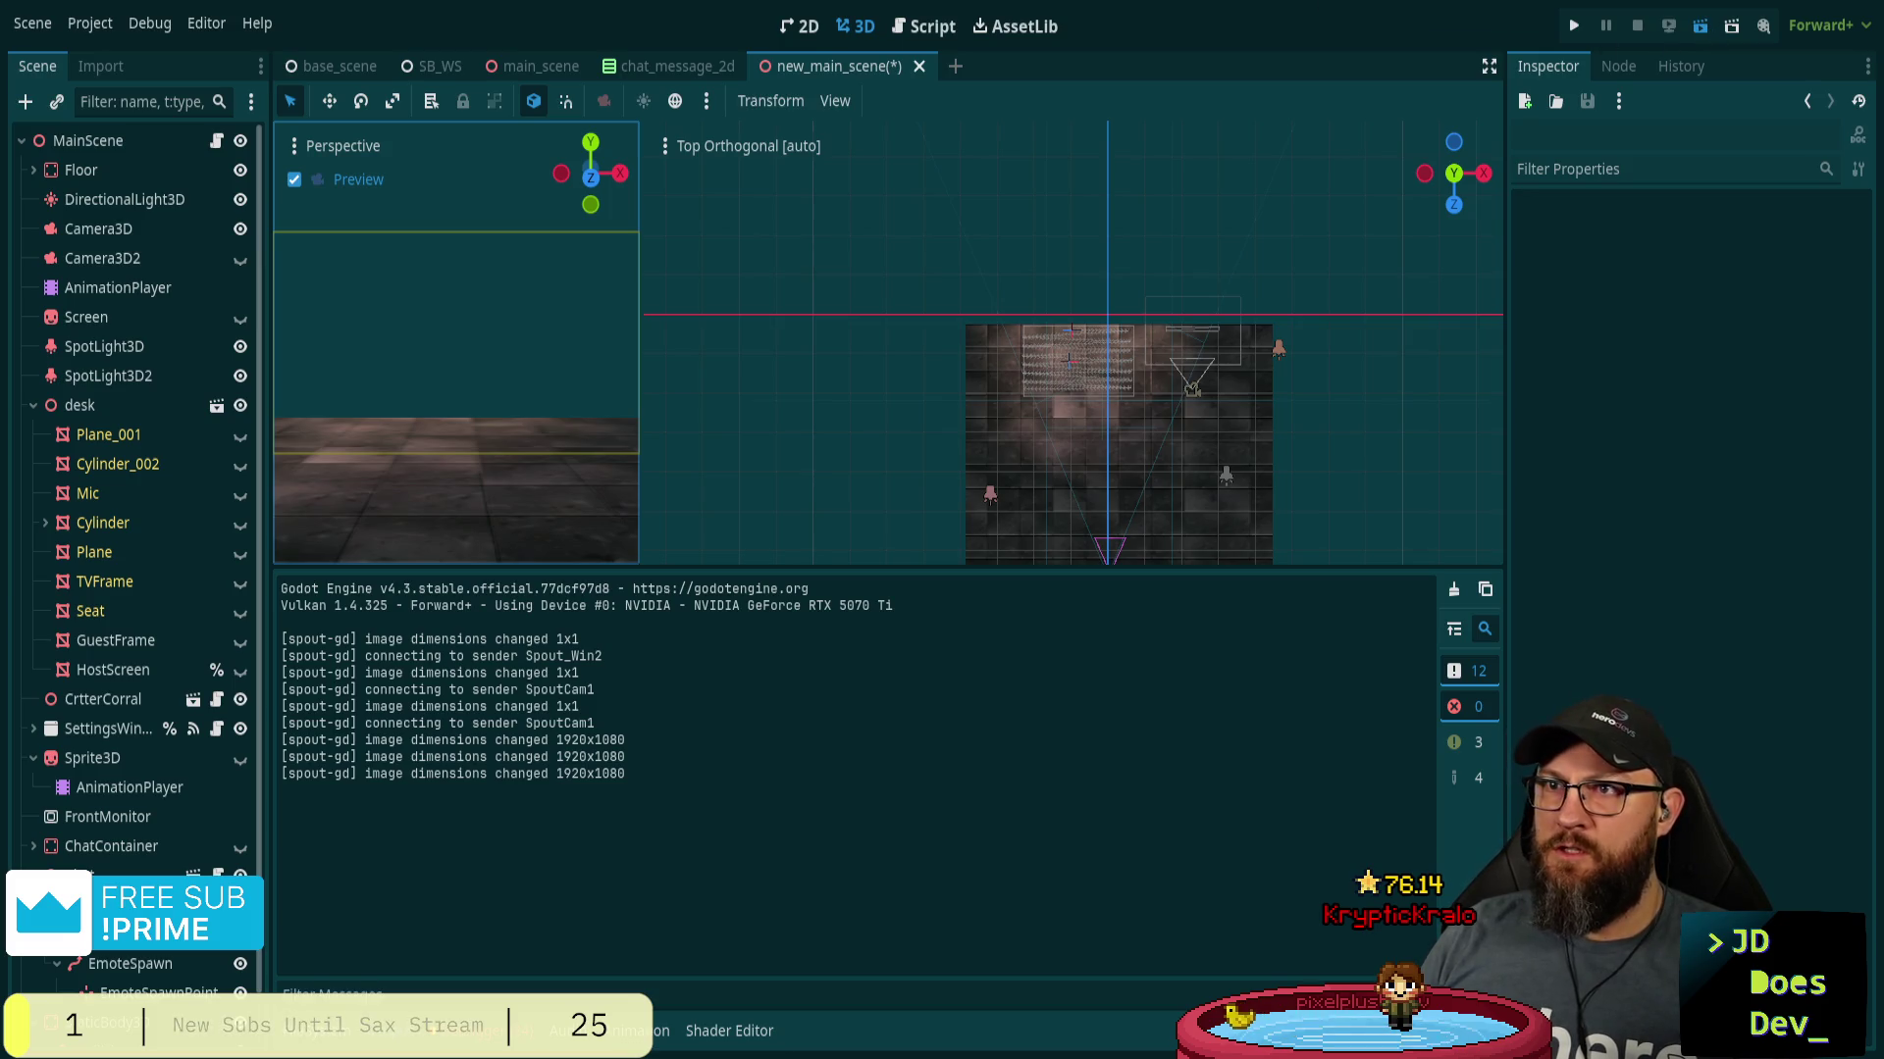
key("ctrl+s")
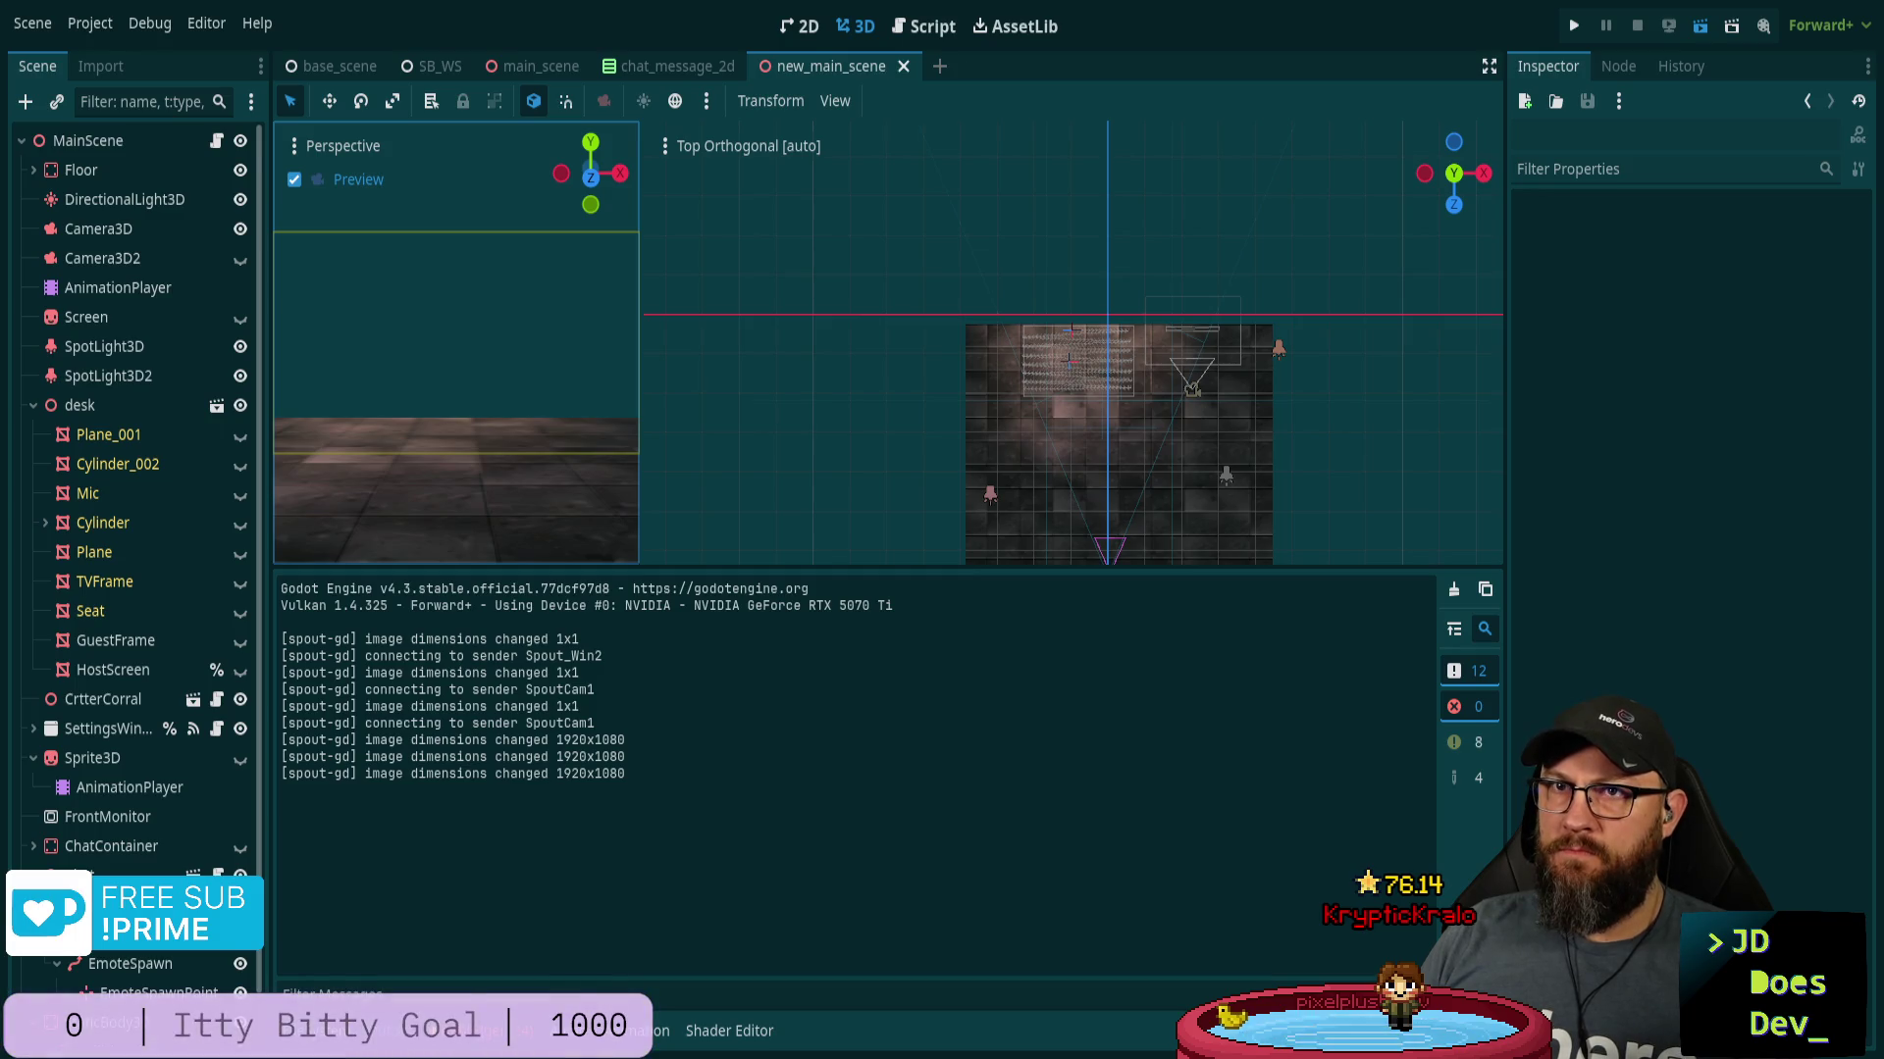
left_click(1700, 26)
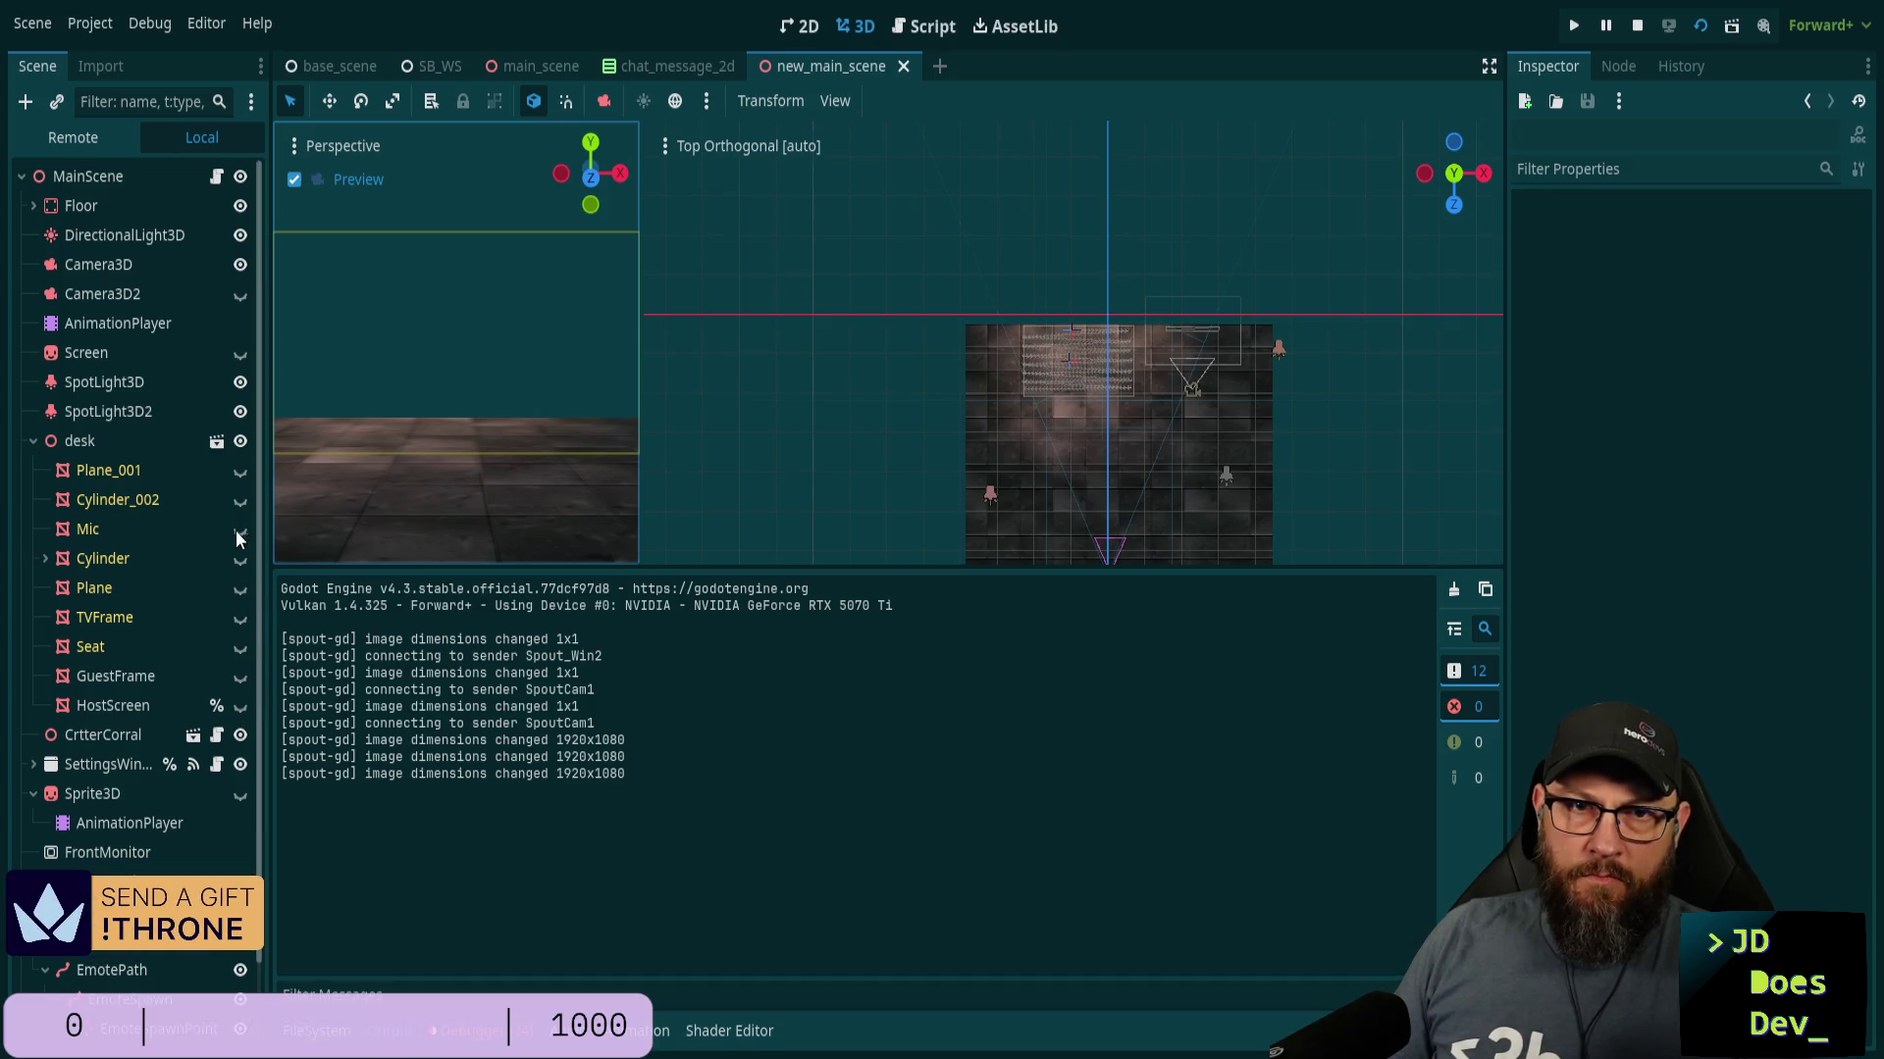
left_click(240, 618)
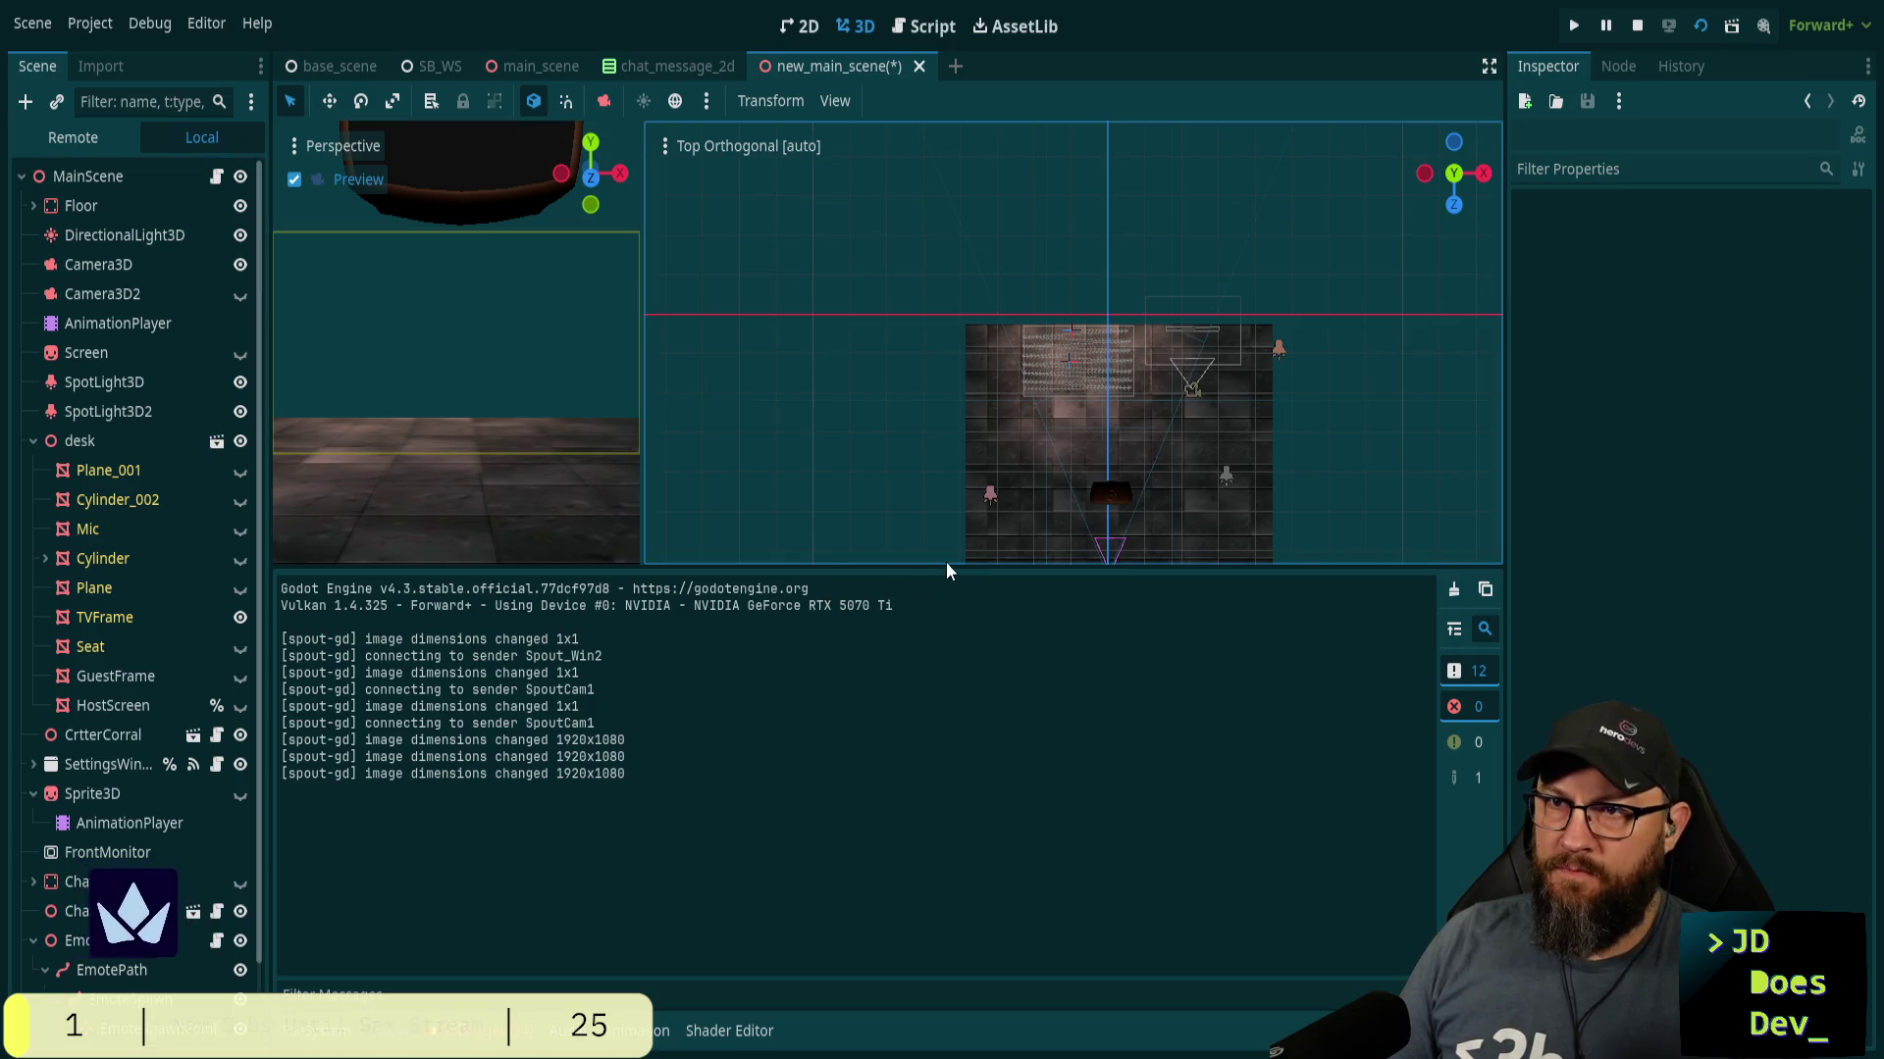
mouse_move(938, 524)
left_mouse_down()
mouse_move(1040, 299)
mouse_move(1252, 265)
mouse_move(1001, 214)
mouse_move(892, 220)
mouse_move(1052, 208)
mouse_move(1101, 218)
mouse_move(762, 257)
mouse_move(1350, 263)
mouse_move(1089, 284)
mouse_move(1043, 326)
left_mouse_up()
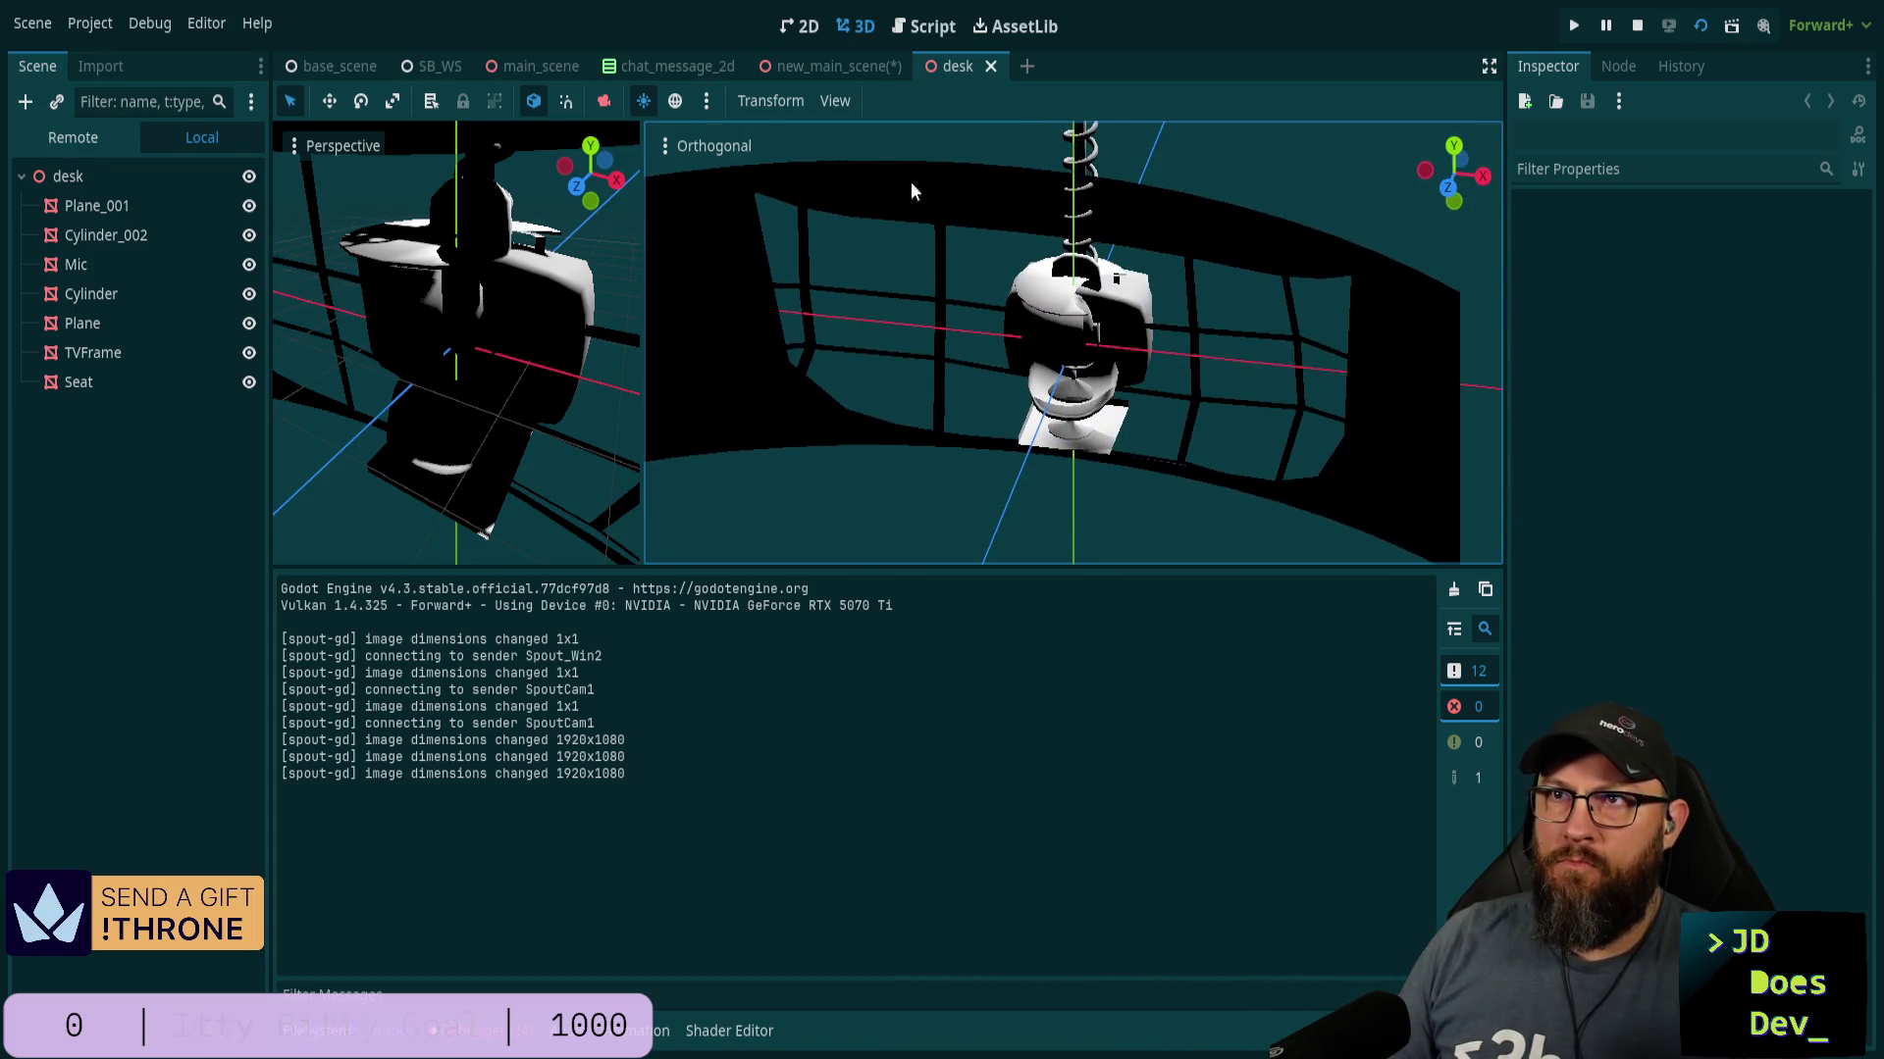
- Close the desk scene tab to return to new_main_scene
left_click(990, 65)
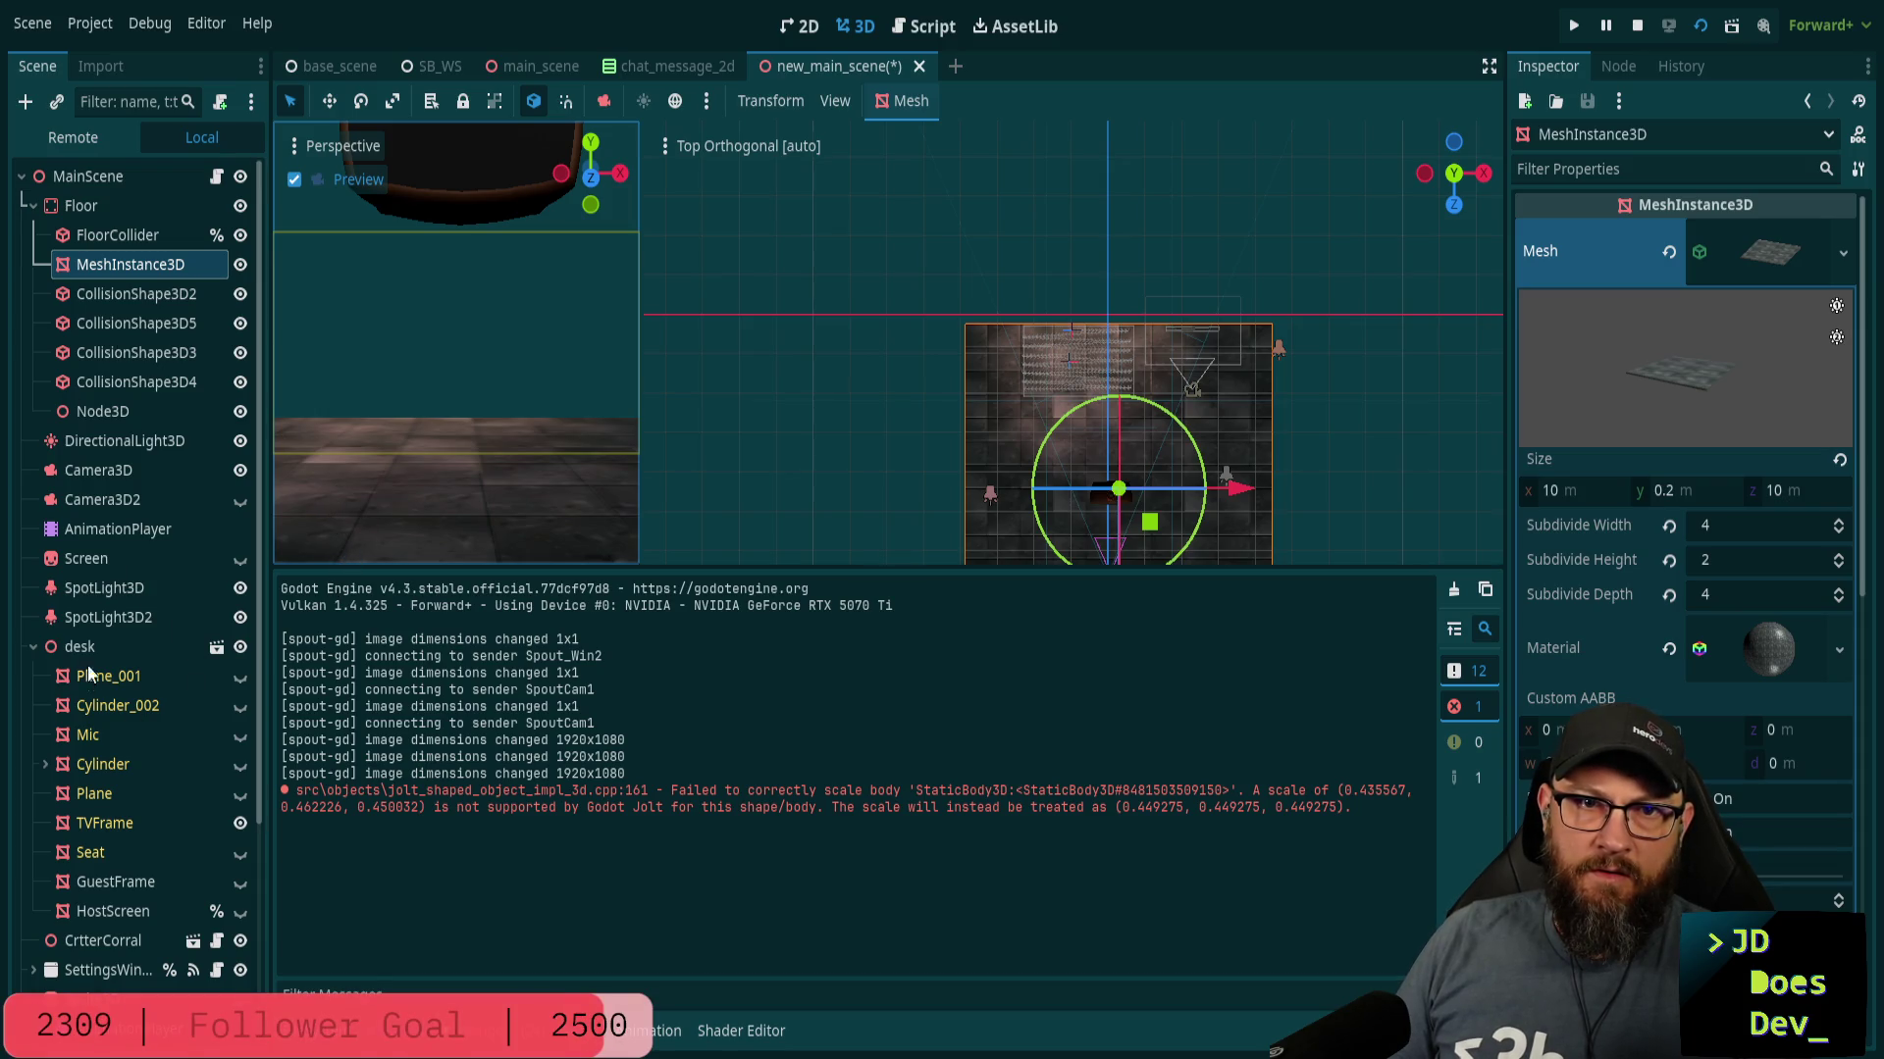
- Delete Plane_001 and Cylinder_002 from under the desk node
left_click(96, 640)
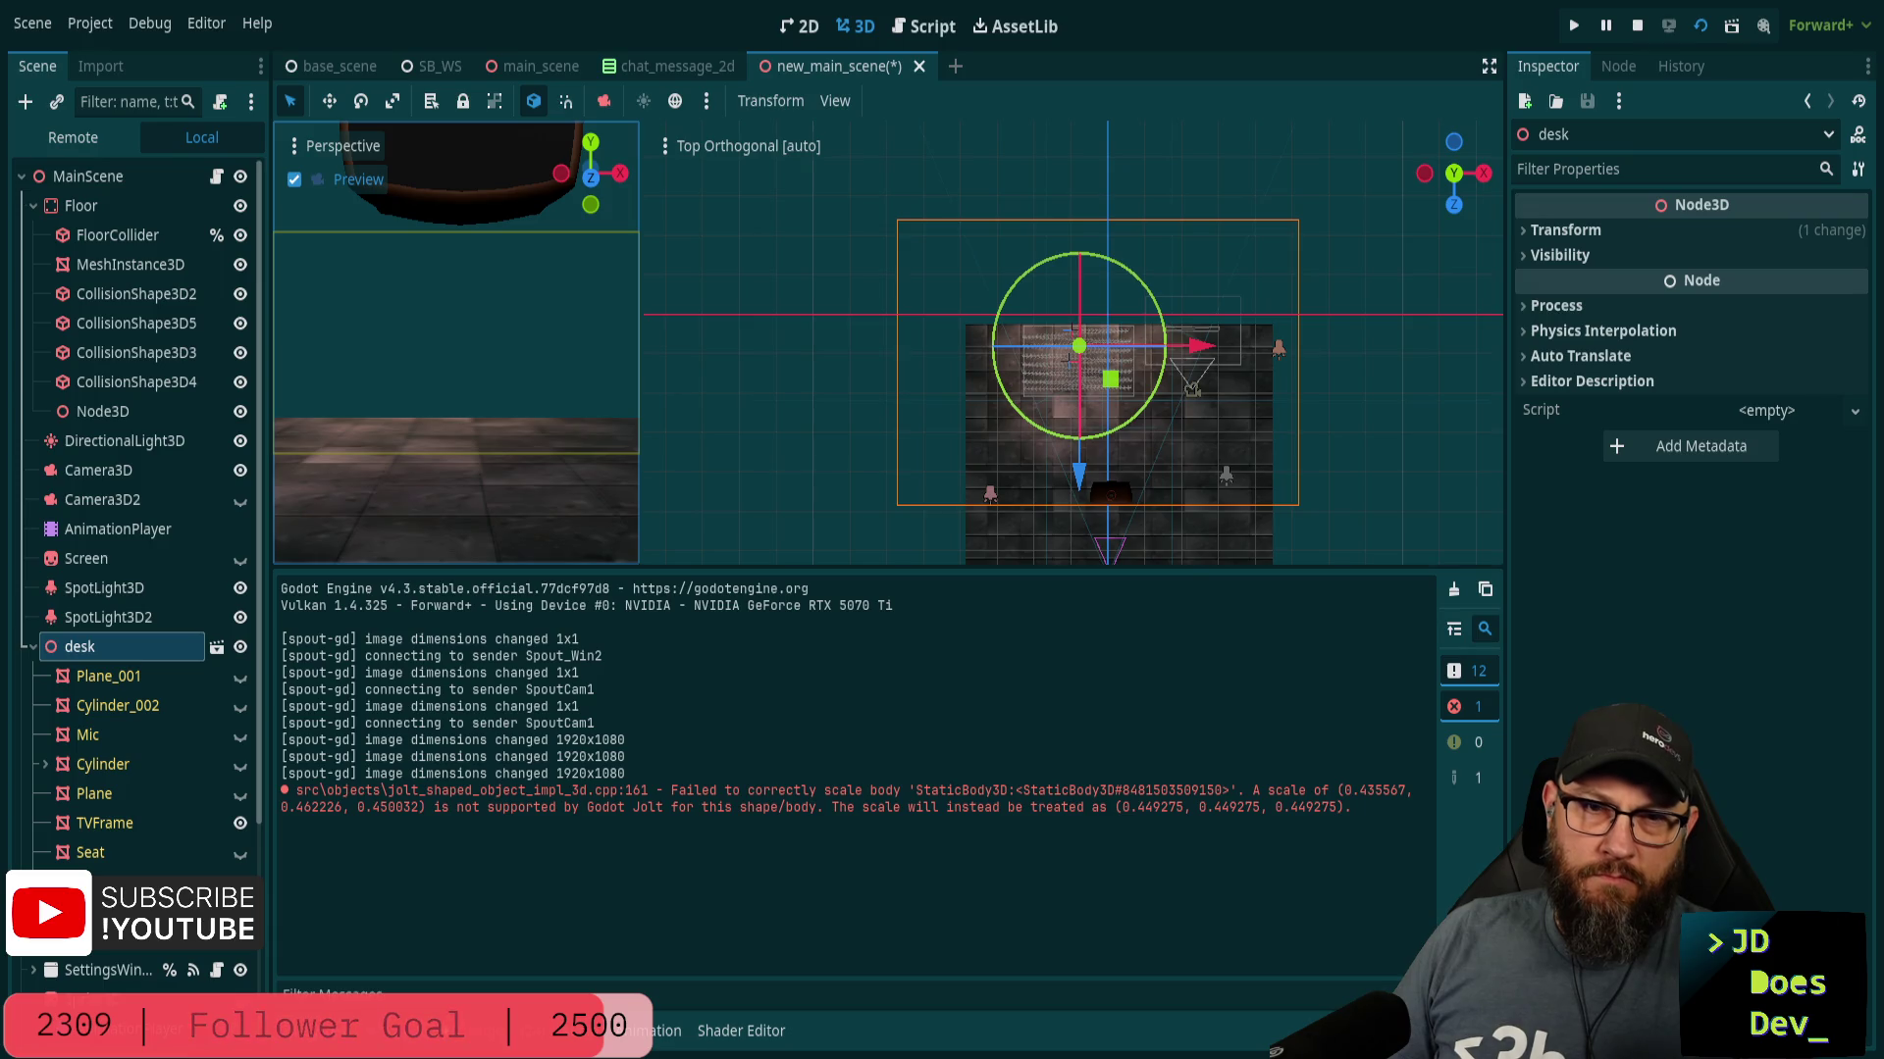
left_click(96, 676)
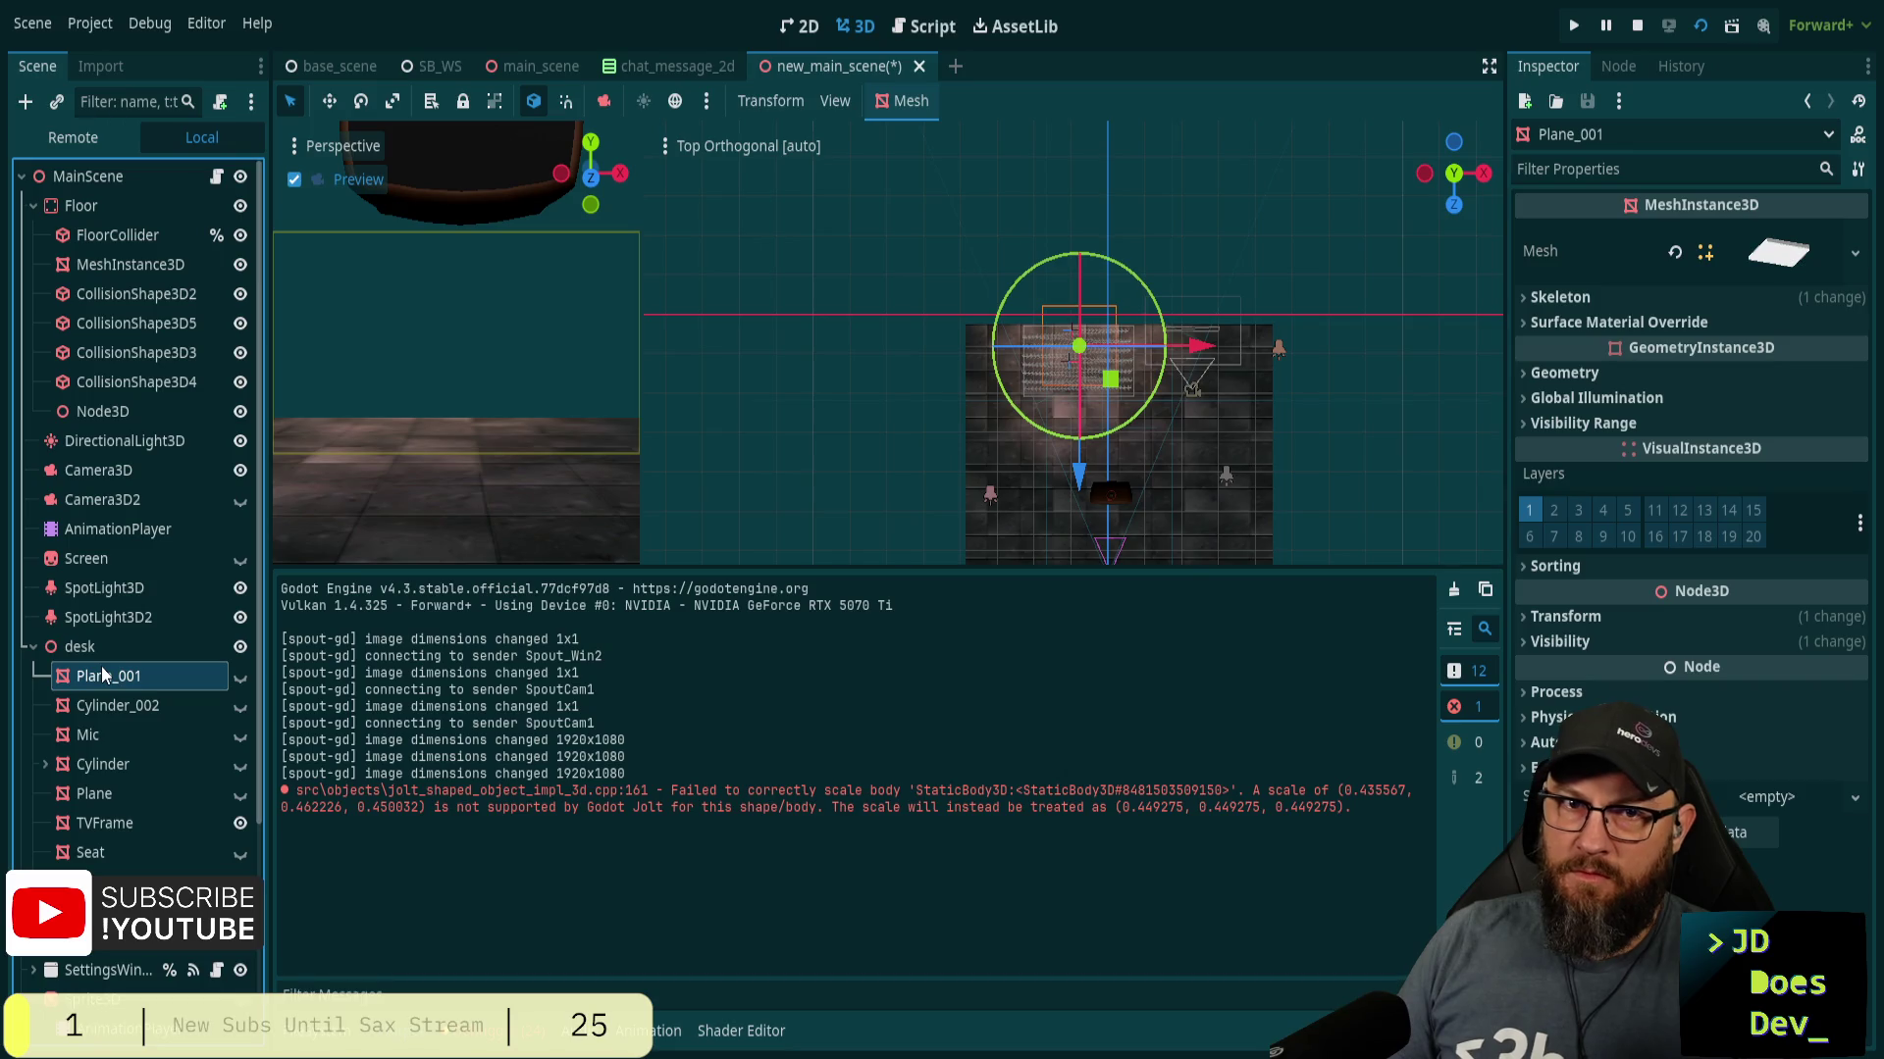
left_click(247, 675)
left_click(249, 675)
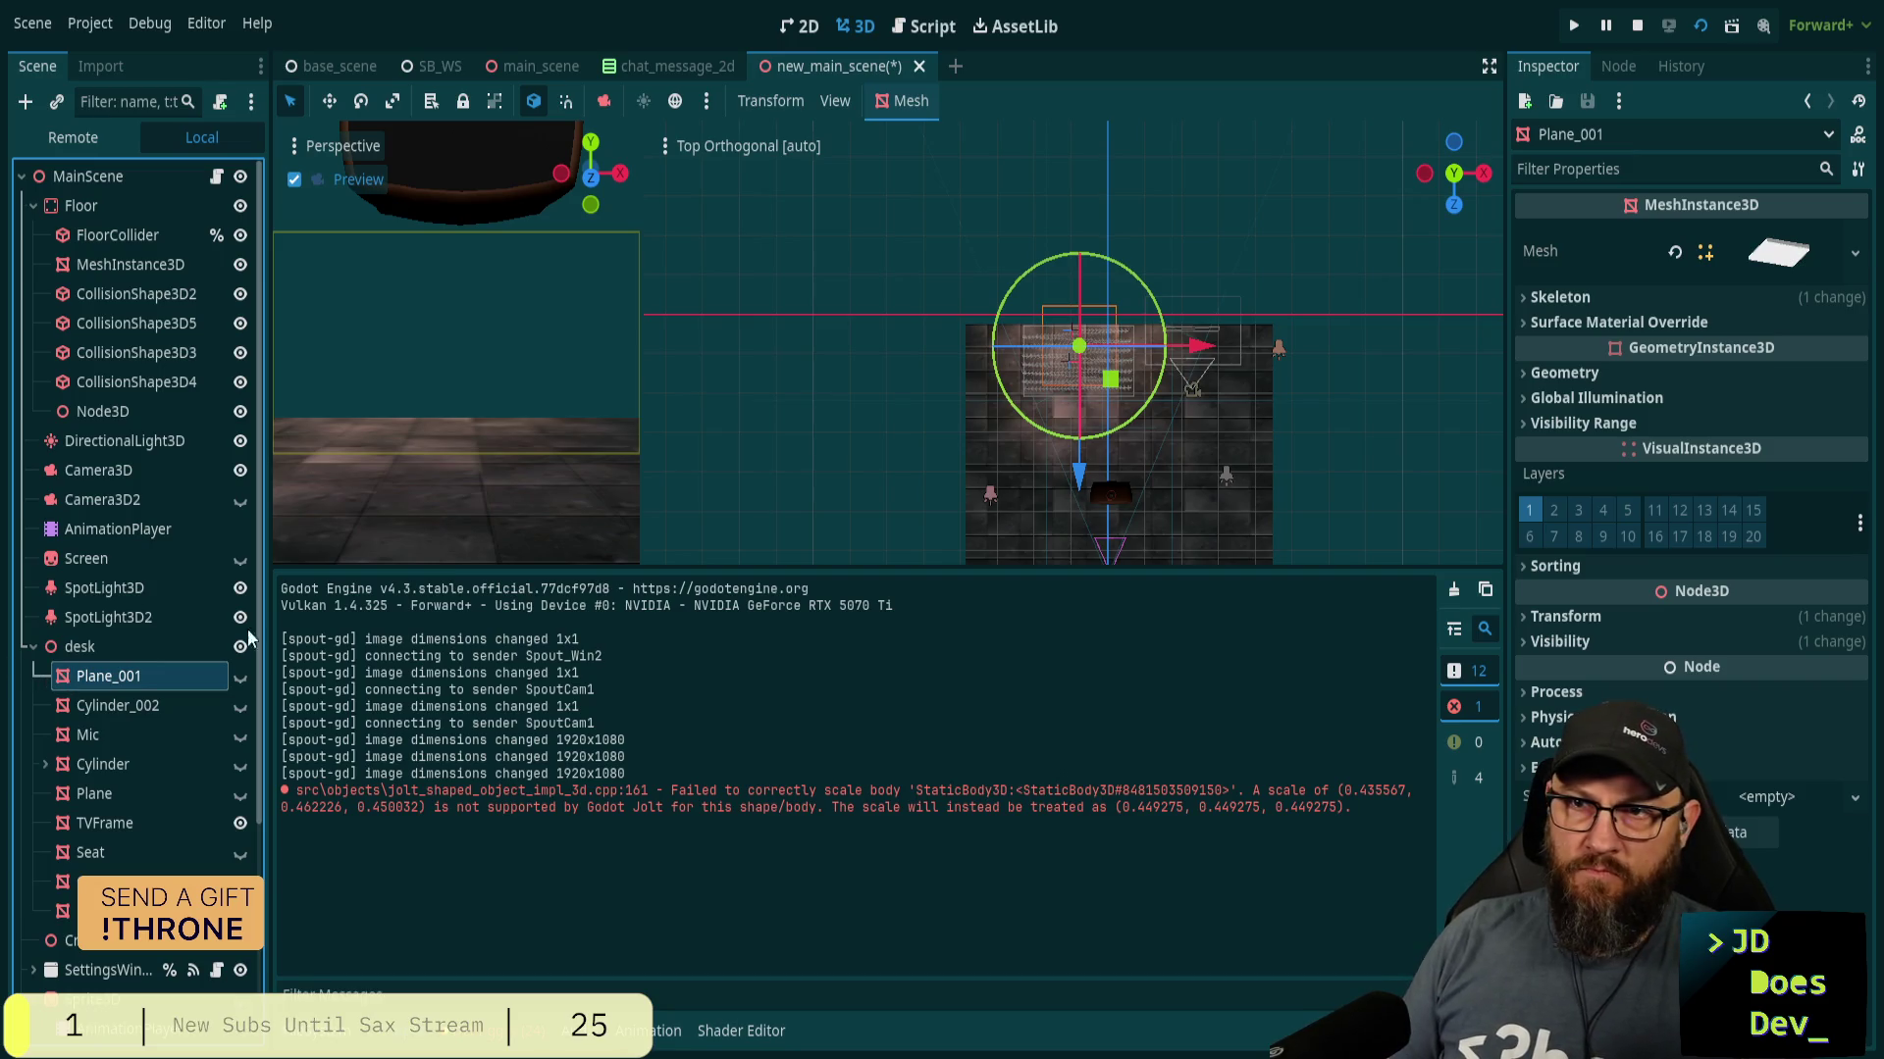
key("Delete")
left_click(125, 681)
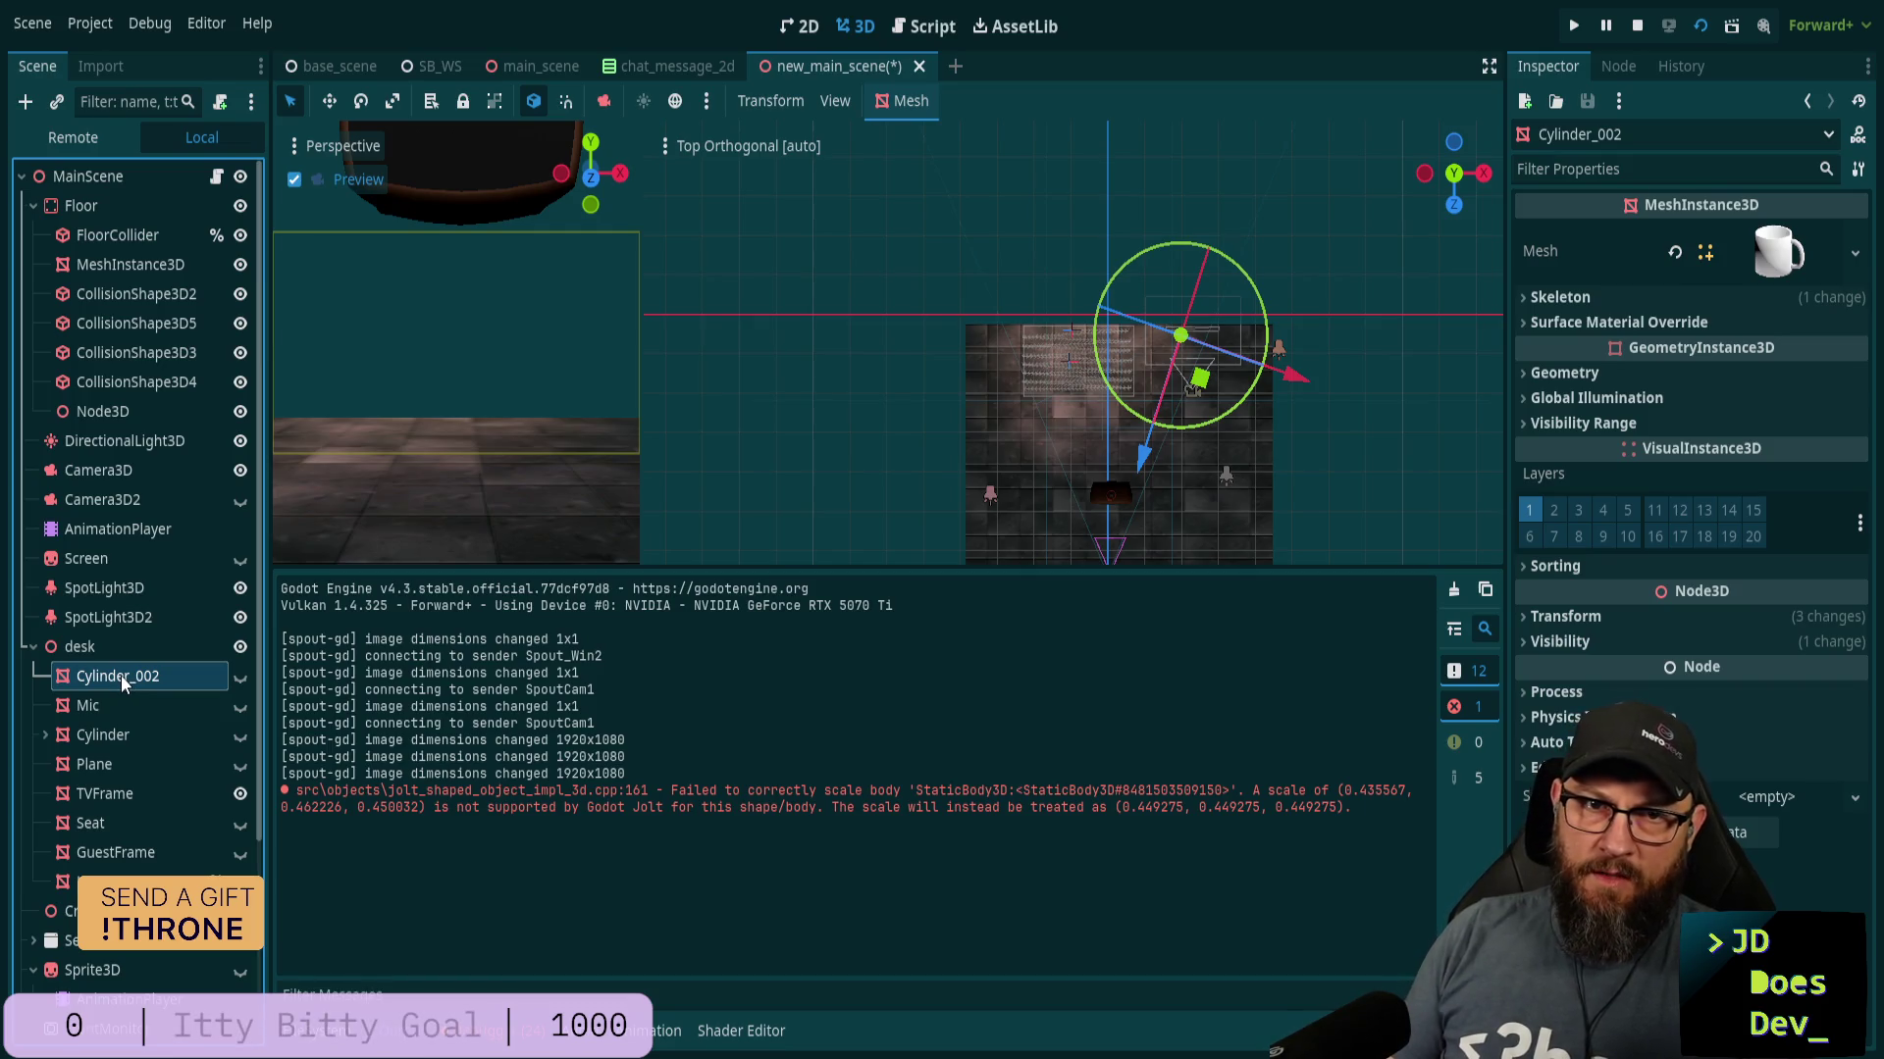
key("Delete")
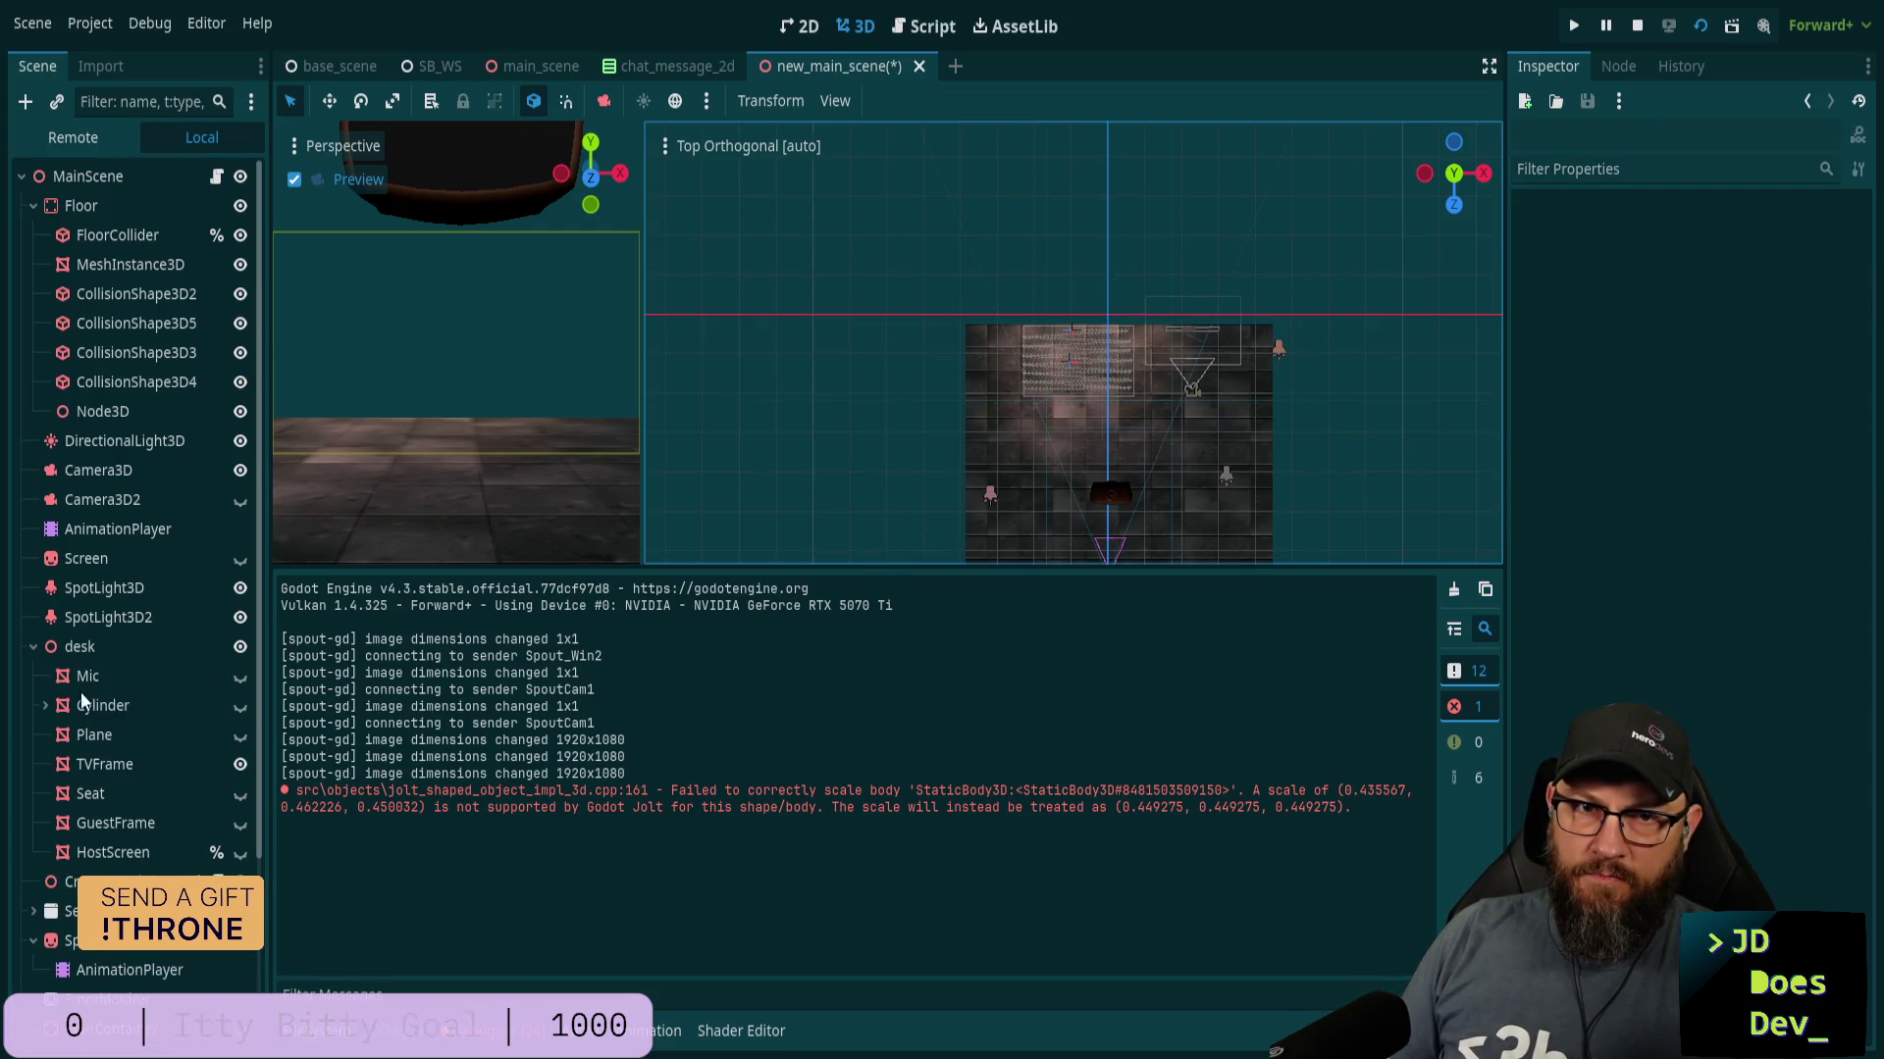
- Delete Mic, Cylinder, Plane, Seat, GuestFrame and HostScreen together, leaving only TVFrame
left_click(69, 667)
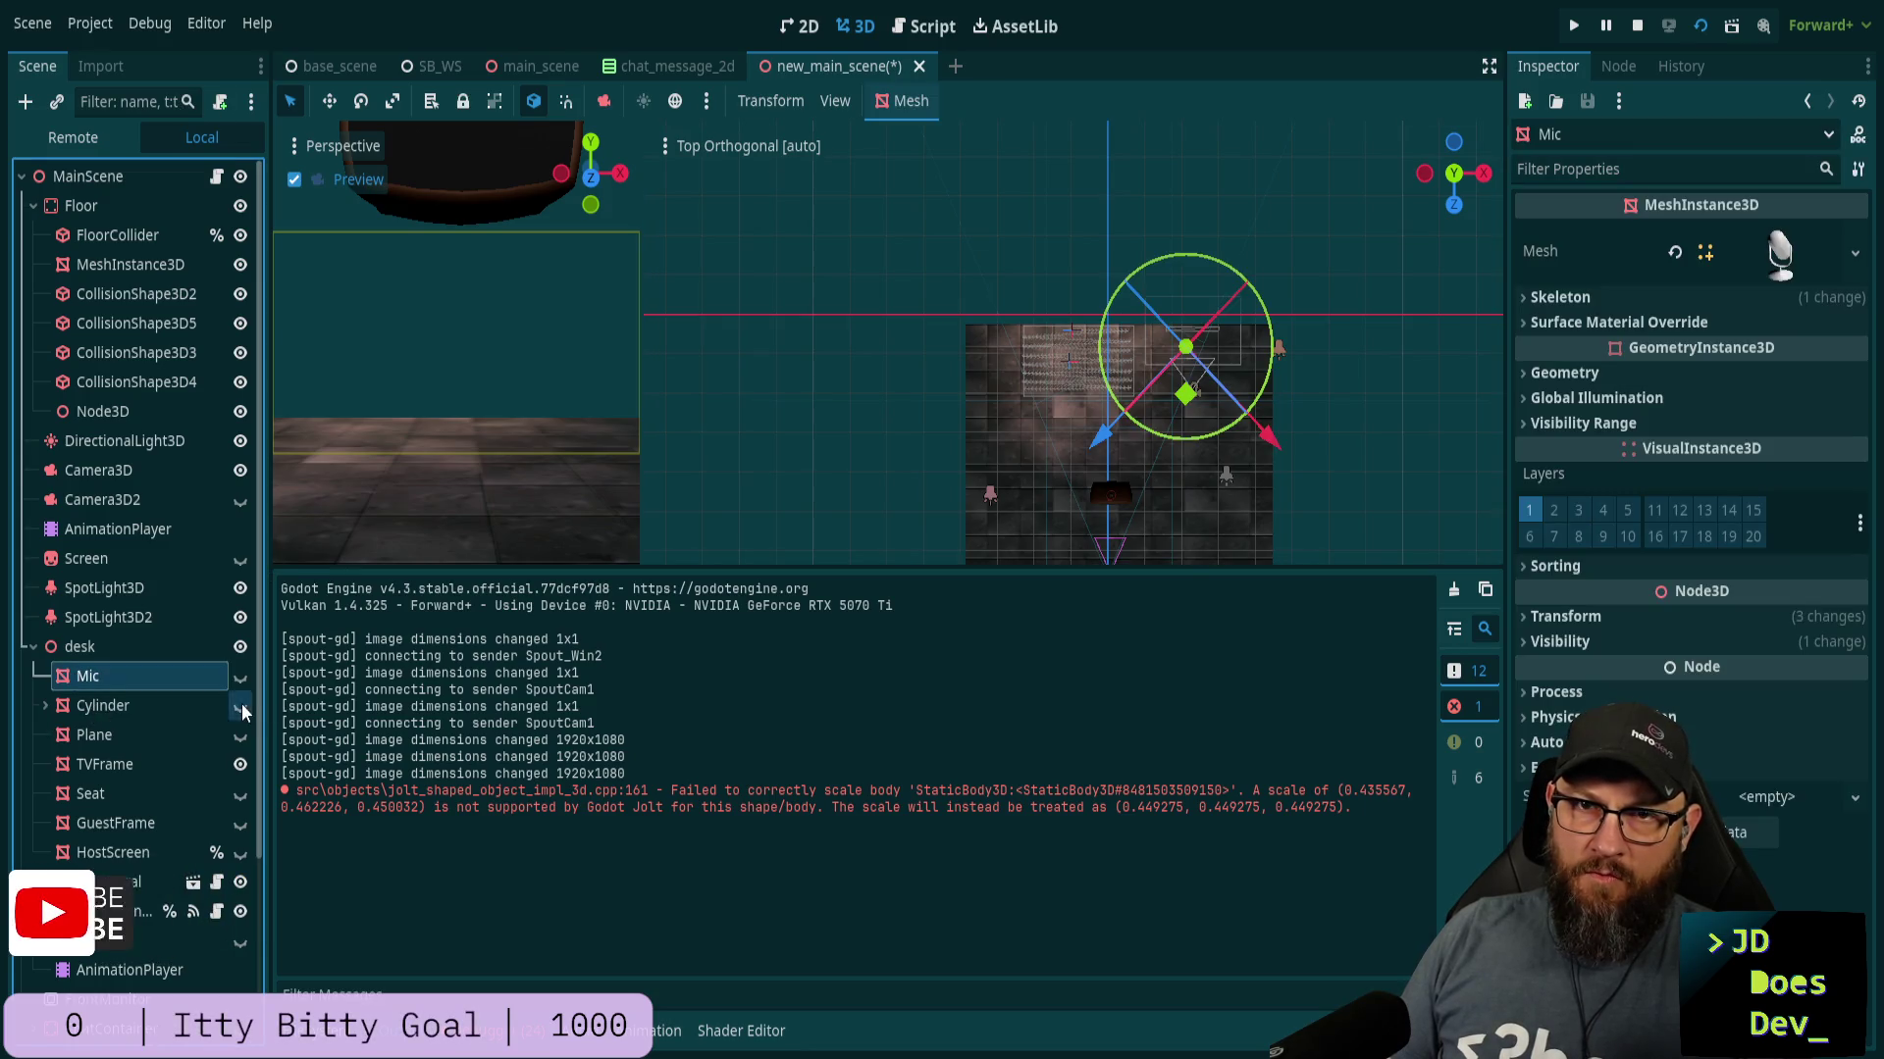
left_click(41, 702)
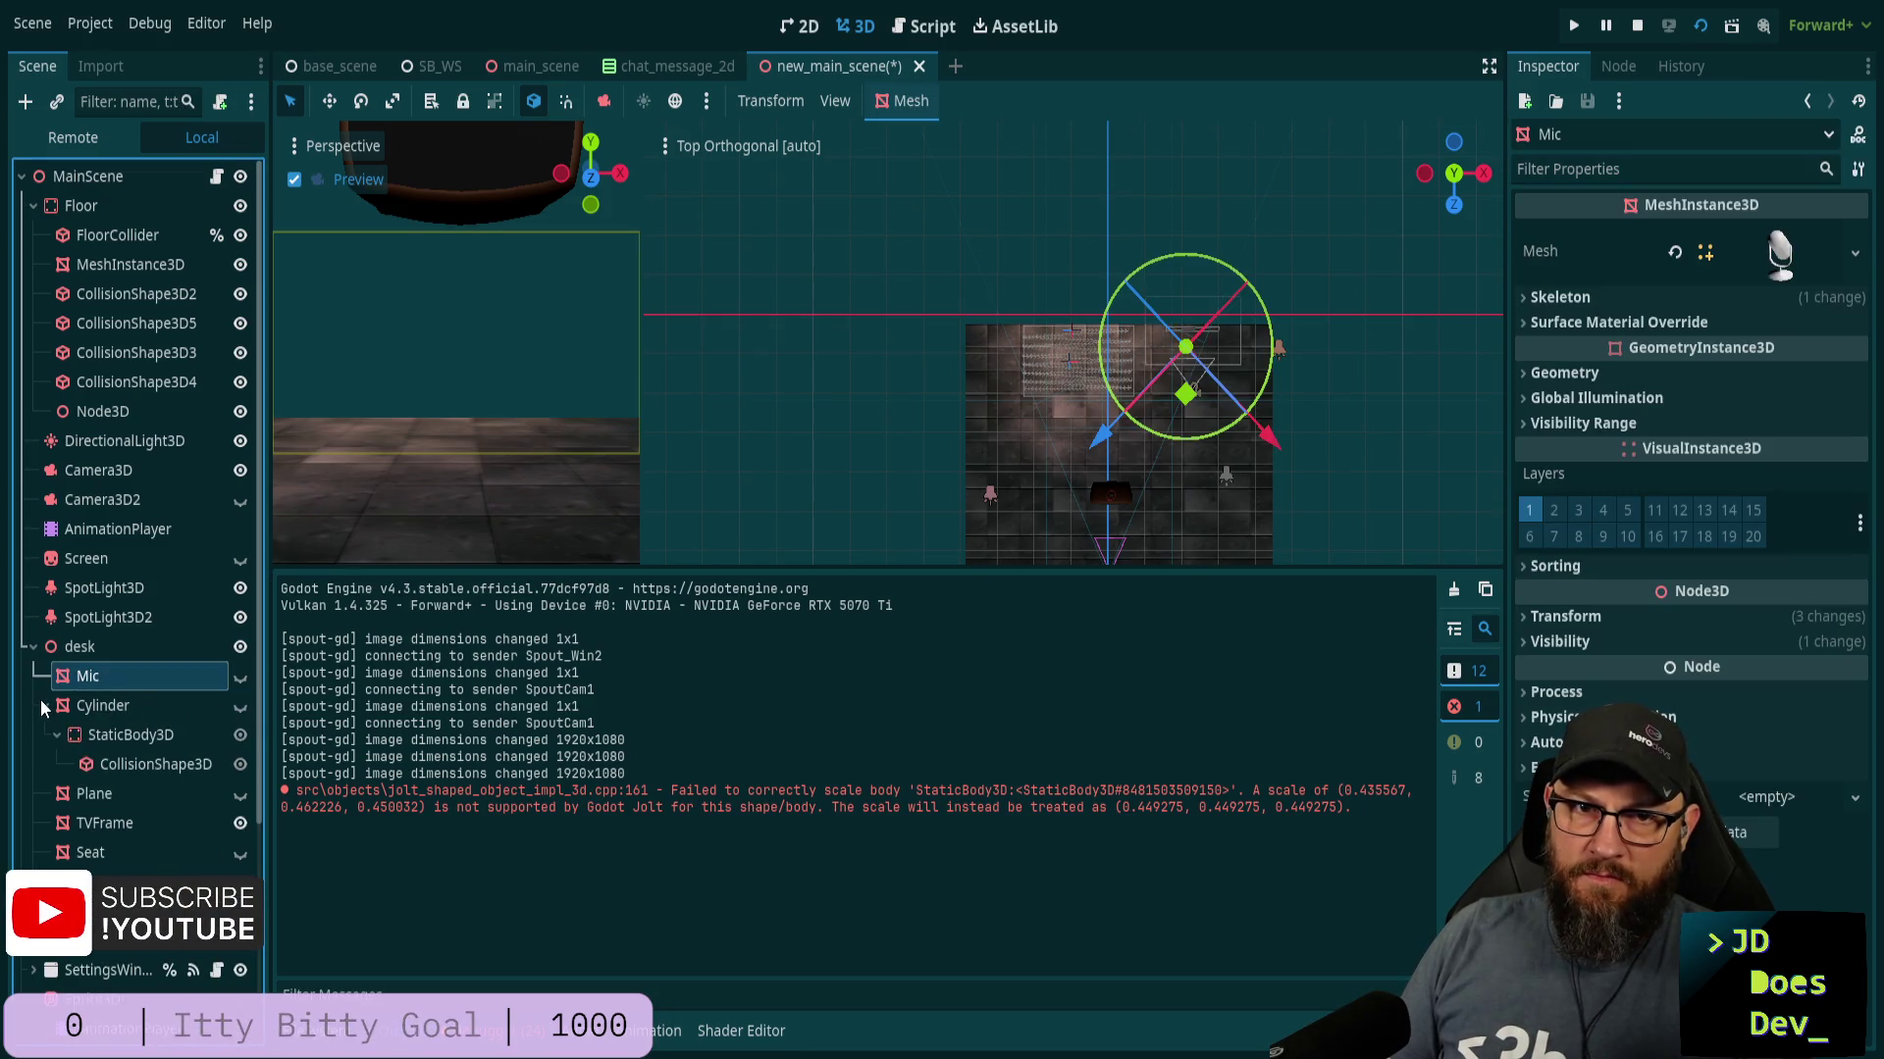
left_click(42, 703)
left_click(128, 703, "ctrl")
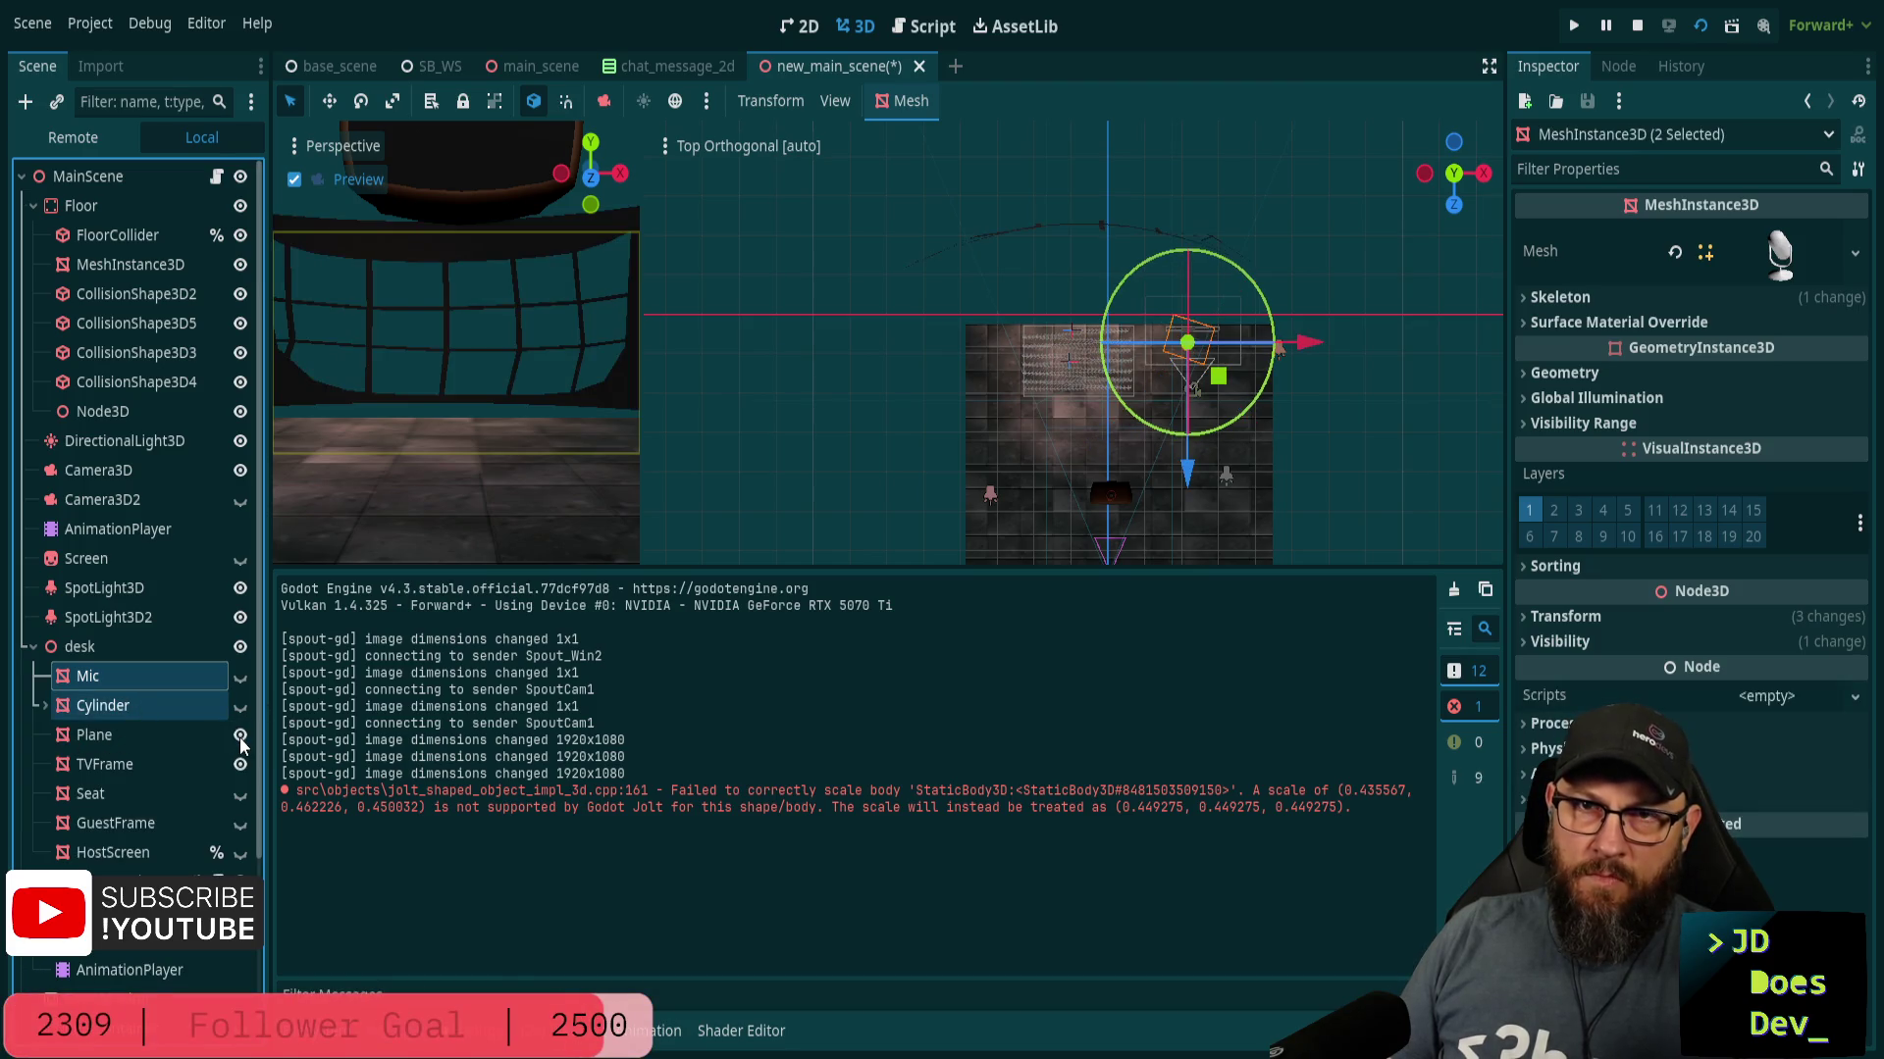
left_click(242, 735)
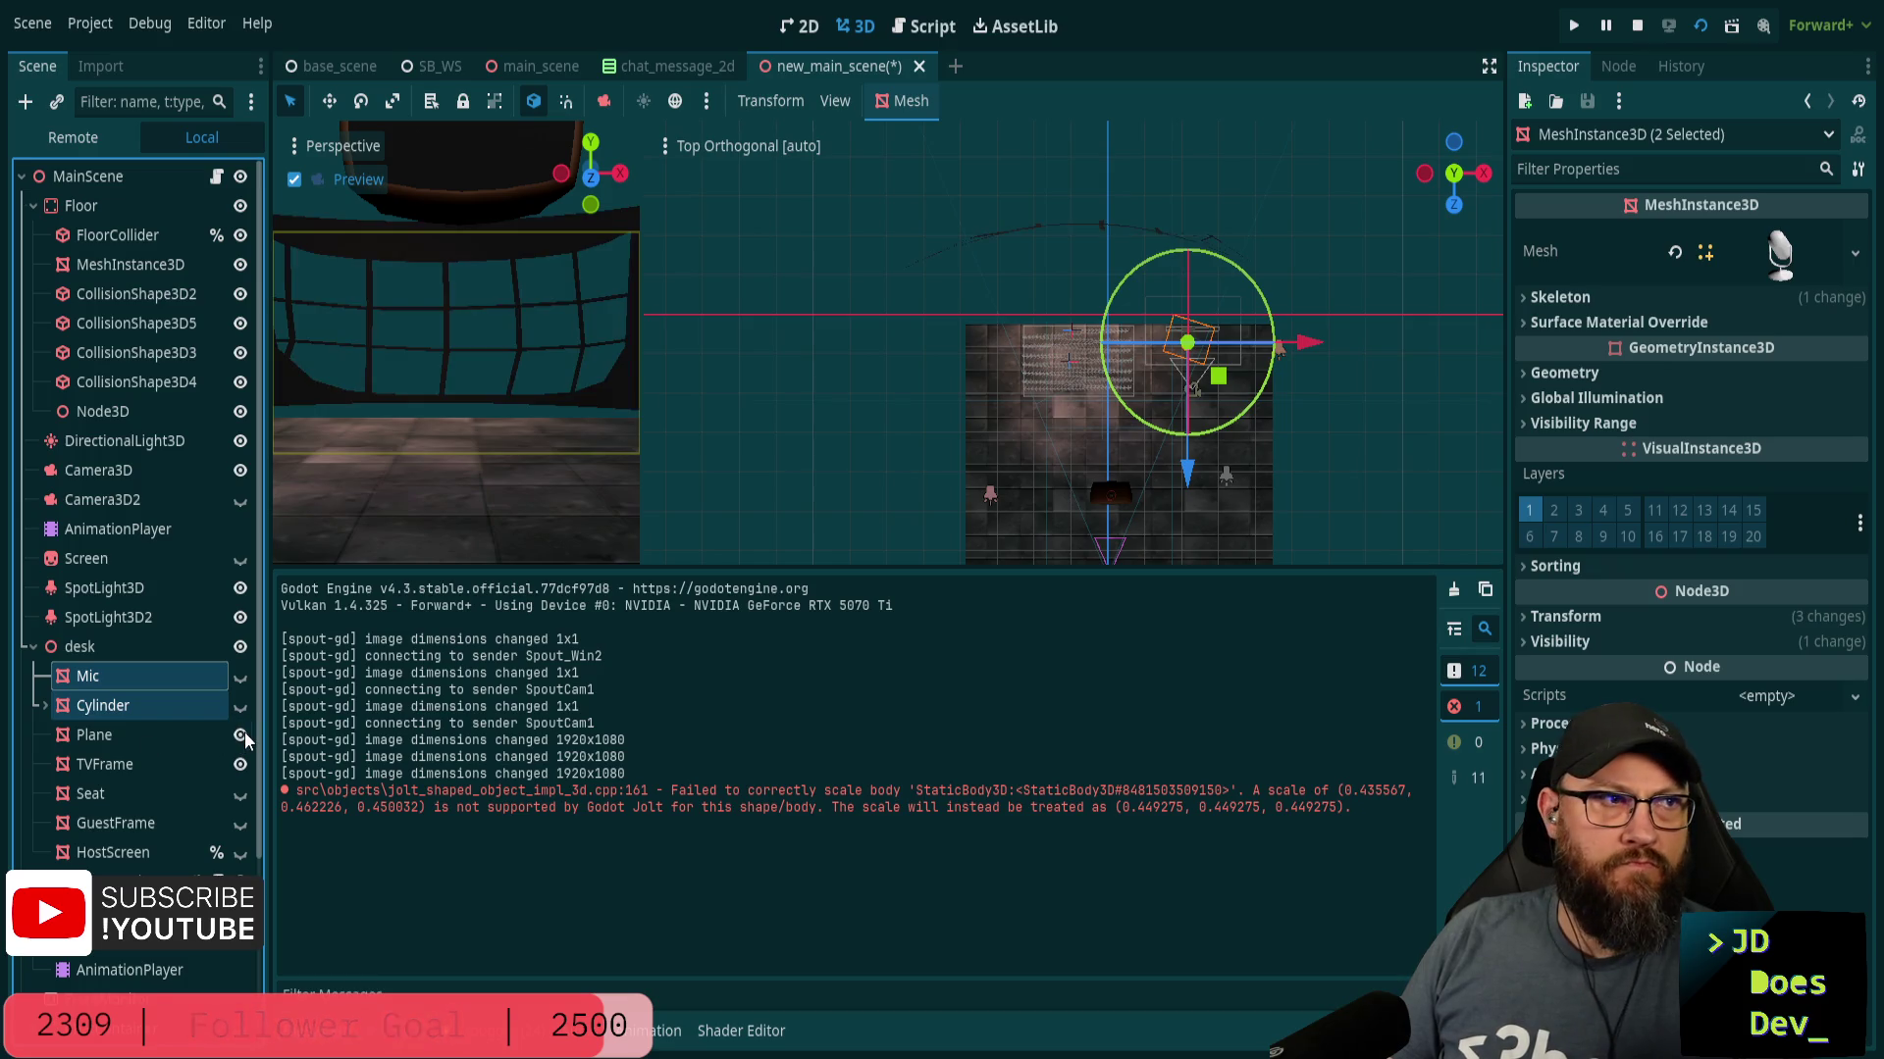
left_click(97, 736, "ctrl")
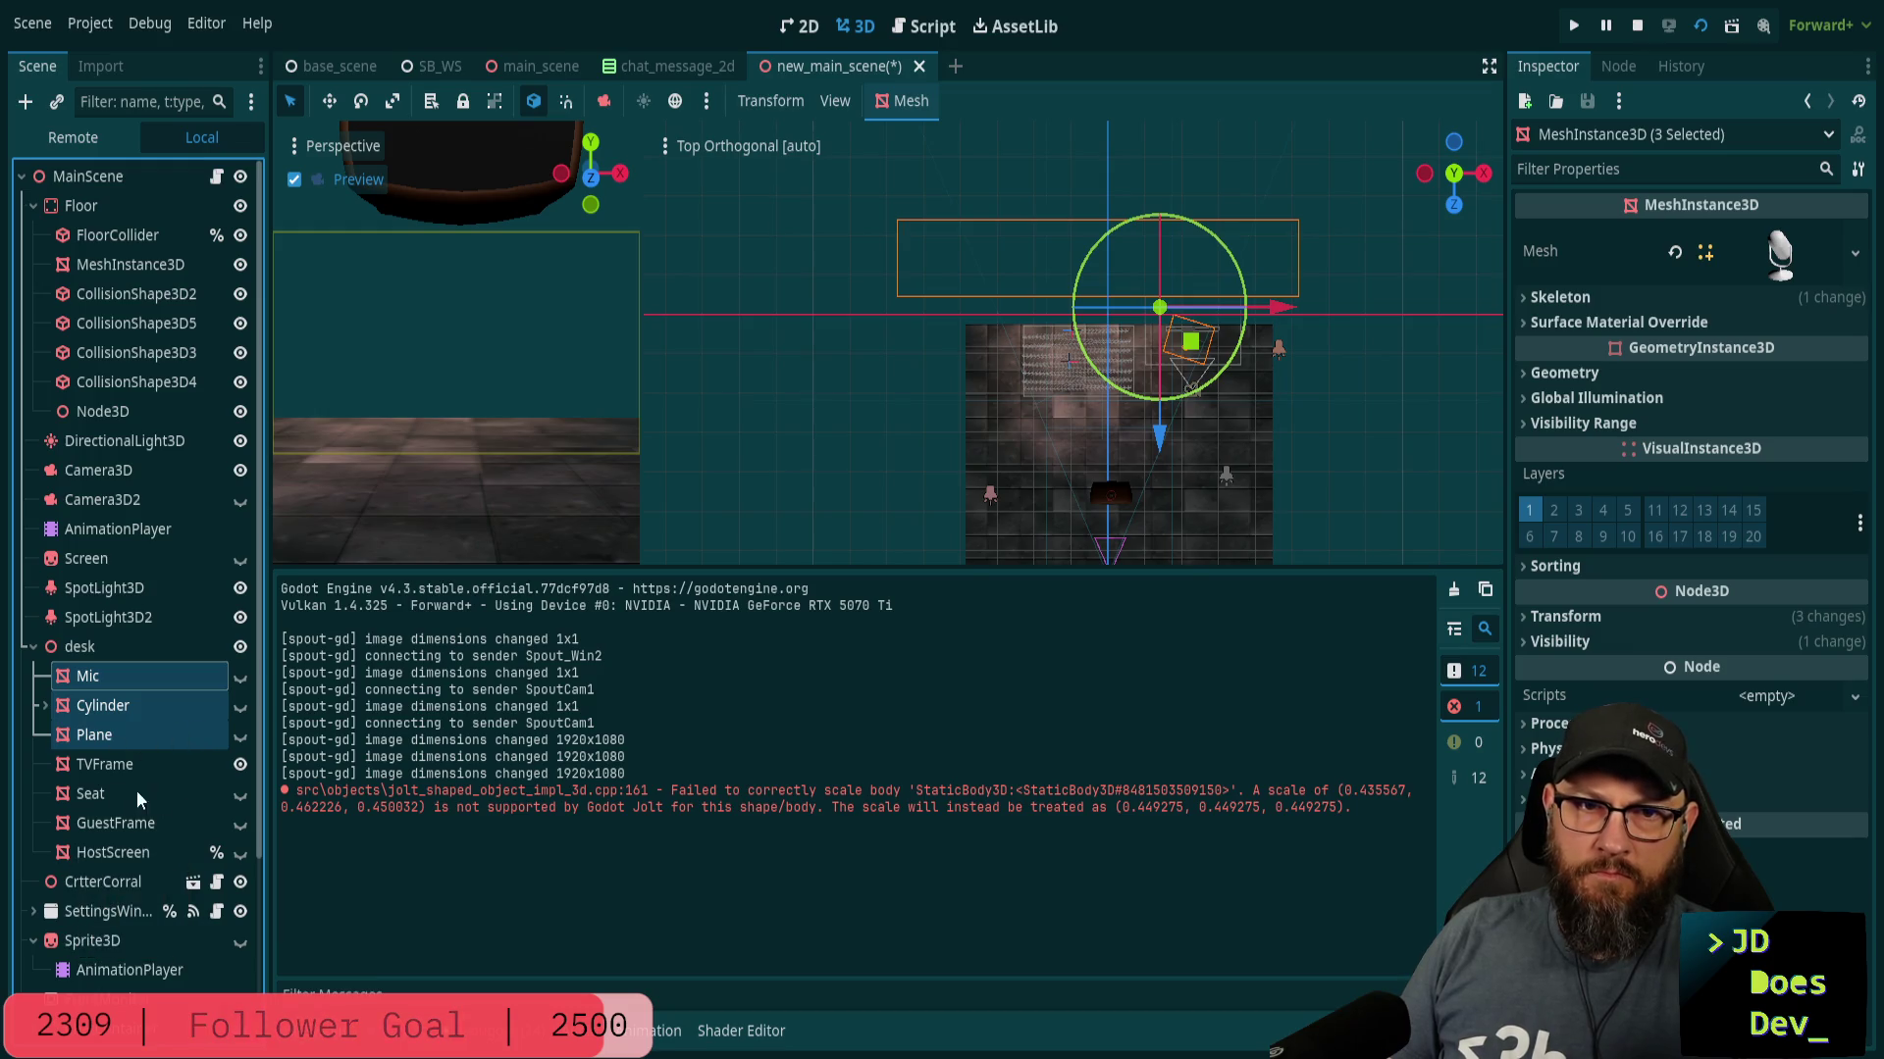
left_click(92, 792, "ctrl")
left_click(109, 822, "ctrl")
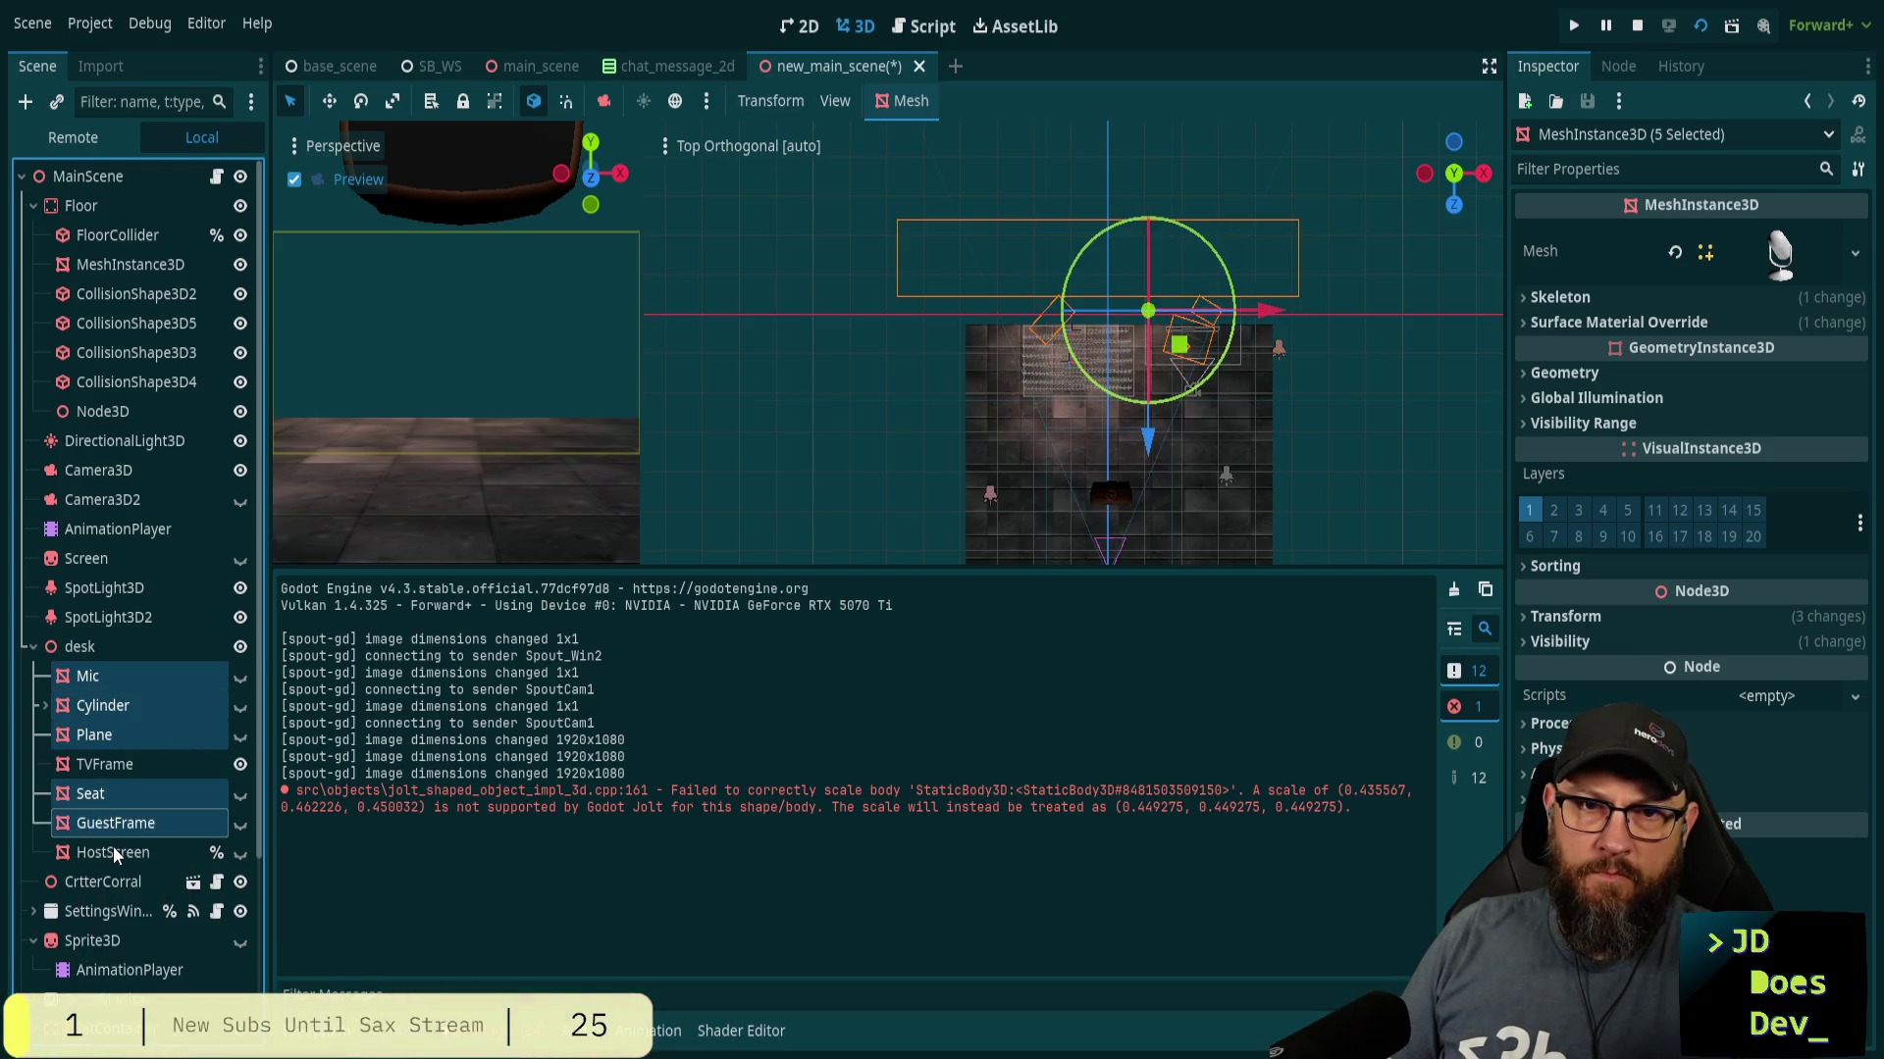
left_click(114, 852, "ctrl")
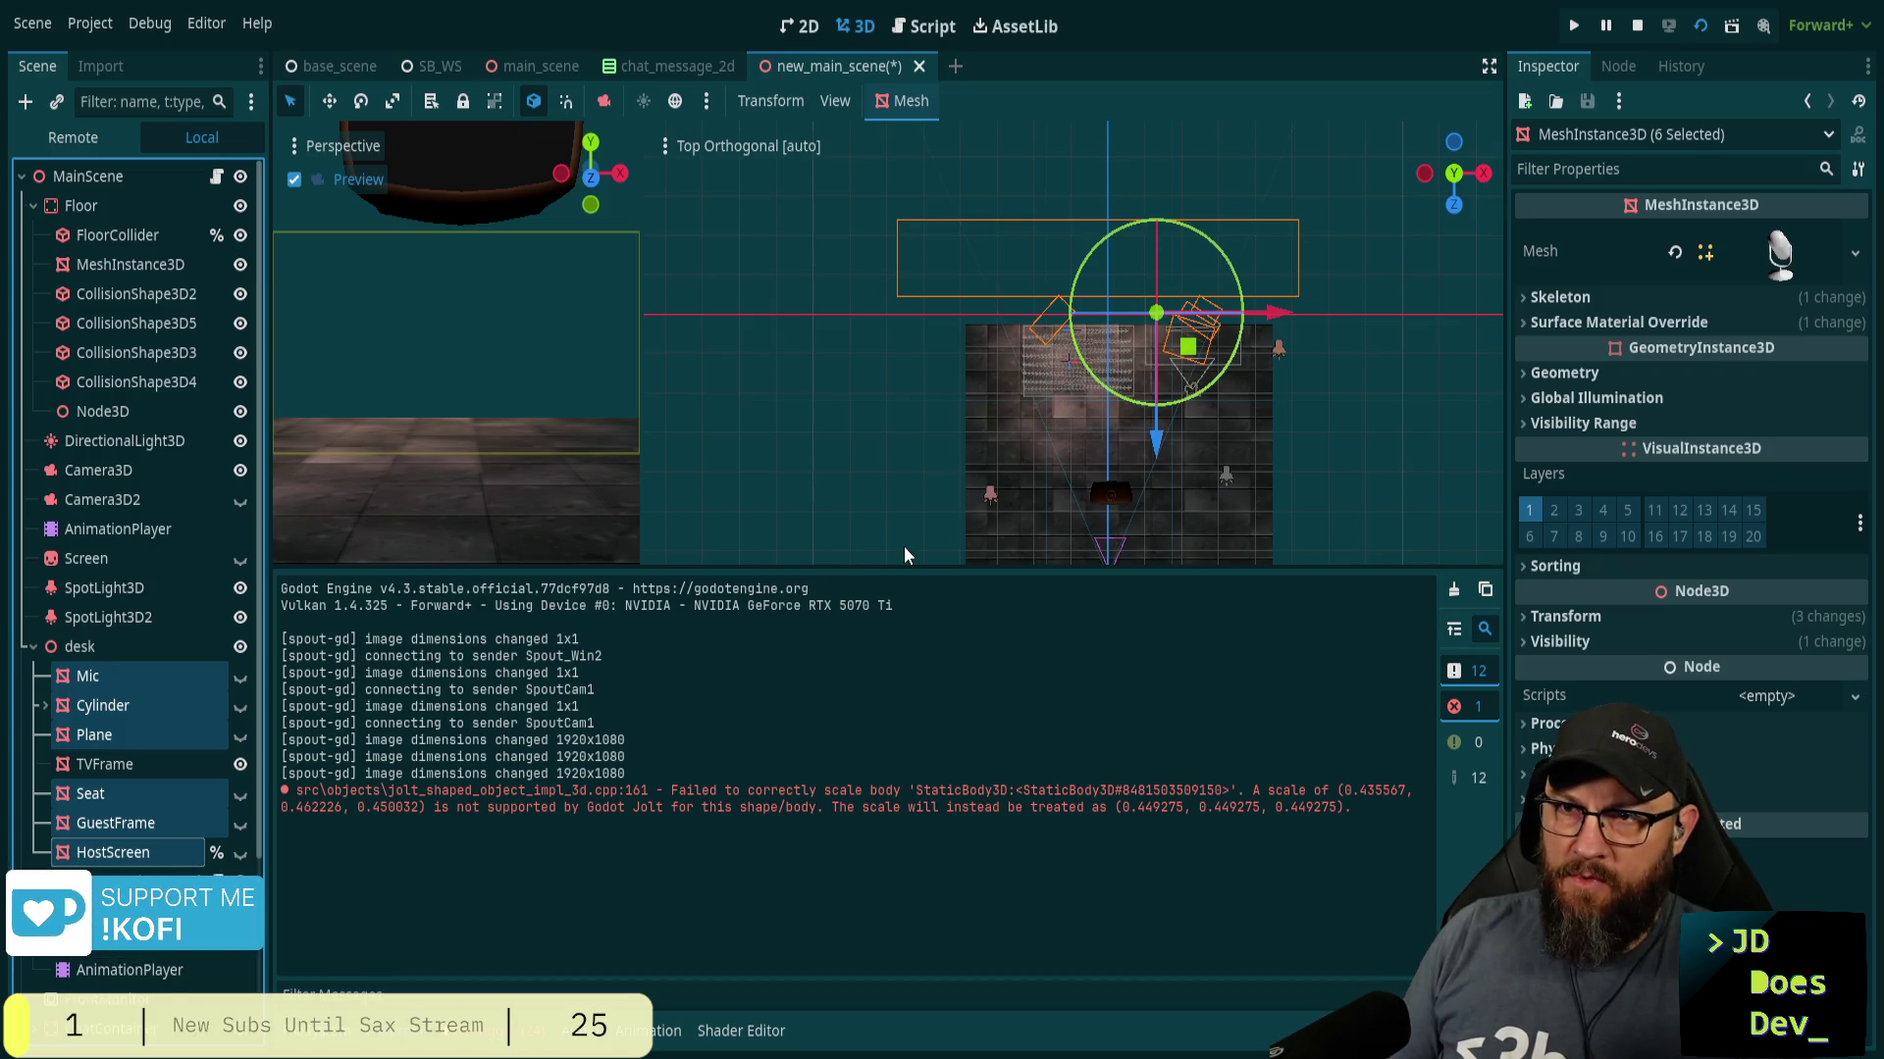
key("Delete")
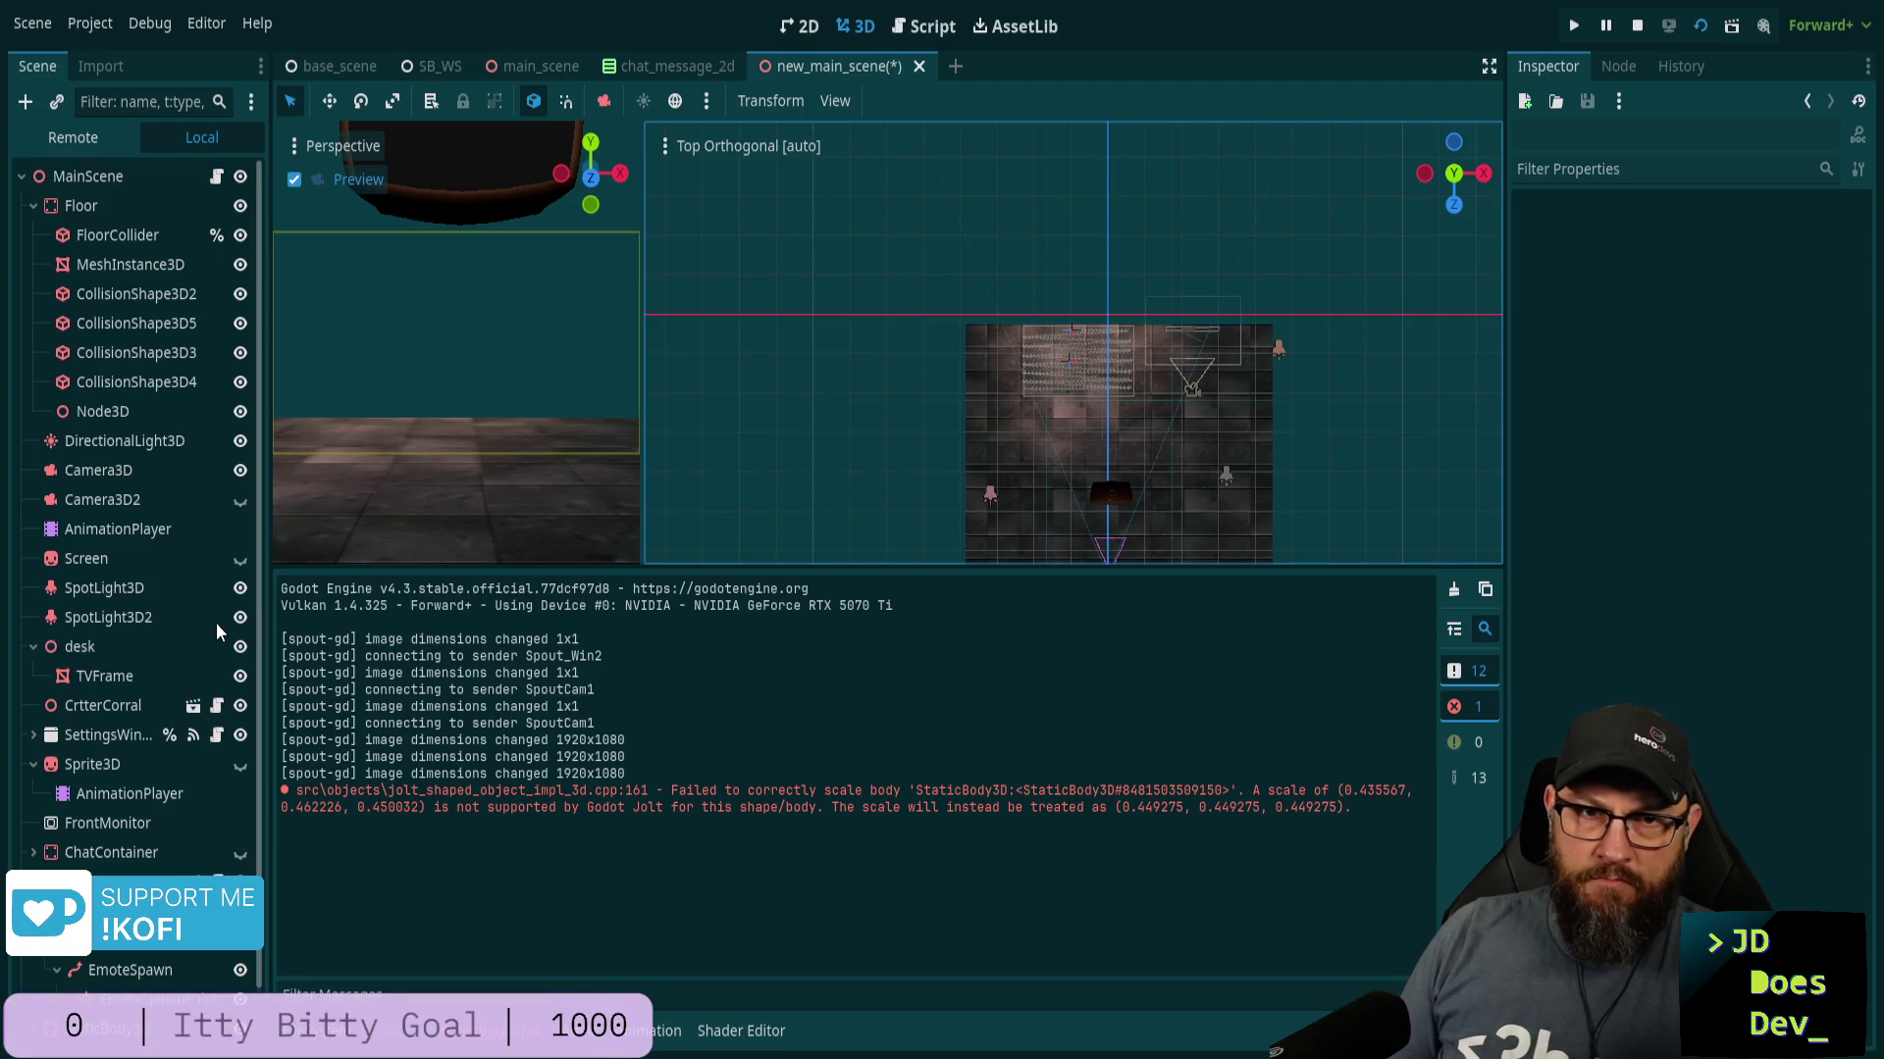
- Hide the SettingsWindow node in the Scene dock
scroll(218, 624, "down", 1)
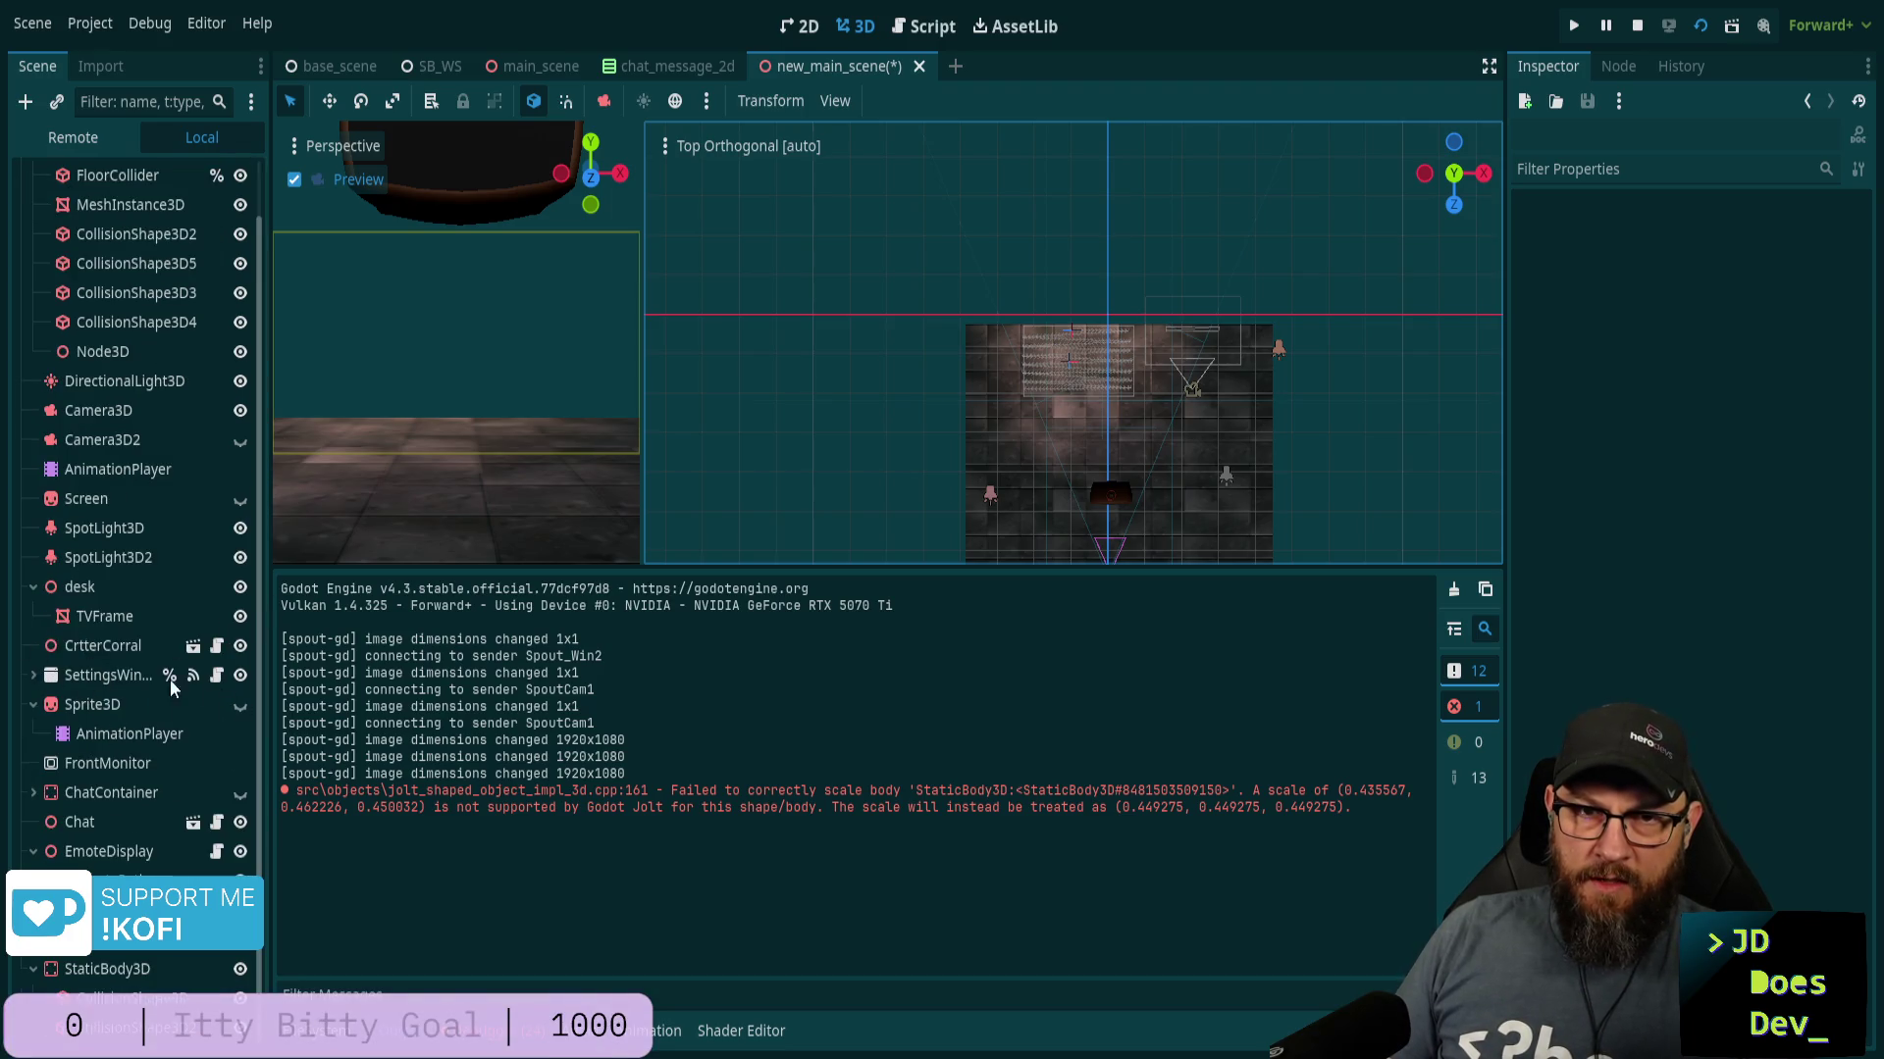
left_click(32, 680)
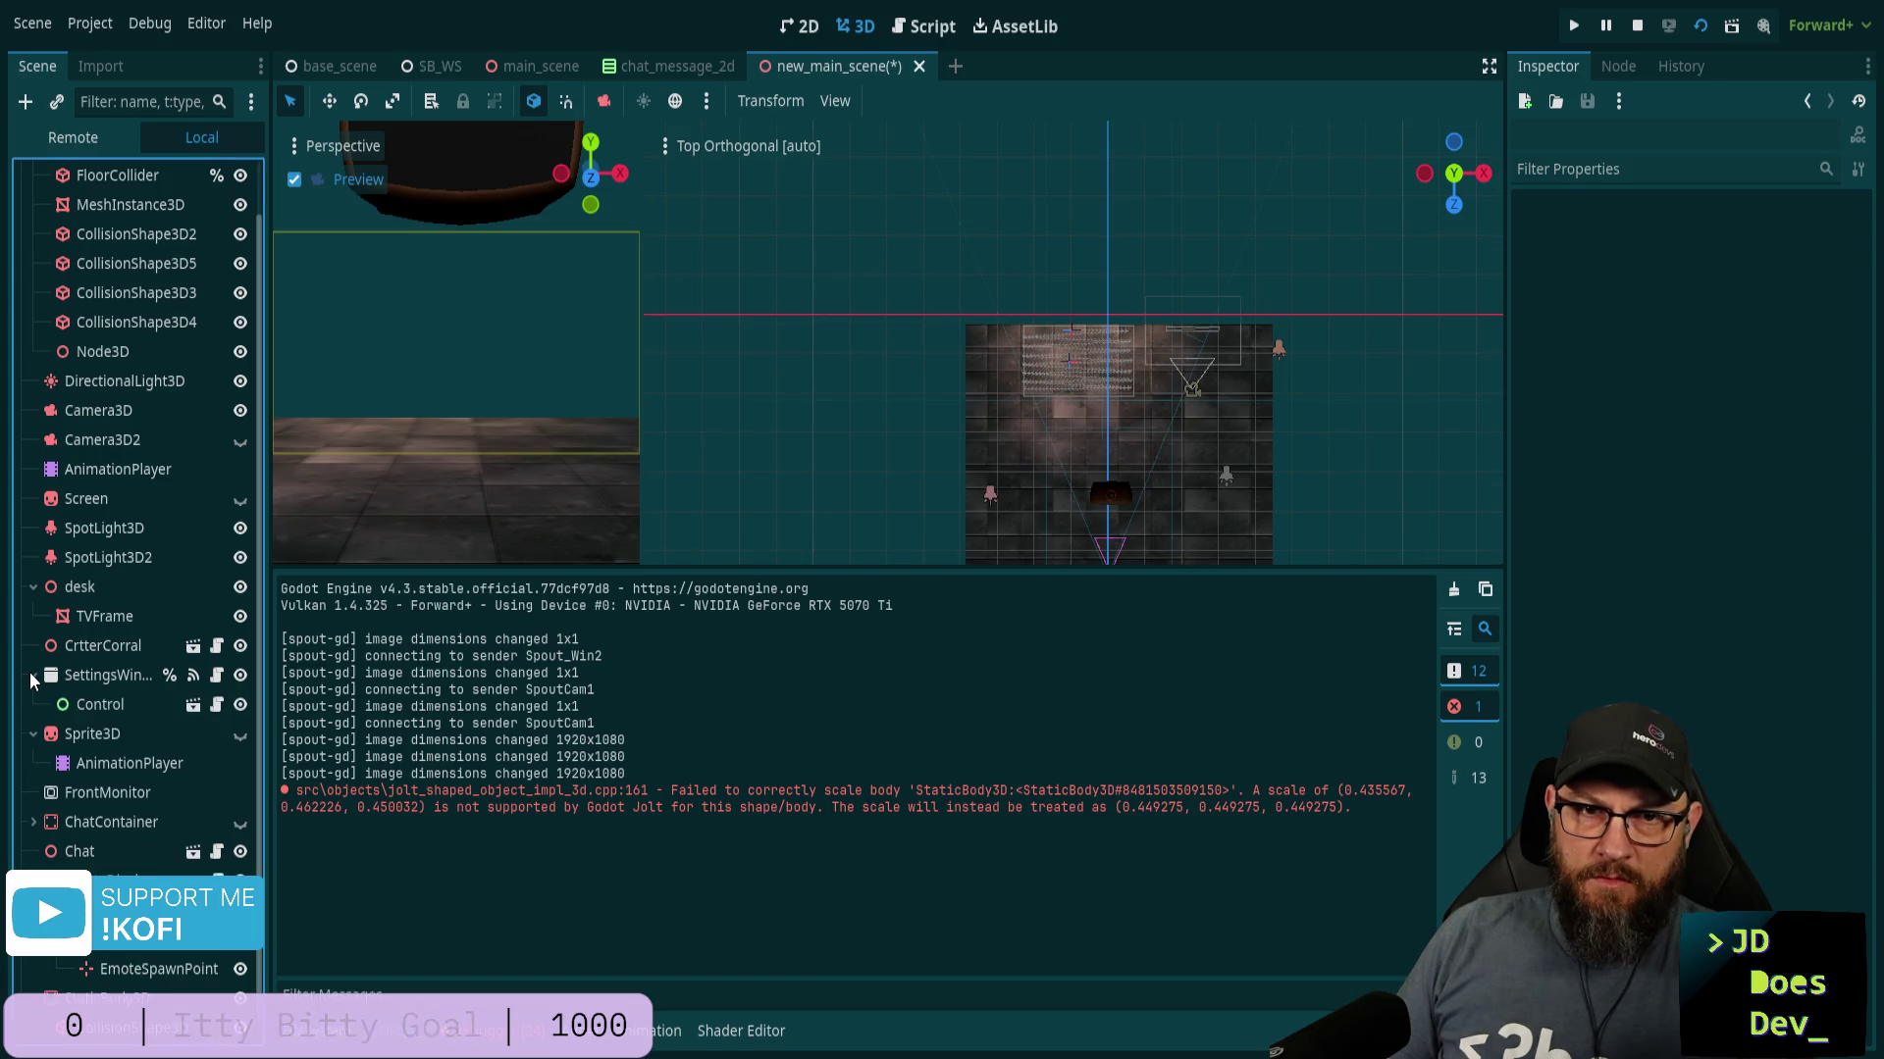
left_click(236, 677)
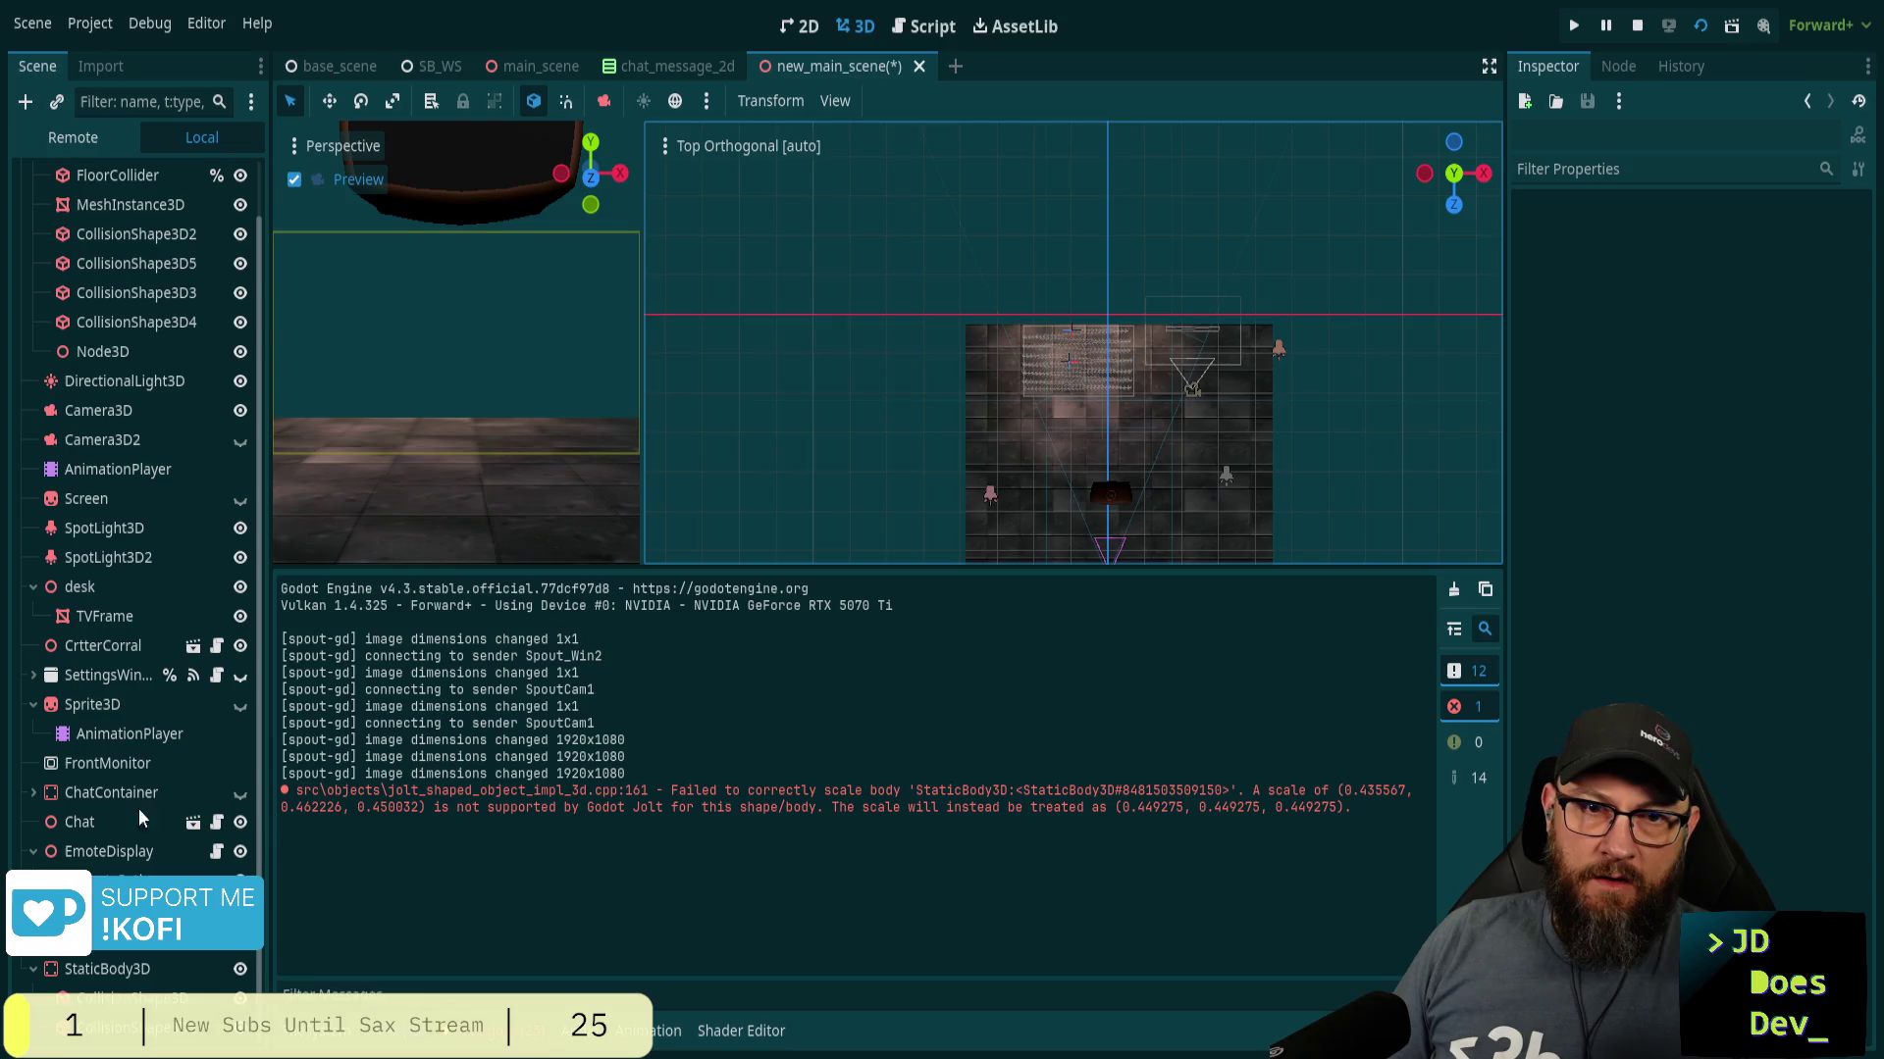
- Inspect ChatContainer, StaticBody3D, FloorCollider and Floor, then stop and rerun the game
left_click(98, 793)
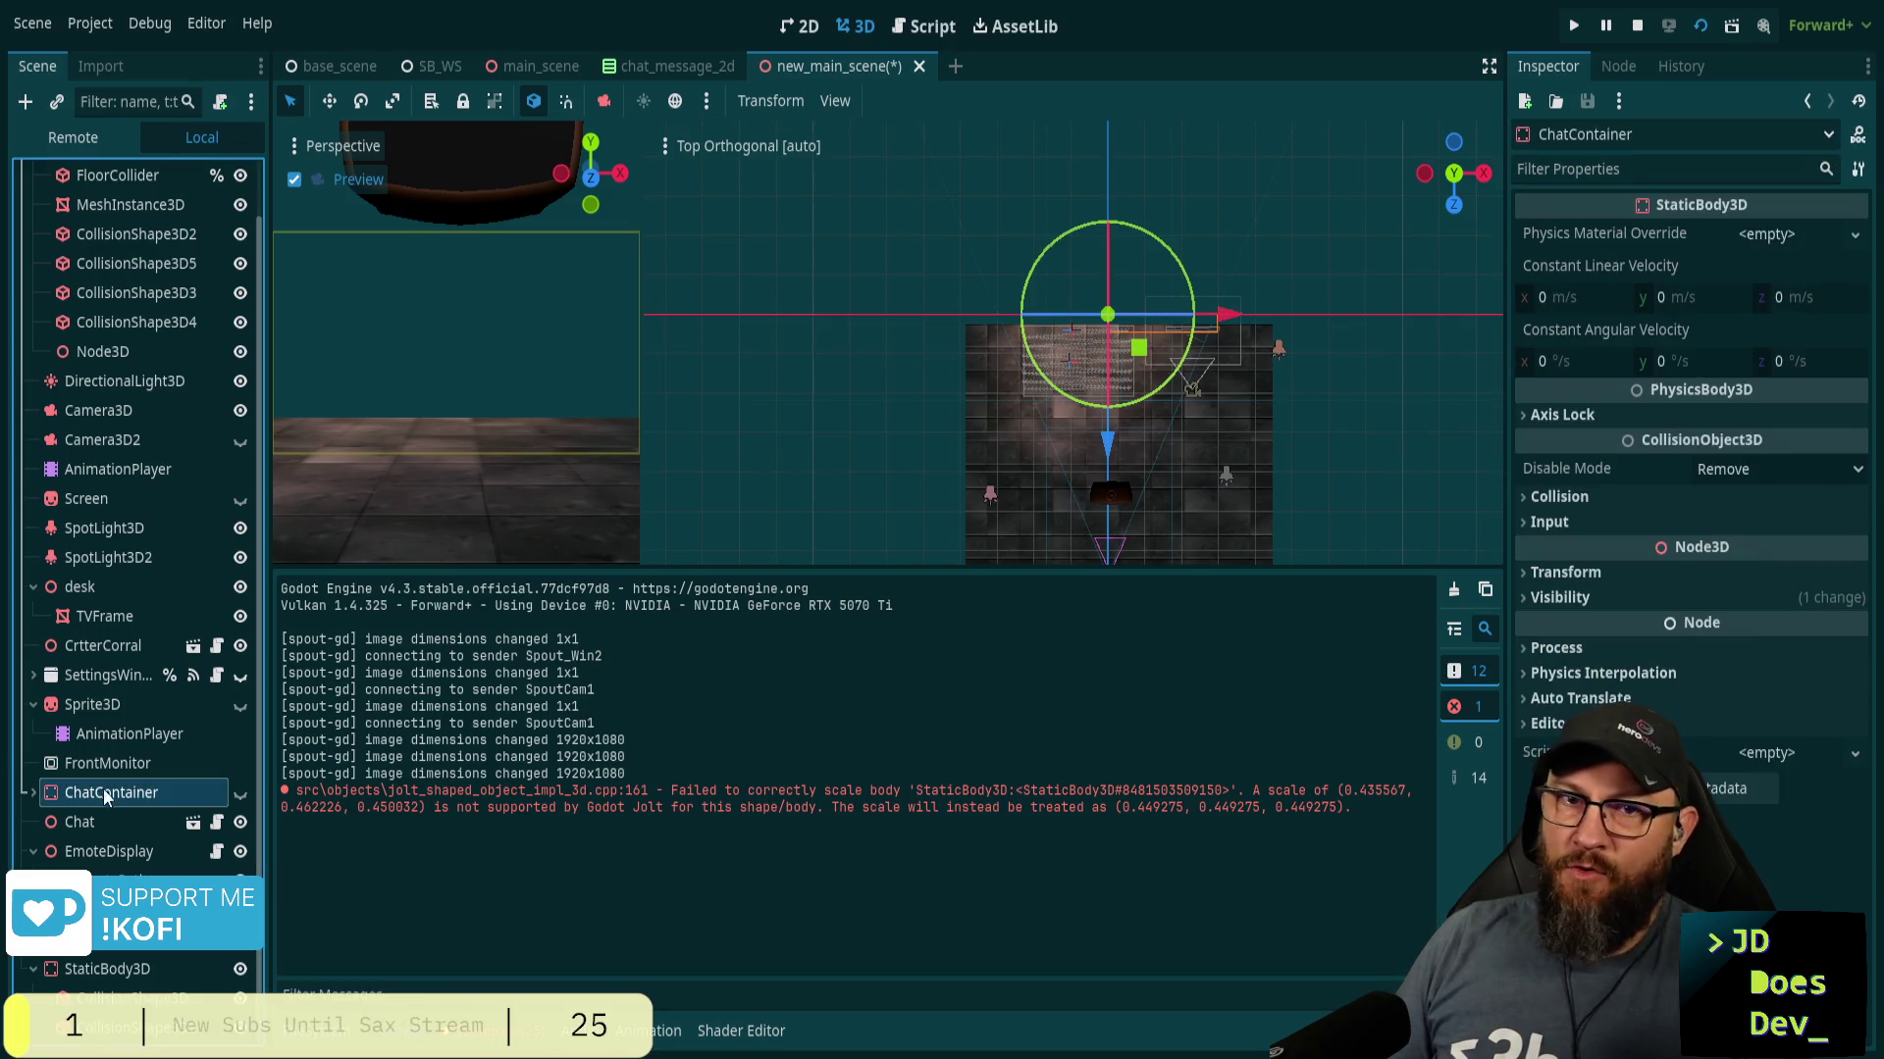
left_click(108, 968)
scroll(125, 450, "up", 2)
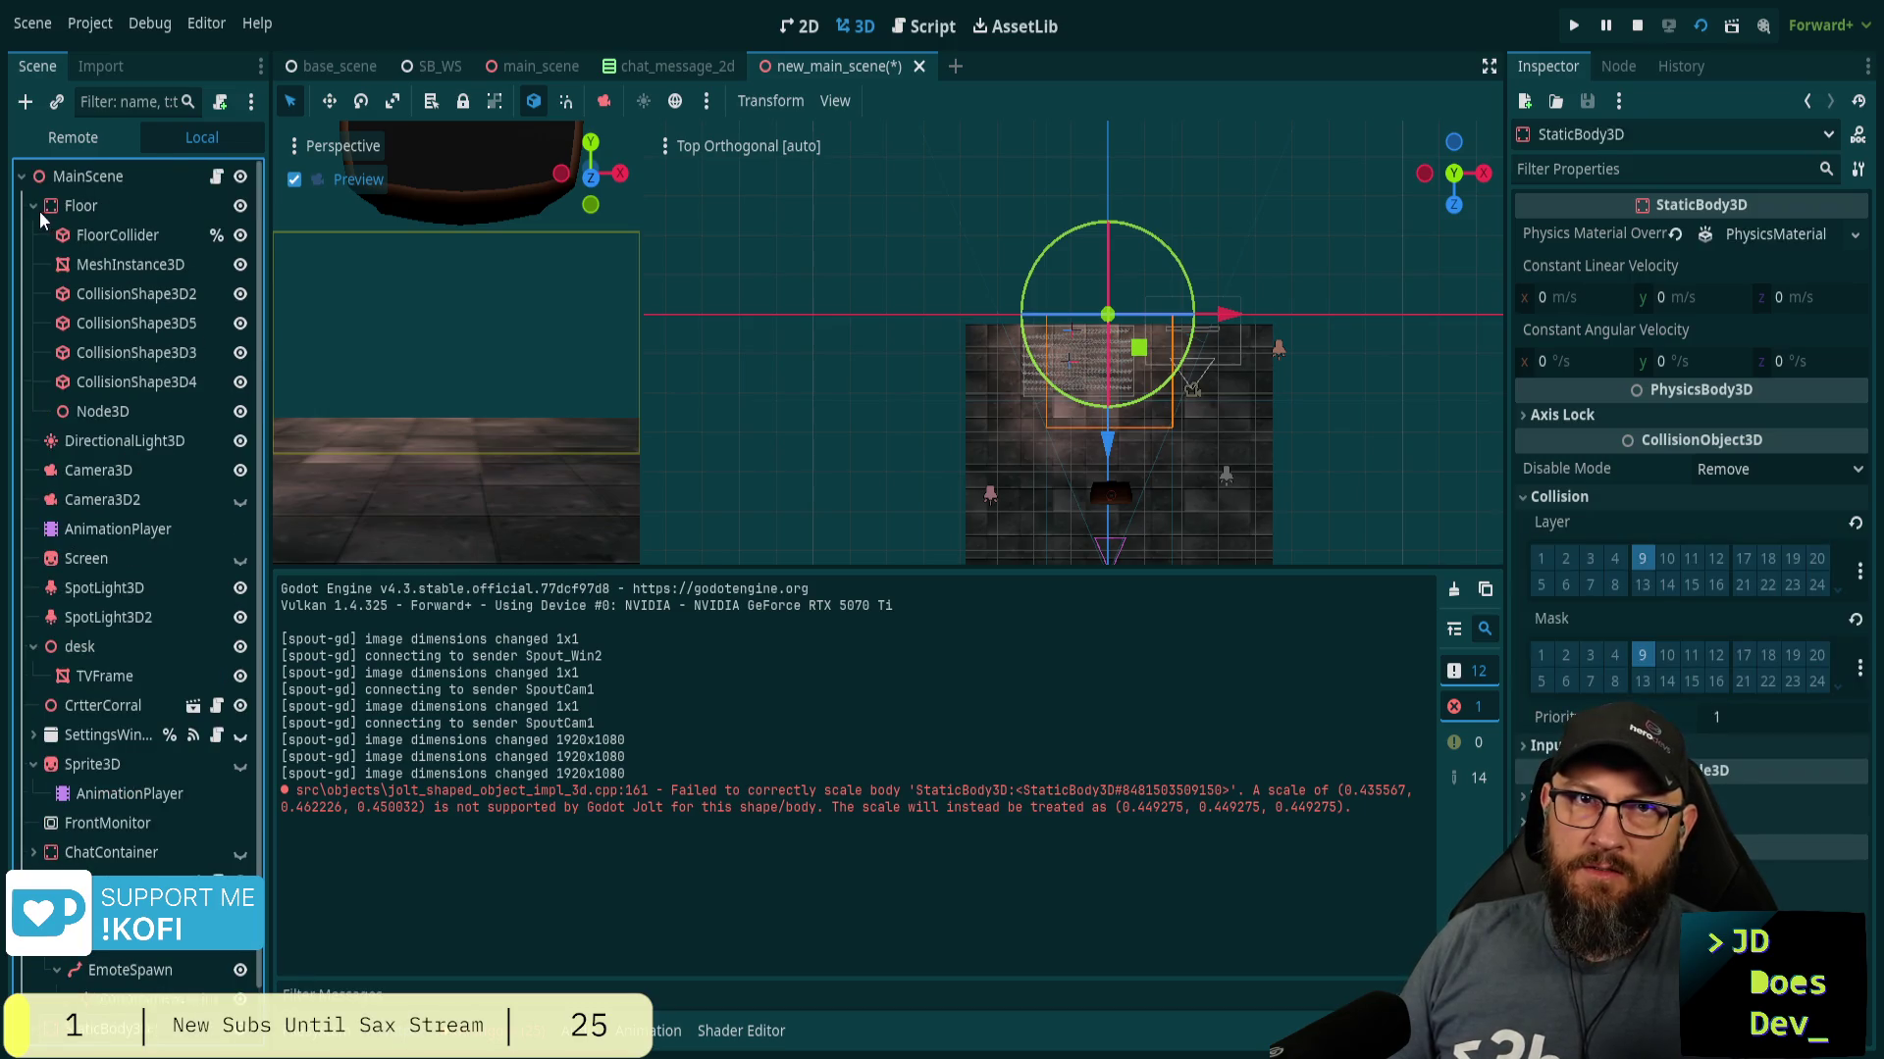
left_click(111, 232)
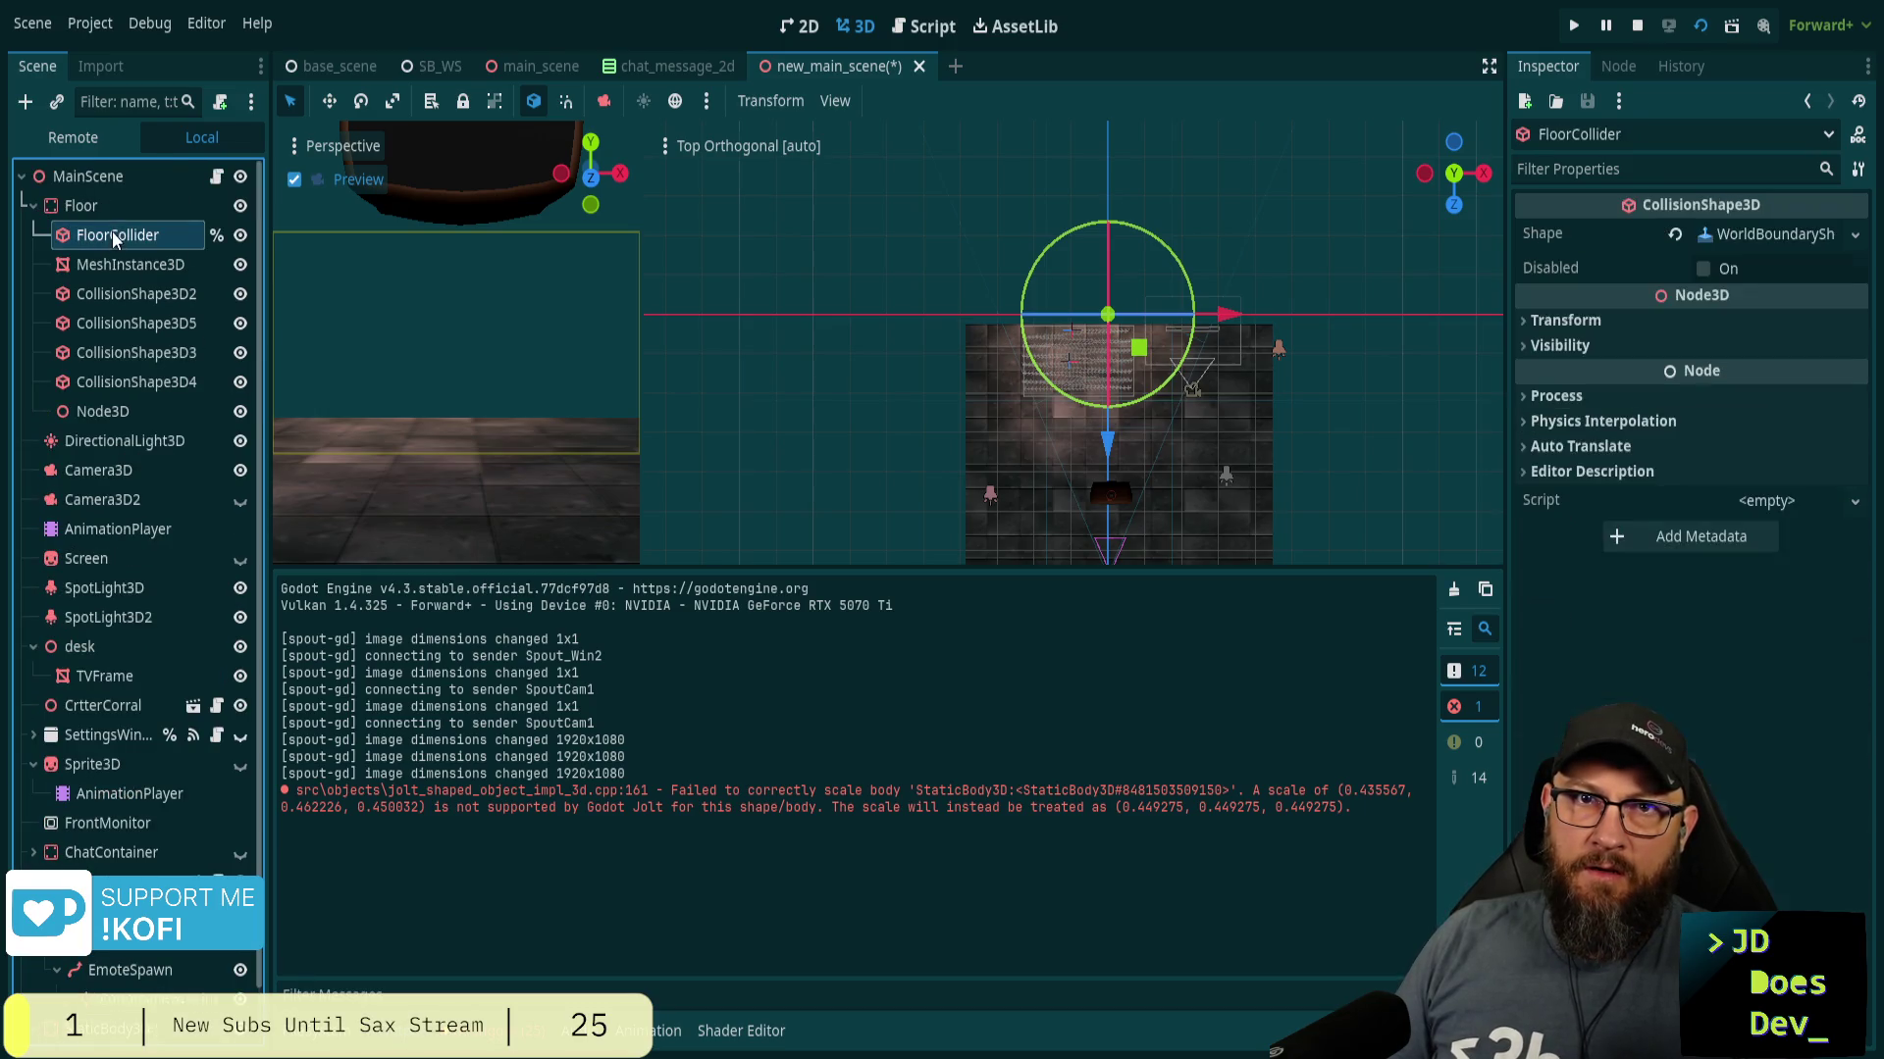
left_click(40, 204)
left_click(34, 204)
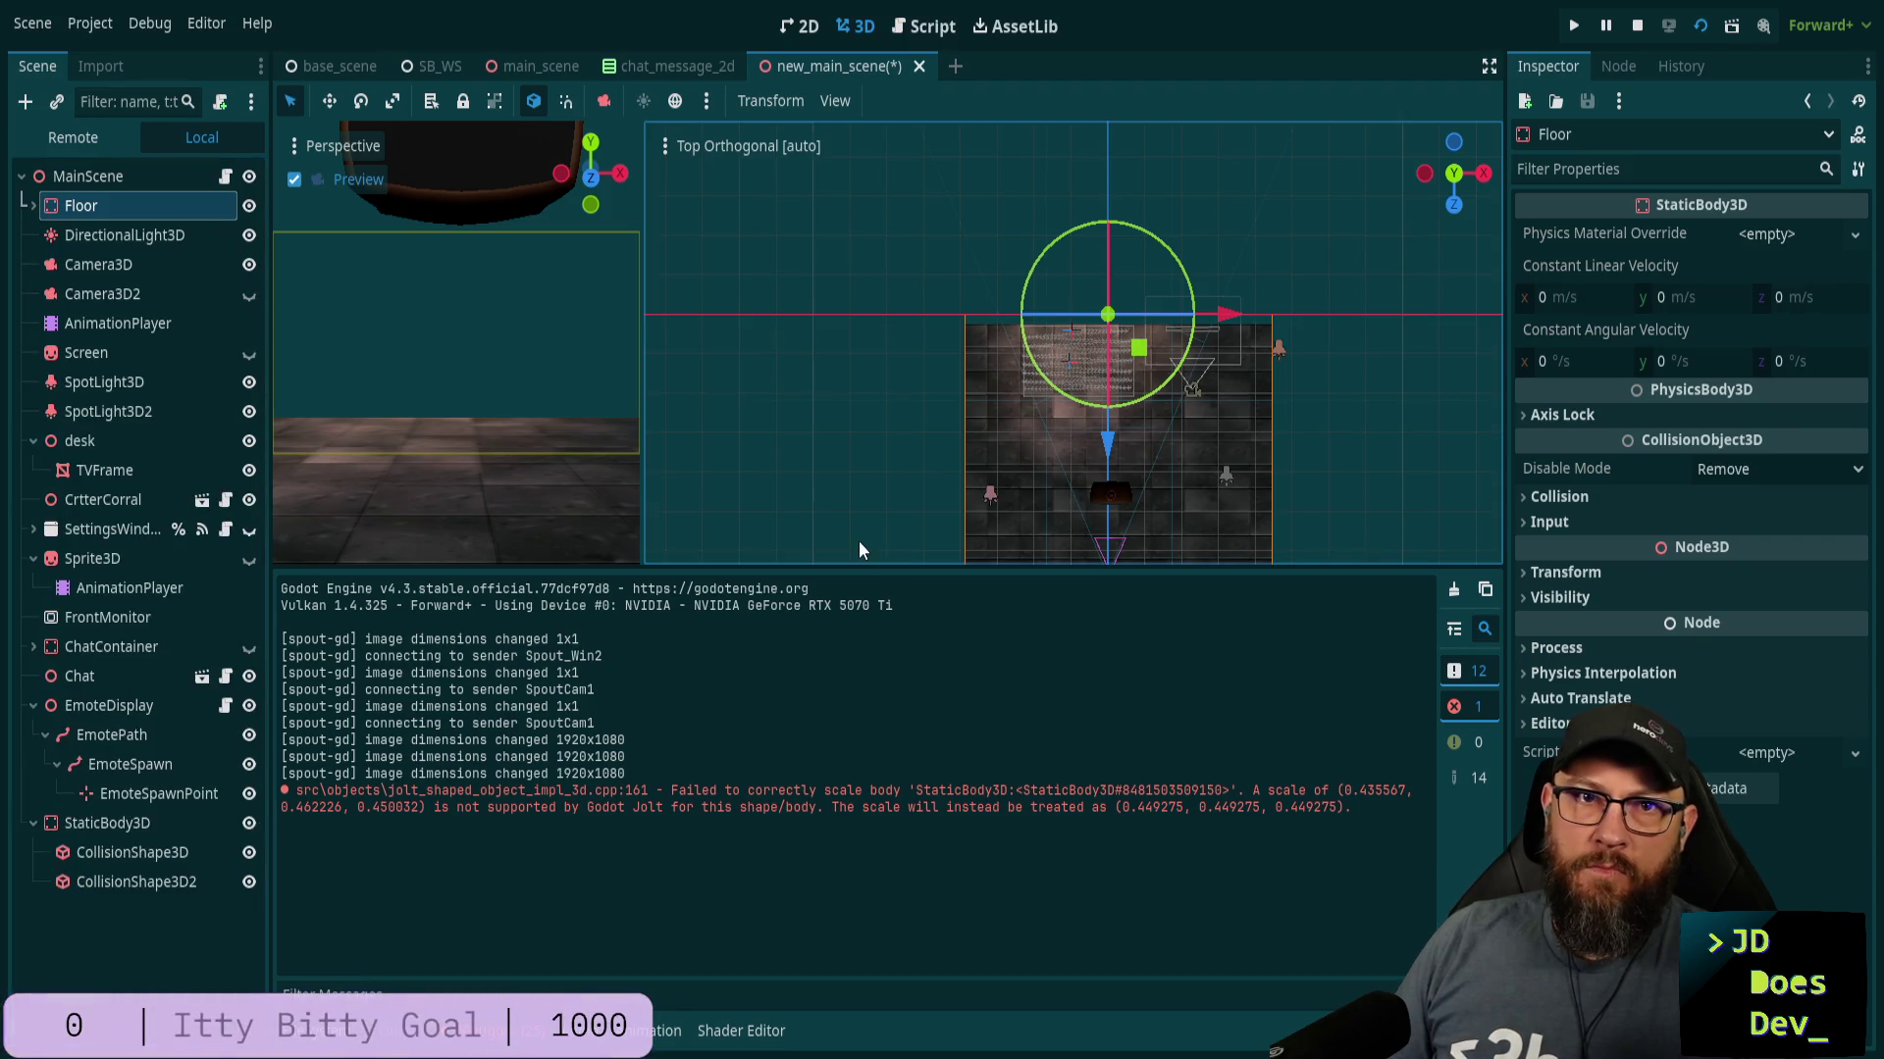
left_click(1704, 30)
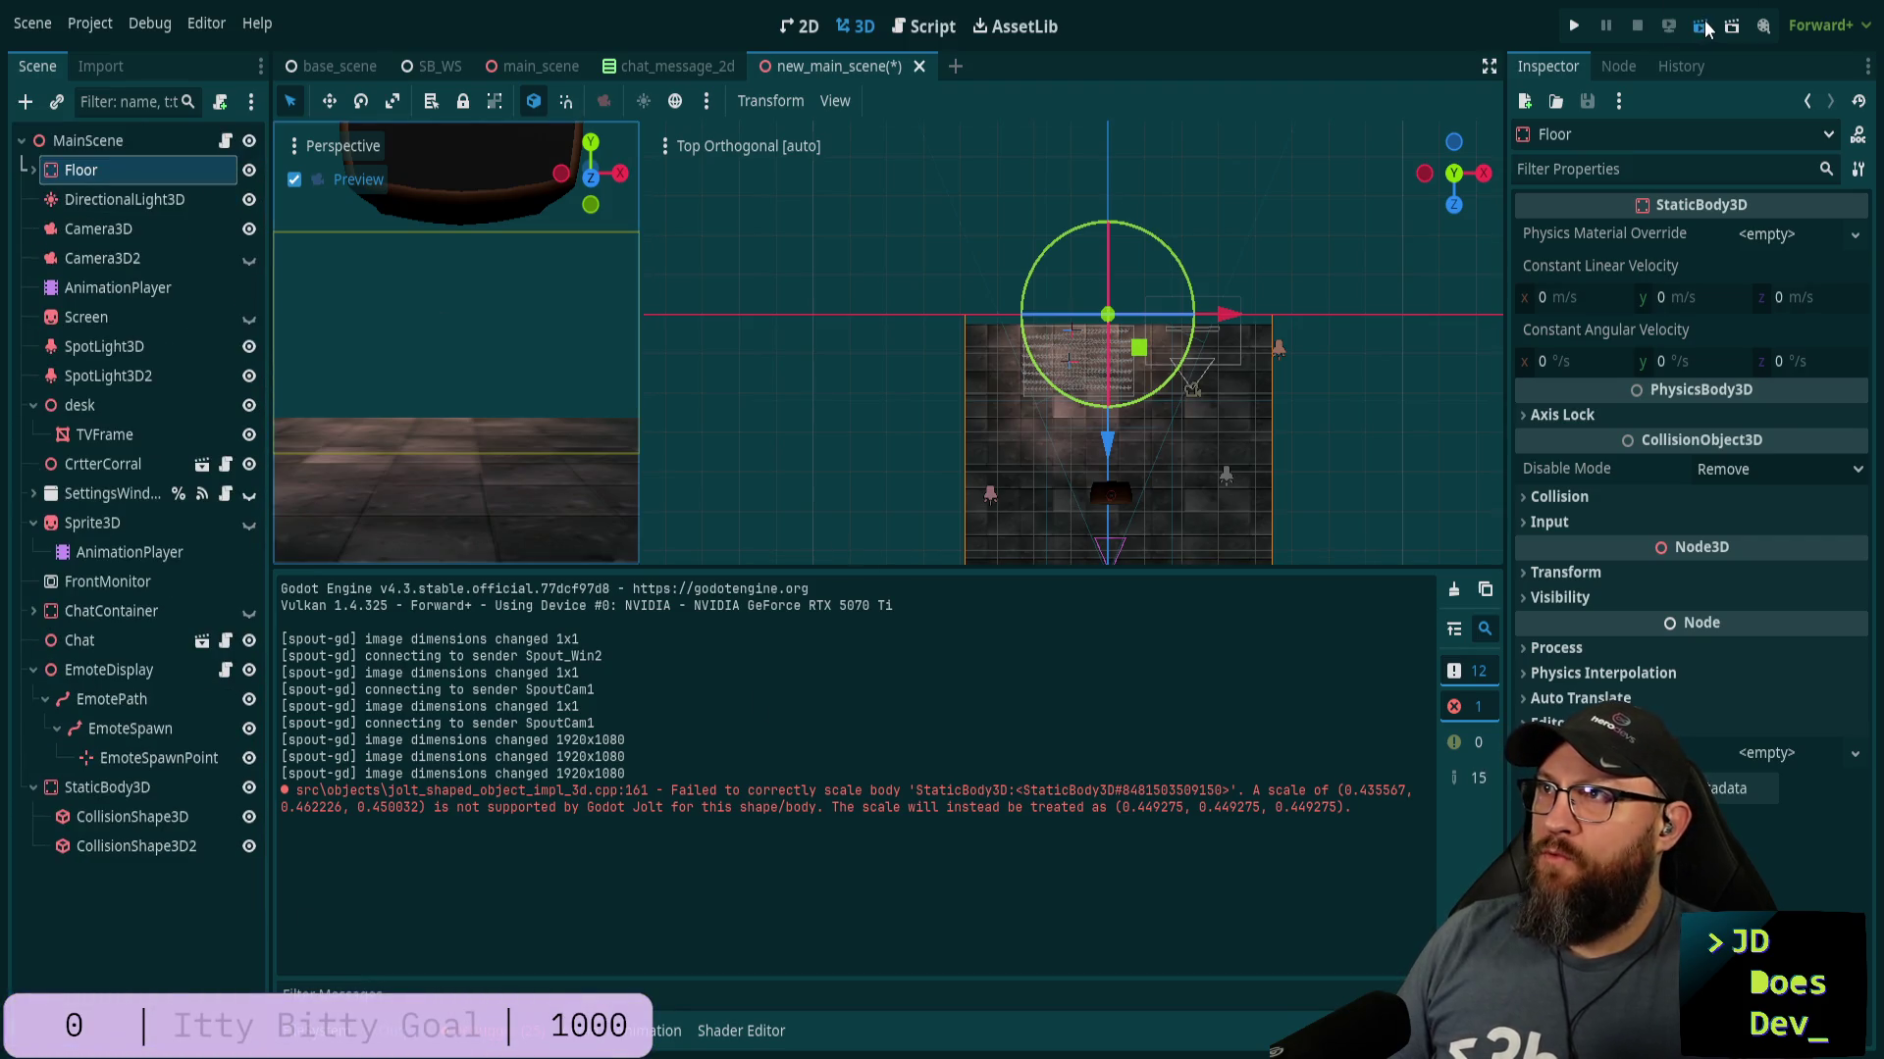
left_click(1704, 27)
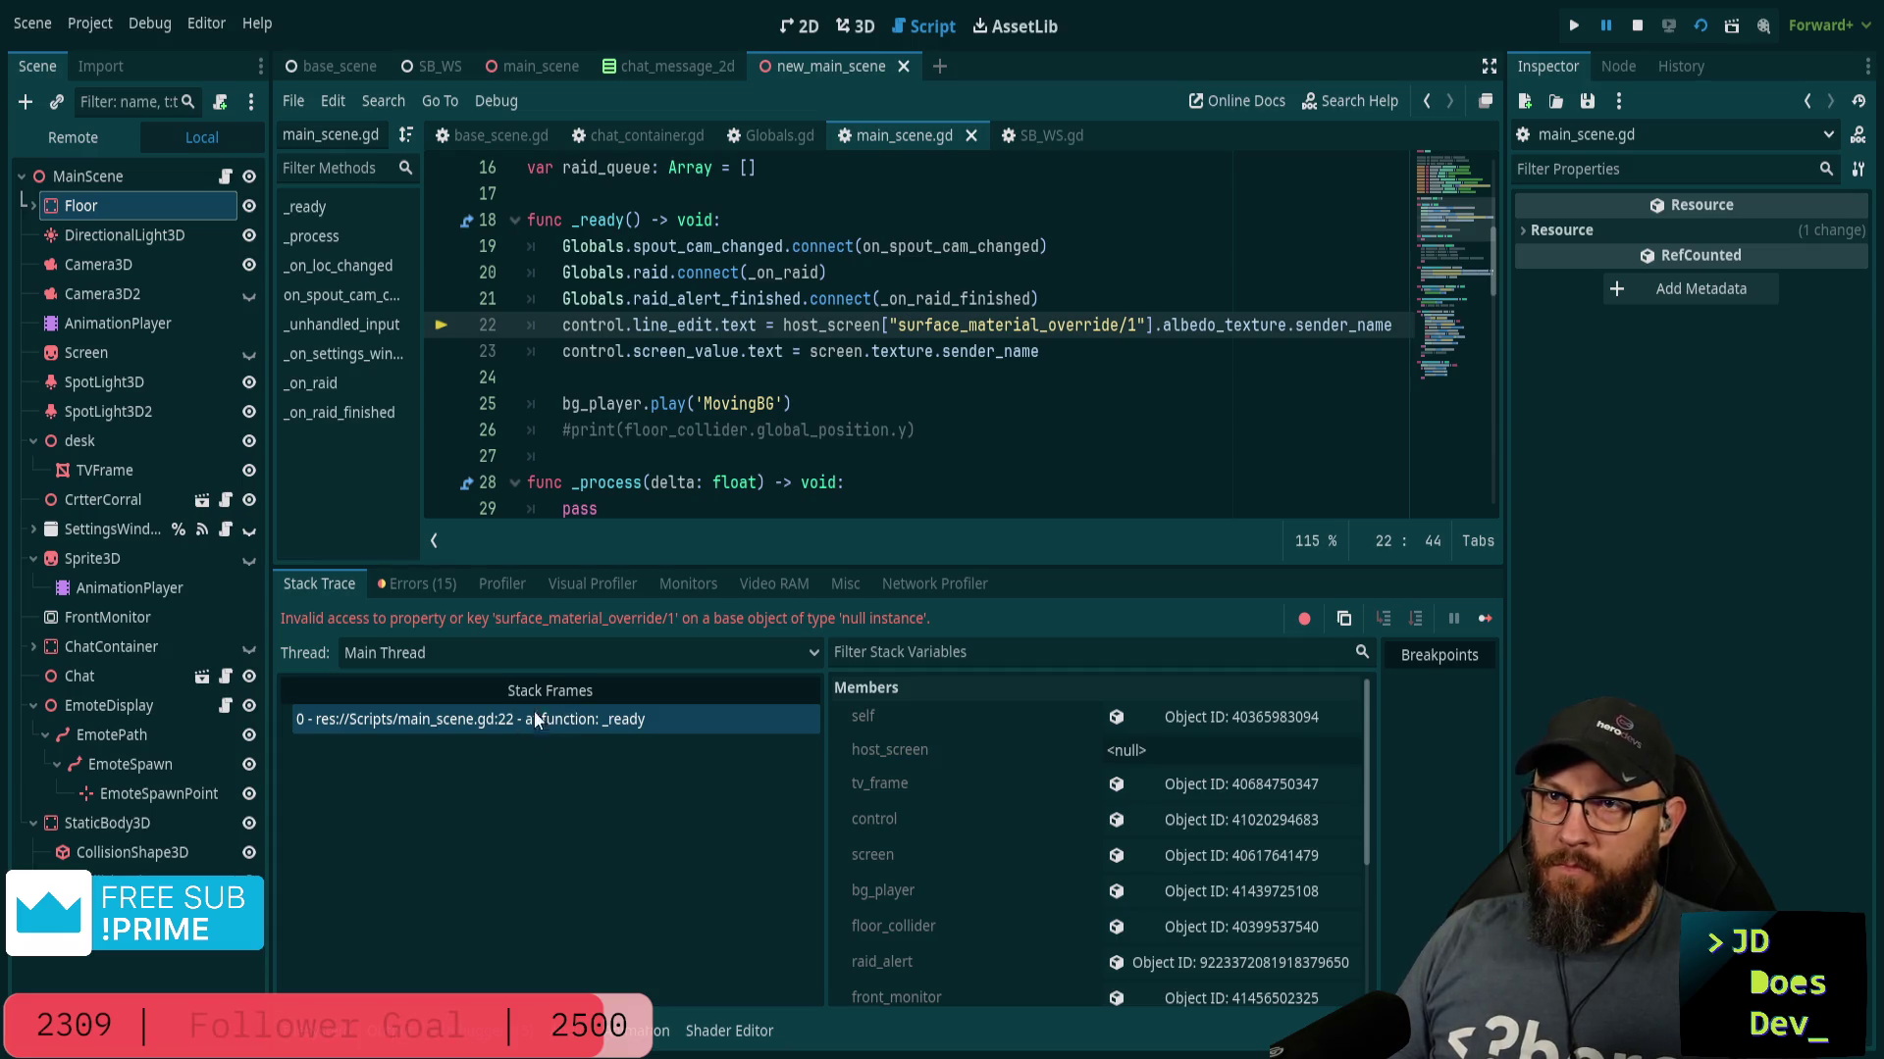
- Comment out the surface material and screen_value label lines 22–23 in main_scene.gd and save
left_click(882, 325)
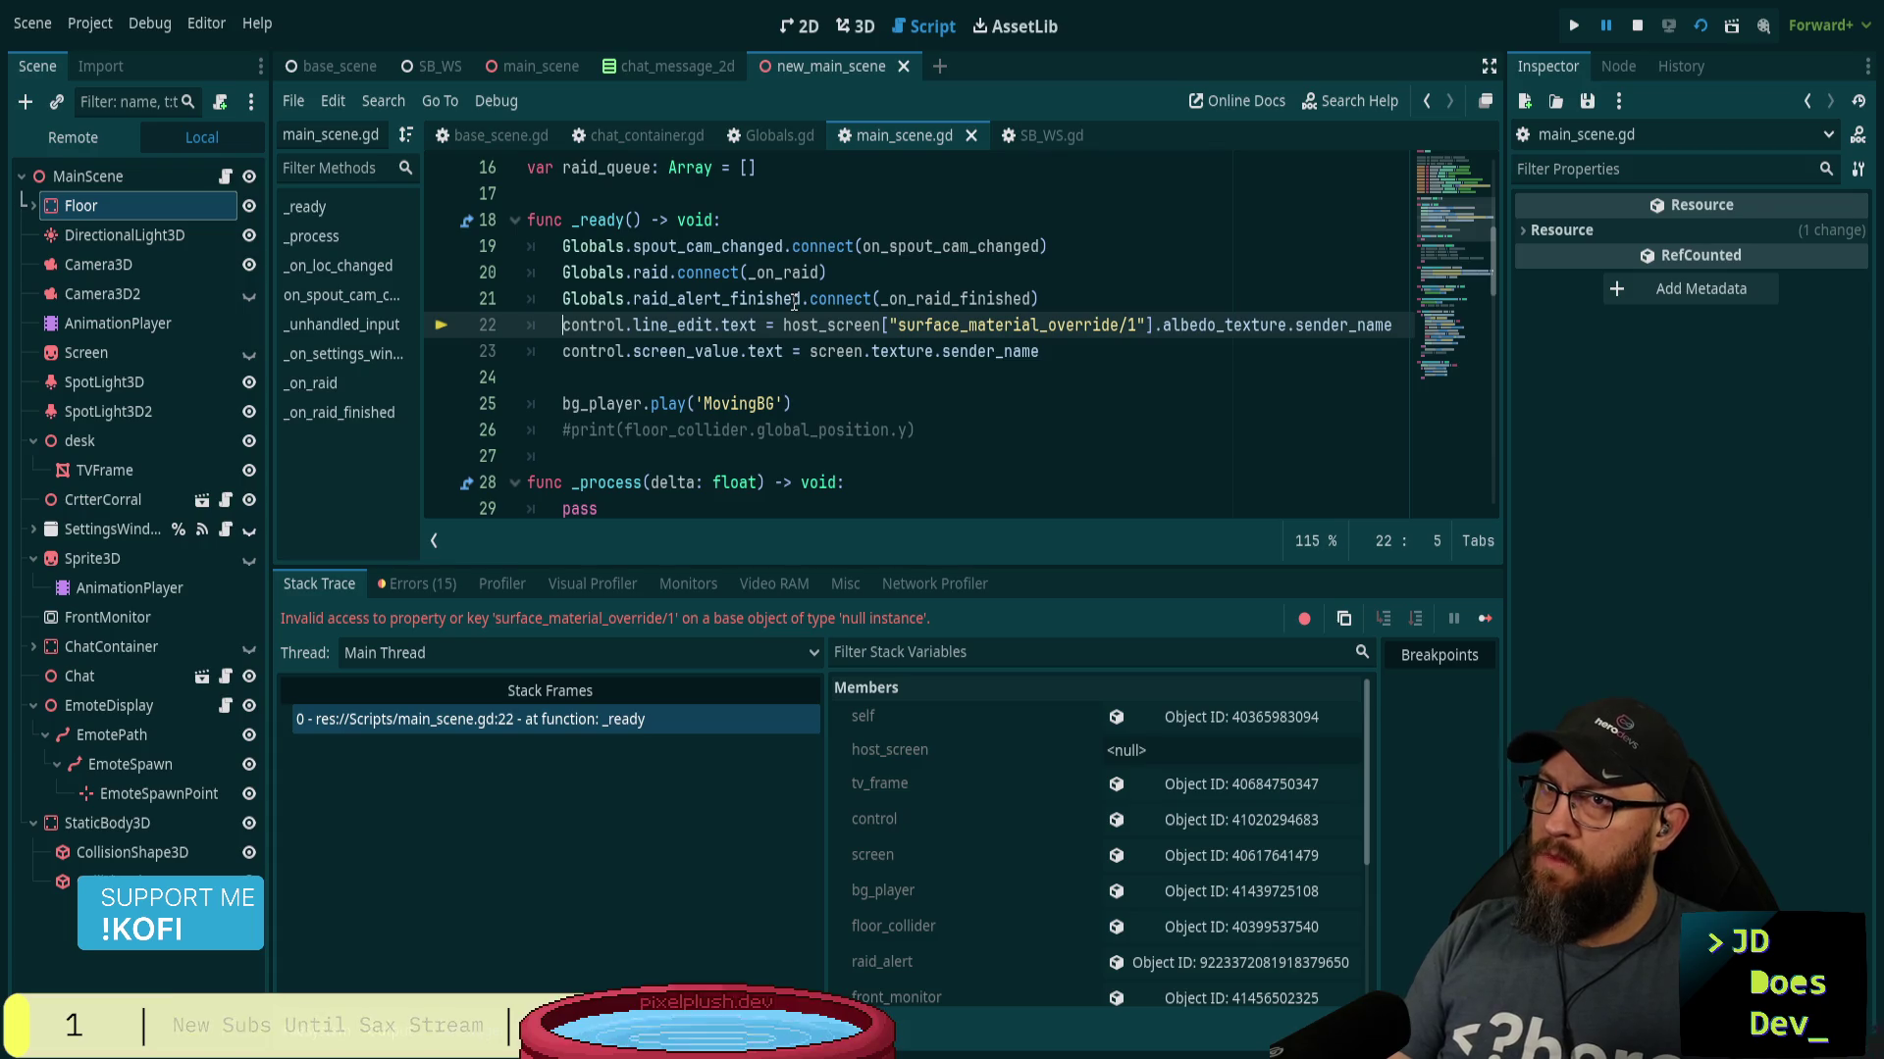
scroll(613, 316, "up", 2)
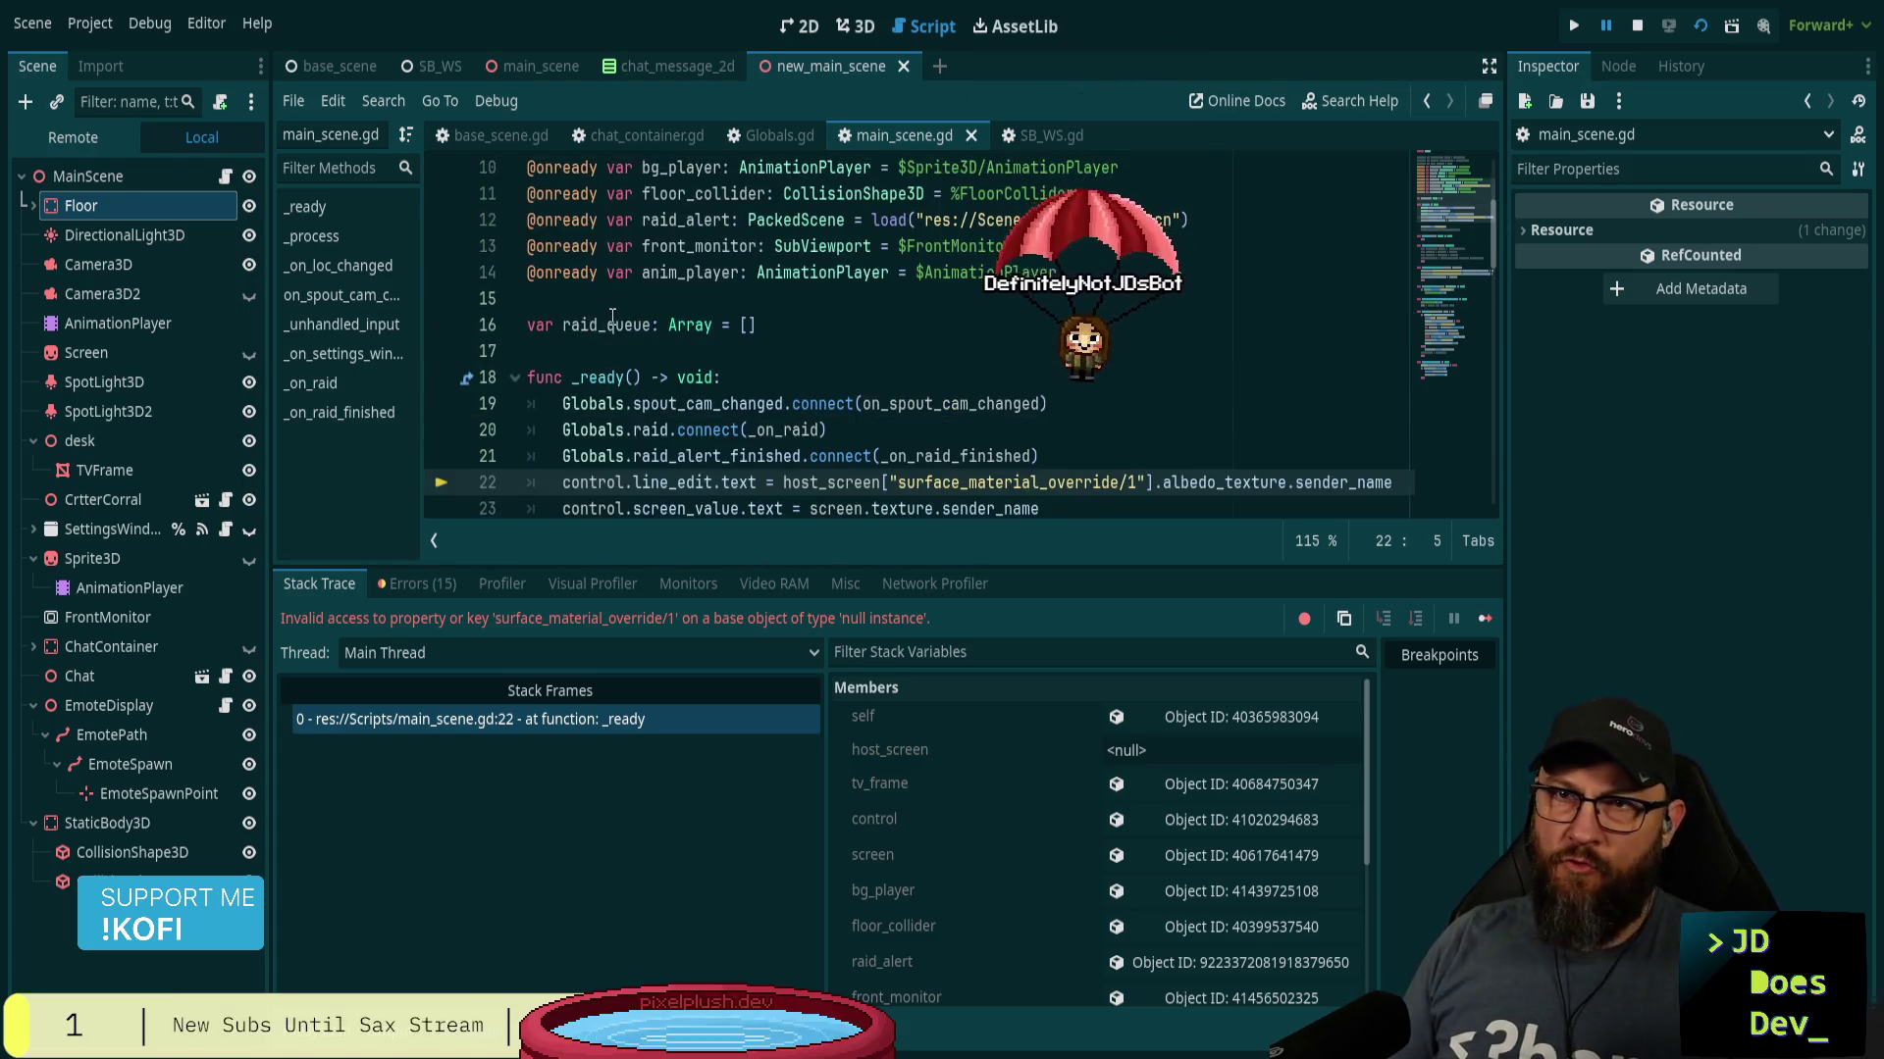
scroll(613, 316, "up", 3)
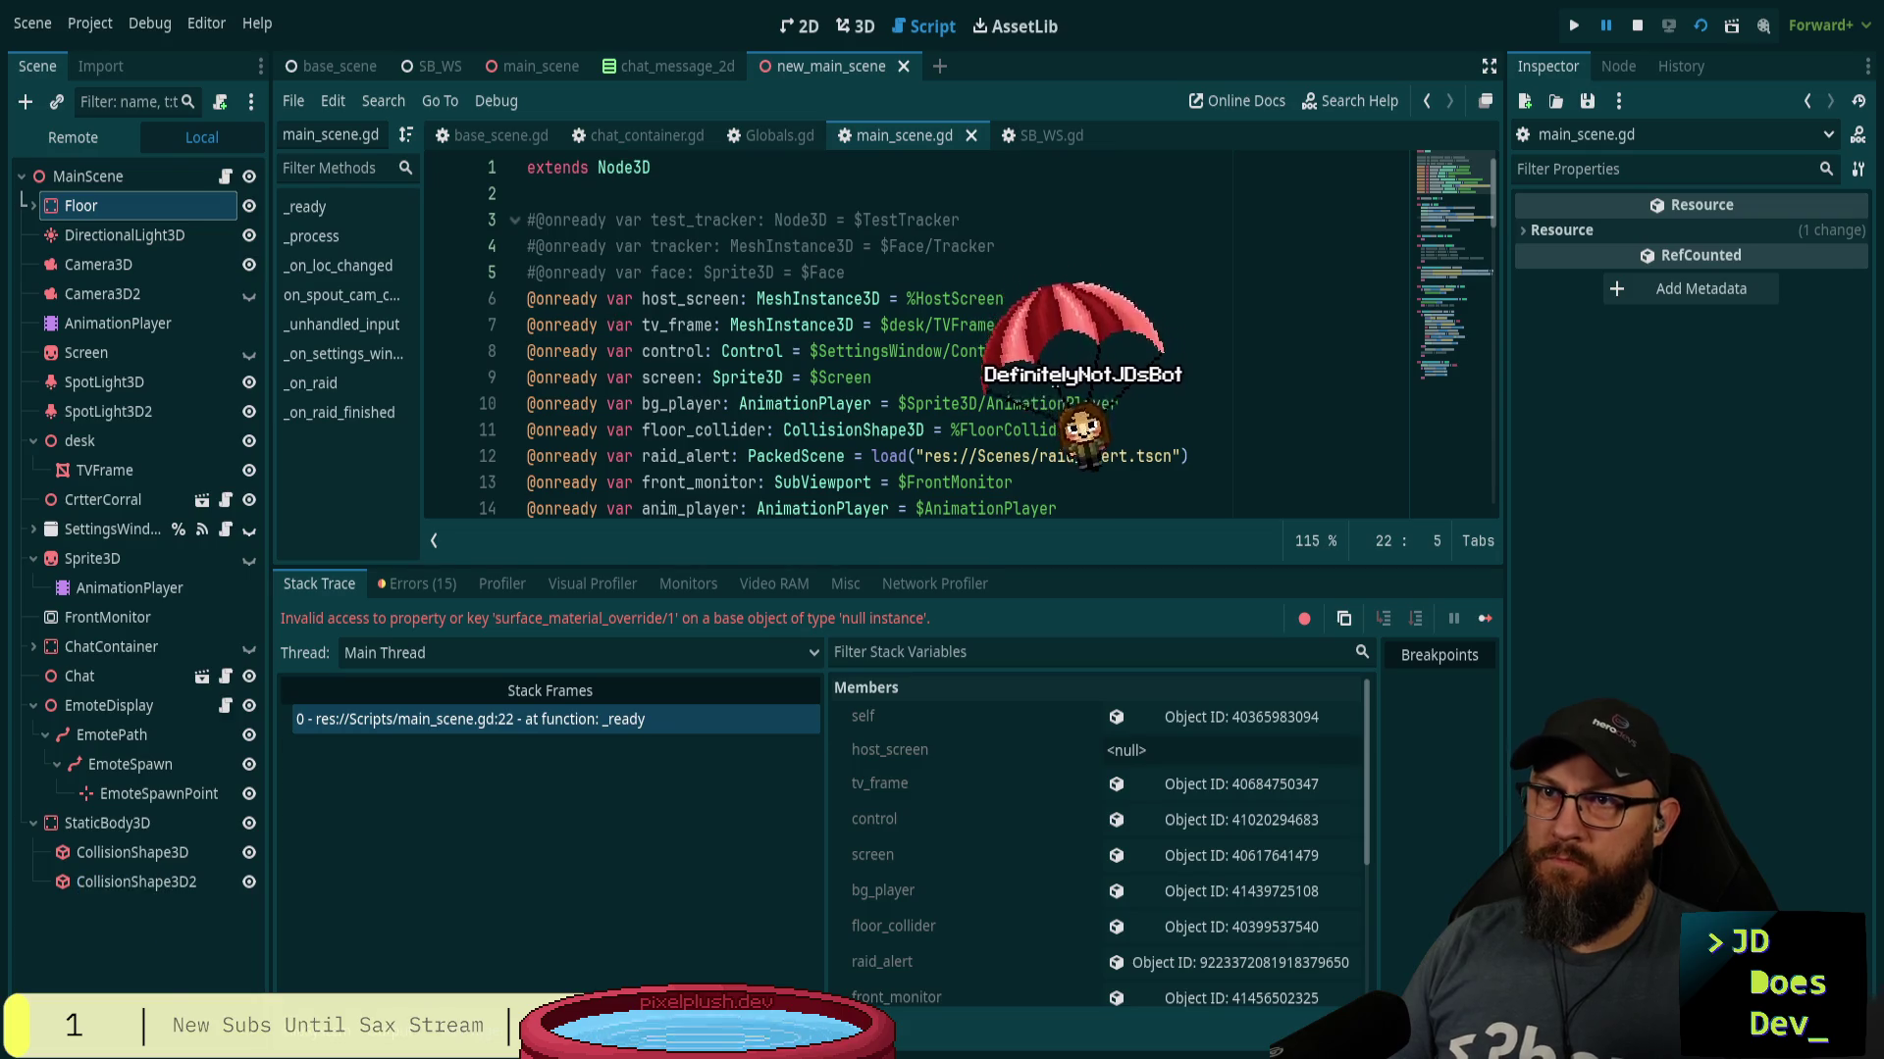
scroll(569, 333, "down", 5)
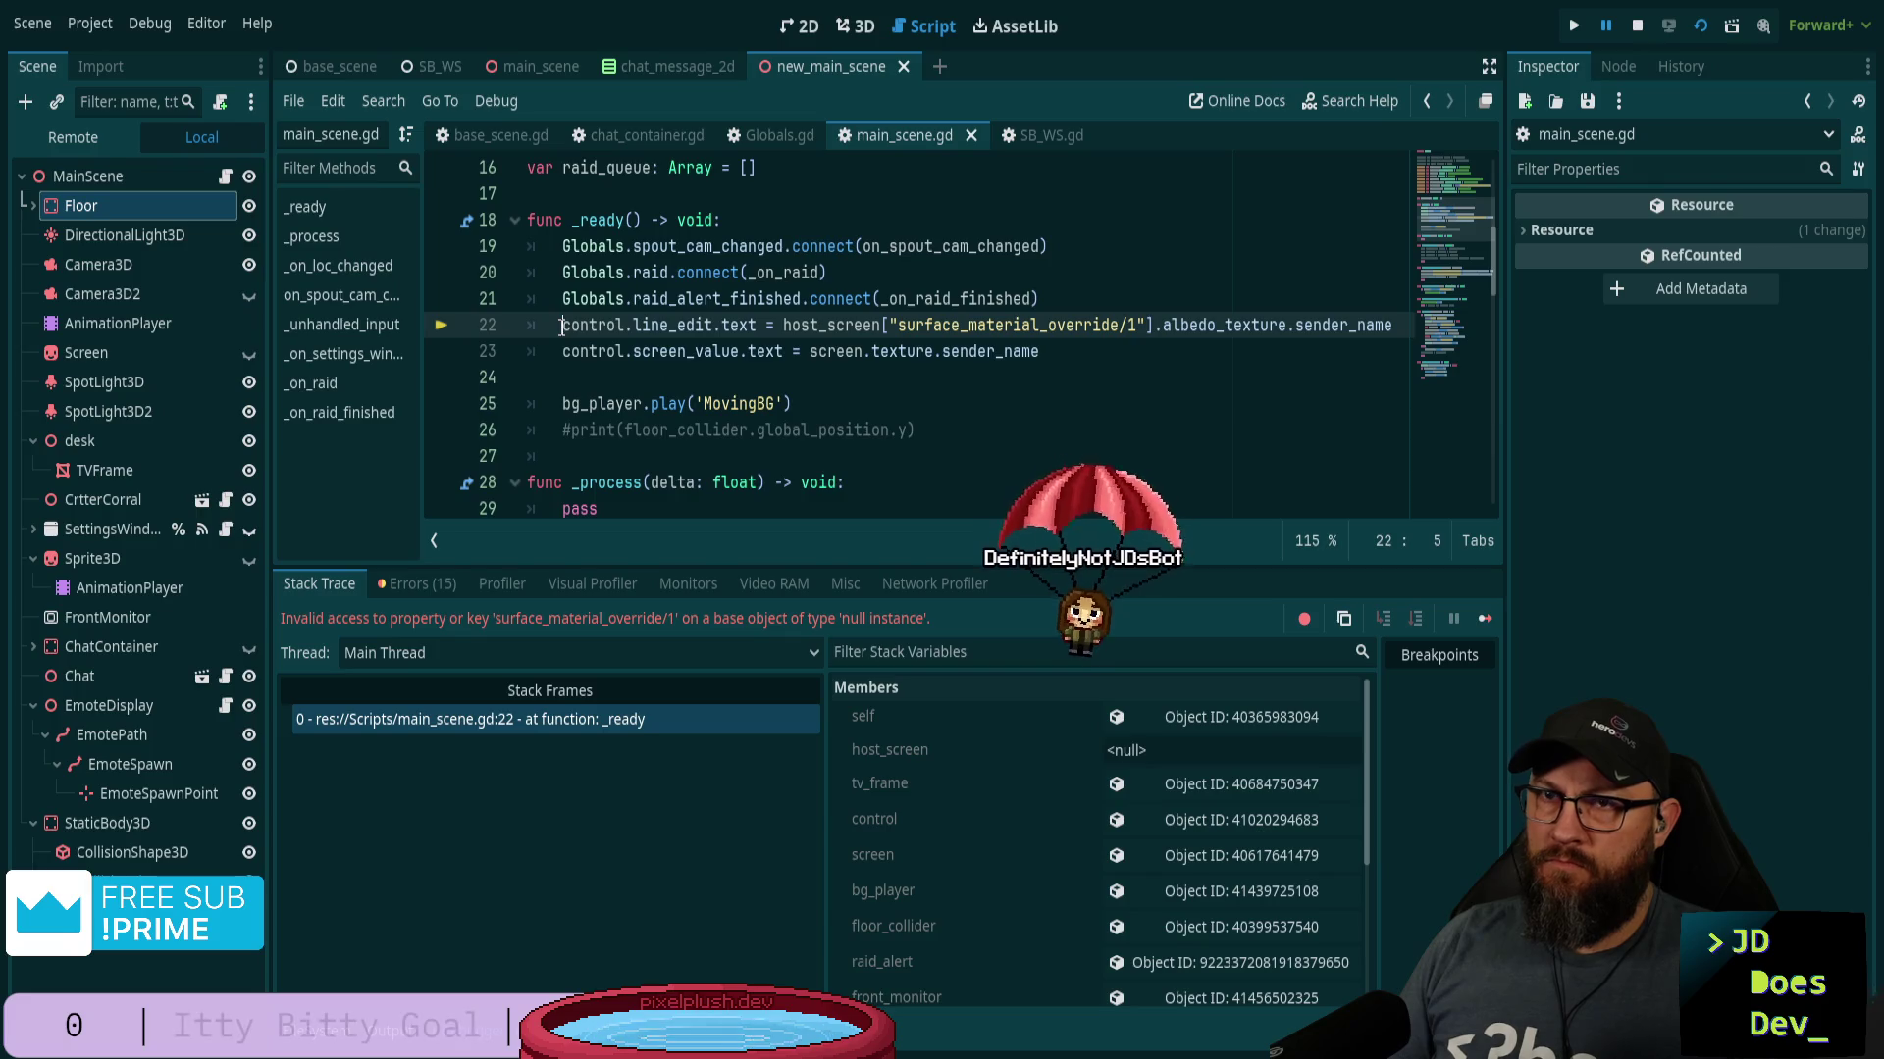
key("ctrl+k")
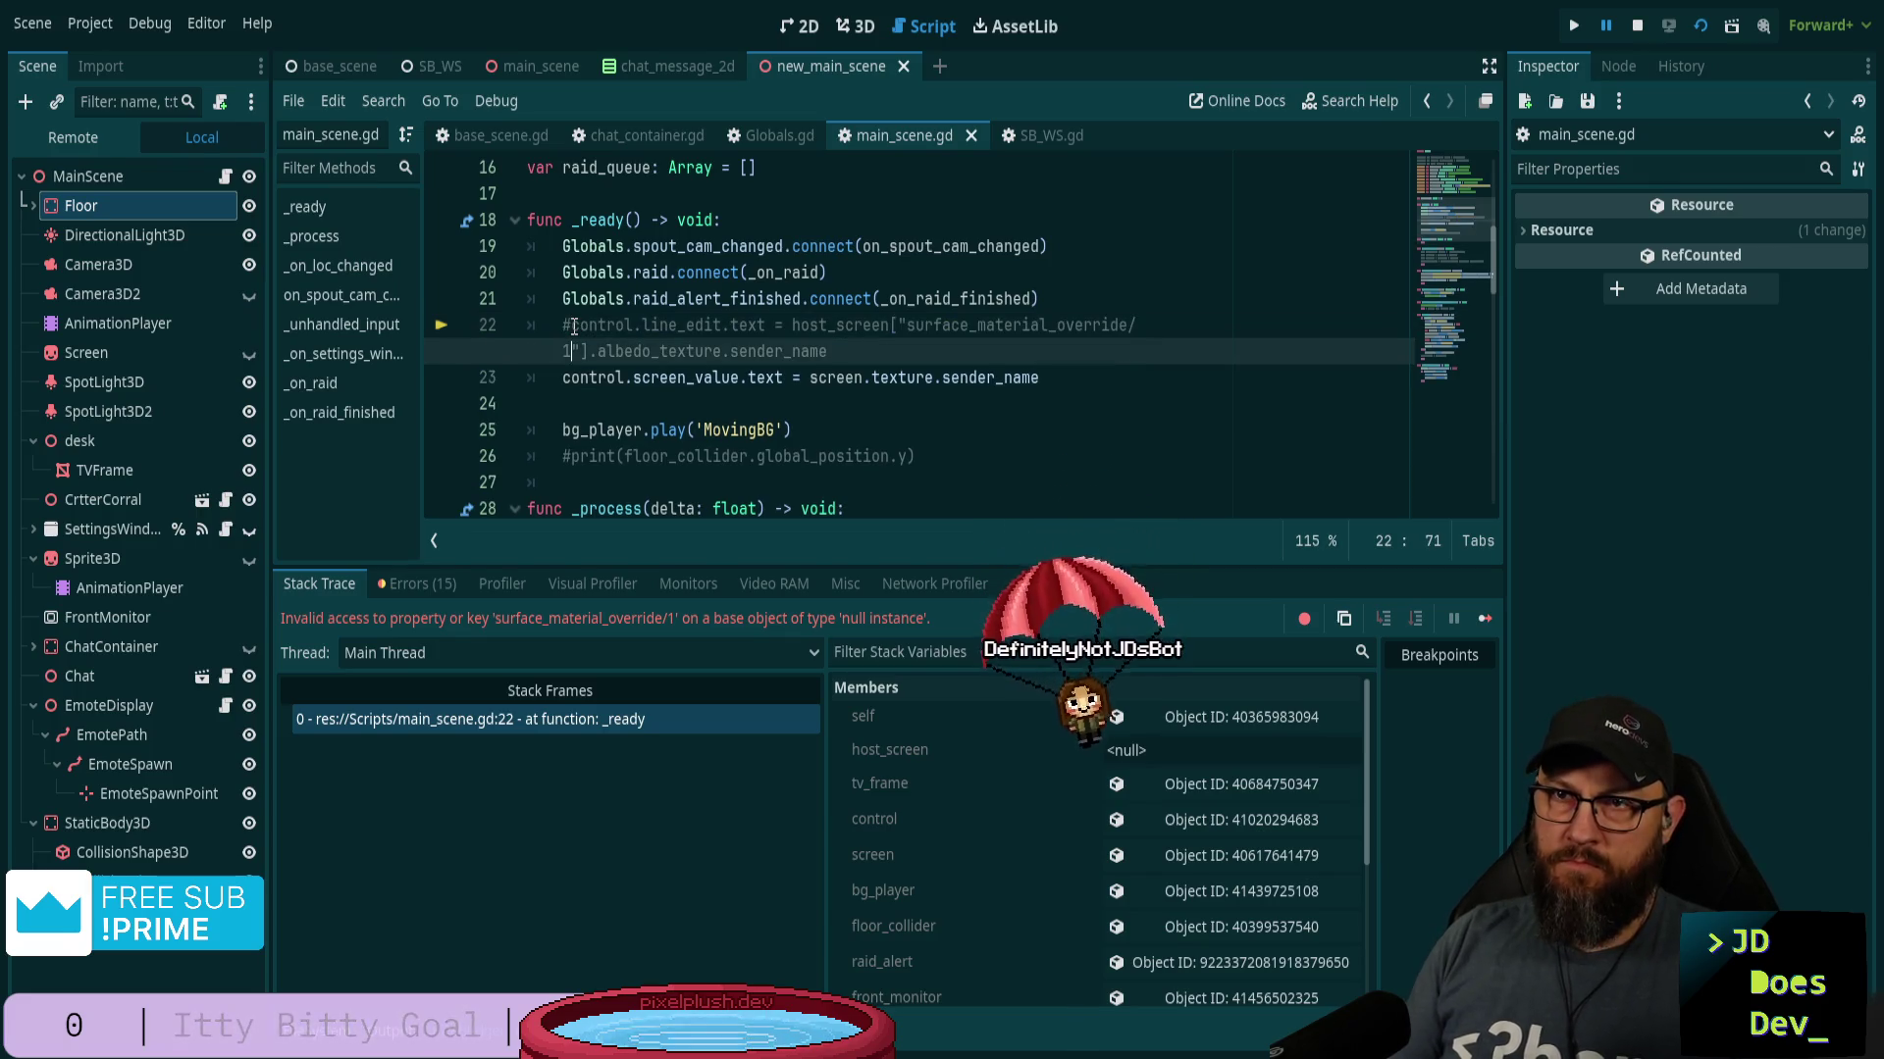
key("Down")
key("ctrl+k")
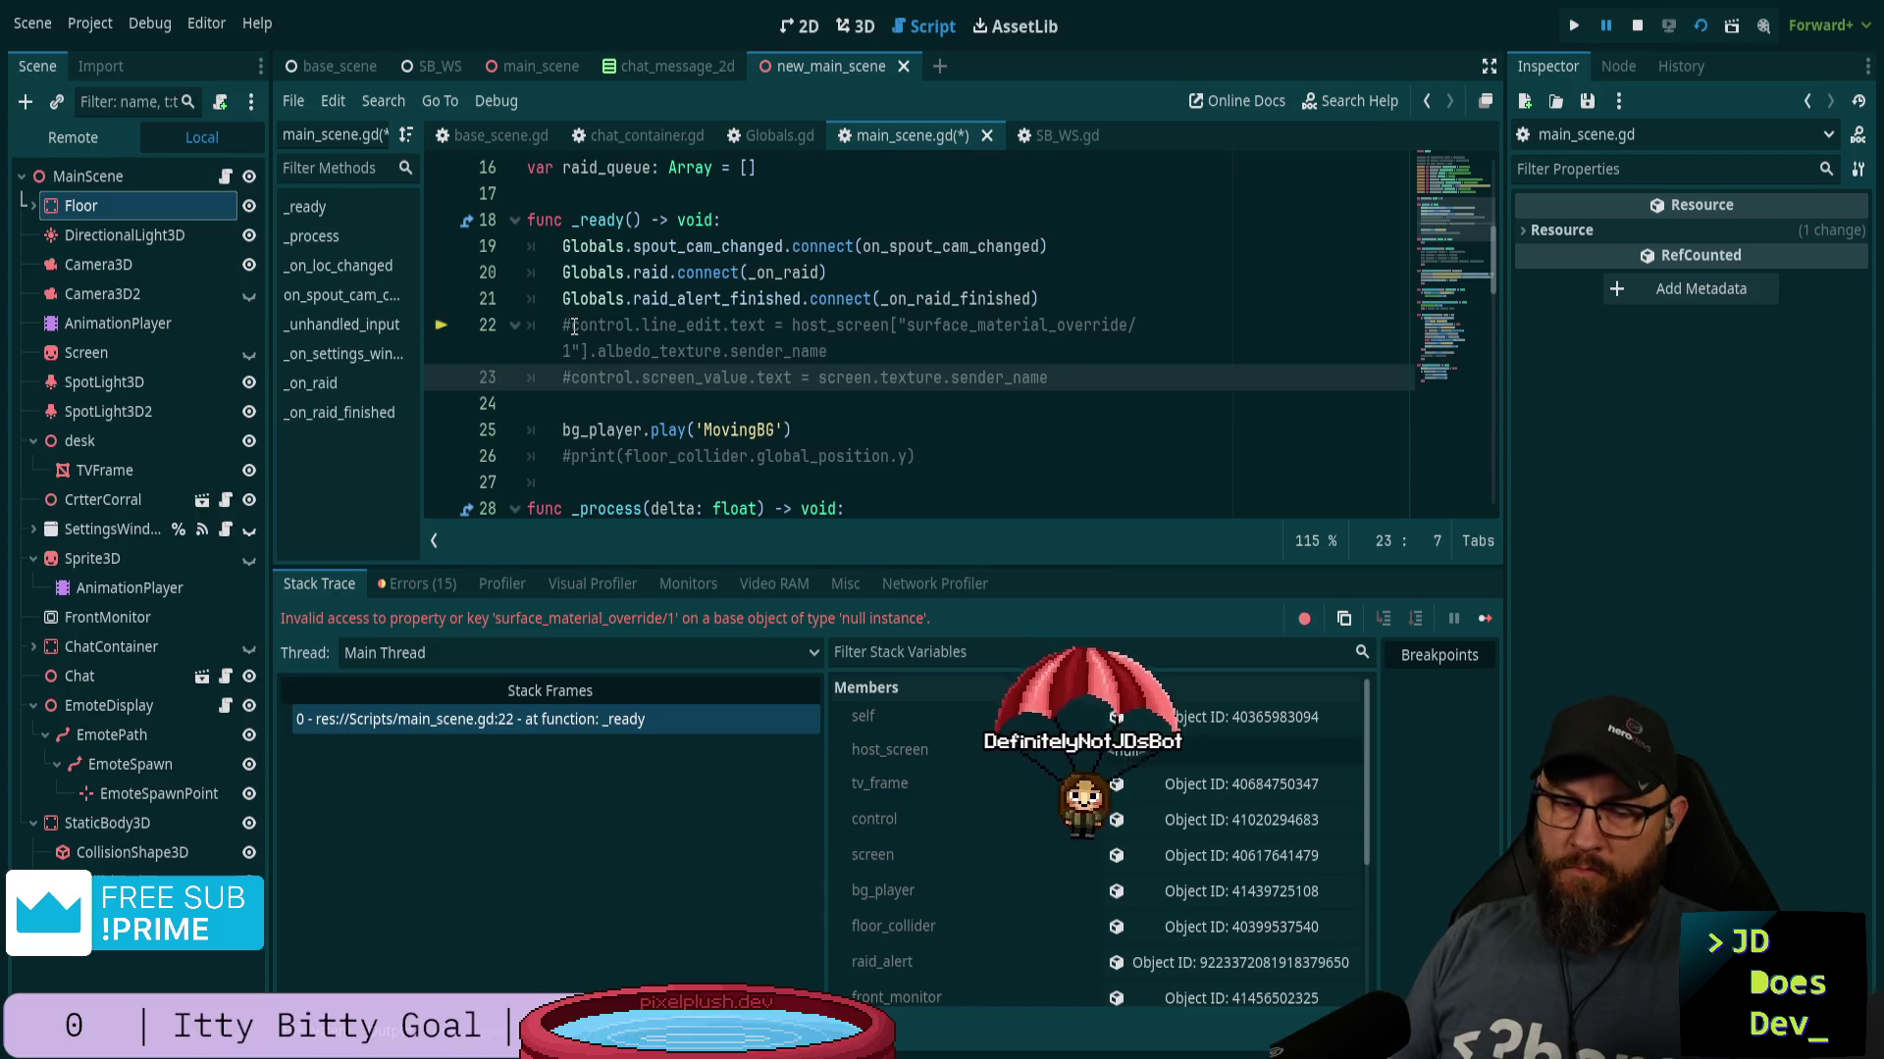
key("ctrl+s")
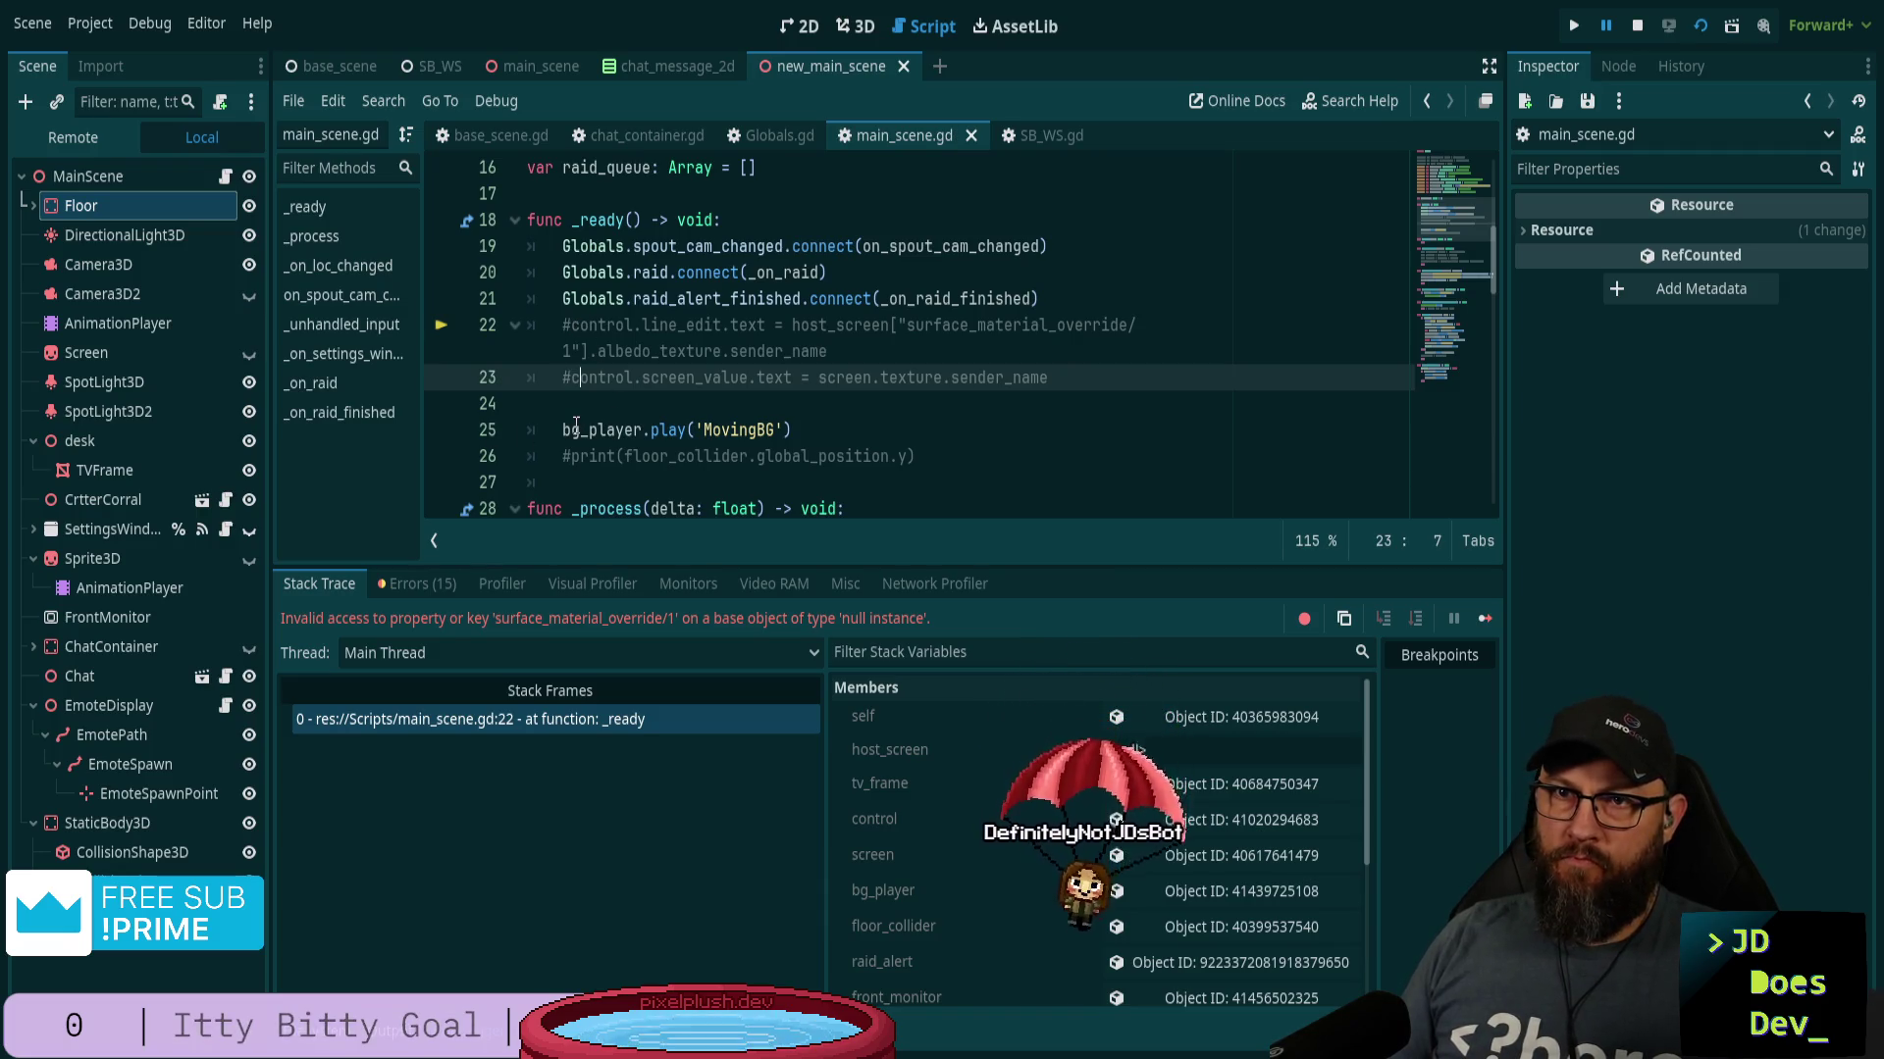
- Comment out the MovingBG play call on line 25, save, and stop the running game
left_click(569, 429)
key("ctrl+k")
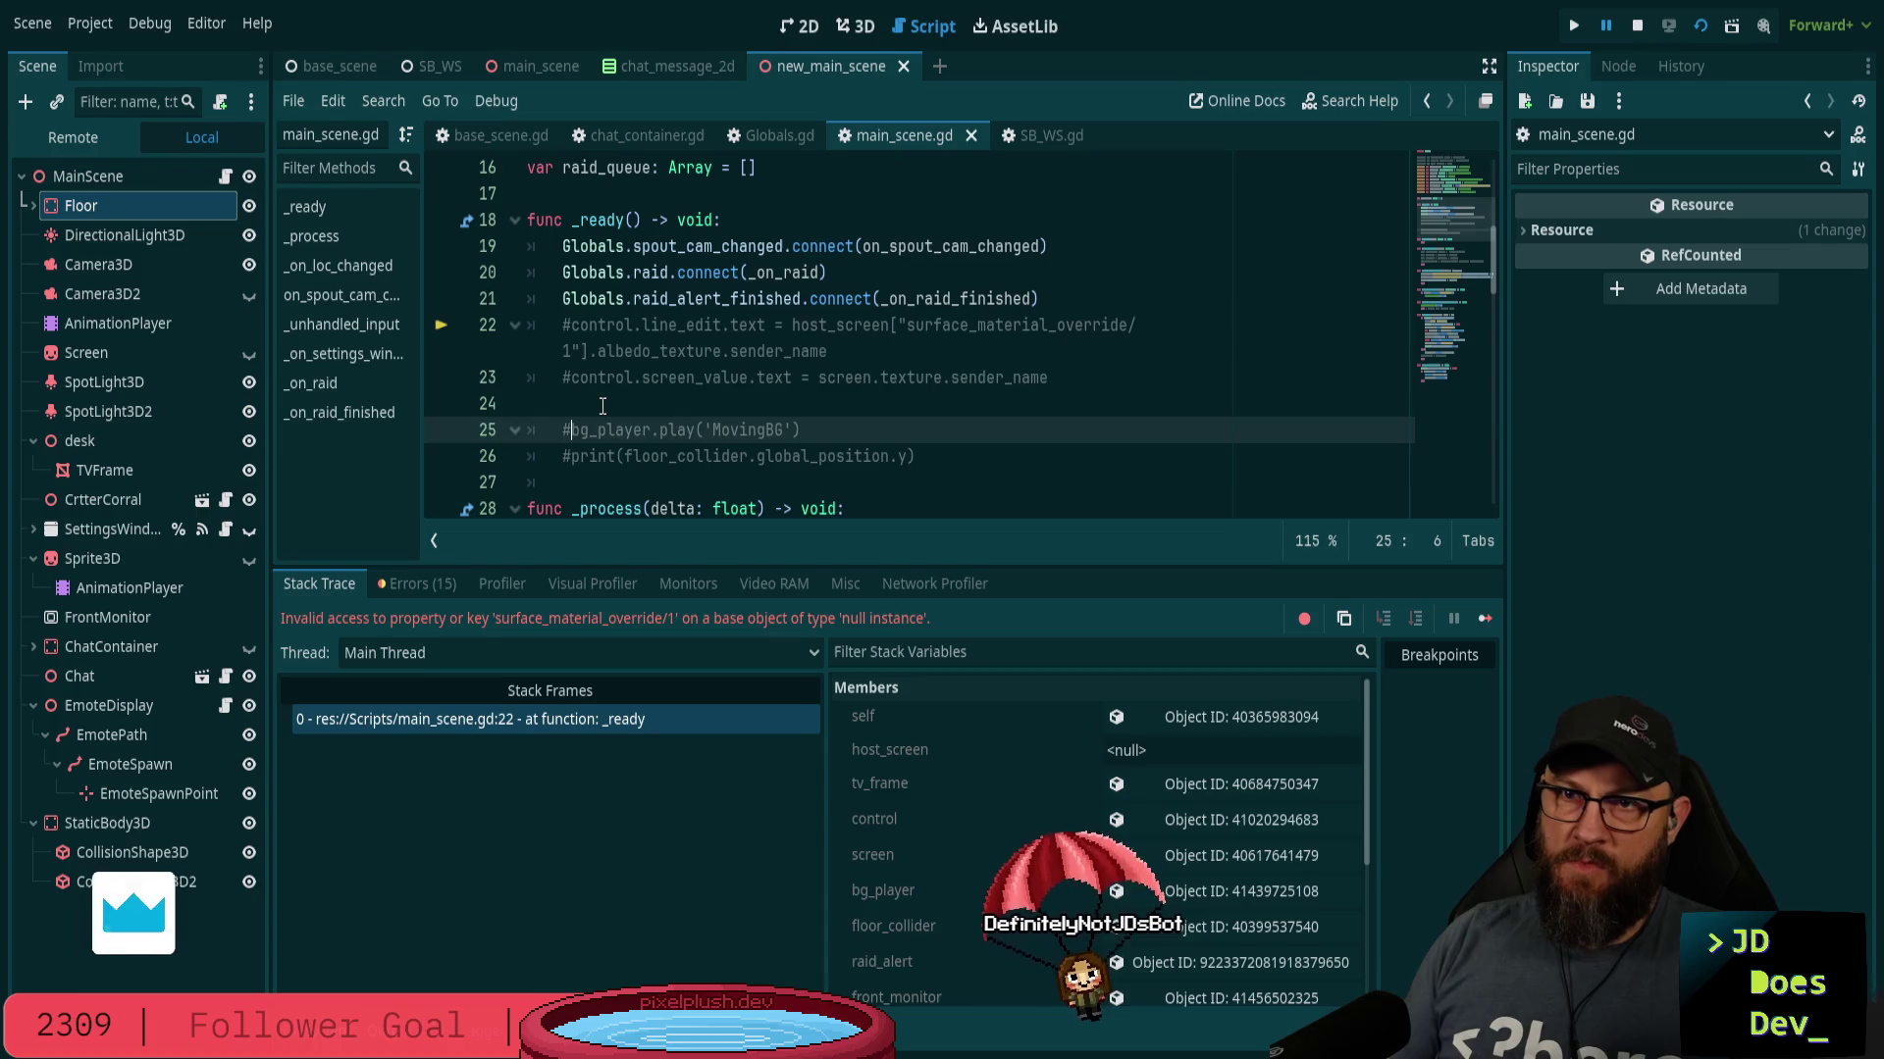
key("ctrl+s")
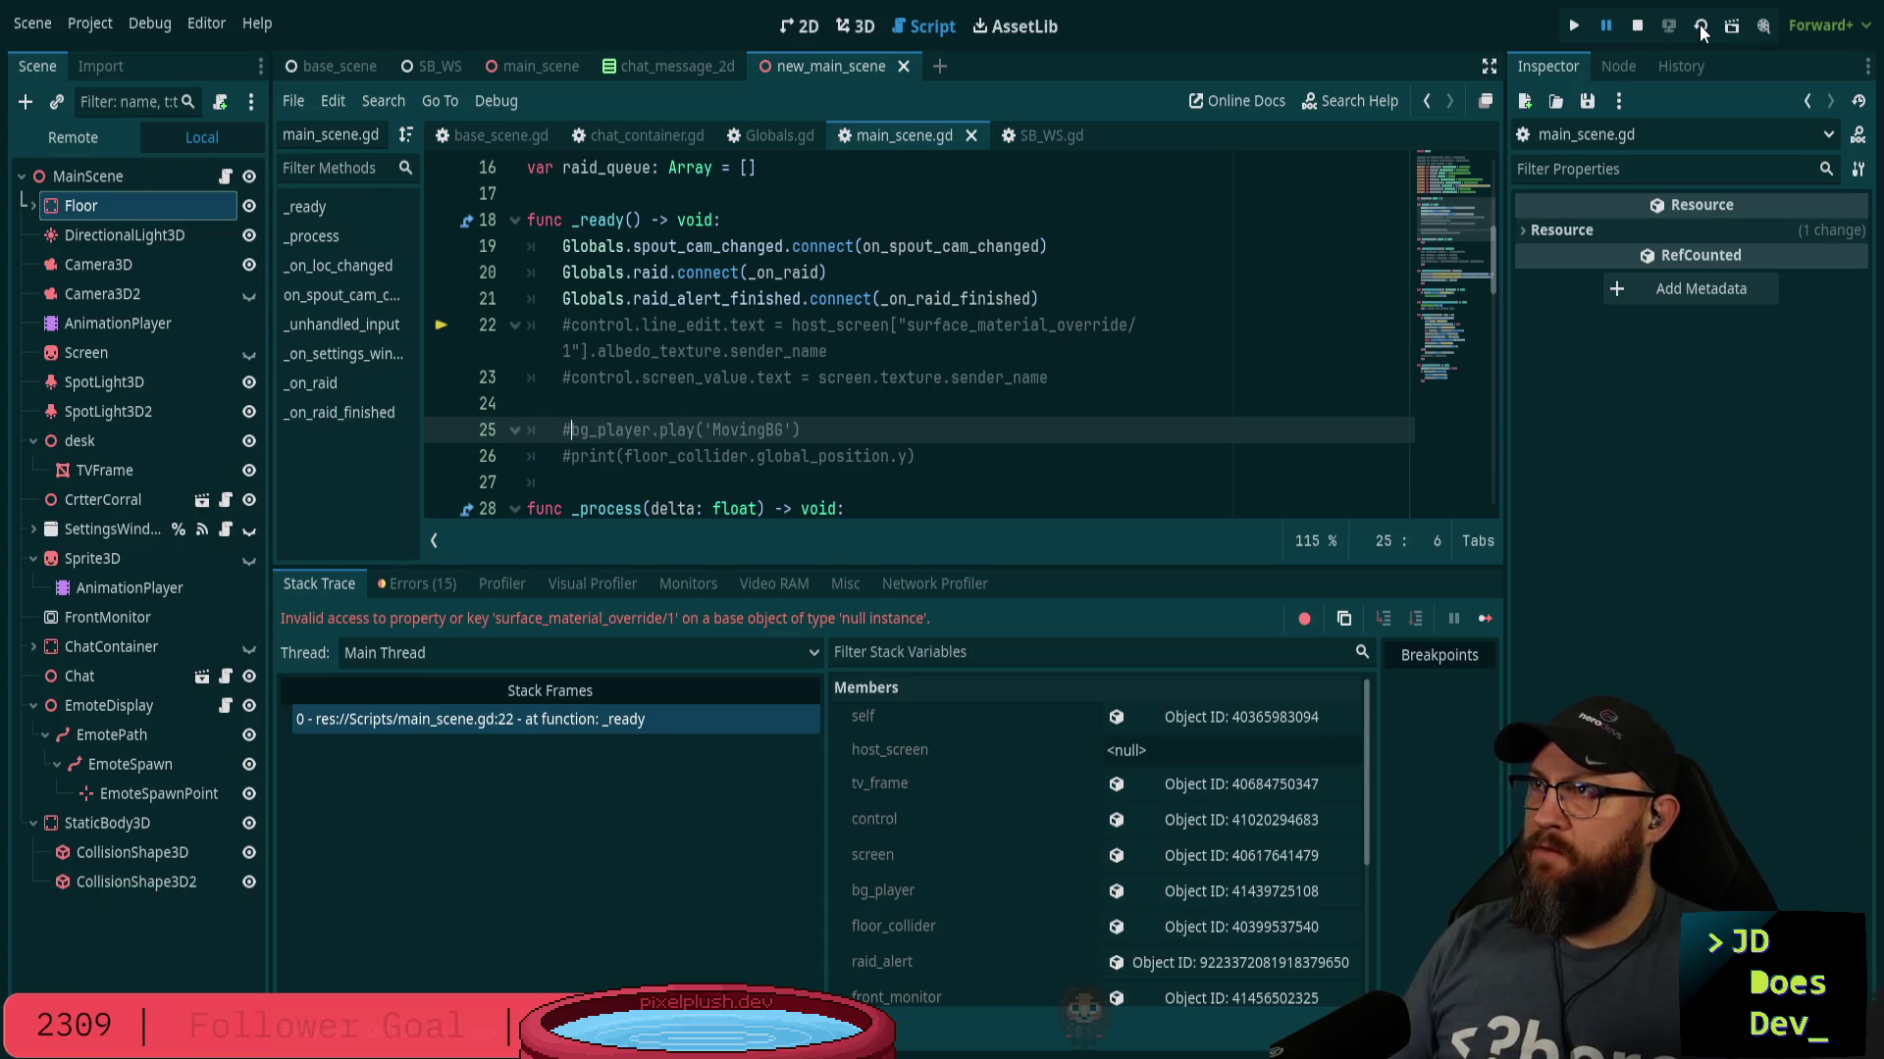
left_click(1696, 30)
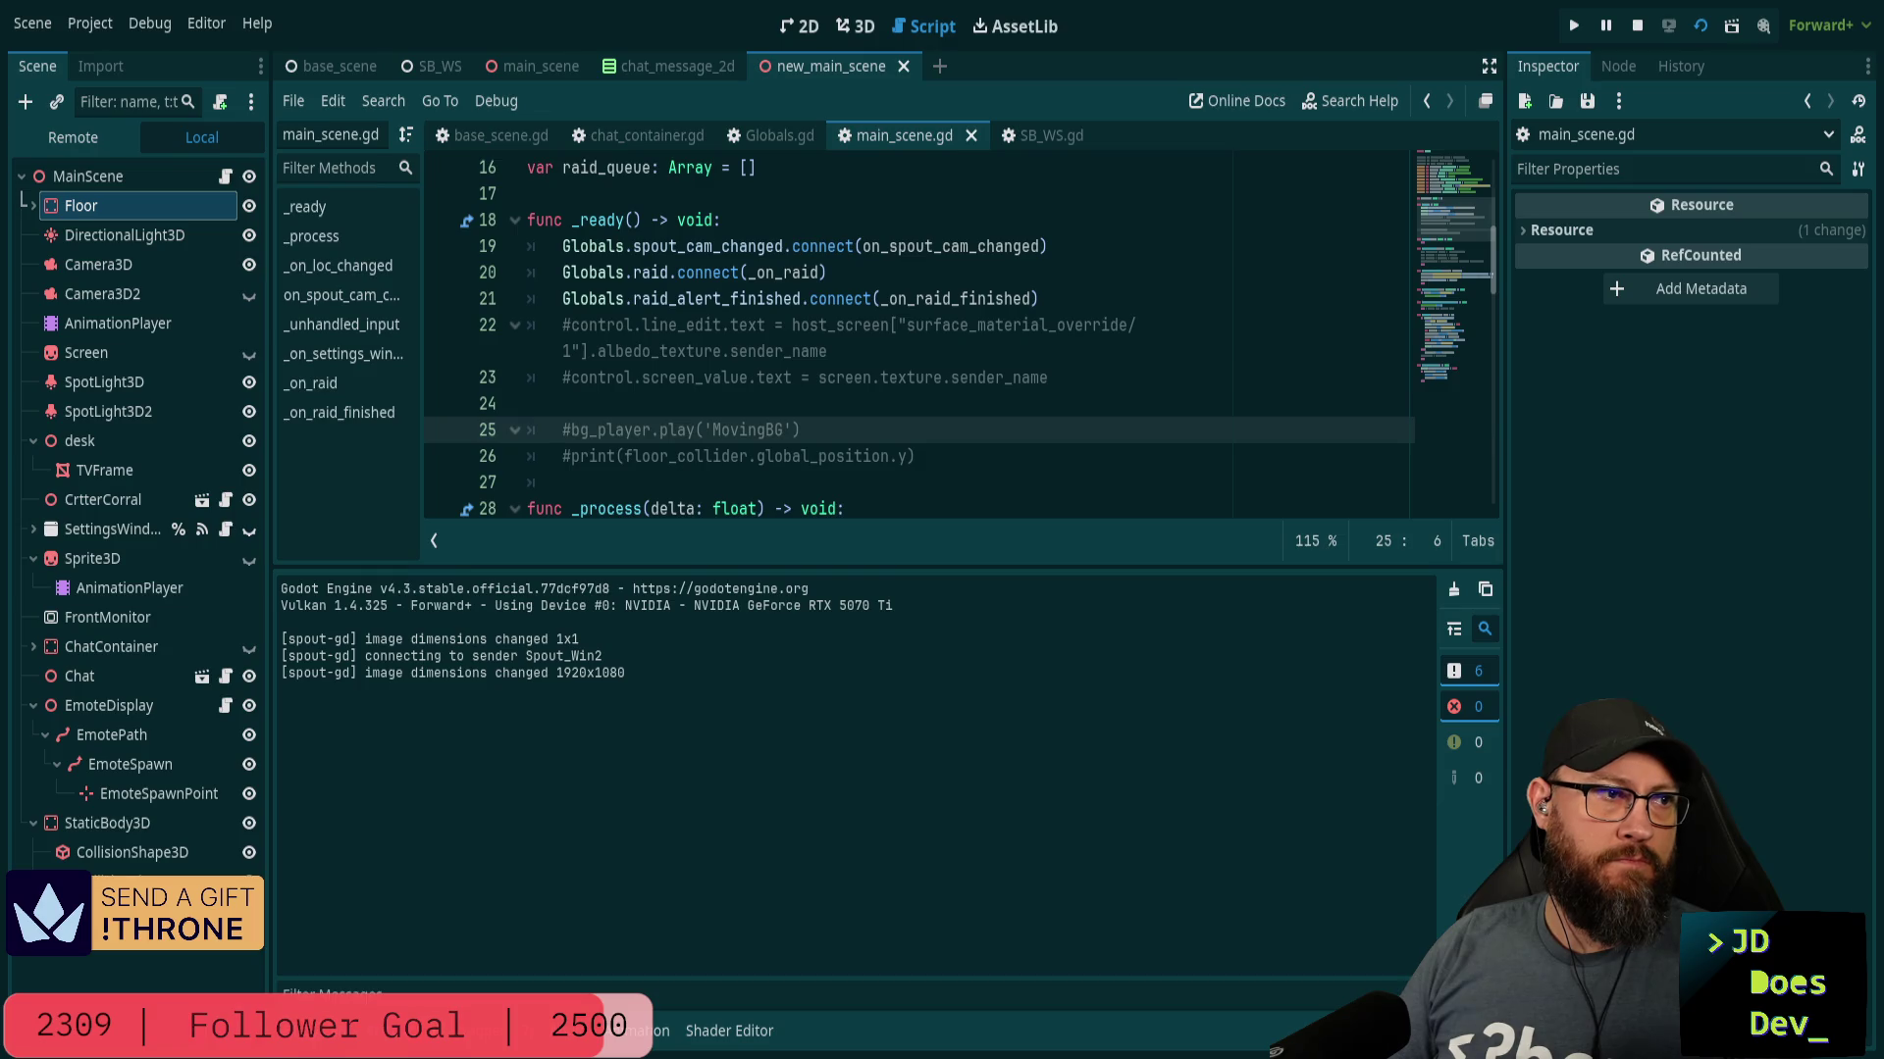
- Open Task Manager's GPU performance view to see the RTX 5070 Ti at 57% usage
key("ctrl+shift+Escape")
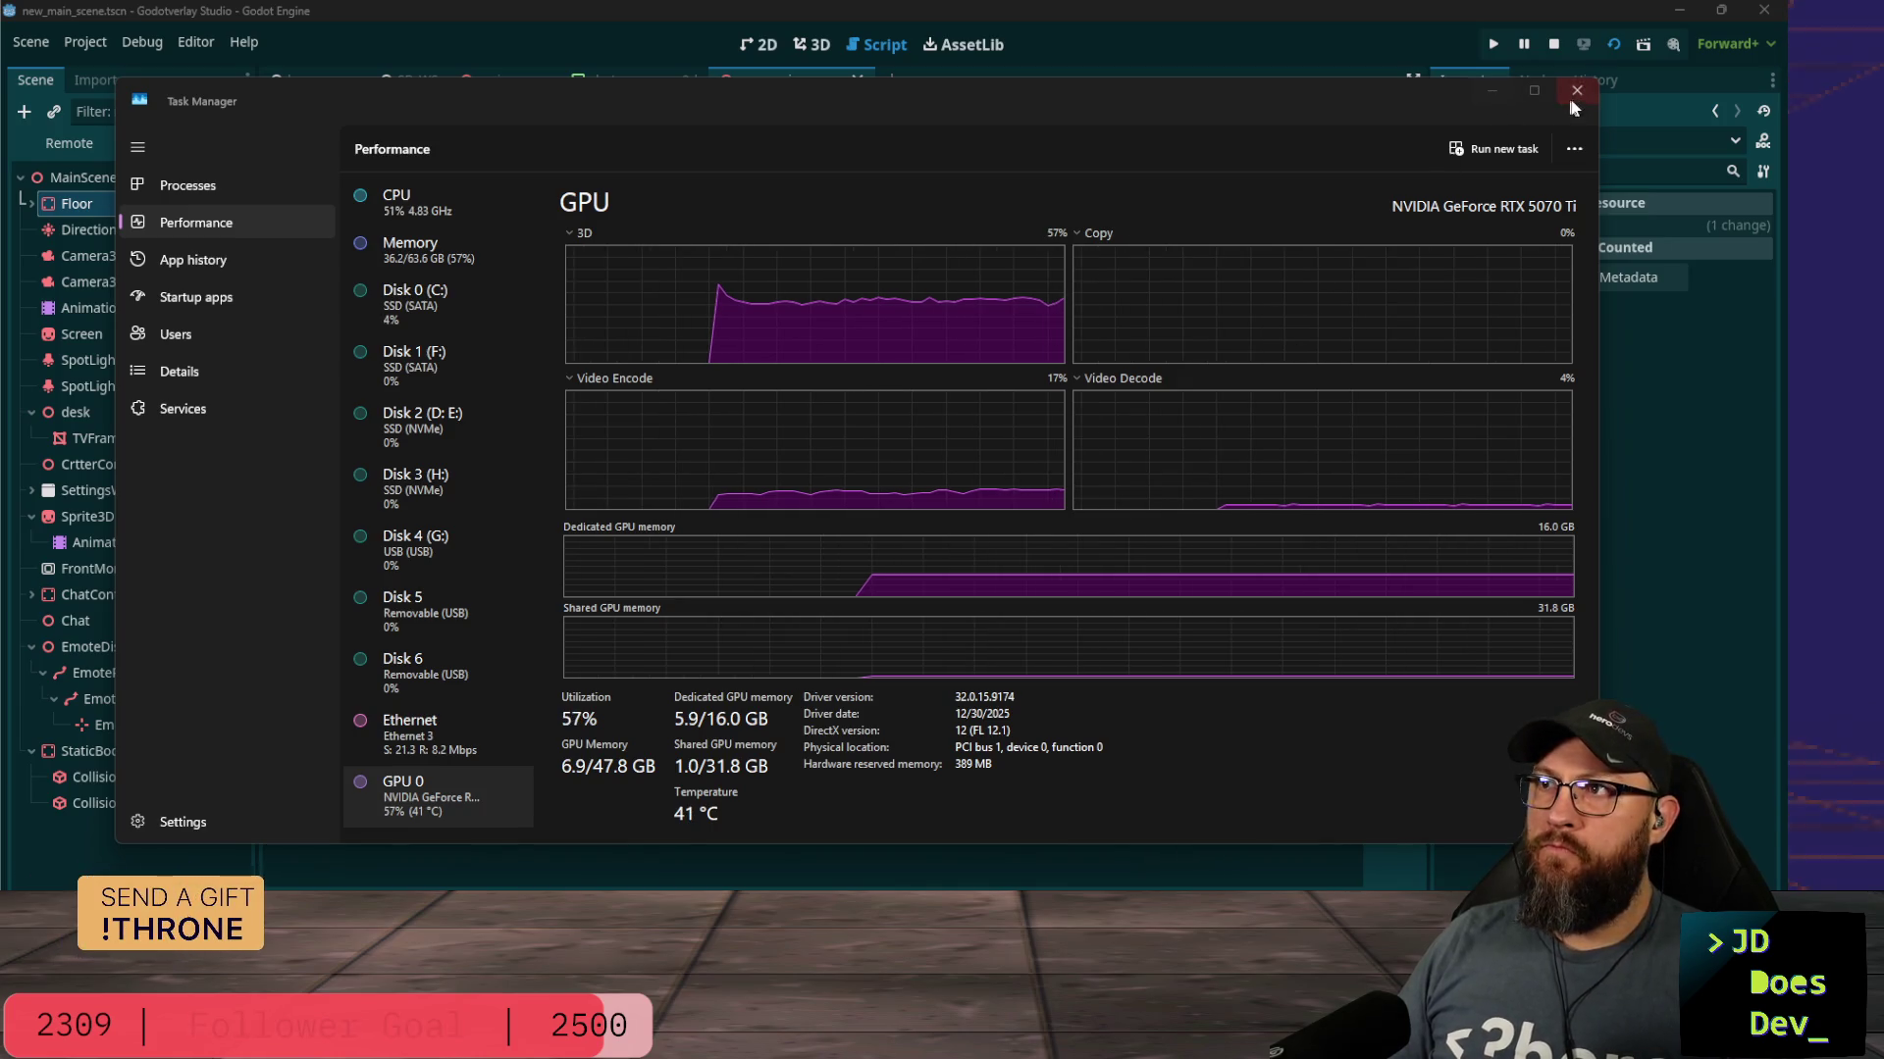
- Minimize Task Manager, open base_scene's follow/raid alert script, and restart the running project
left_click(1489, 94)
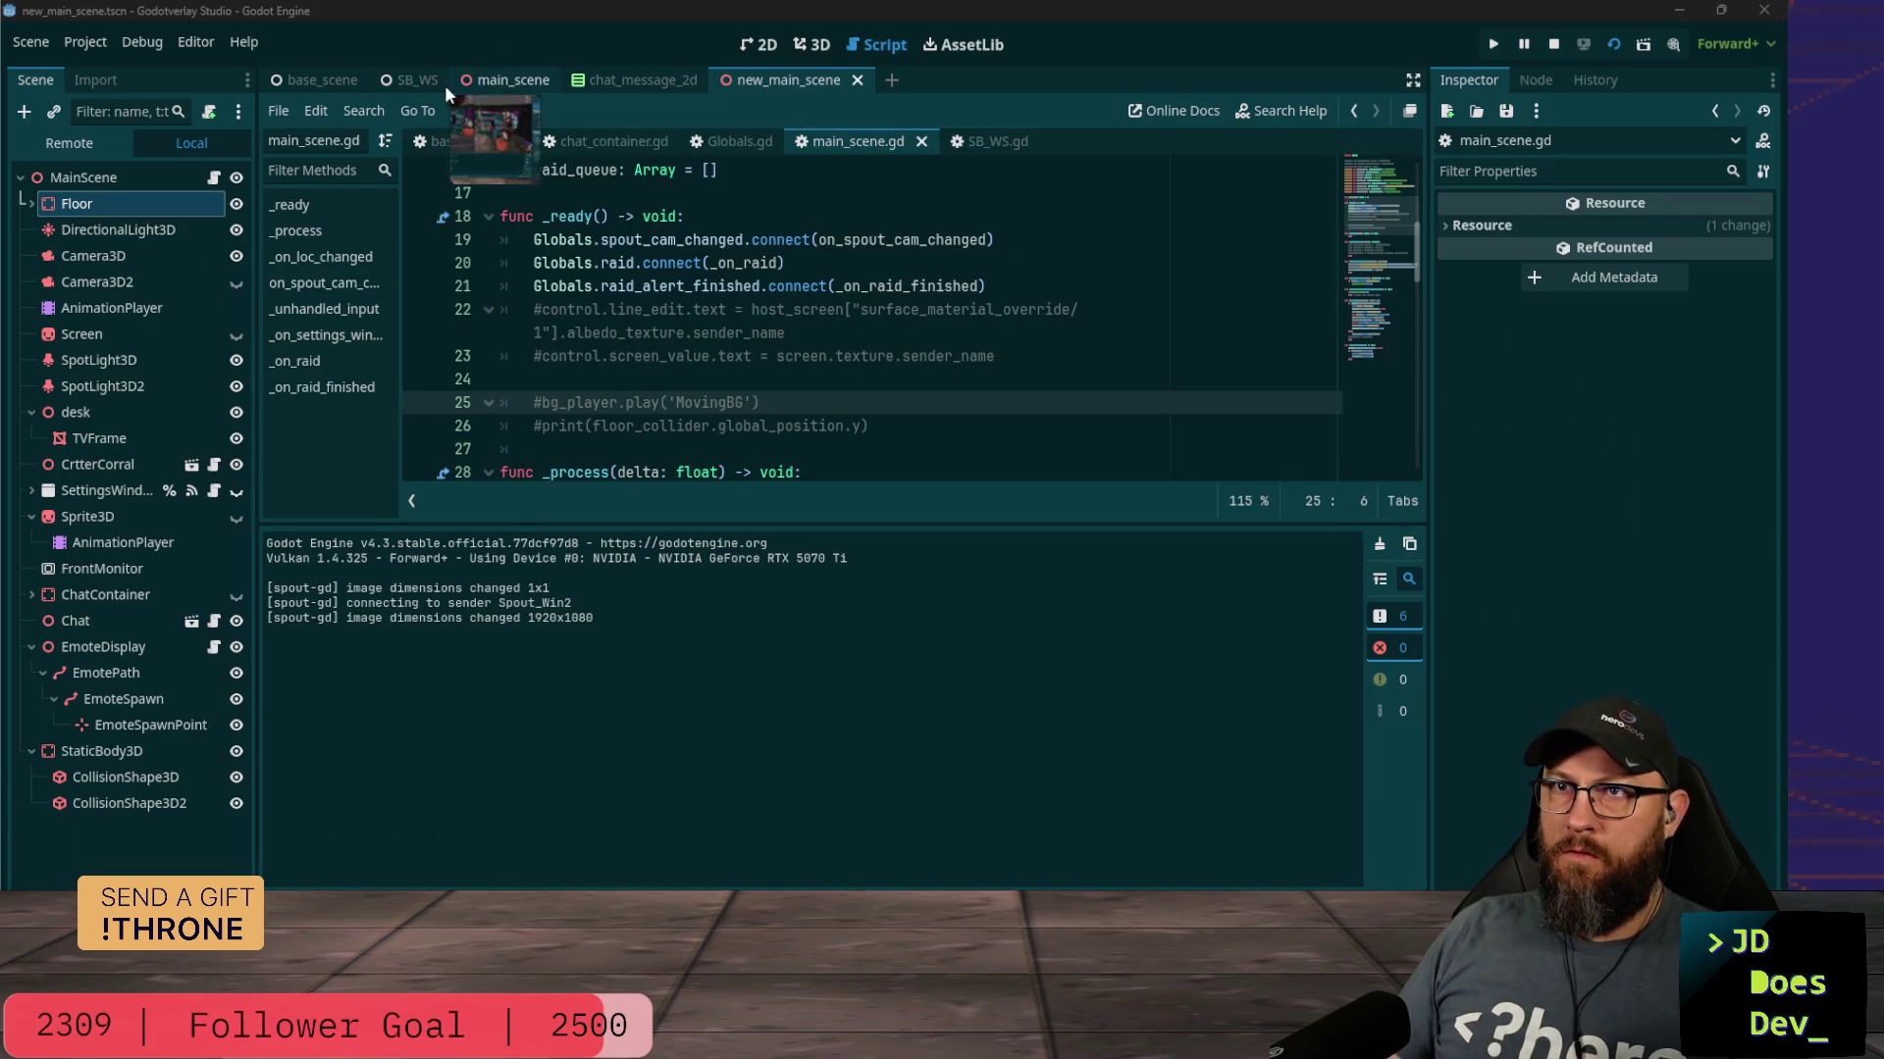
left_click(332, 88)
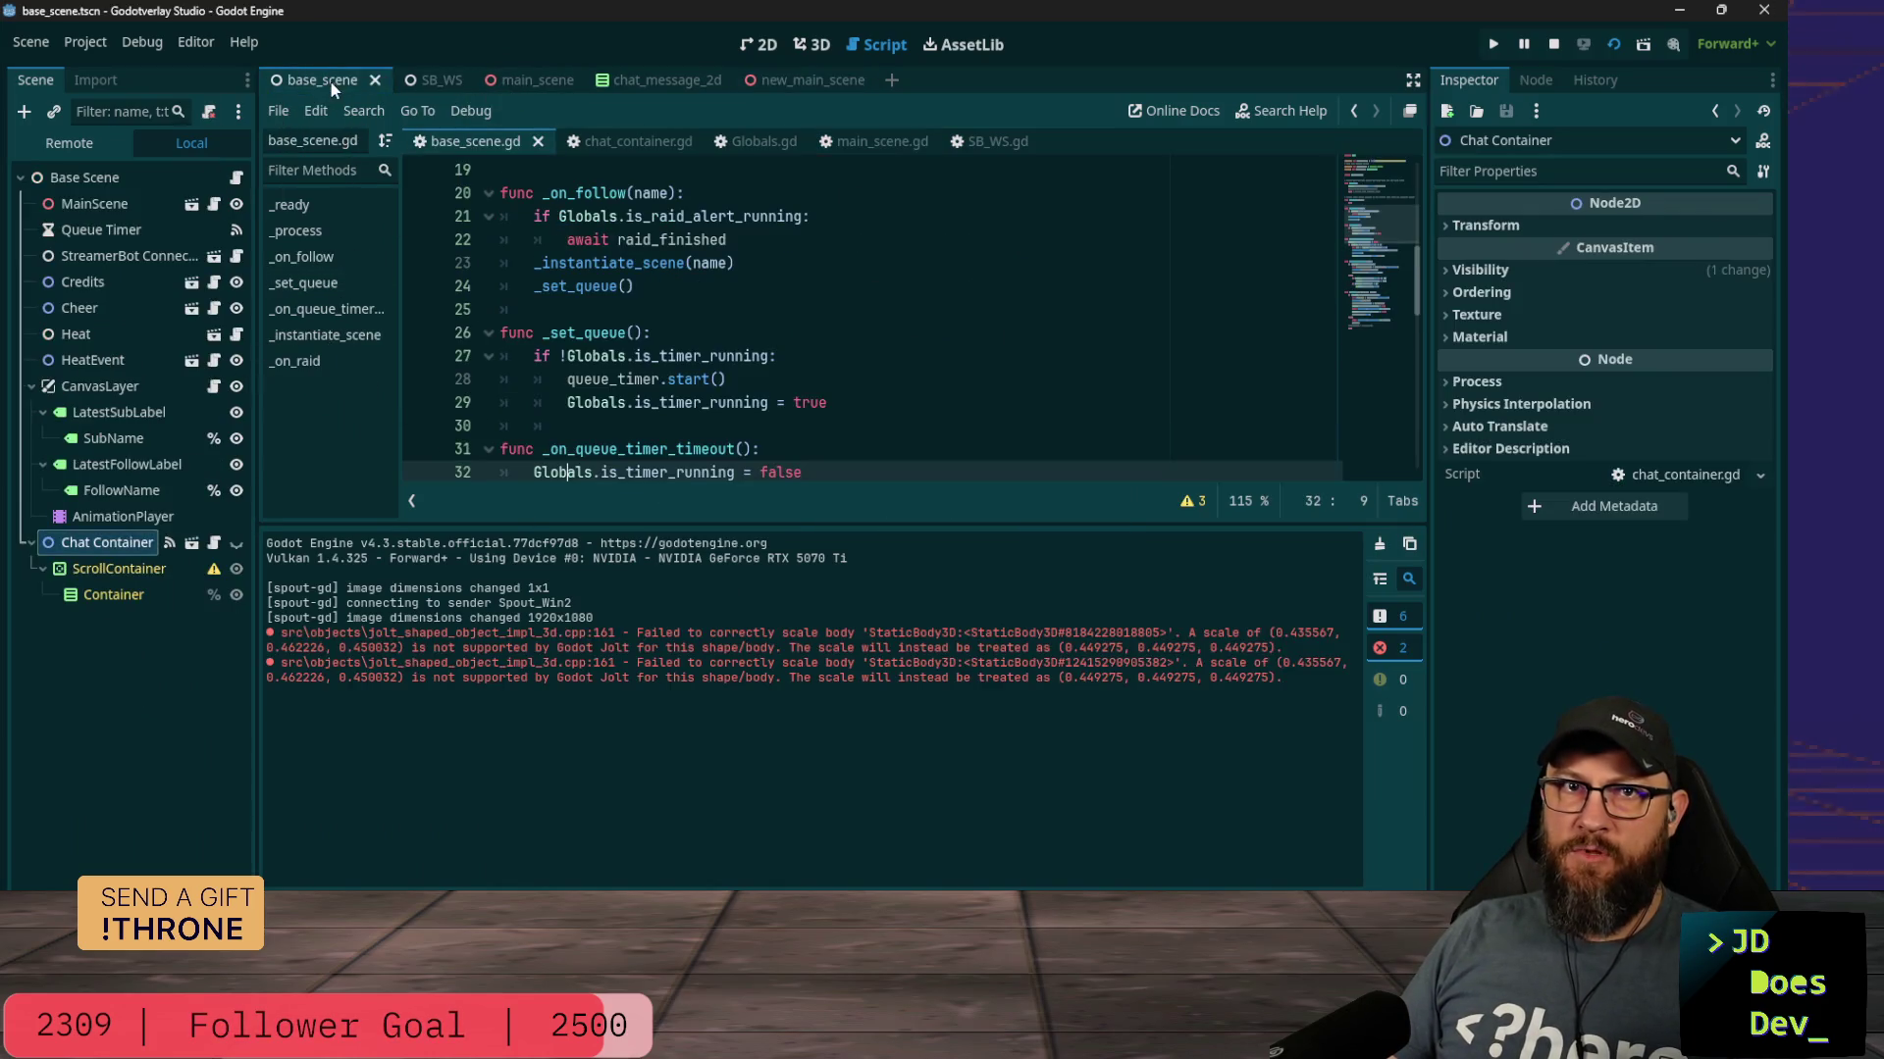
left_click(127, 204)
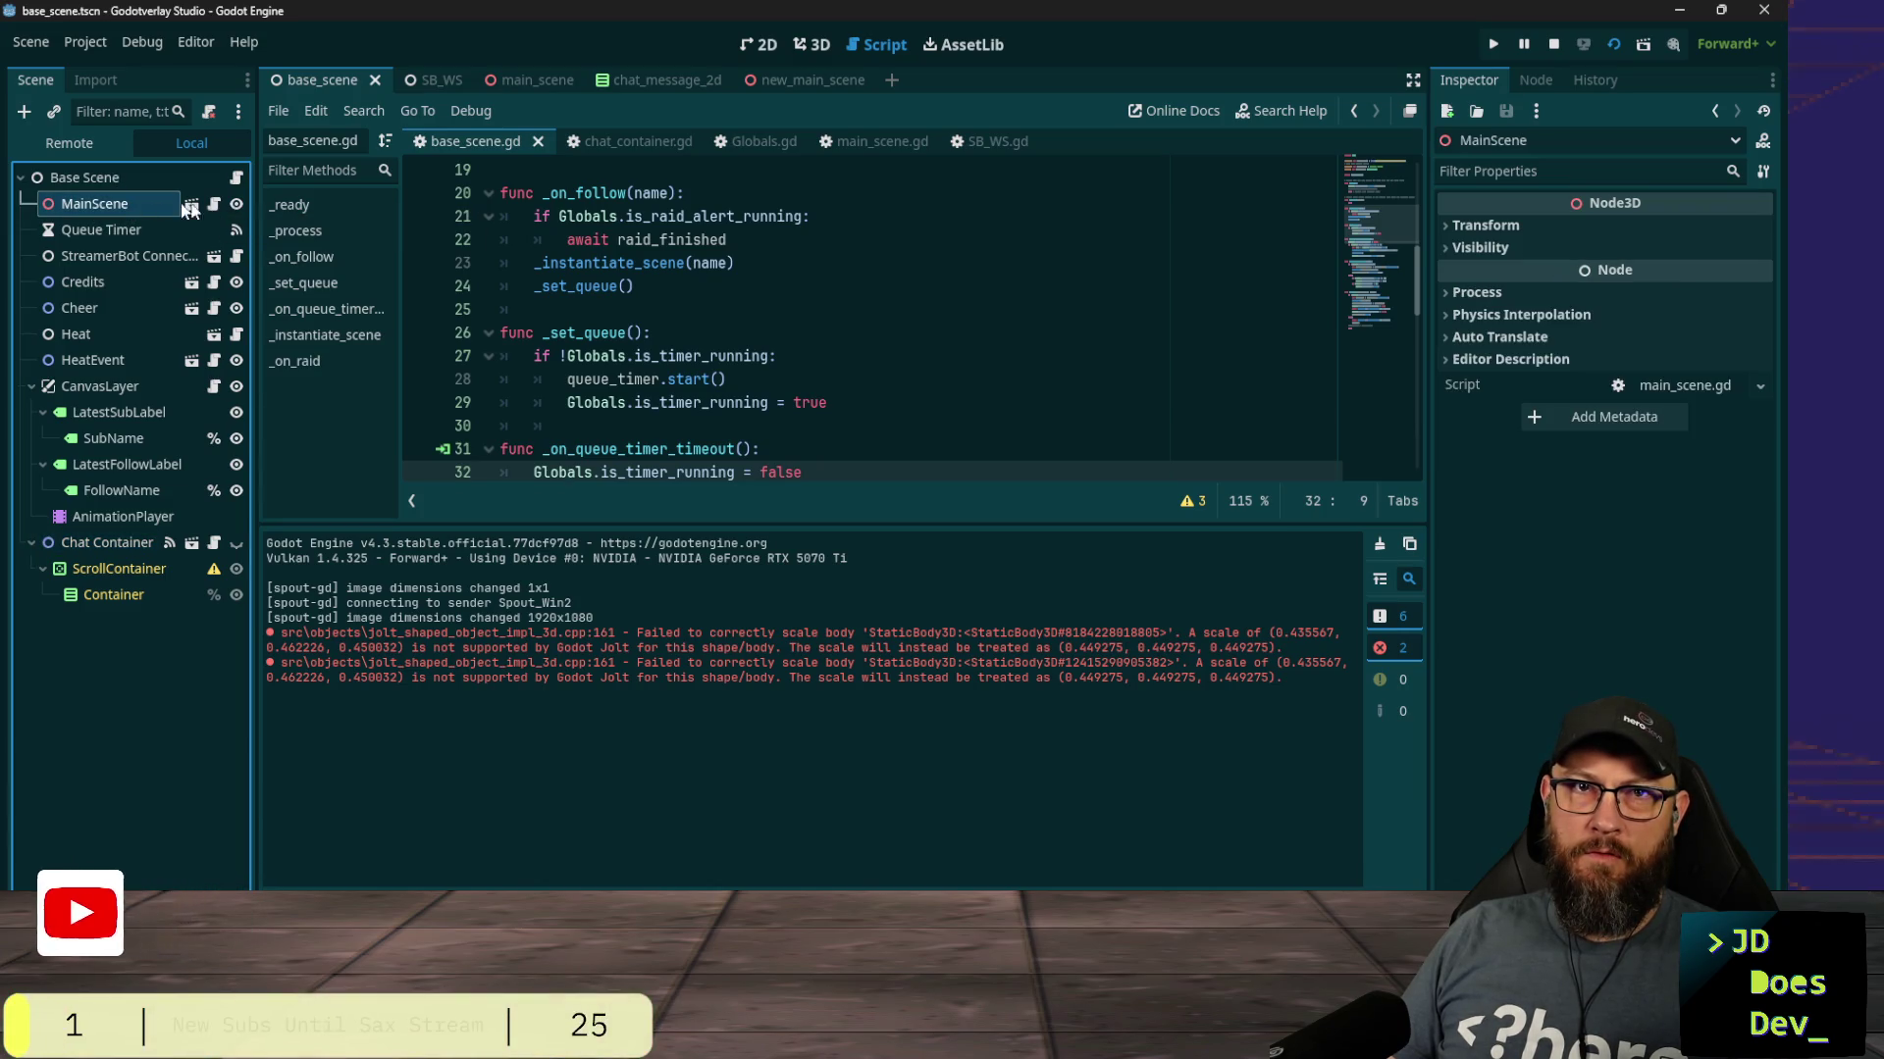
left_click(238, 178)
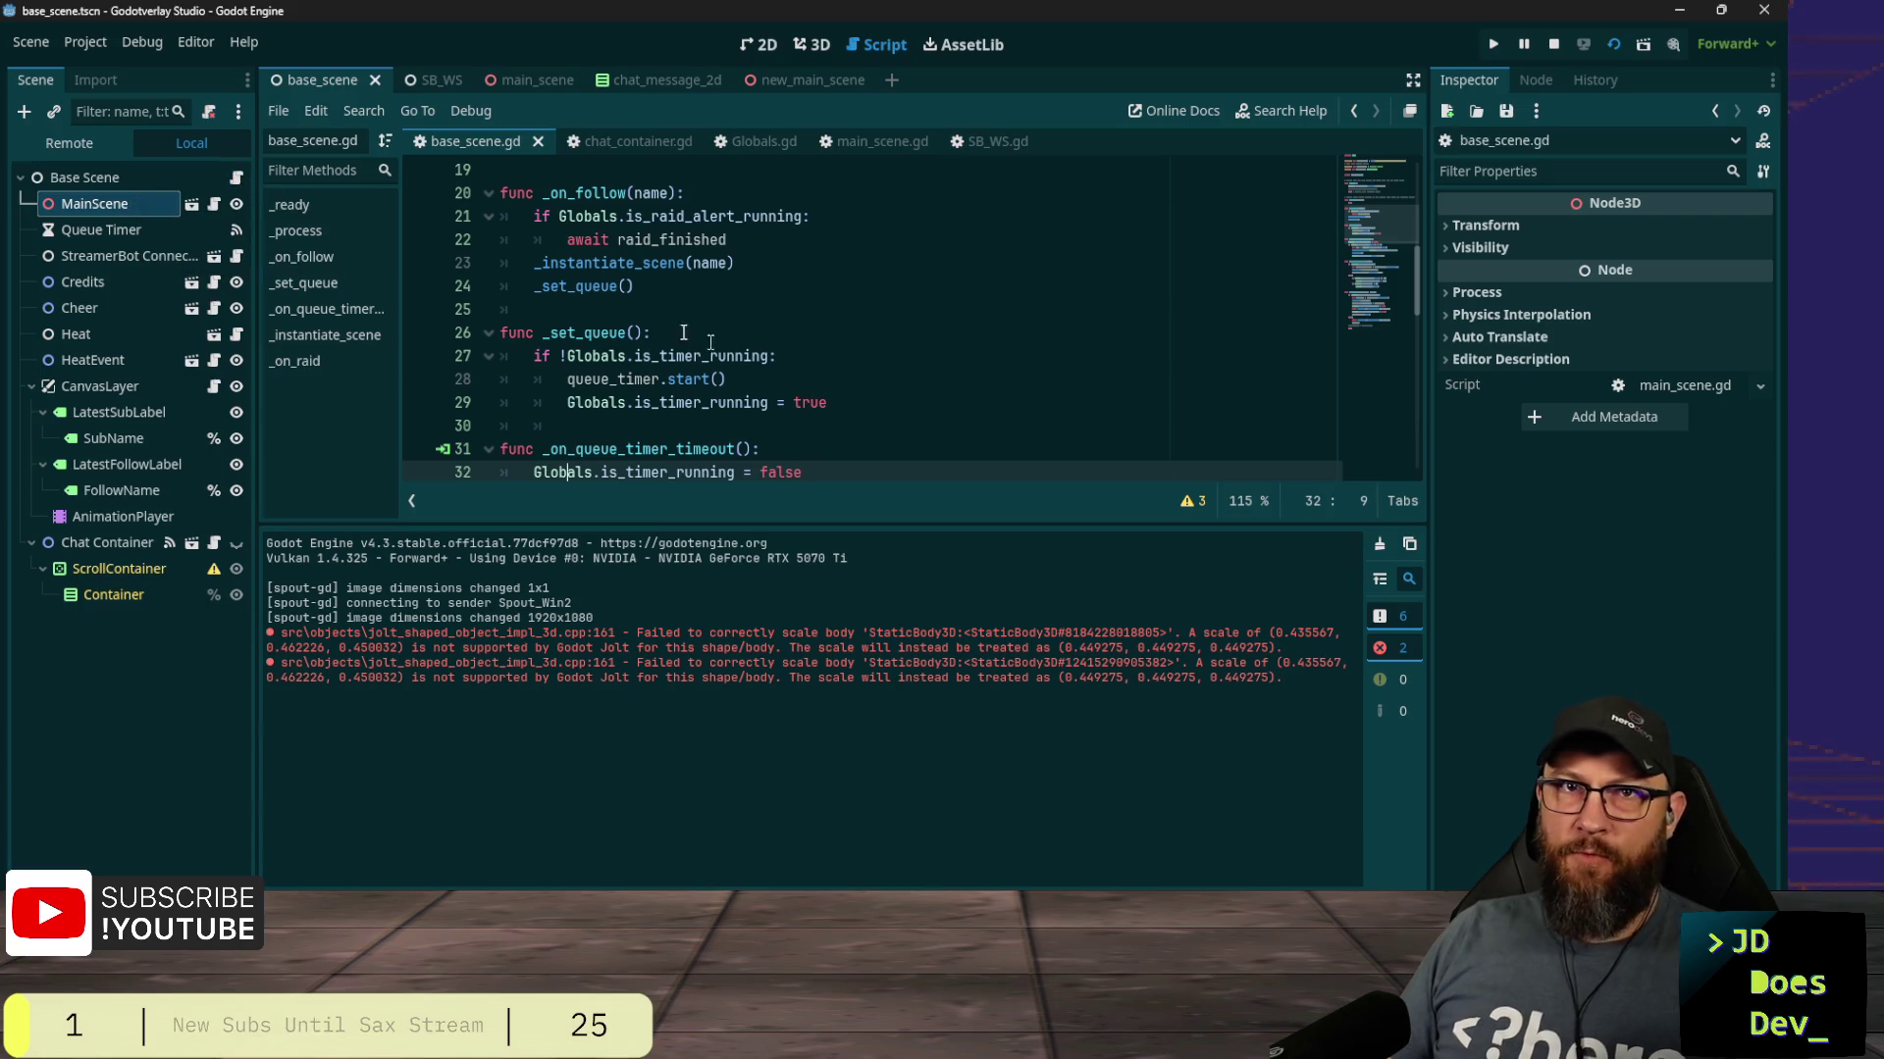
scroll(746, 258, "up", 6)
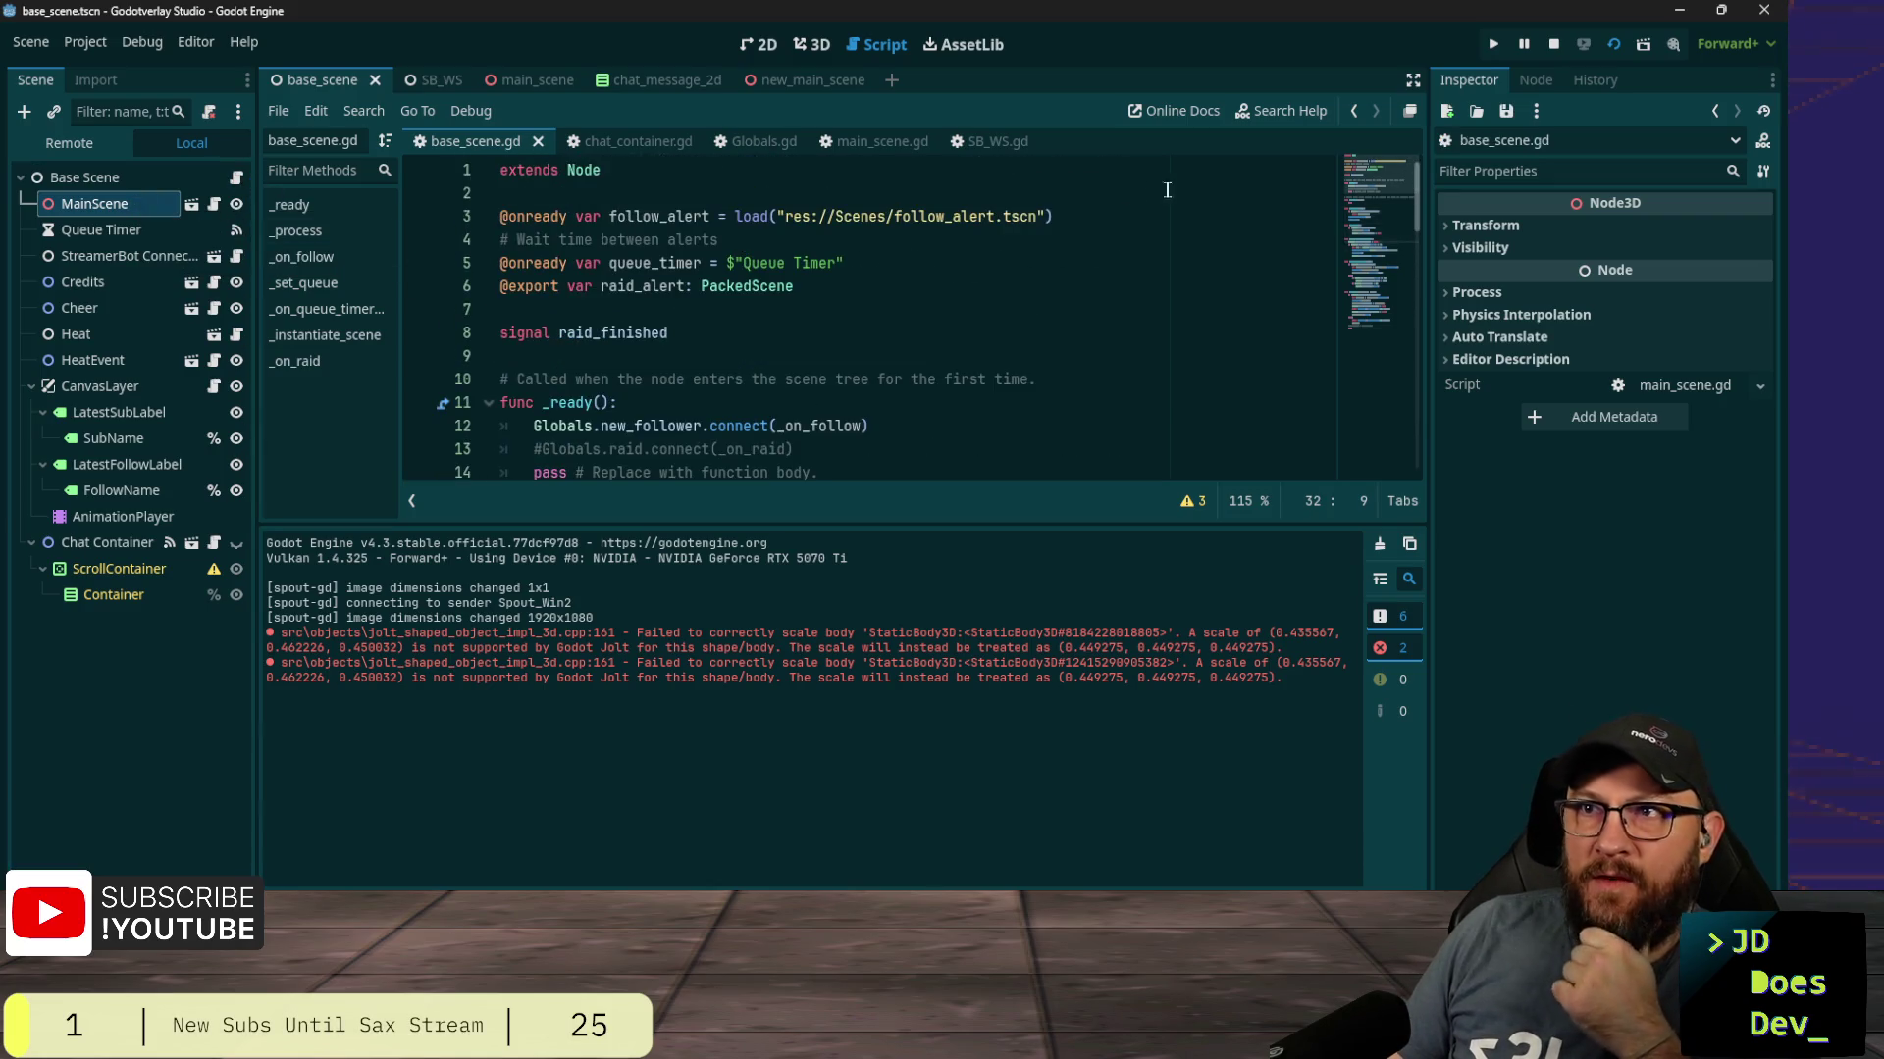
scroll(1045, 232, "down", 17)
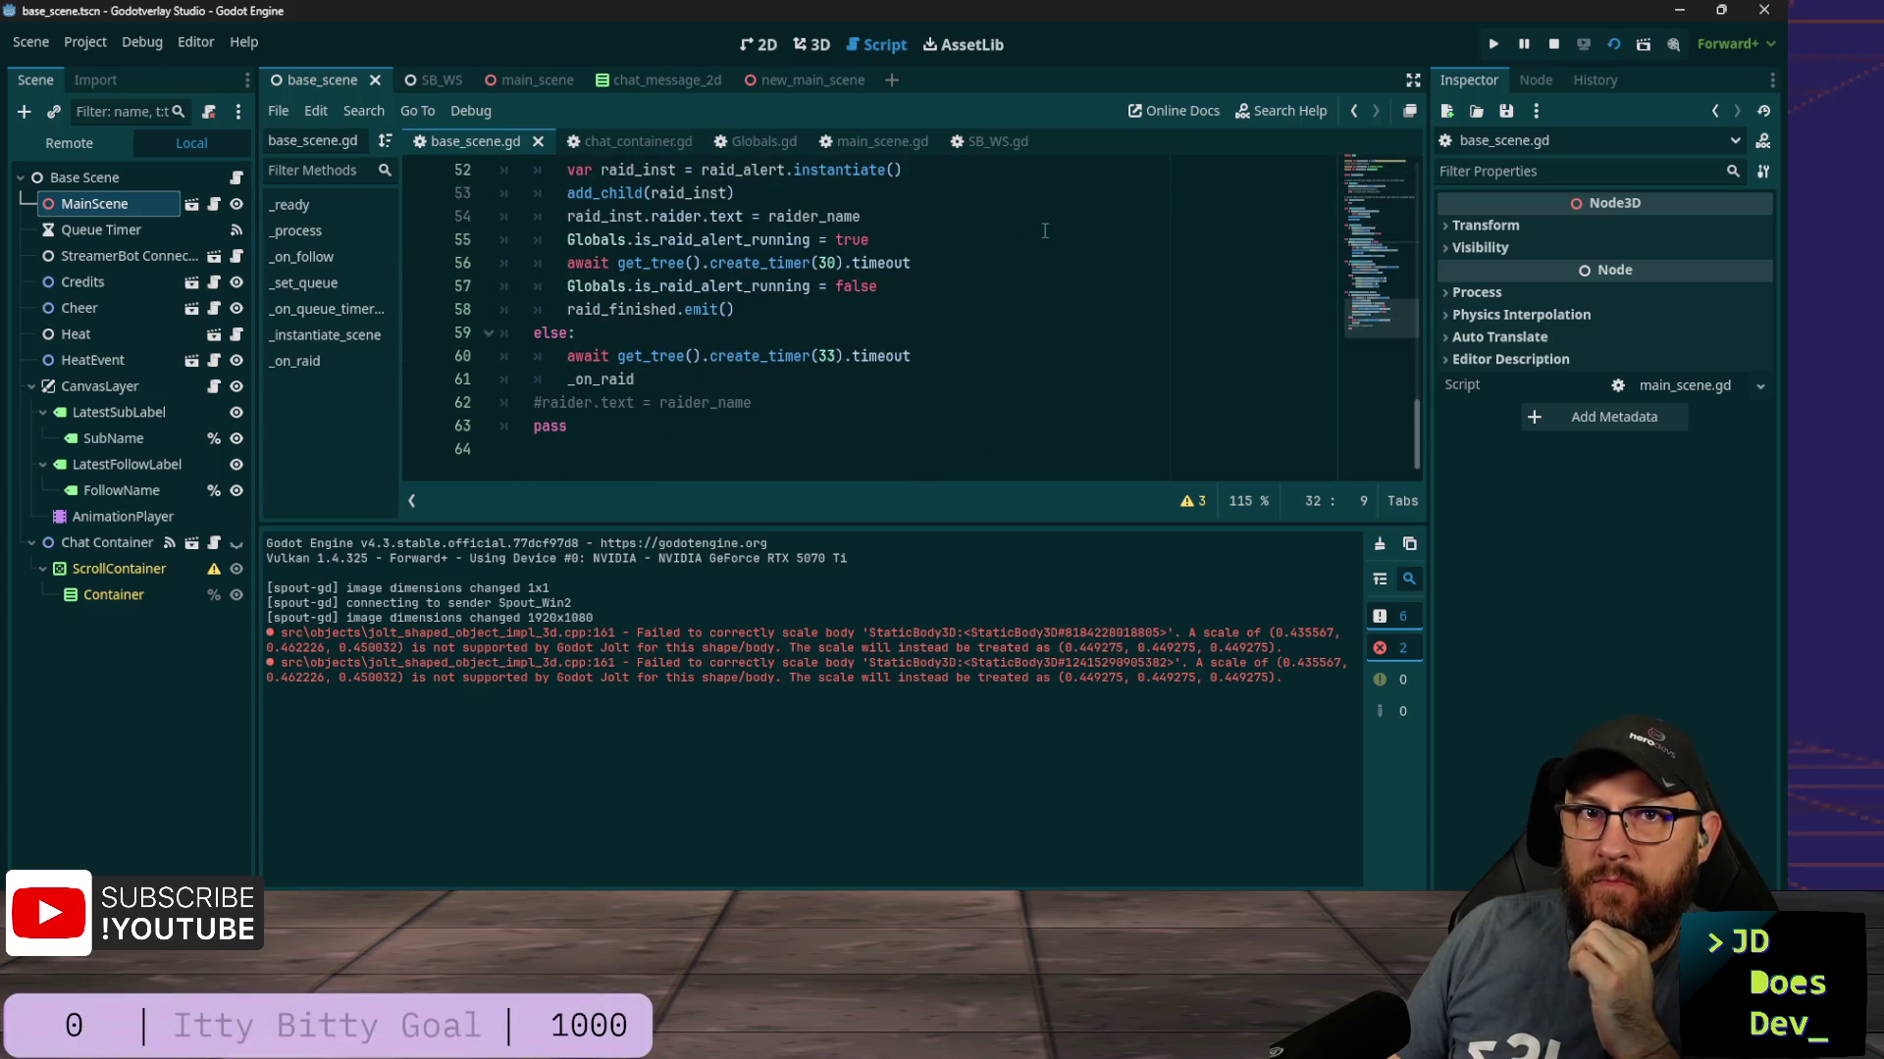
left_click(99, 545)
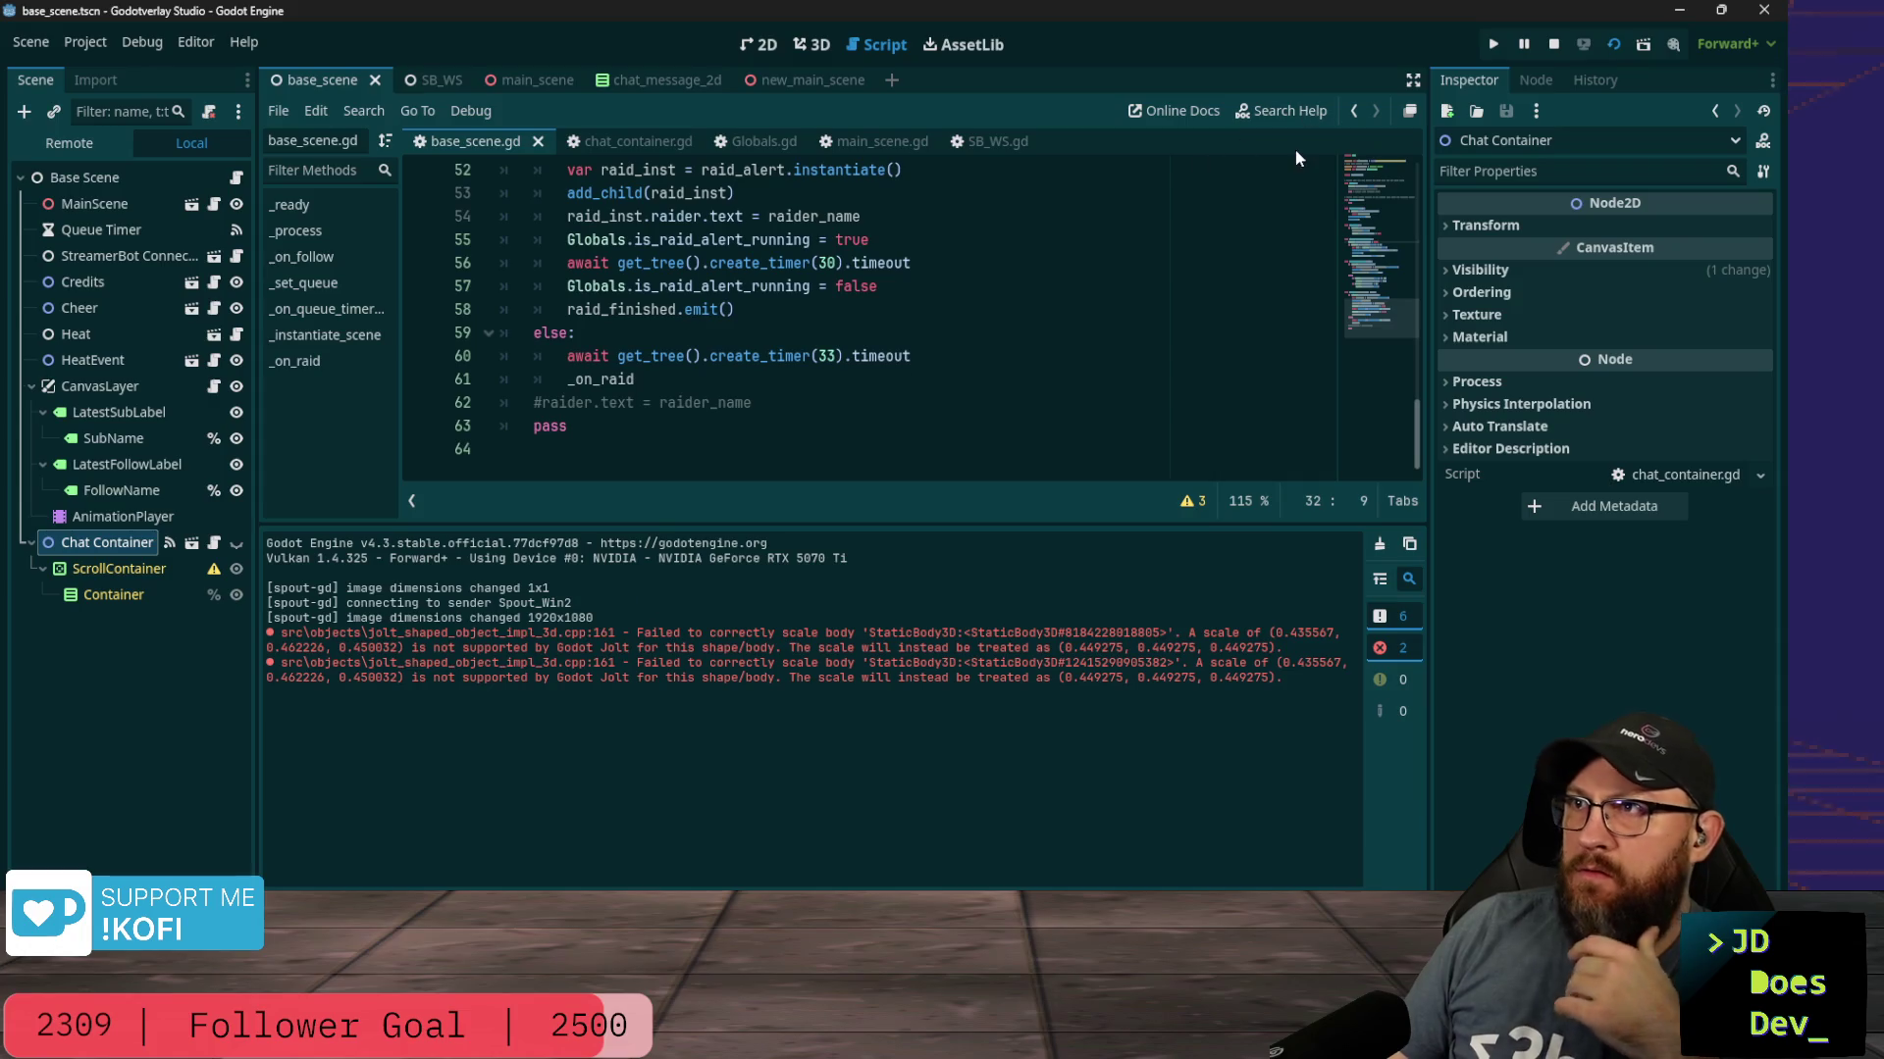
left_click(1611, 43)
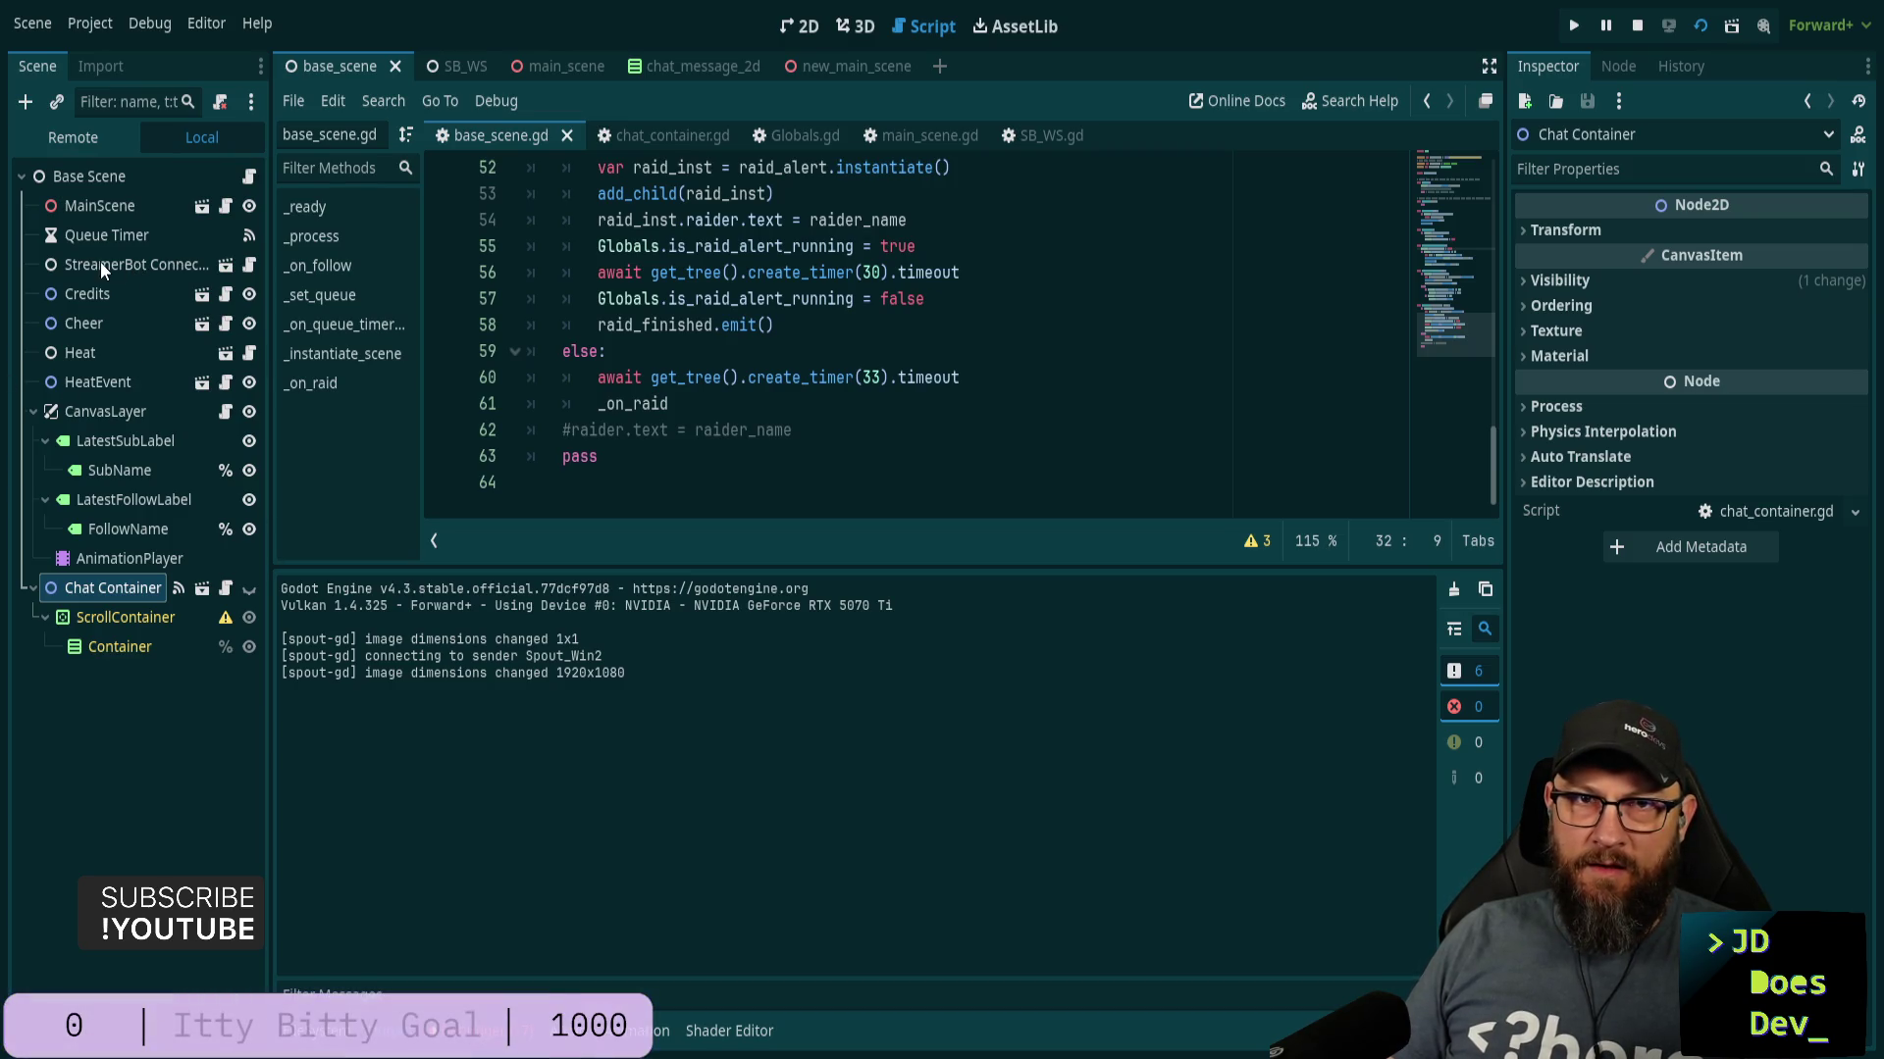
- Search base_scene.gd for 'spo', find no match, clear the search, and select CanvasLayer
left_click(250, 177)
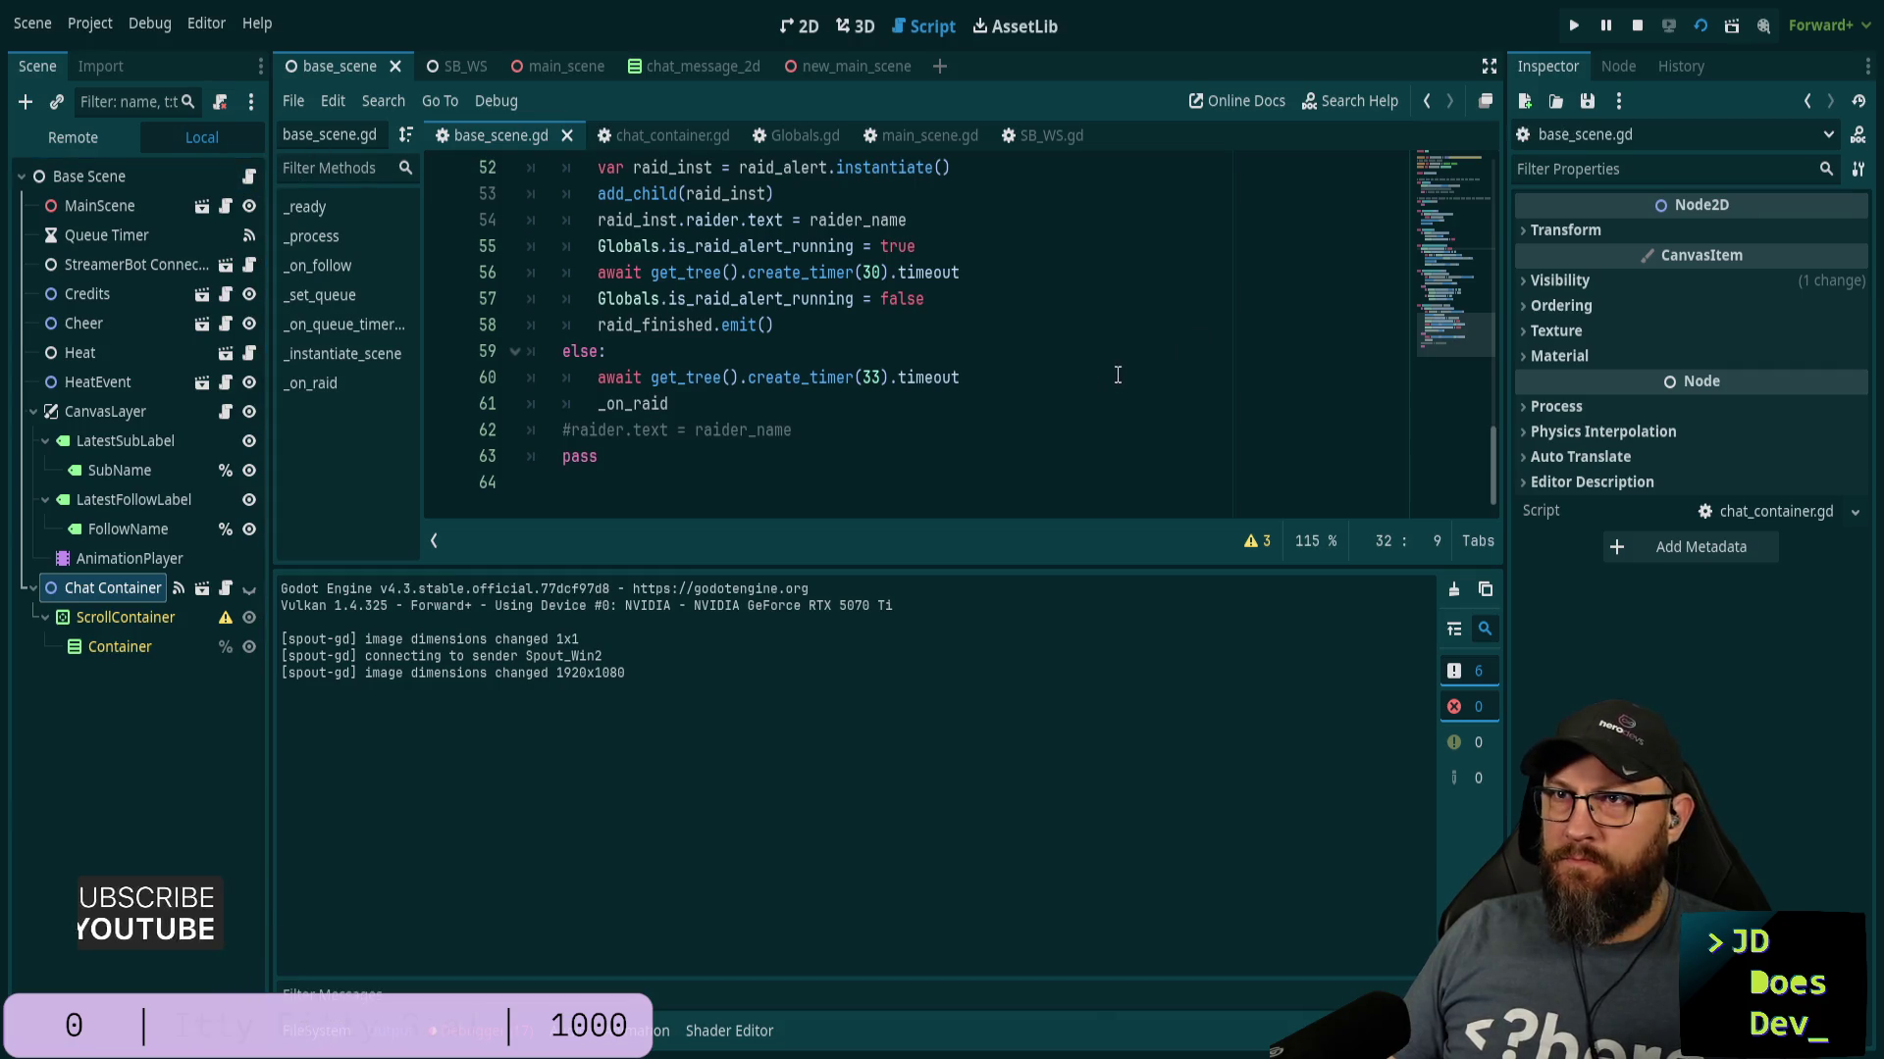
scroll(1120, 369, "up", 6)
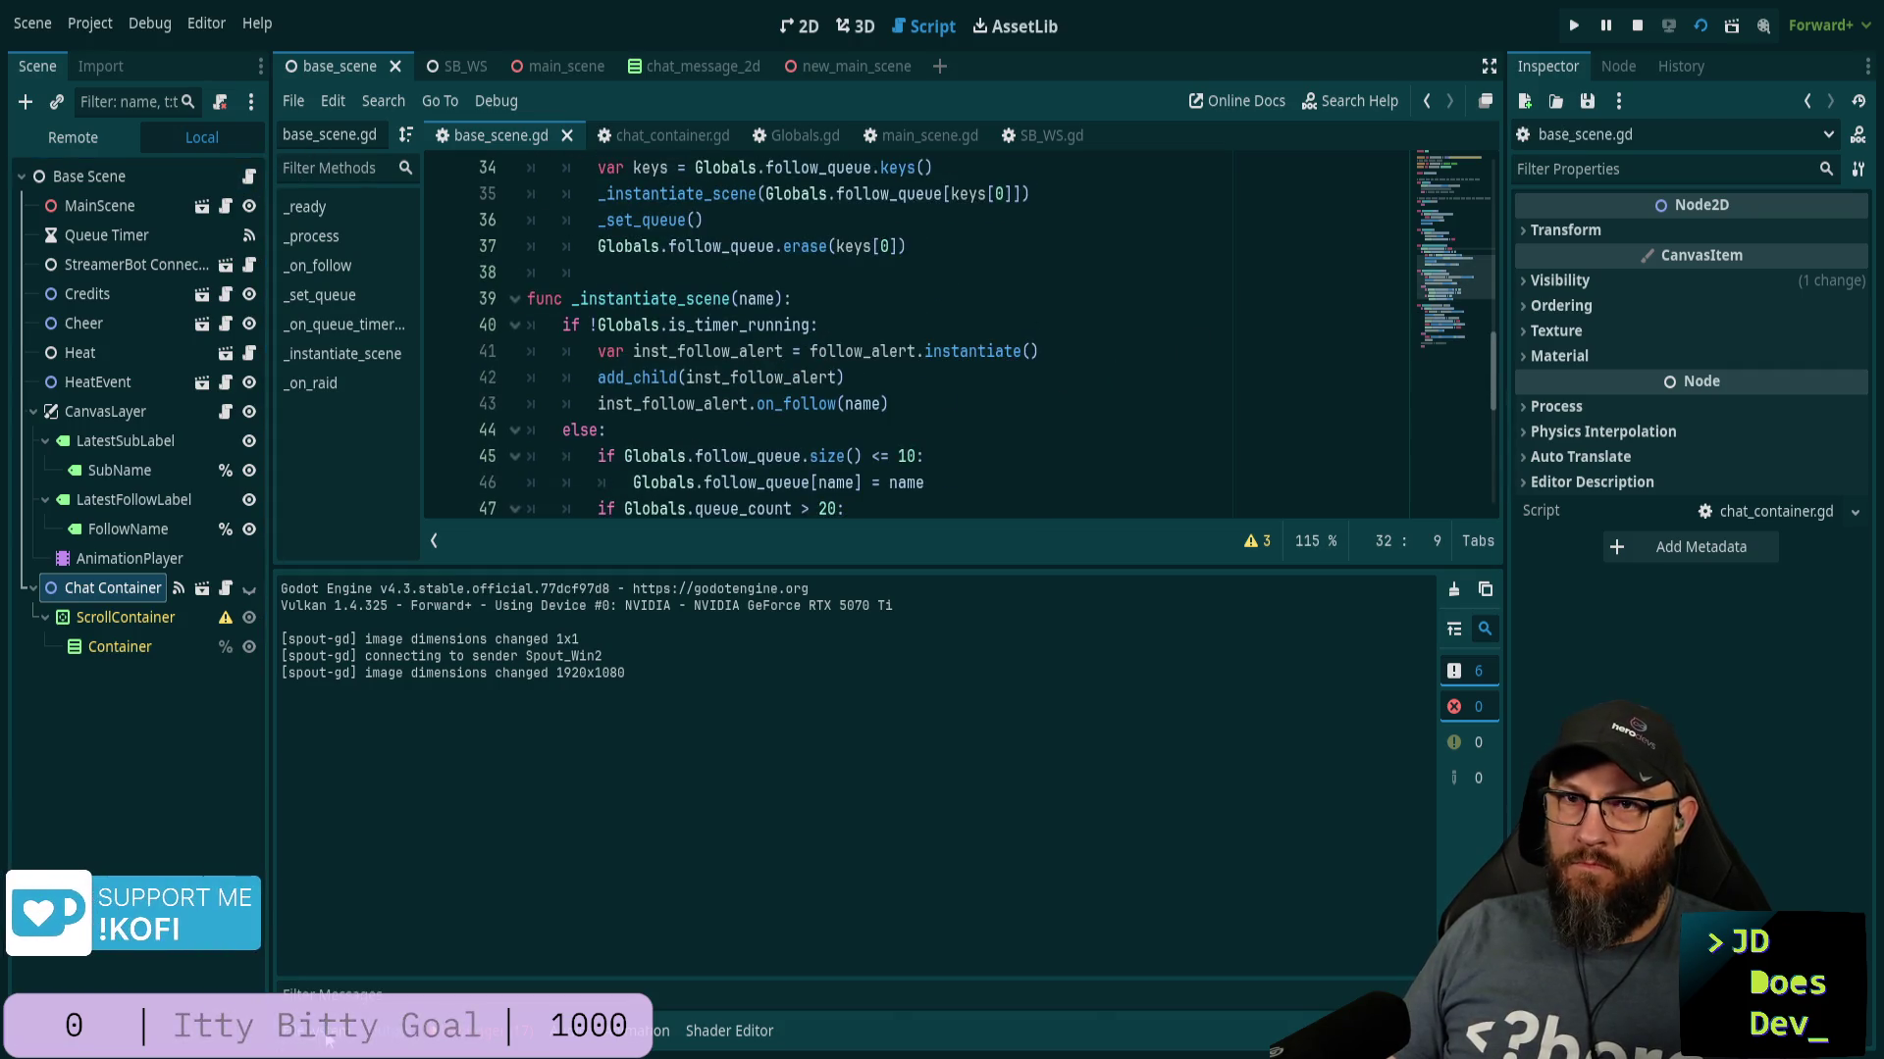
scroll(1079, 336, "up", 3)
key("ctrl+f")
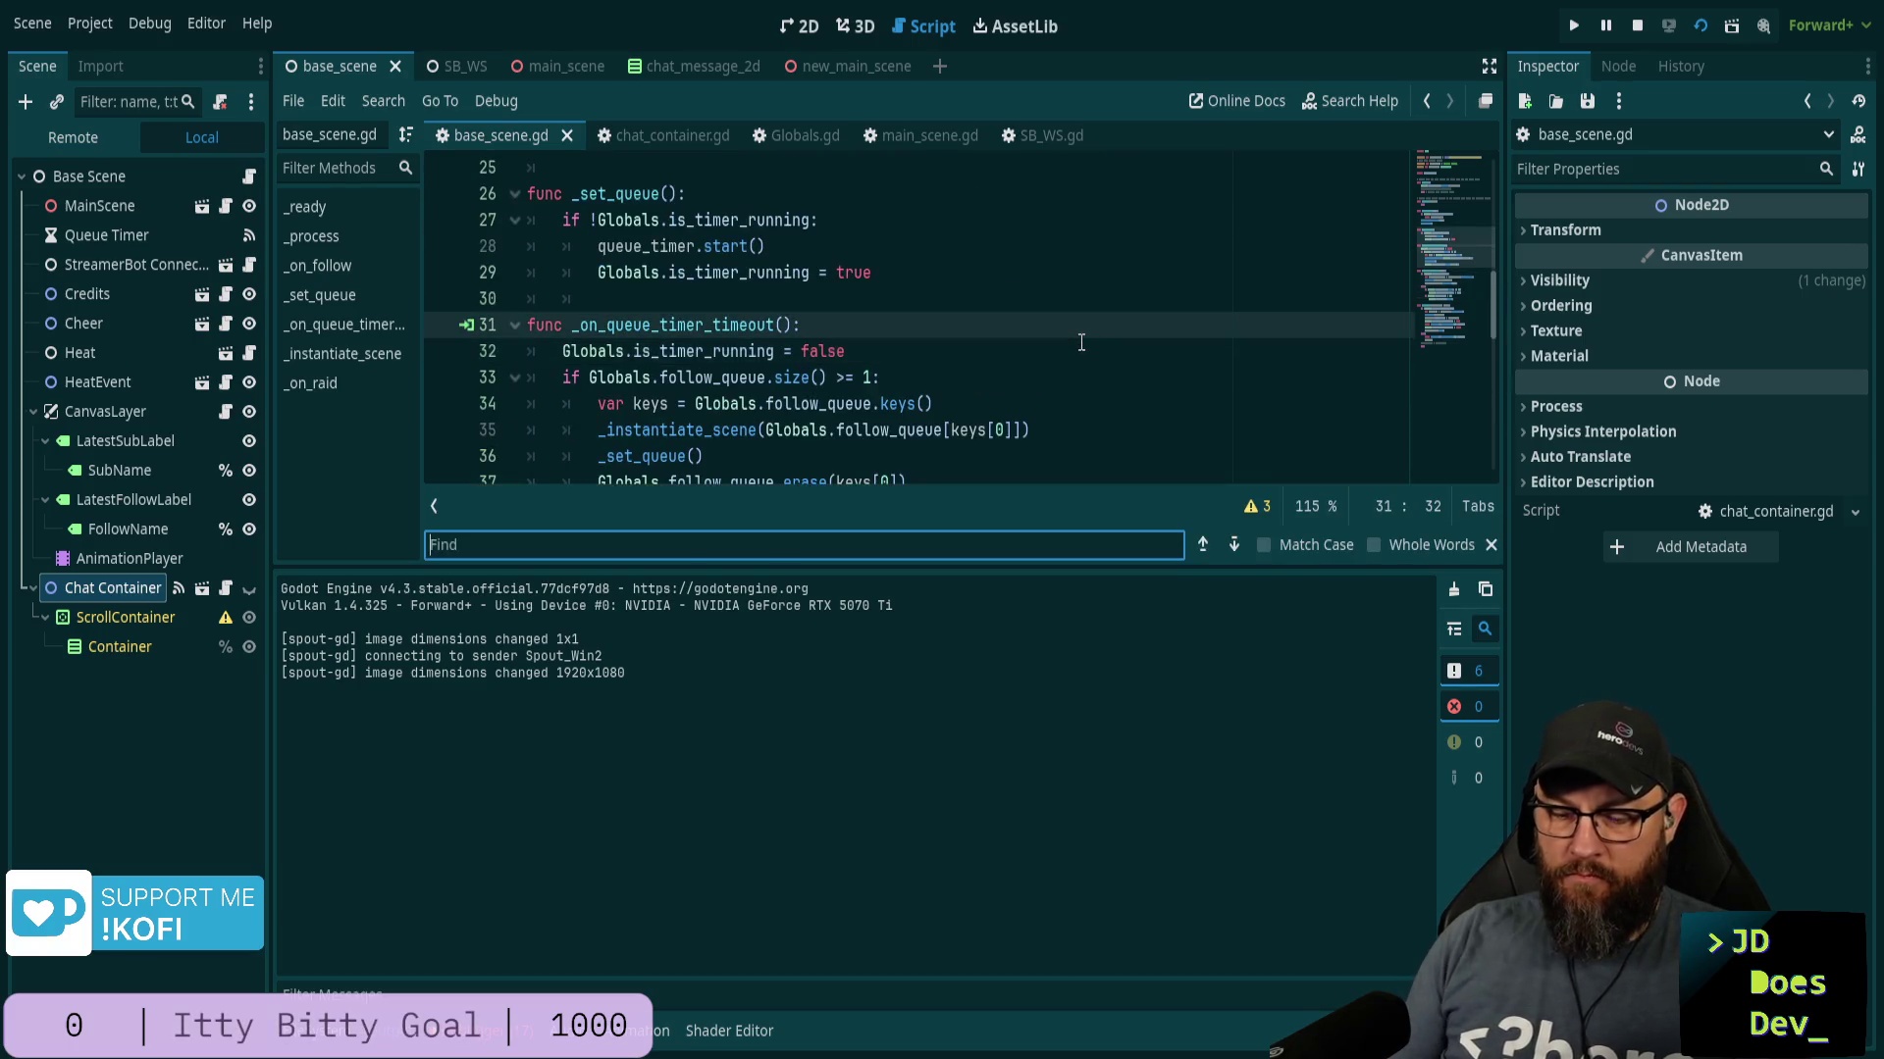
type("spo")
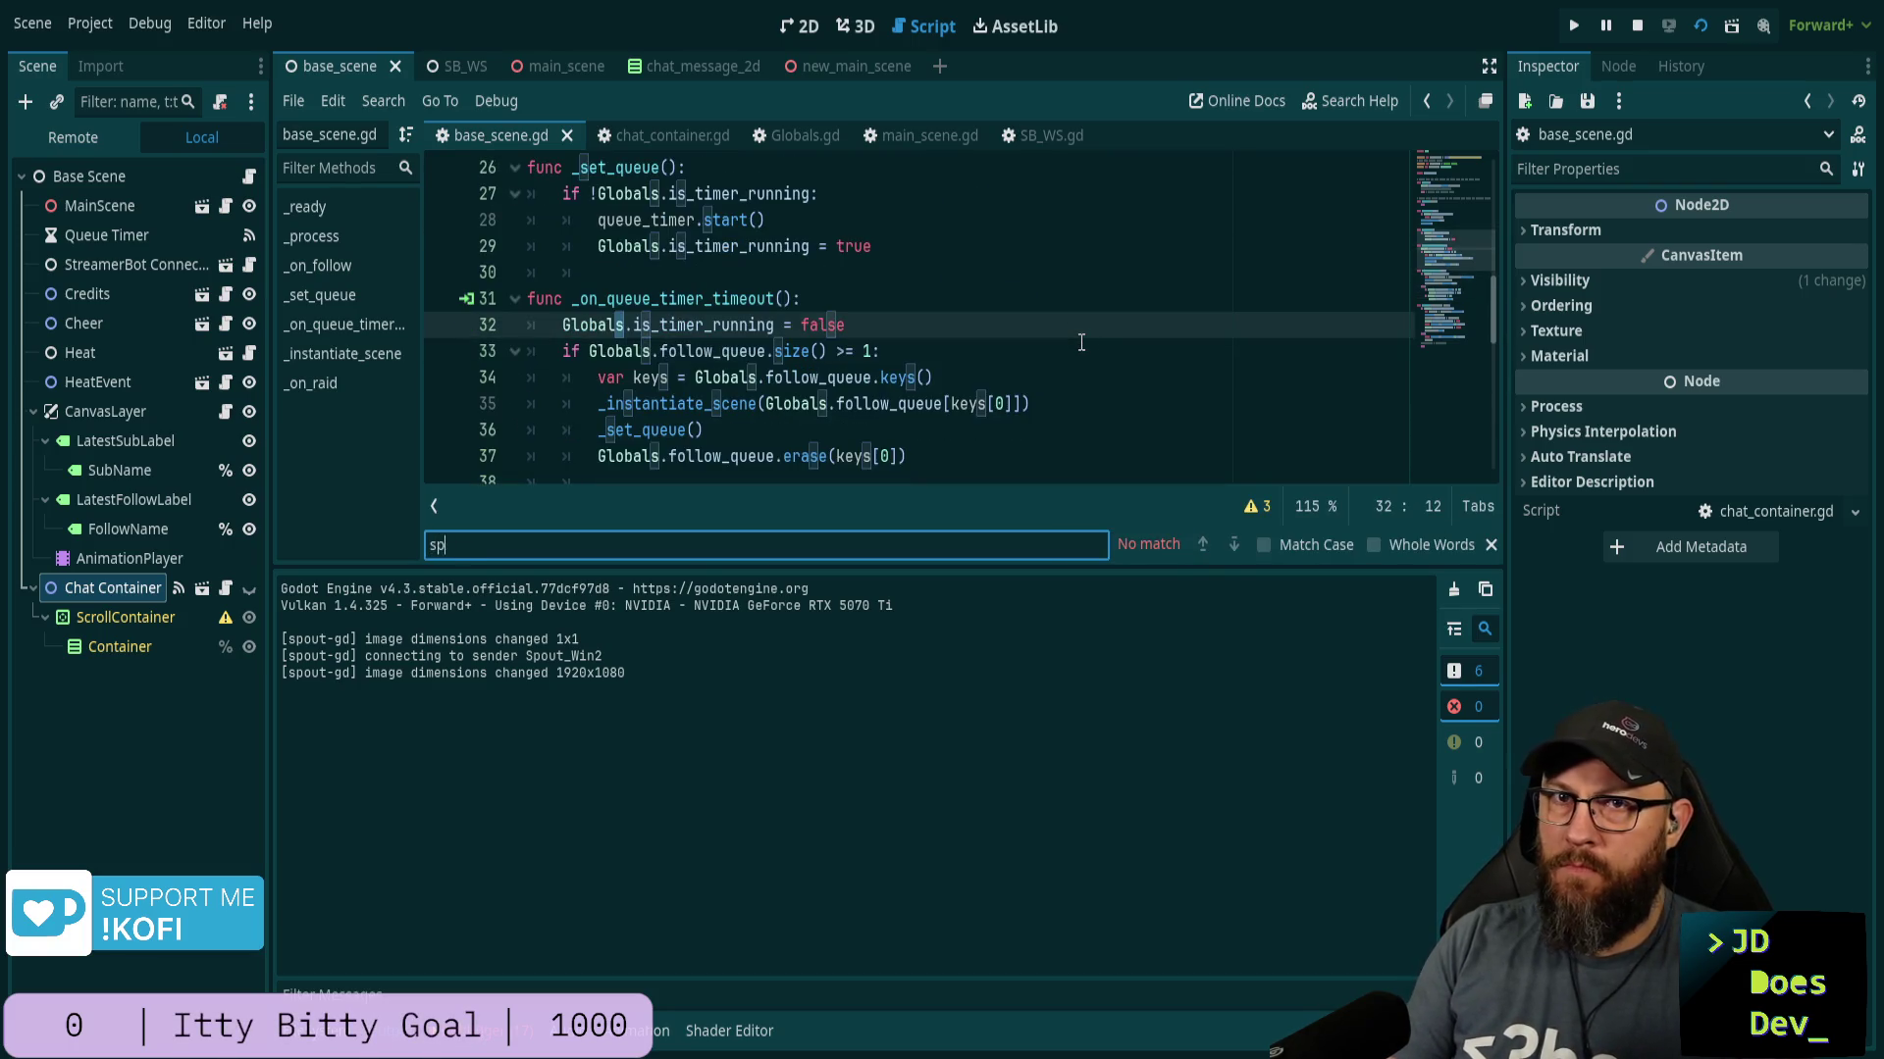
key("BackSpace")
key("BackSpace")
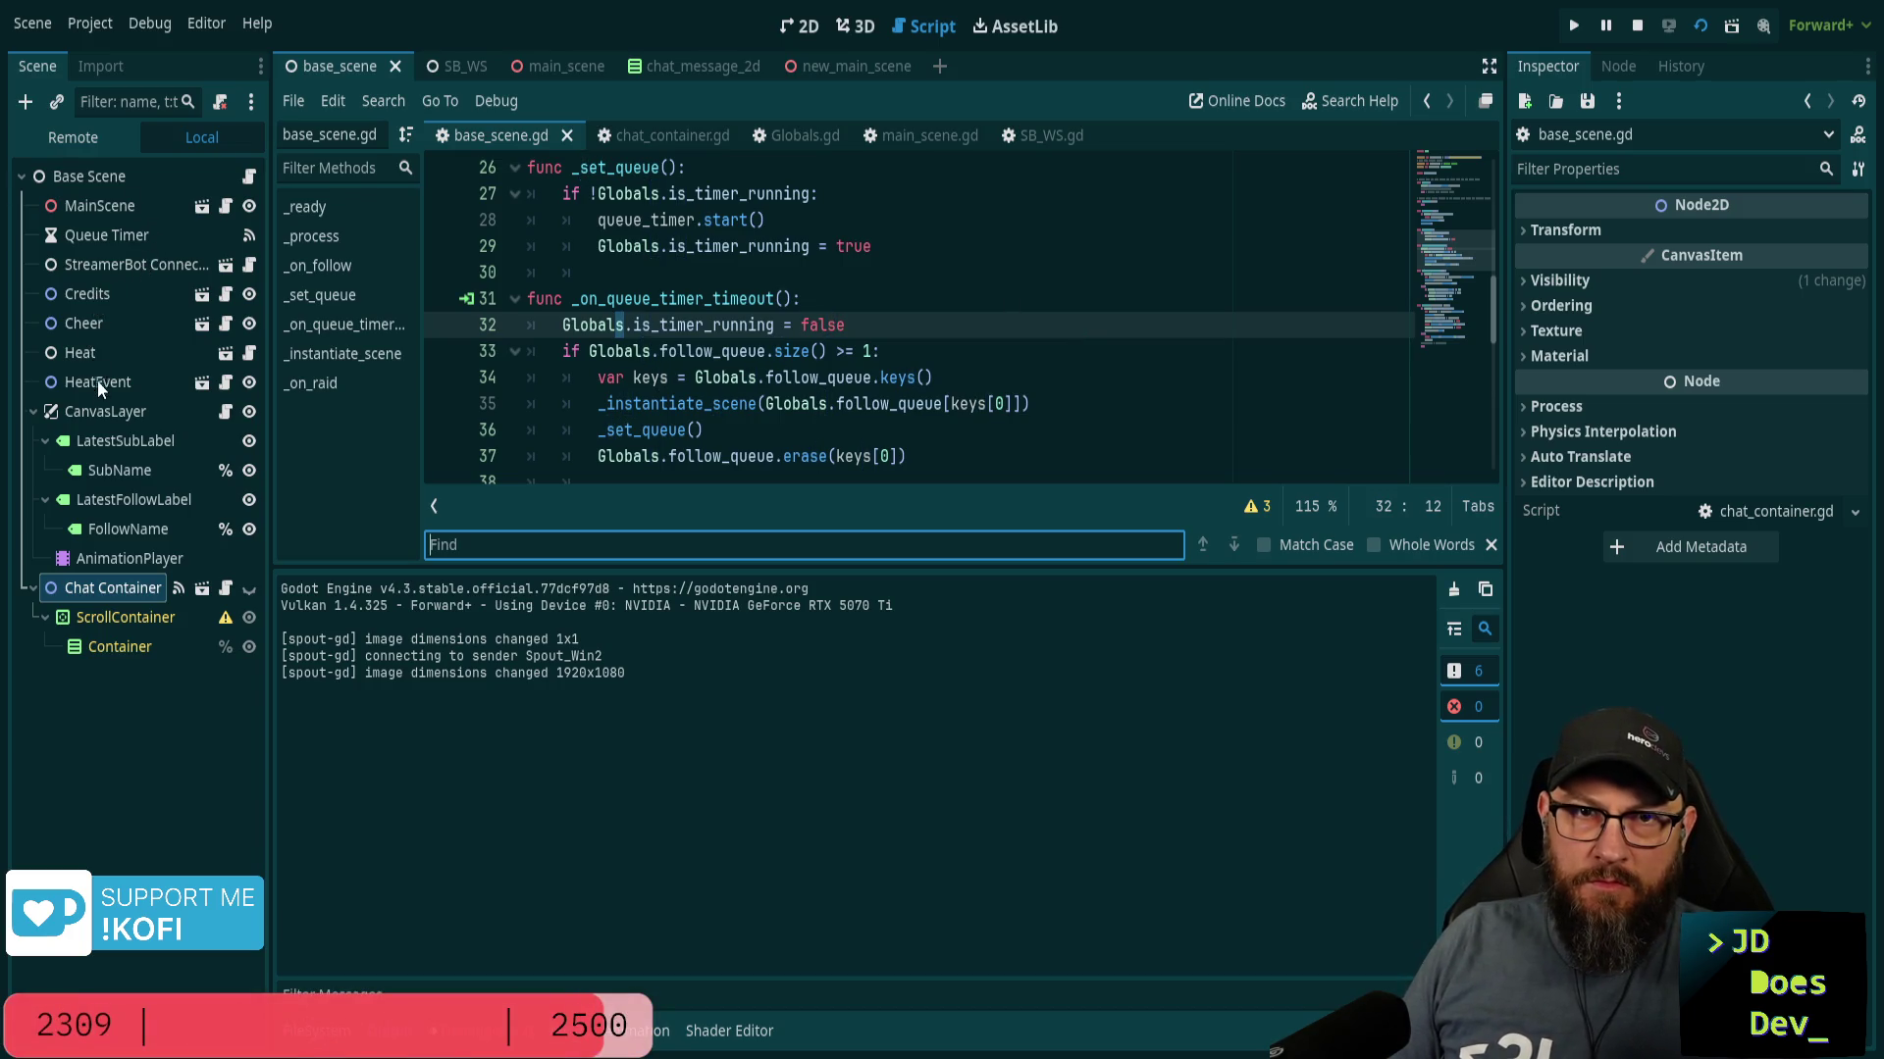
left_click(85, 414)
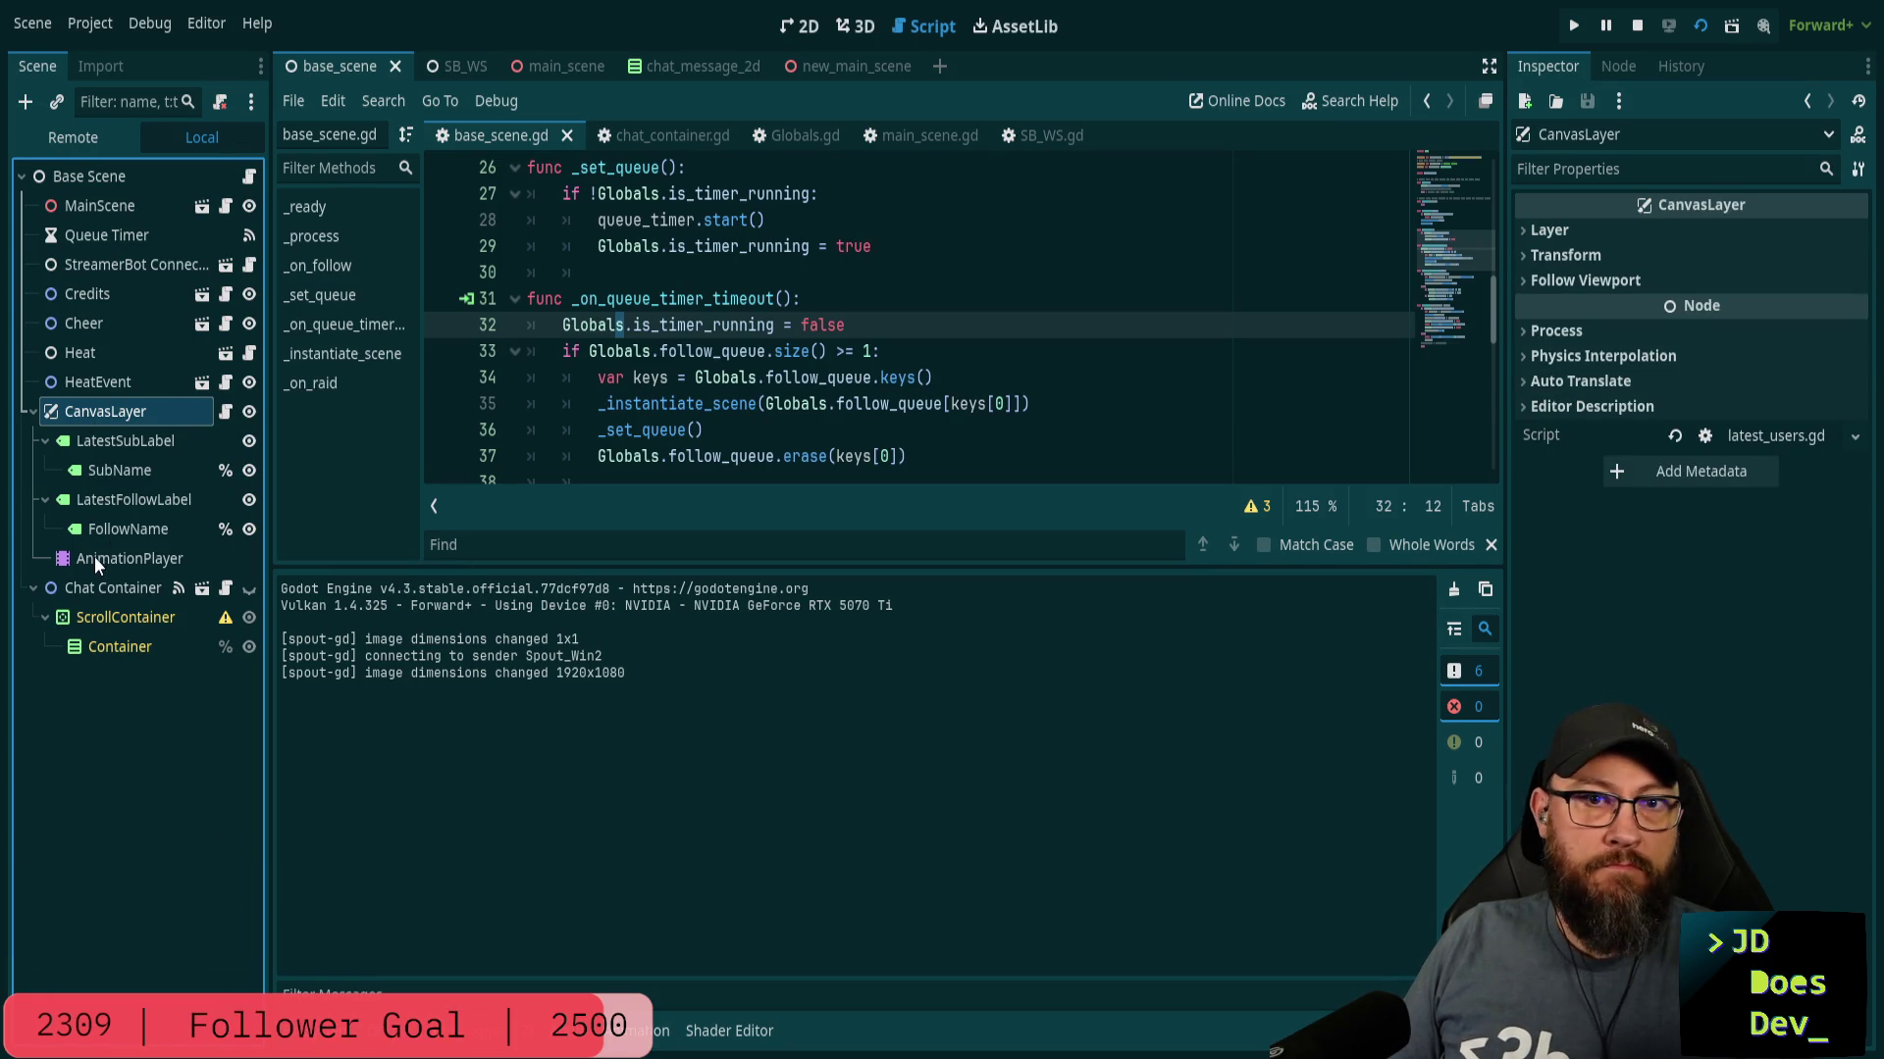
- In new_main_scene, filter the scene tree for 'sp', then clear the filter
left_click(847, 68)
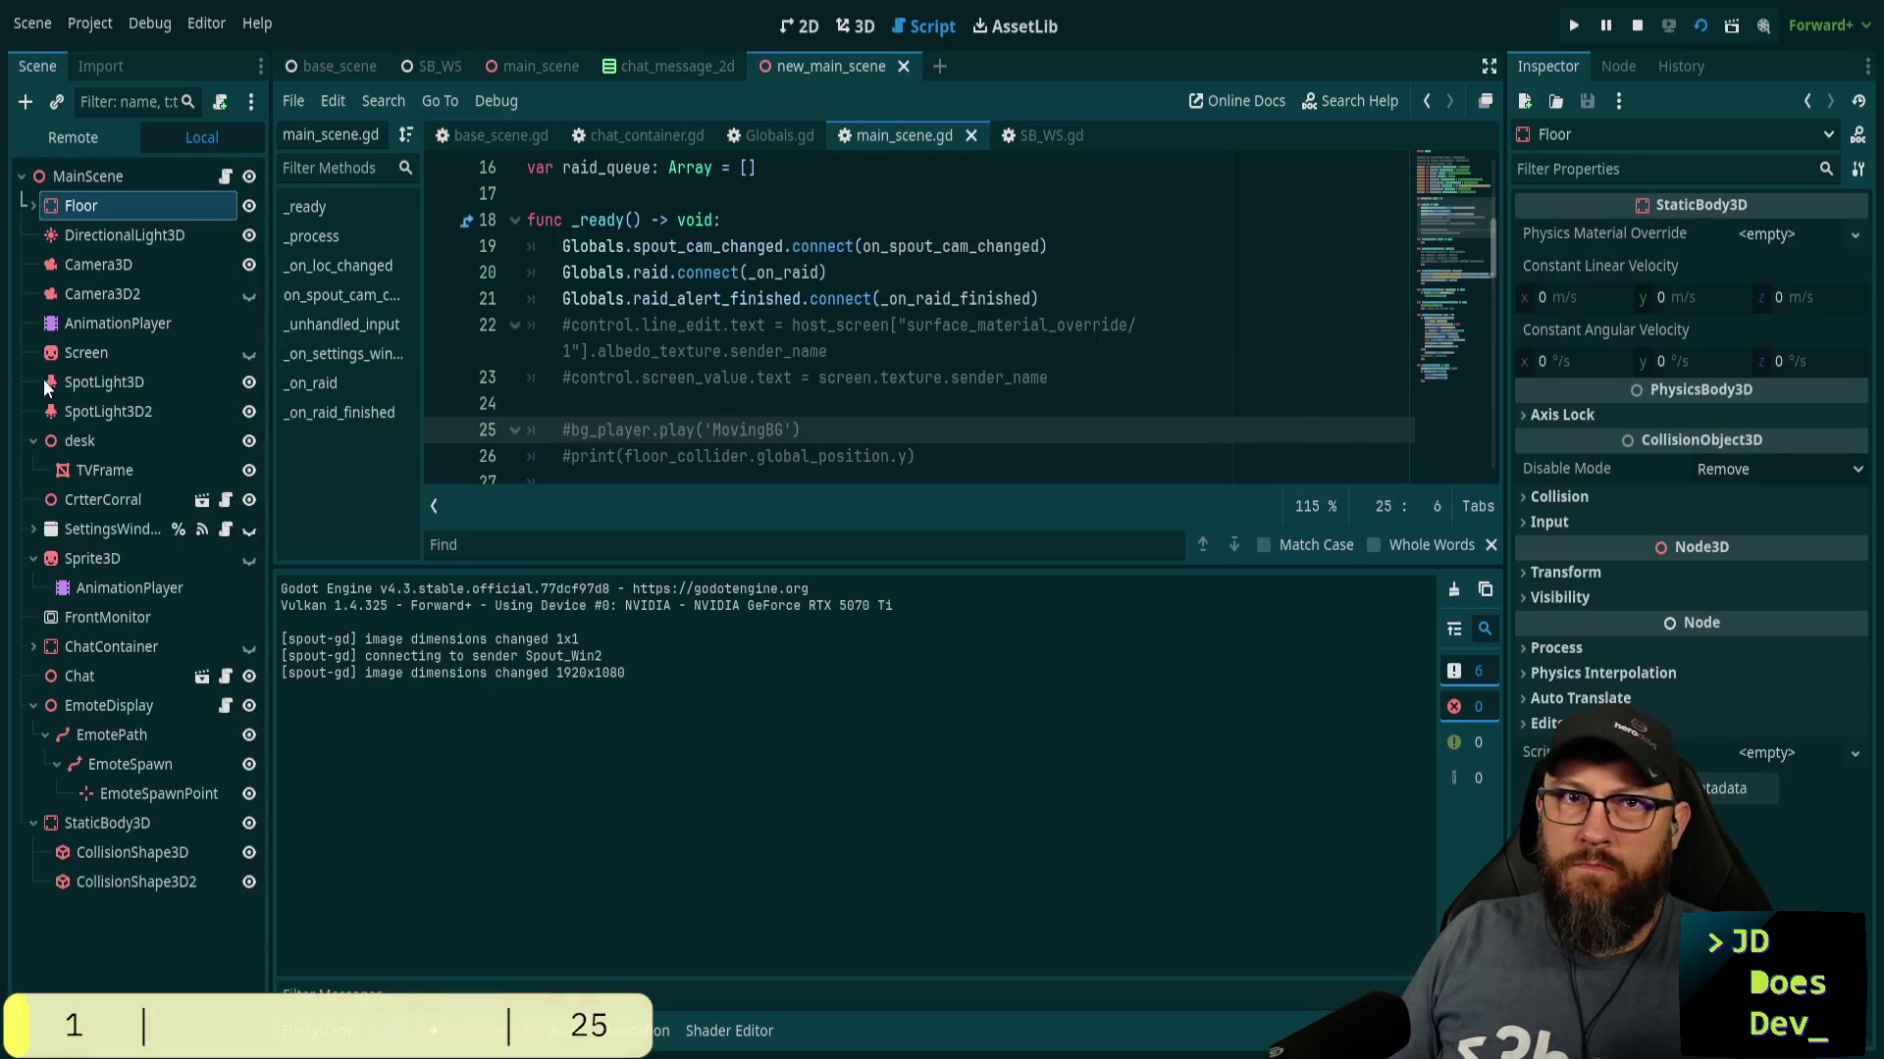
left_click(110, 183)
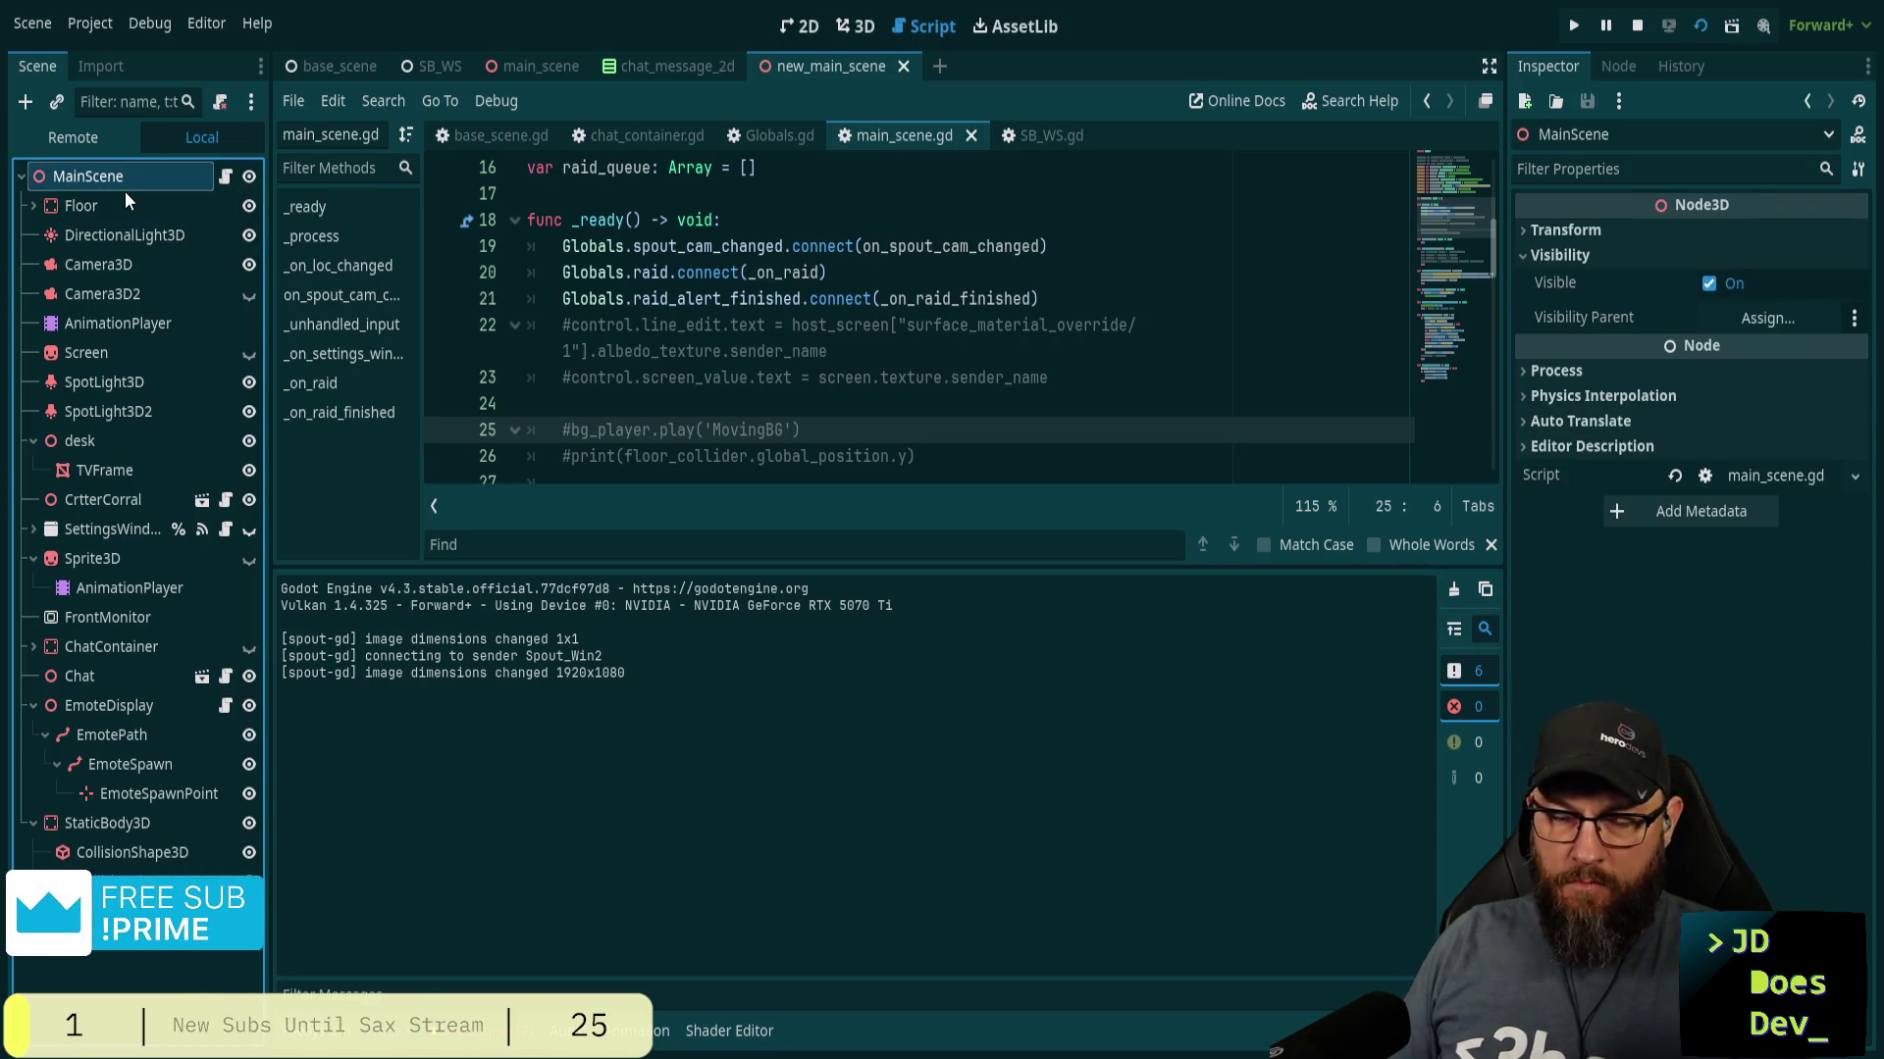
type("sp")
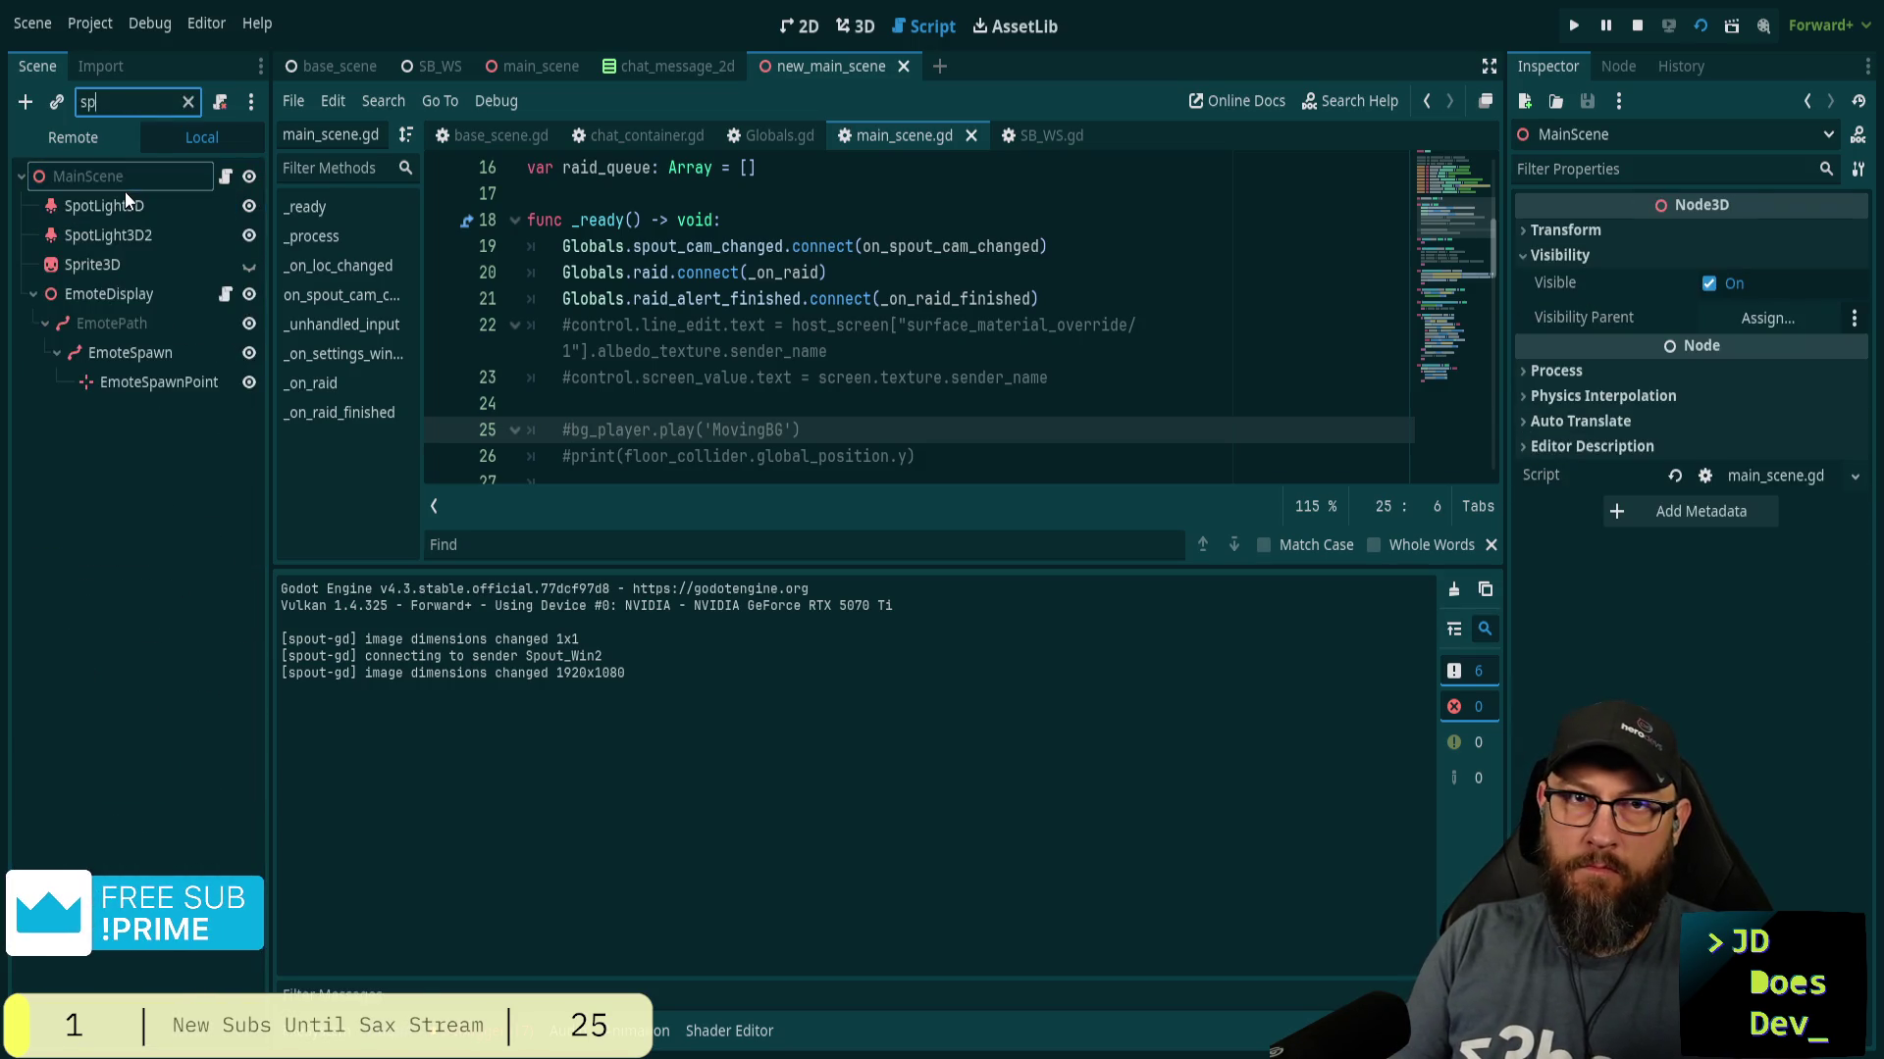
left_click(46, 648)
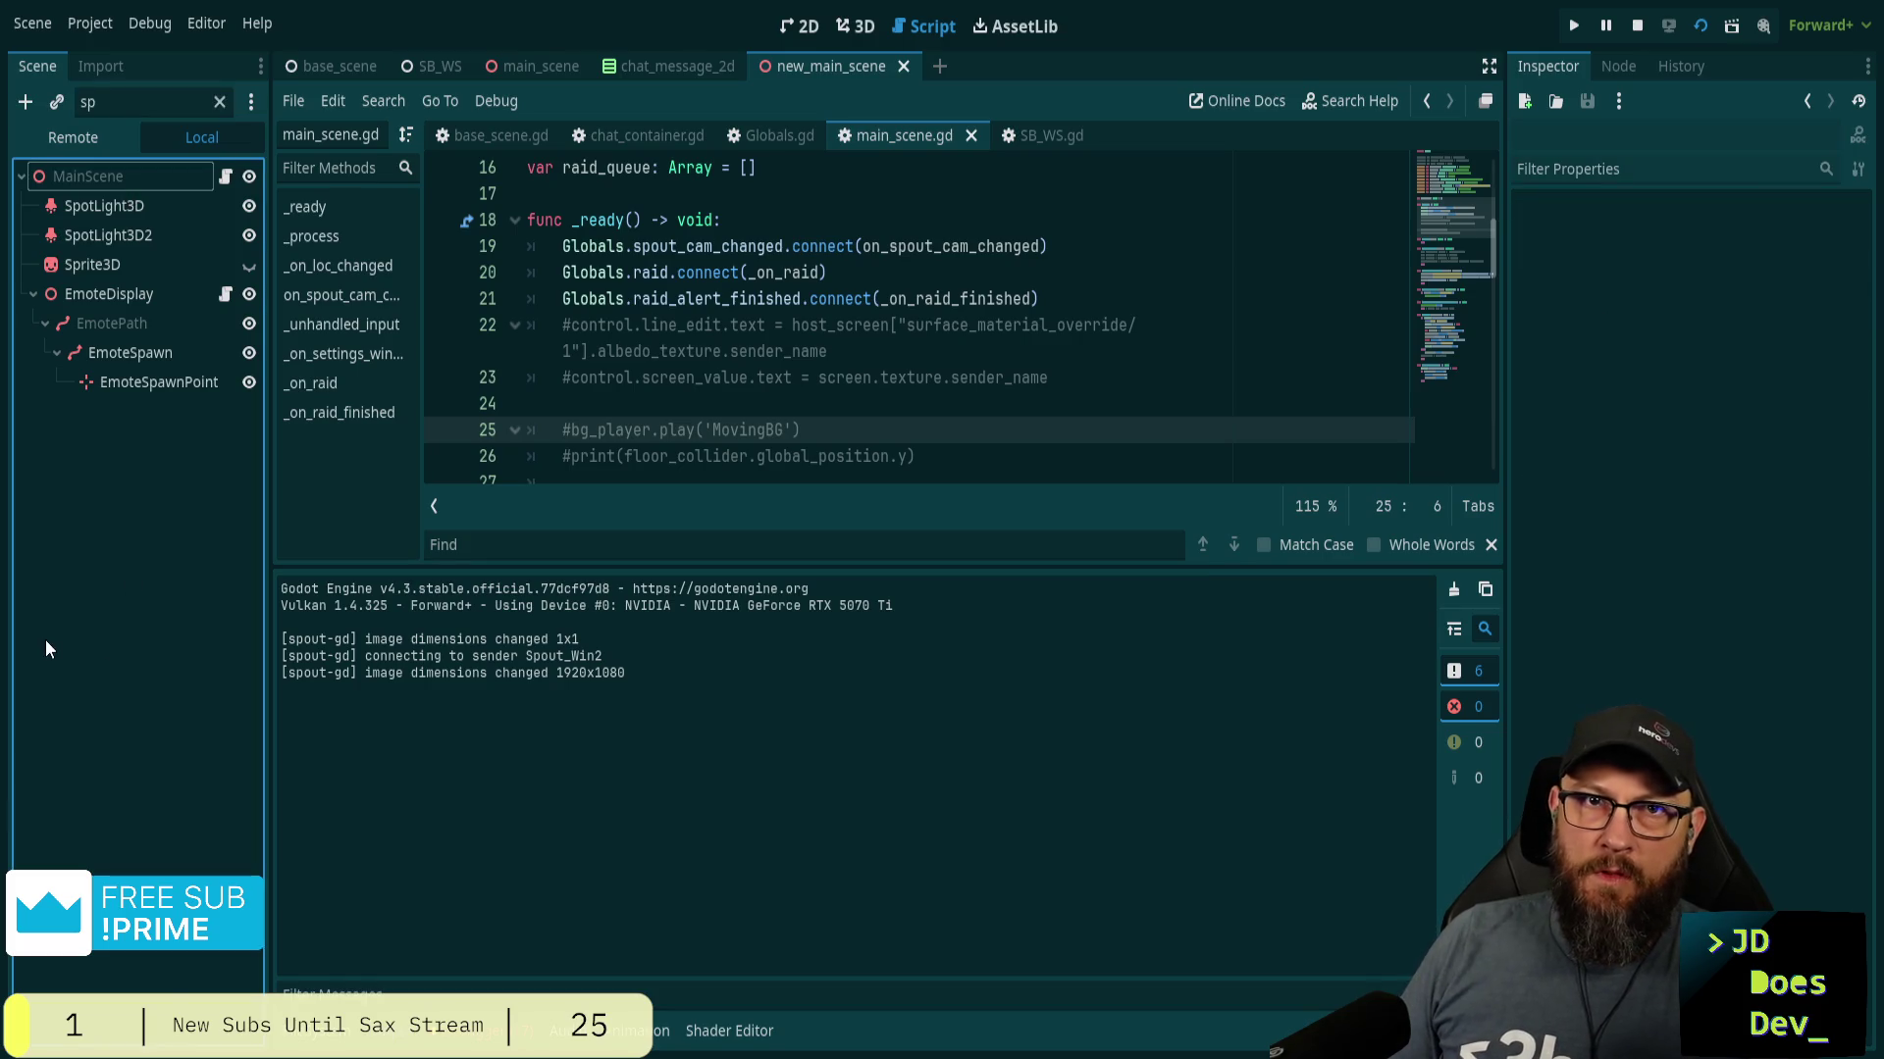
left_click(220, 102)
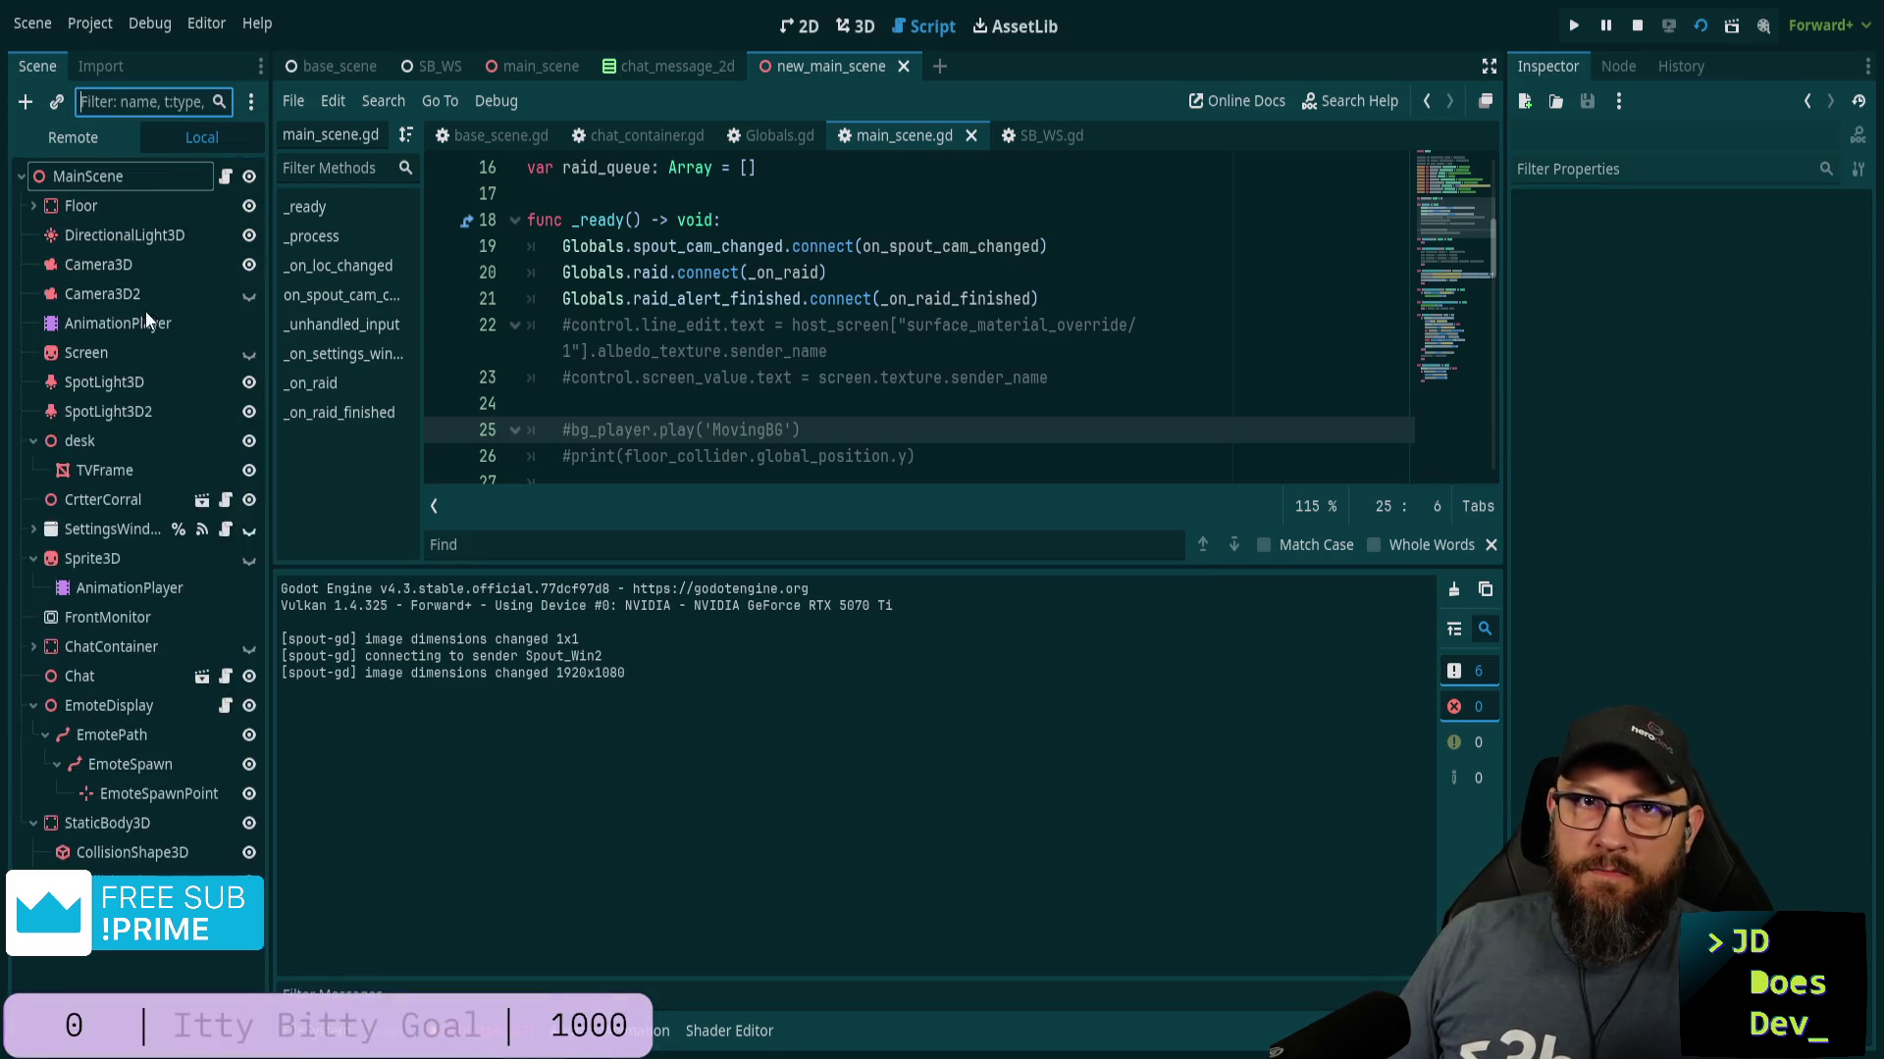
- Clear the Screen sprite's texture, save the scene, and check GPU load (51%) in Task Manager
left_click(80, 355)
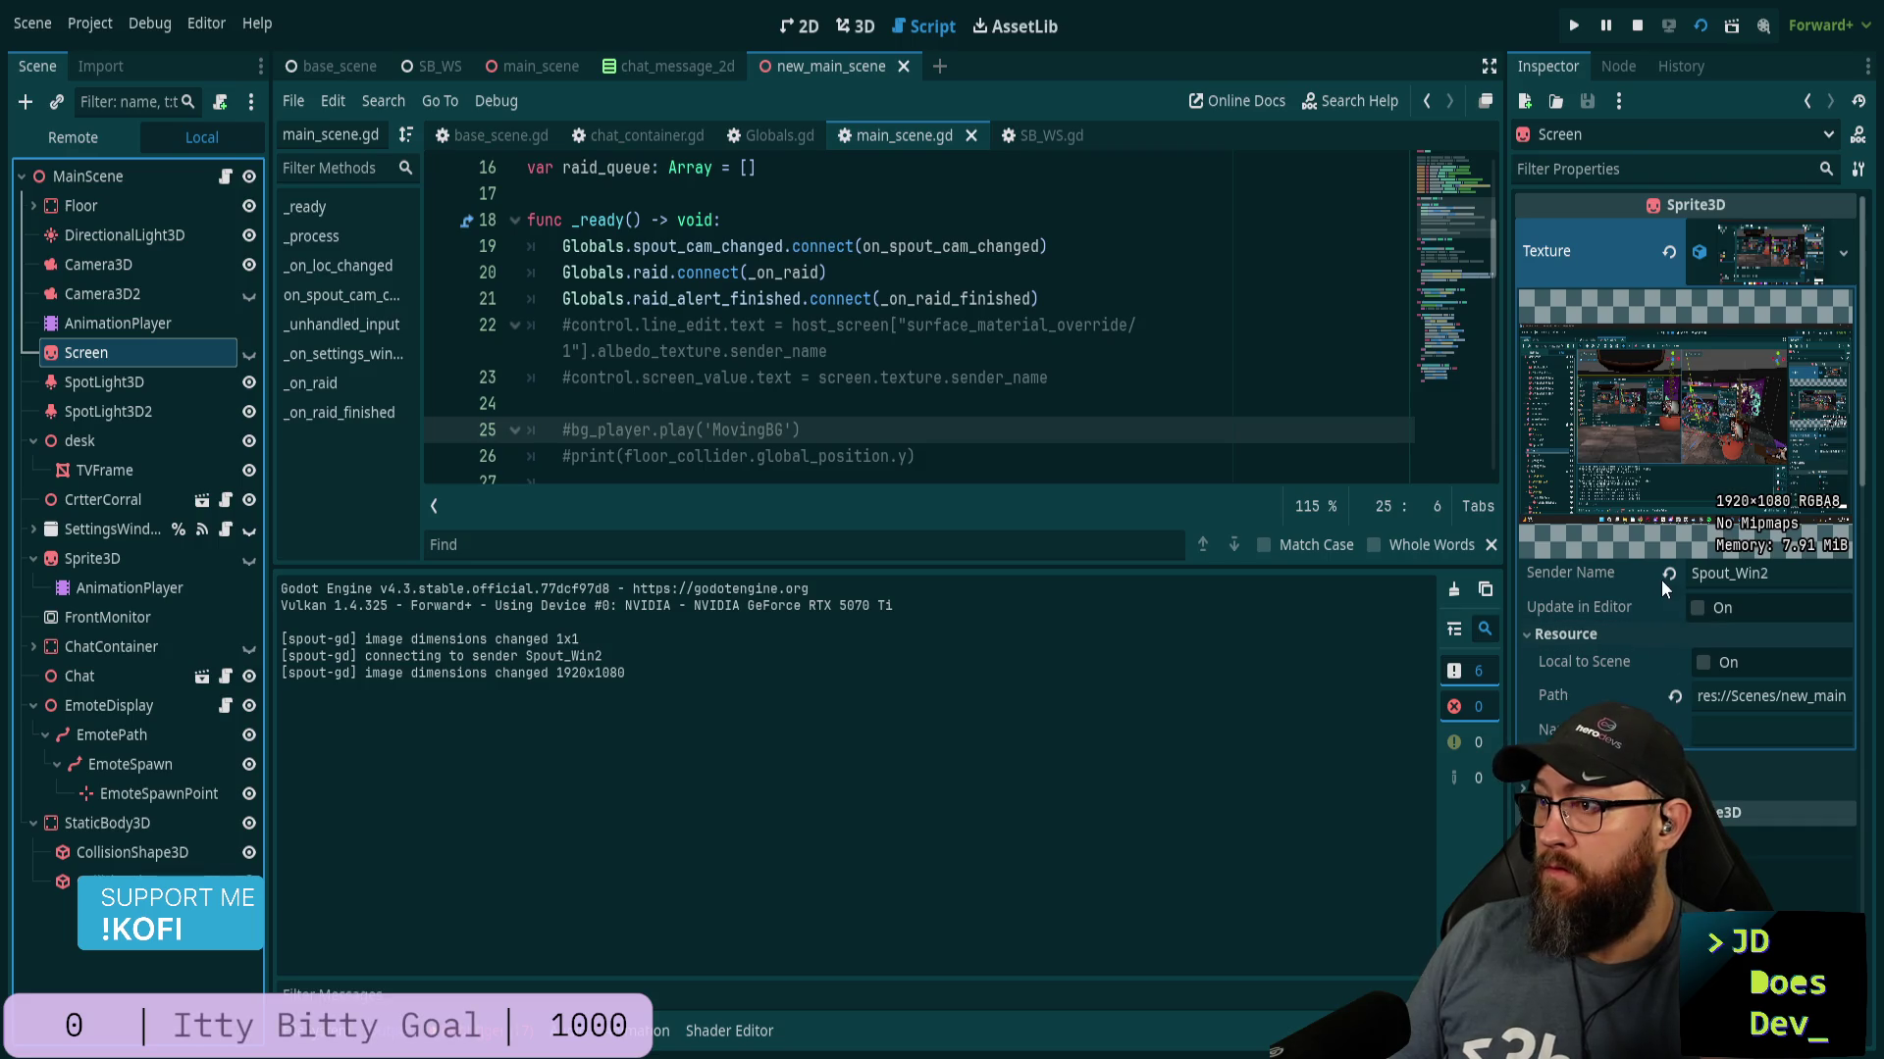
left_click(1669, 252)
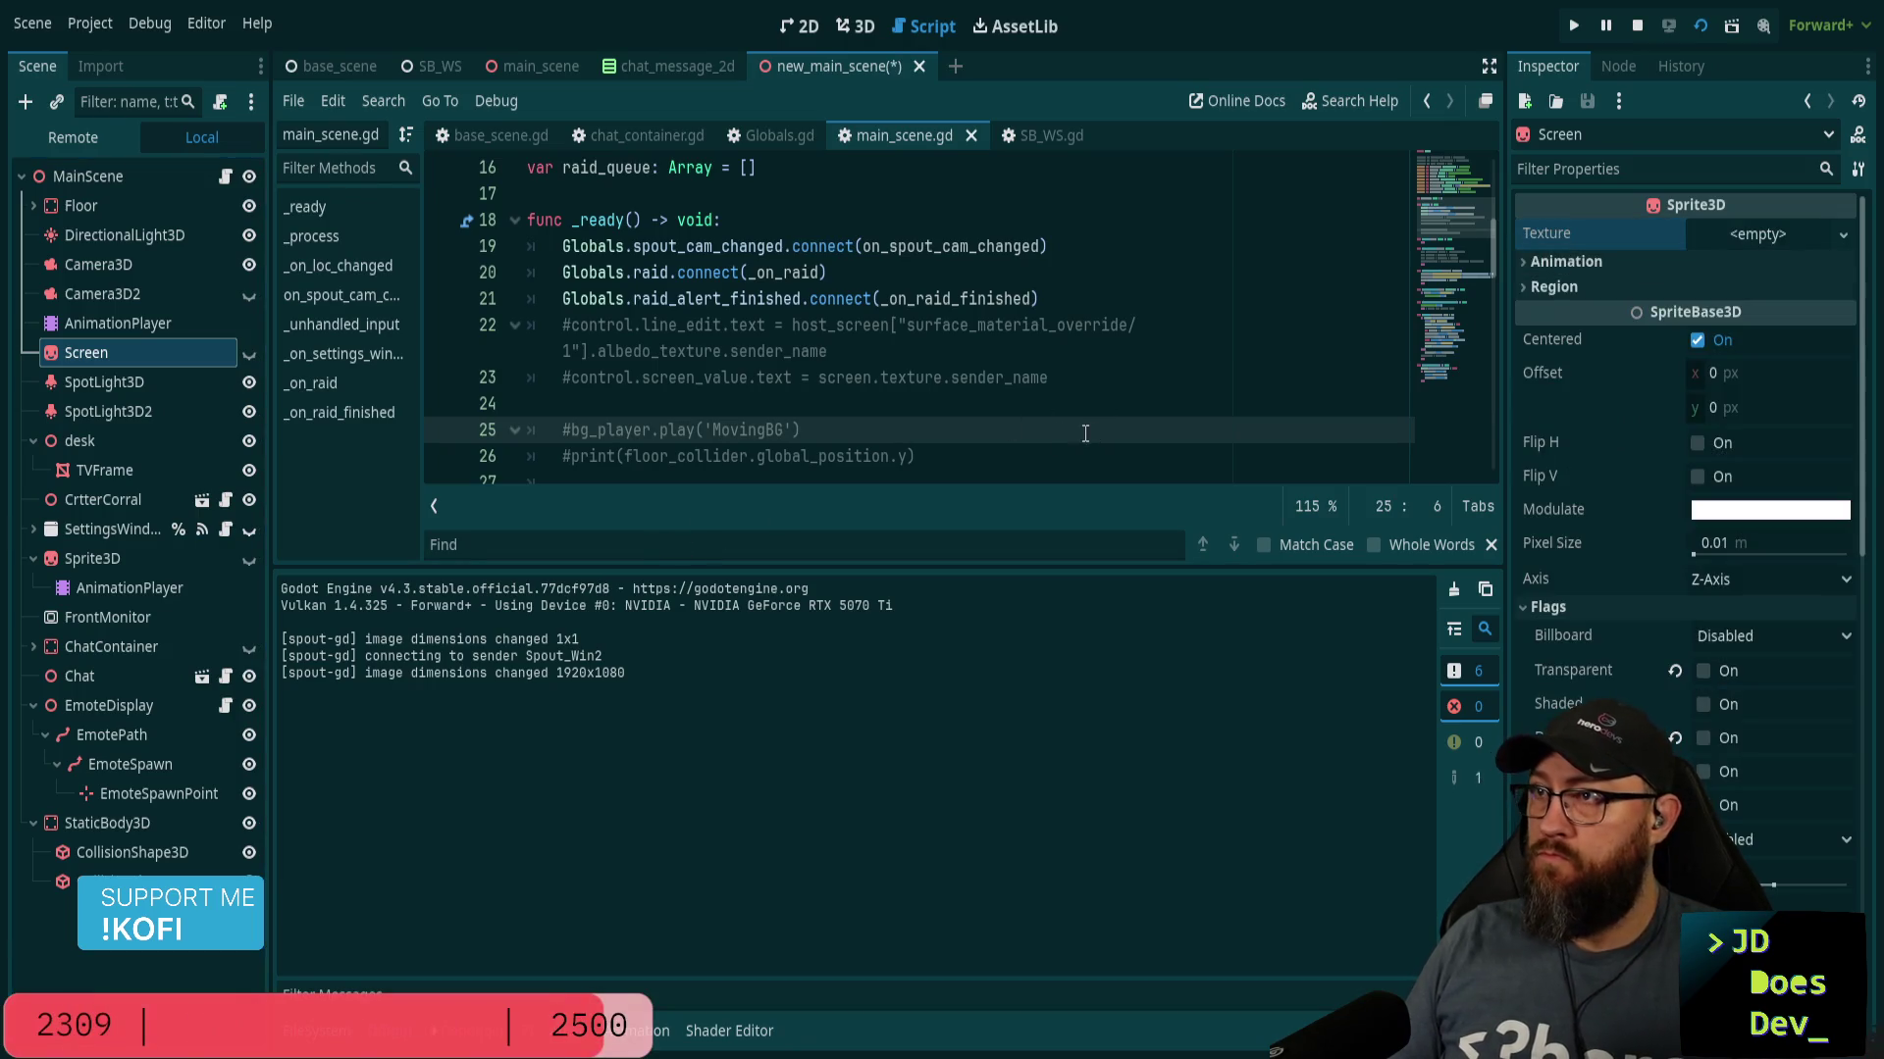
key("ctrl+s")
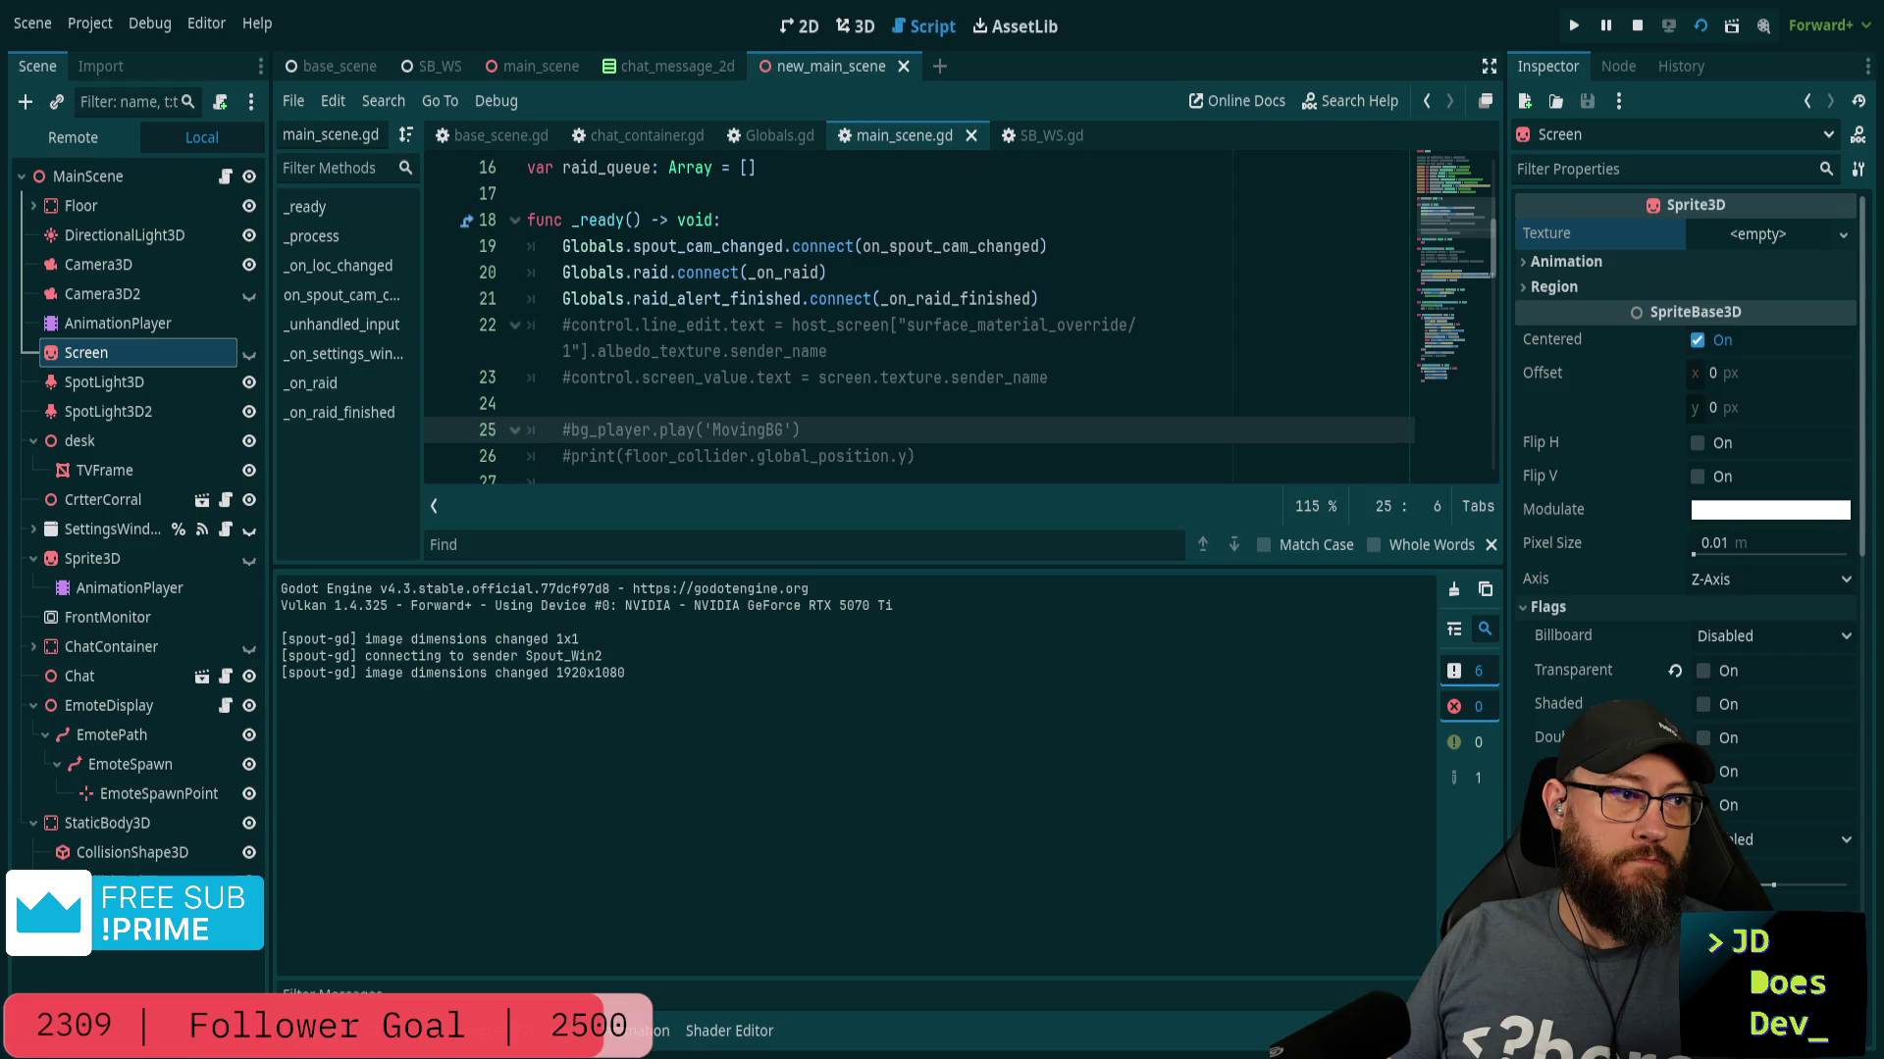
key("shift+F11")
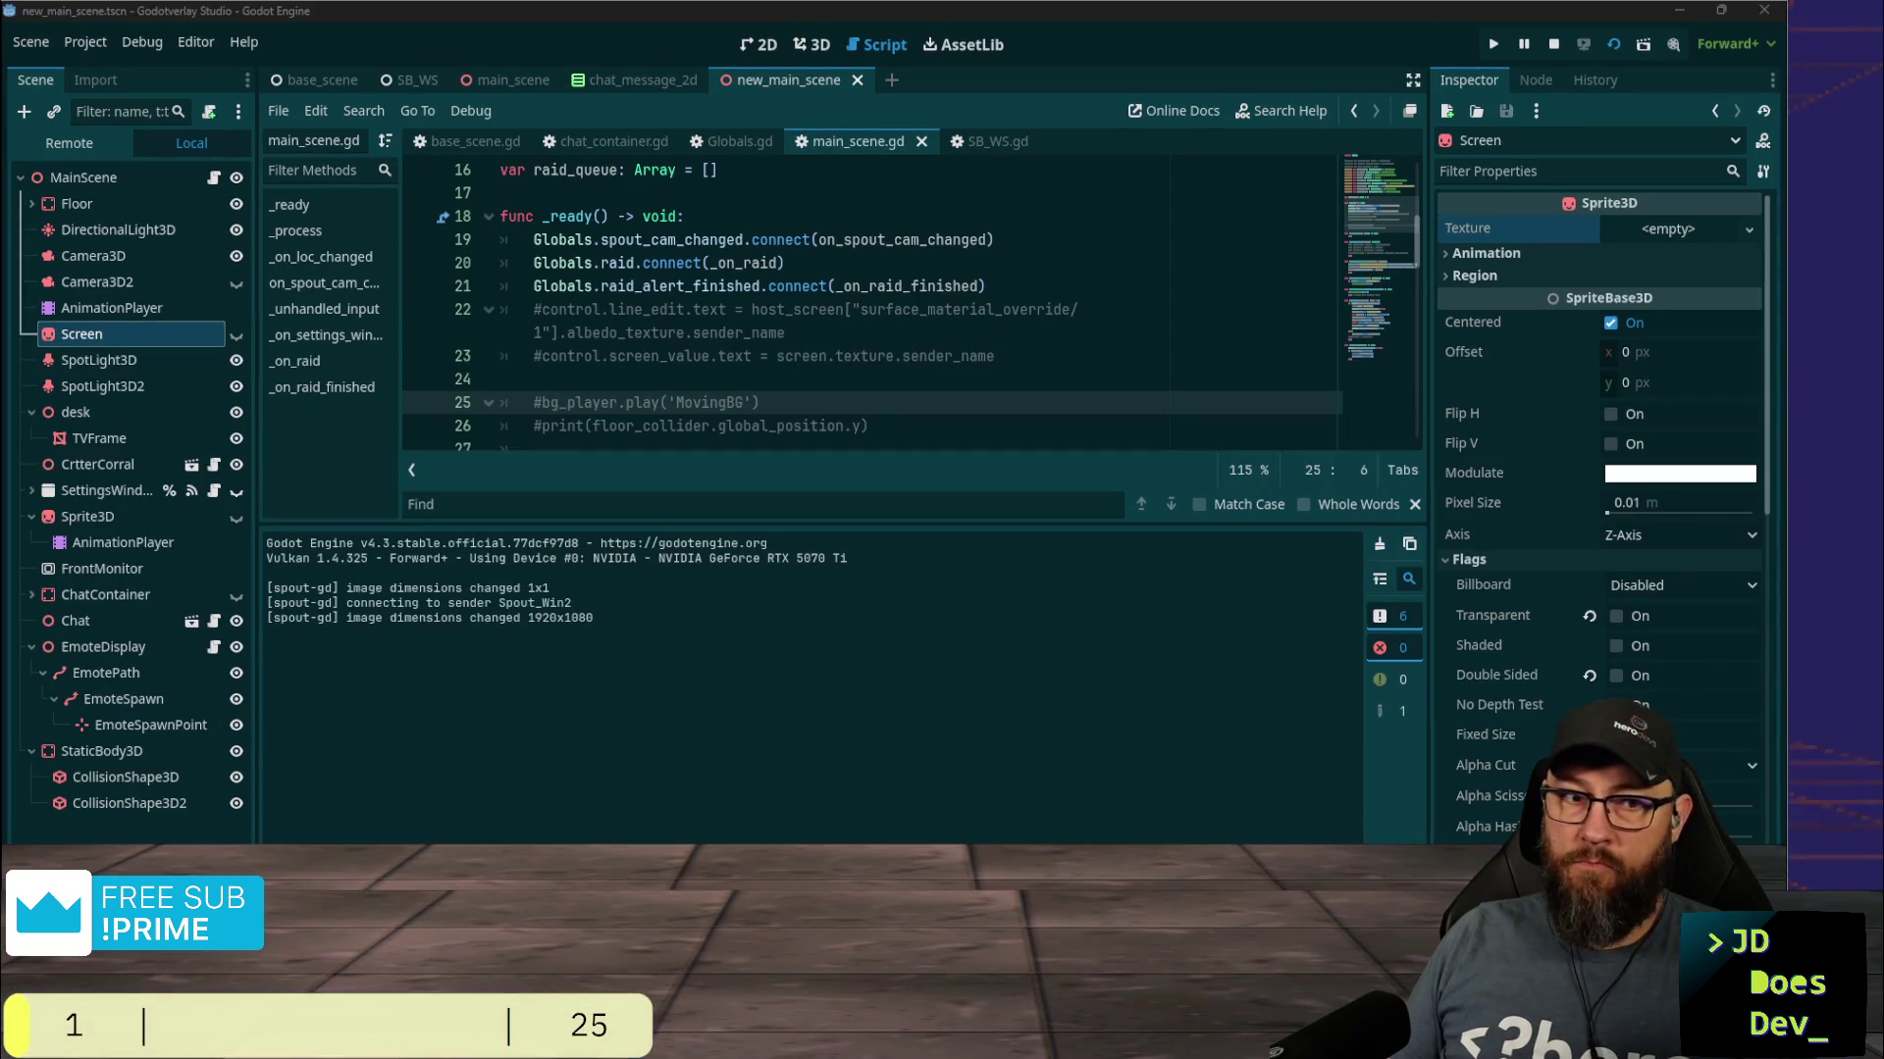
key("ctrl+shift+Escape")
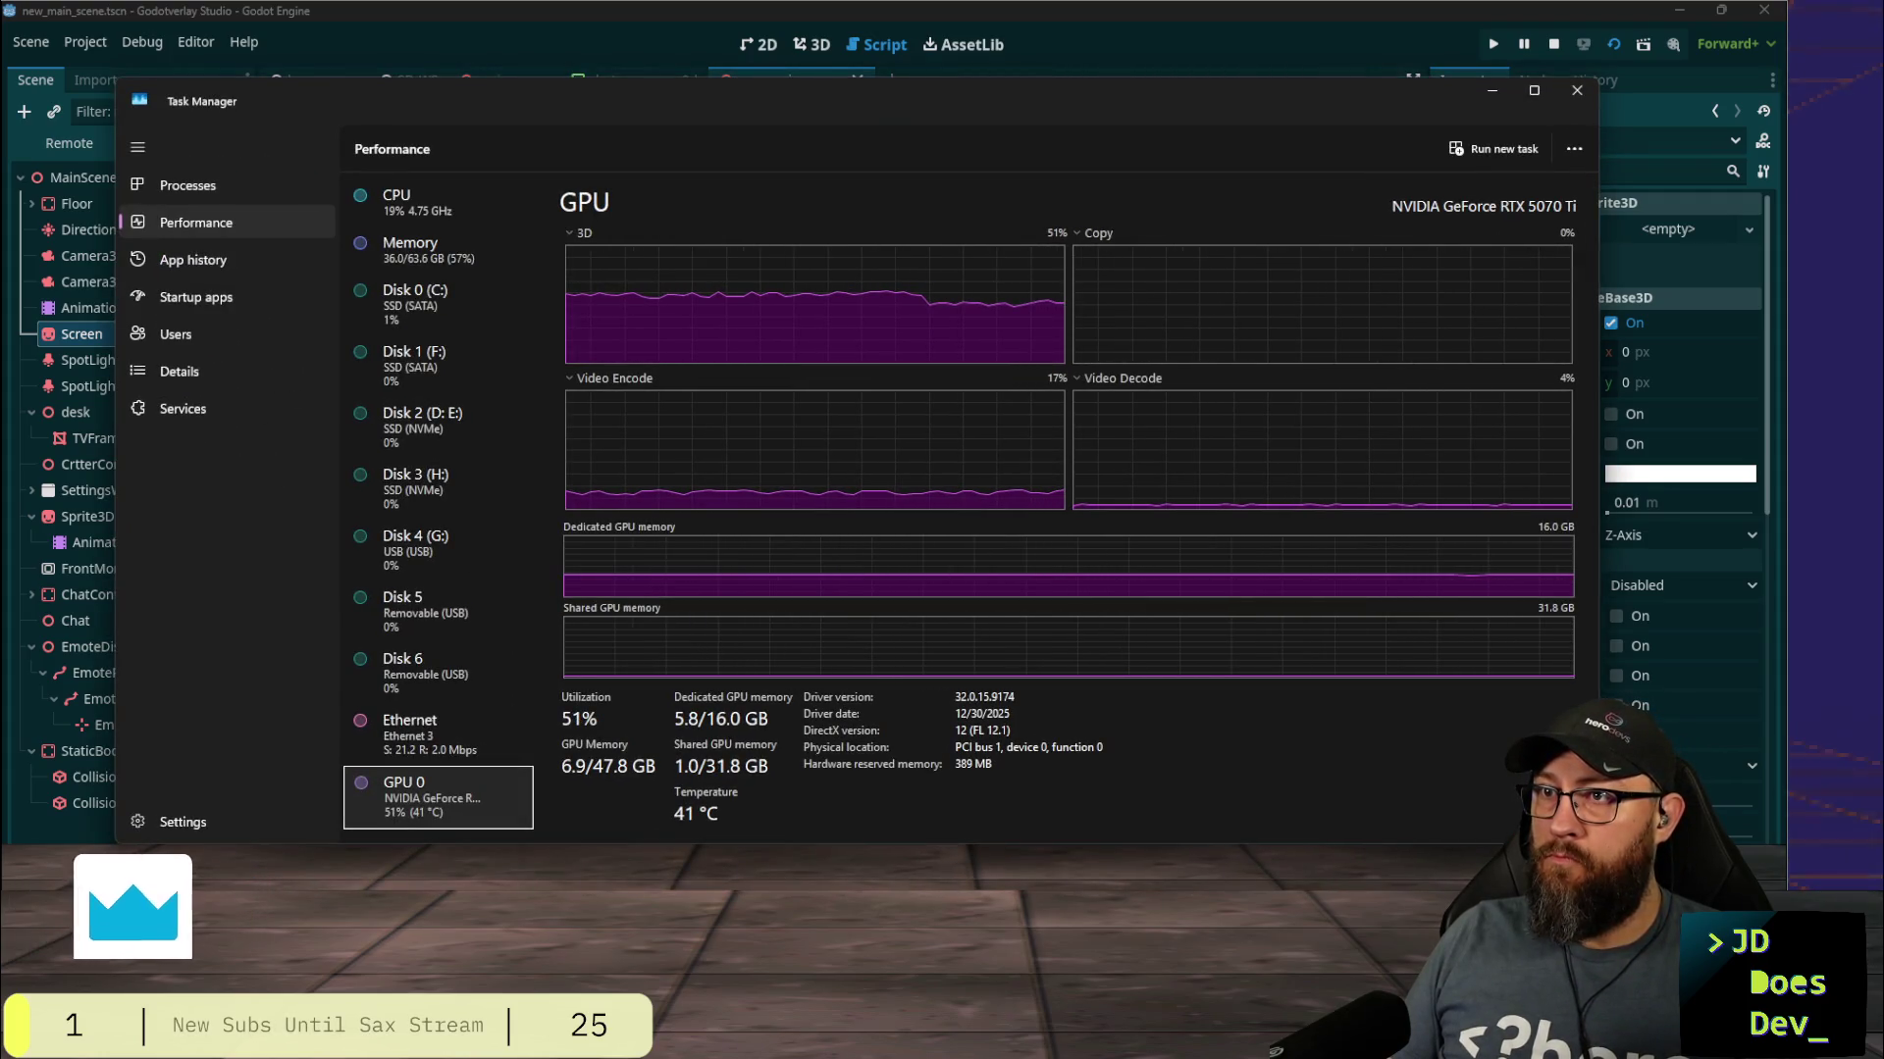
- Leave Task Manager, return to the Godot editor, and restart the running overlay scene
left_click(1262, 5)
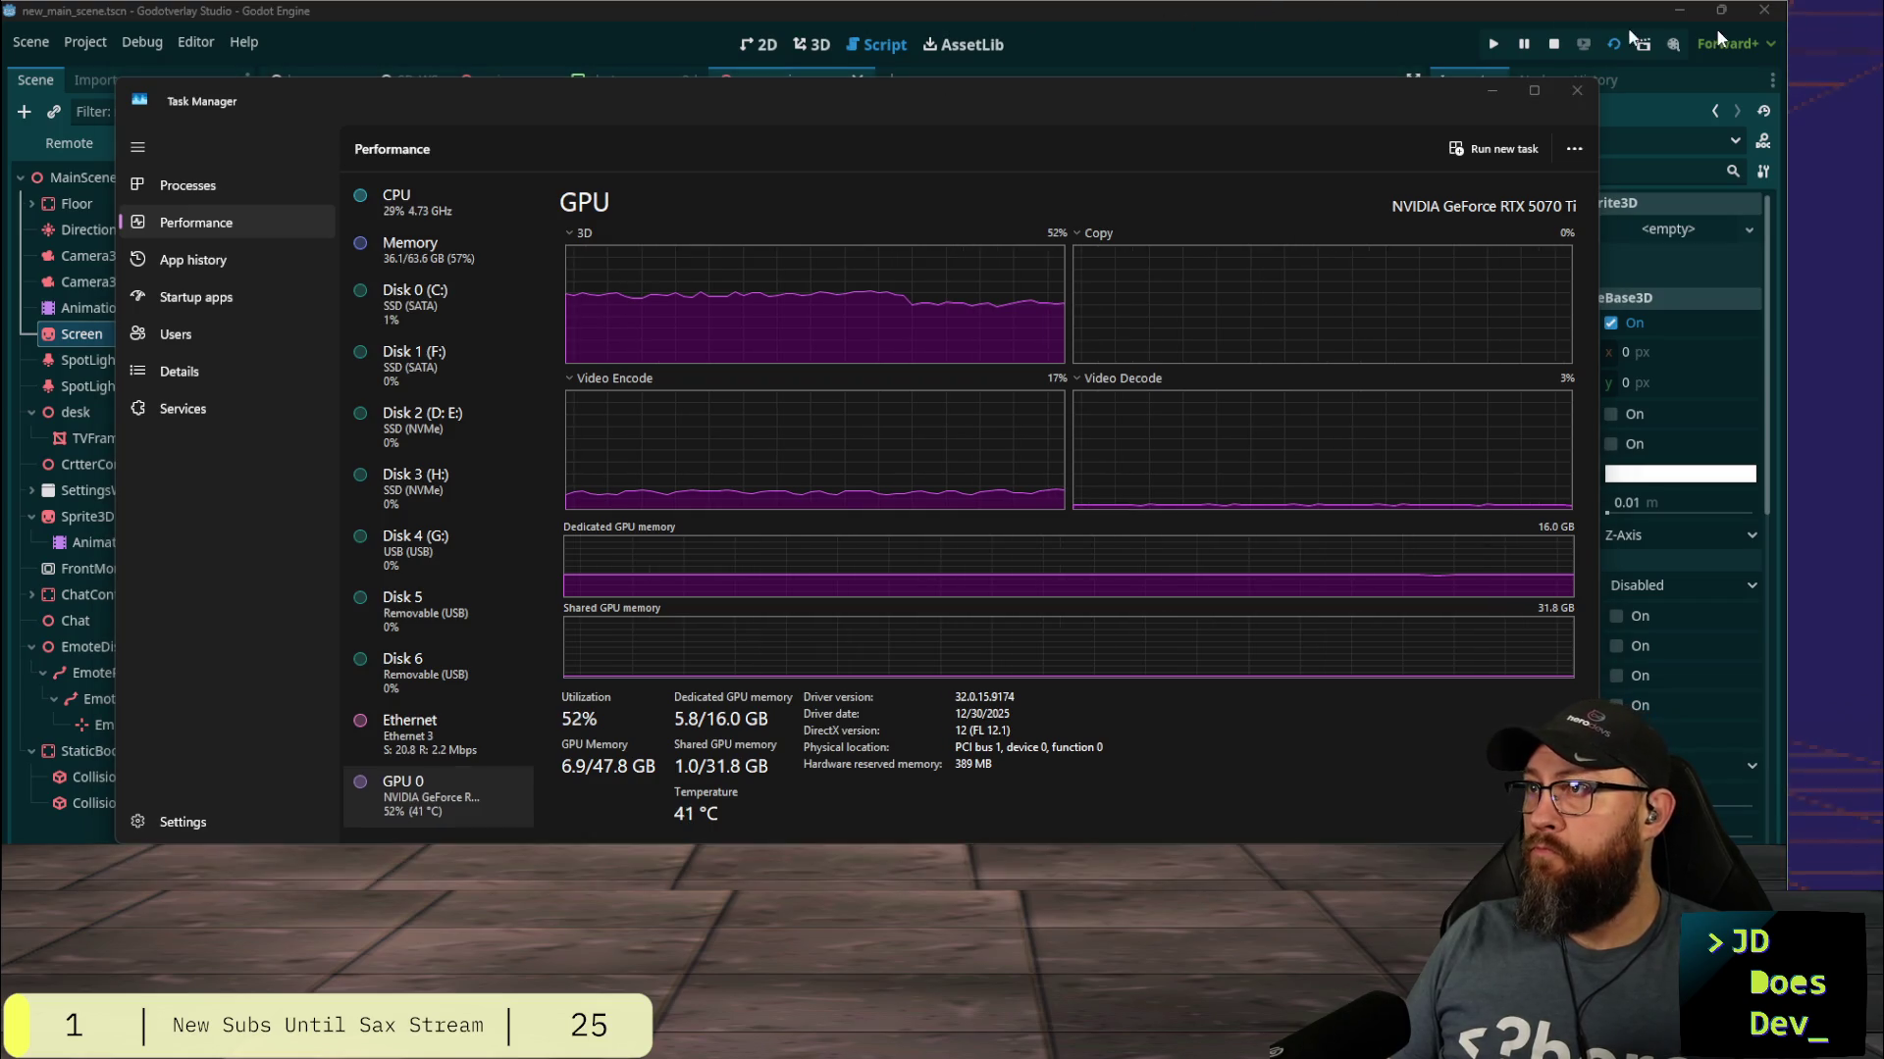
key("alt+Tab")
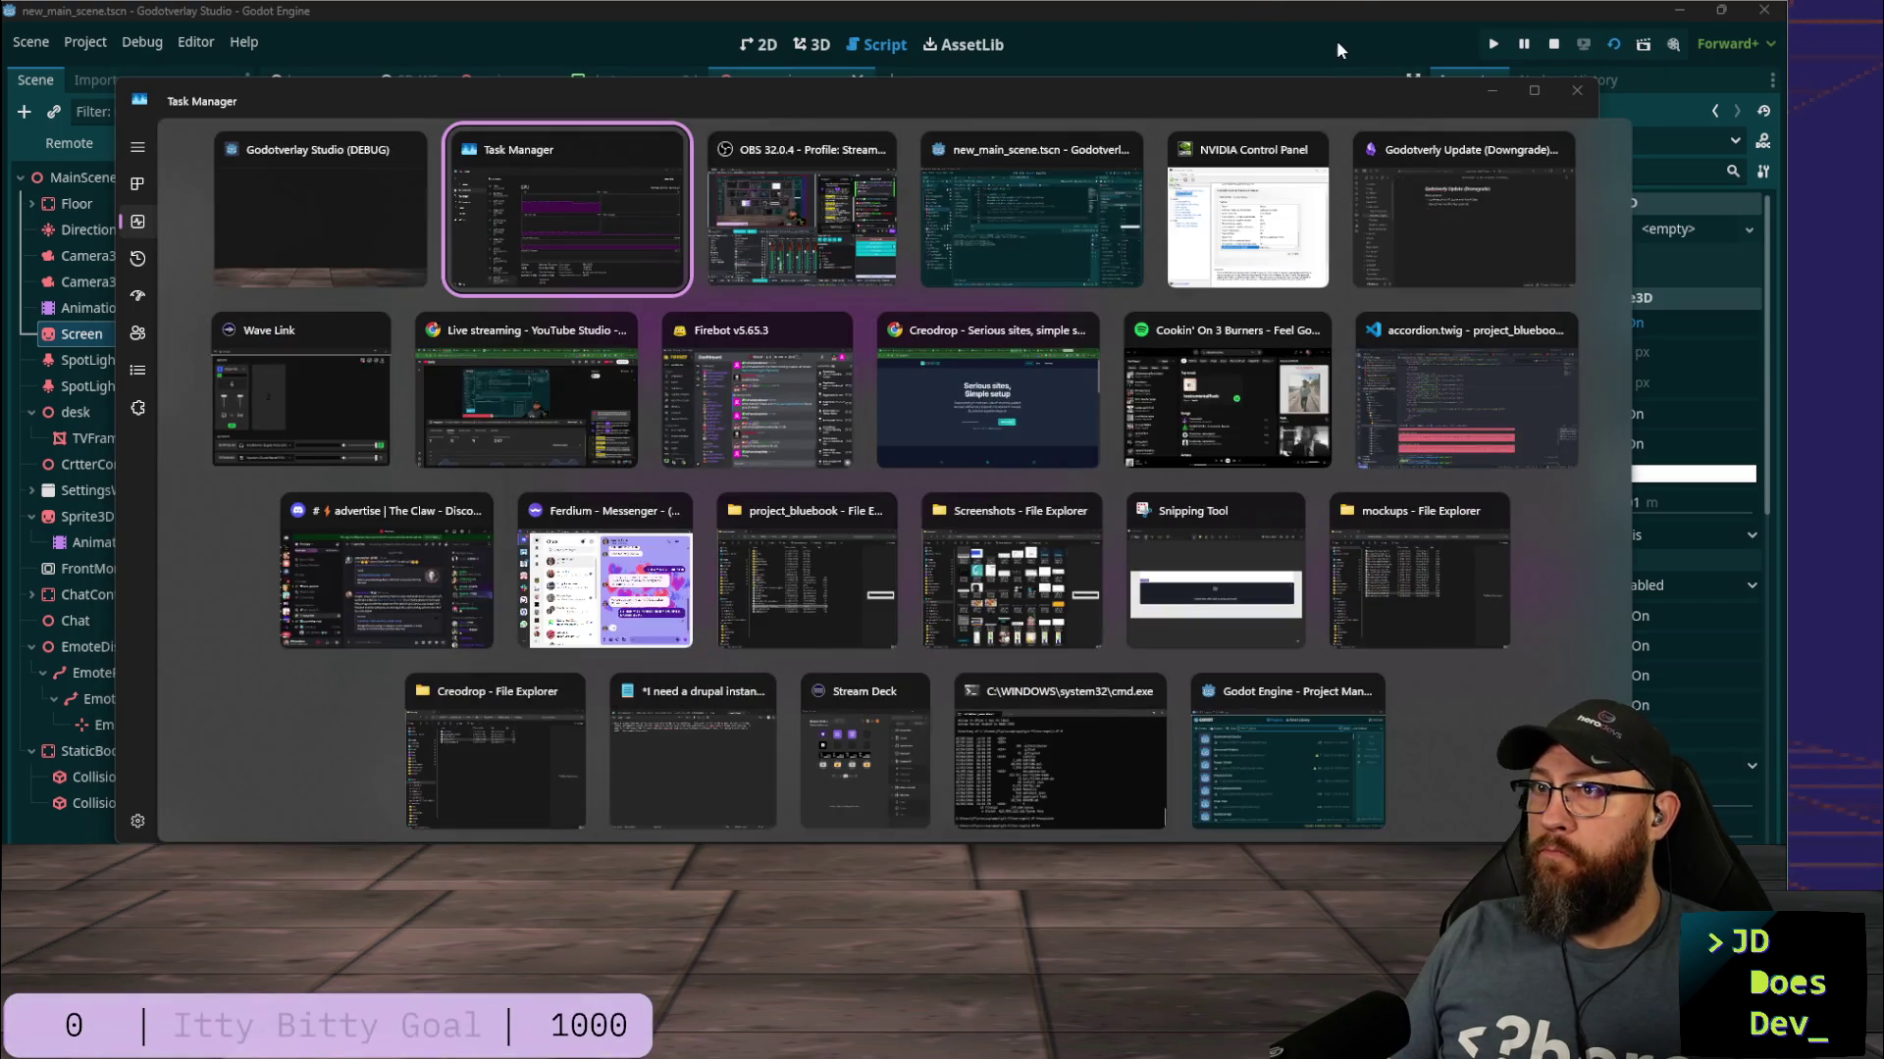
key("Tab")
key("Tab")
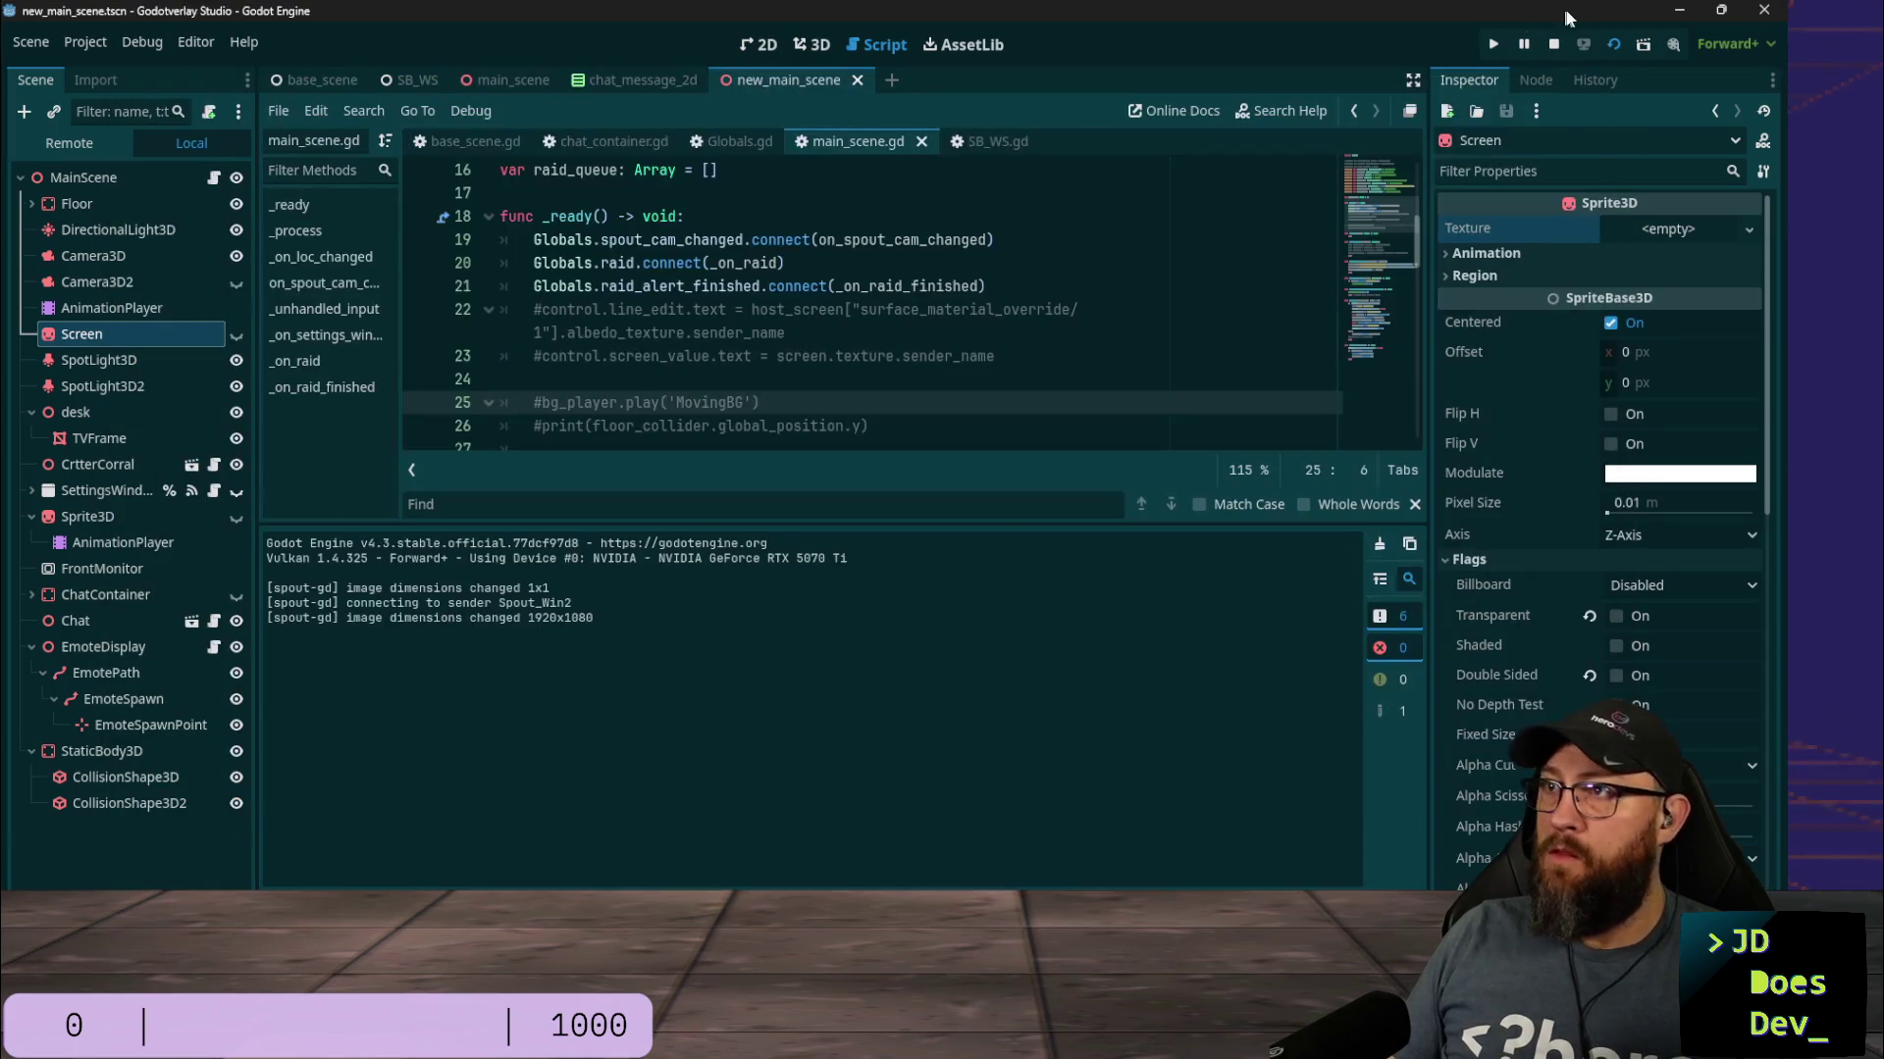
left_click(1614, 44)
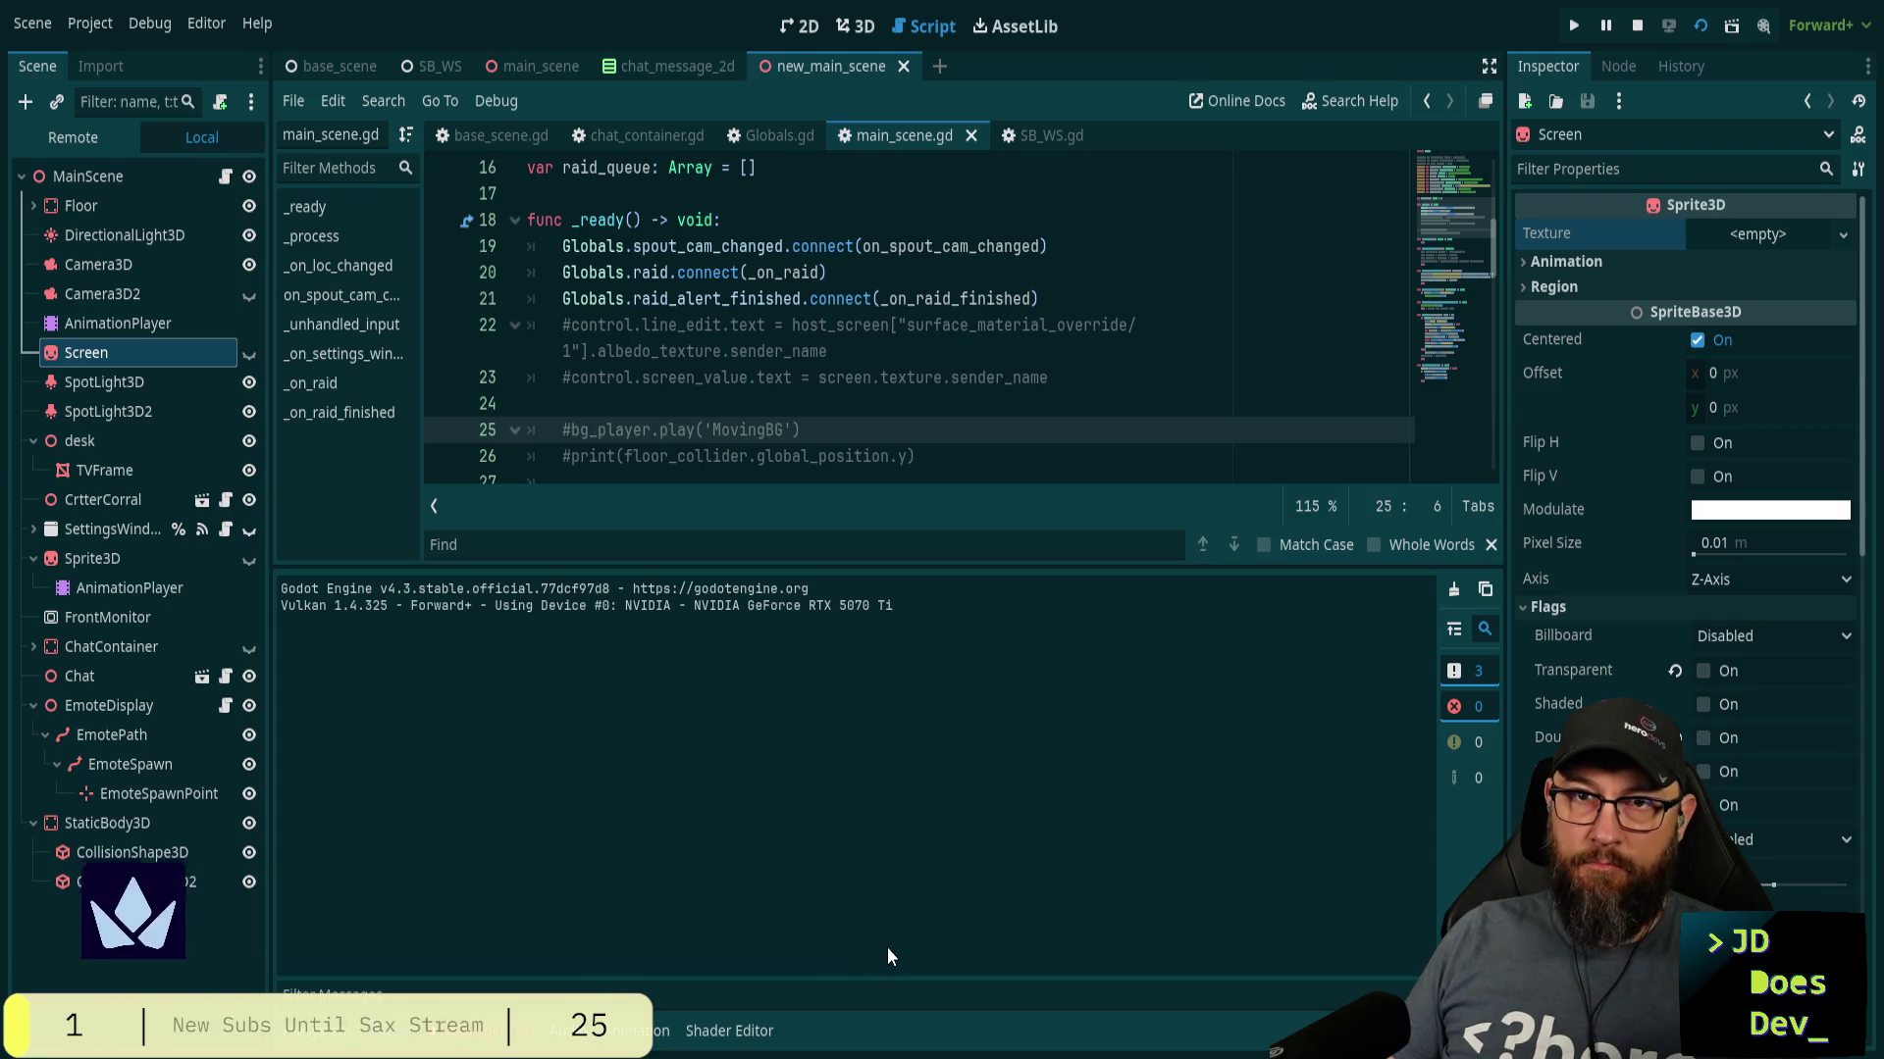
mouse_move(526, 69)
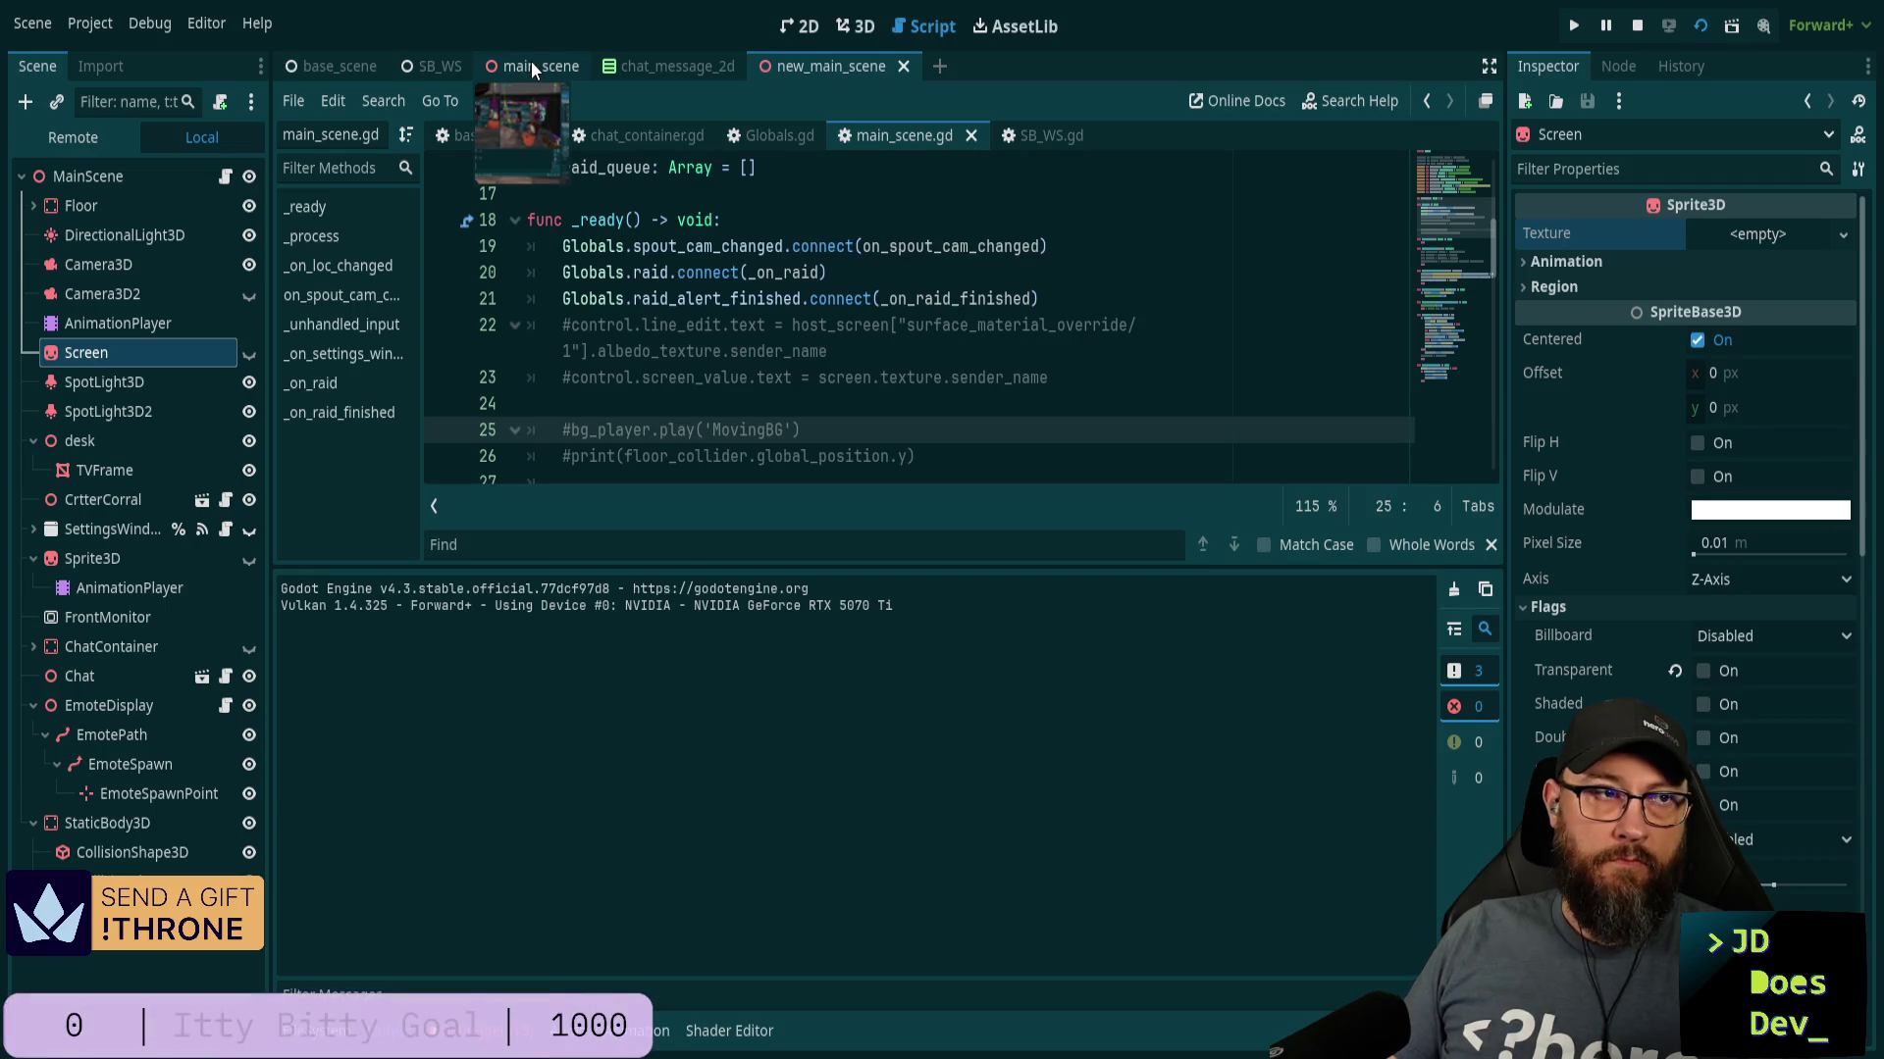
left_click(532, 61)
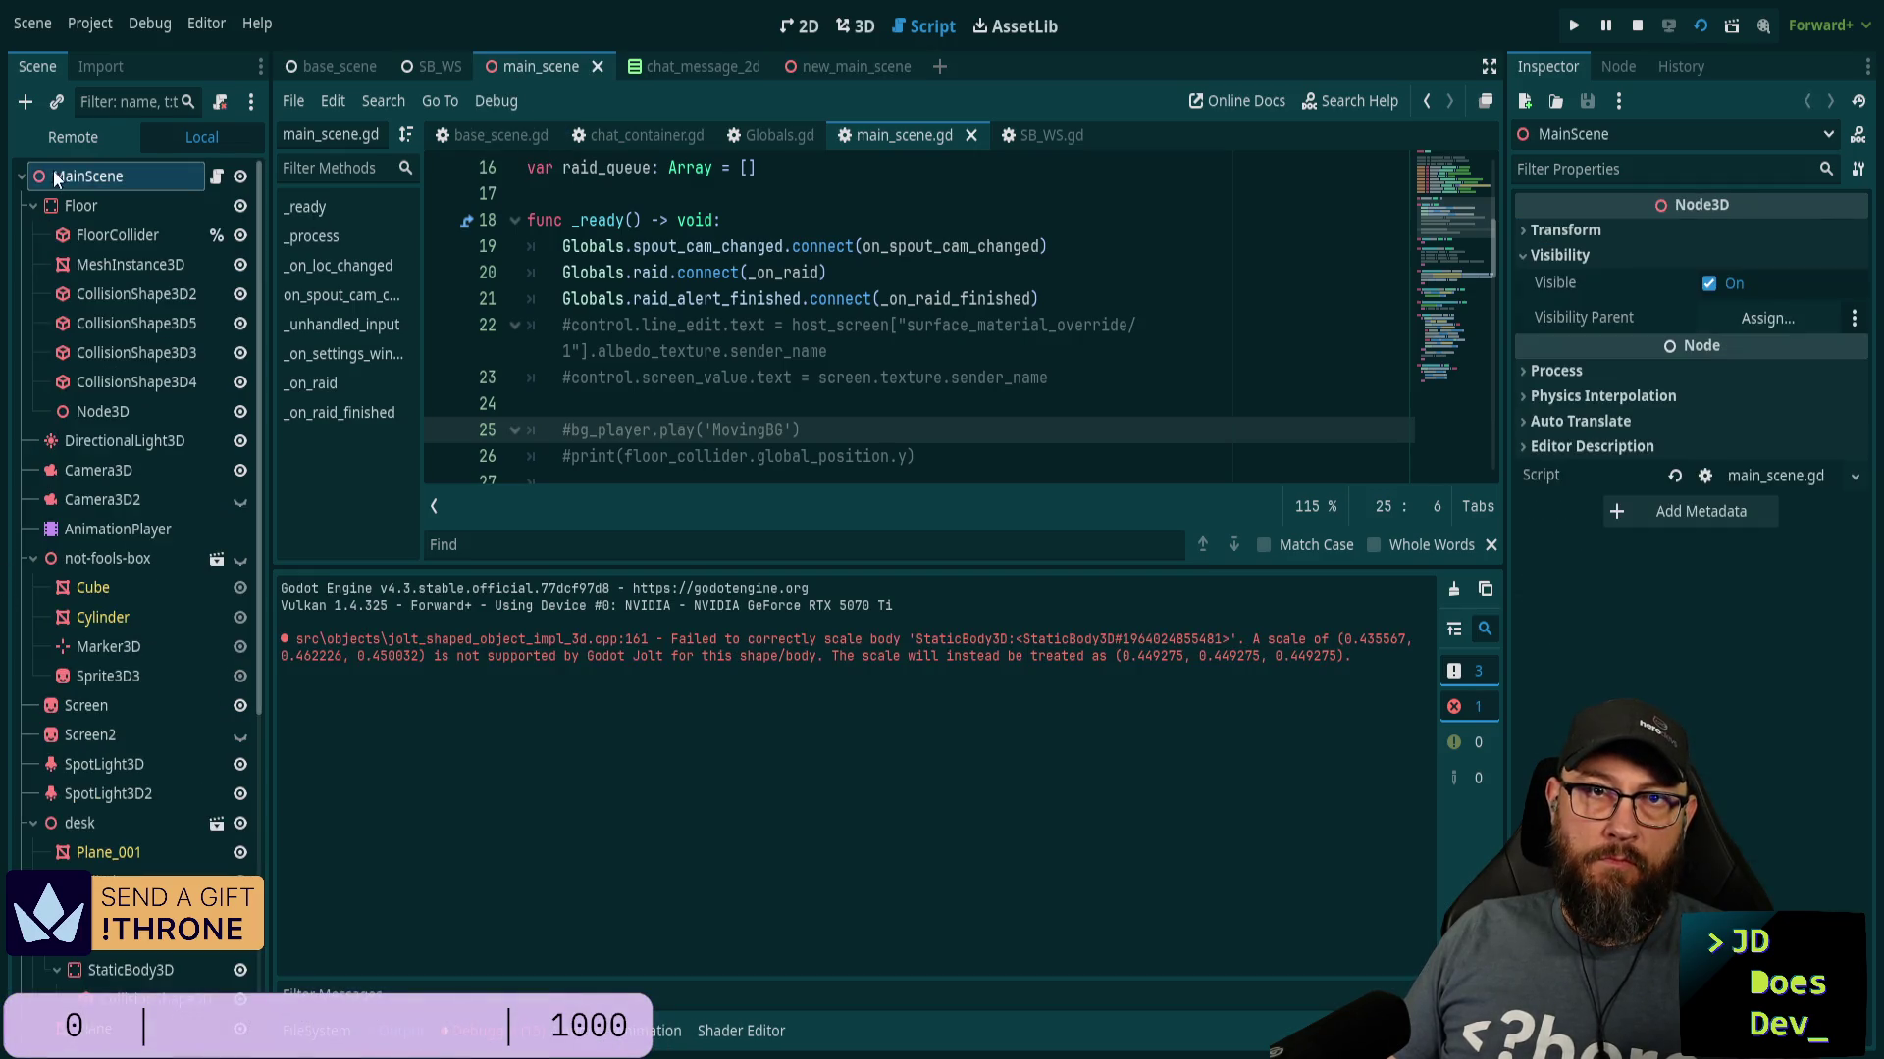
- Collapse MainScene, switch to base_scene, hide its MainScene instance, and select Base Scene
left_click(21, 175)
left_click(303, 63)
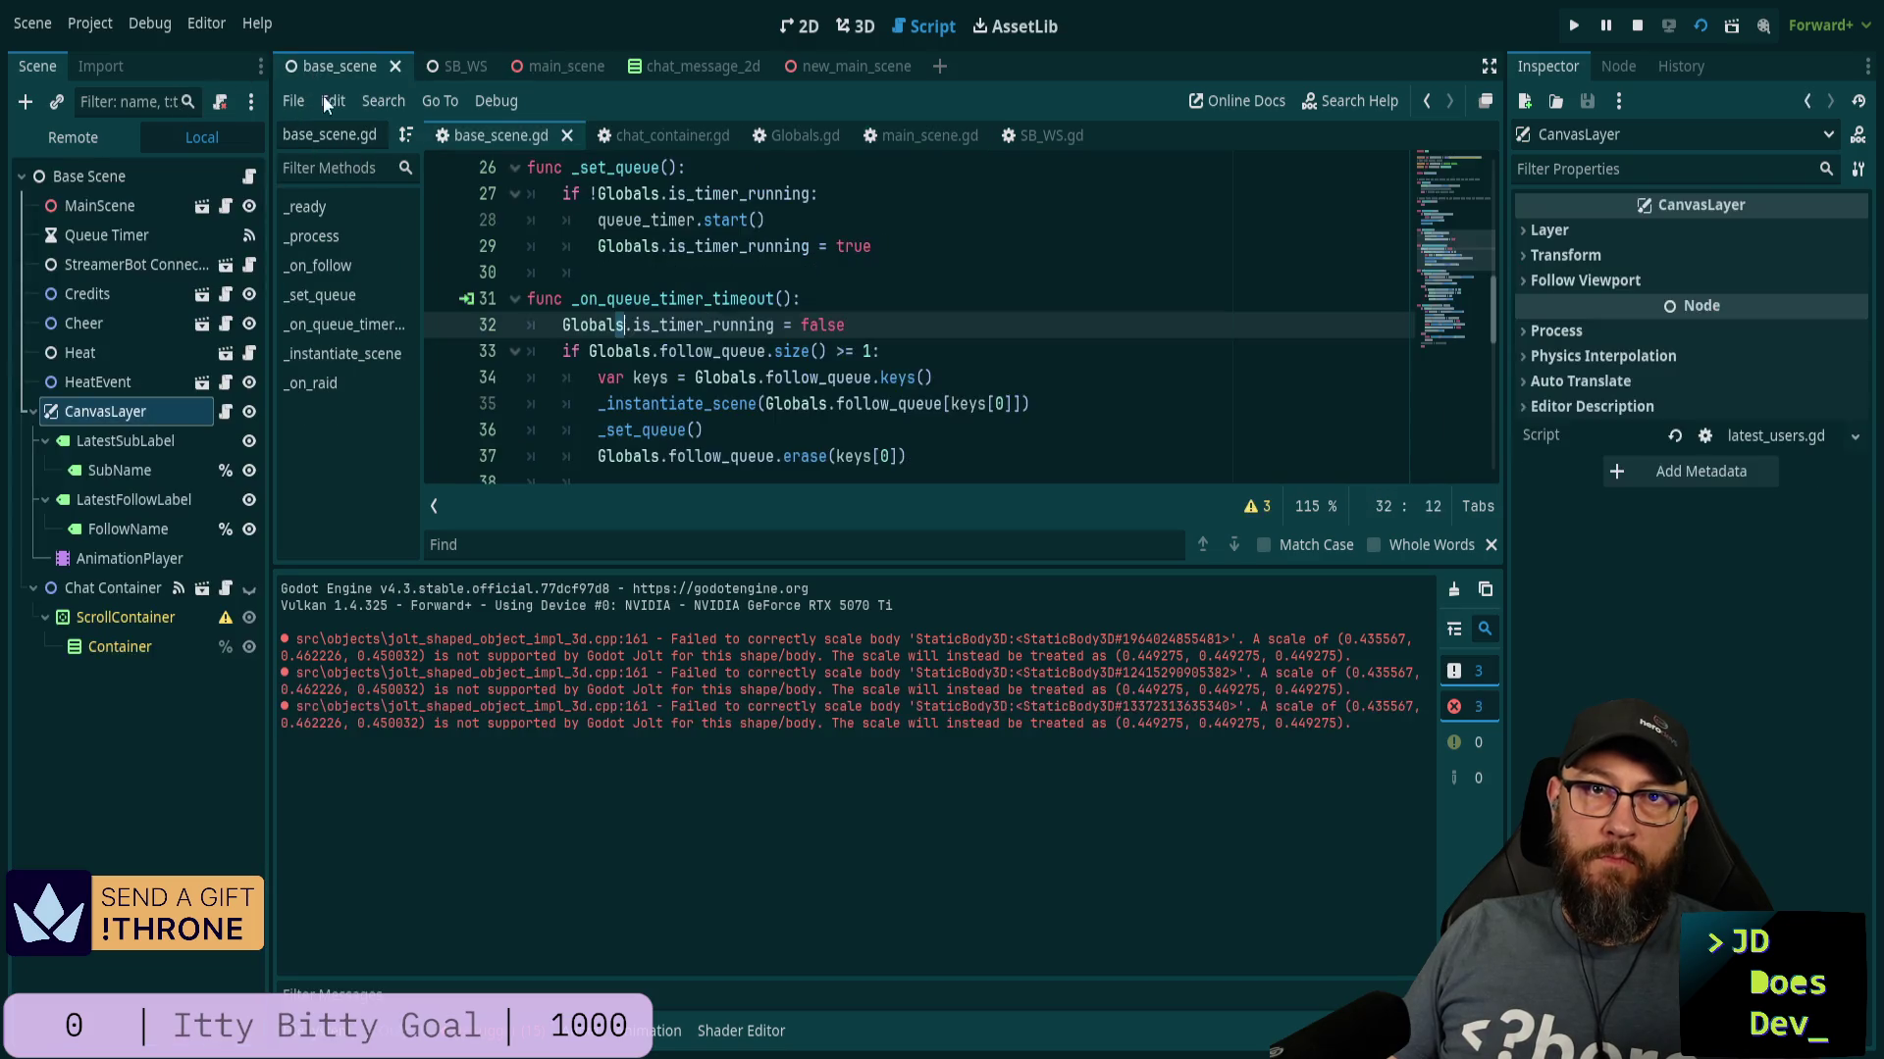
left_click(250, 206)
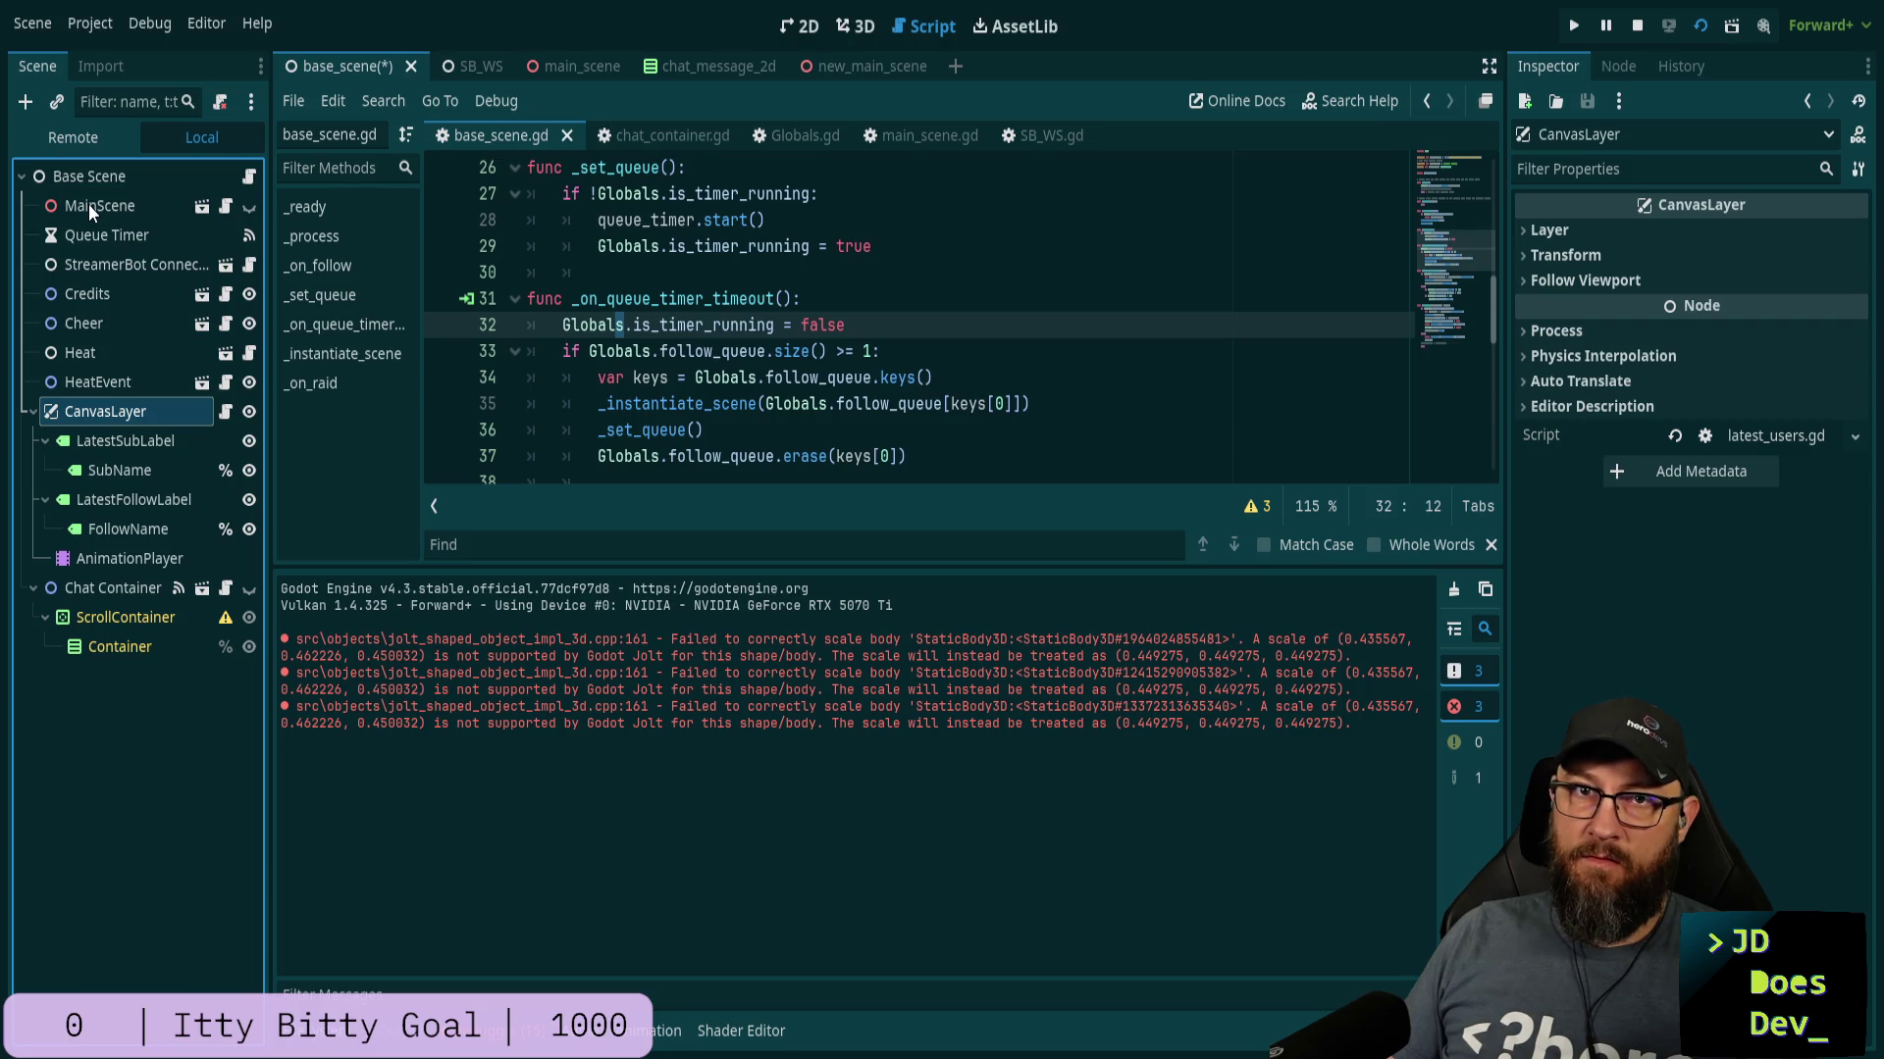
left_click(92, 171)
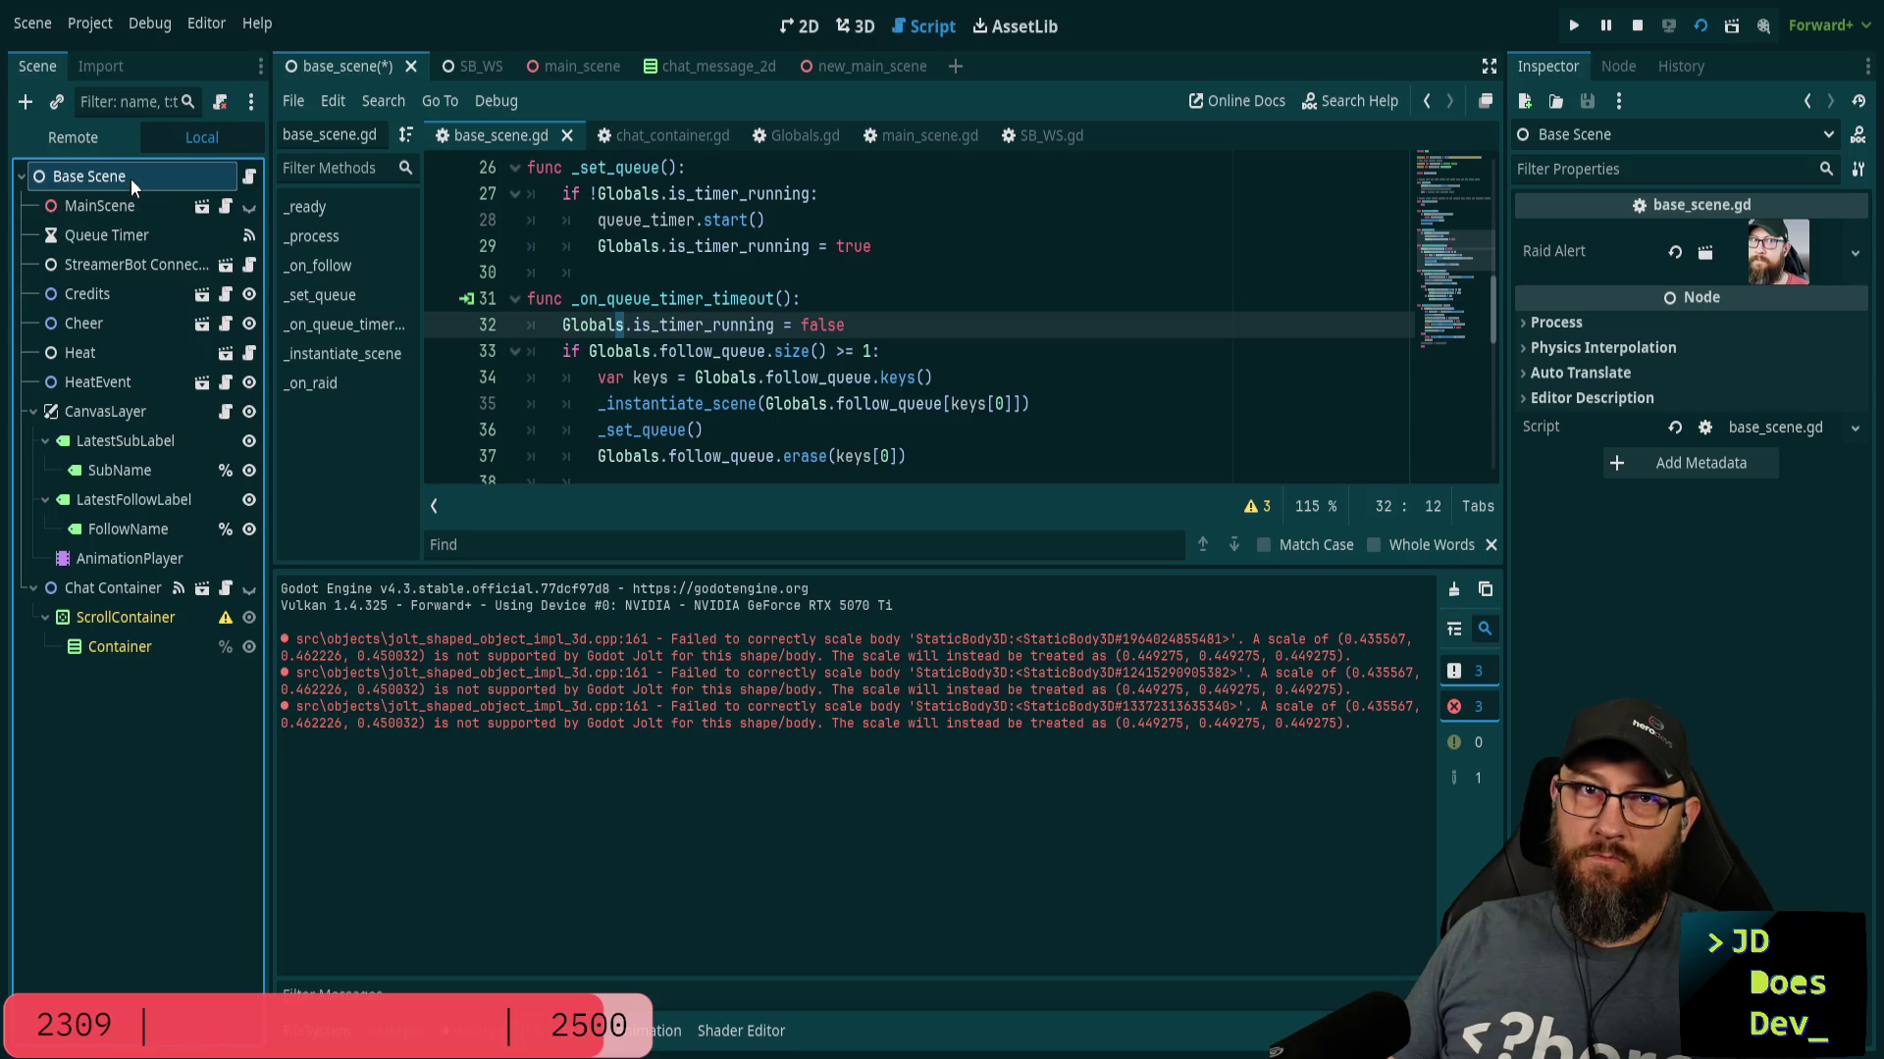
- Search Base Scene's script for 'ma', then select code lines 39 through 45
left_click(250, 177)
left_click(1091, 350)
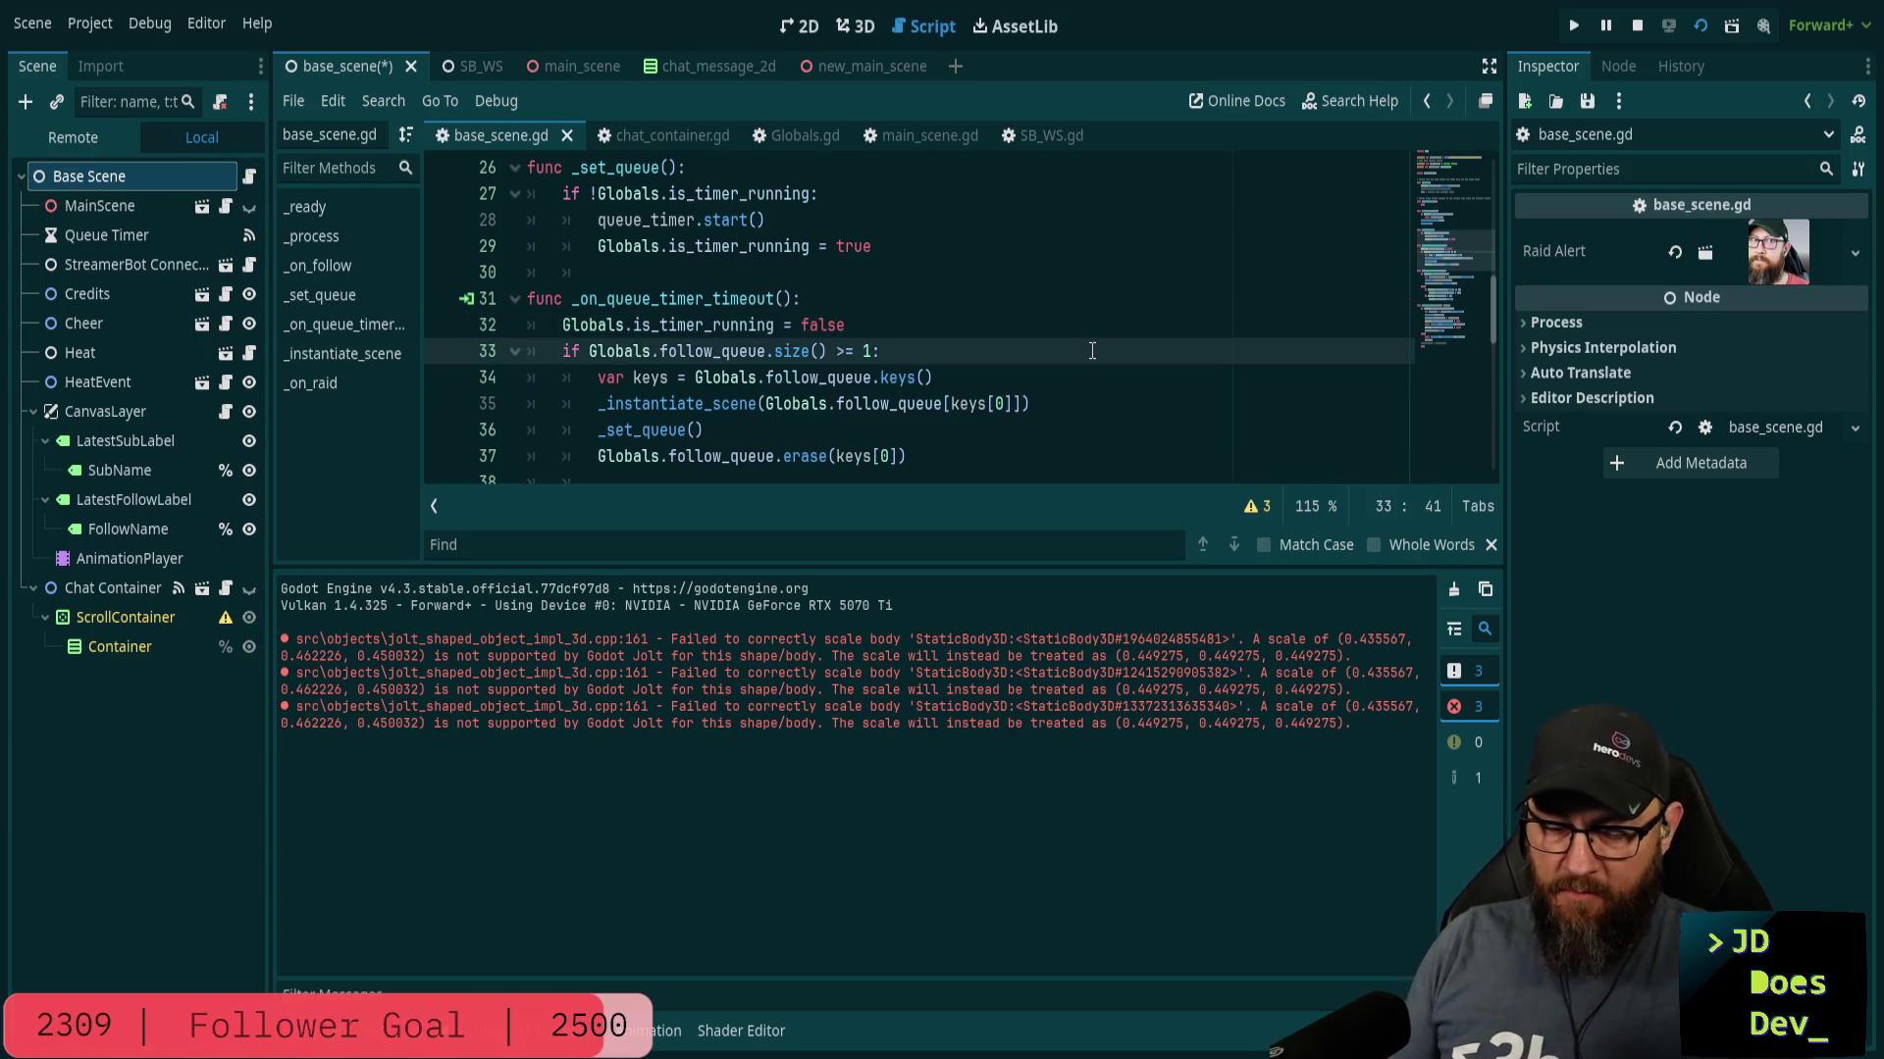
key("ctrl+f")
type("main")
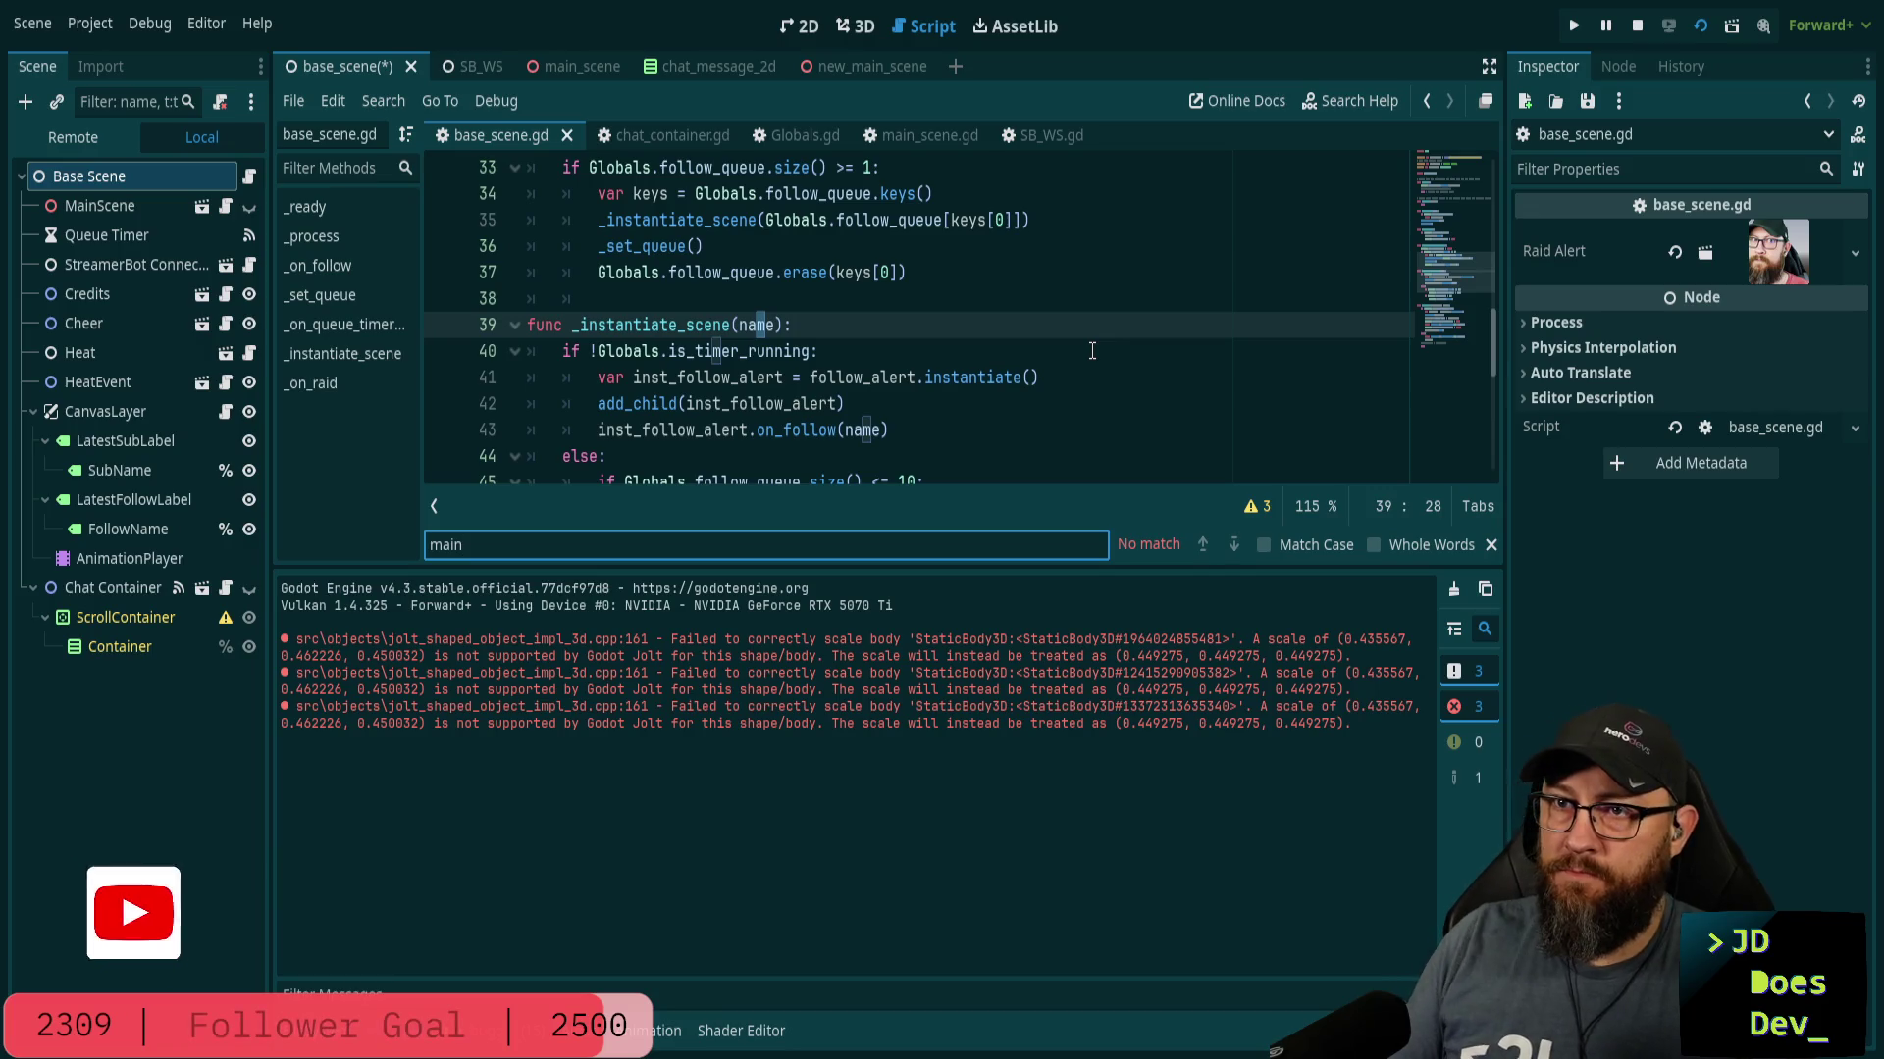
key("BackSpace")
key("BackSpace")
key("BackSpace")
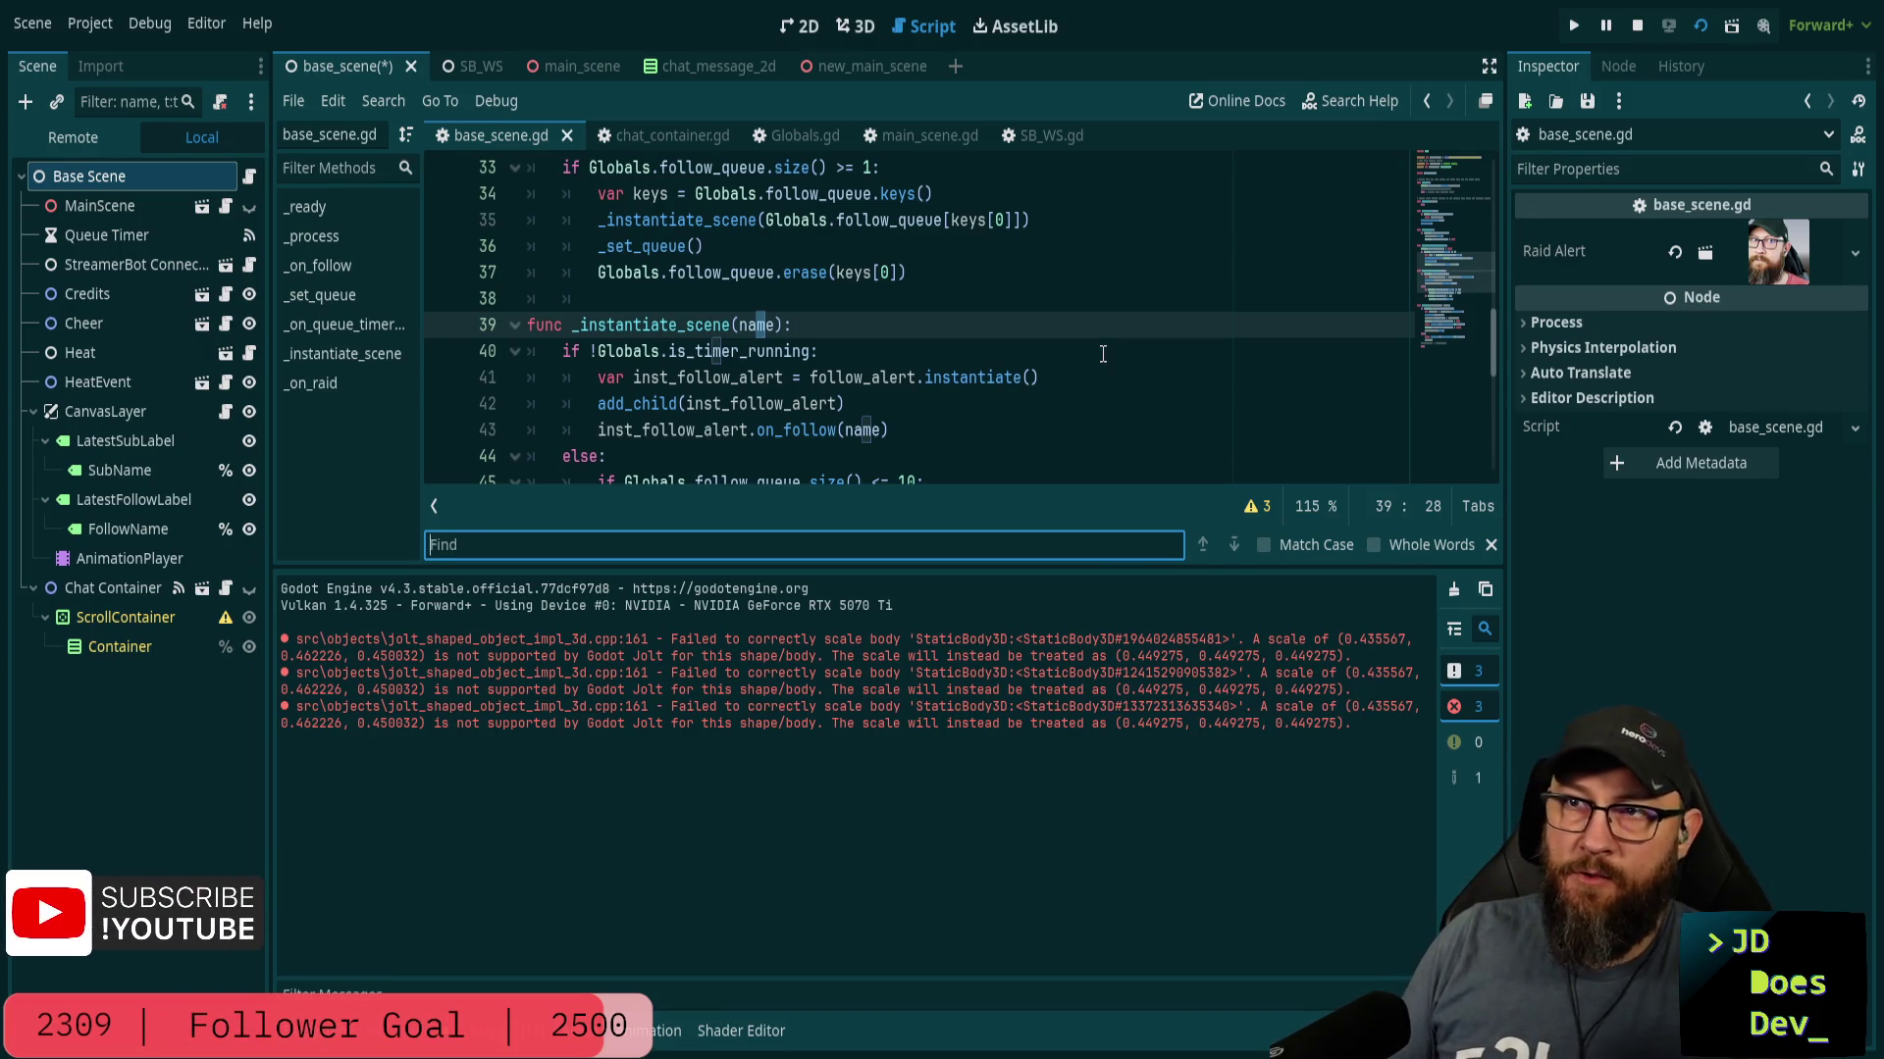
left_click(94, 178)
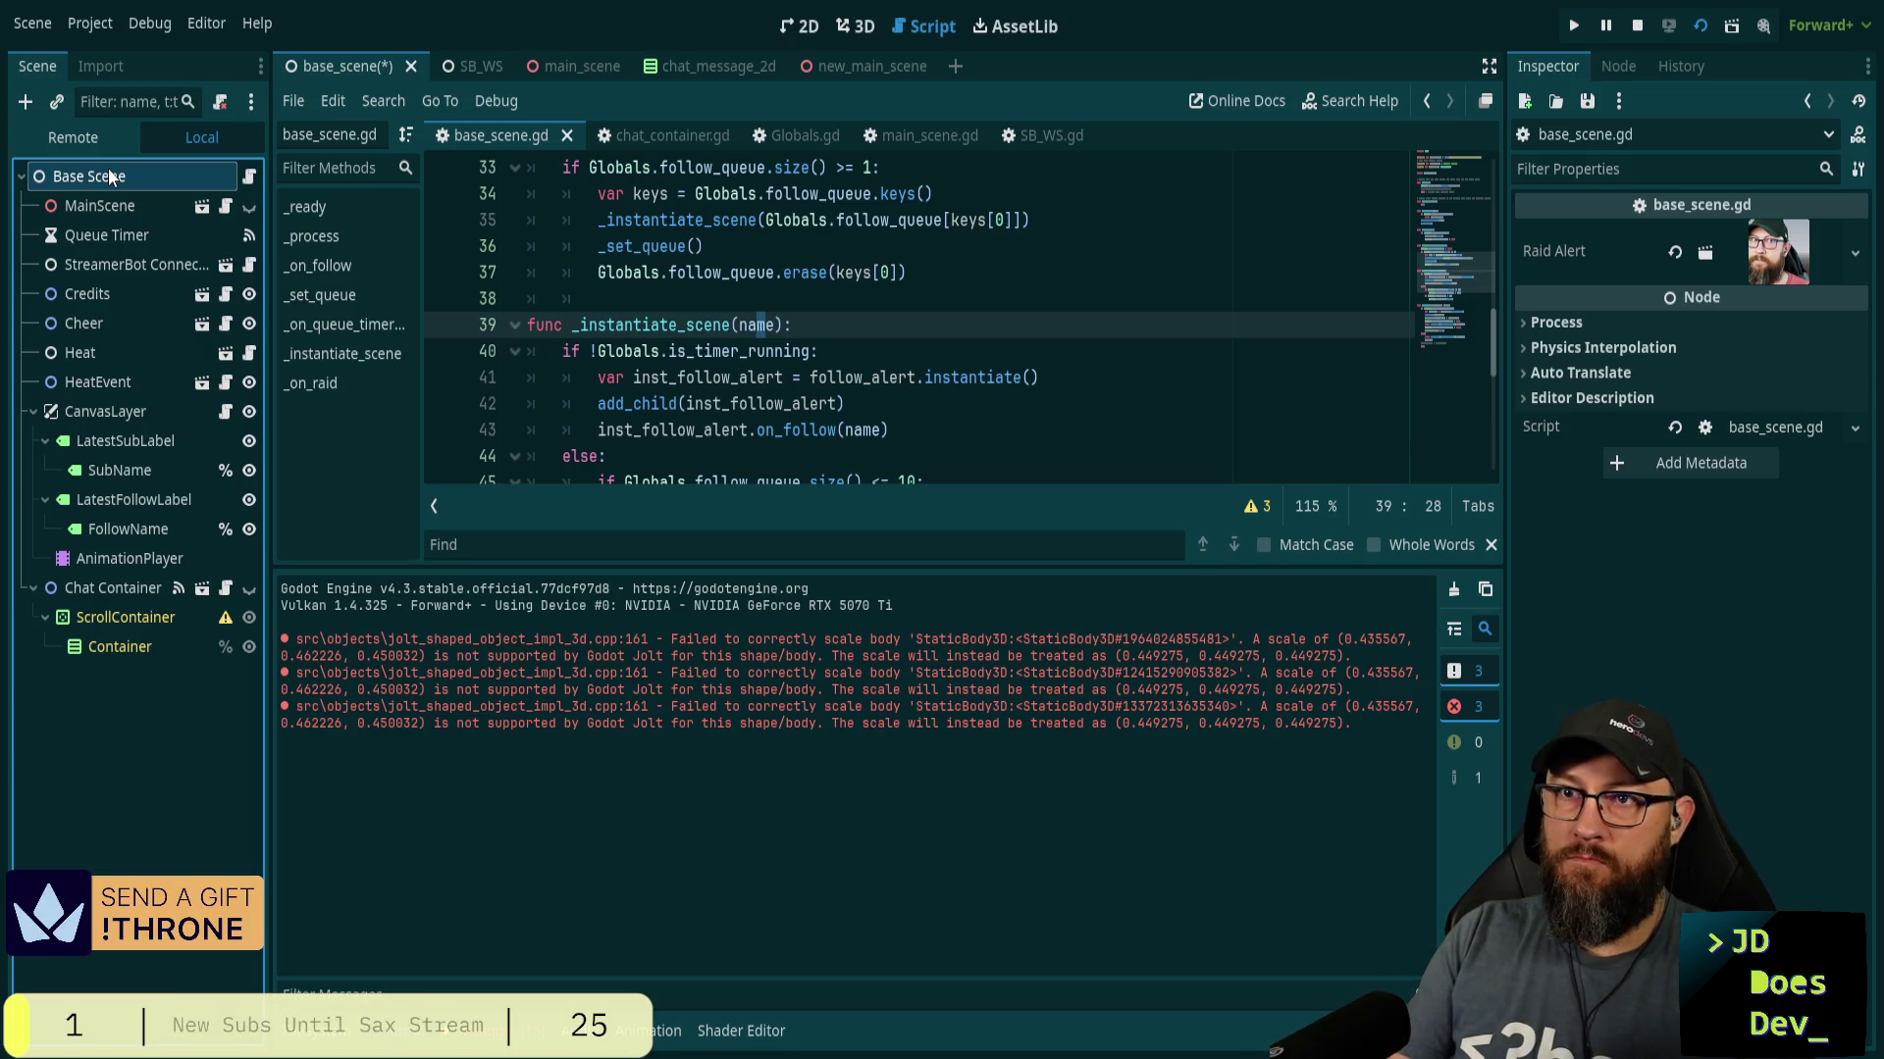
left_click(857, 473, "shift")
left_click_drag(127, 675, 90, 185)
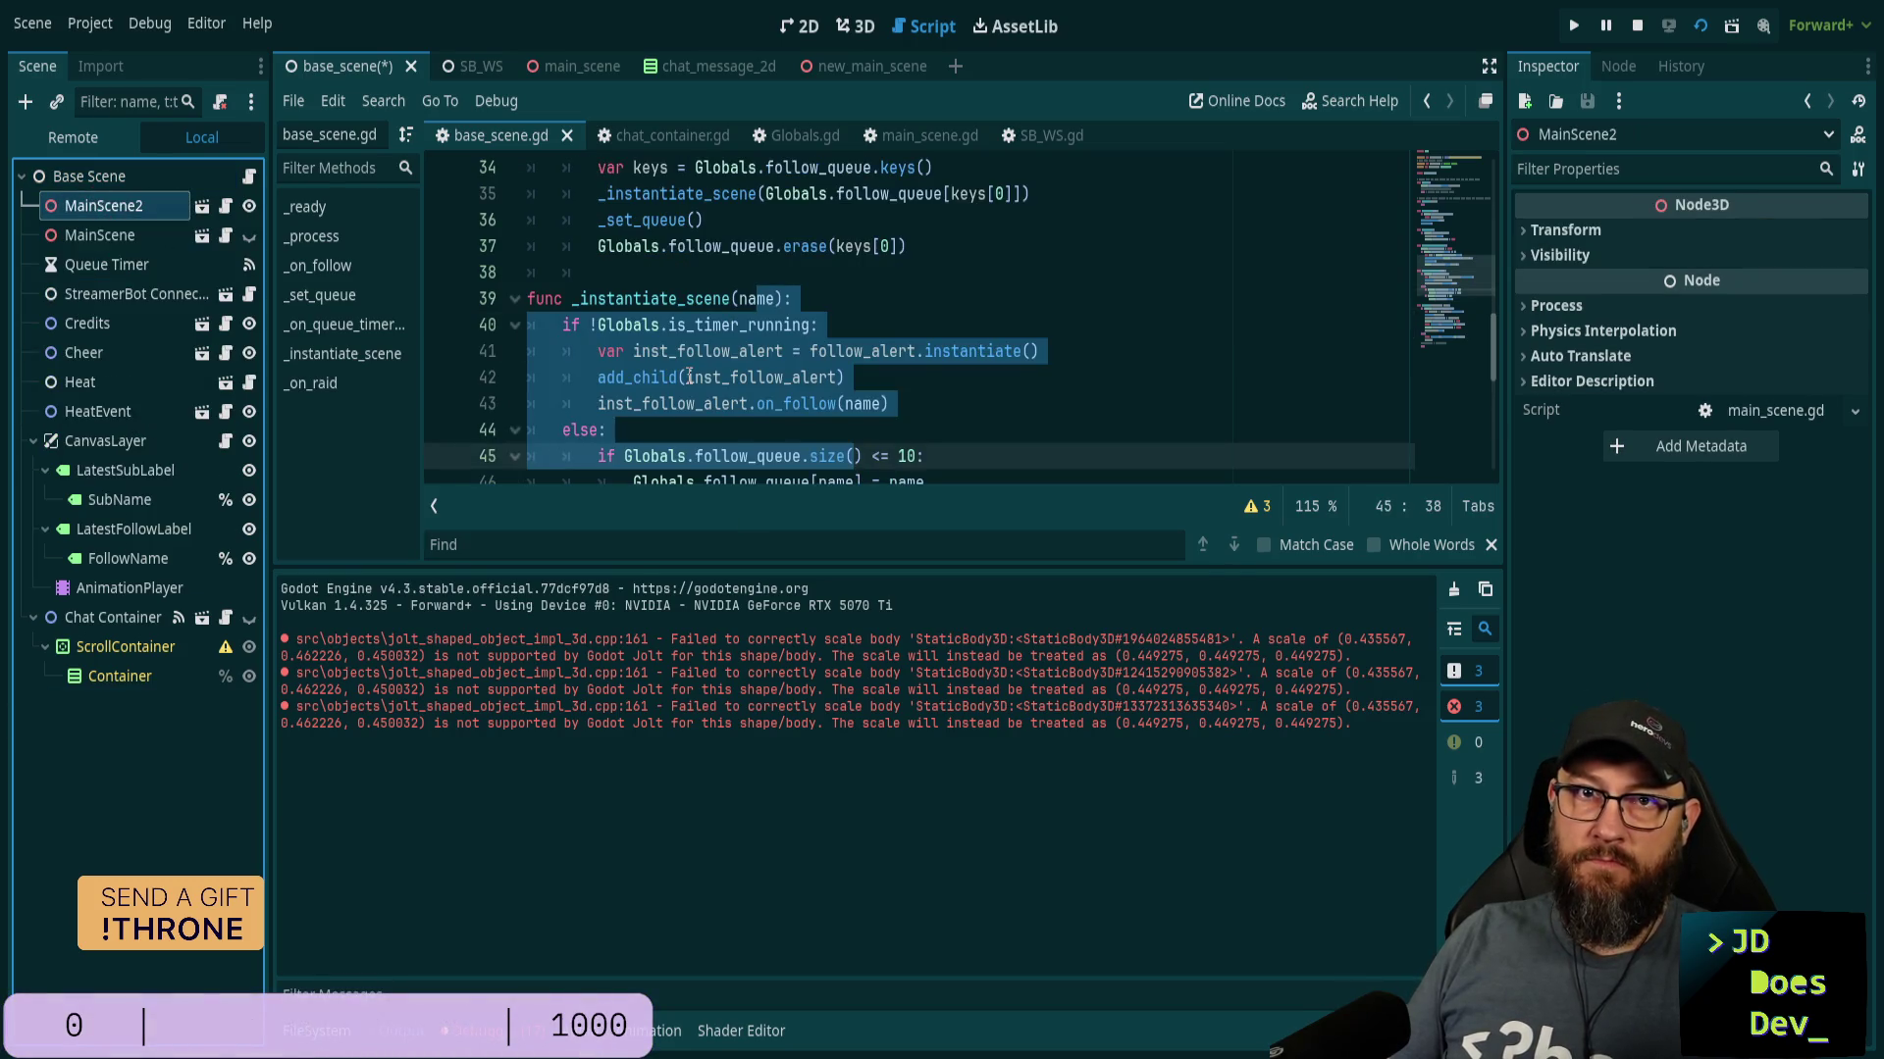
- Stop the running overlay, then save and run it again
left_click(1644, 22)
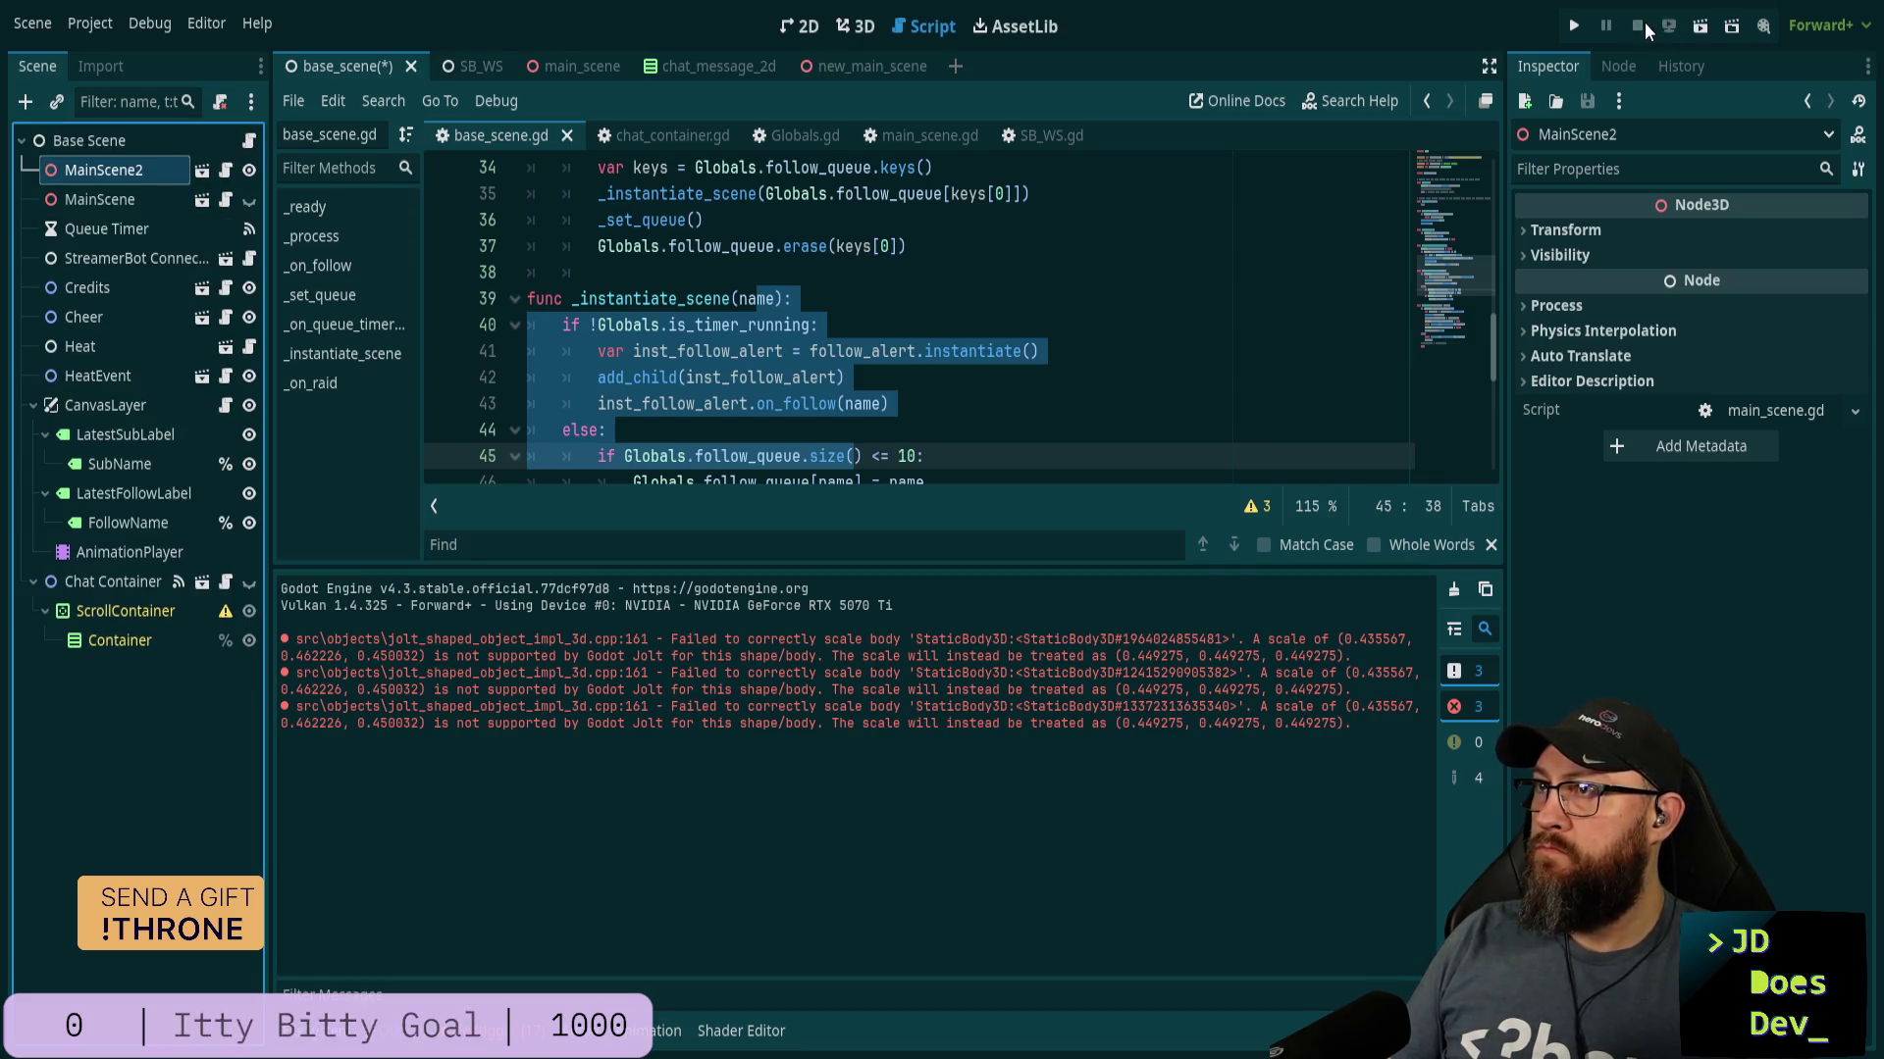
left_click(1574, 25)
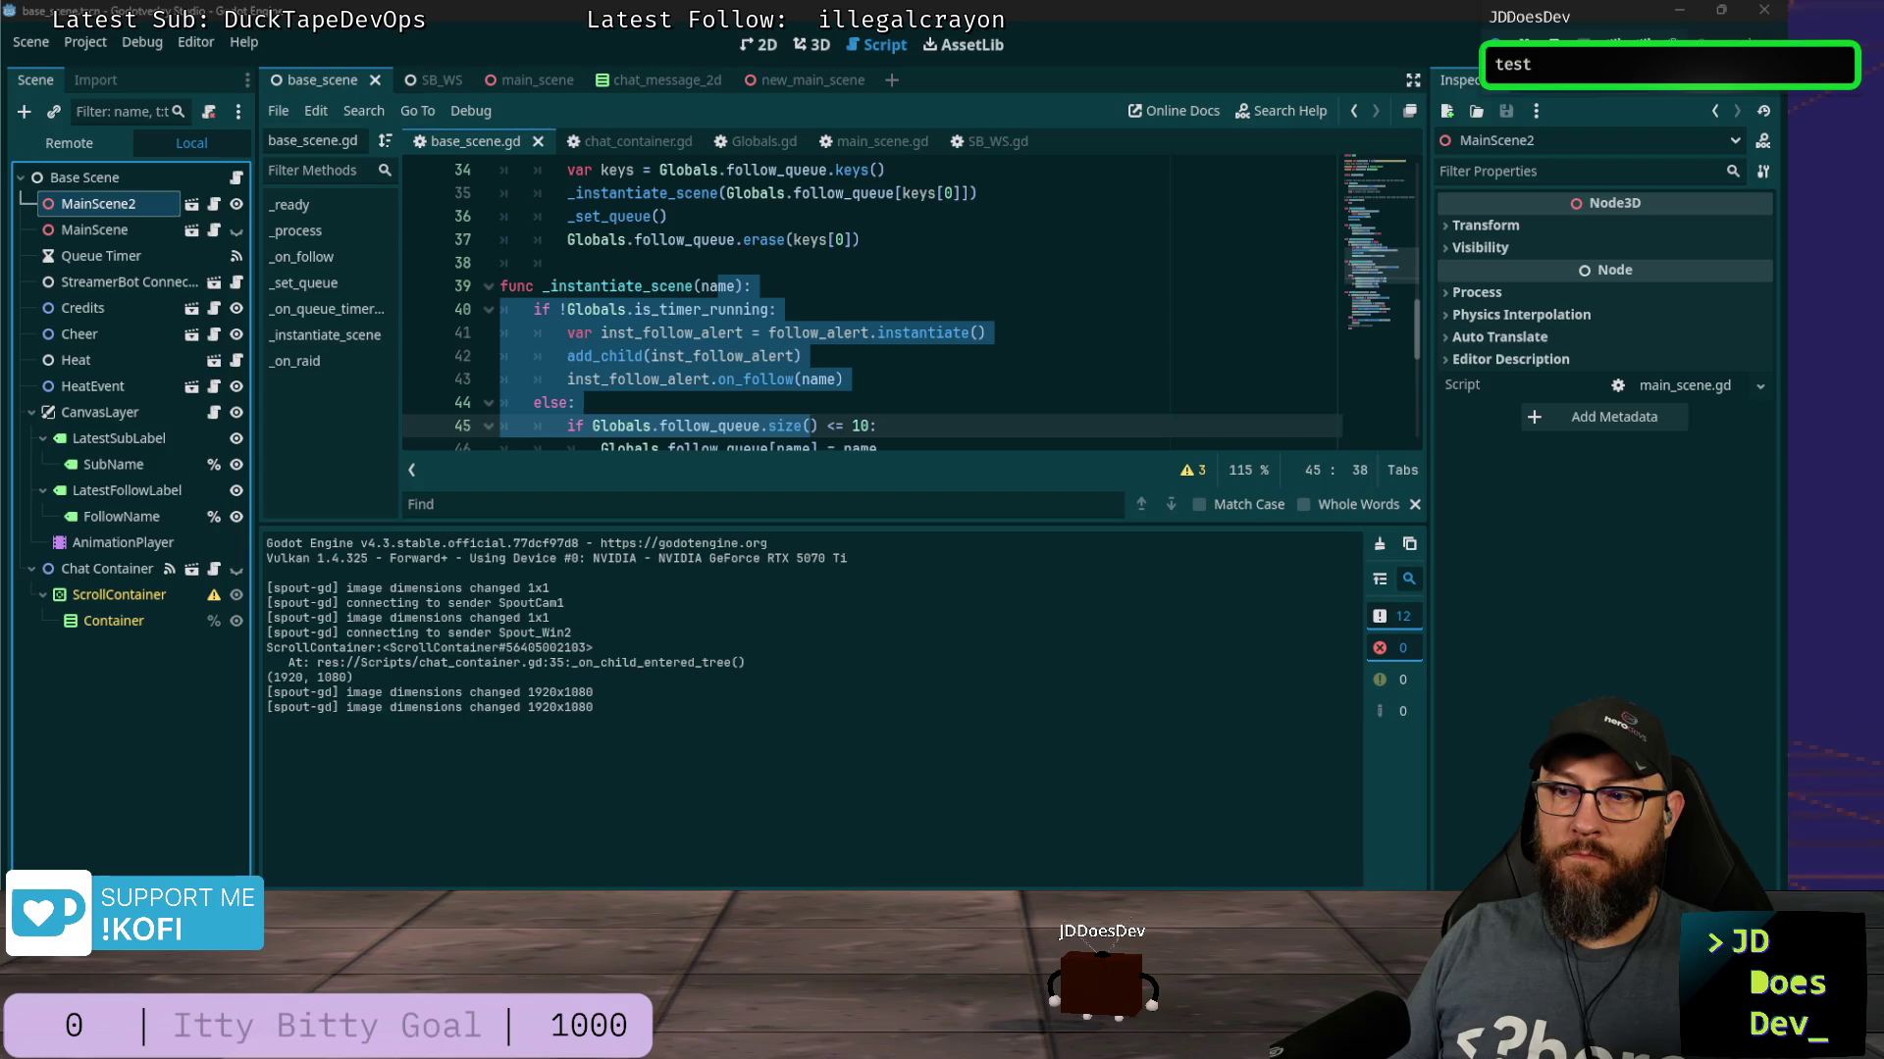
mouse_move(1181, 1040)
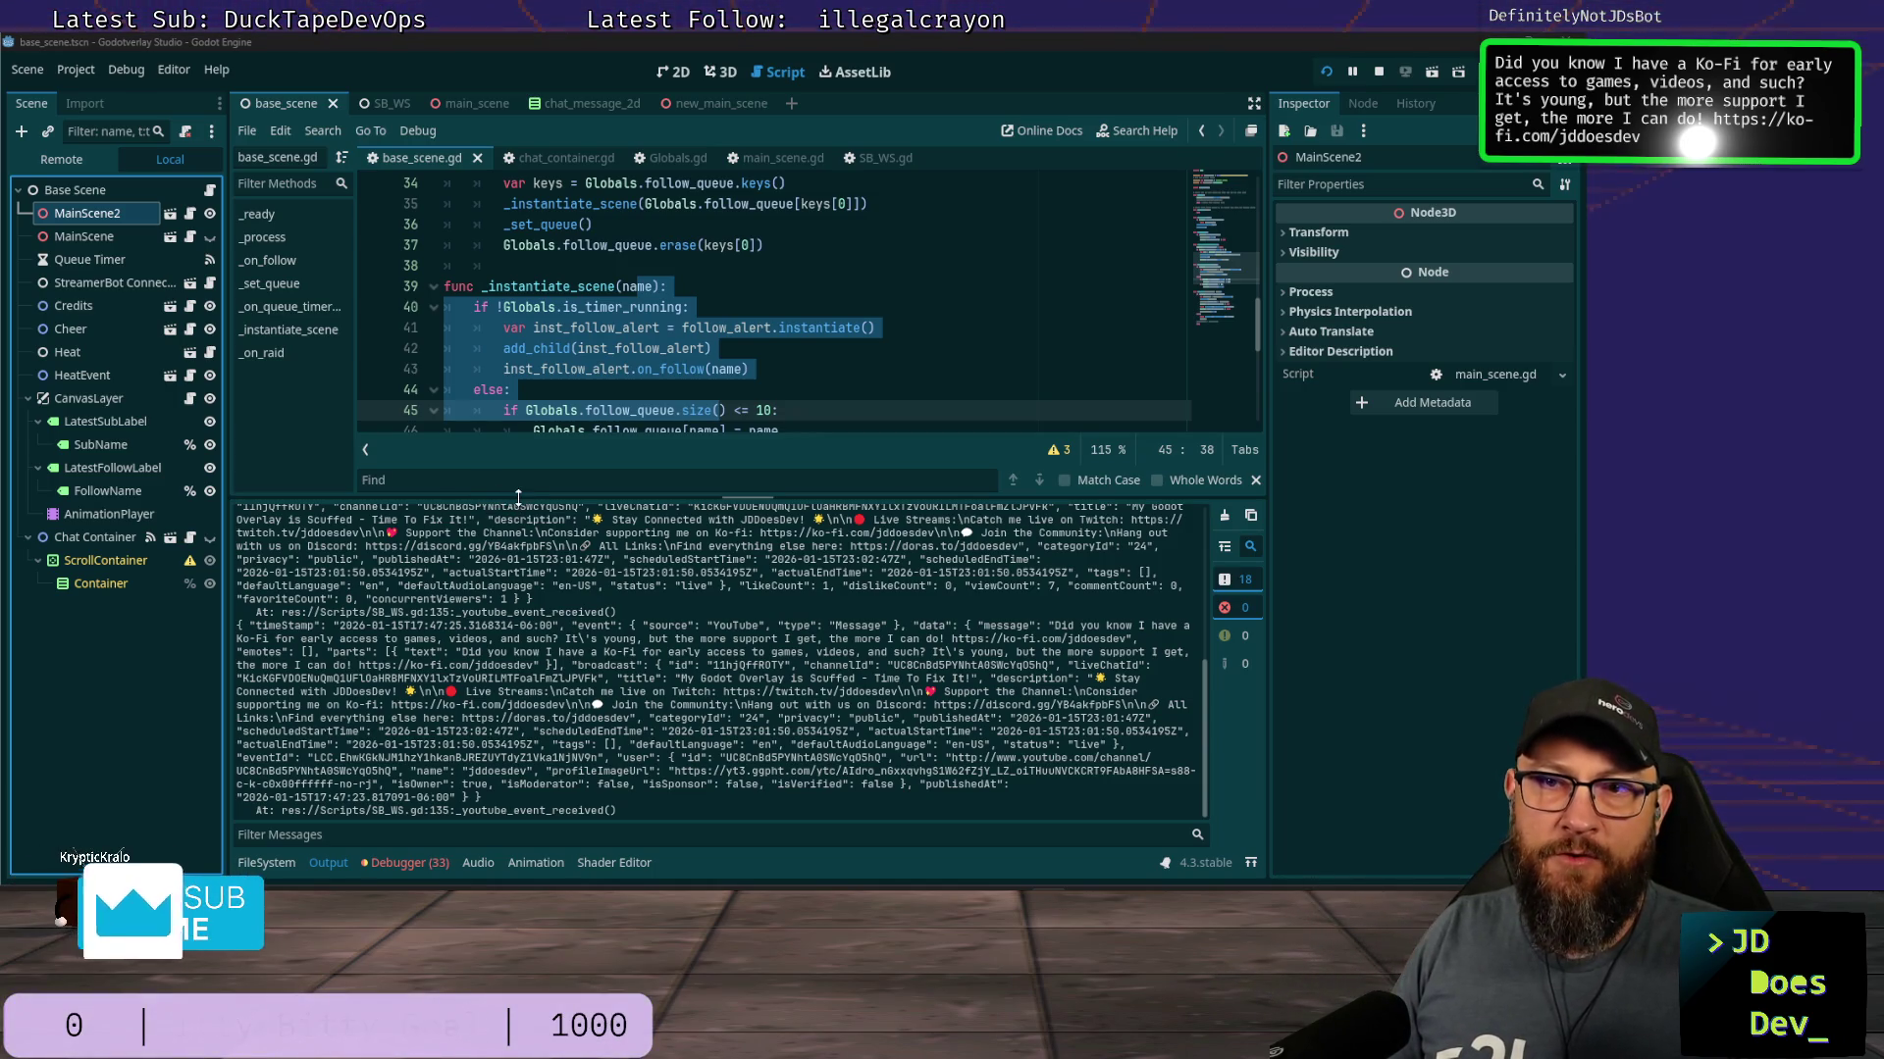
- Lower the splitter above the Output panel so script lines 46–48 are visible
left_click_drag(514, 498, 517, 544)
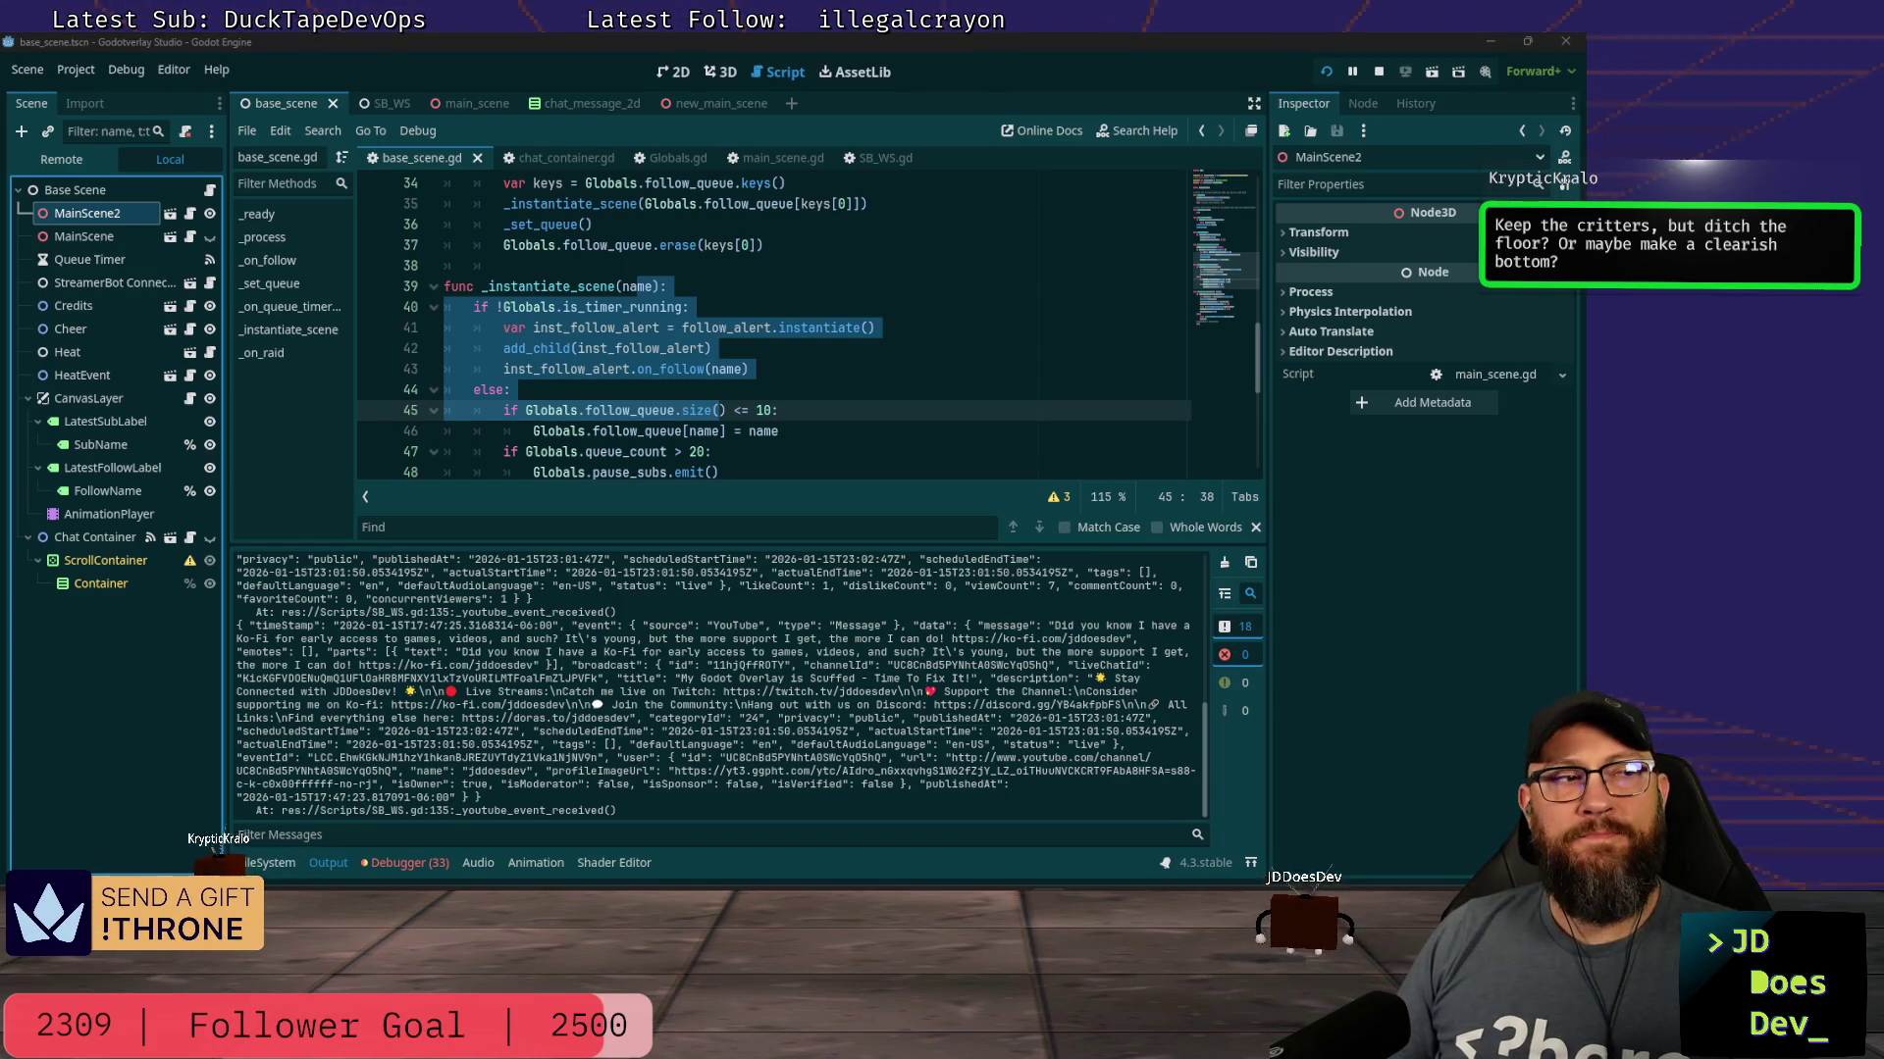
- Close the main_scene tab, leaving new_main_scene as the active scene
left_click(450, 103)
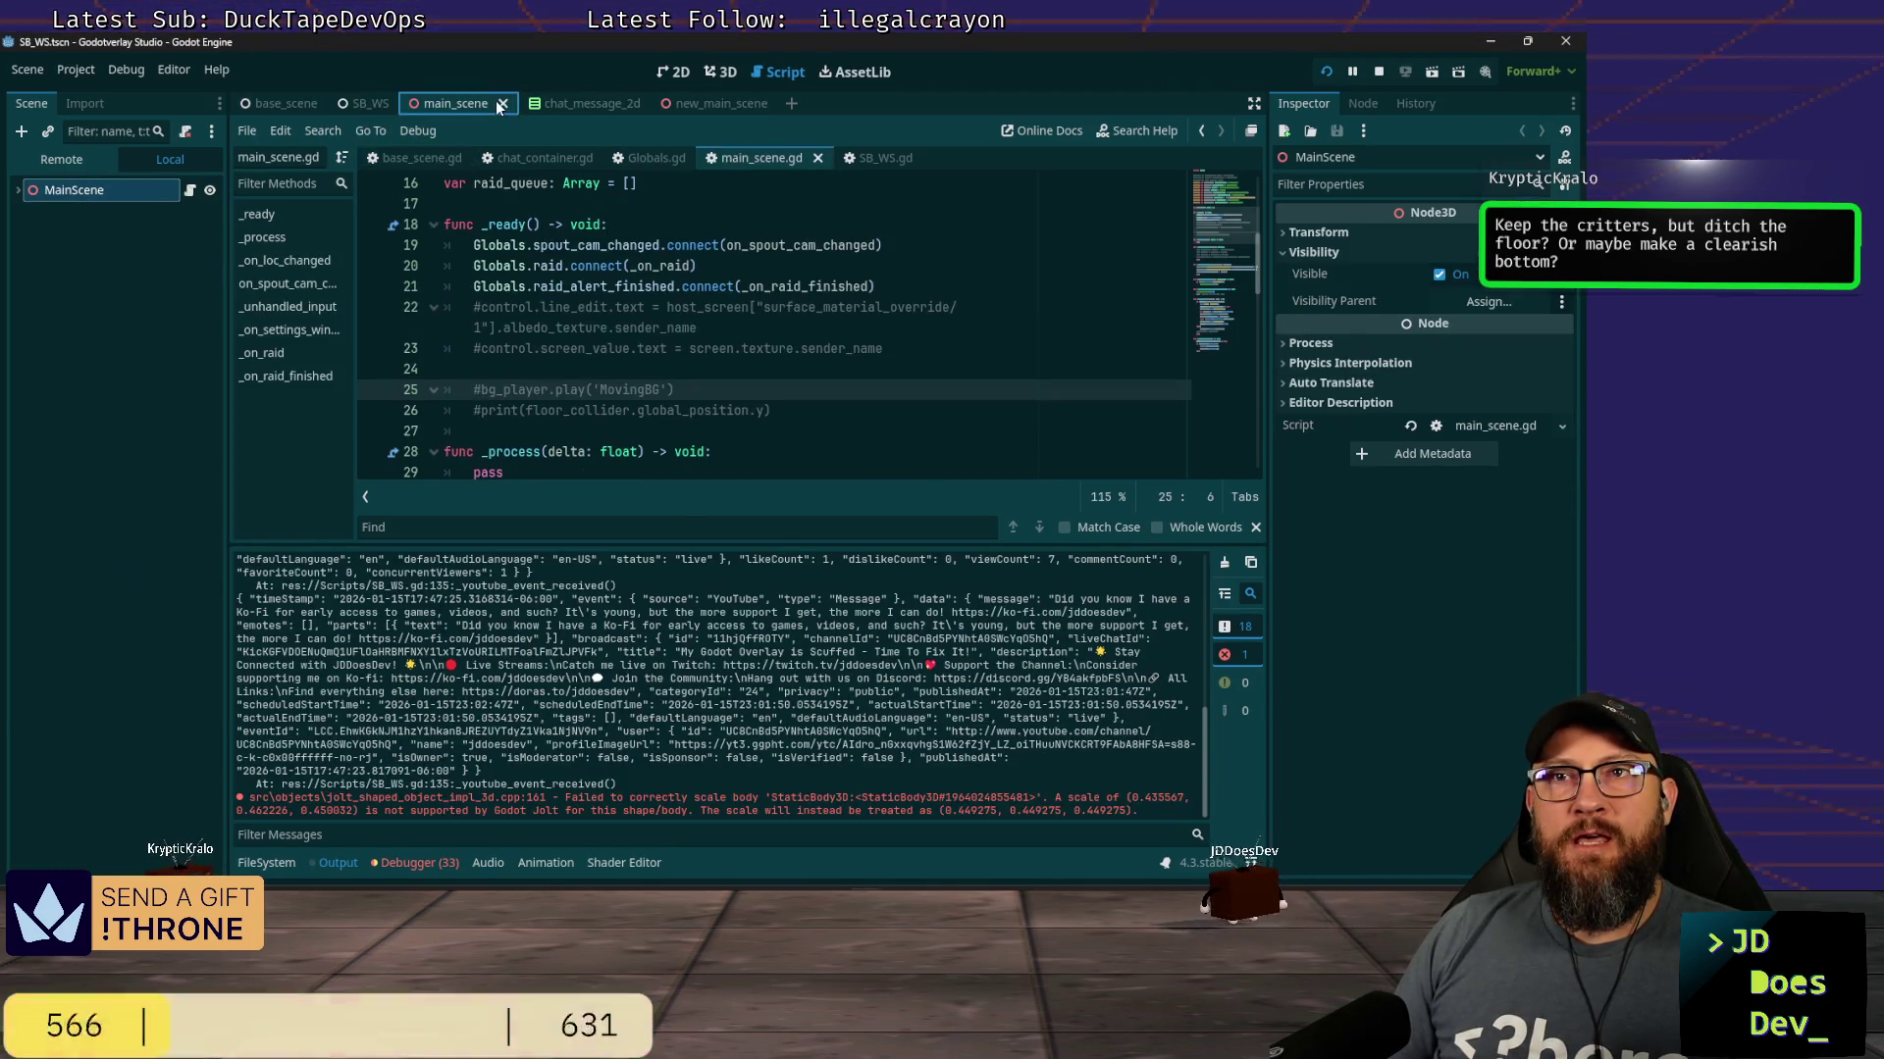
left_click(501, 103)
left_click(600, 103)
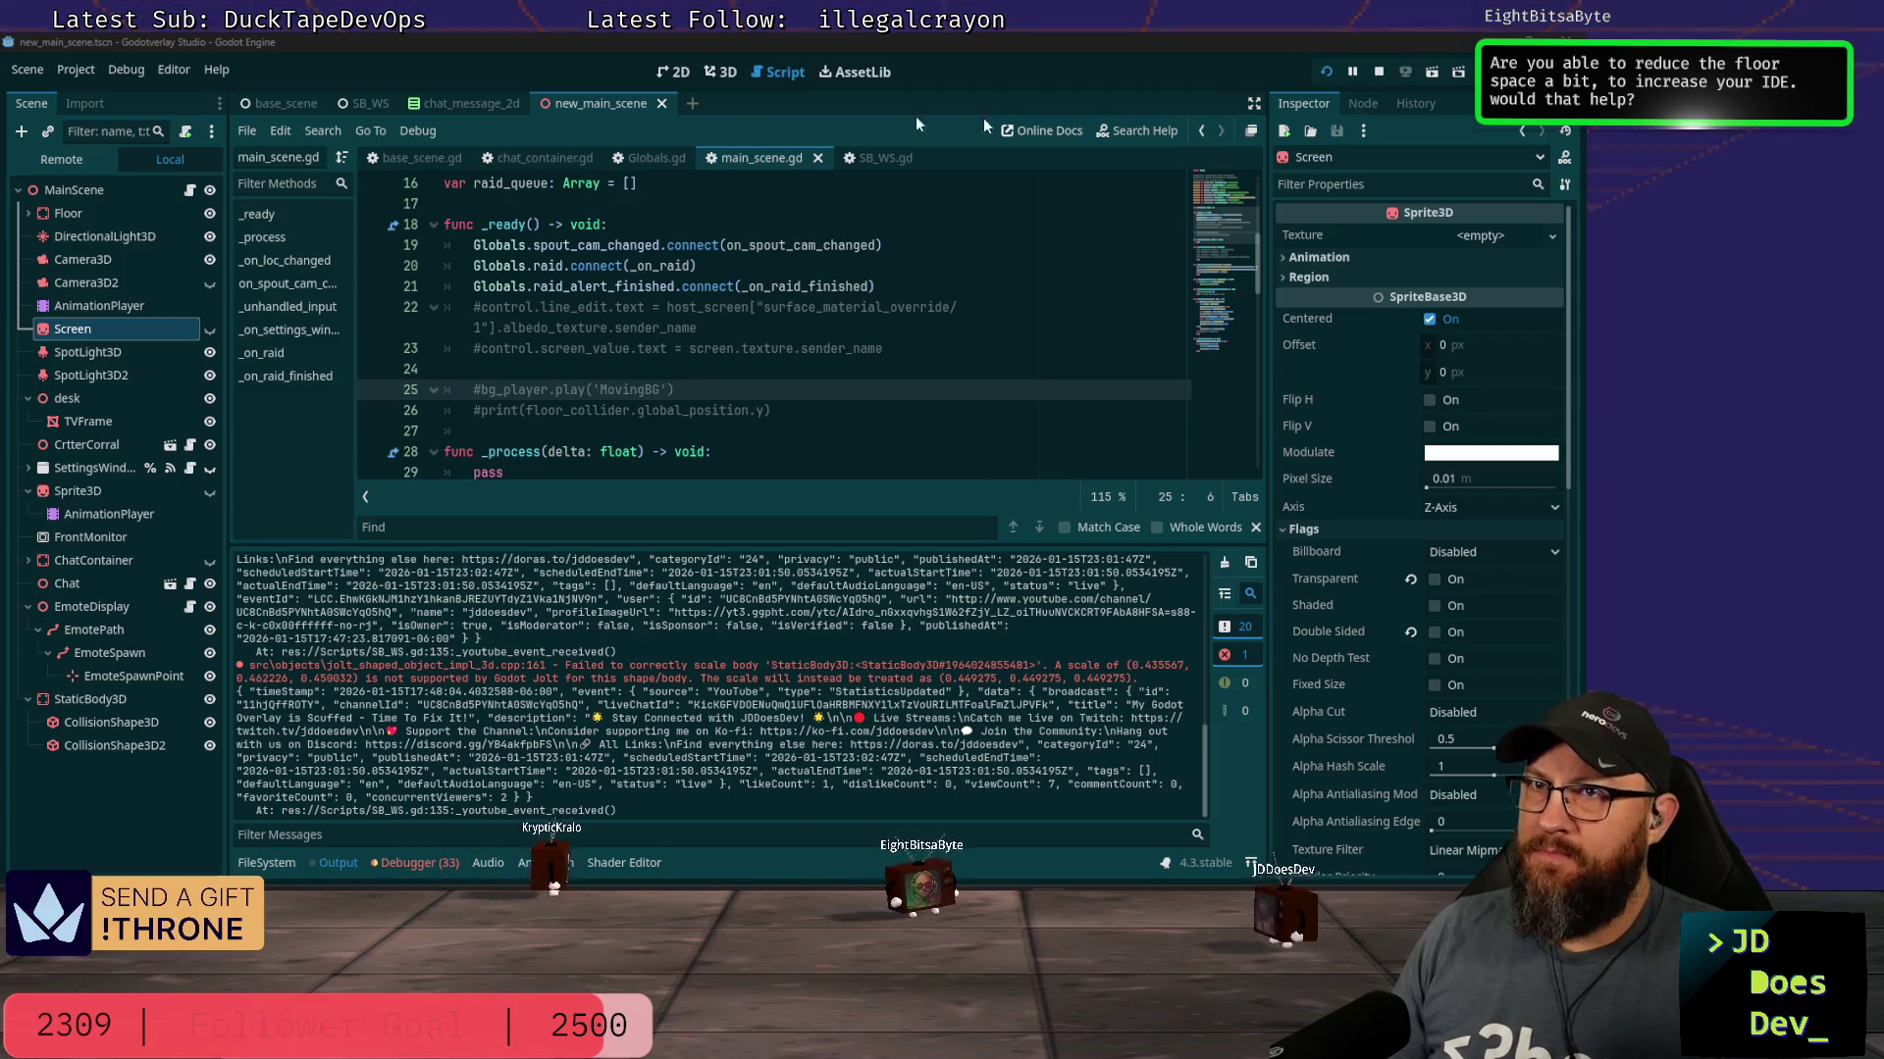
- In the 3D top view, move the Screen sprite down along Z and shift the floor mesh down
left_click(721, 72)
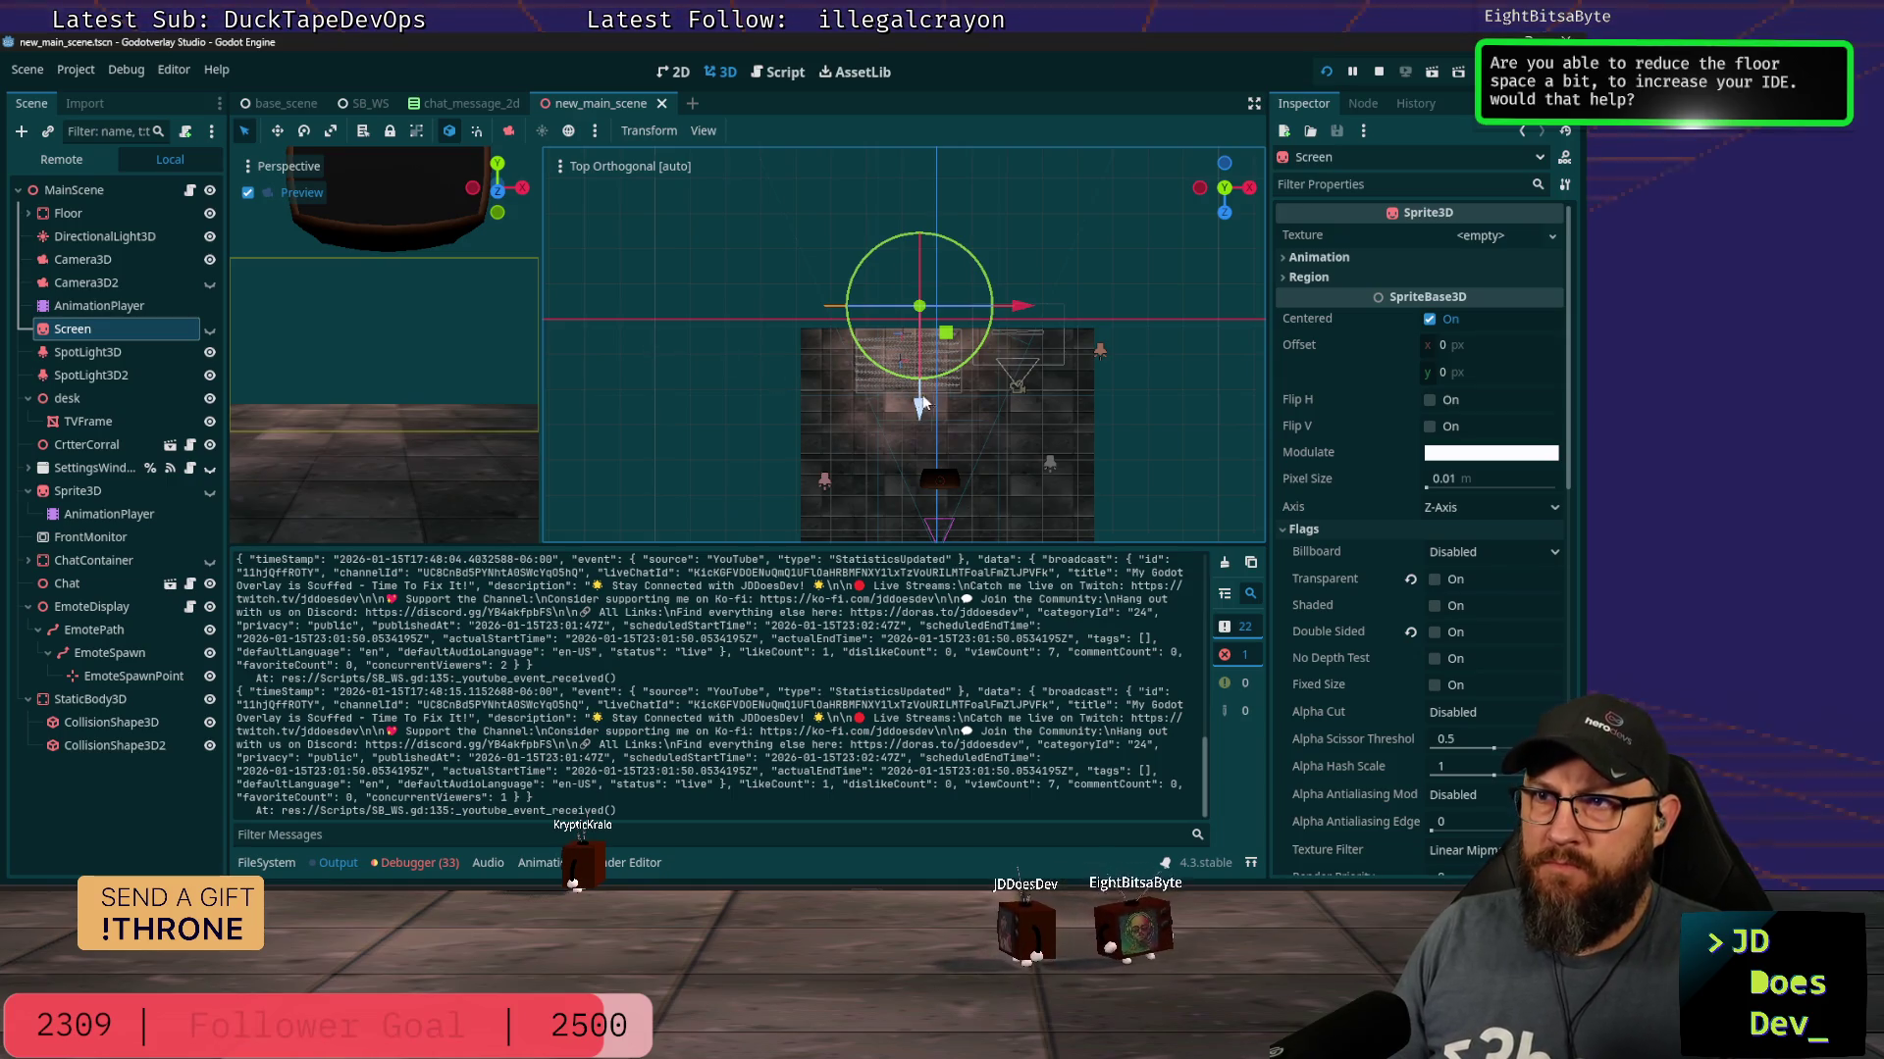
left_click_drag(920, 408, 923, 412)
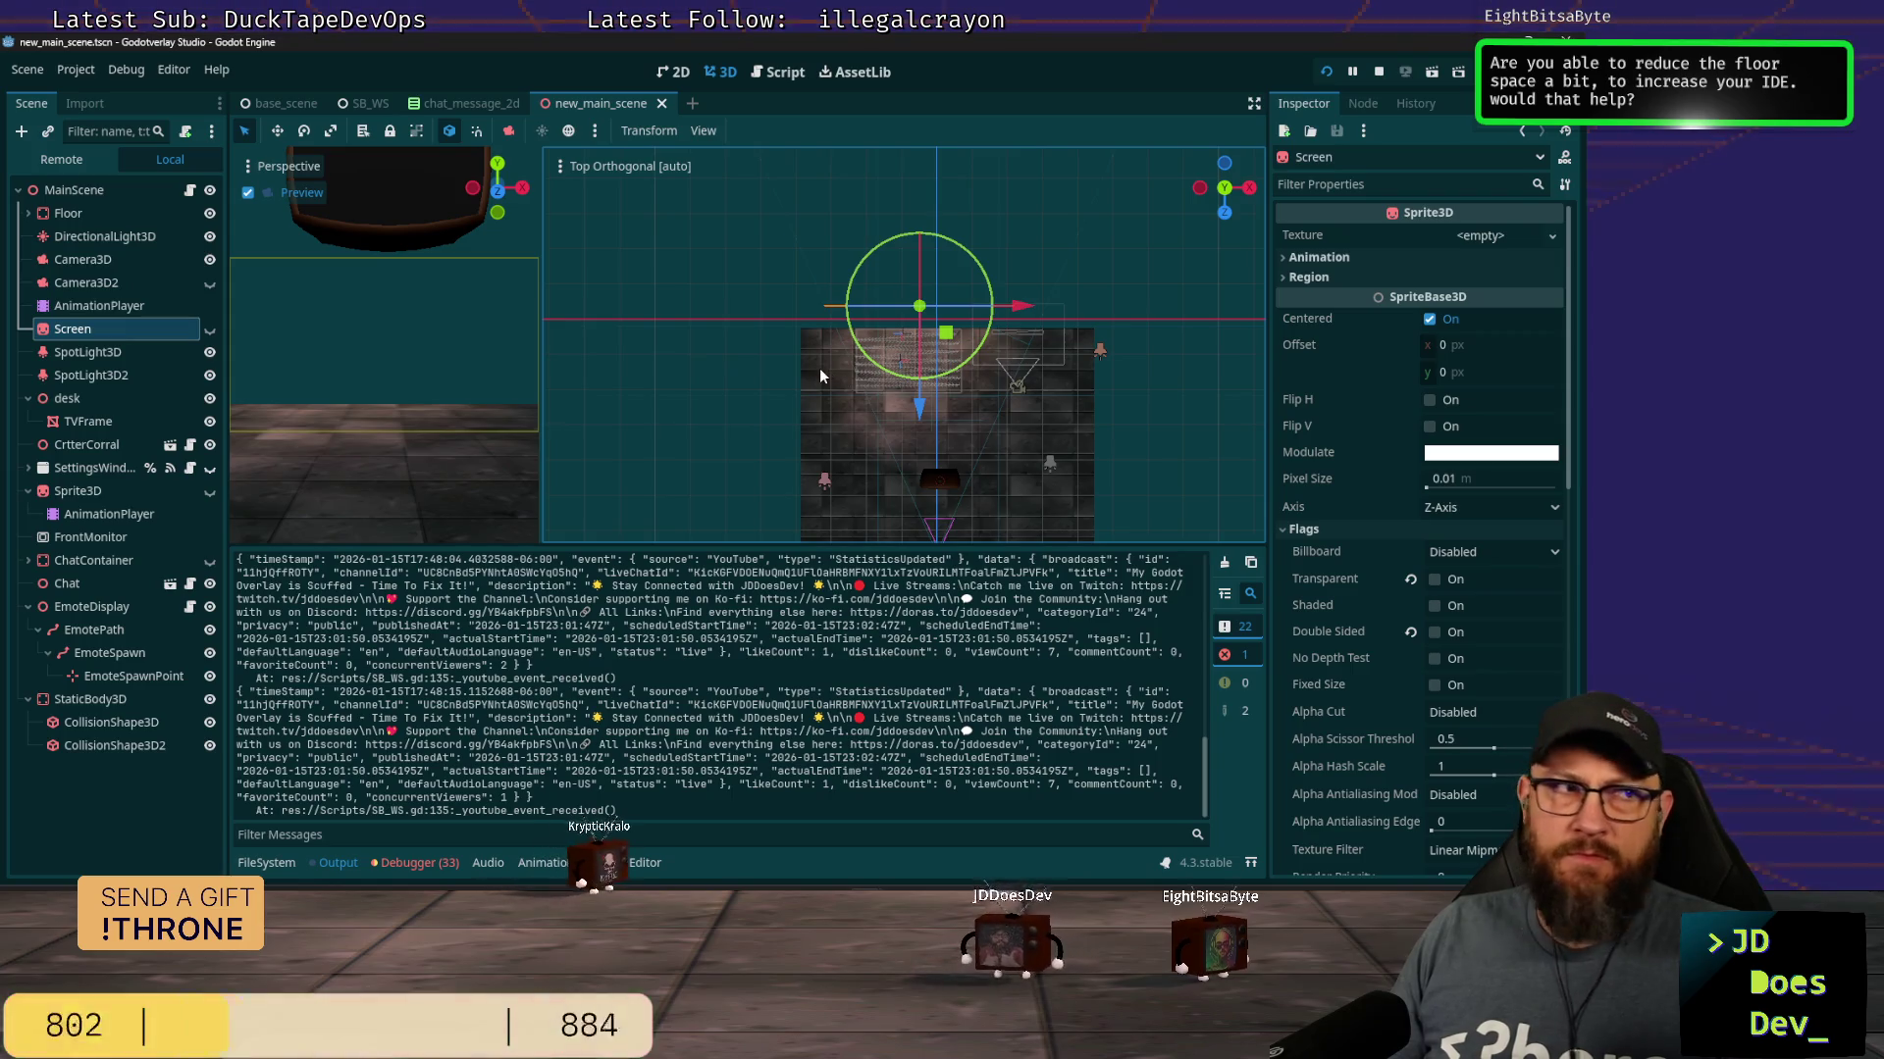
left_click(944, 463)
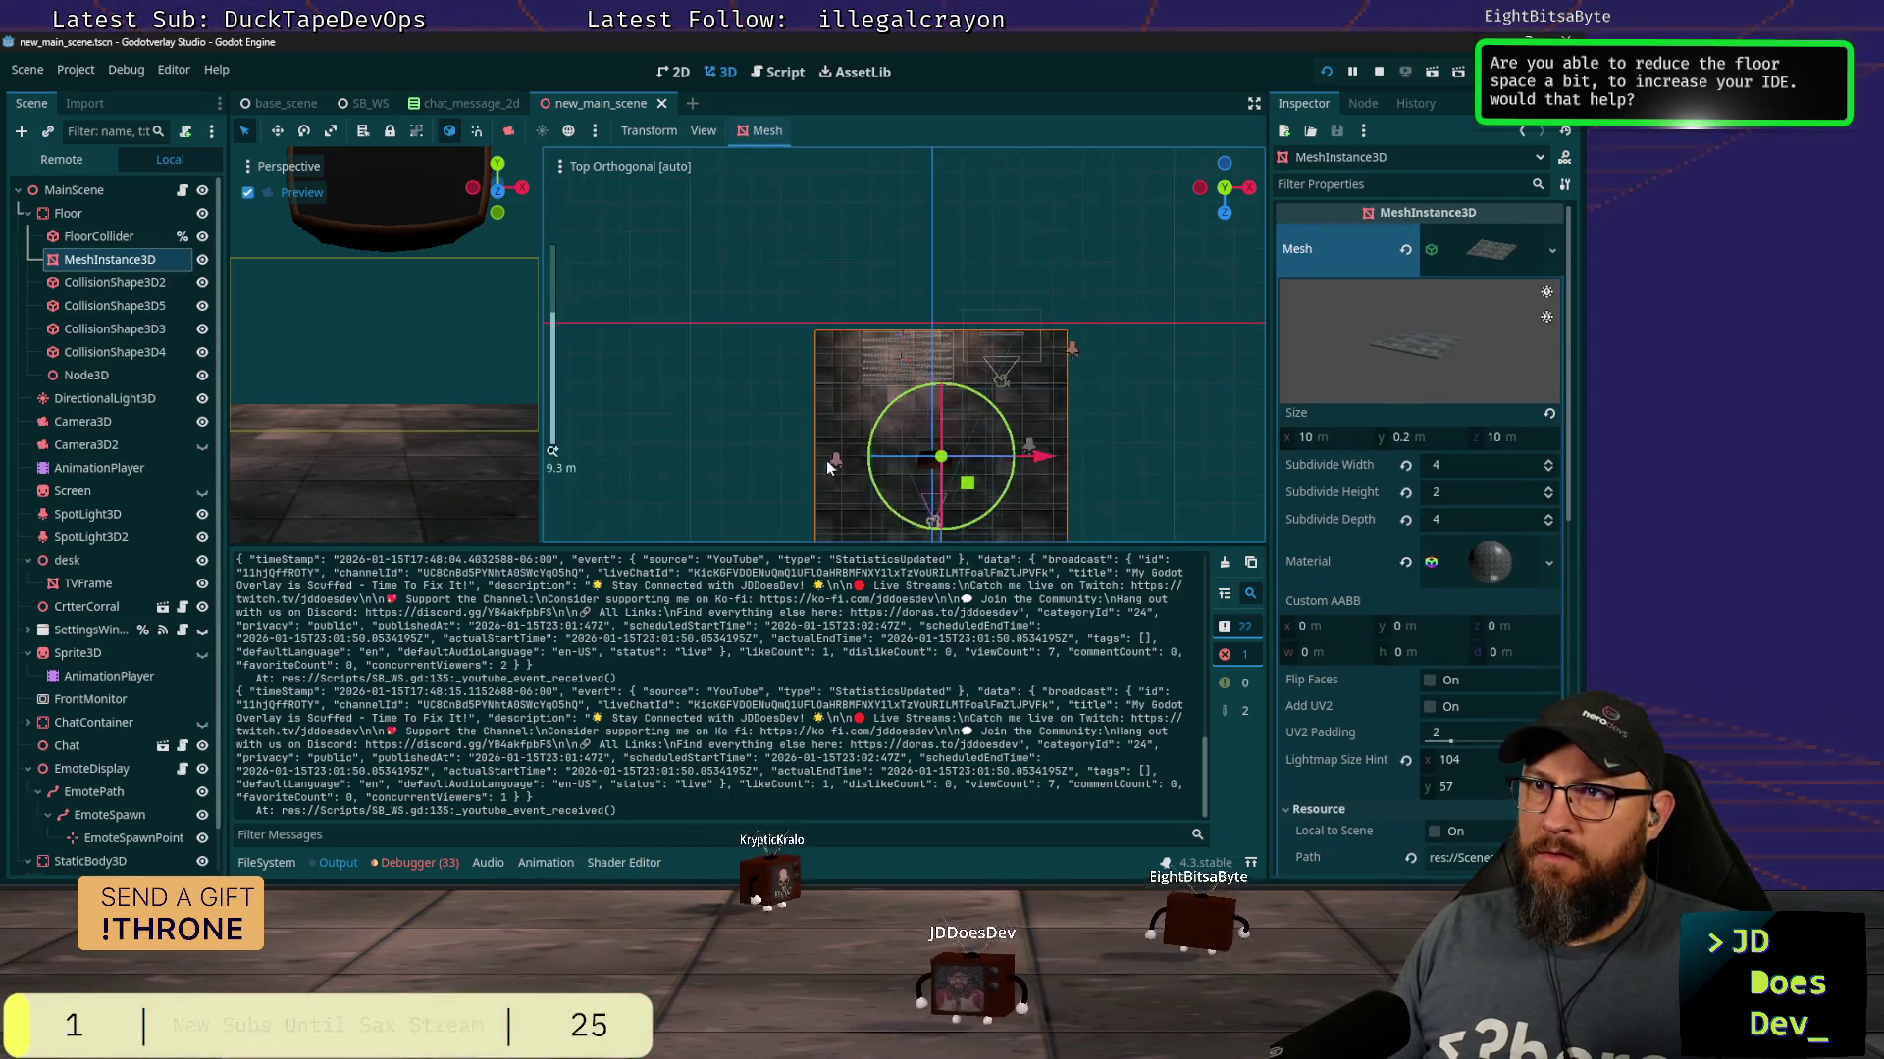
scroll(932, 529, "down", 5)
left_click_drag(932, 529, 935, 548)
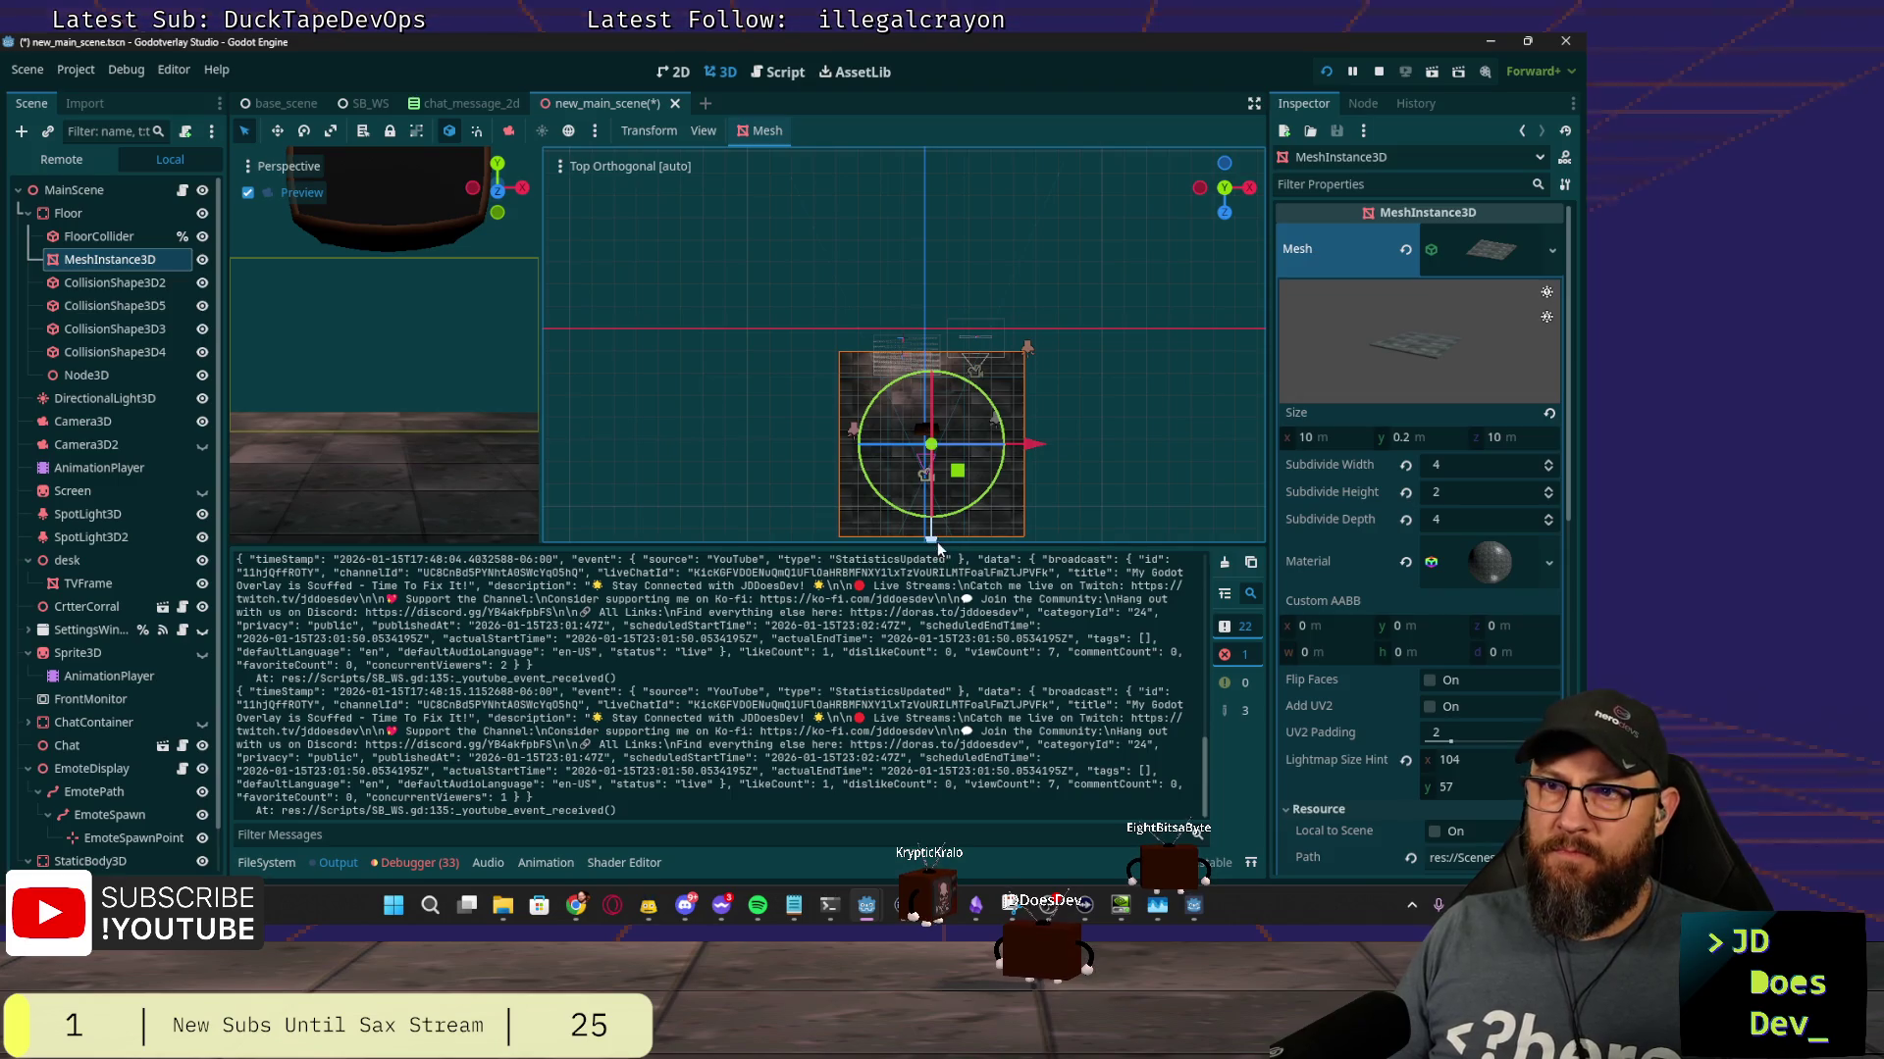
left_click_drag(938, 541, 924, 533)
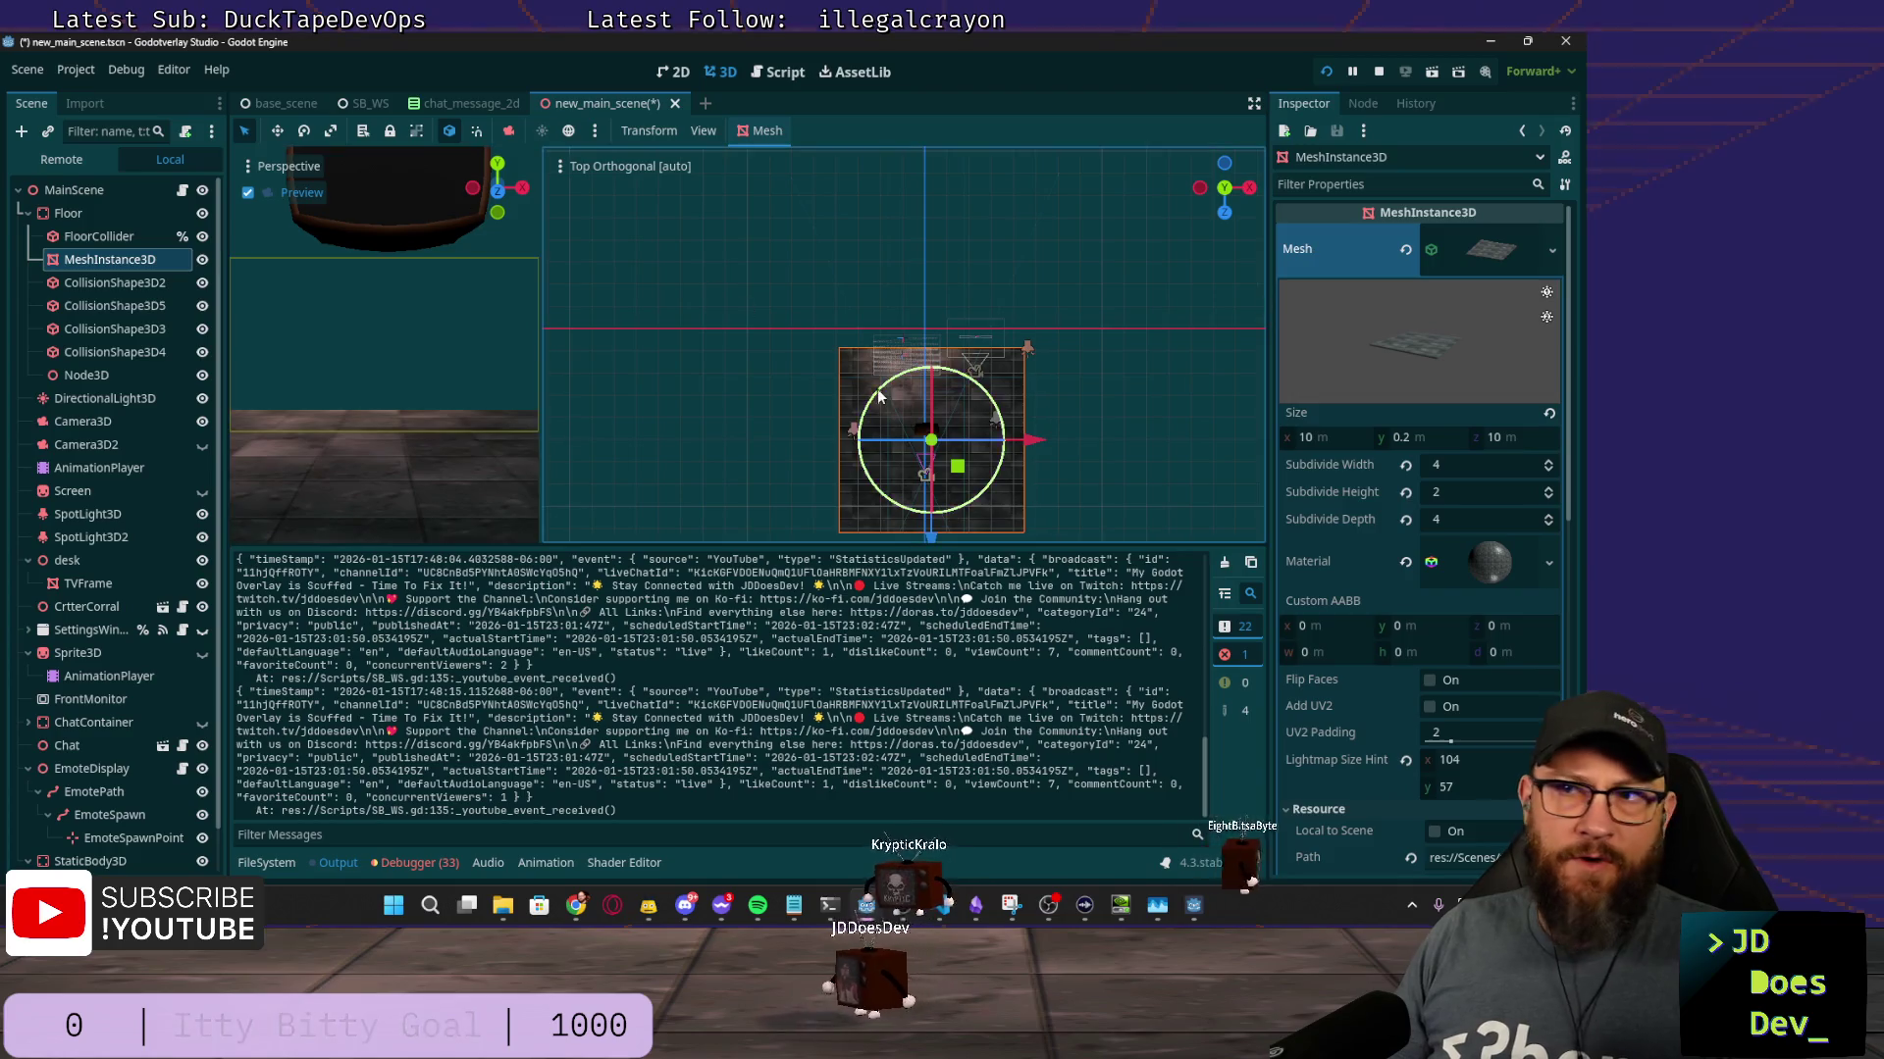
scroll(873, 385, "up", 5)
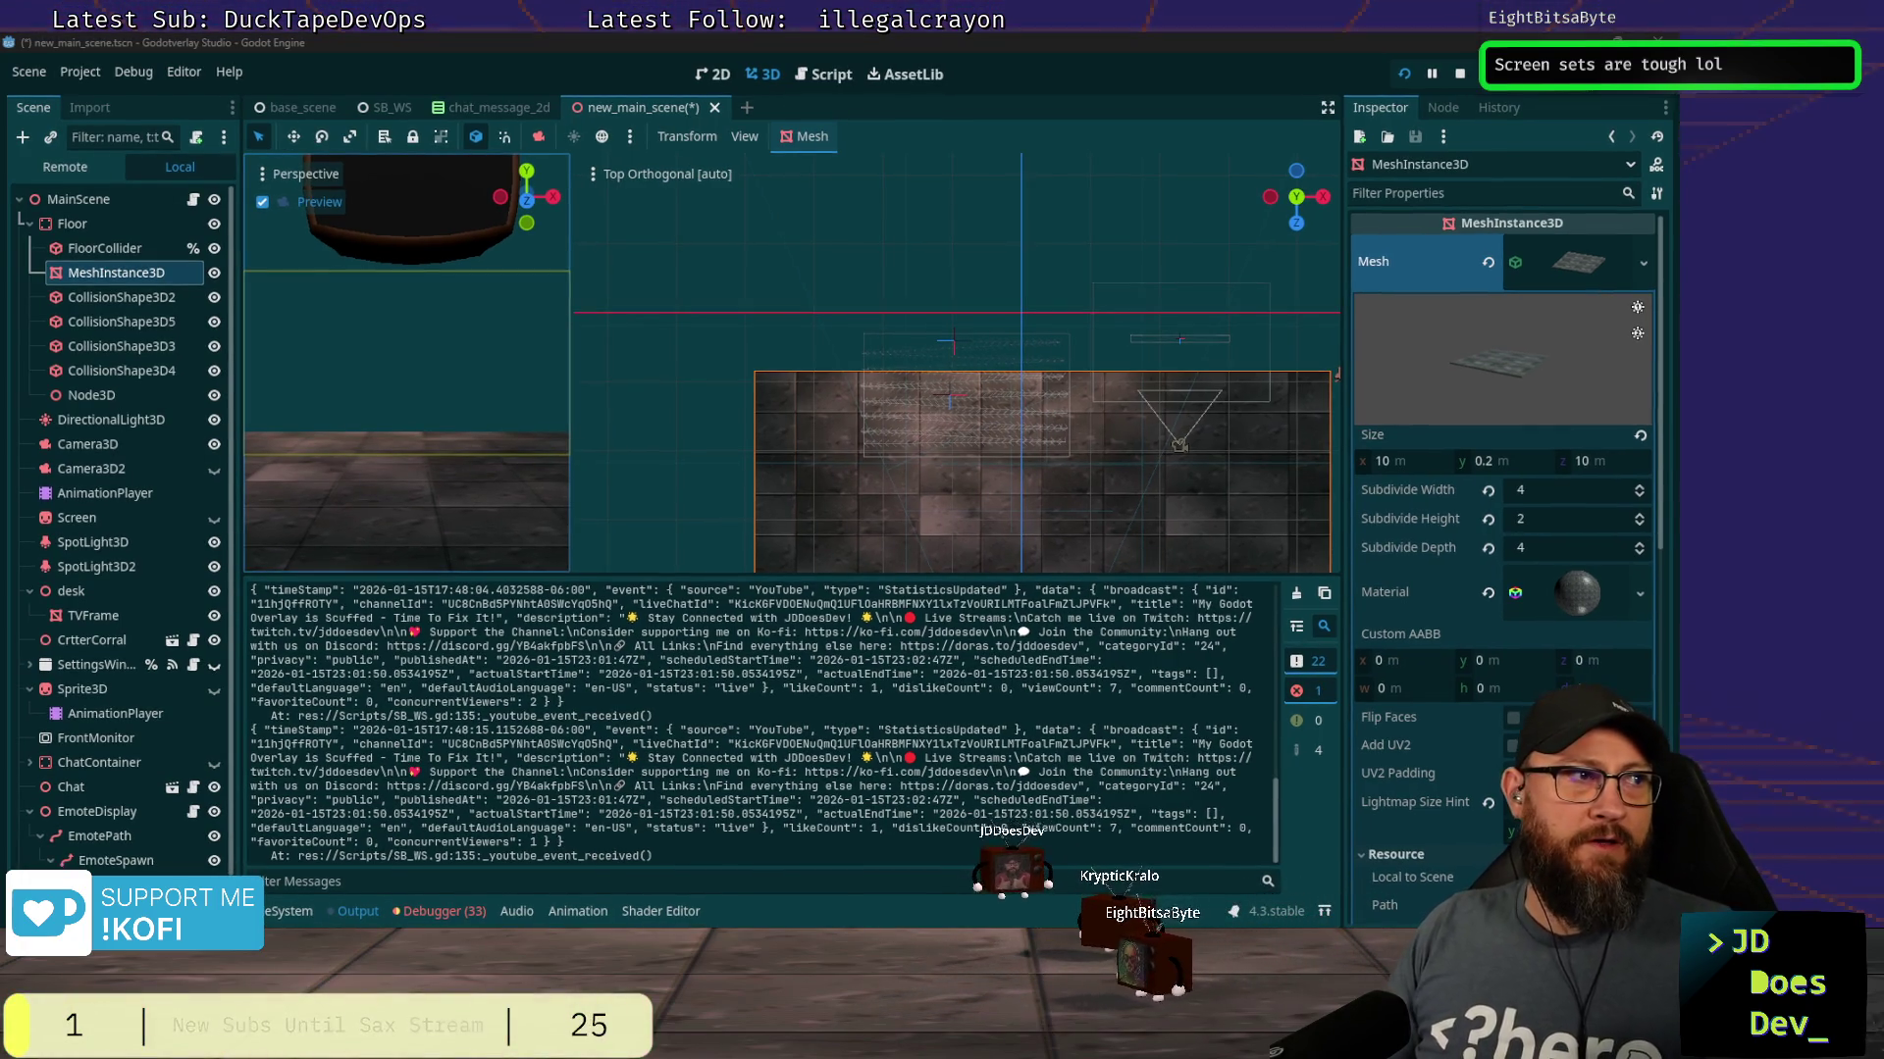
- Drag CrtterCorral's X and Z gizmo arrows until its position reads x -1.269, z 1.736
left_click(880, 331)
left_click(865, 450)
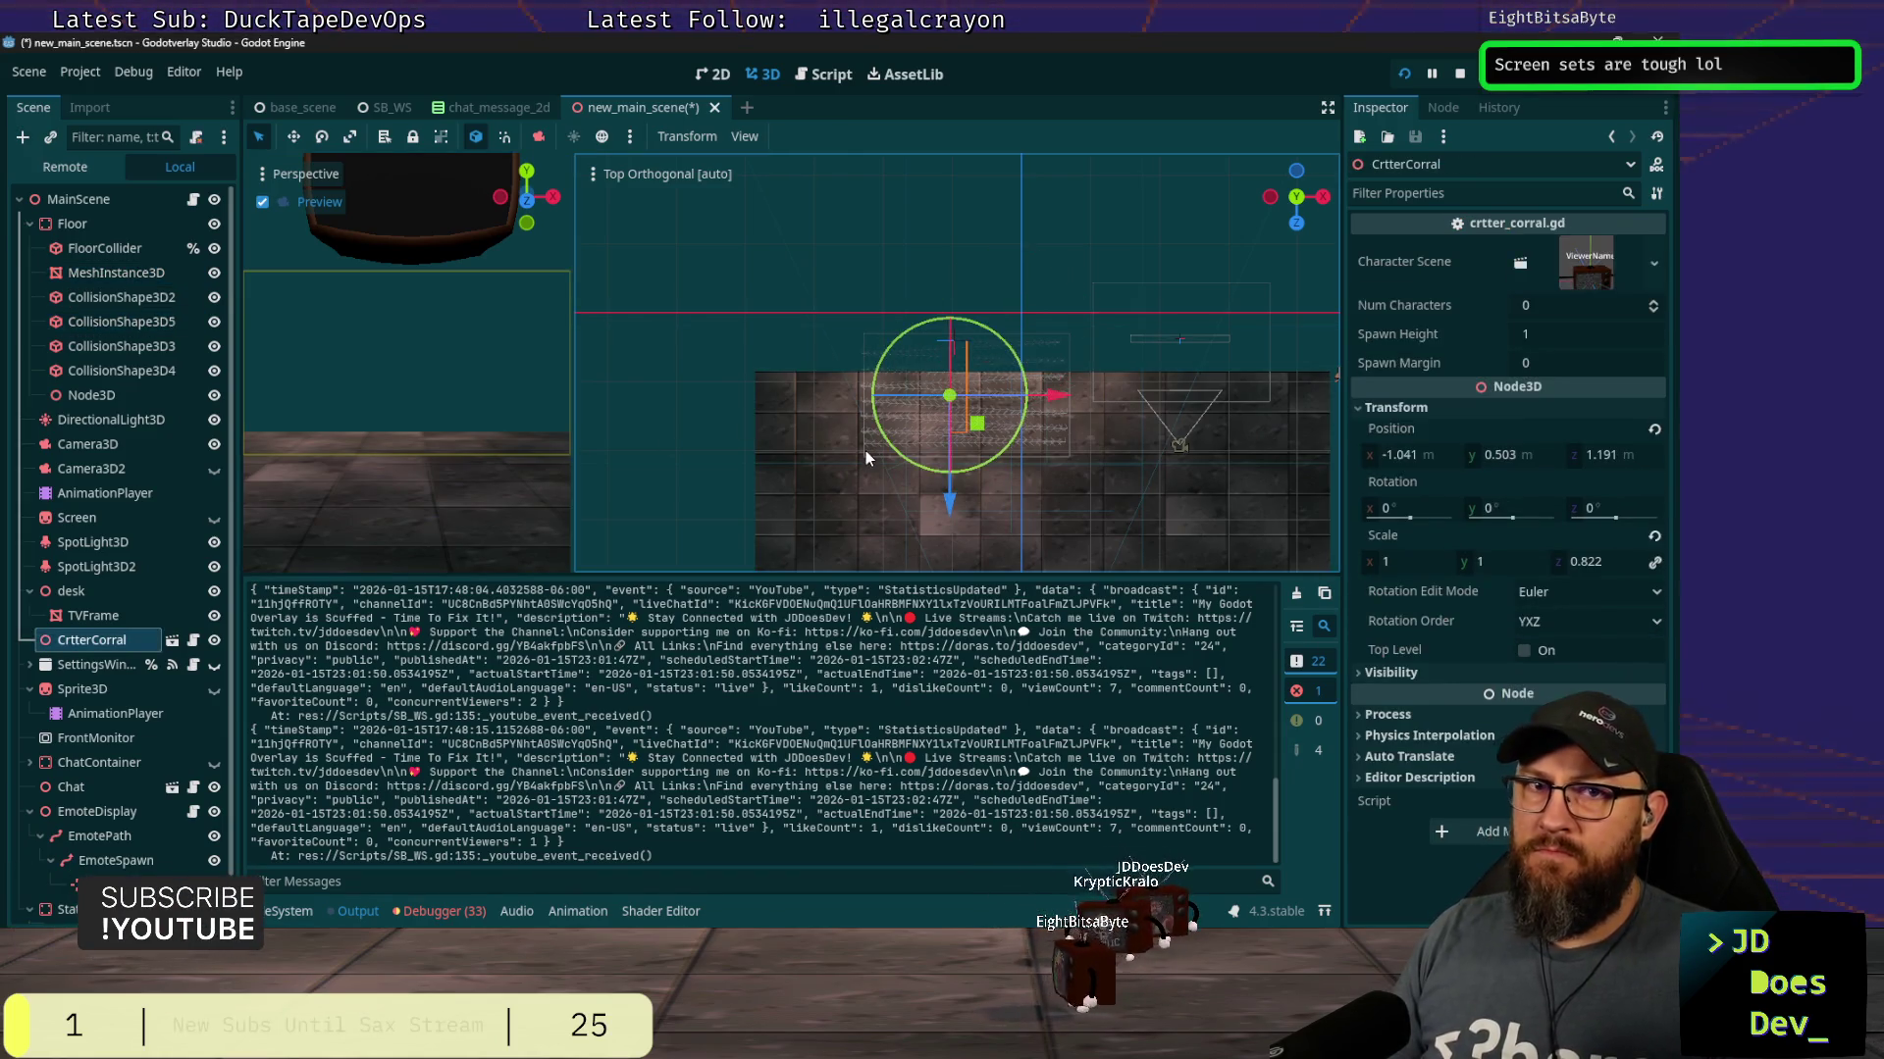
left_click_drag(949, 500, 950, 543)
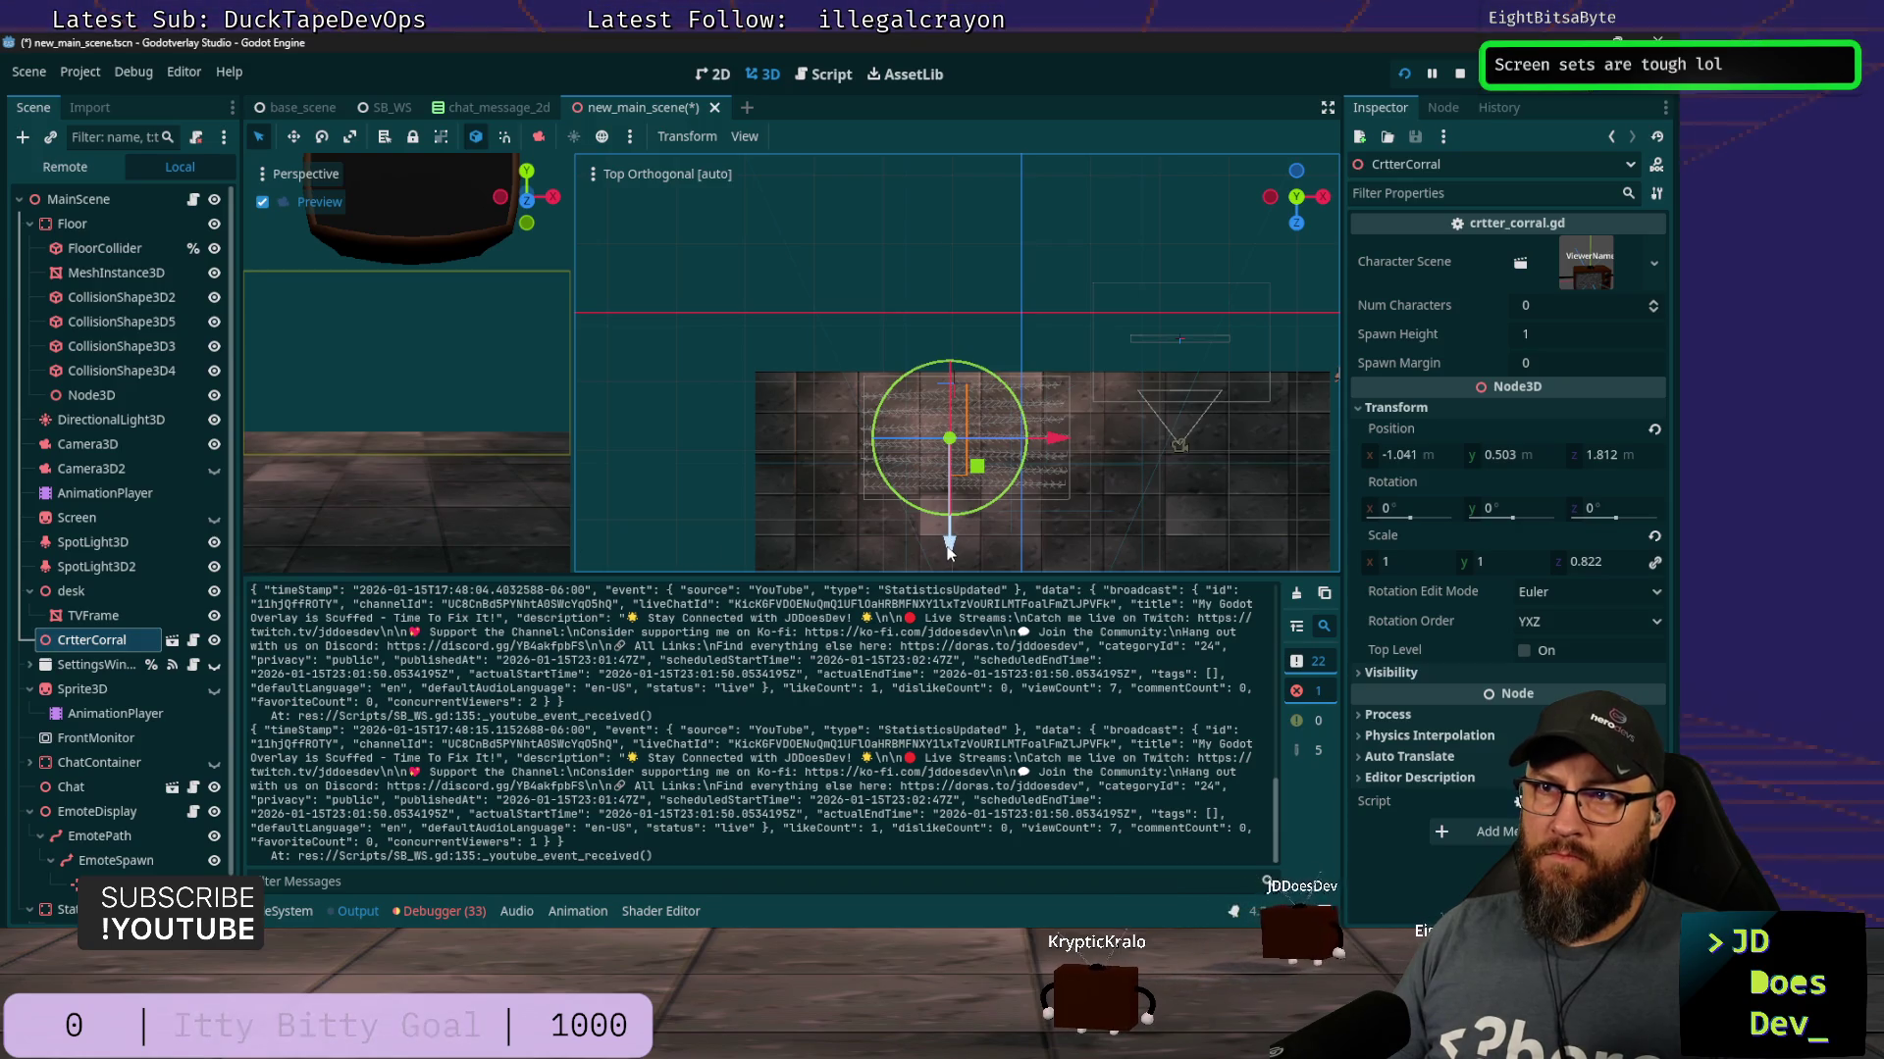
left_click_drag(950, 553, 949, 546)
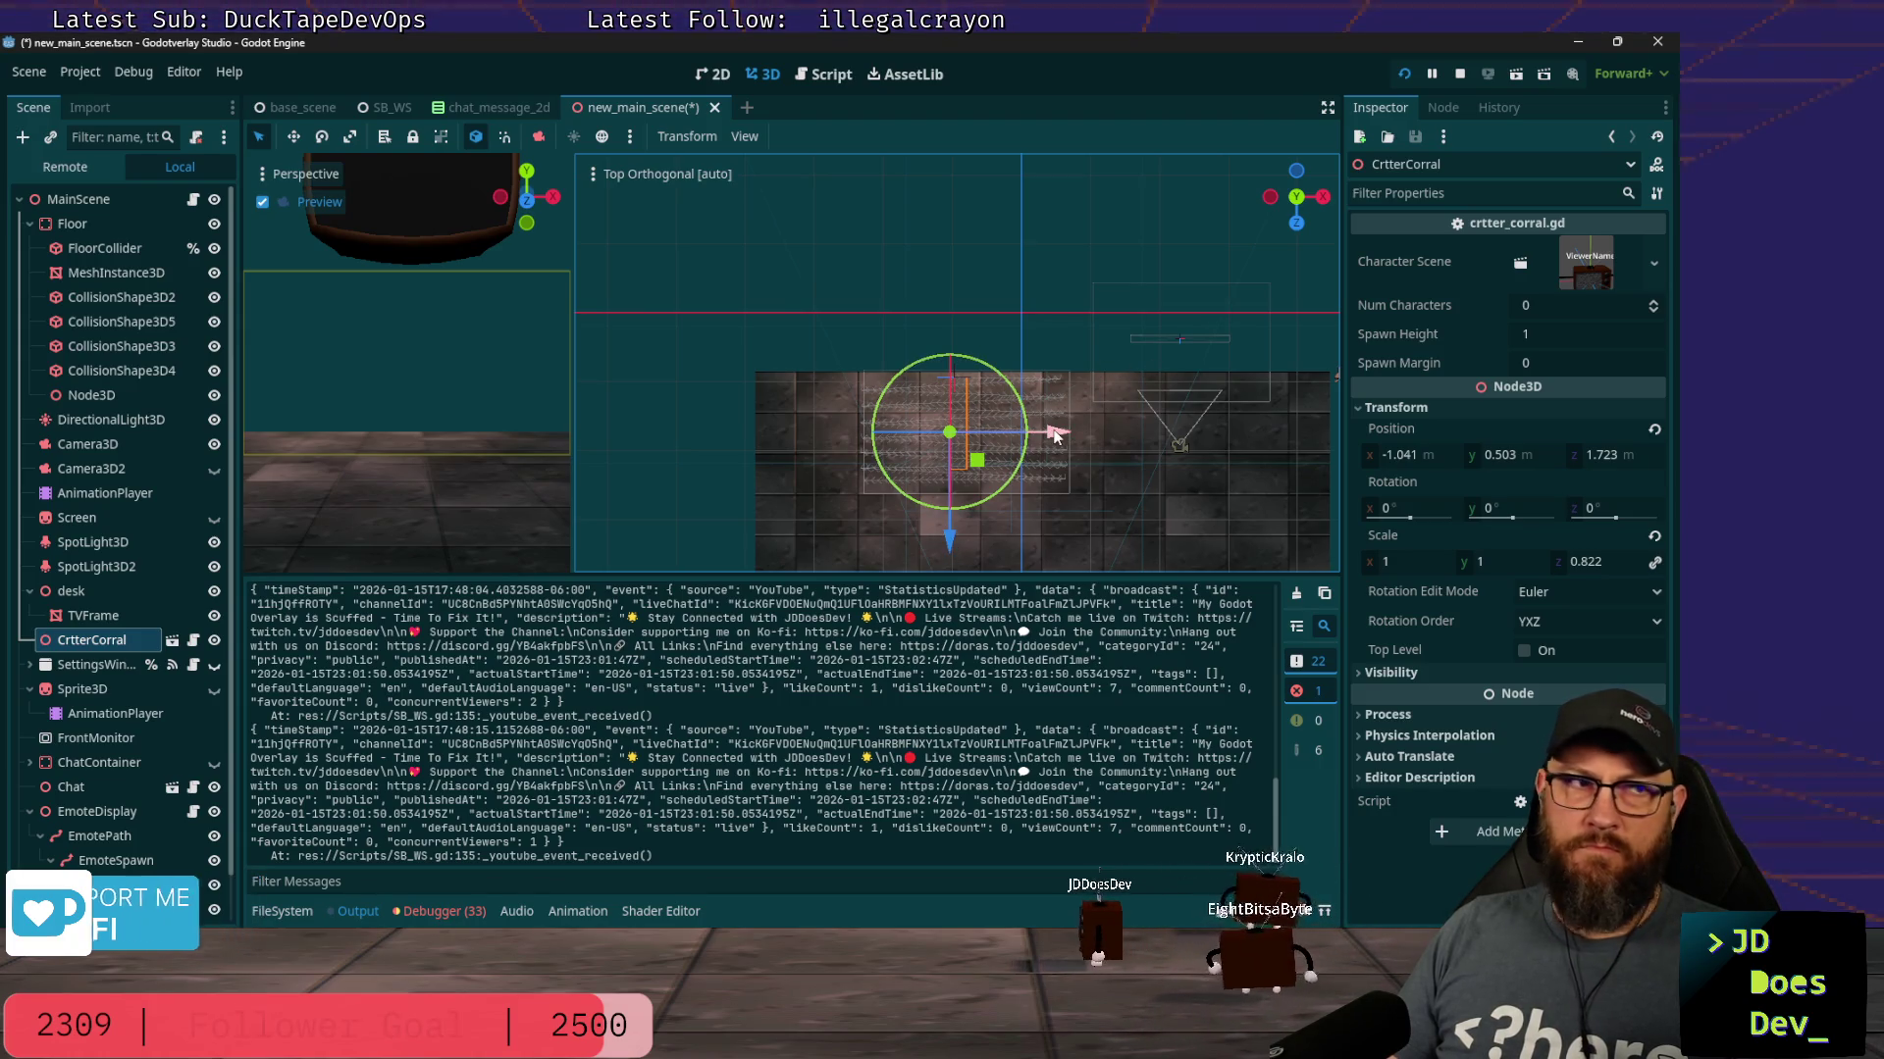
left_click_drag(1052, 431, 1032, 436)
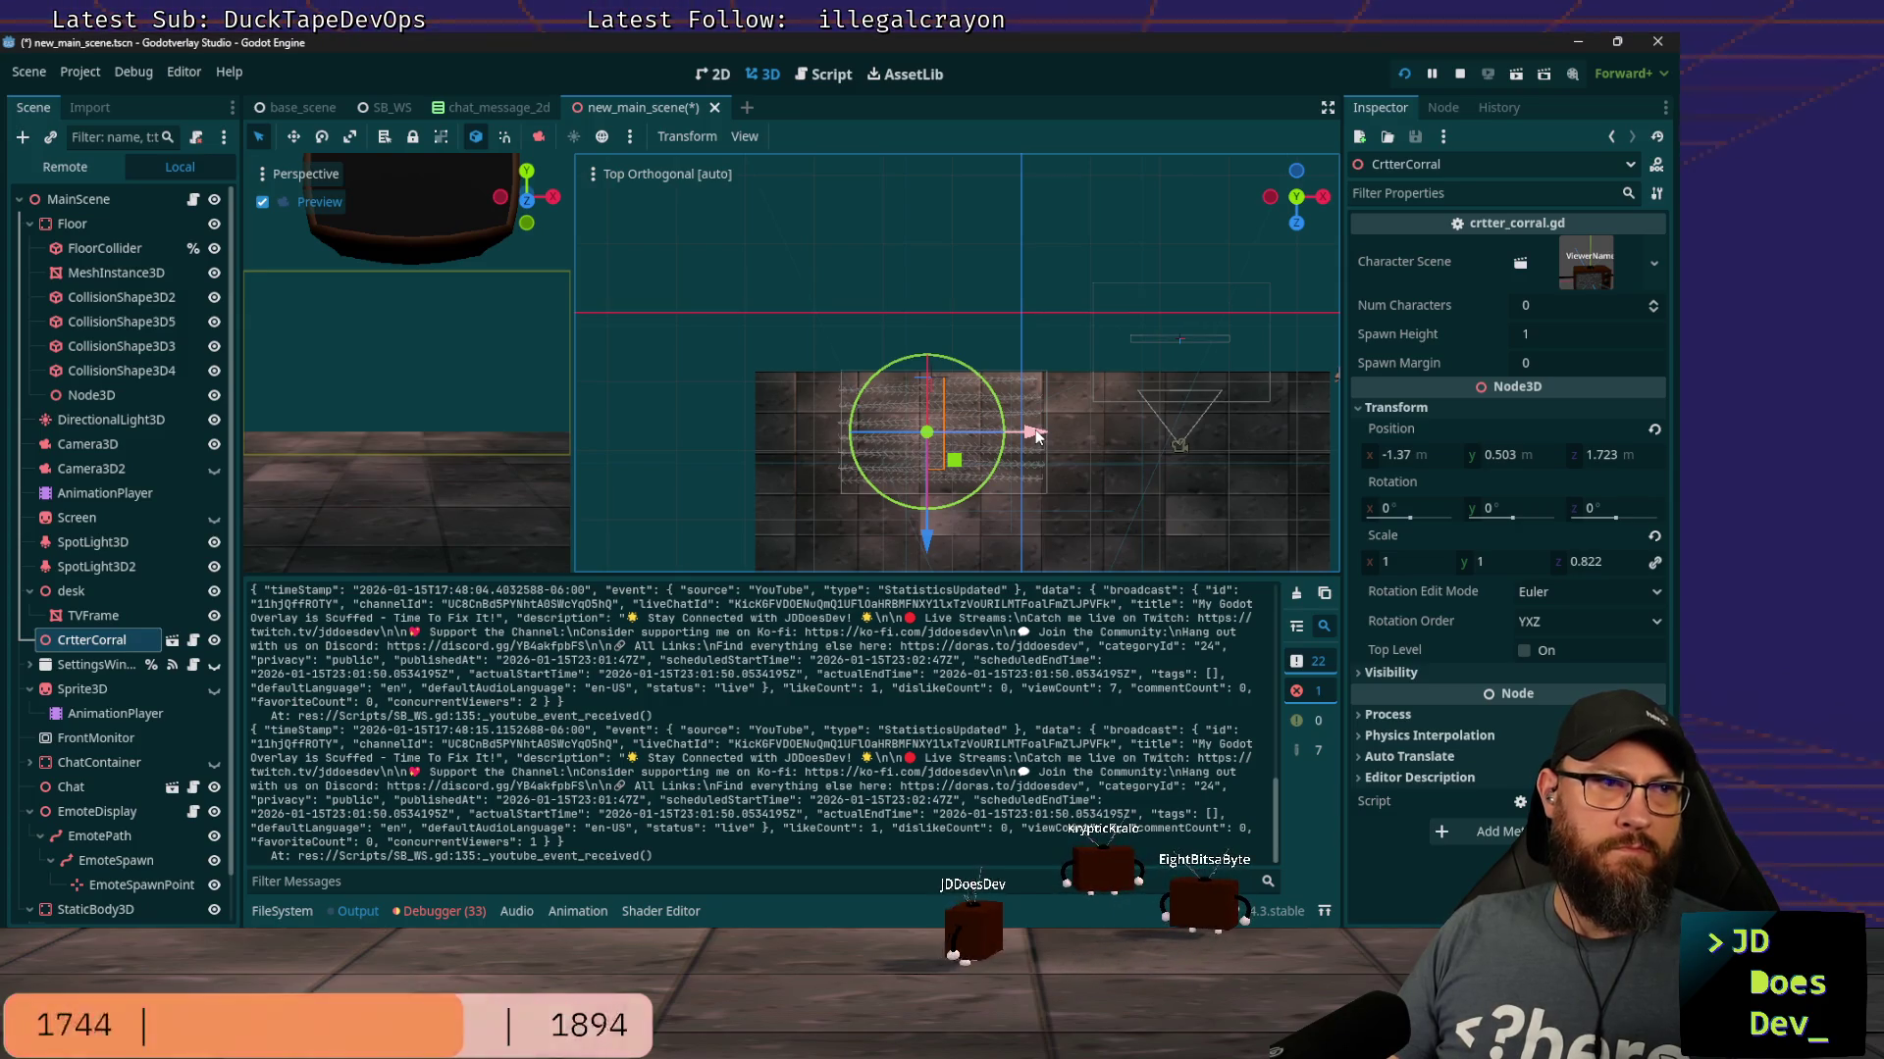
left_click_drag(926, 538, 930, 547)
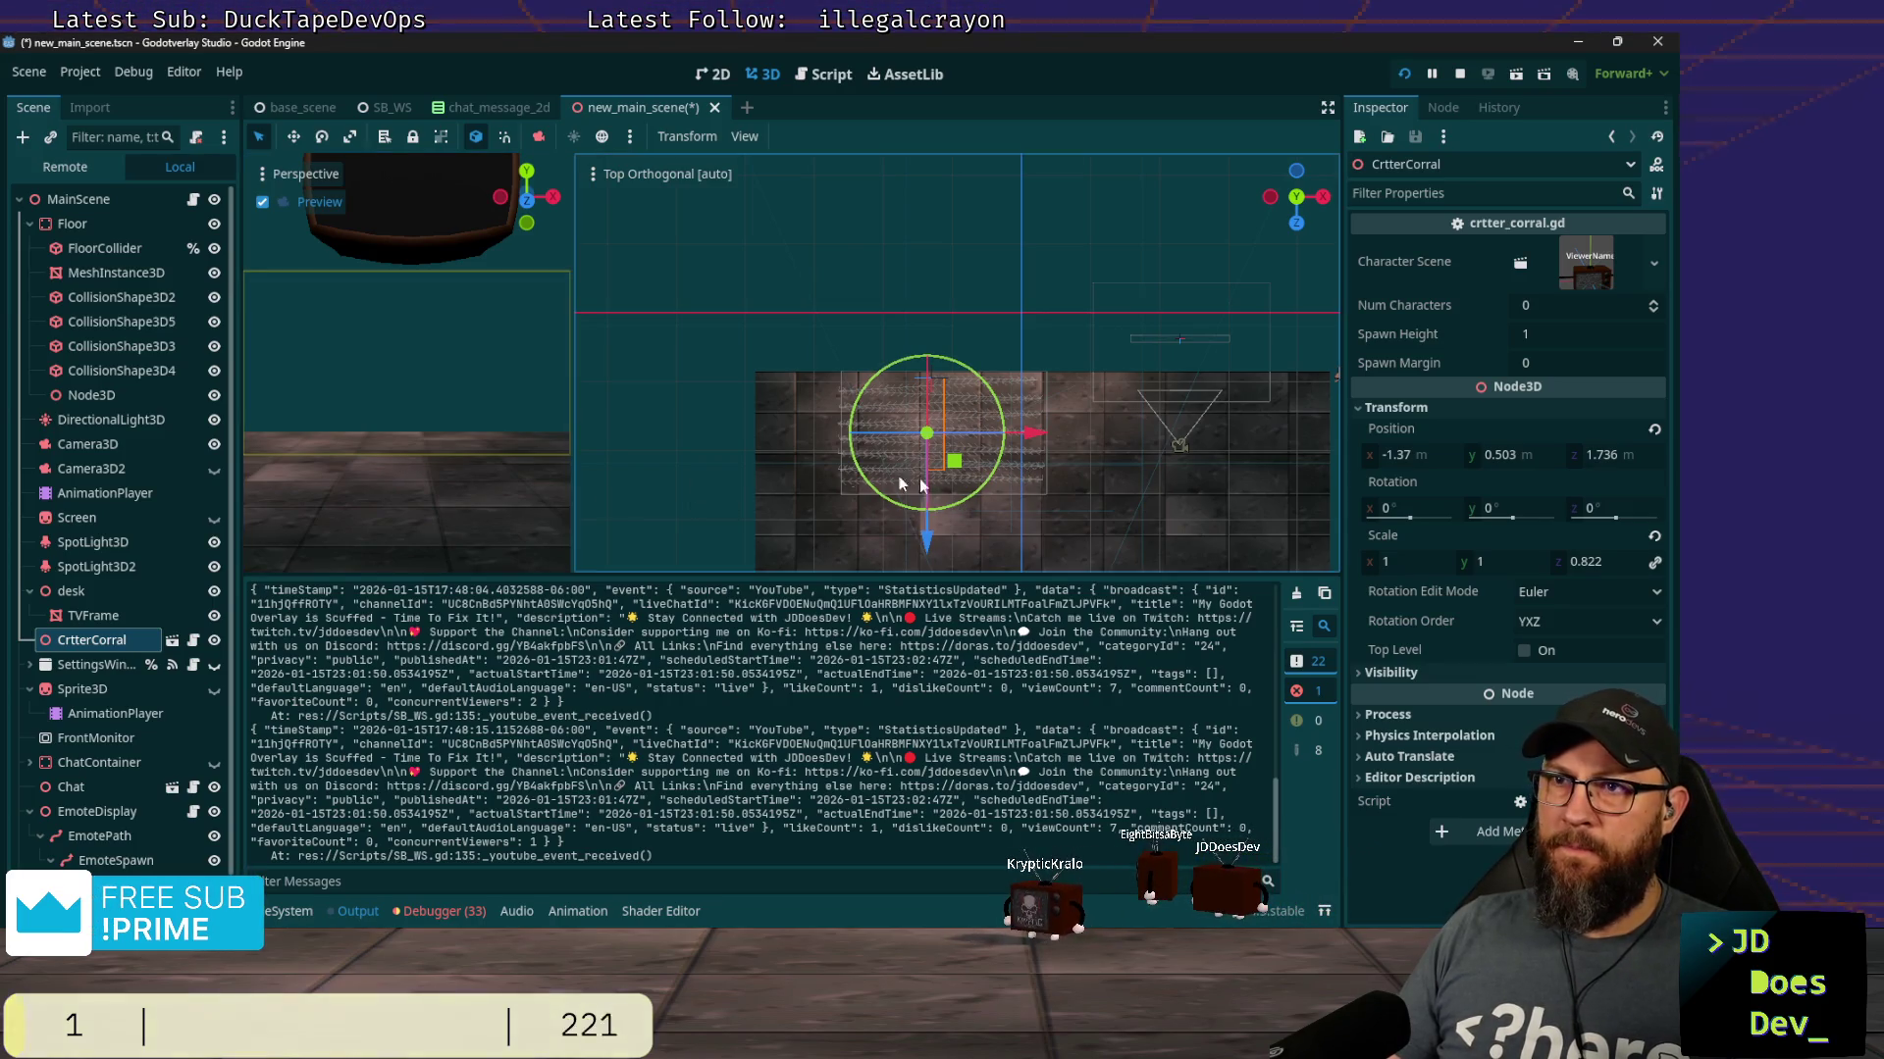
left_click_drag(1037, 439, 1043, 439)
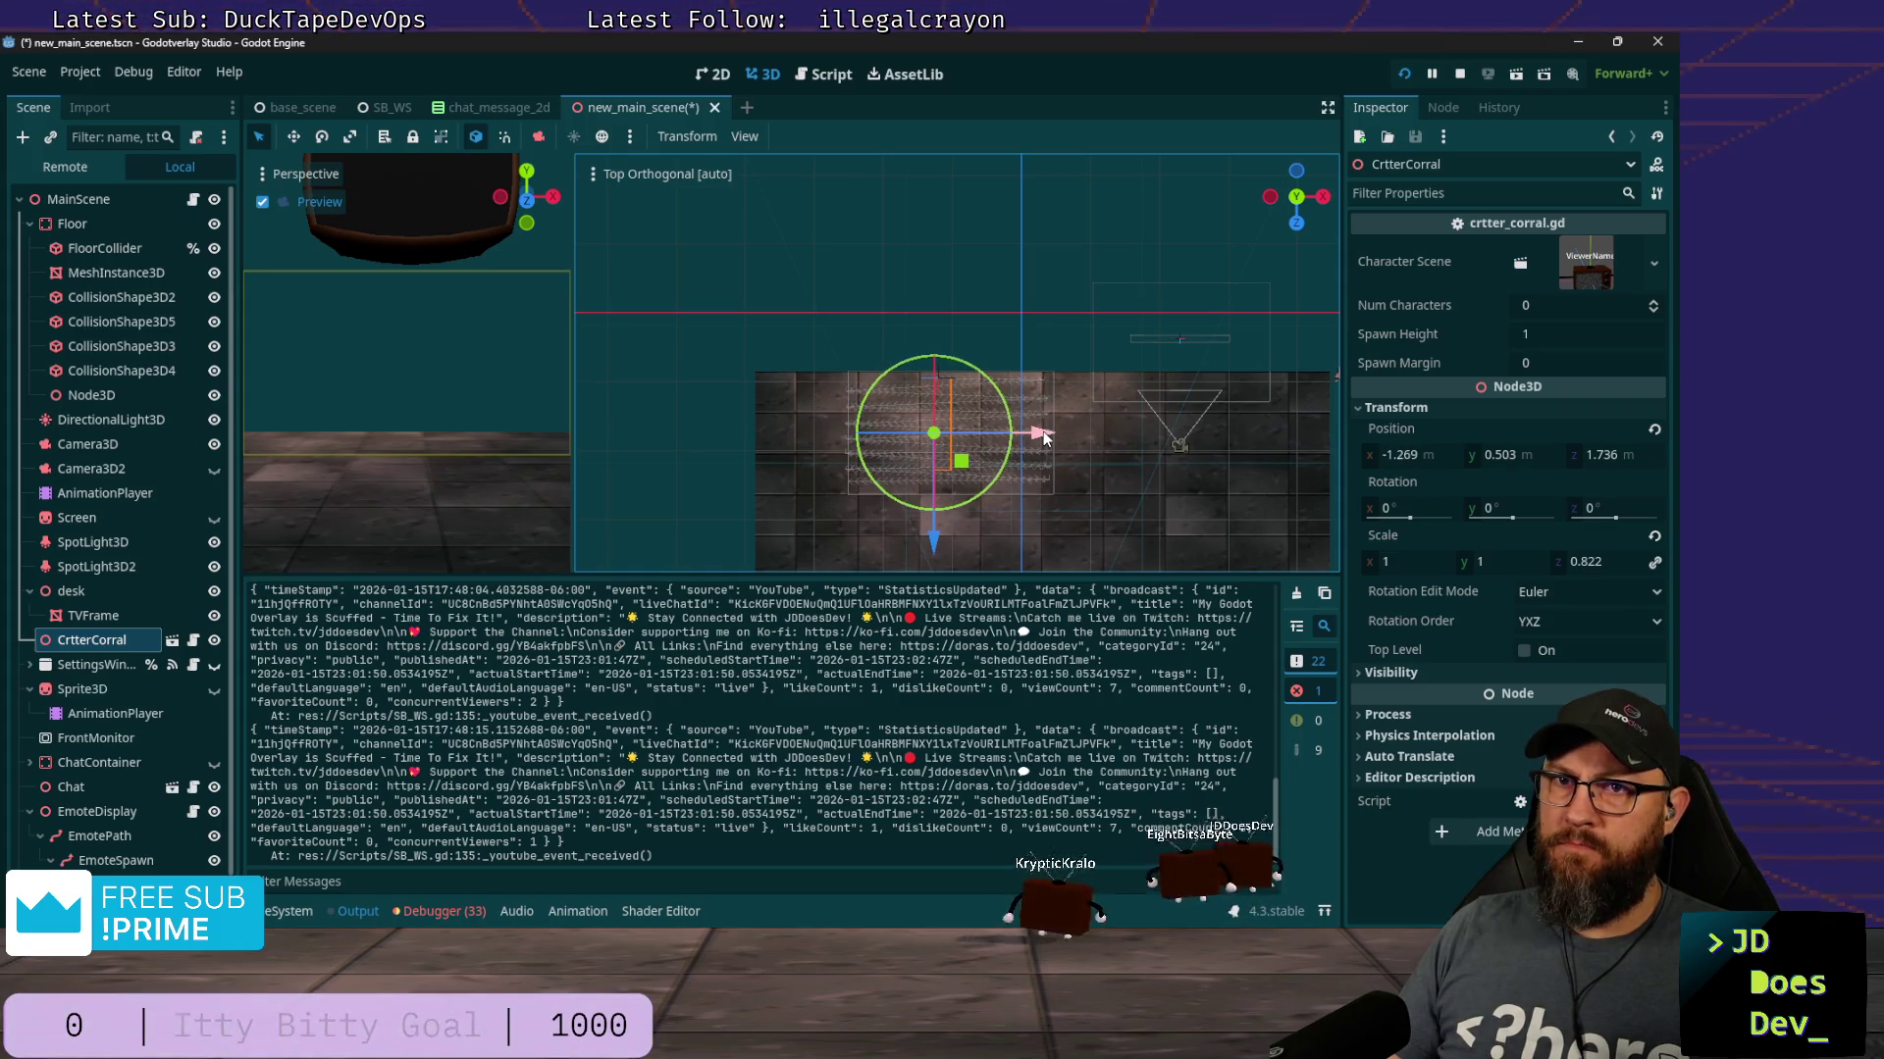
- Save and run the overlay, then show StaticBody3D's physics material friction and bounce
left_click(1403, 76)
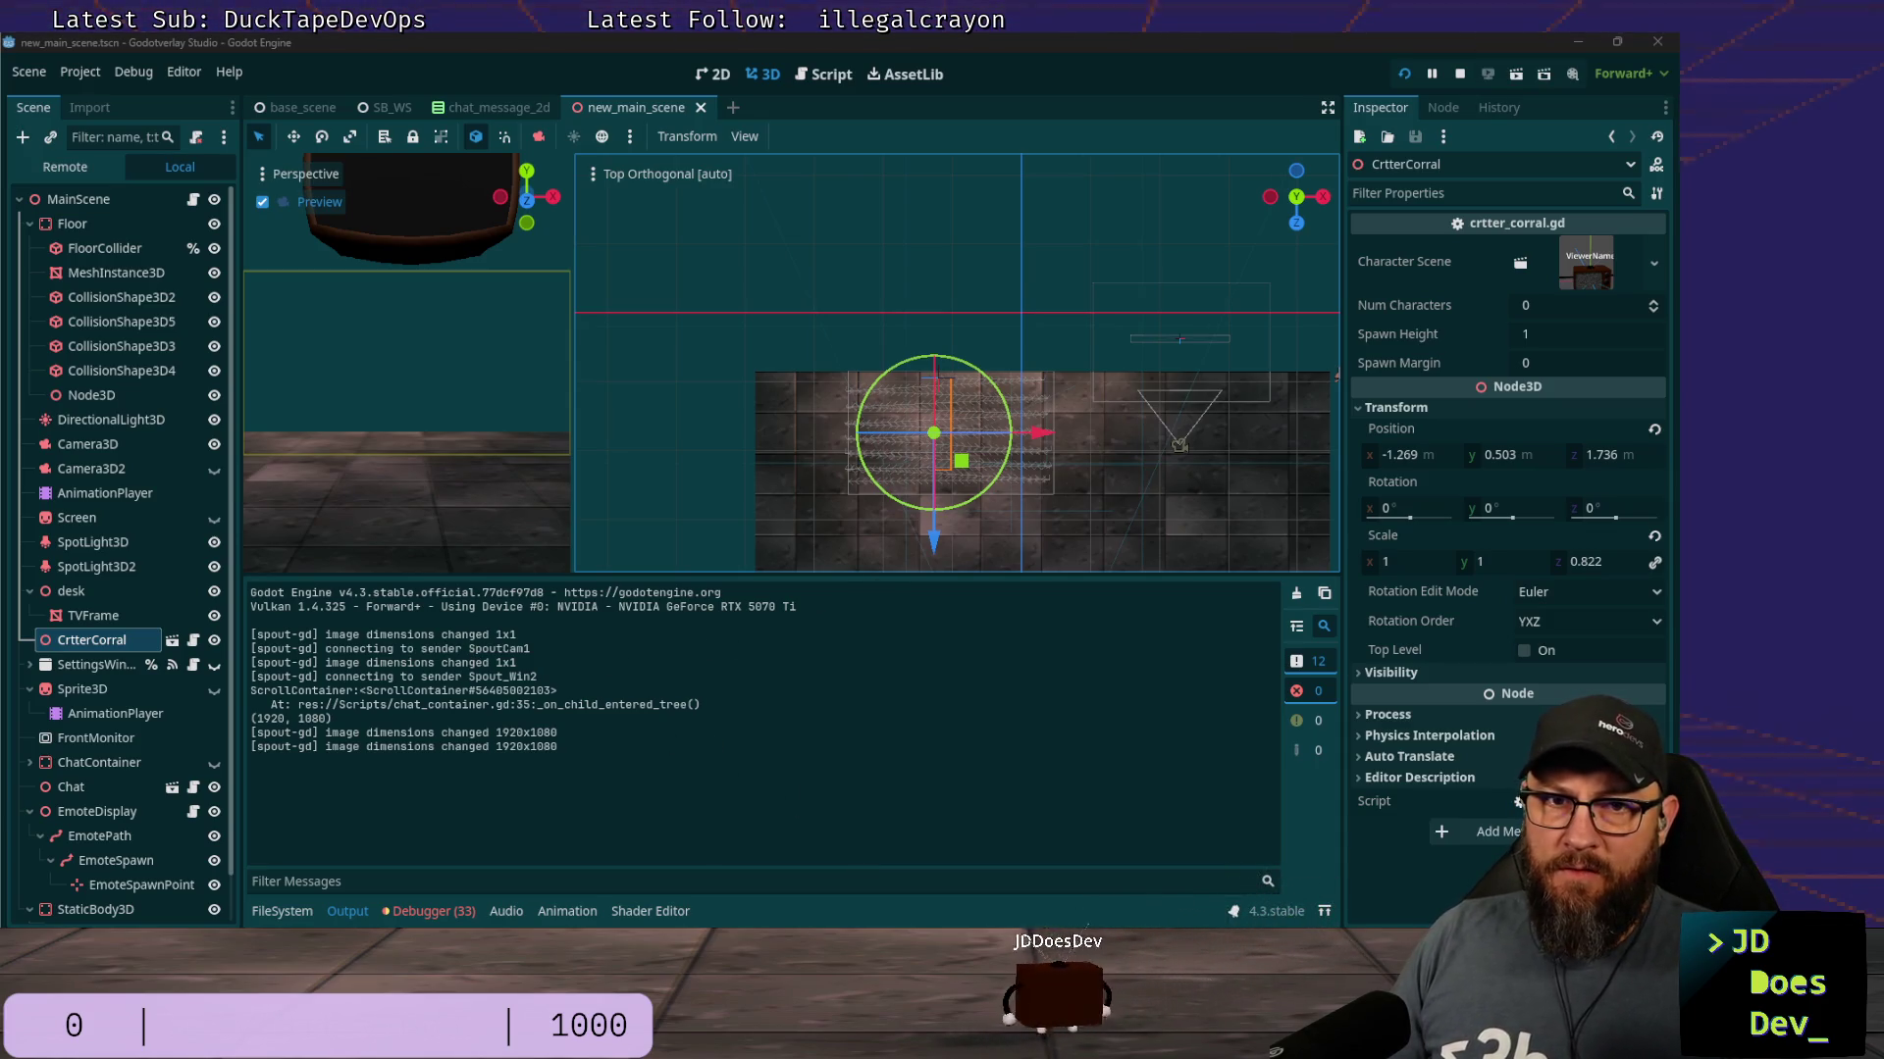
scroll(184, 787, "down", 1)
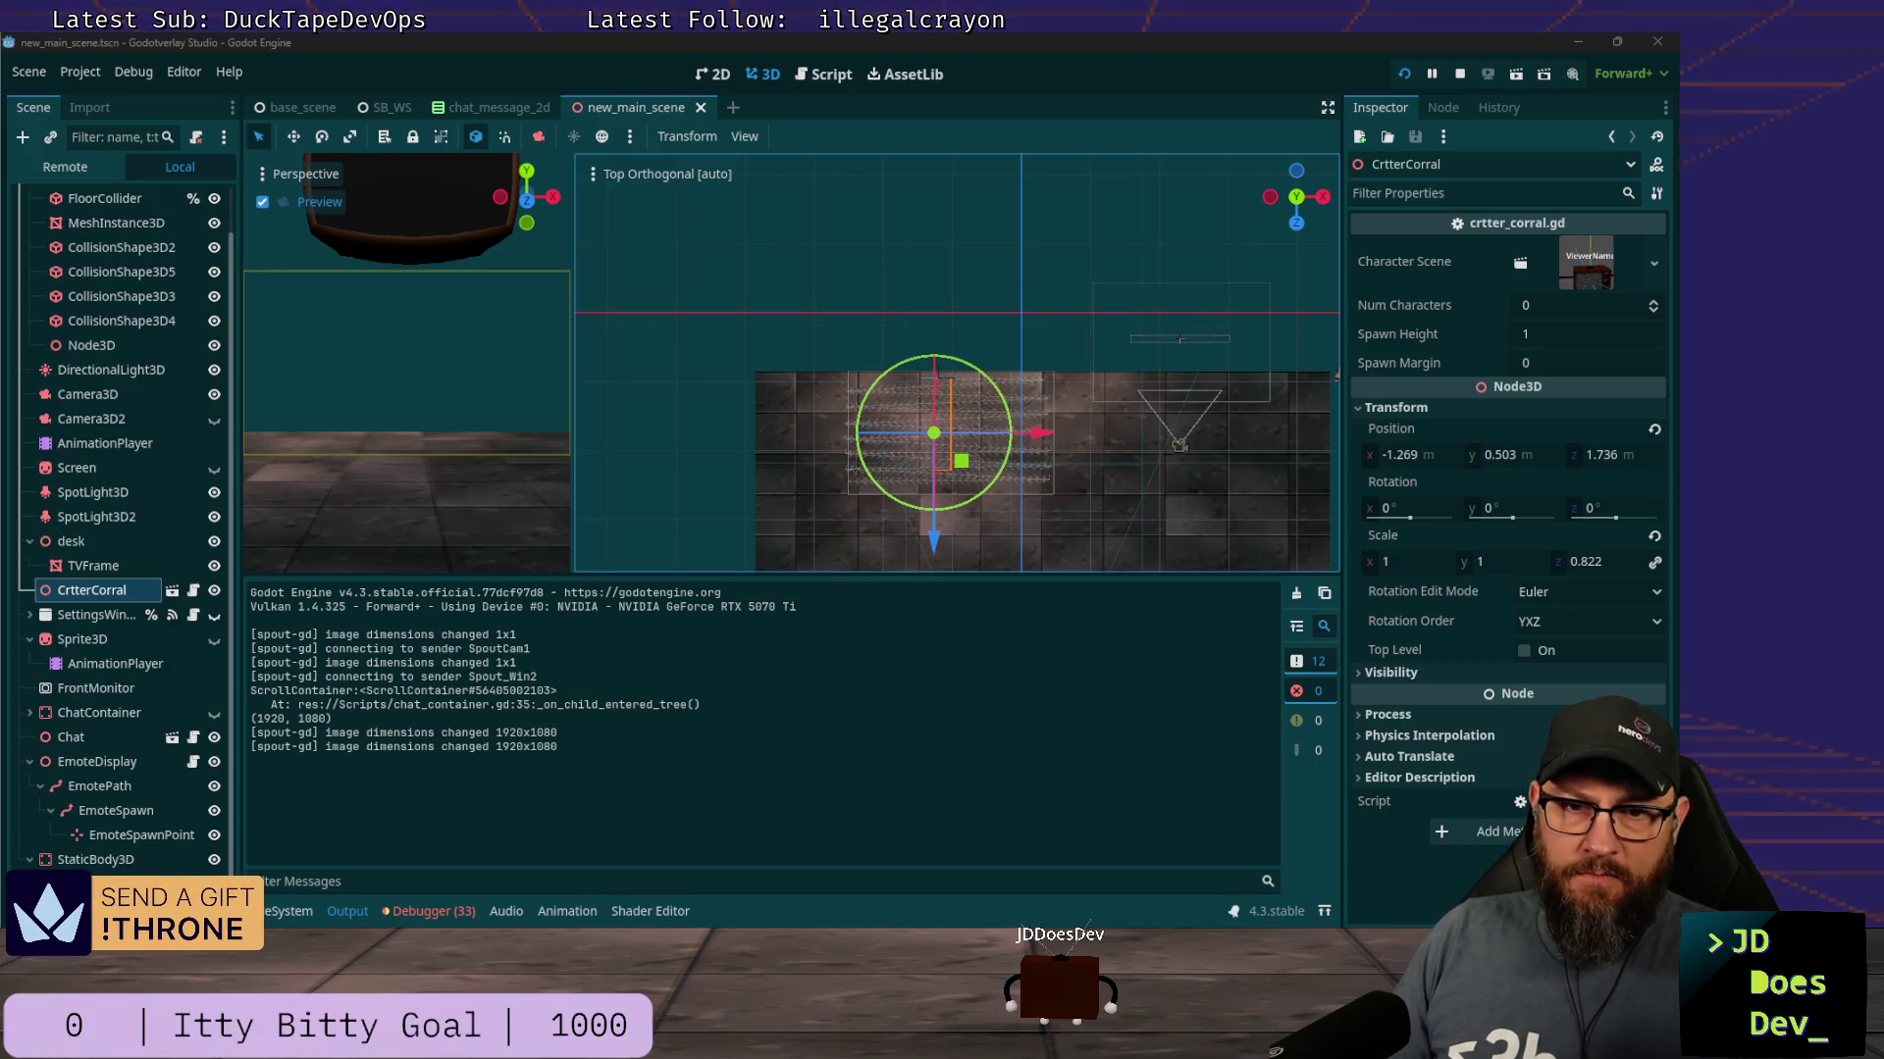
left_click(71, 860)
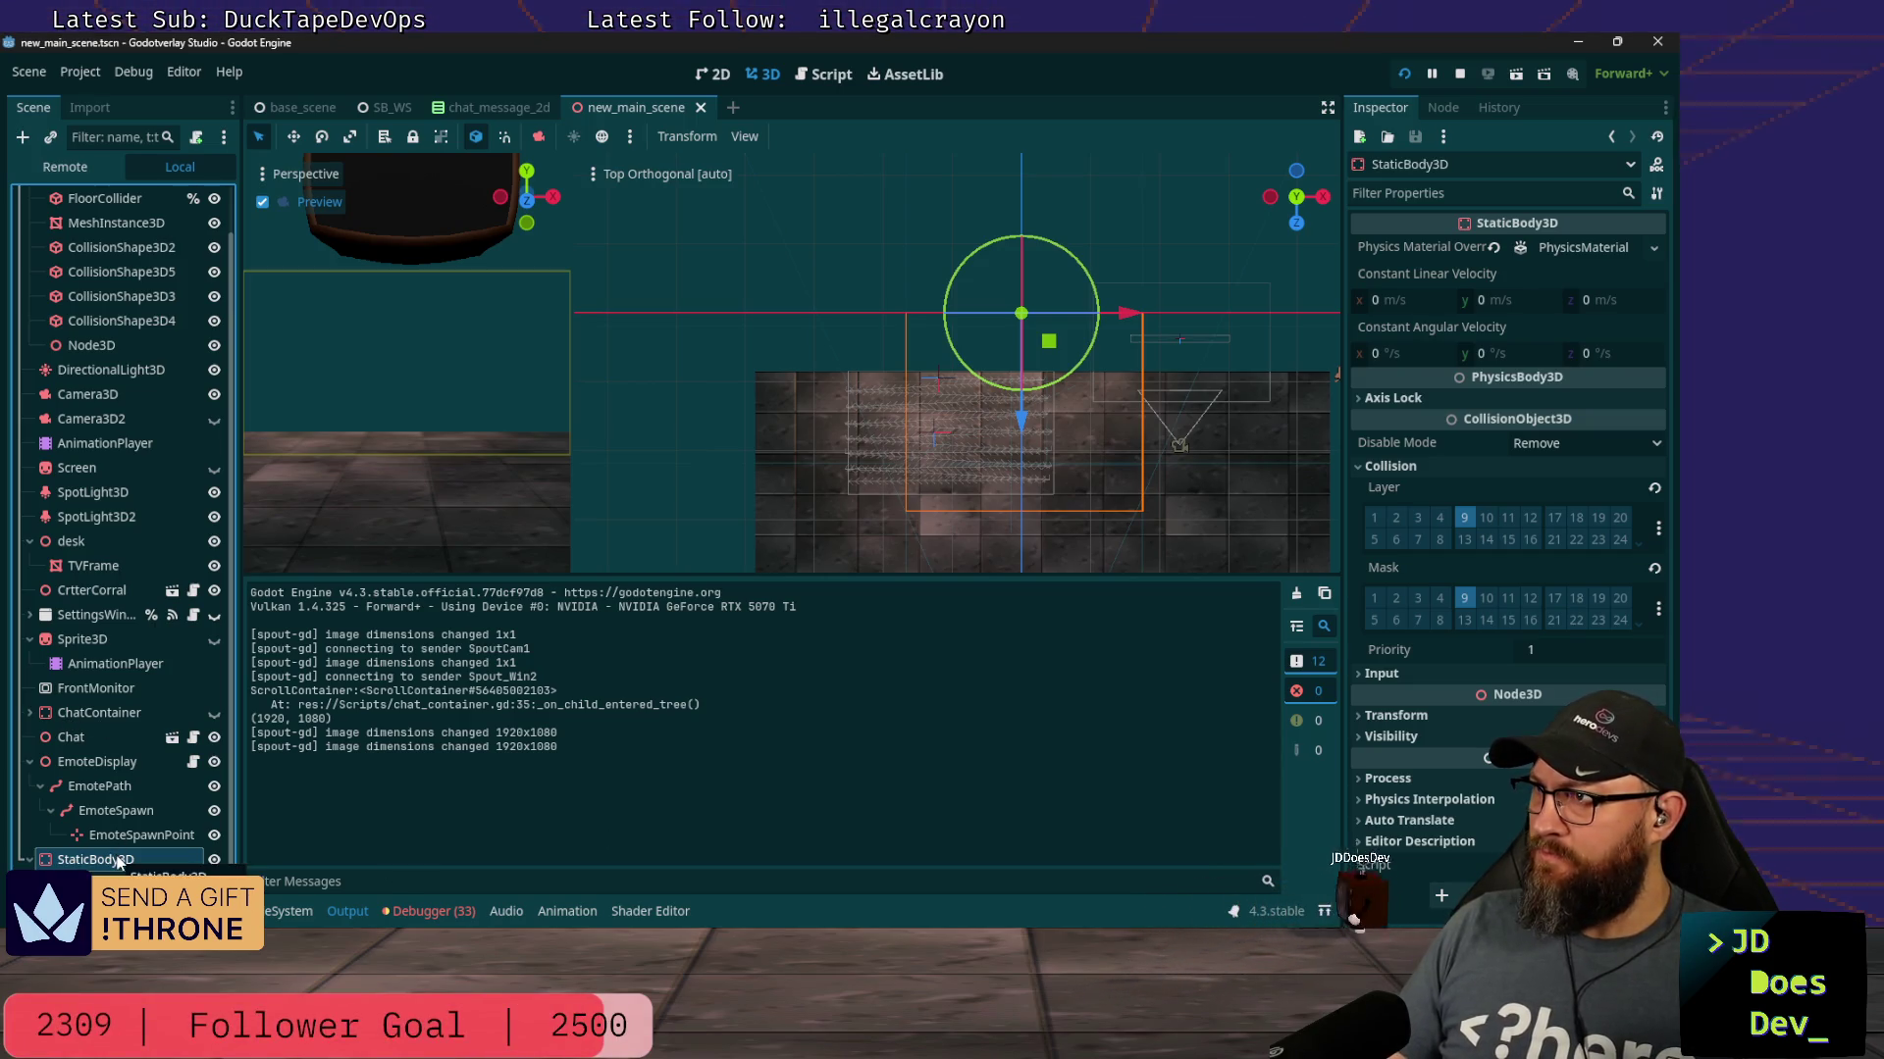
left_click(1583, 249)
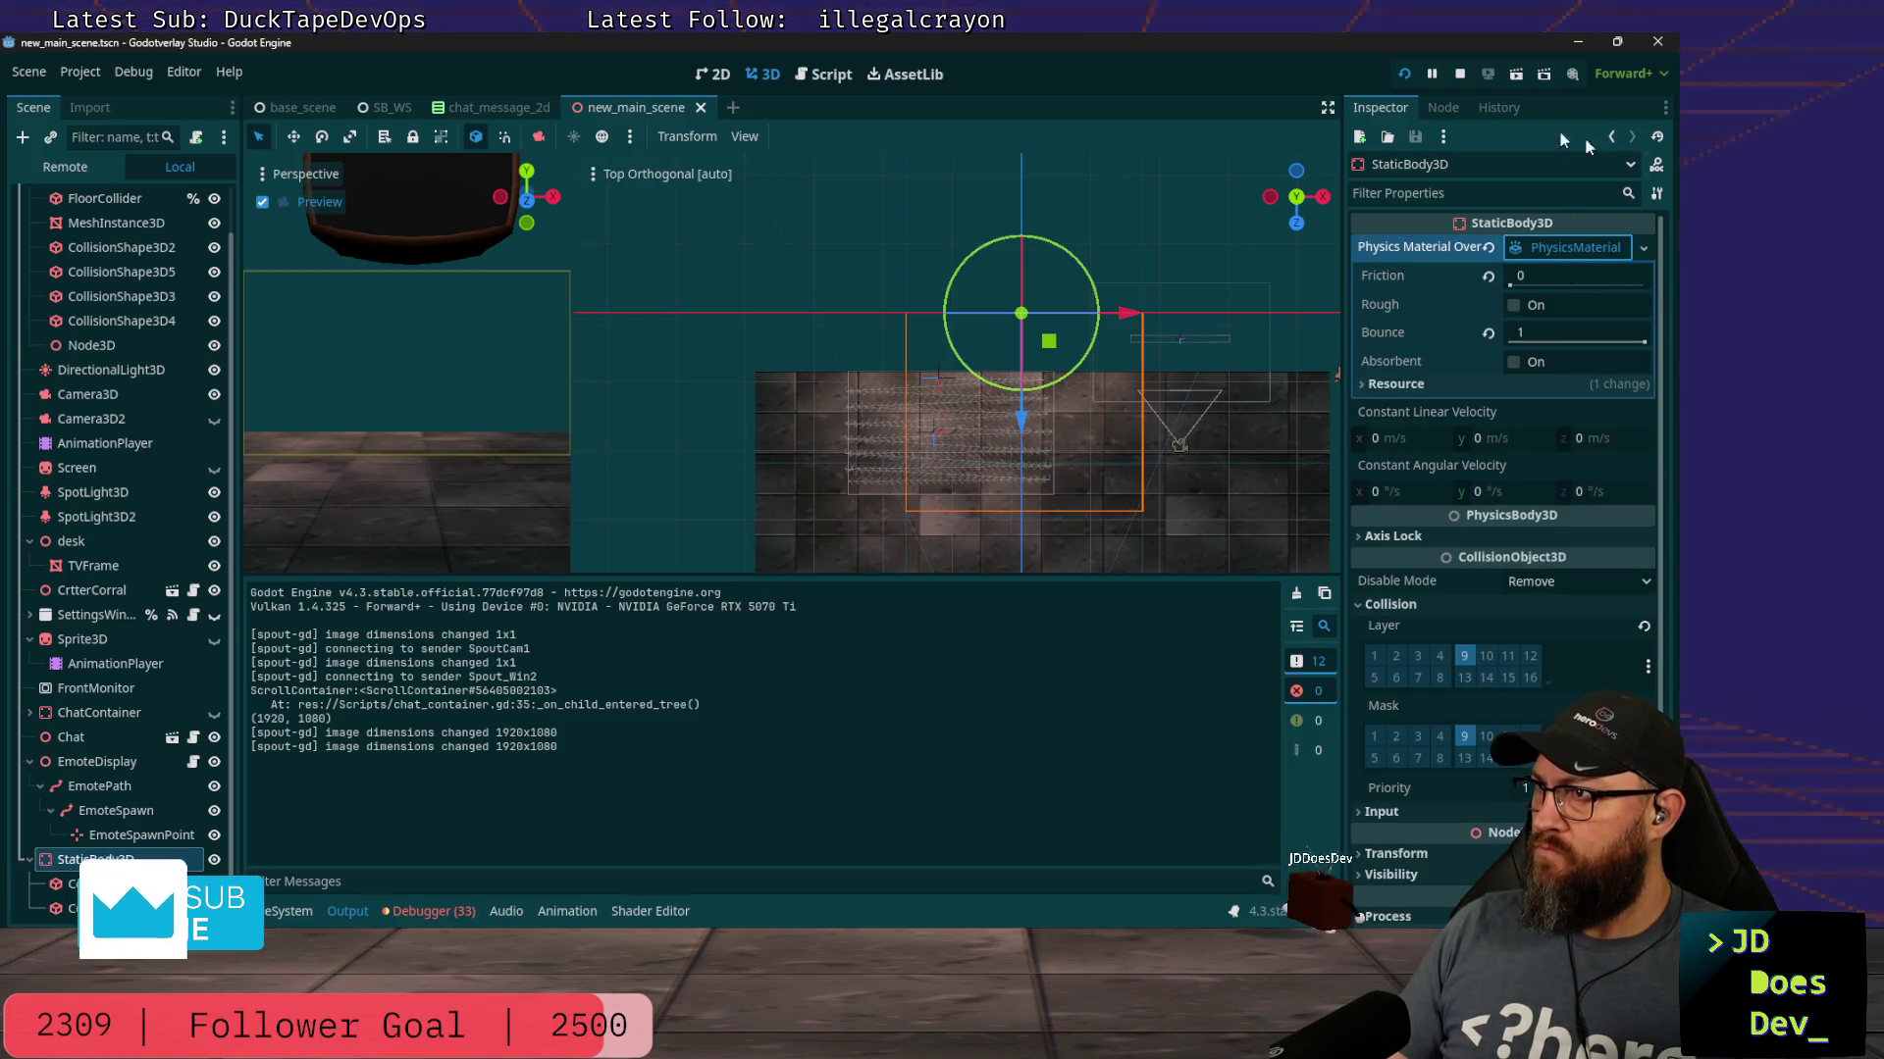
- Collapse StaticBody3D's PhysicsMaterial, view its child CollisionShape3D, then reselect CrtterCorral
left_click(1567, 248)
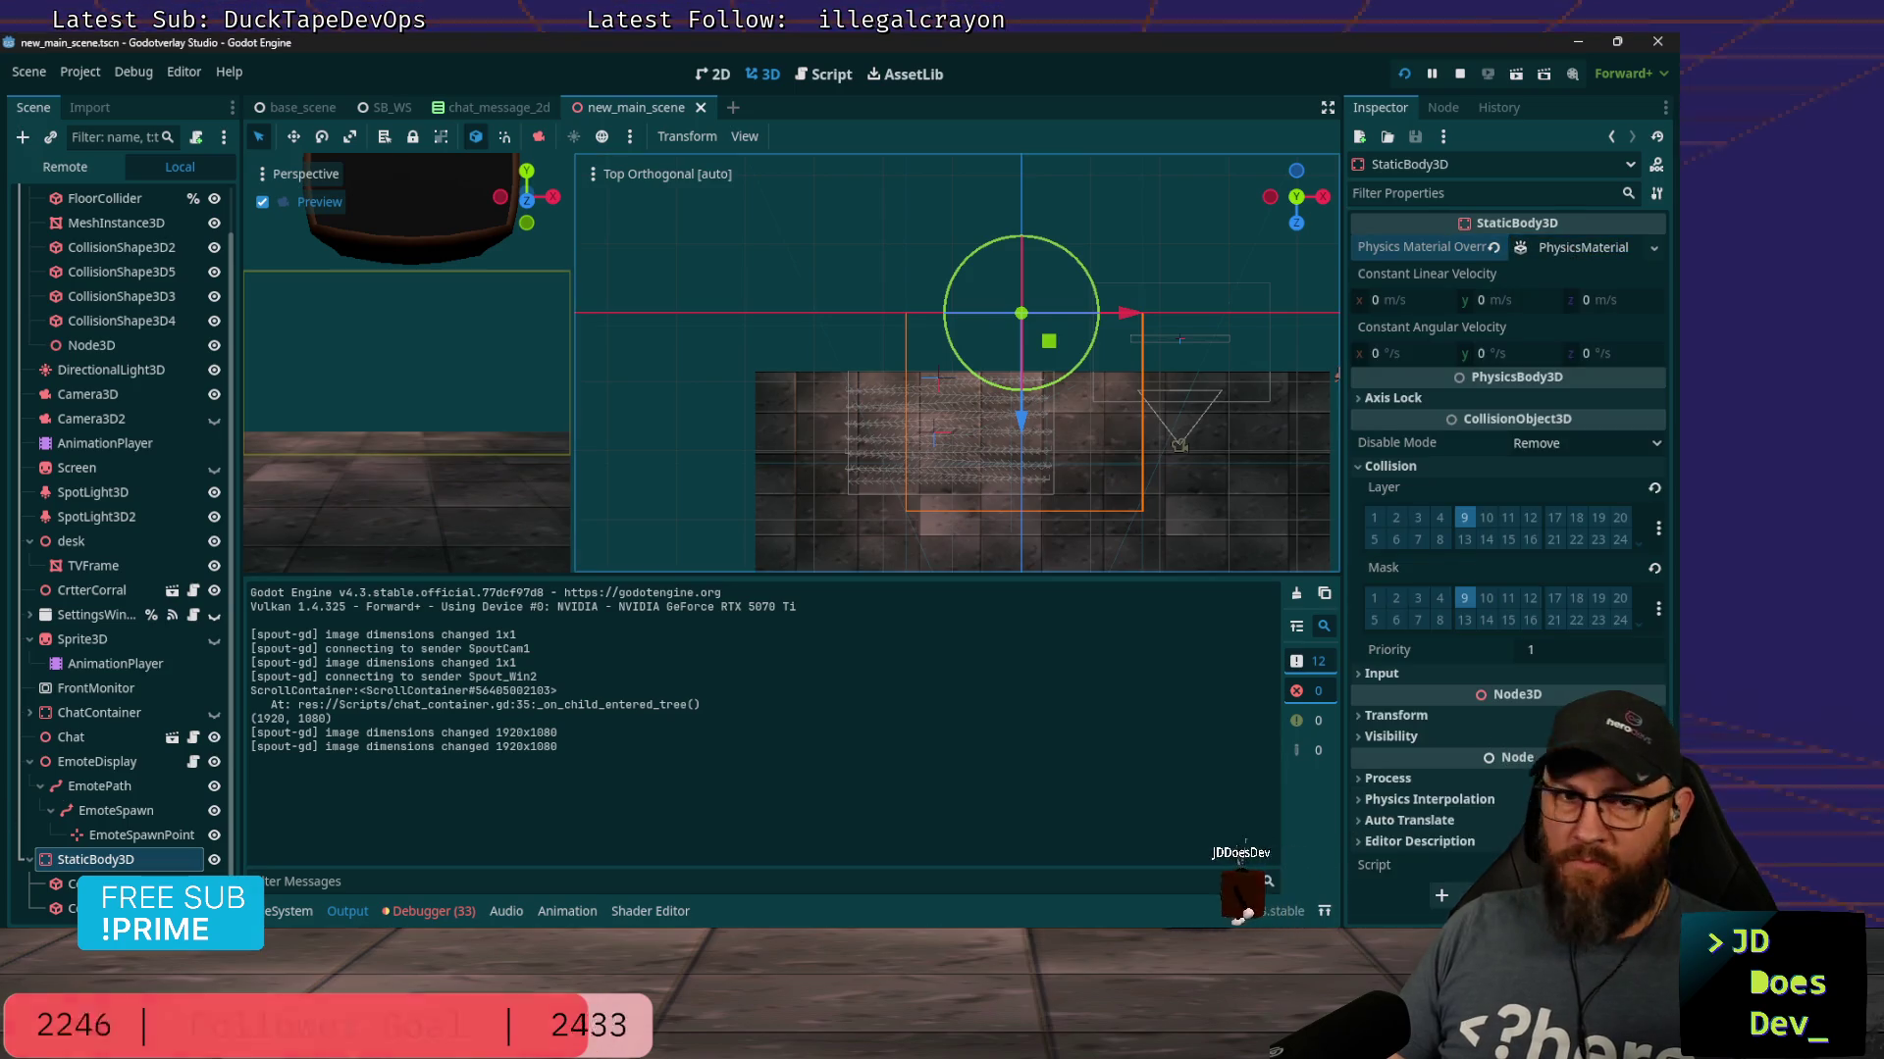
left_click(147, 884)
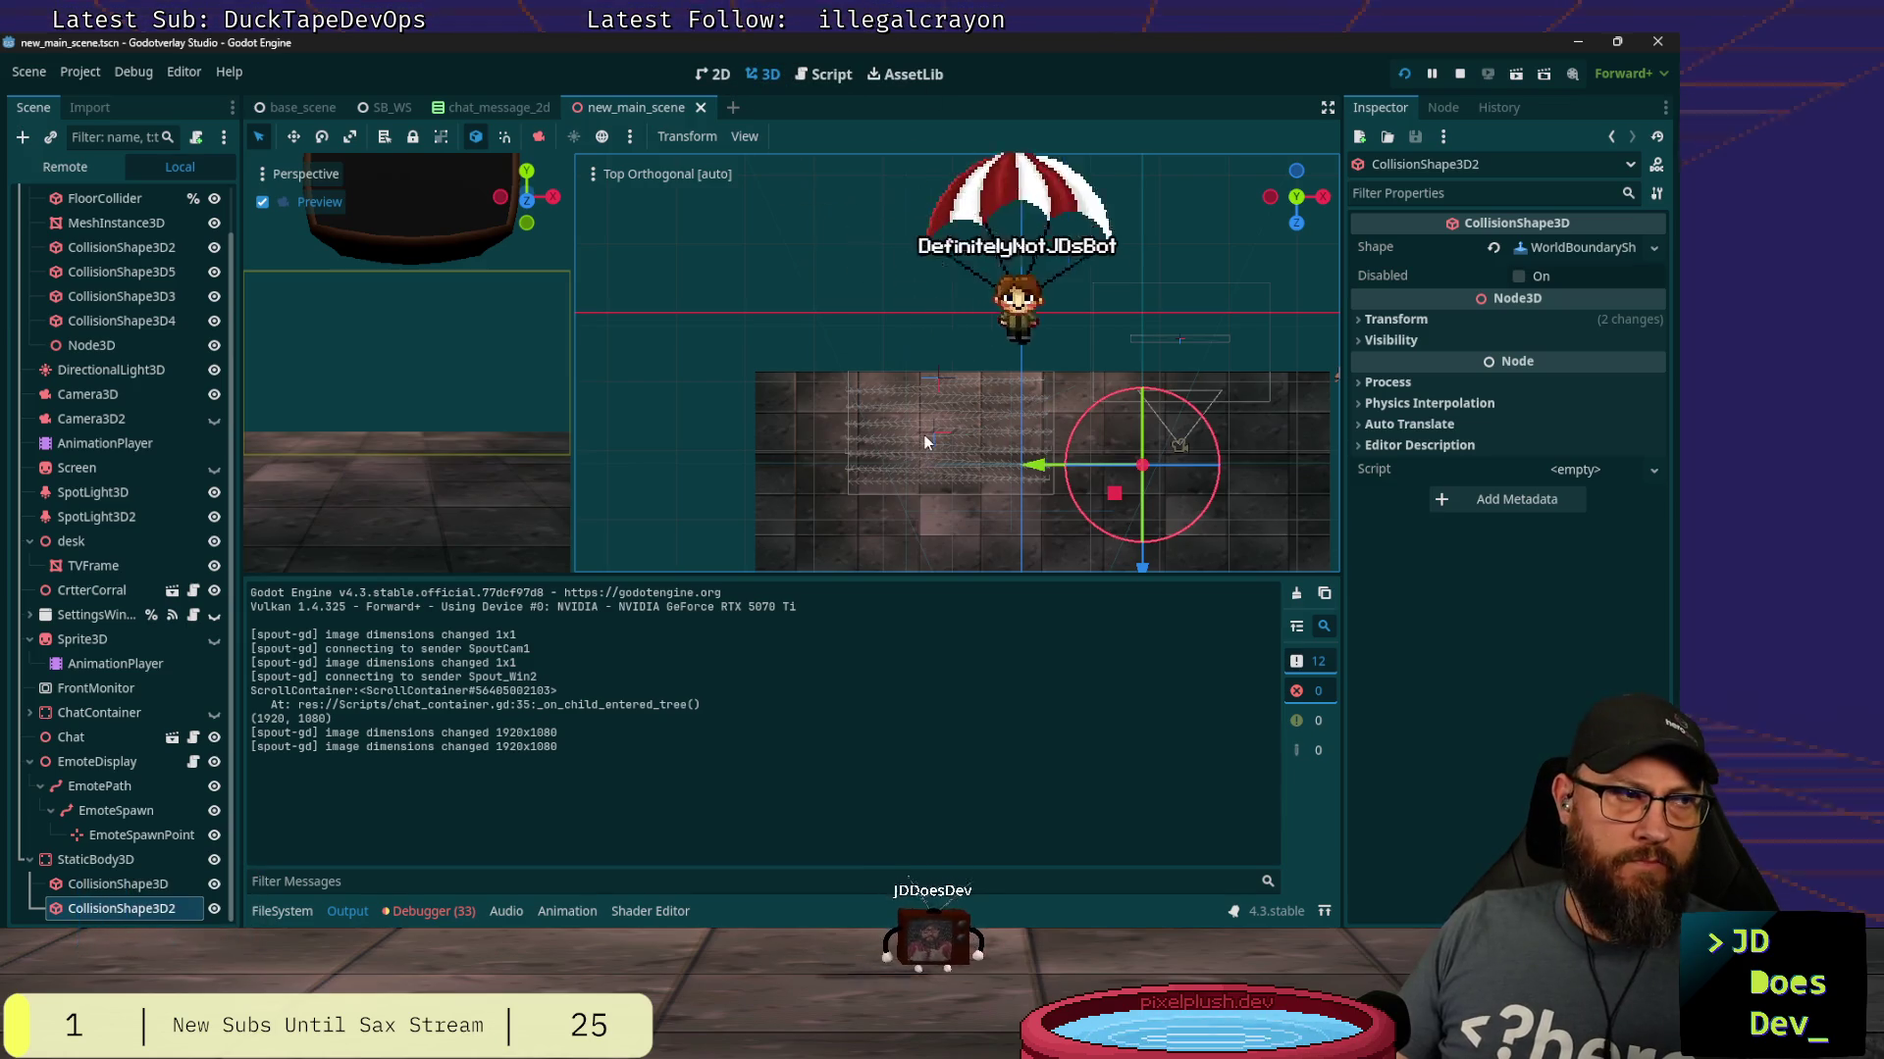
left_click(81, 593)
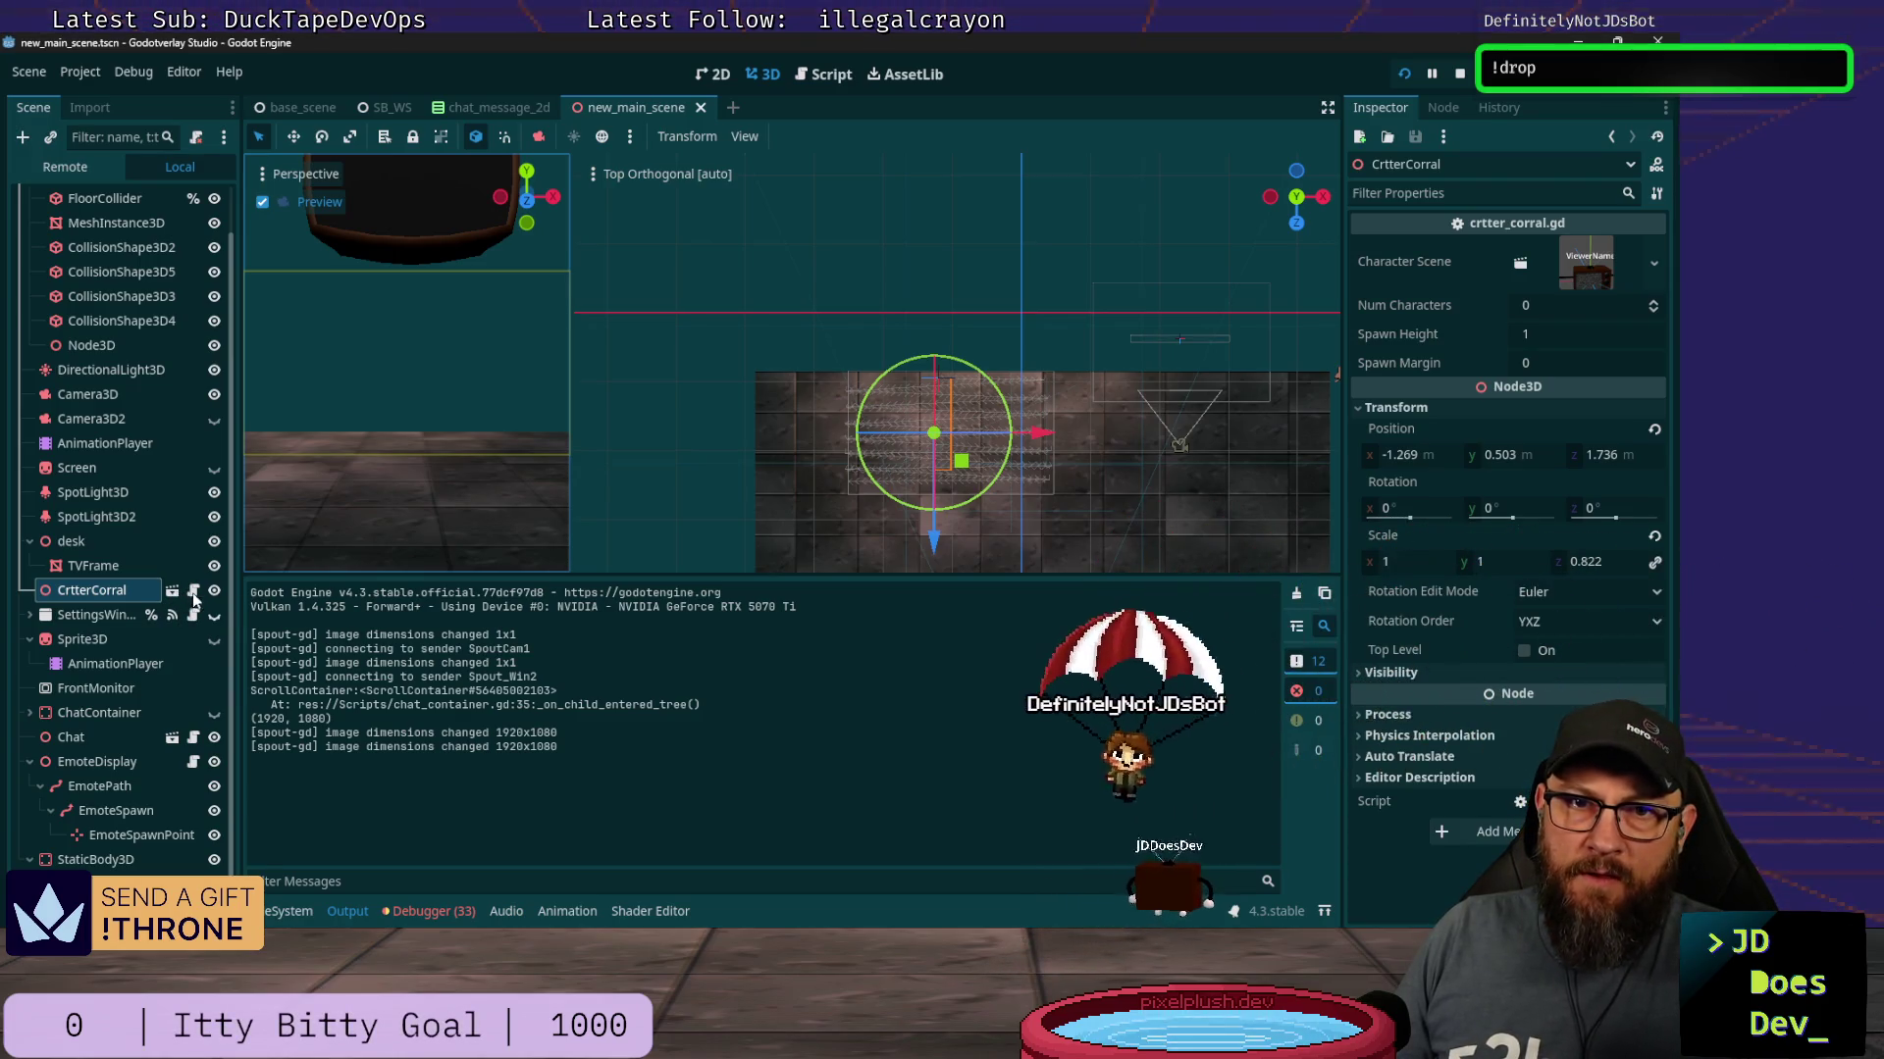
- Enable Editable Children on CrtterCorral and inspect its CrtterBarn and spawn-area collision shape
right_click(97, 589)
left_click(121, 626)
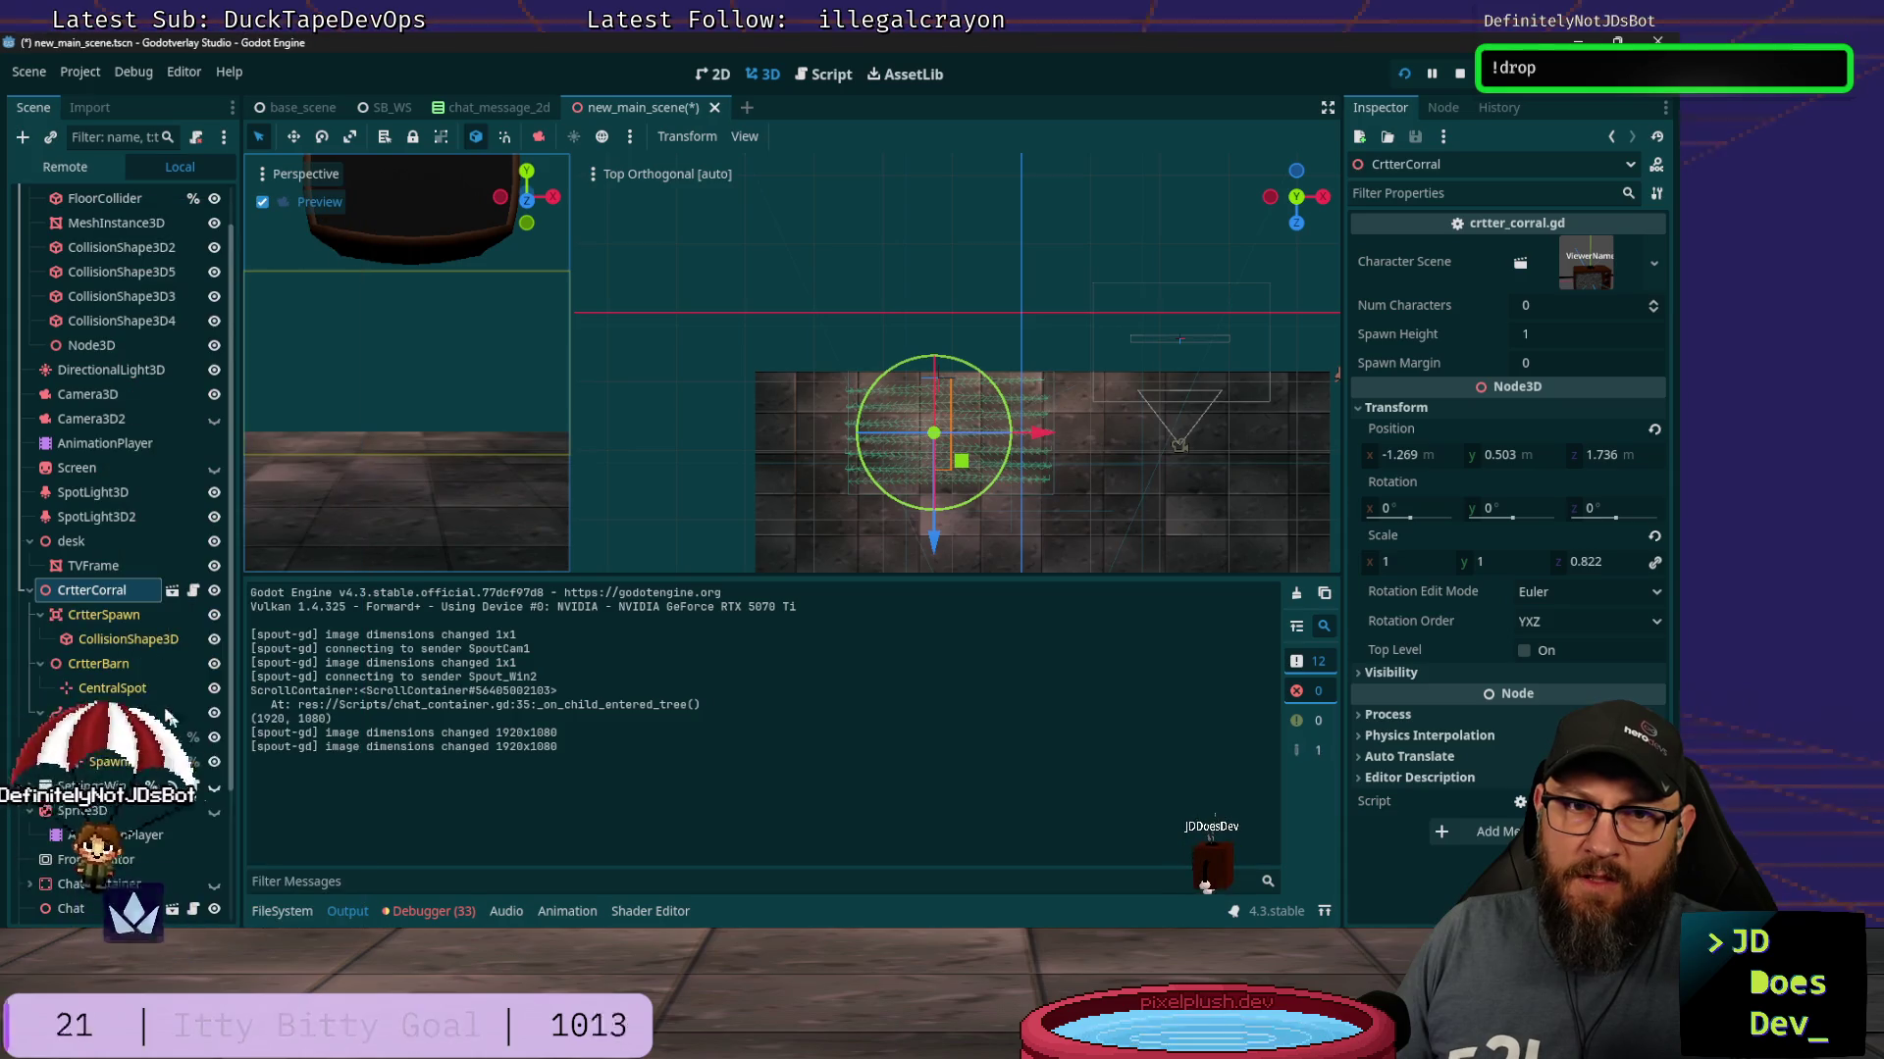
left_click(102, 664)
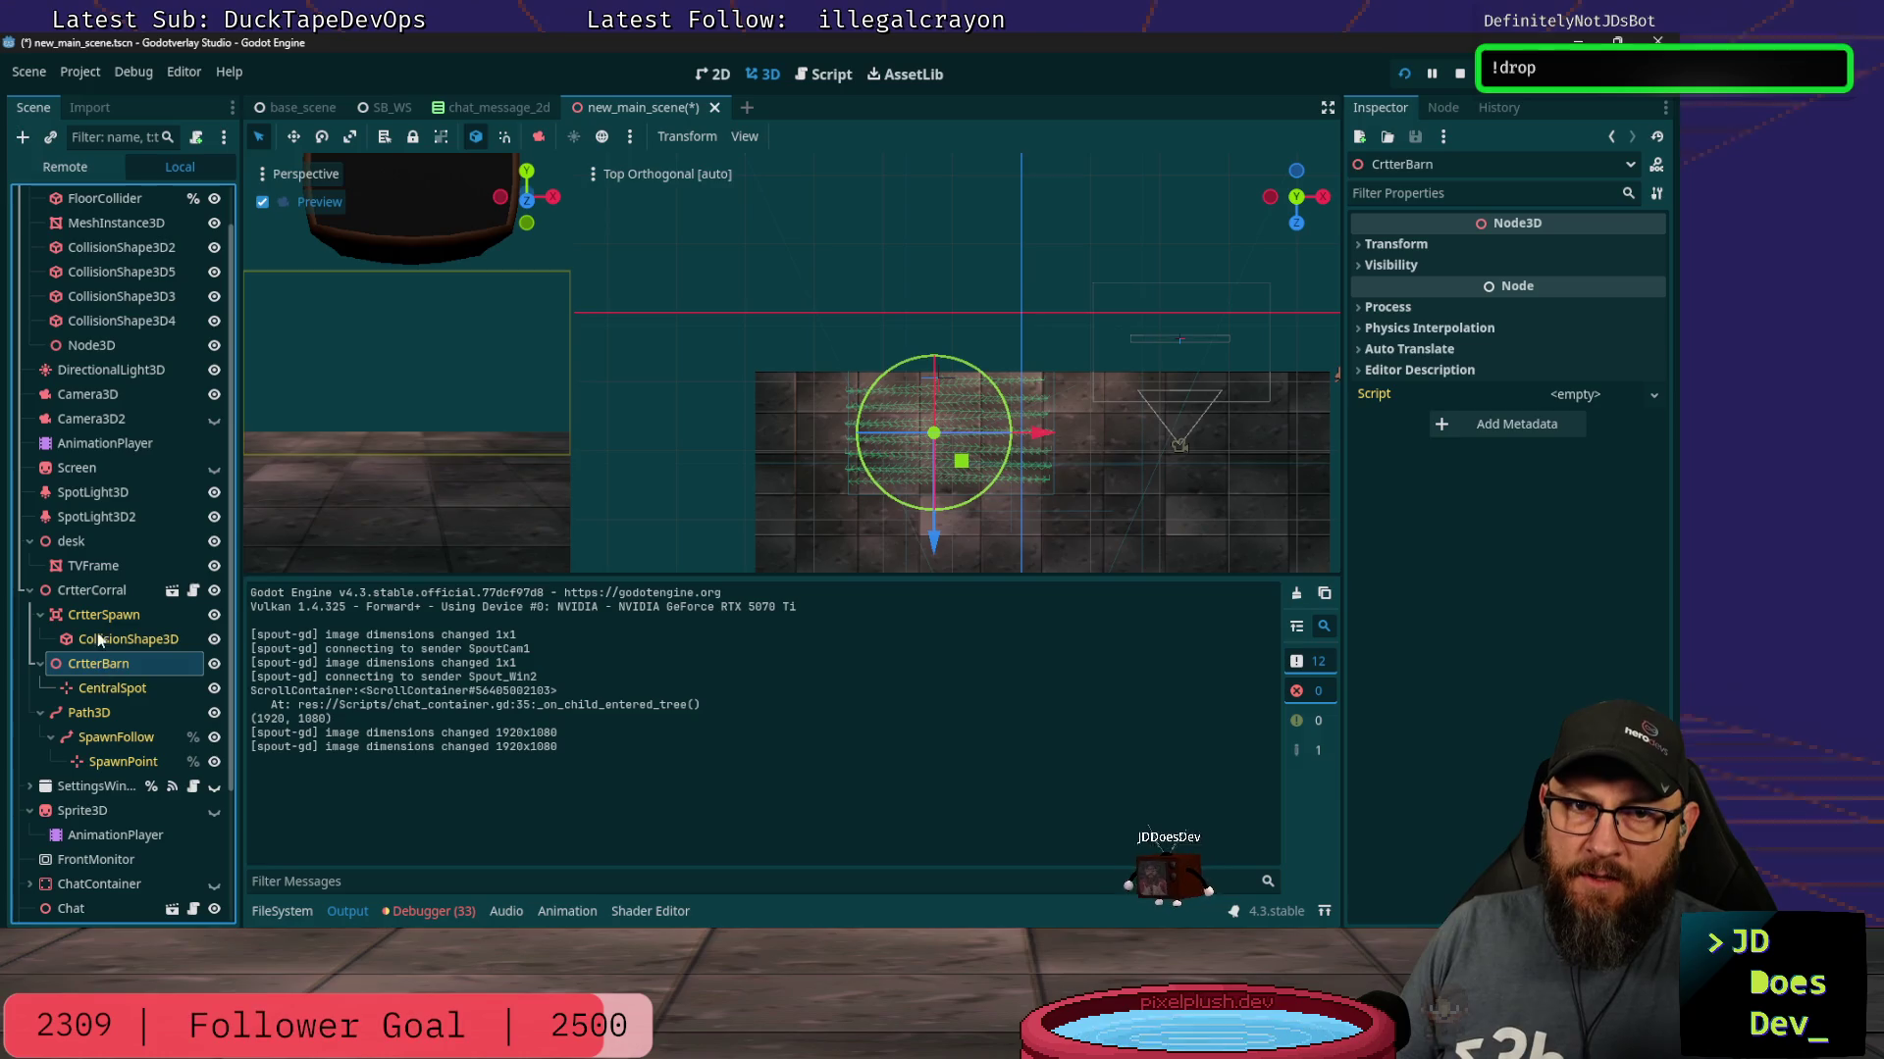
left_click(98, 638)
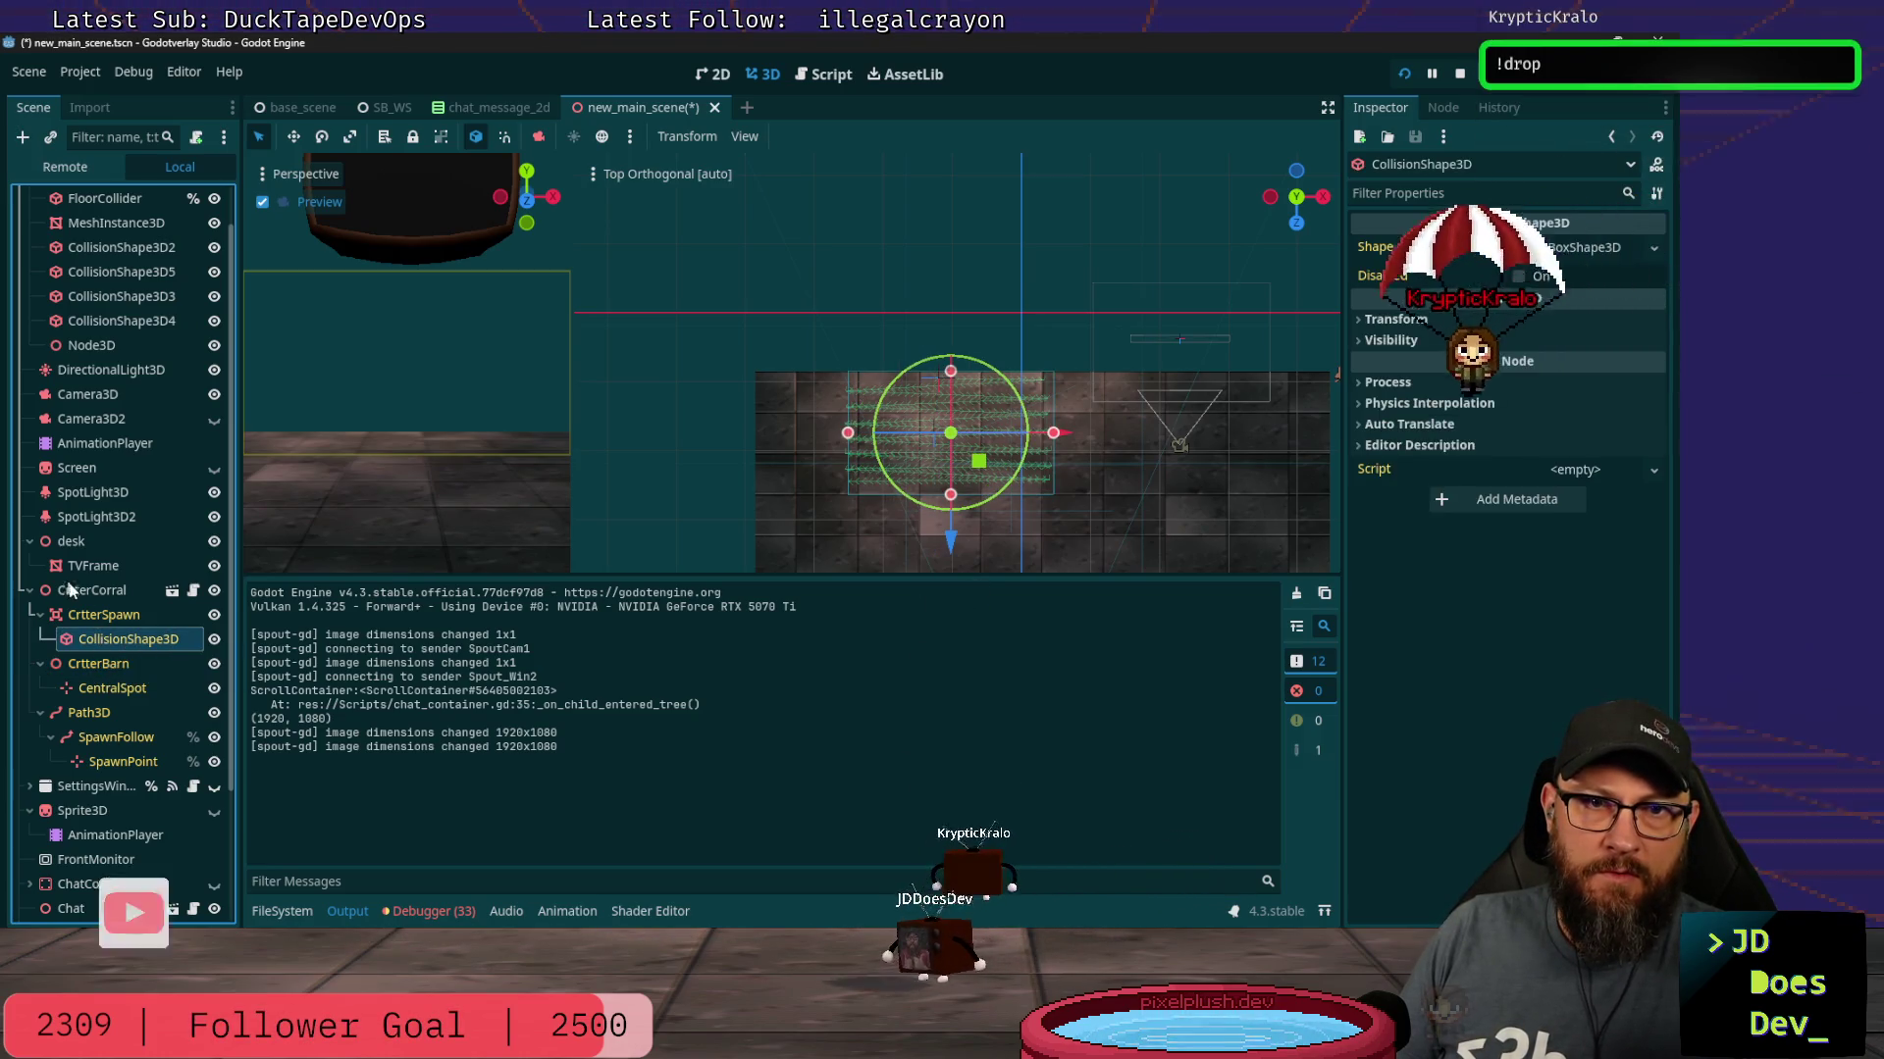
left_click(84, 591)
scroll(83, 752, "down", 3)
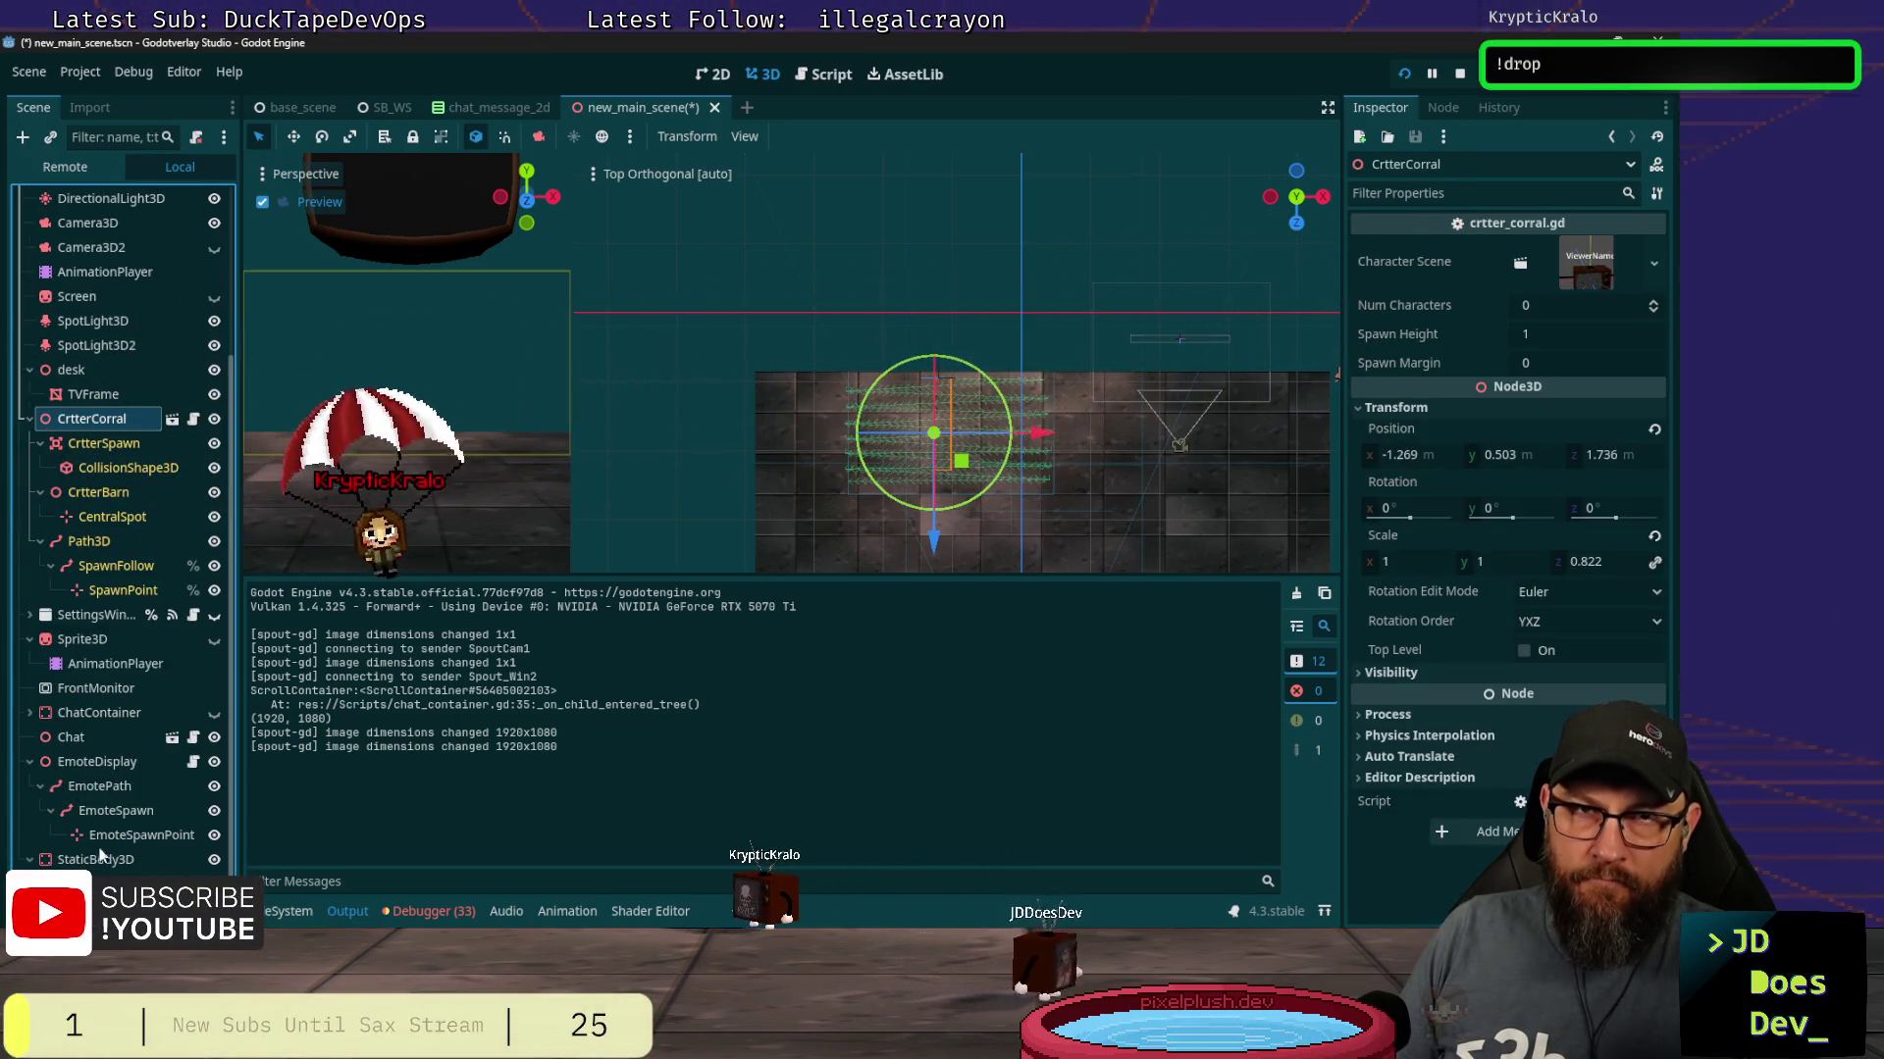
scroll(145, 451, "up", 4)
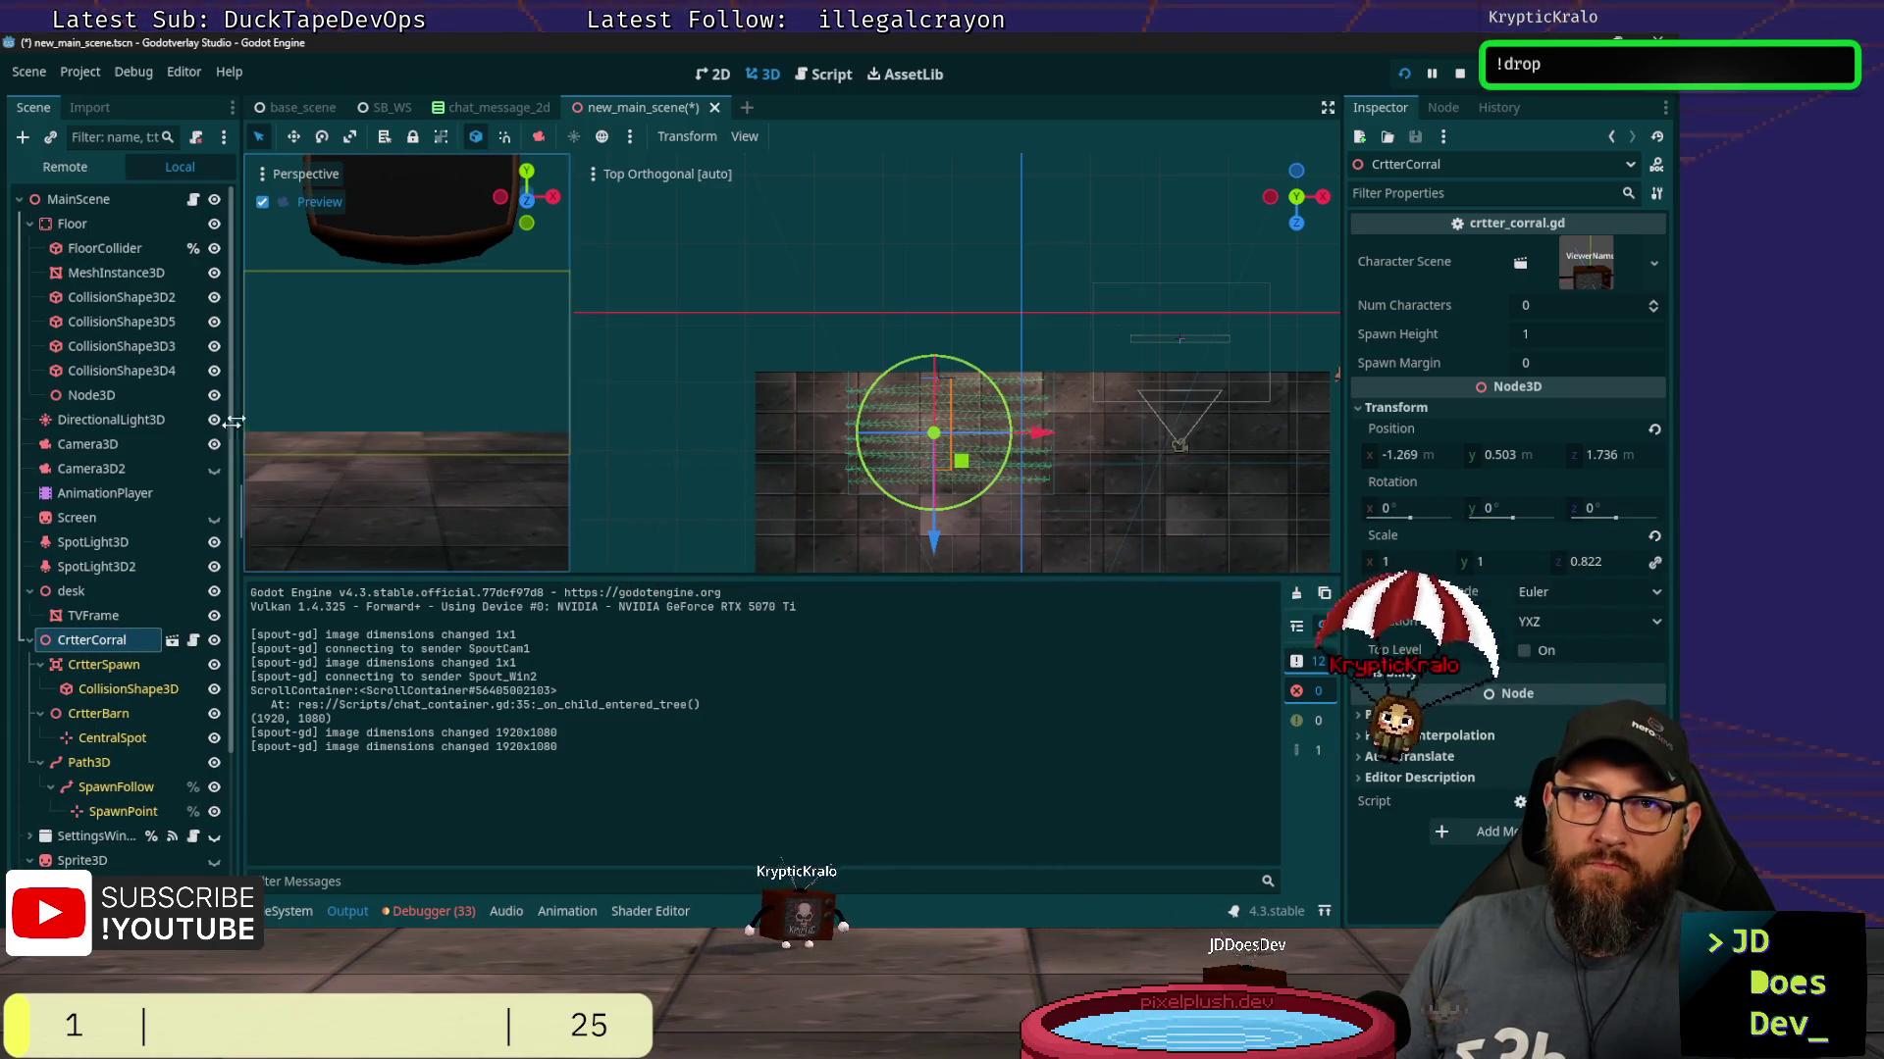
- Inspect the floor mesh, FloorCollider and CollisionShape3D2 through 5 in a perspective view
left_click(114, 274)
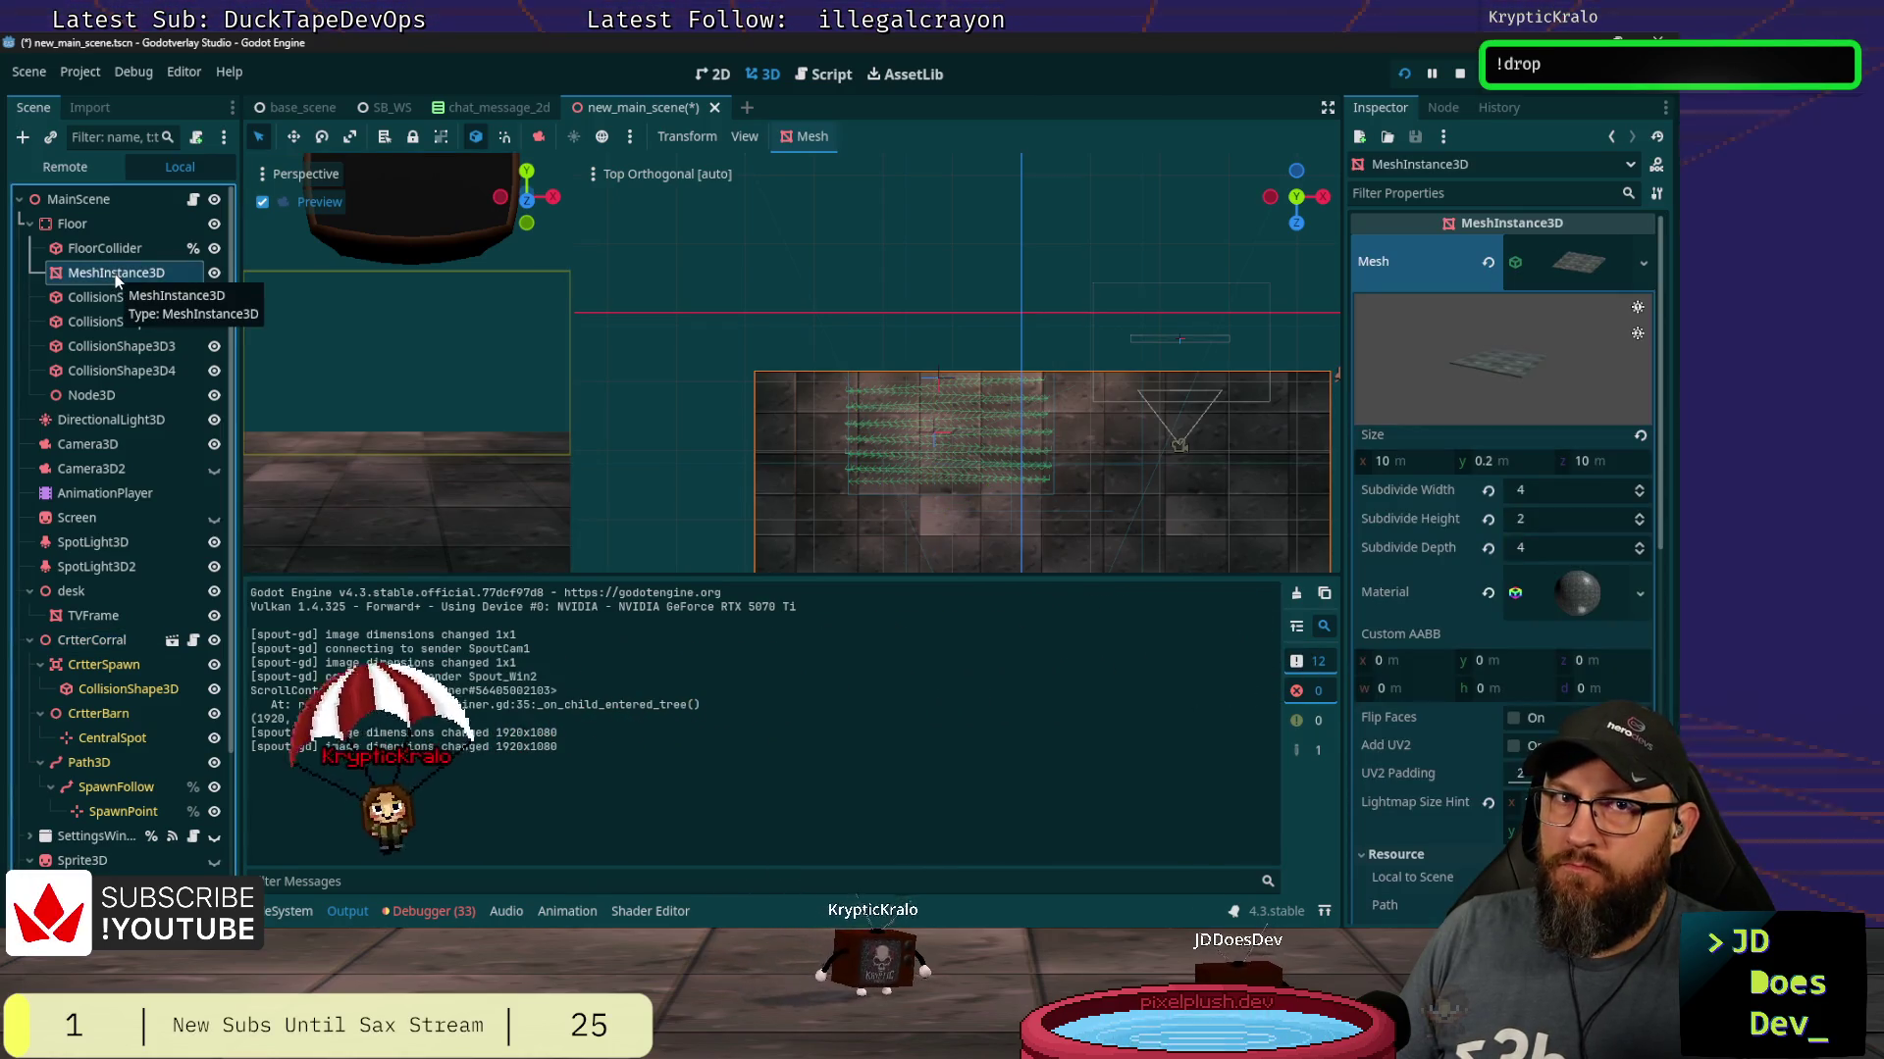
left_click(109, 251)
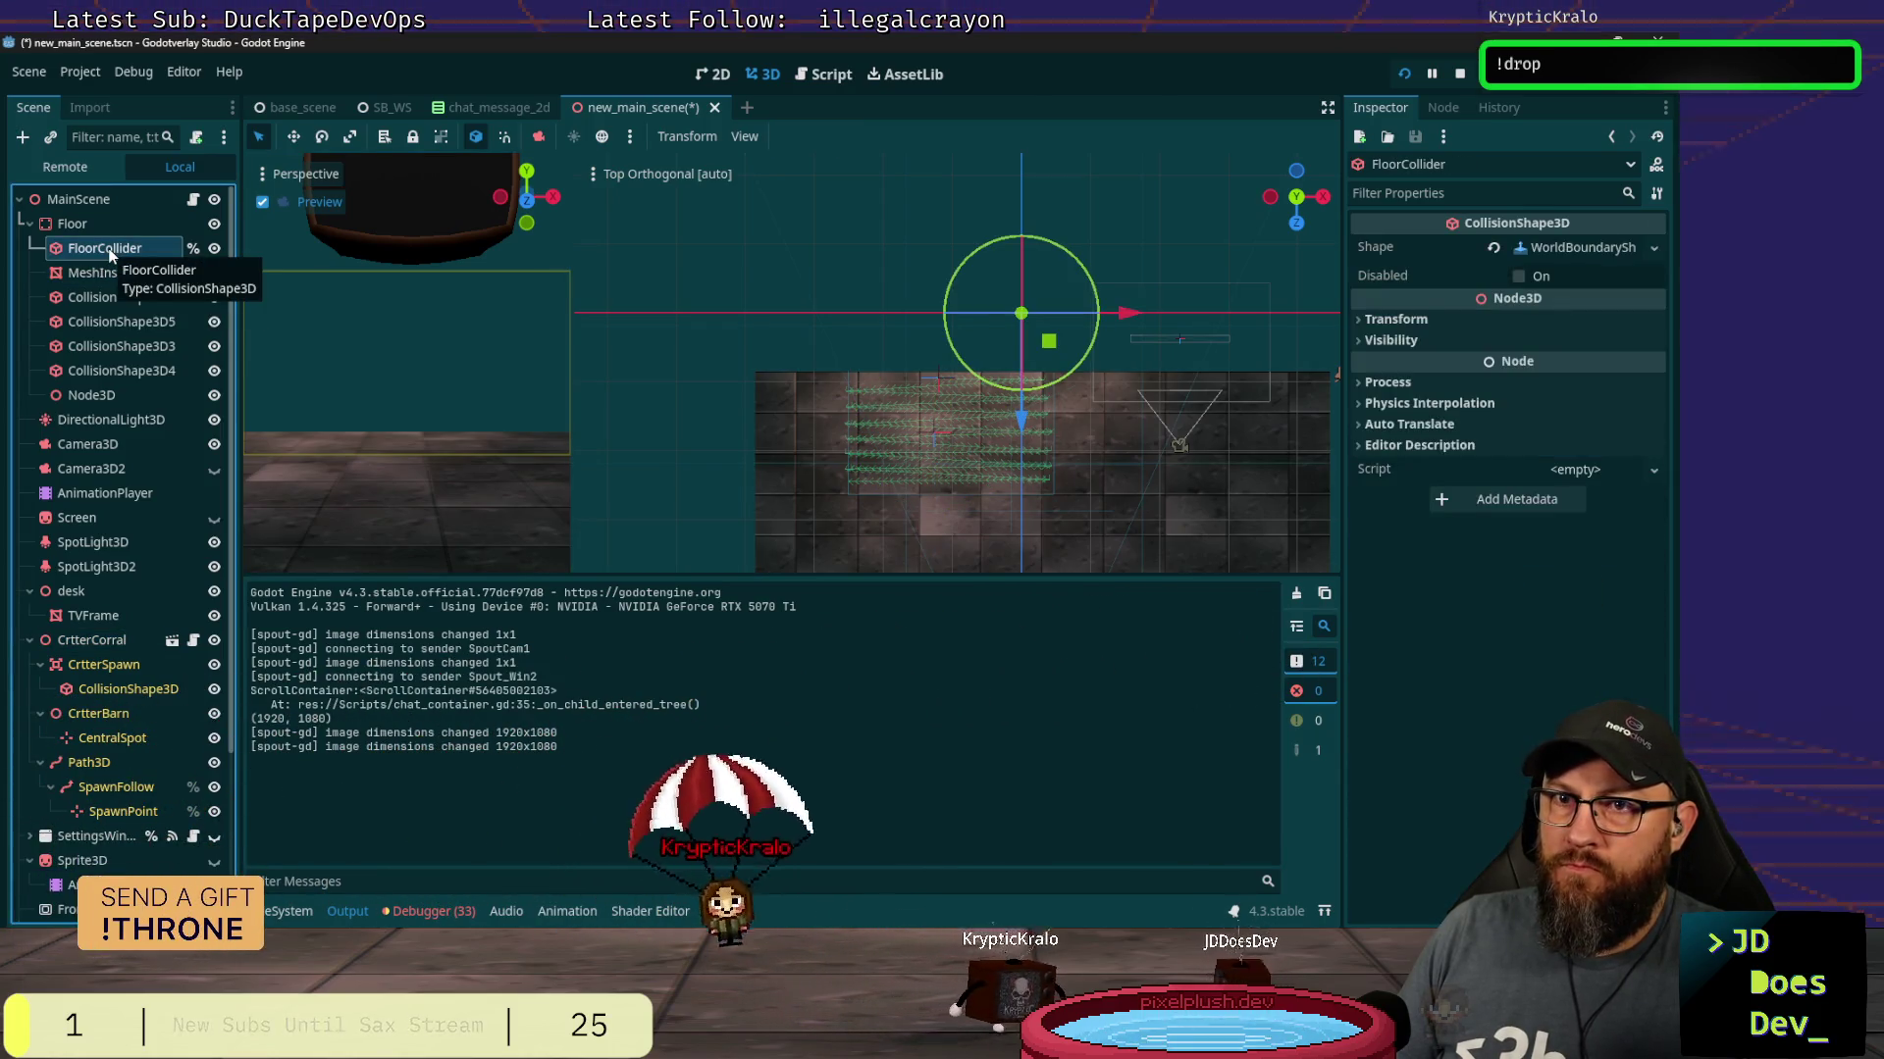
mouse_move(832, 418)
left_mouse_down()
mouse_move(638, 446)
mouse_move(610, 231)
left_mouse_up()
left_click(112, 275)
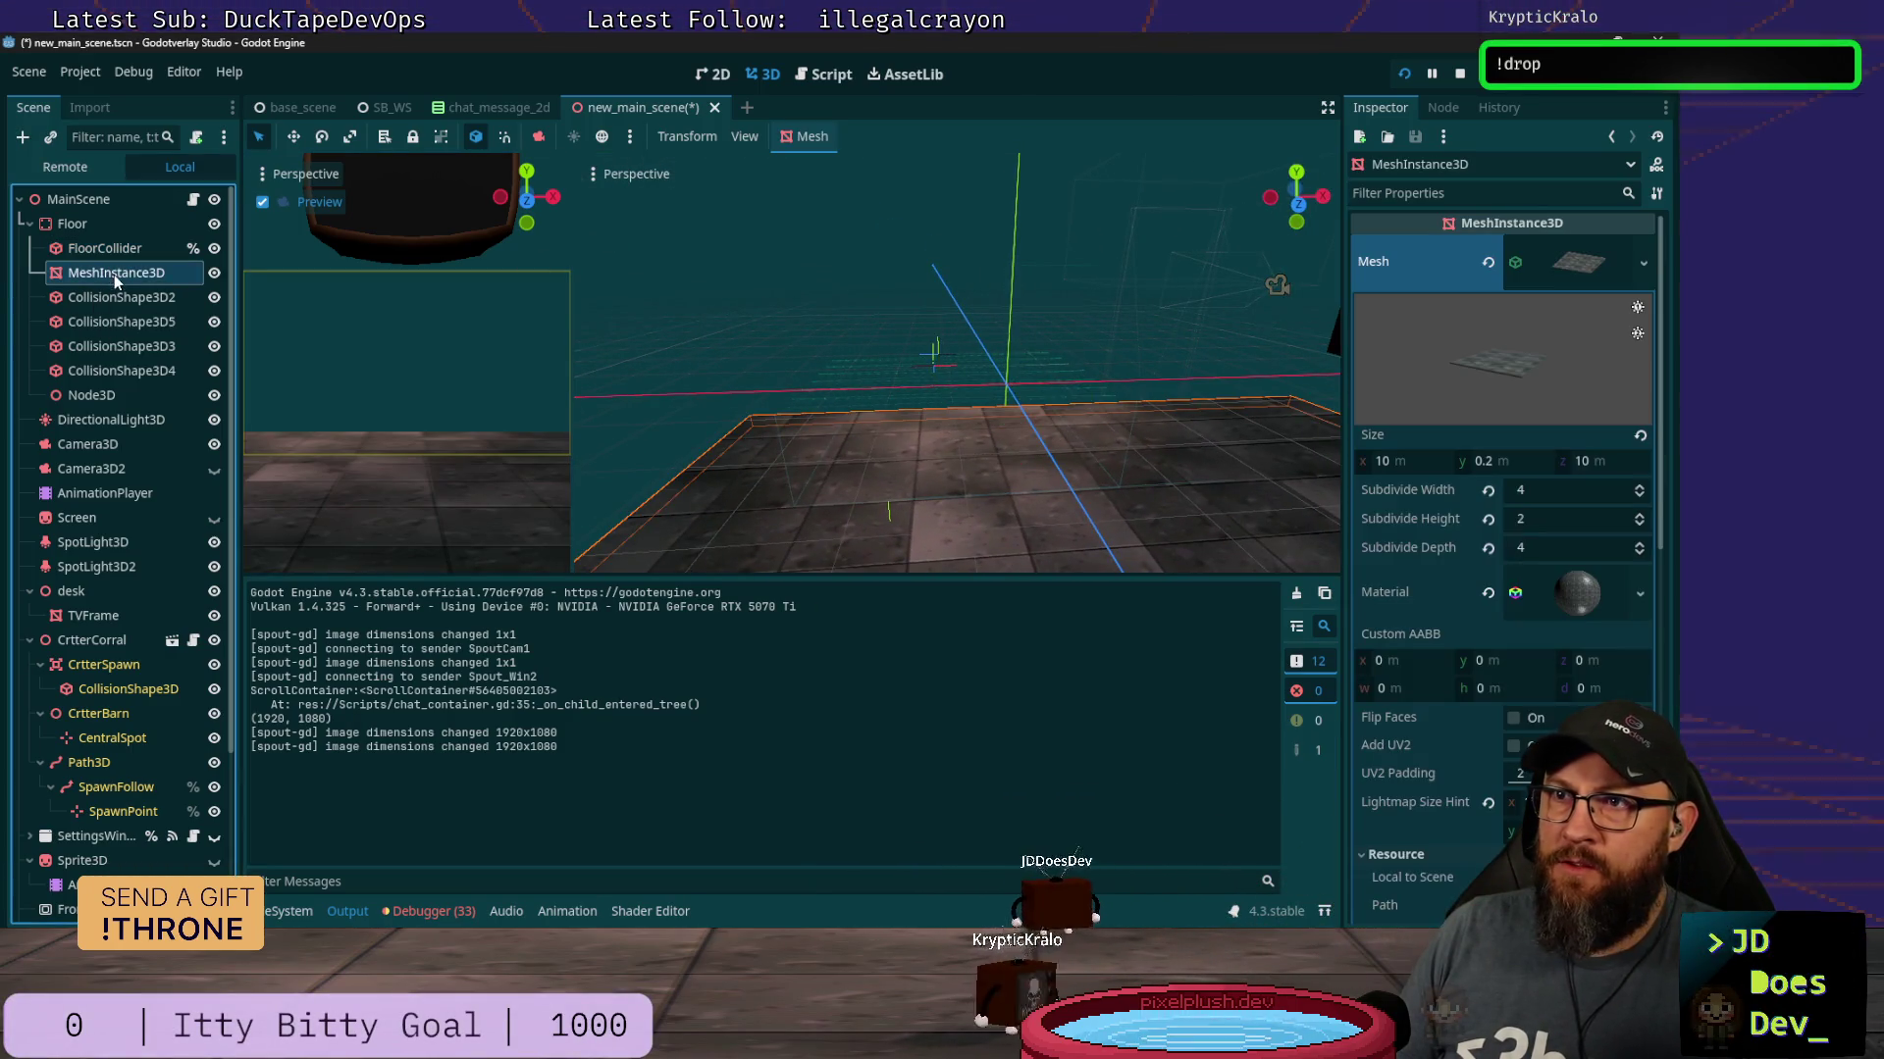
left_click(121, 297)
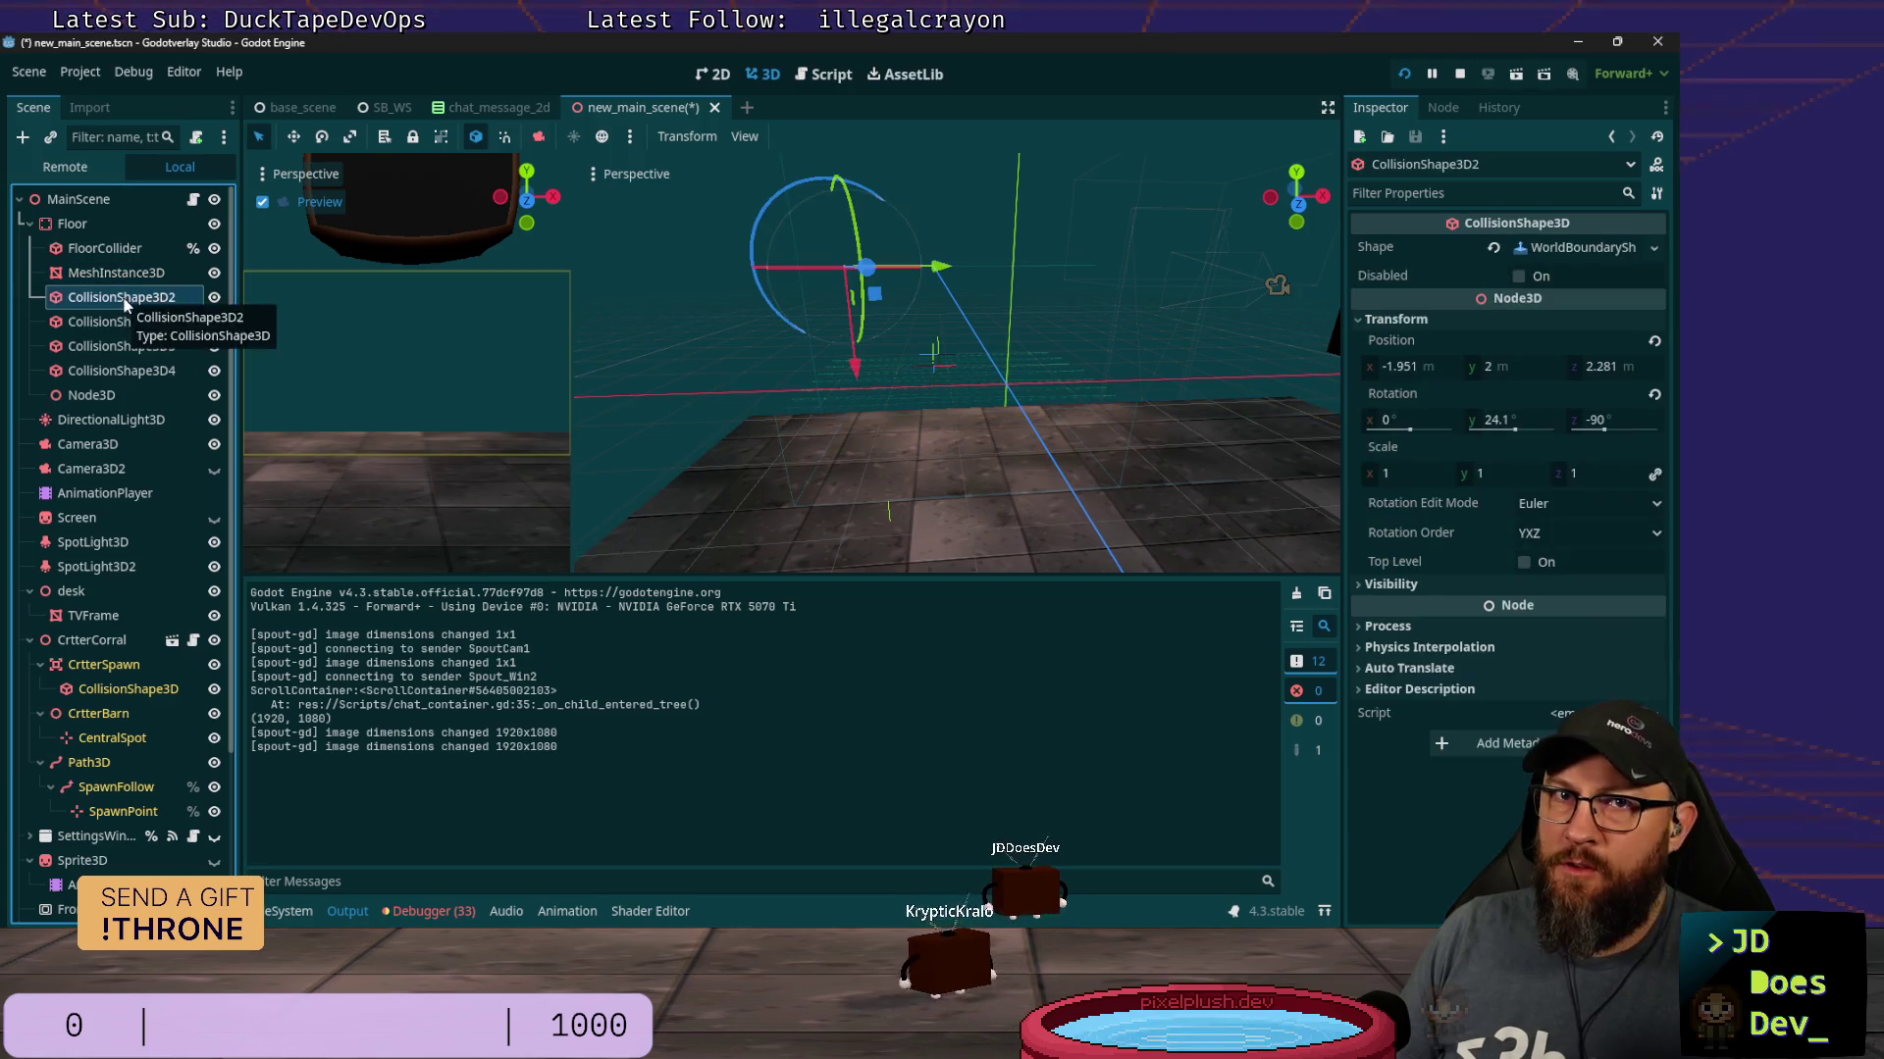
left_click(128, 322)
left_click(133, 350)
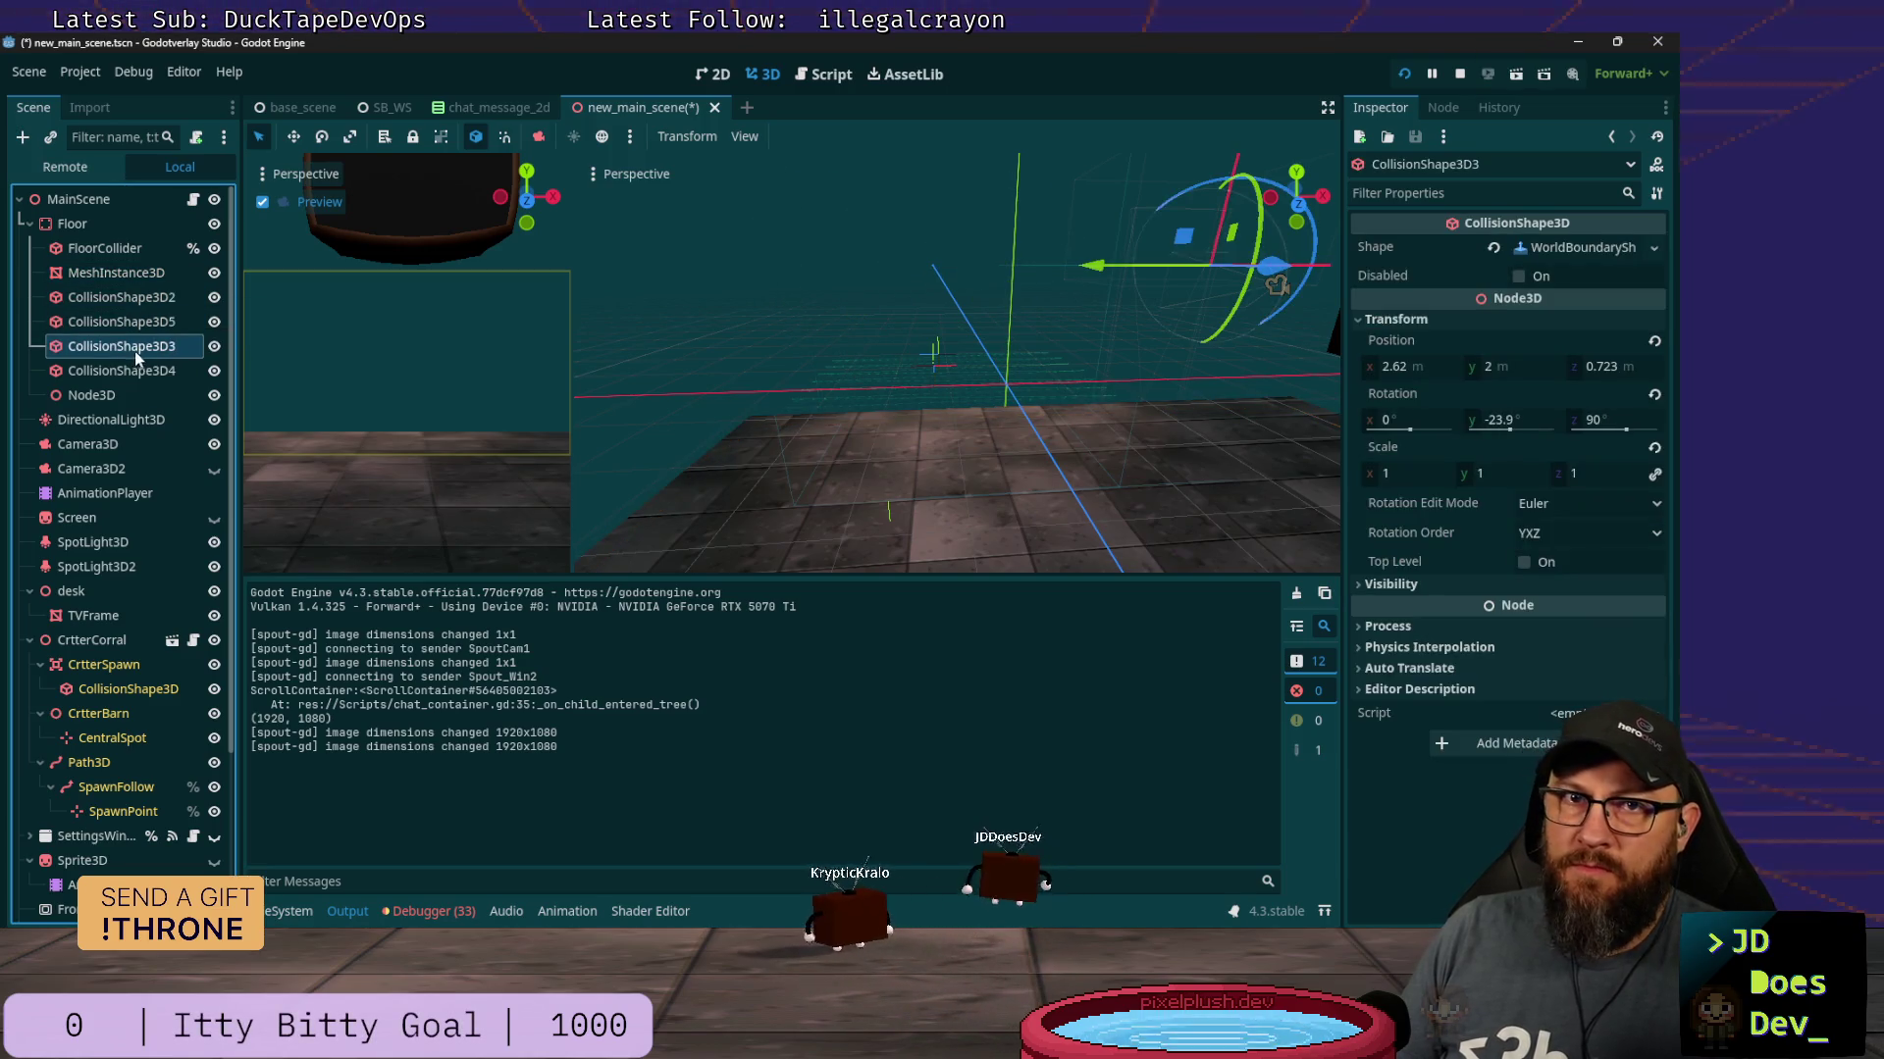
left_click(137, 369)
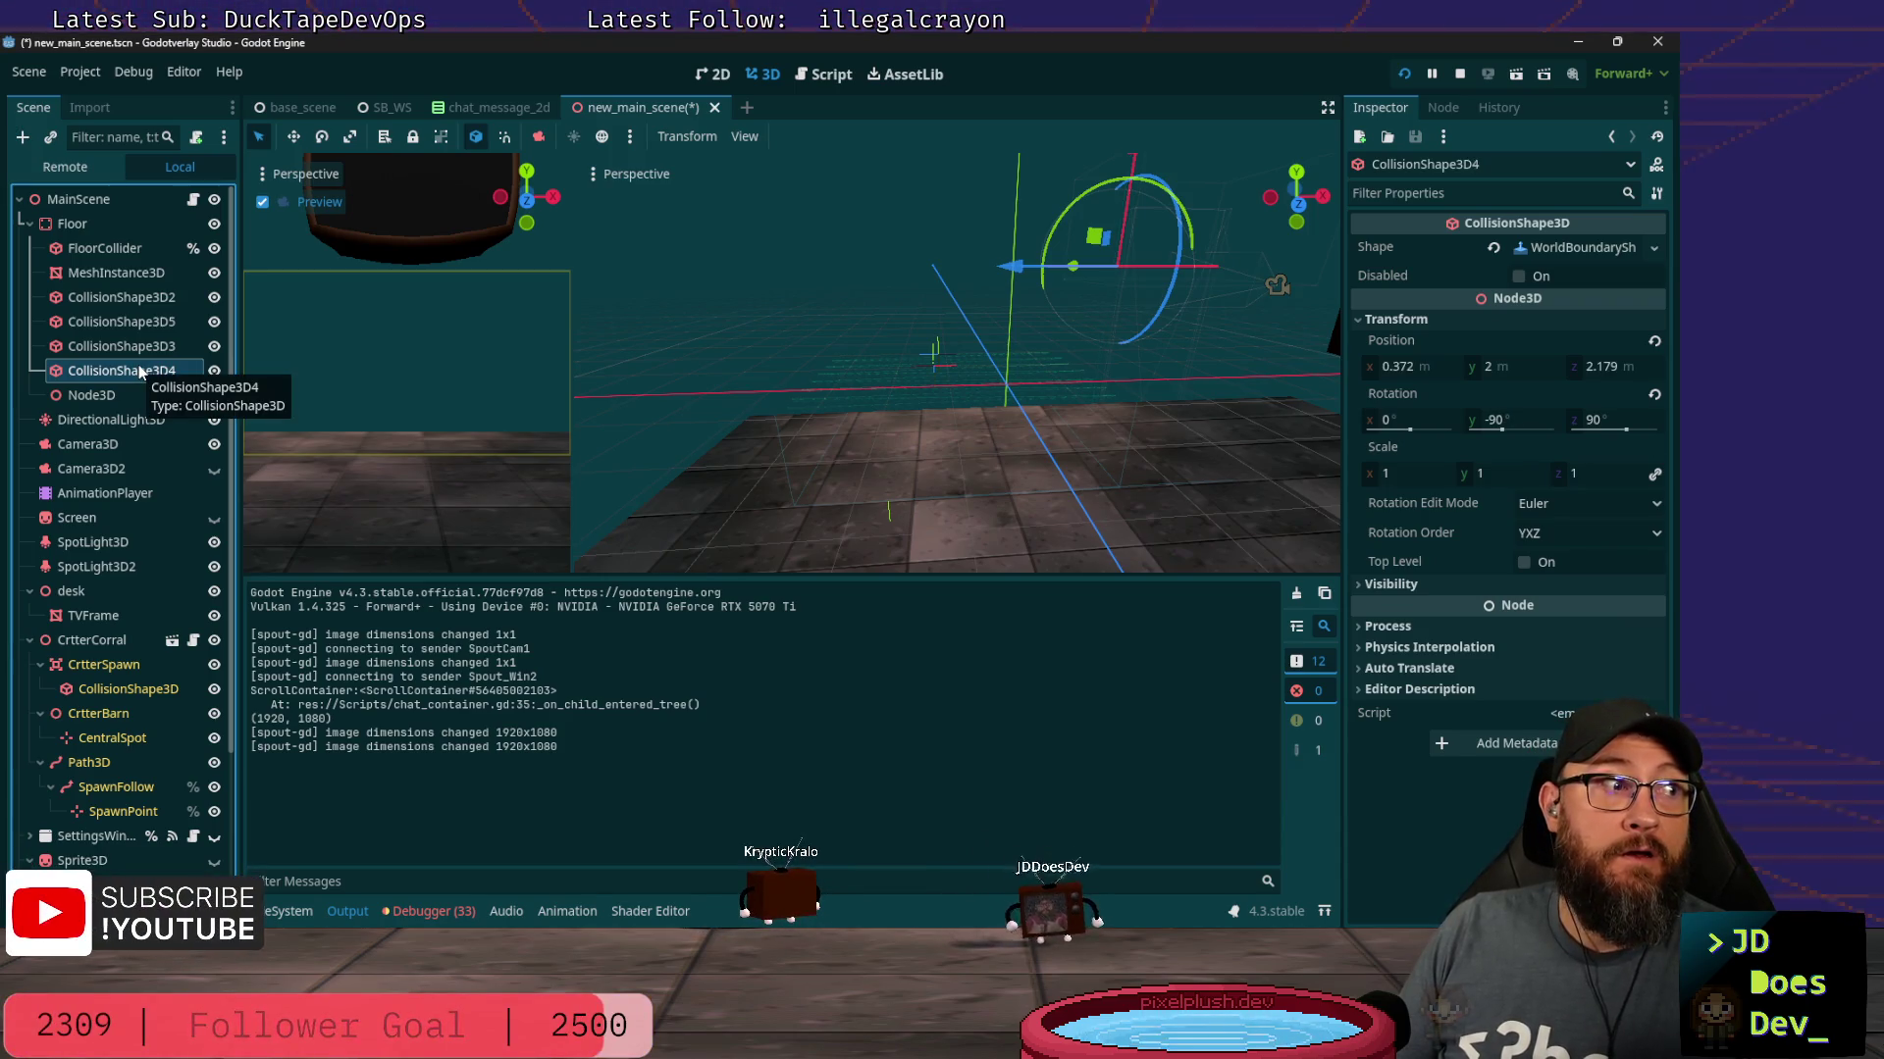
- Recheck CollisionShape3D3 and the CollisionShape3D5 wall at -0.154, 2, 0.19 from a level view
left_click(137, 345)
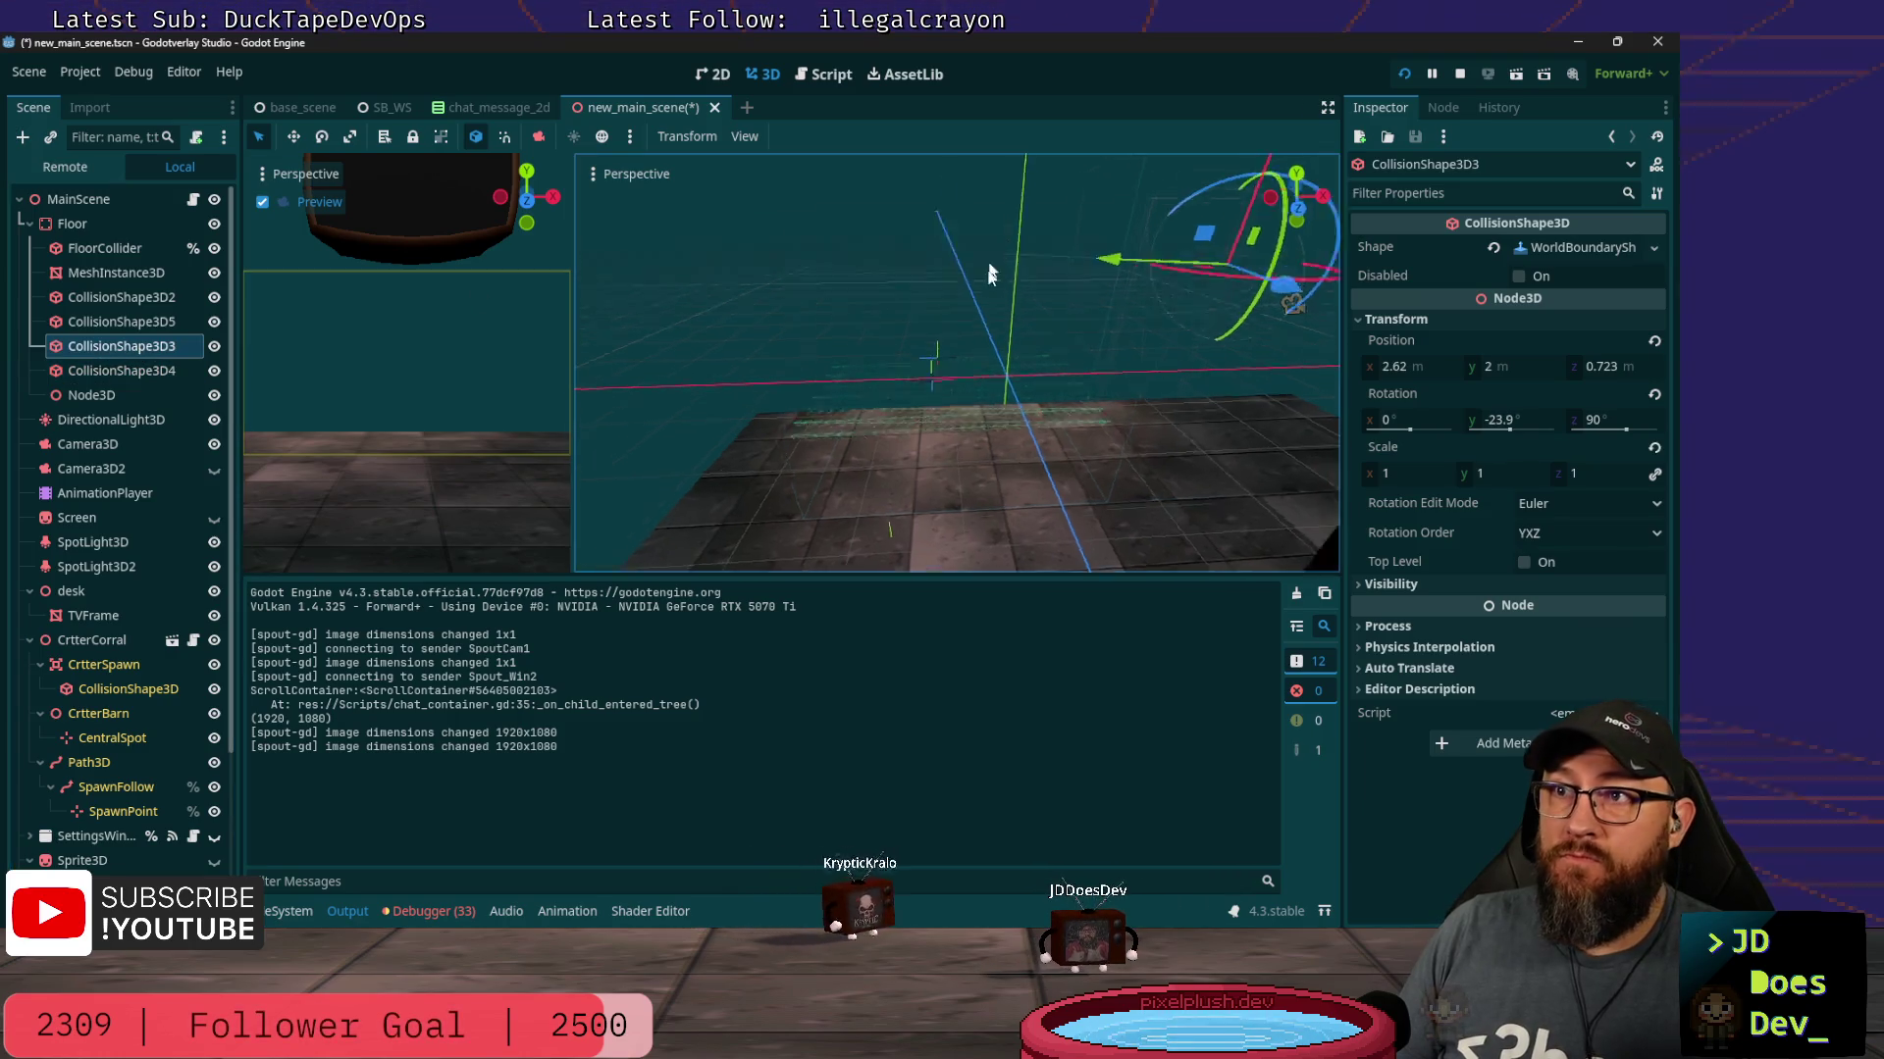
scroll(979, 449, "up", 3)
scroll(980, 419, "down", 3)
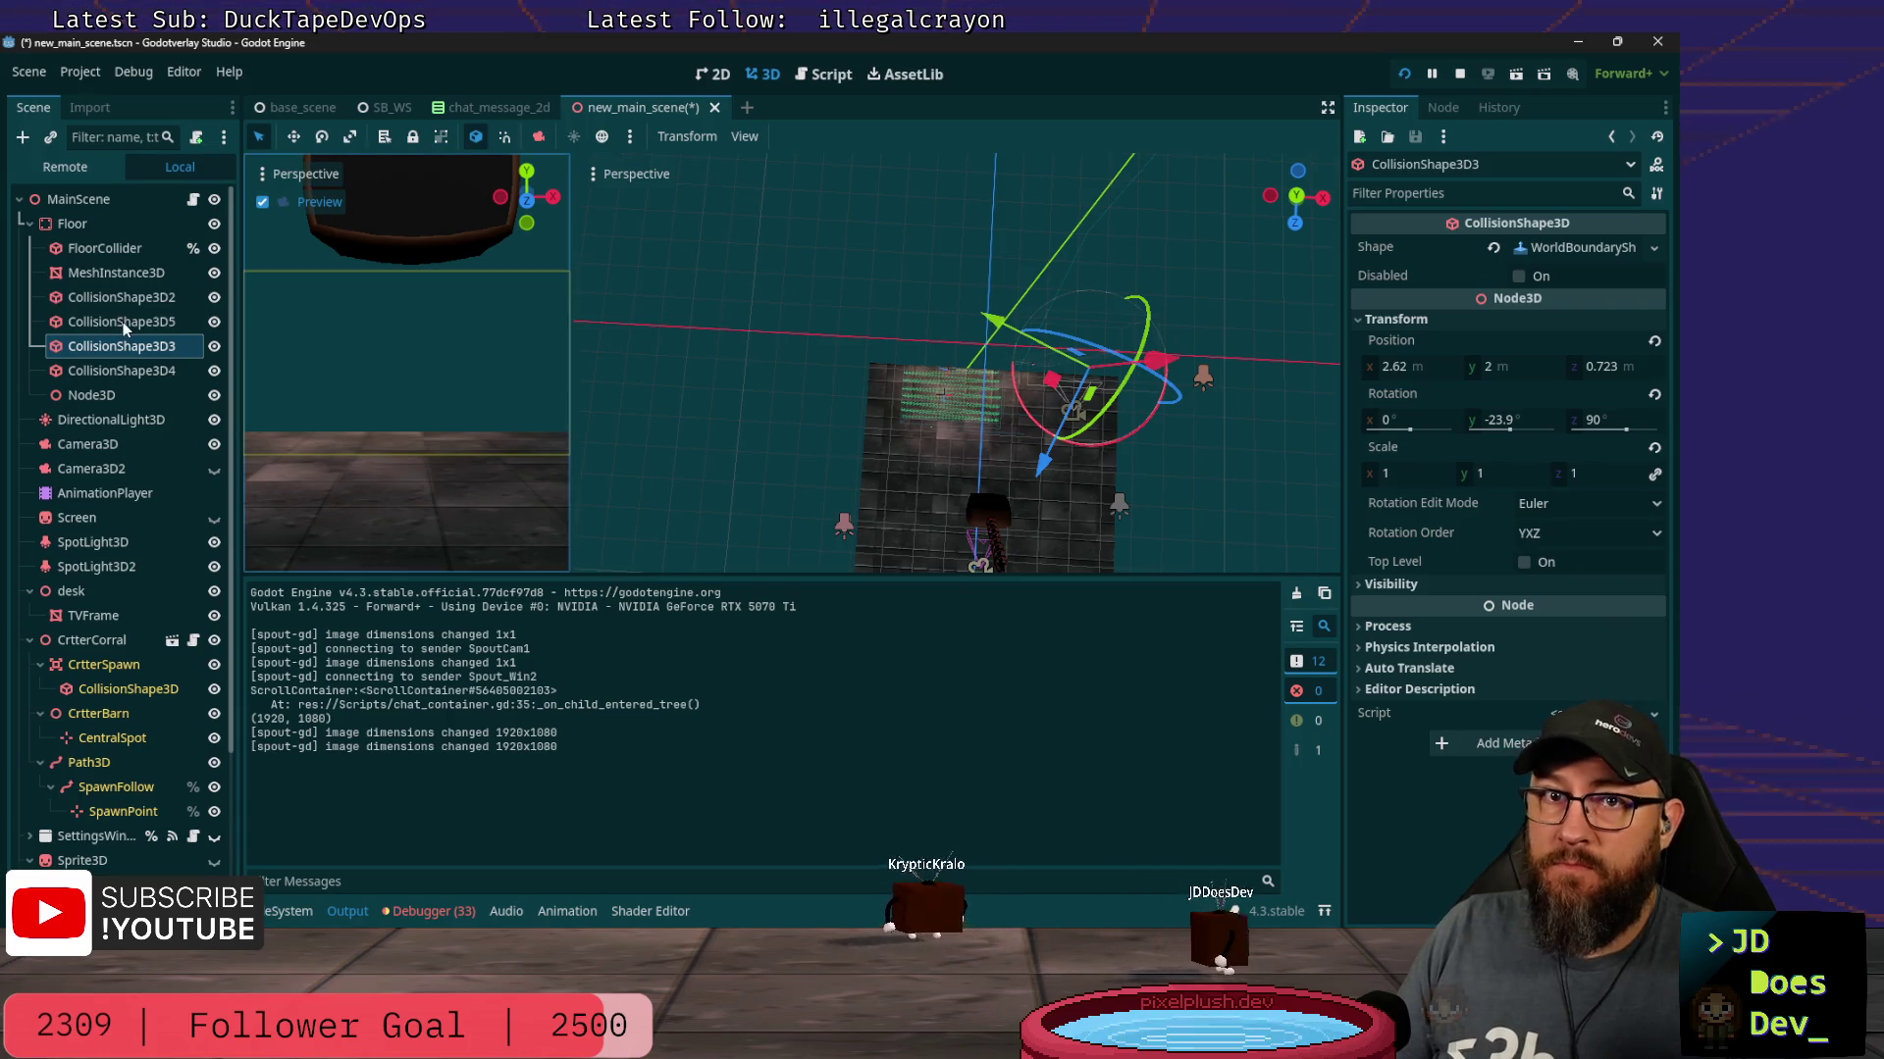
left_click(121, 322)
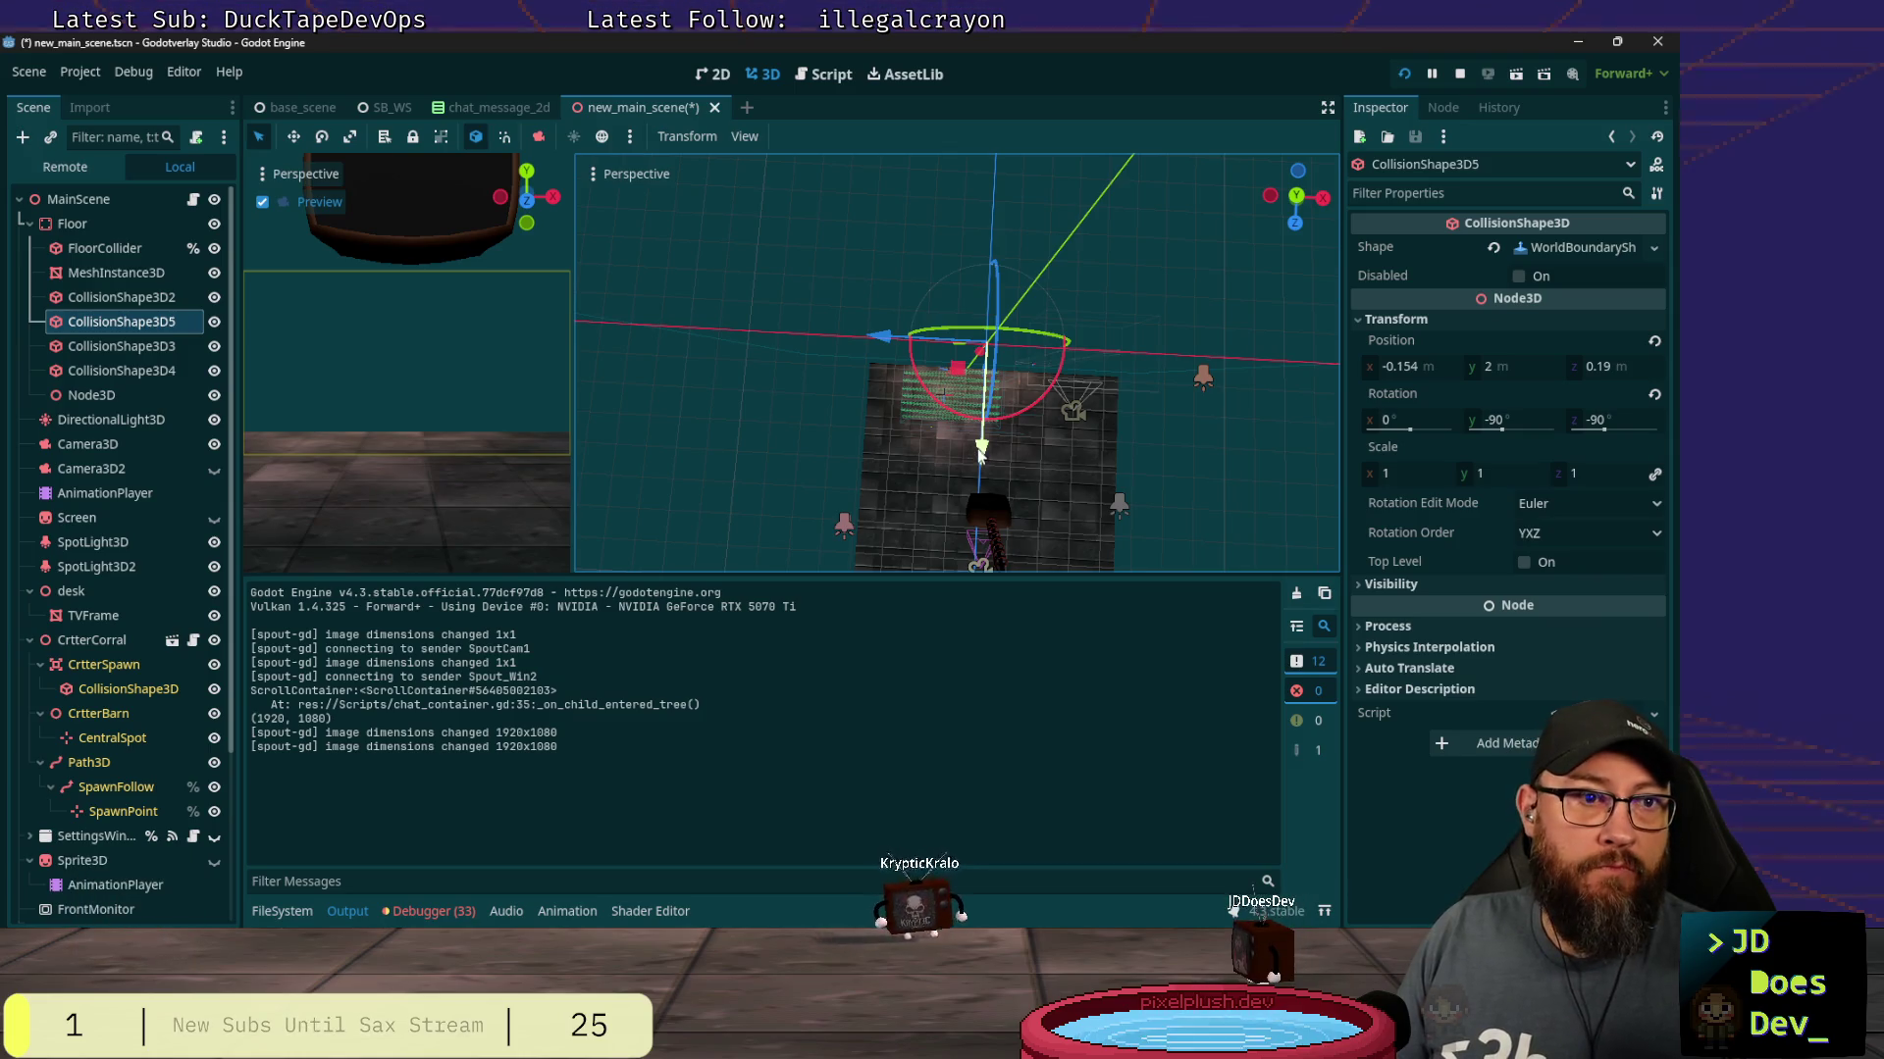
scroll(981, 457, "up", 4)
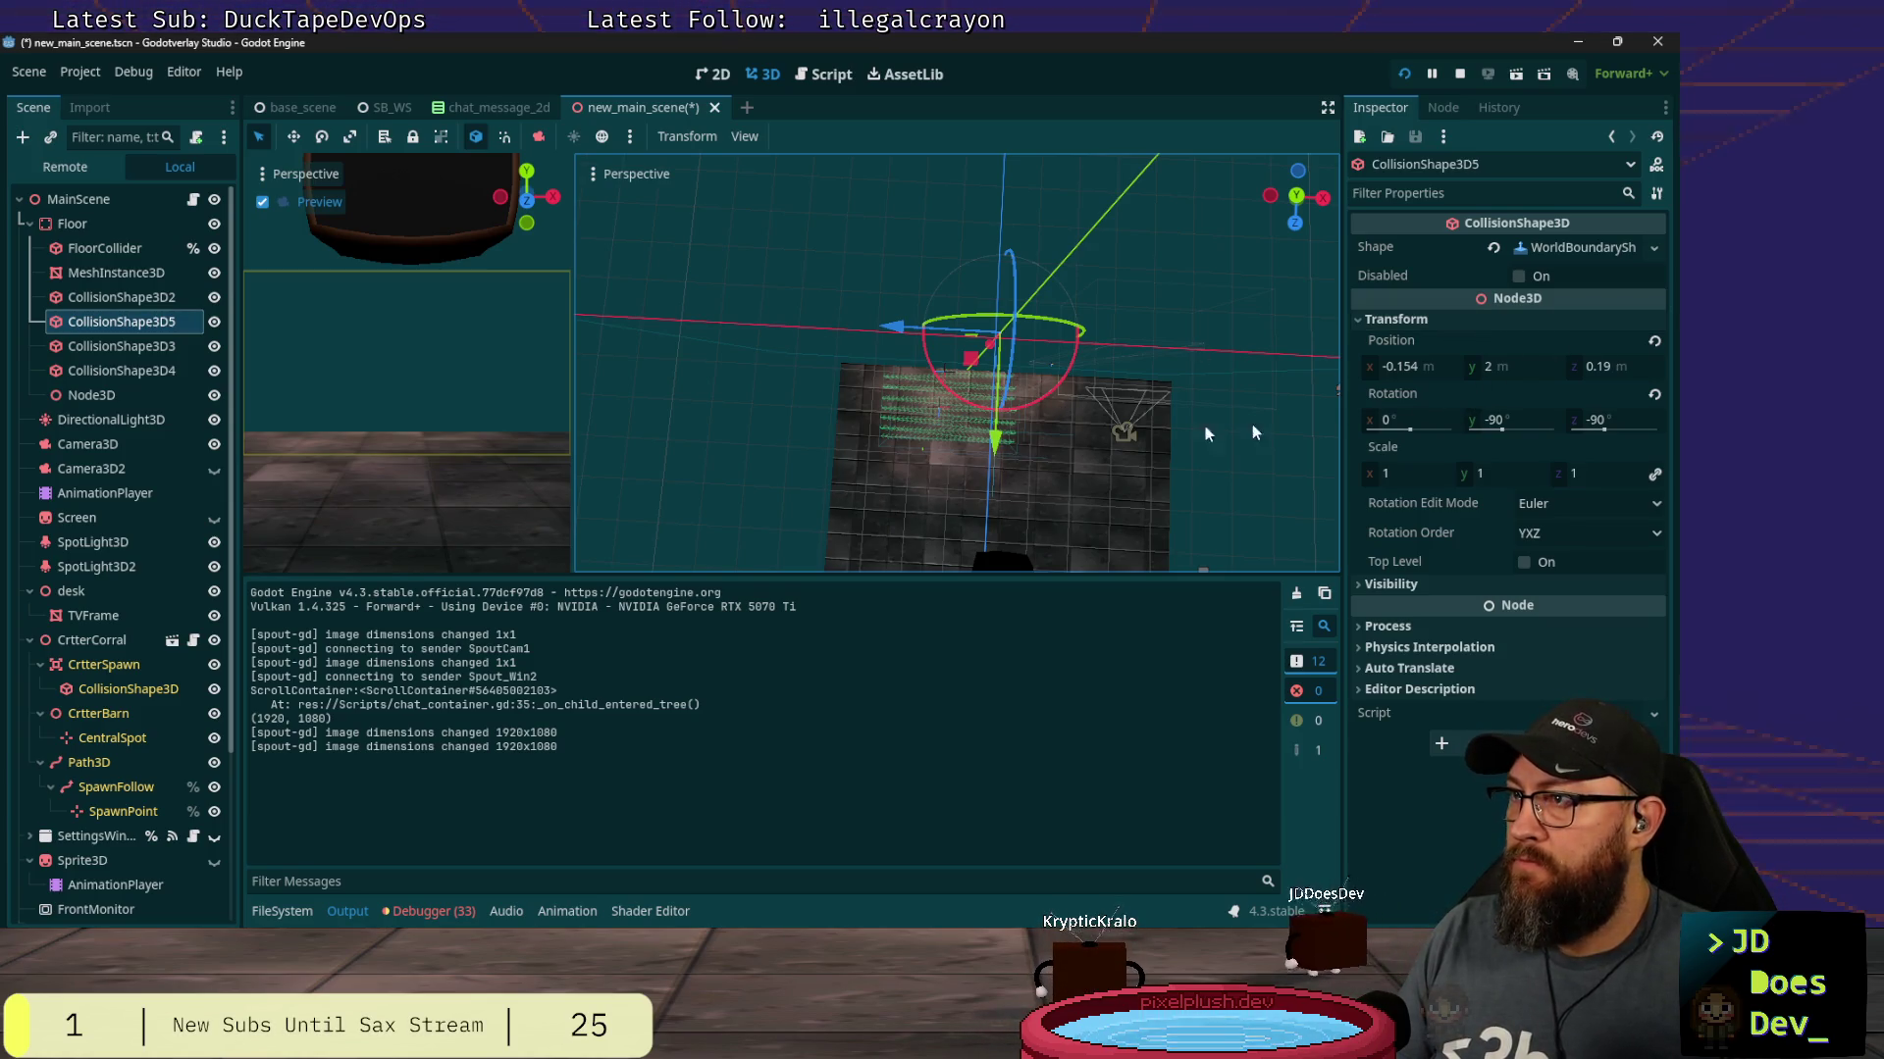
left_click_drag(1128, 497, 1140, 508)
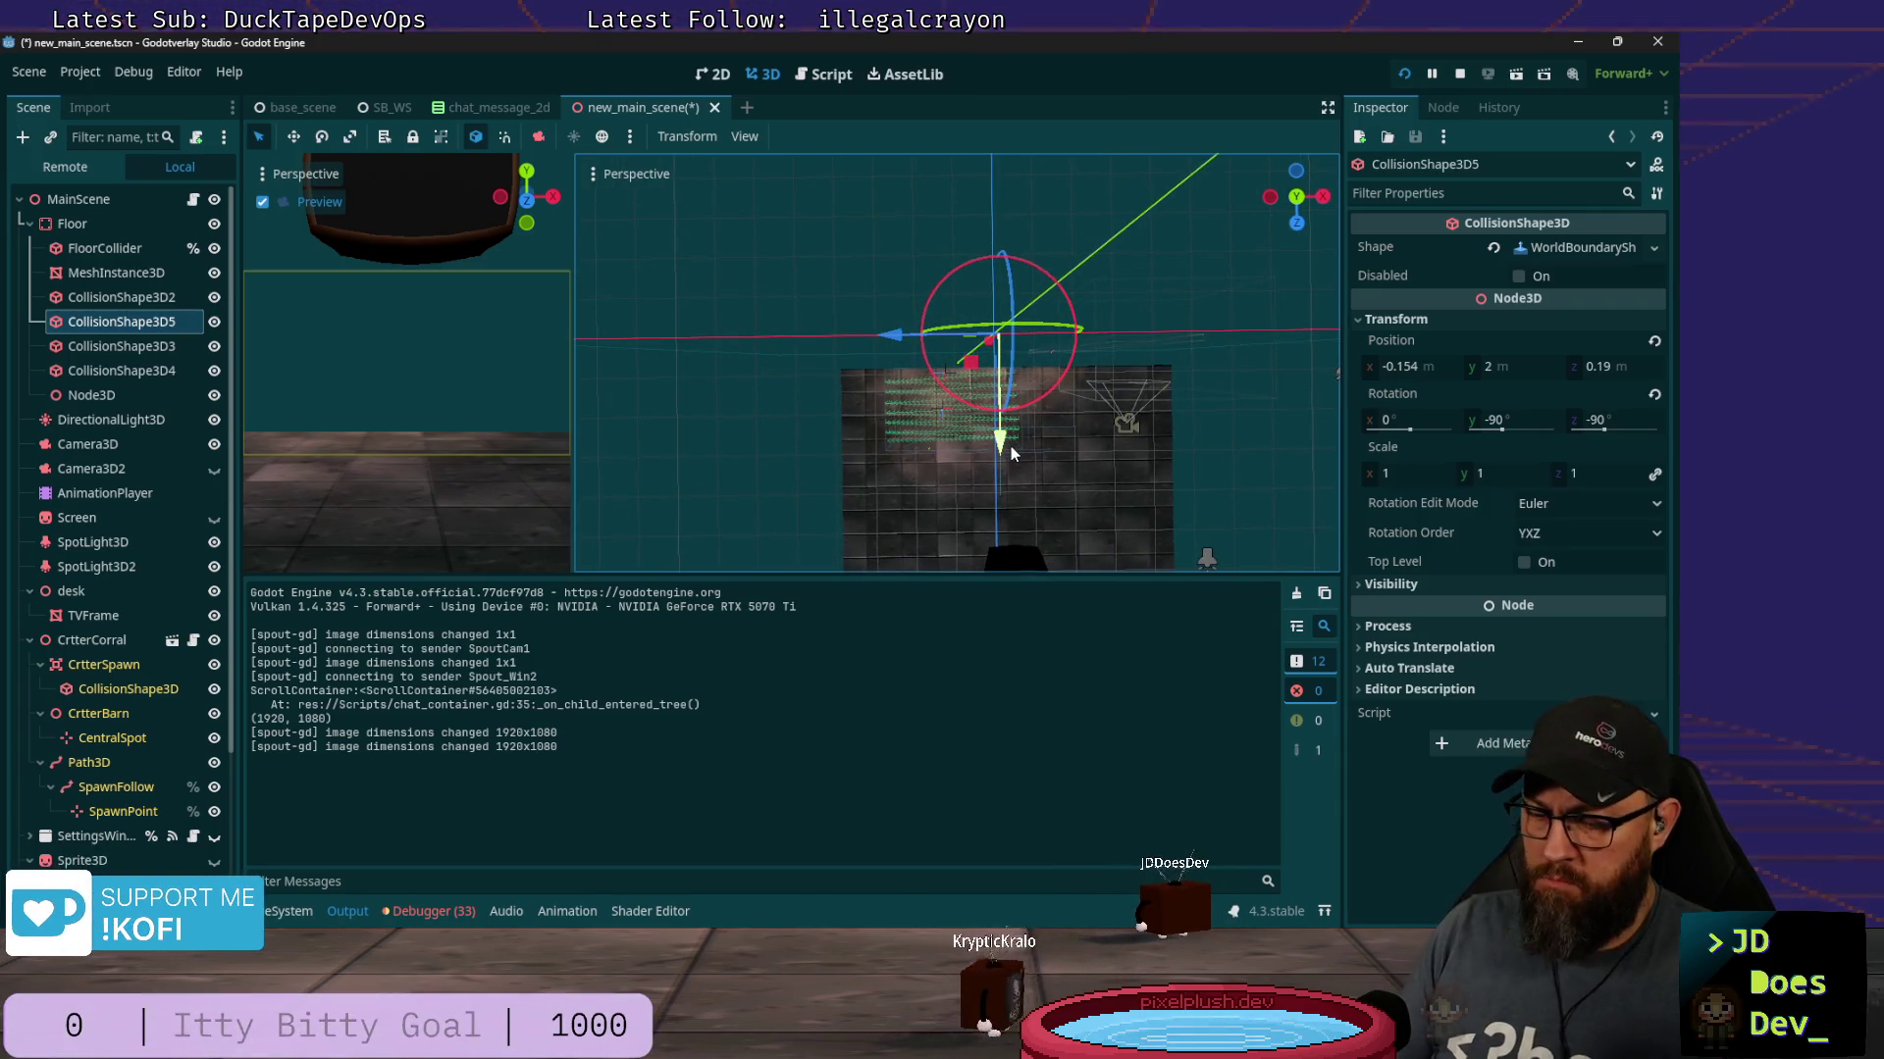
key("KP_7")
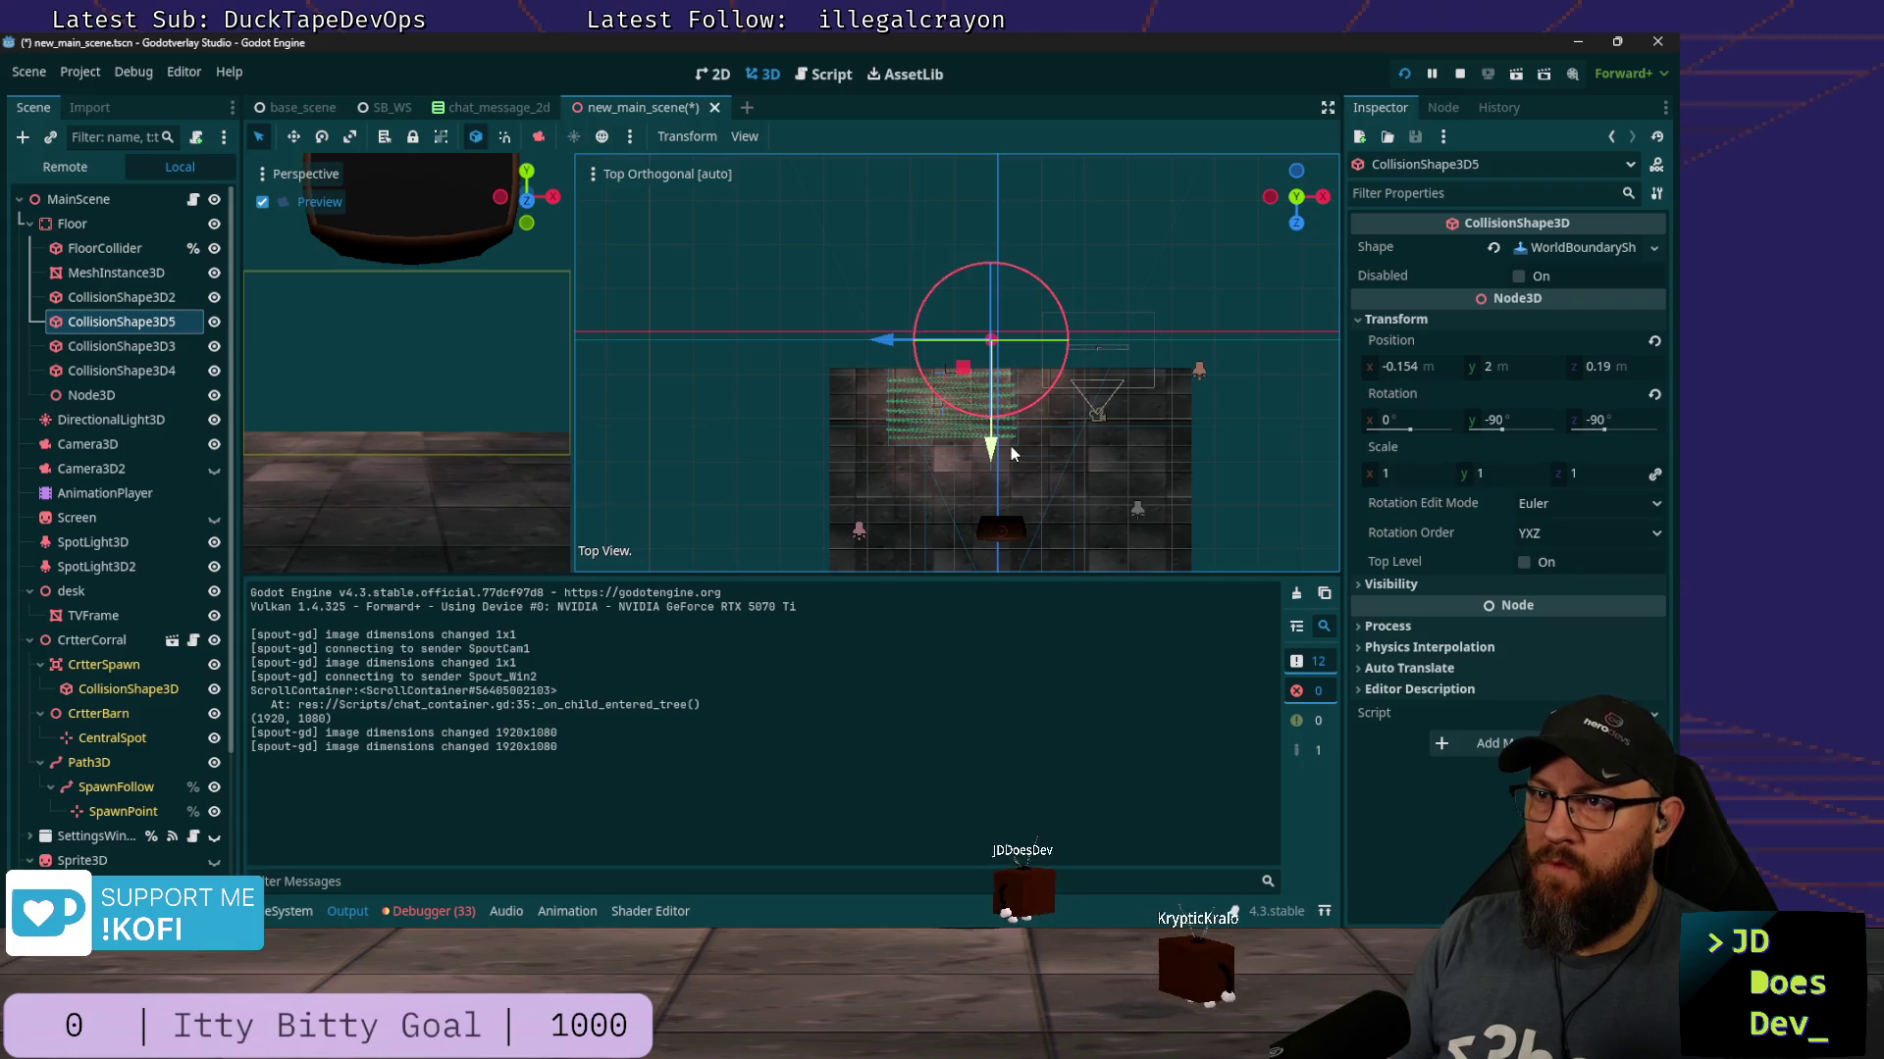
left_click_drag(993, 453, 1001, 482)
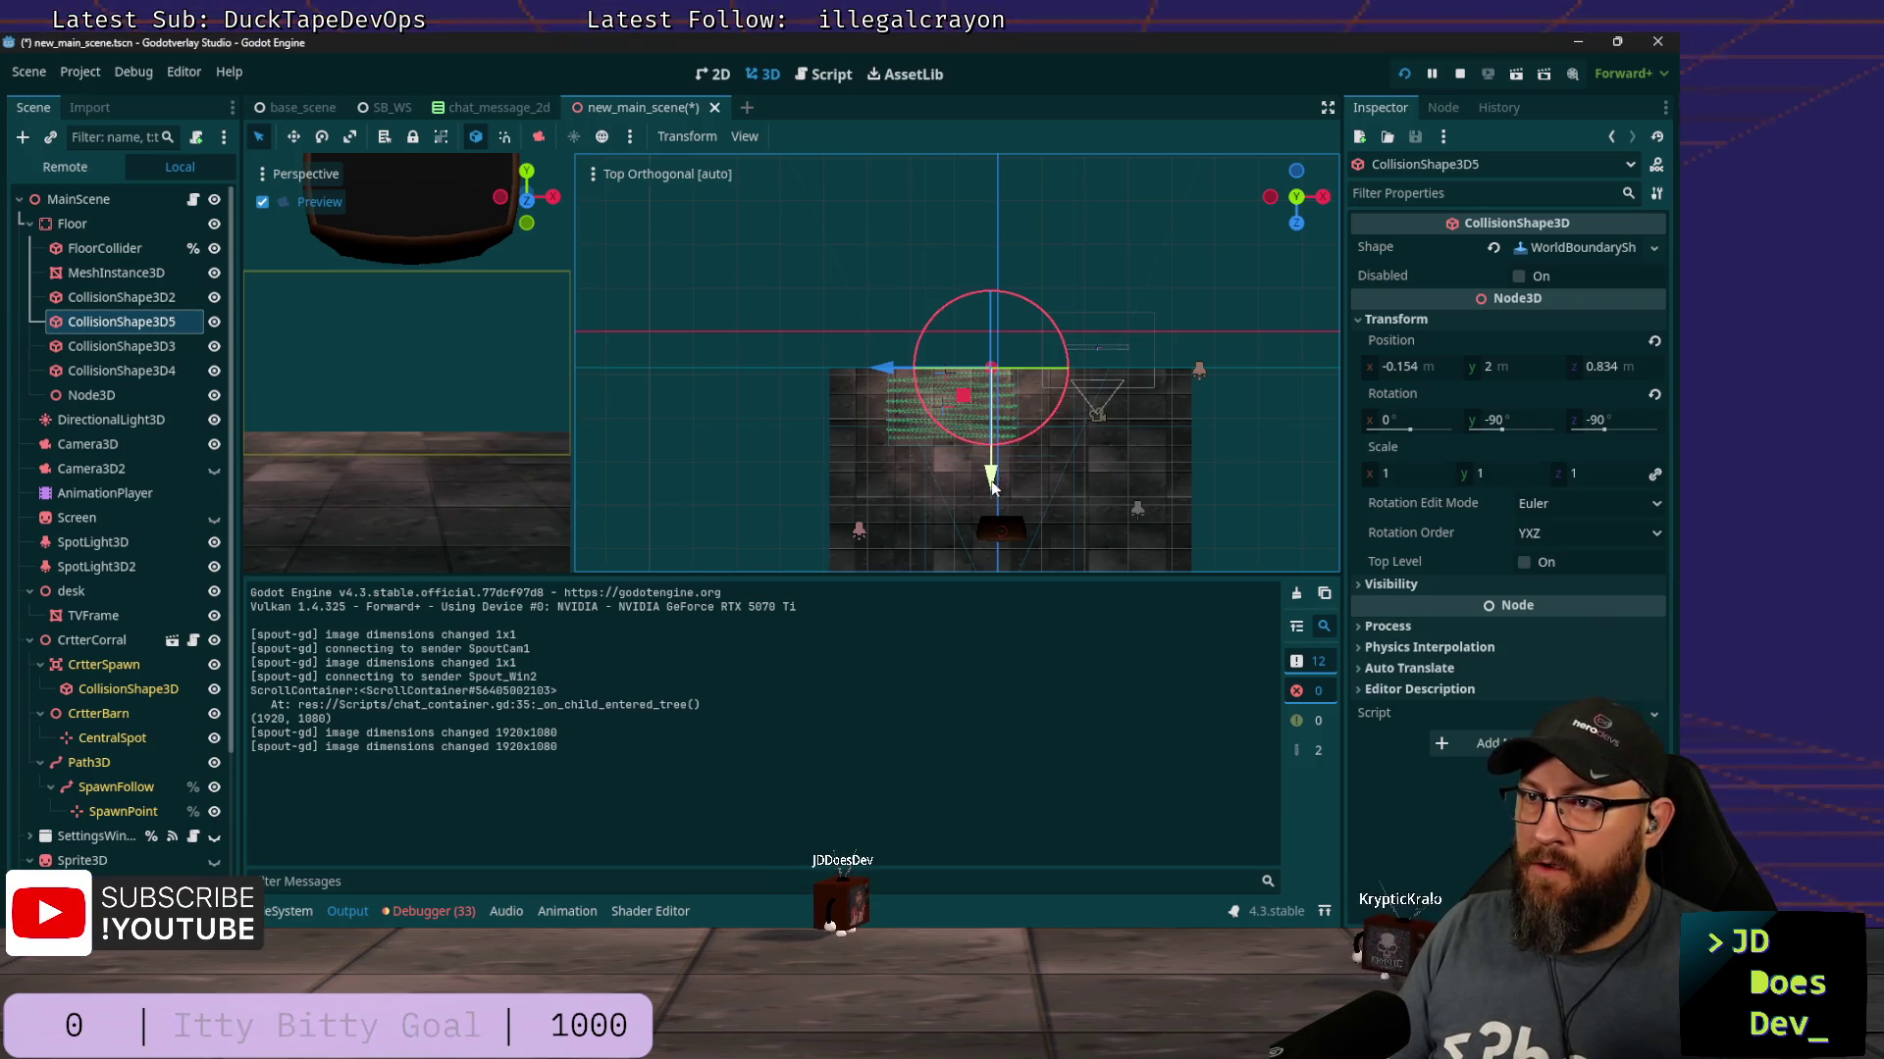
left_click(1046, 504)
left_click(147, 298)
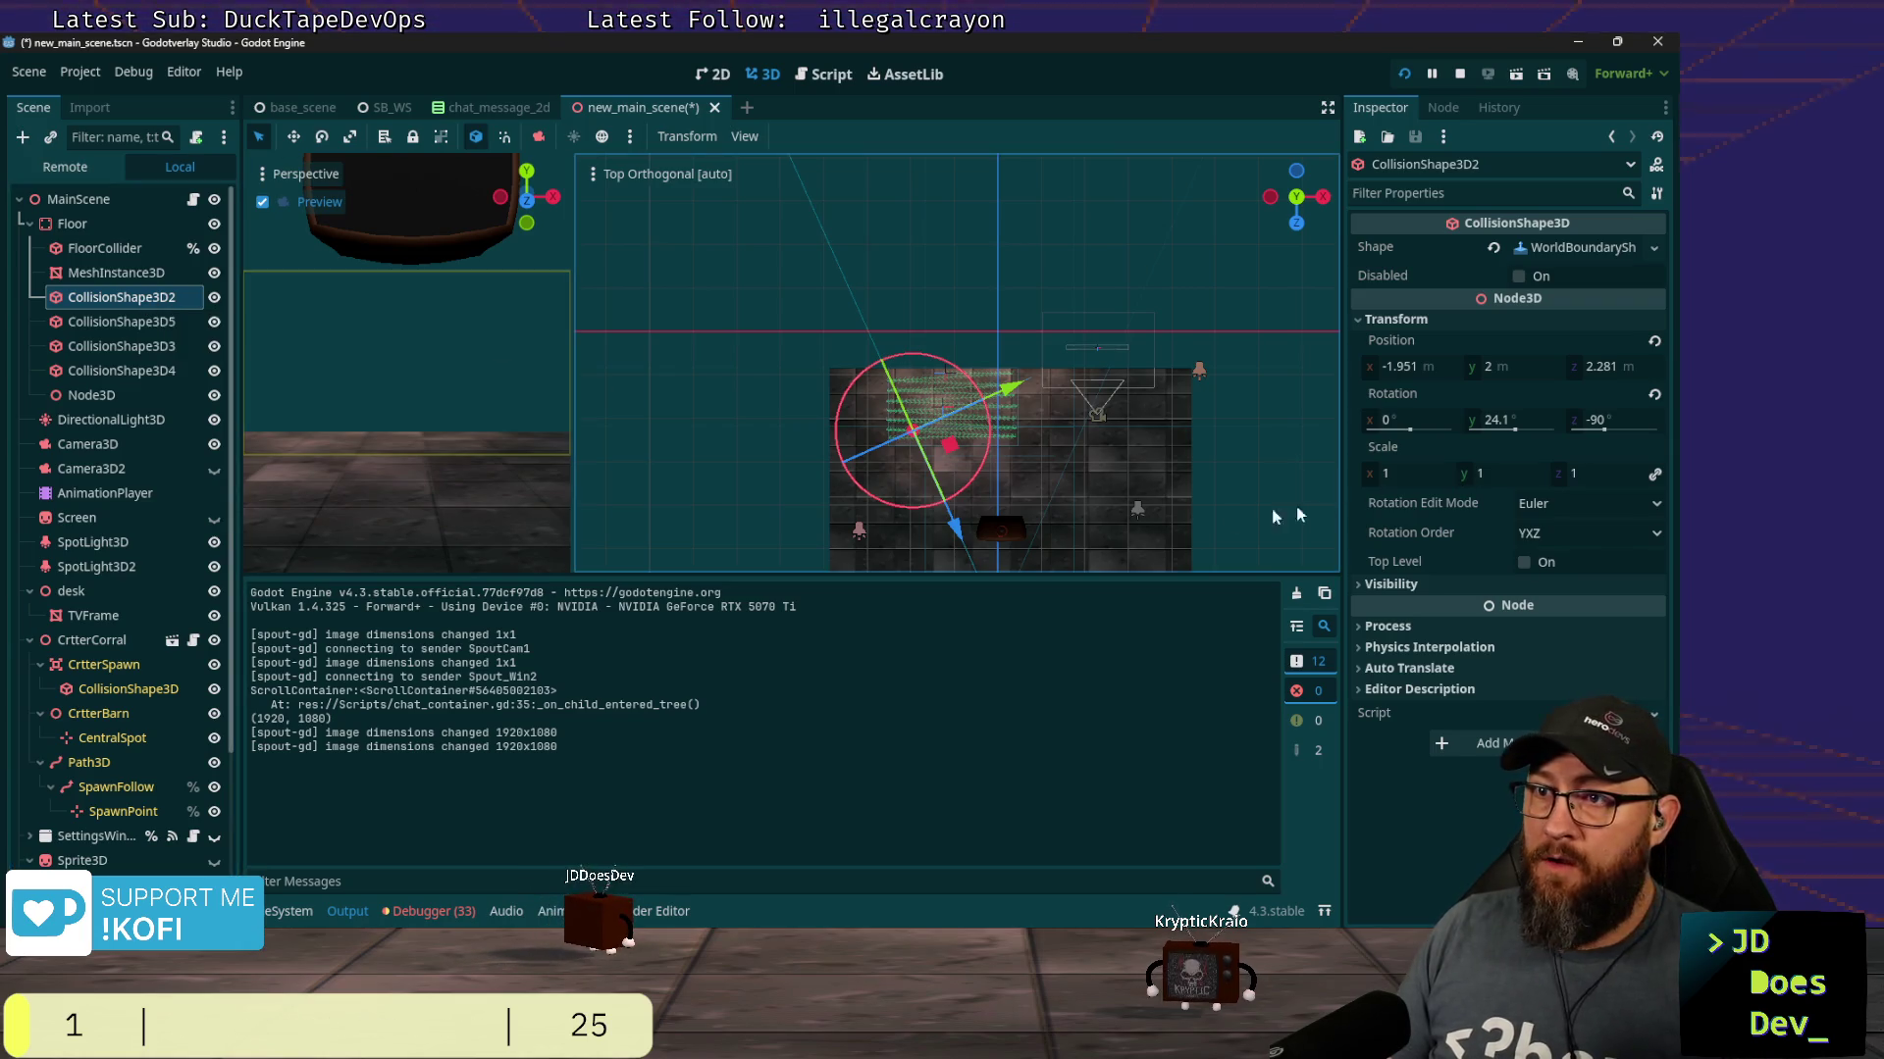
left_click(1051, 491)
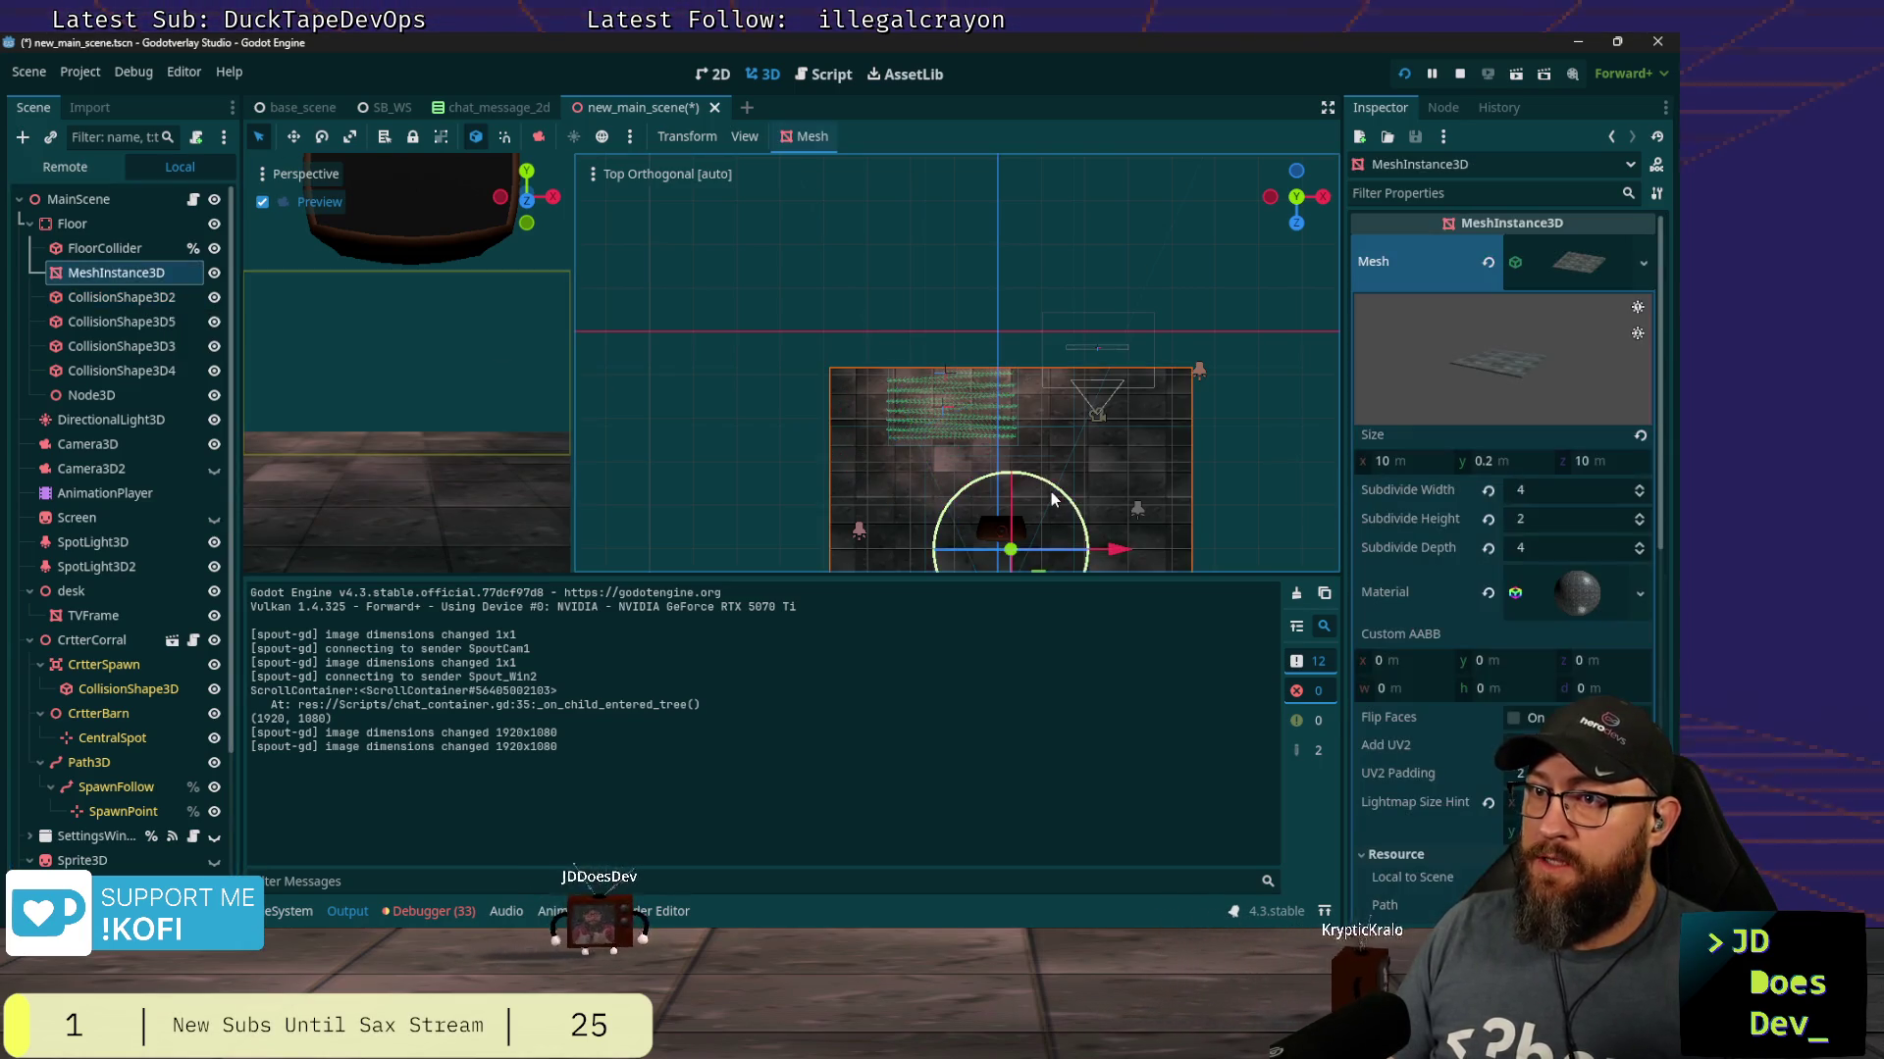
- Select CollisionShape3D3 and nudge it toward the floor centre to x 2.142, z 0.511
left_click(115, 298)
left_click(120, 324)
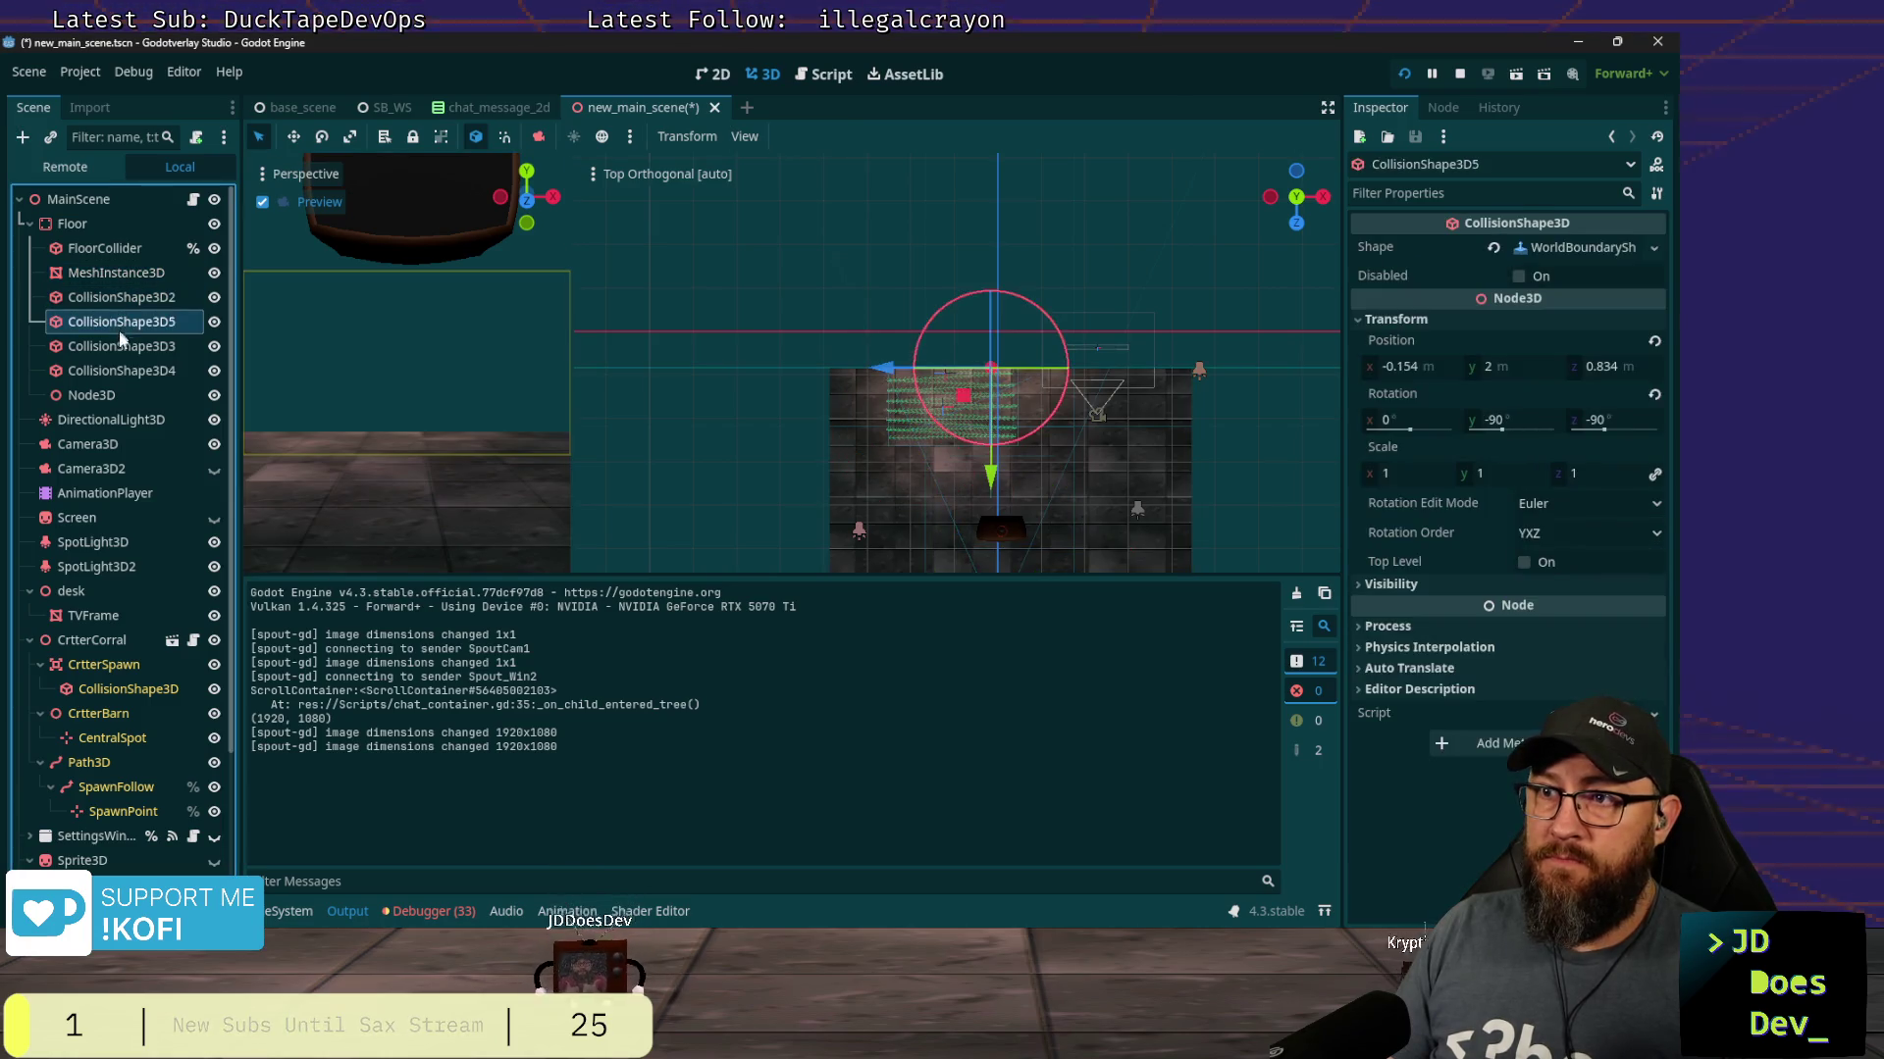
left_click(119, 345)
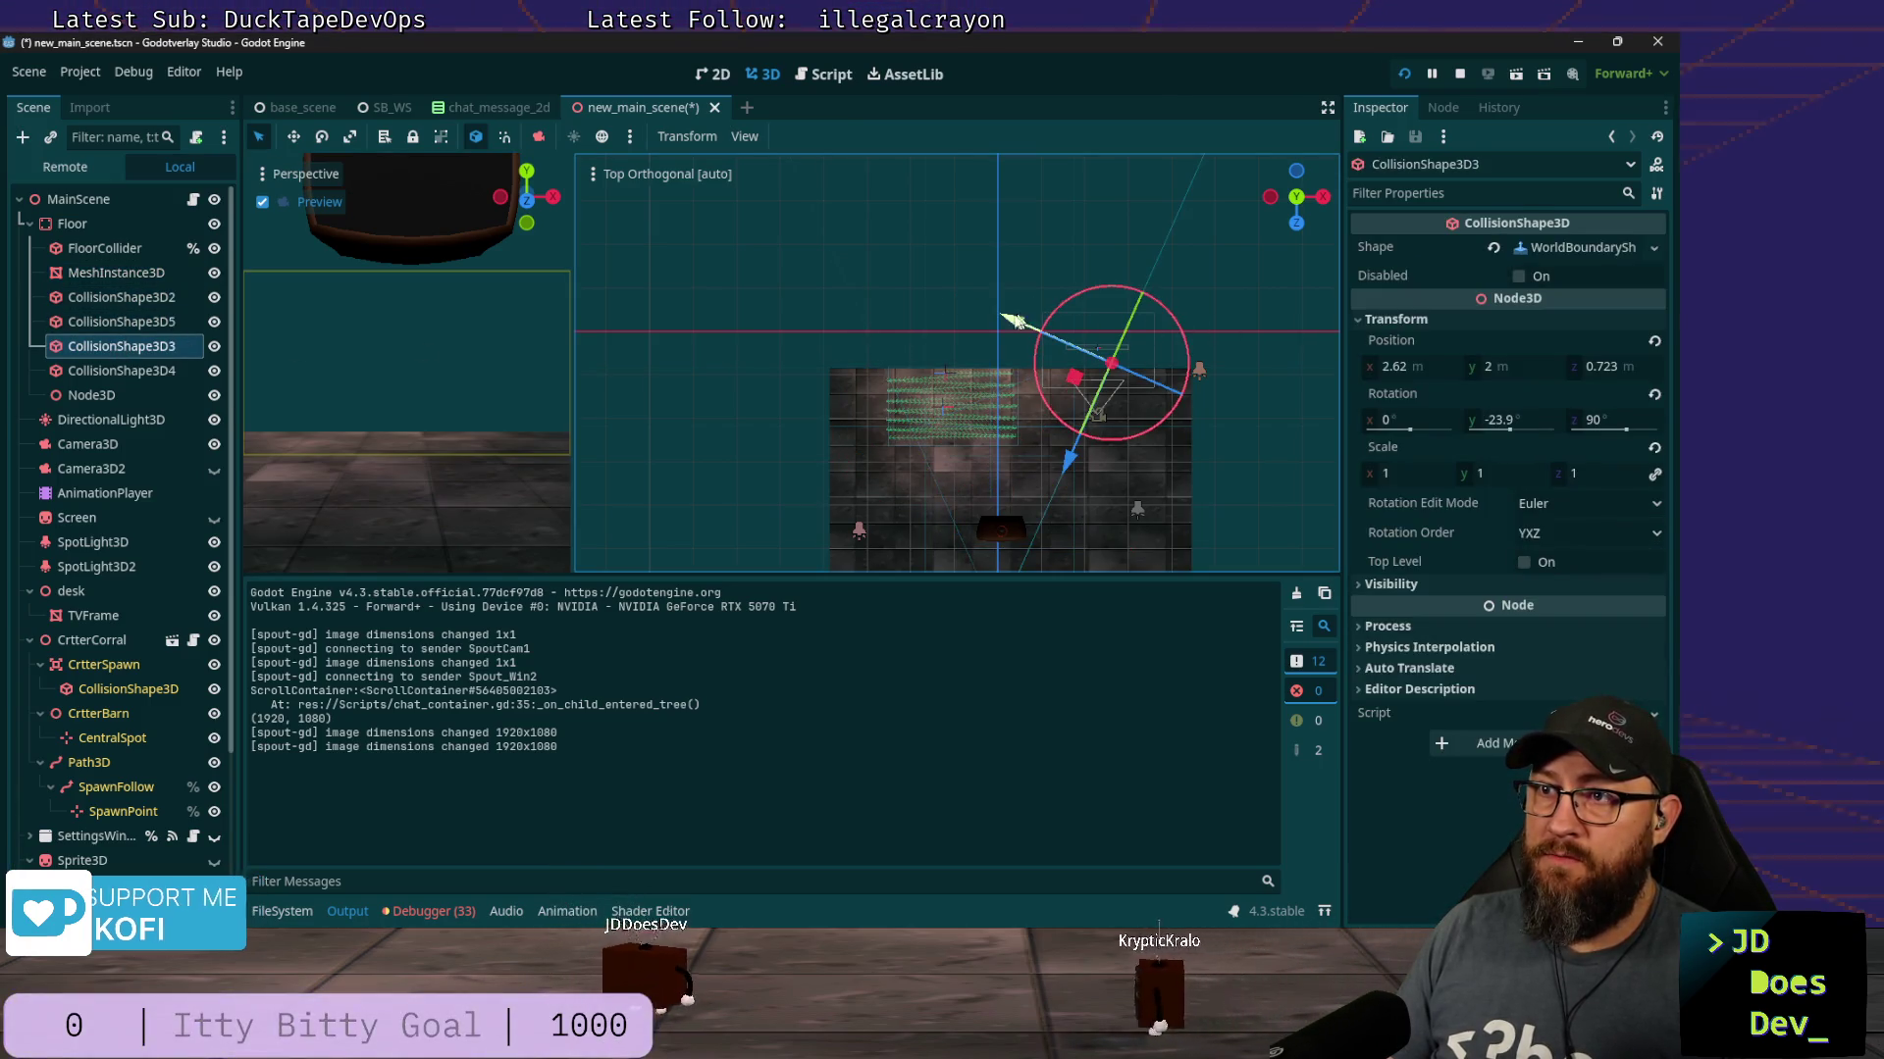
left_click_drag(1014, 321, 992, 312)
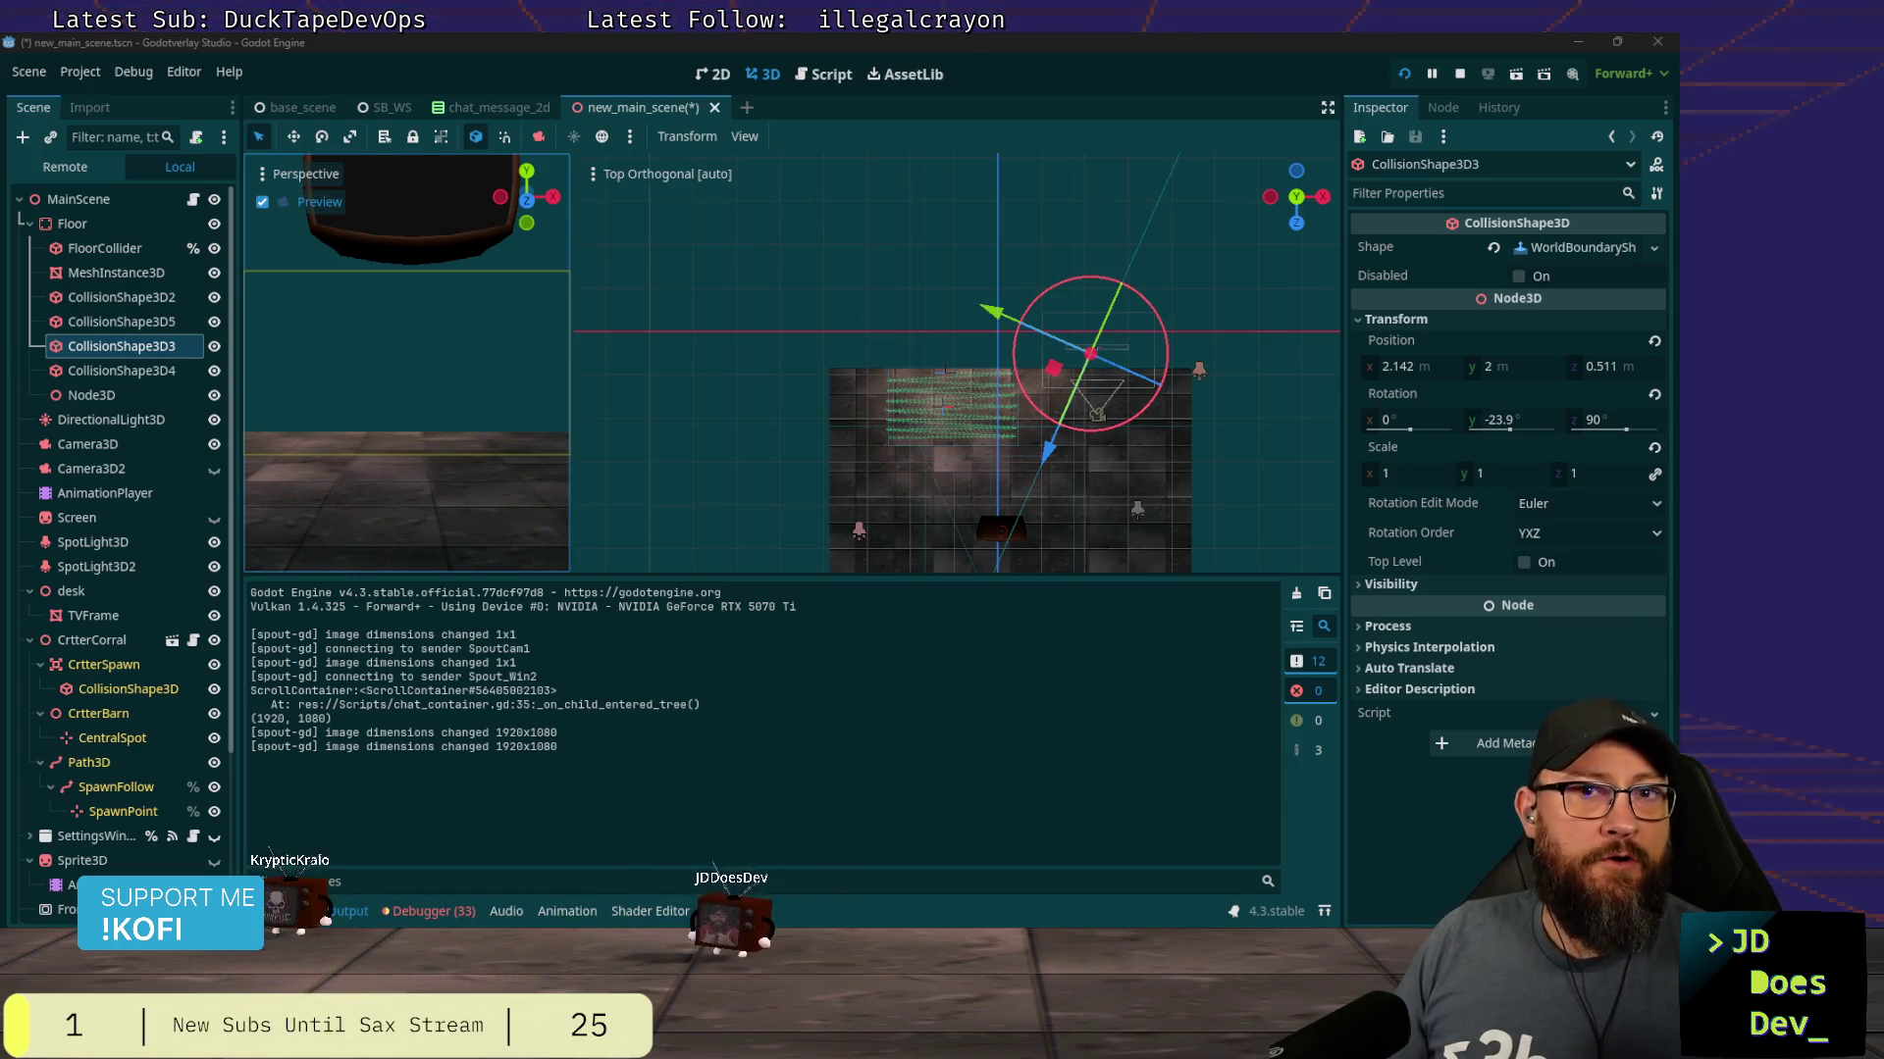
- Select CrtterCorral and drag it right along X to x -0.263
left_click(928, 409)
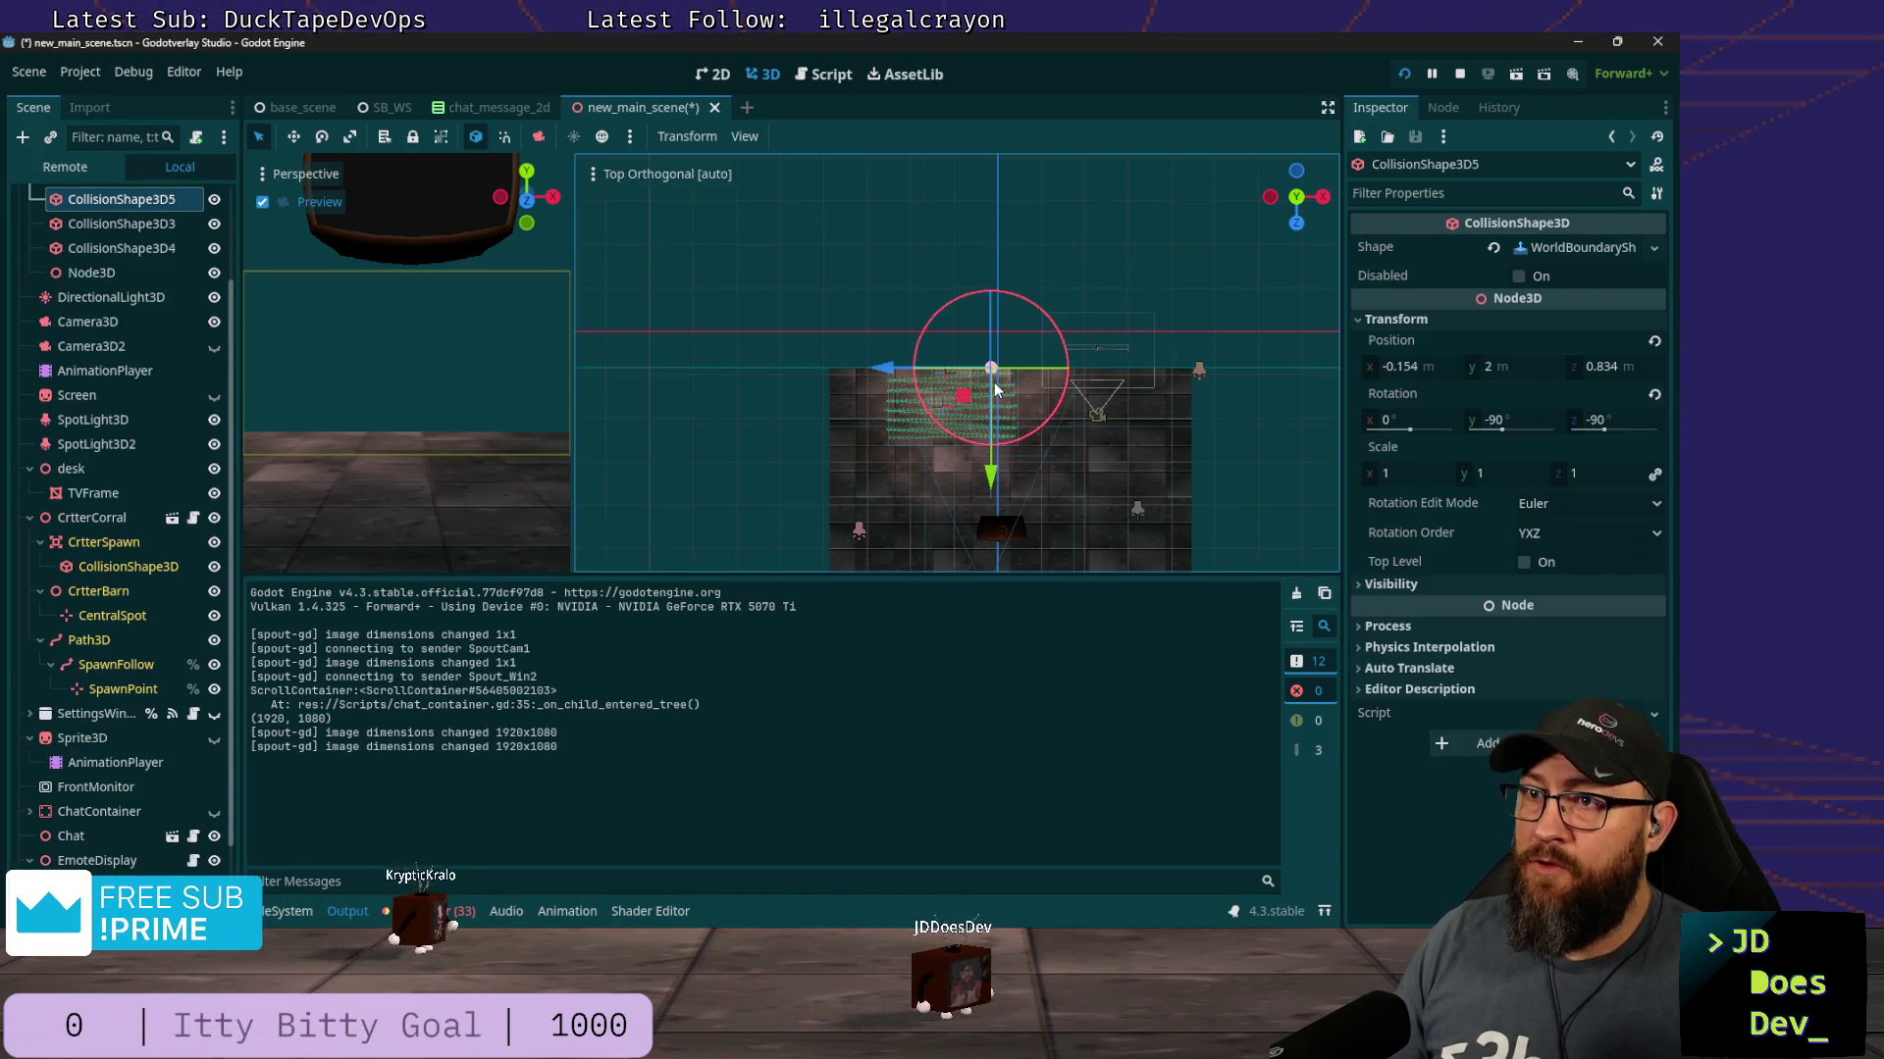
left_click(88, 518)
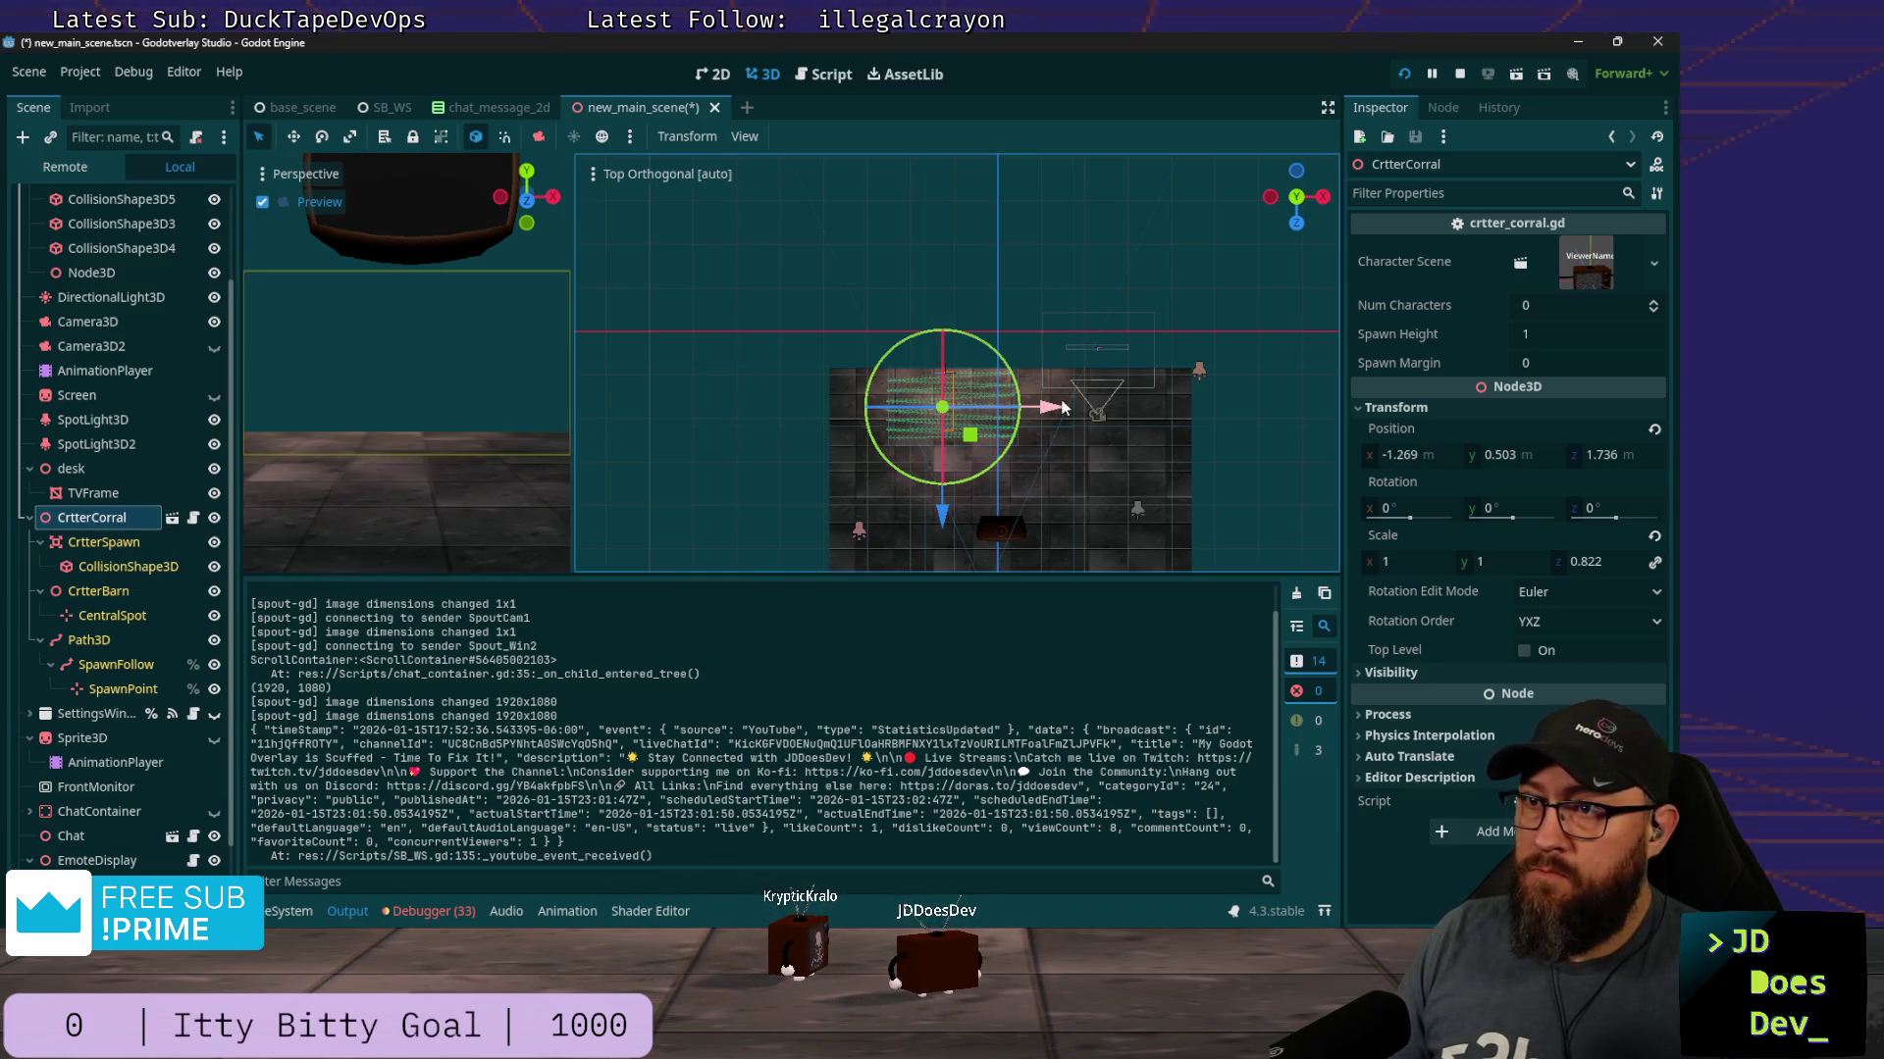
mouse_move(1054, 410)
left_mouse_down()
mouse_move(1101, 410)
mouse_move(1085, 408)
left_mouse_up()
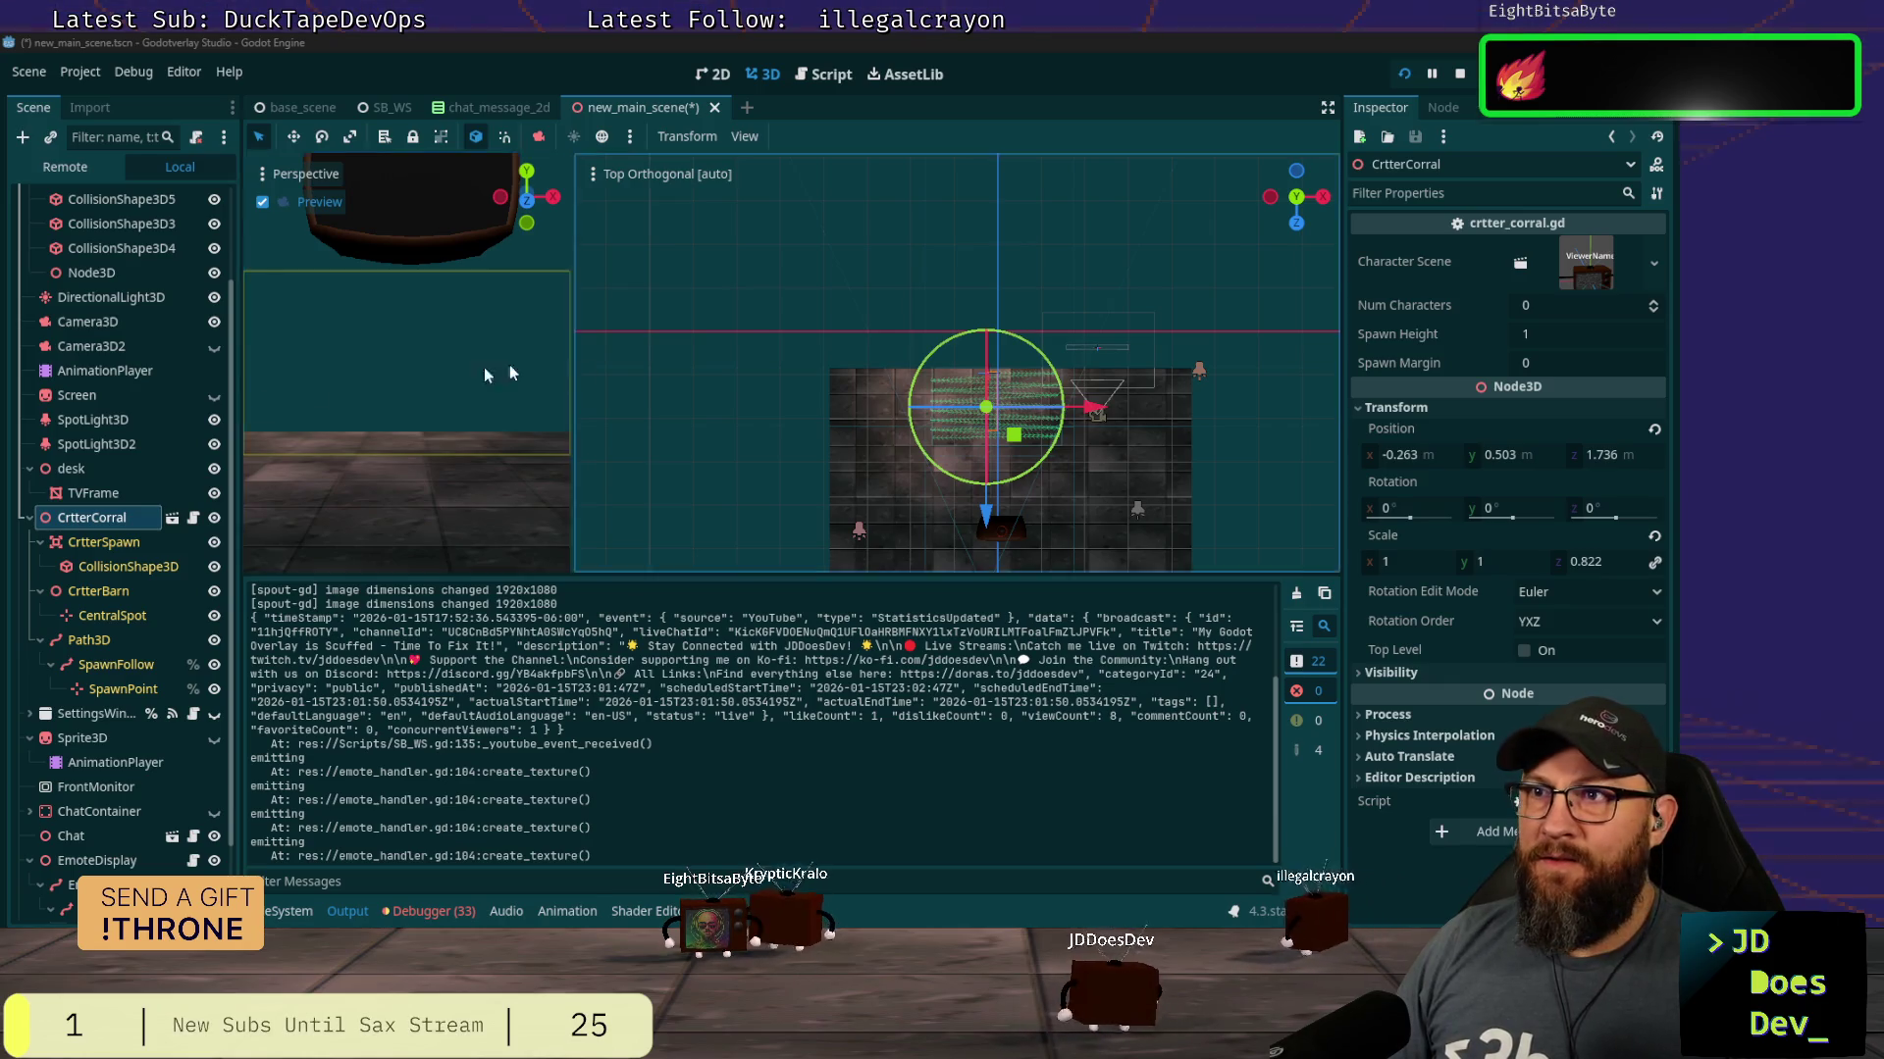
- Zoom the top view and bring up Streamer.bot's Commands page from the system tray
mouse_move(1112, 956)
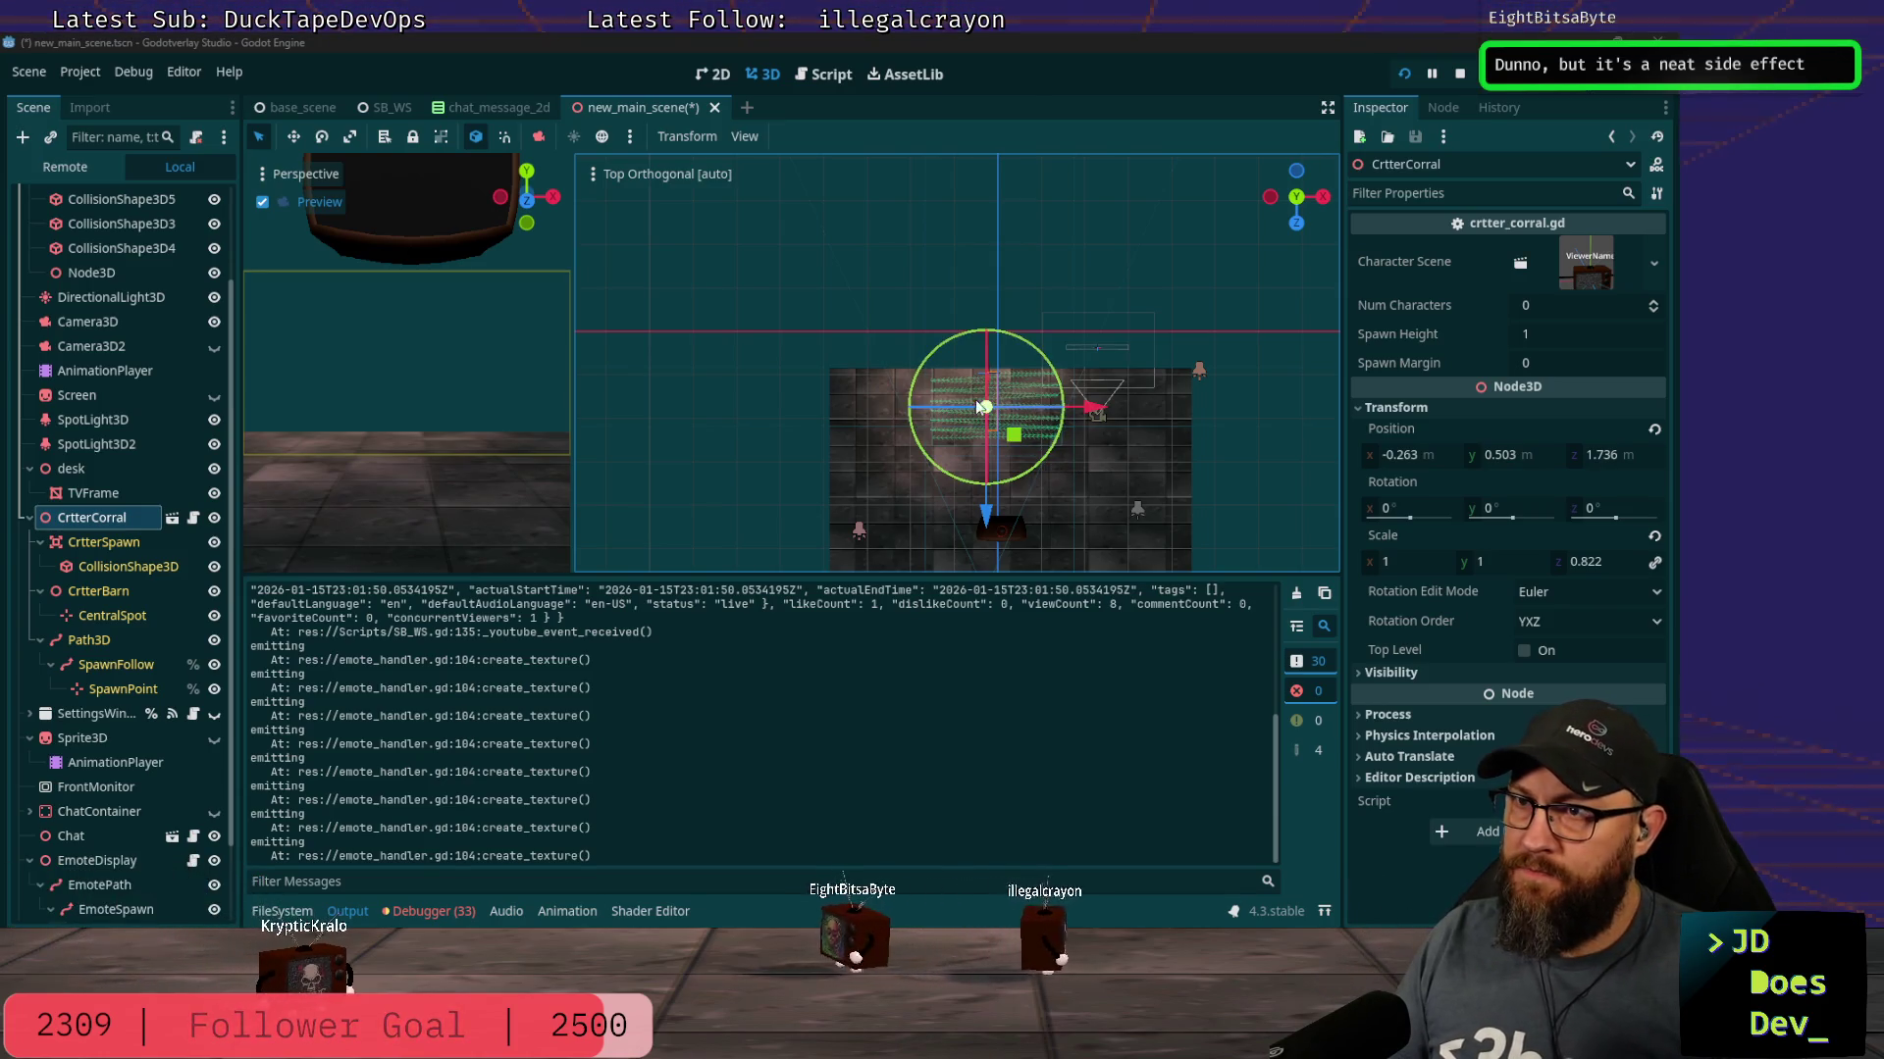
scroll(983, 407, "up", 10)
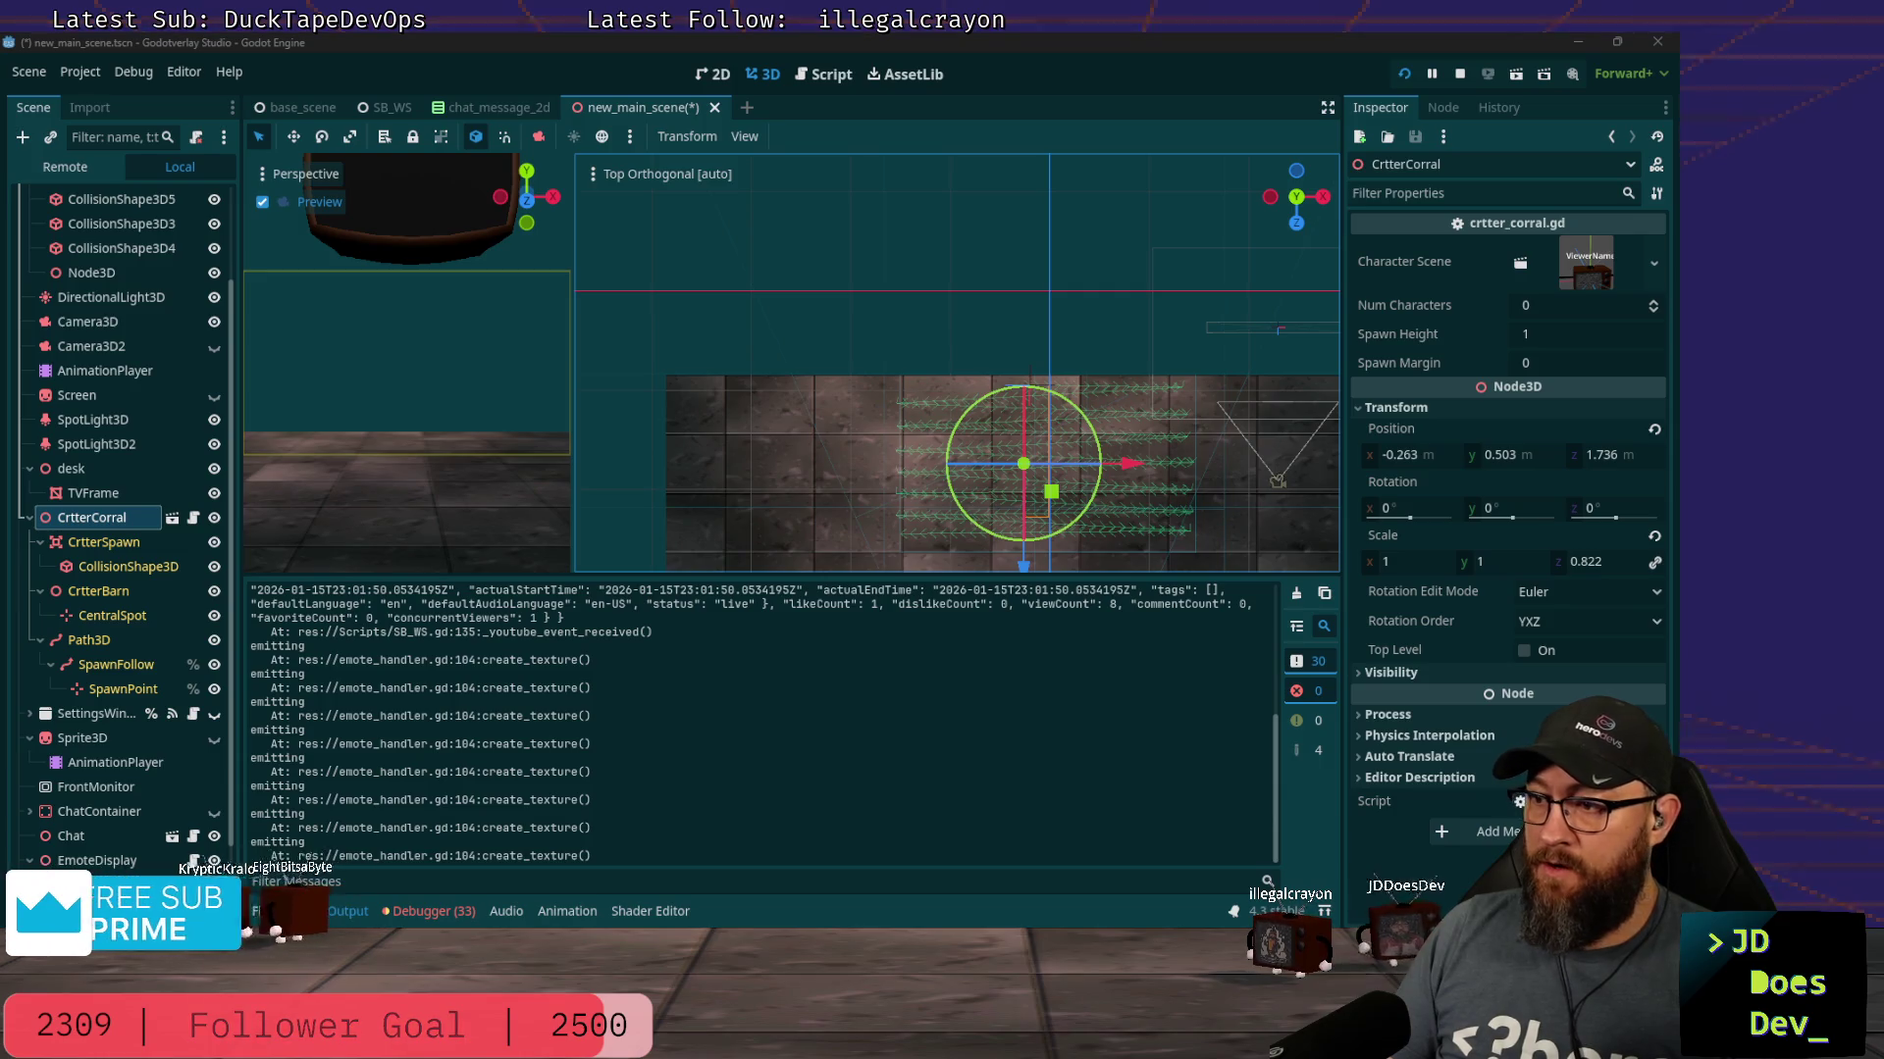
left_click(1426, 904)
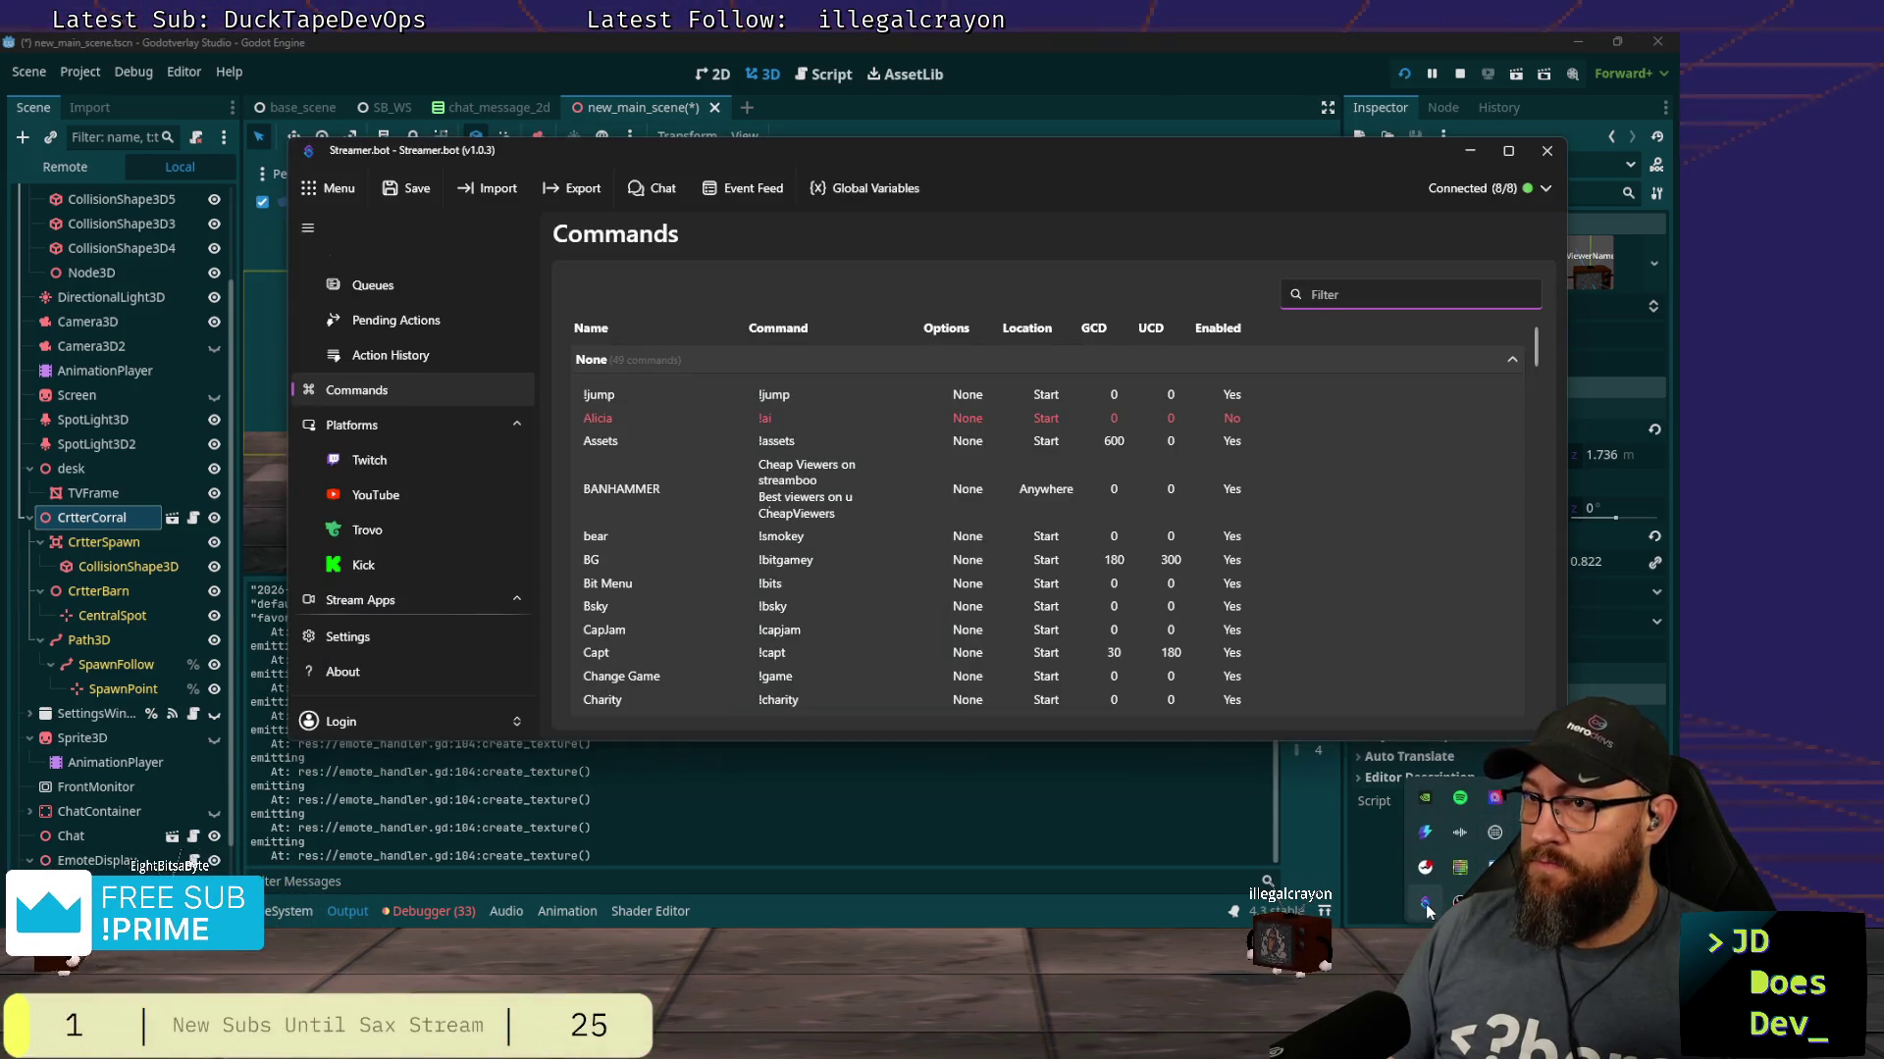
- Search actions for 'rai' and test-fire Raid Alert's Twitch Raid trigger, then return to Godot
scroll(372, 398, "up", 4)
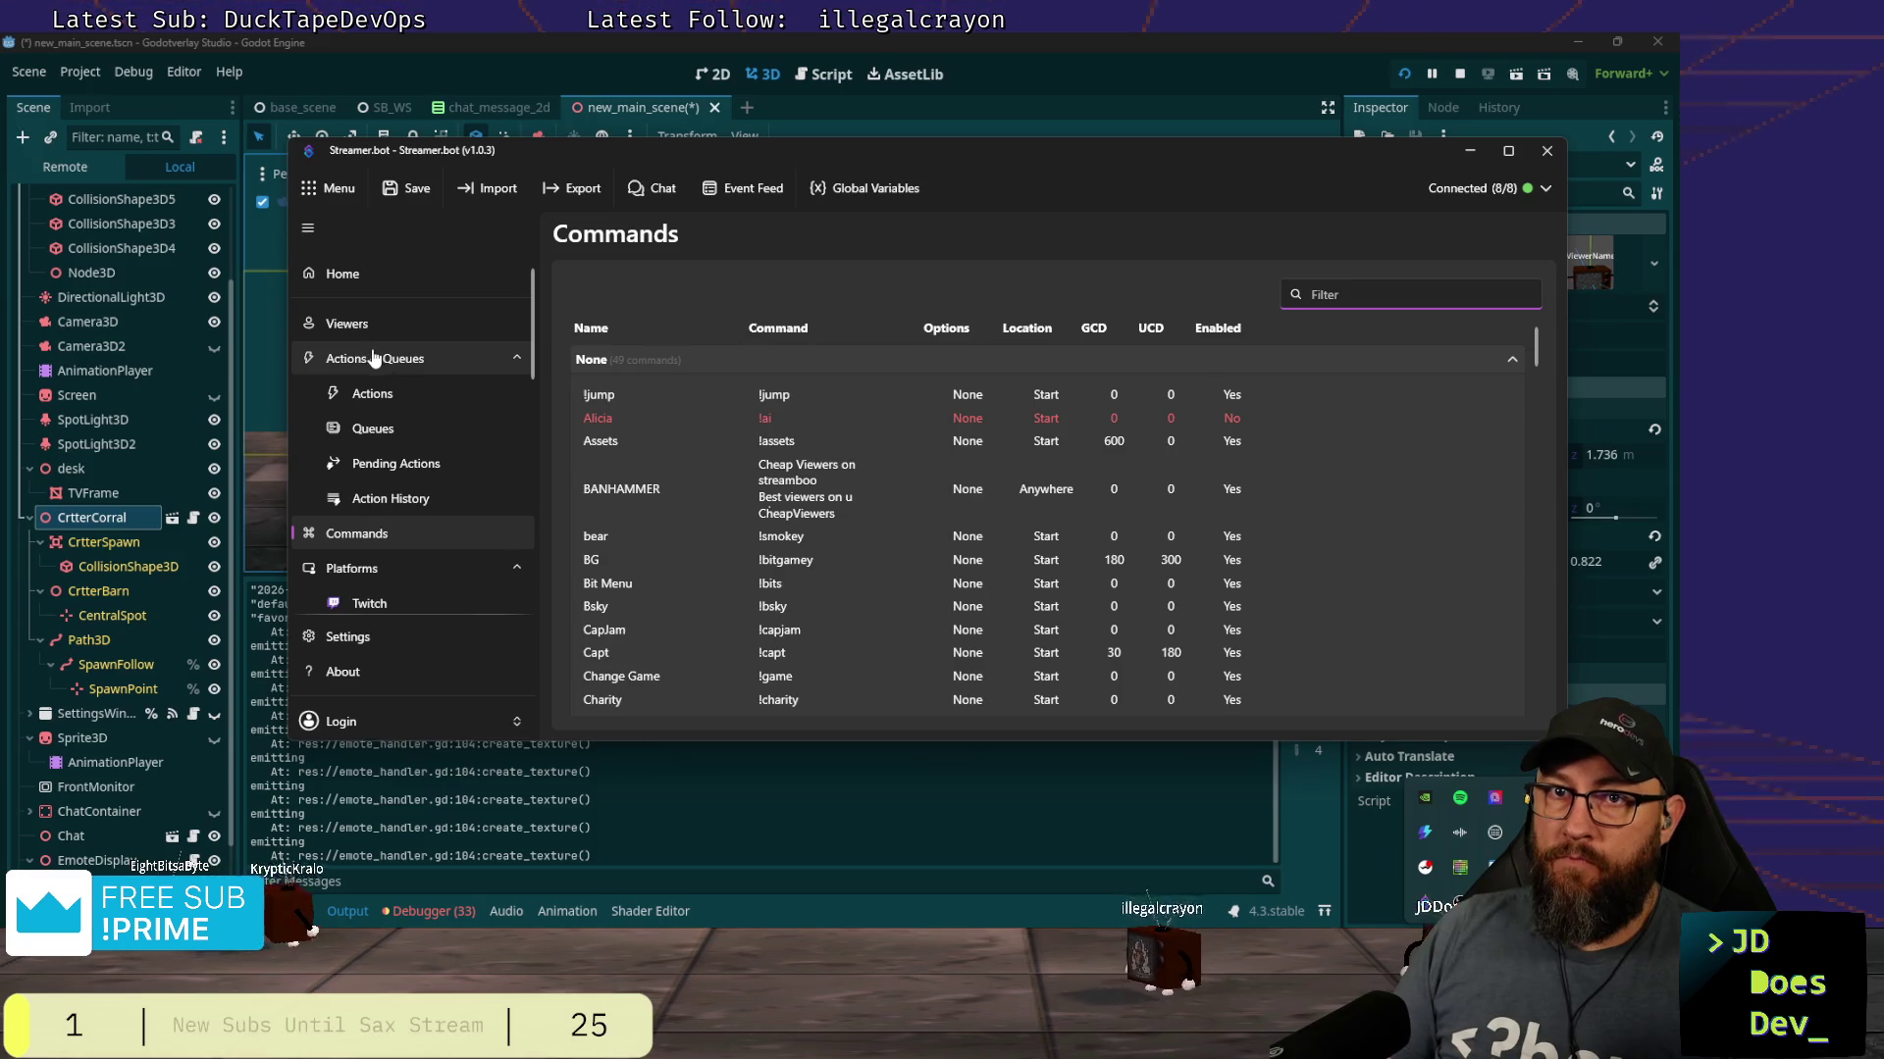
left_click(371, 393)
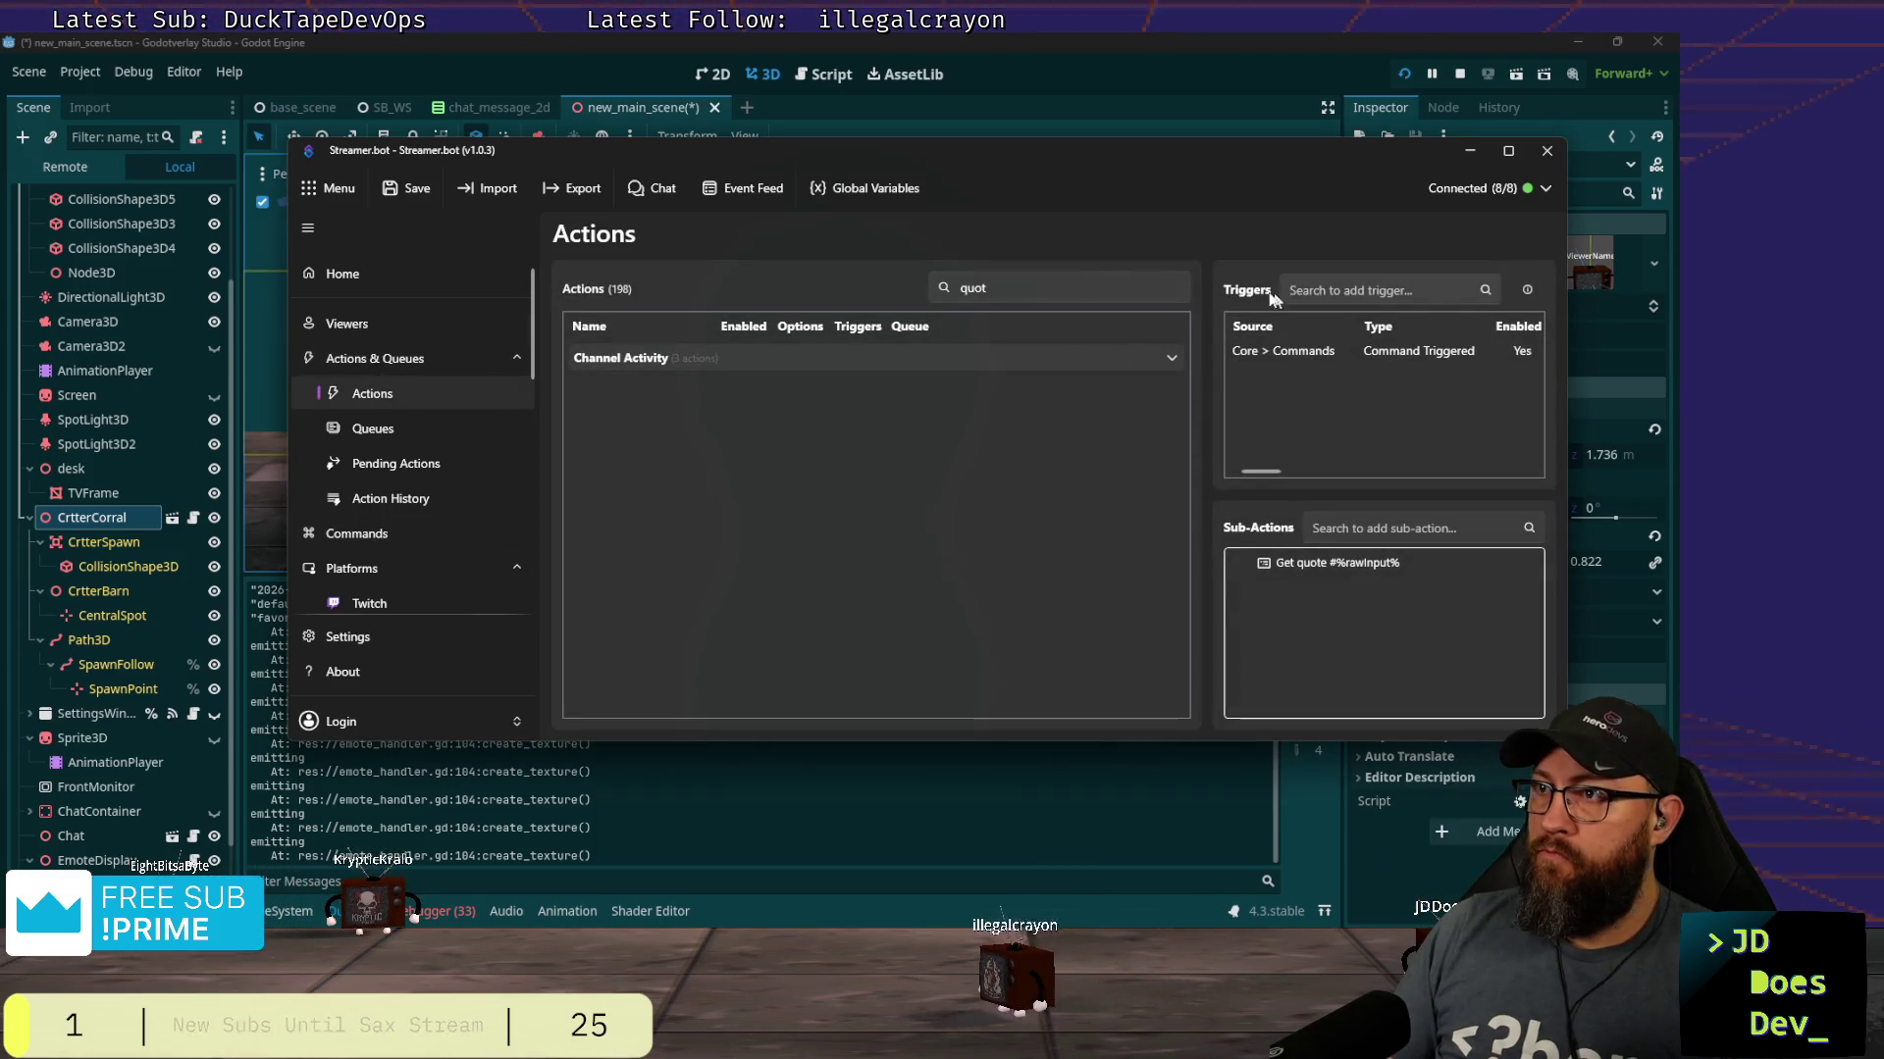
left_click(1064, 289)
type("rai")
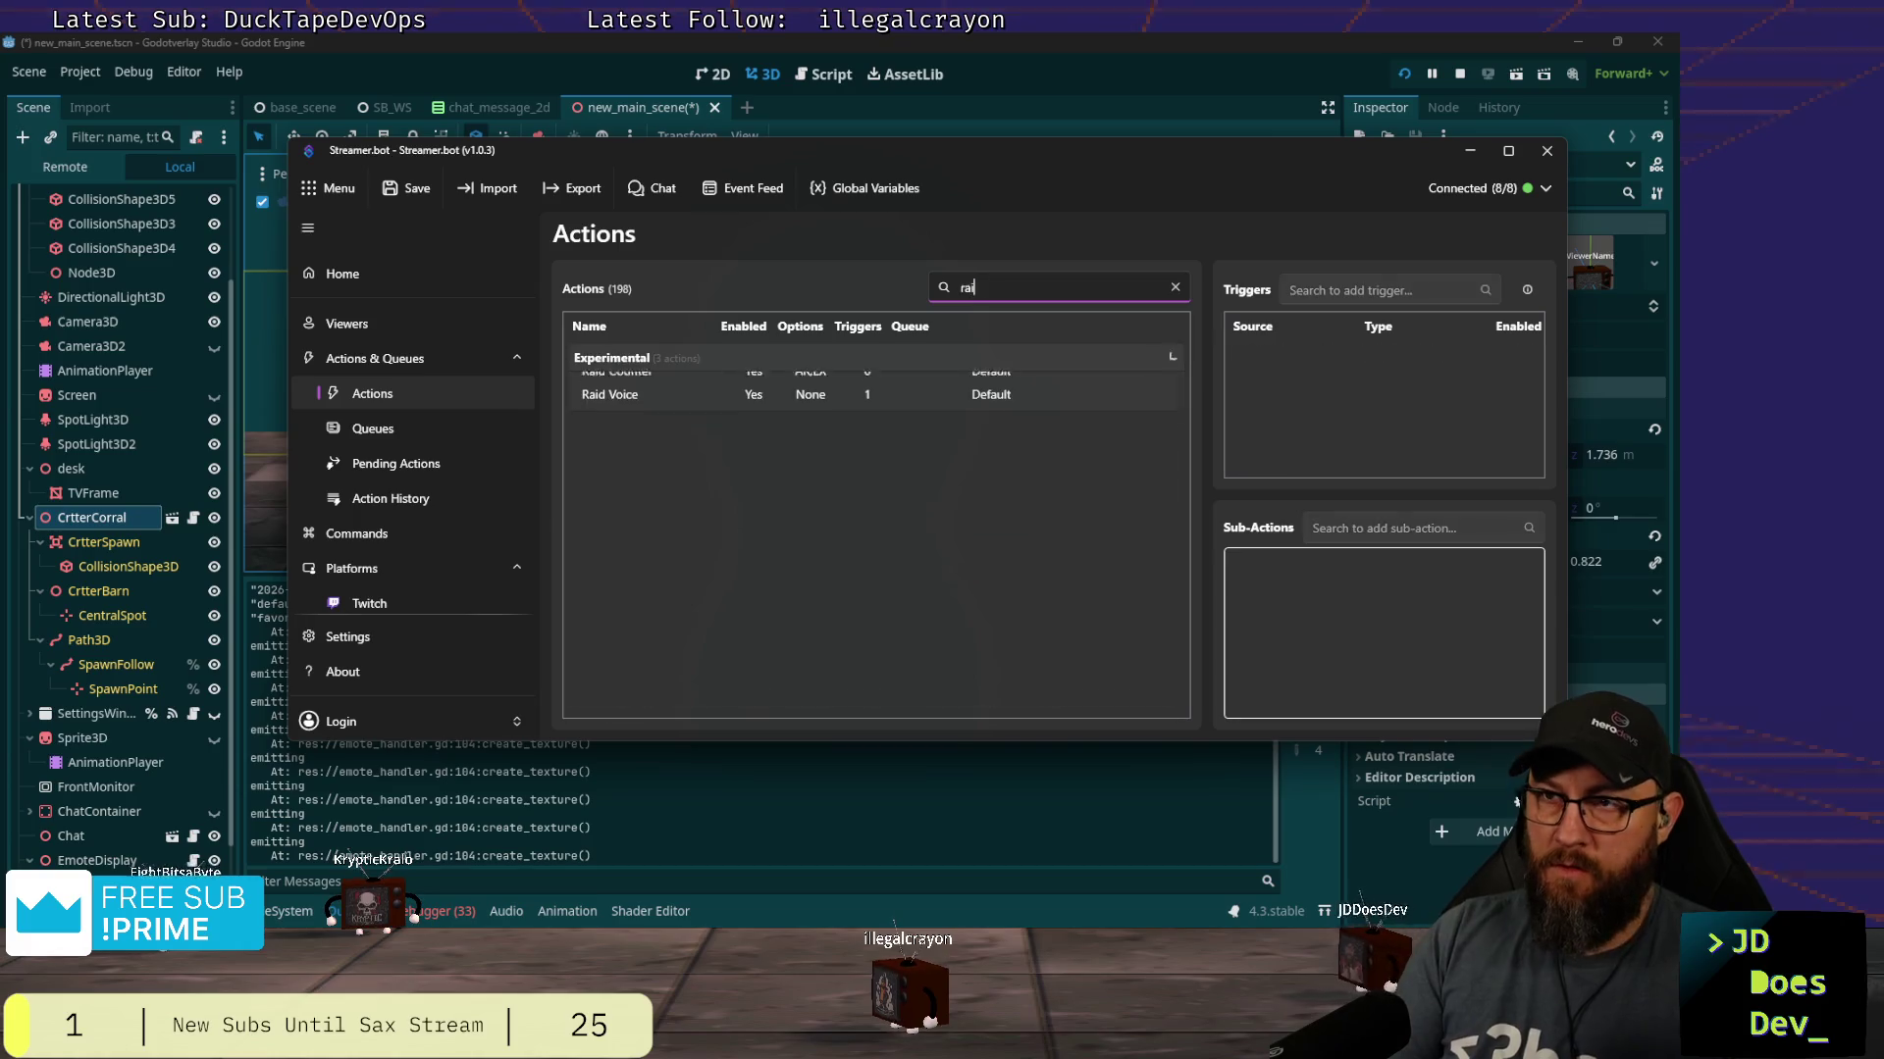
left_click(663, 392)
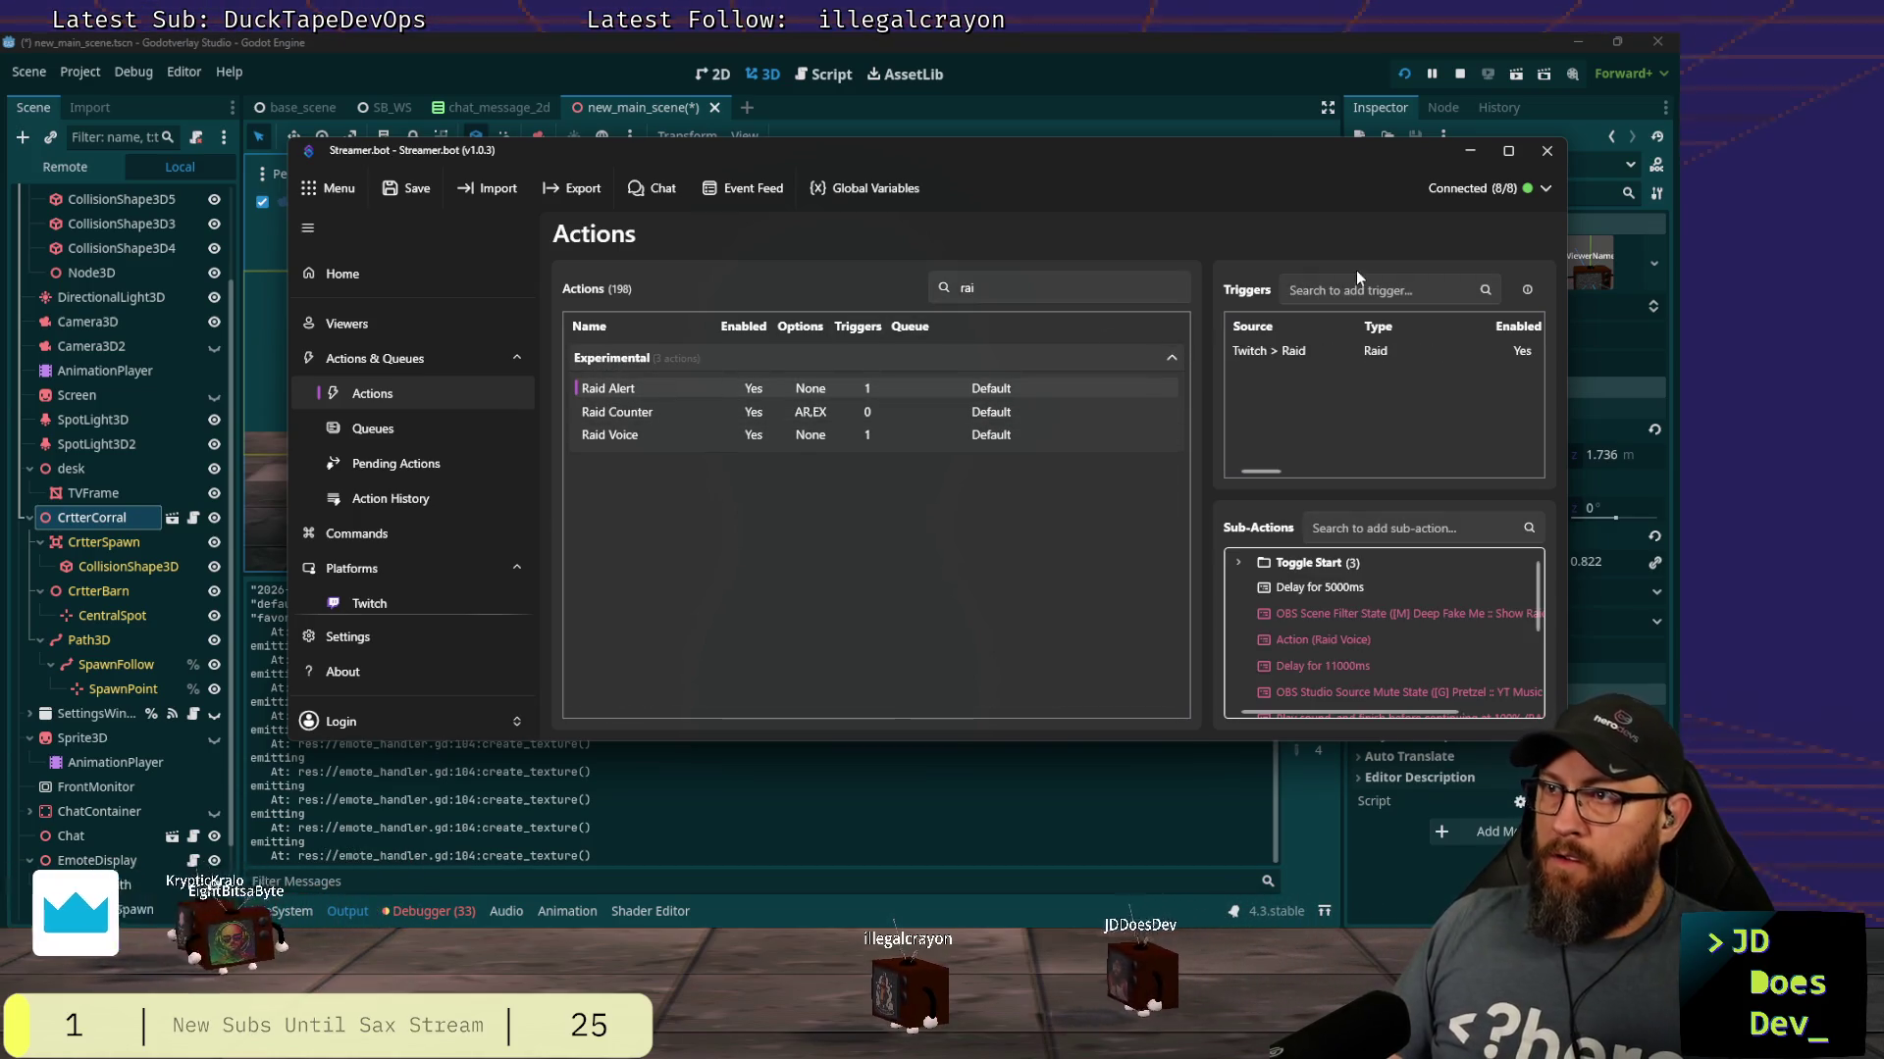
right_click(1397, 349)
left_click(1441, 395)
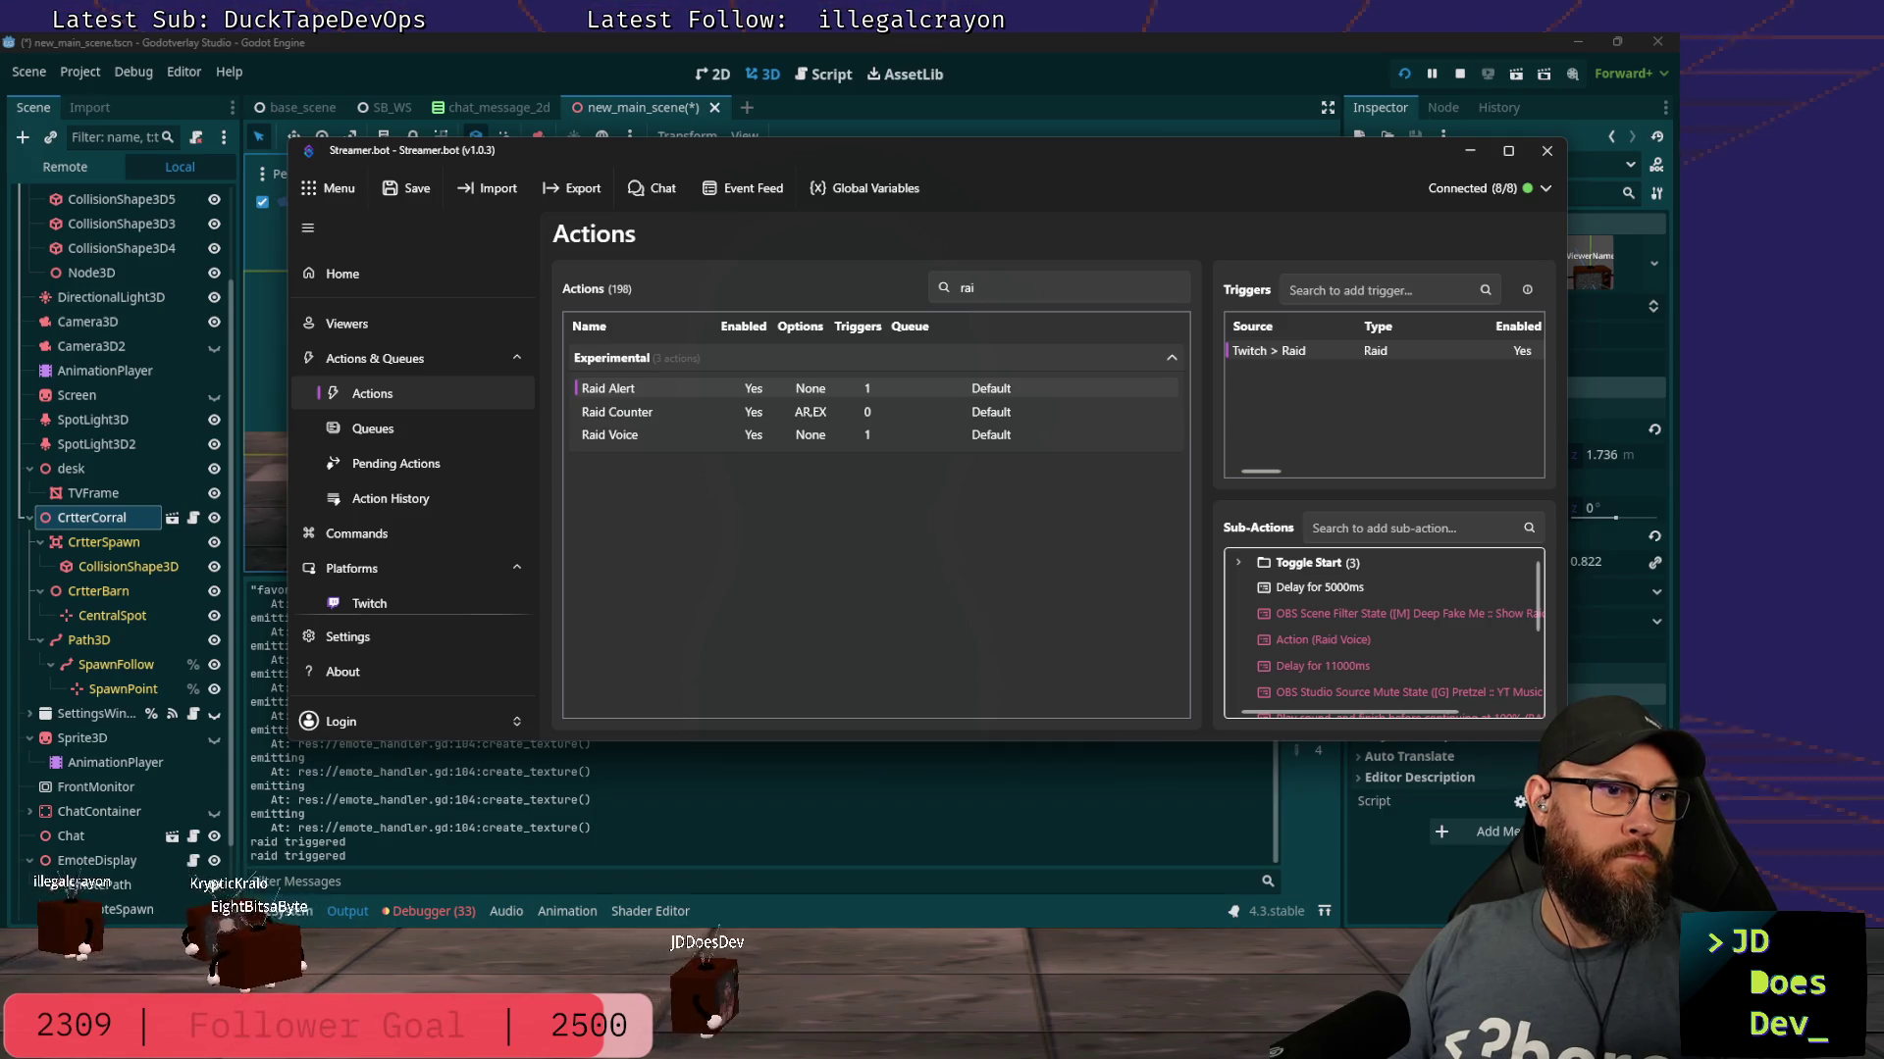
left_click(643, 102)
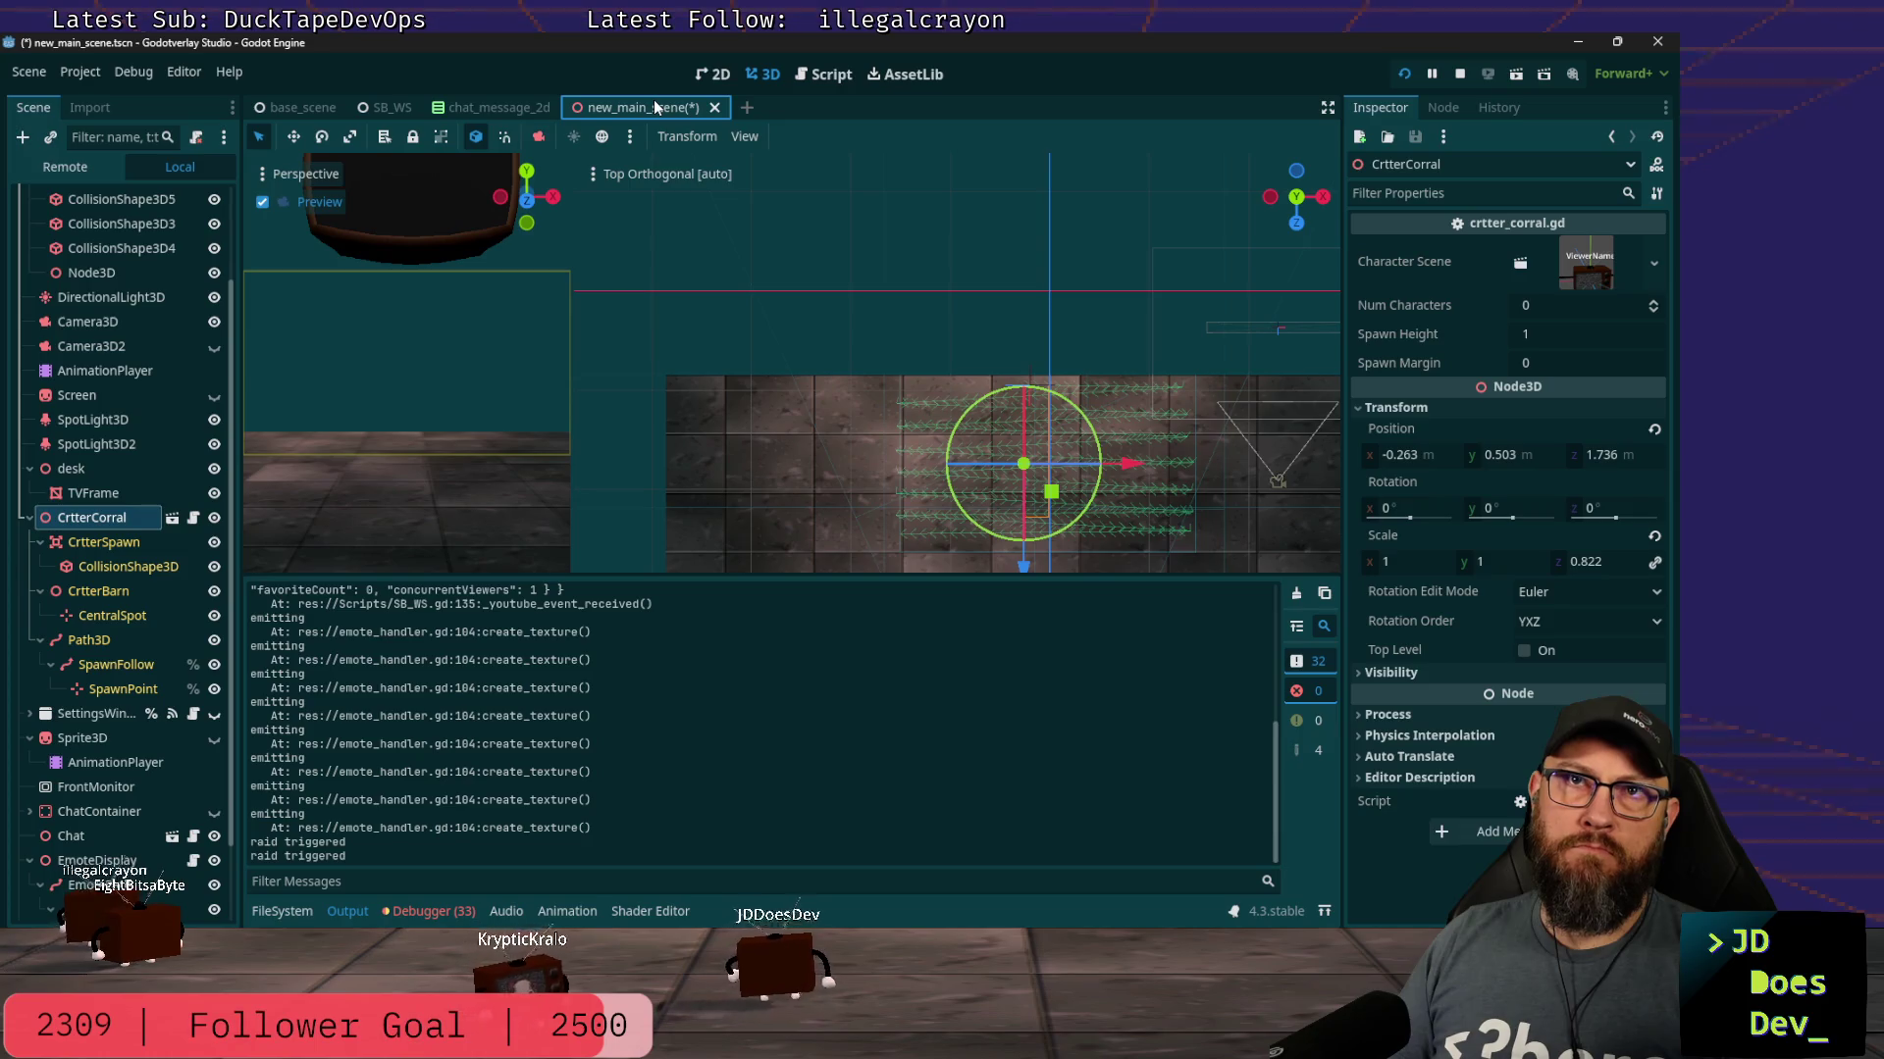
- Save new_main_scene, then delete the MainScene node from base_scene
key("ctrl+s")
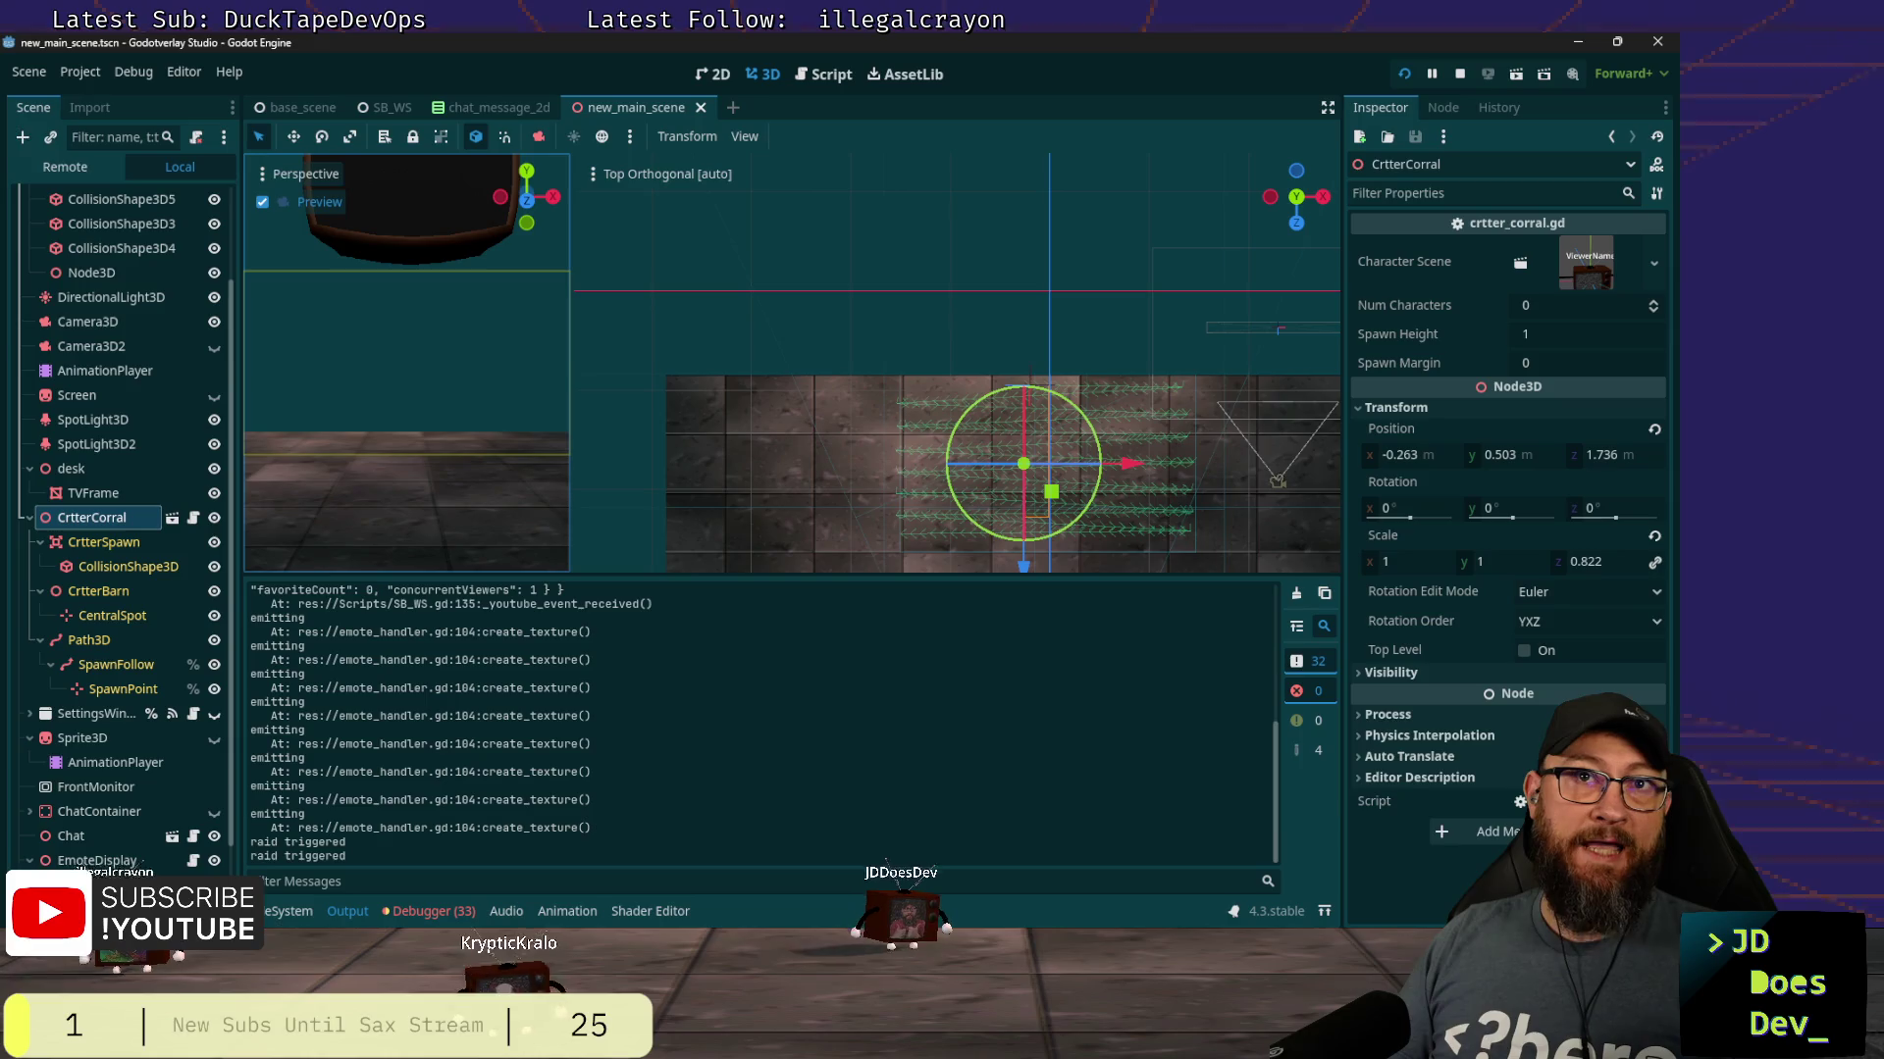
left_click(300, 104)
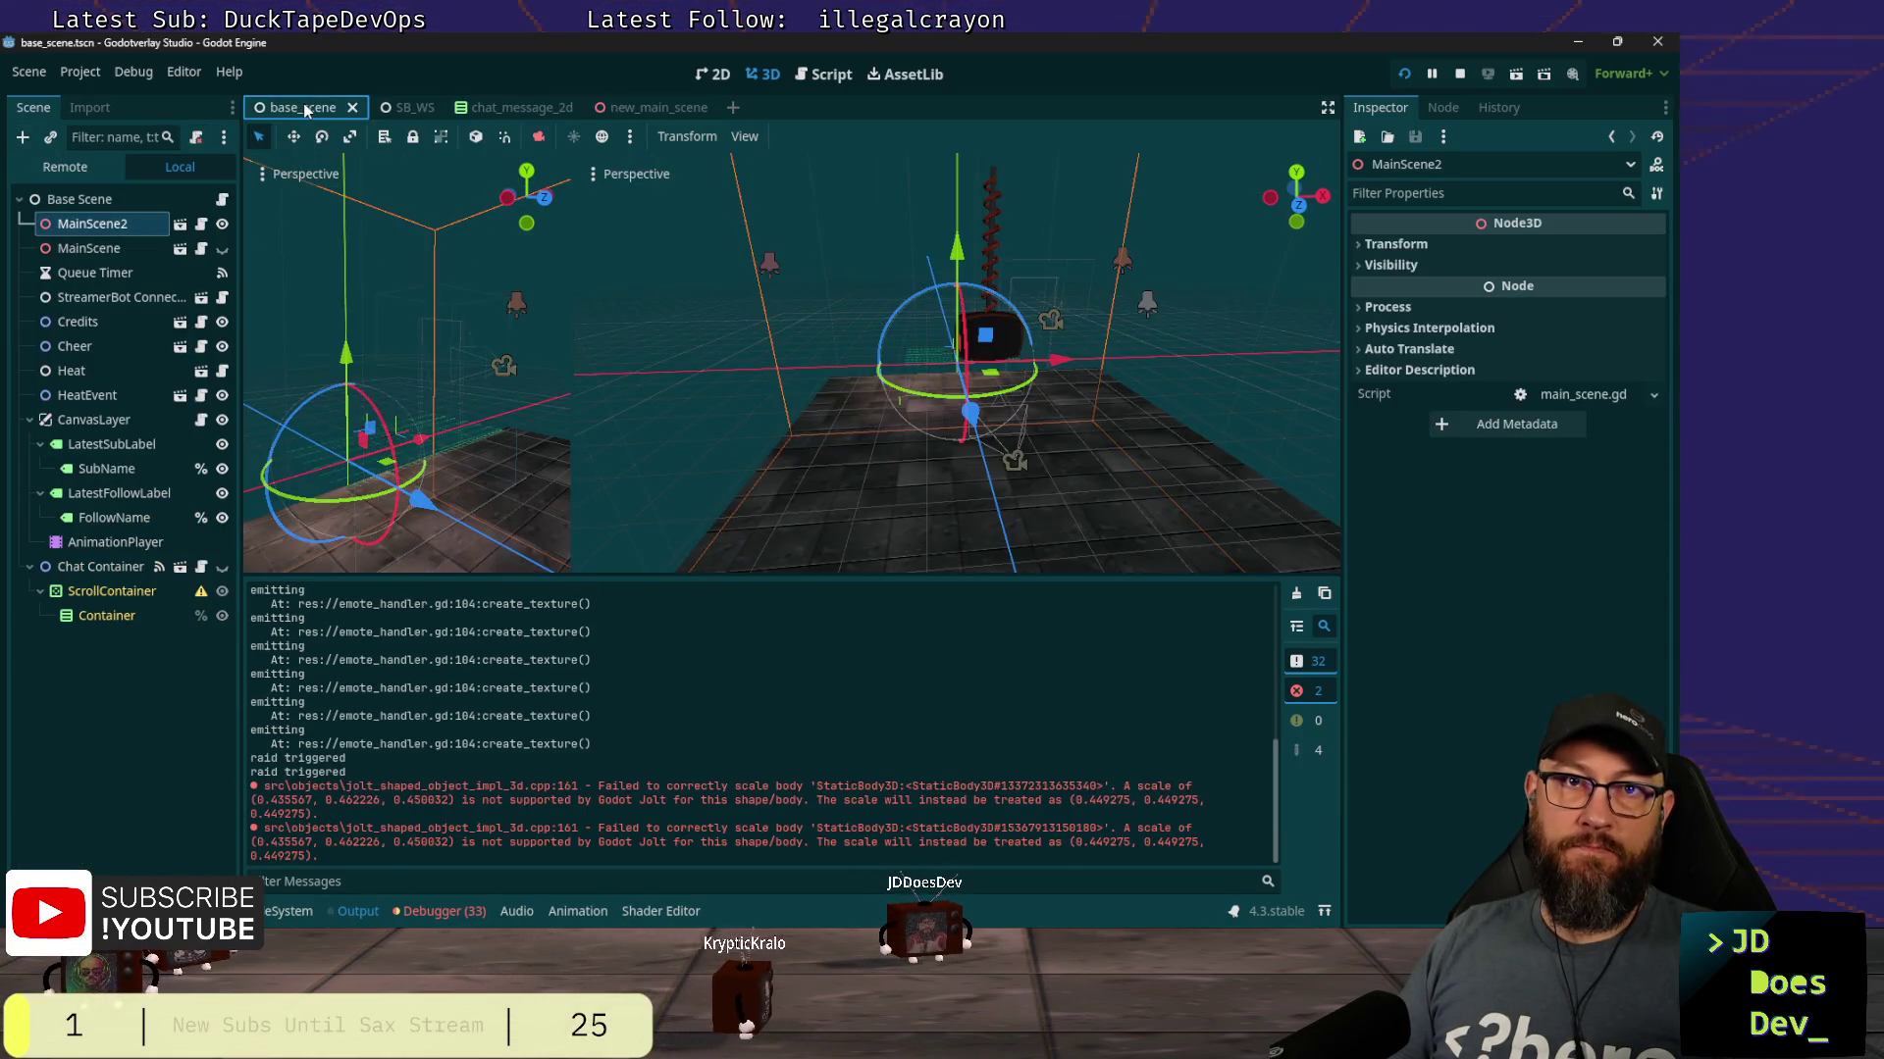
left_click(110, 250)
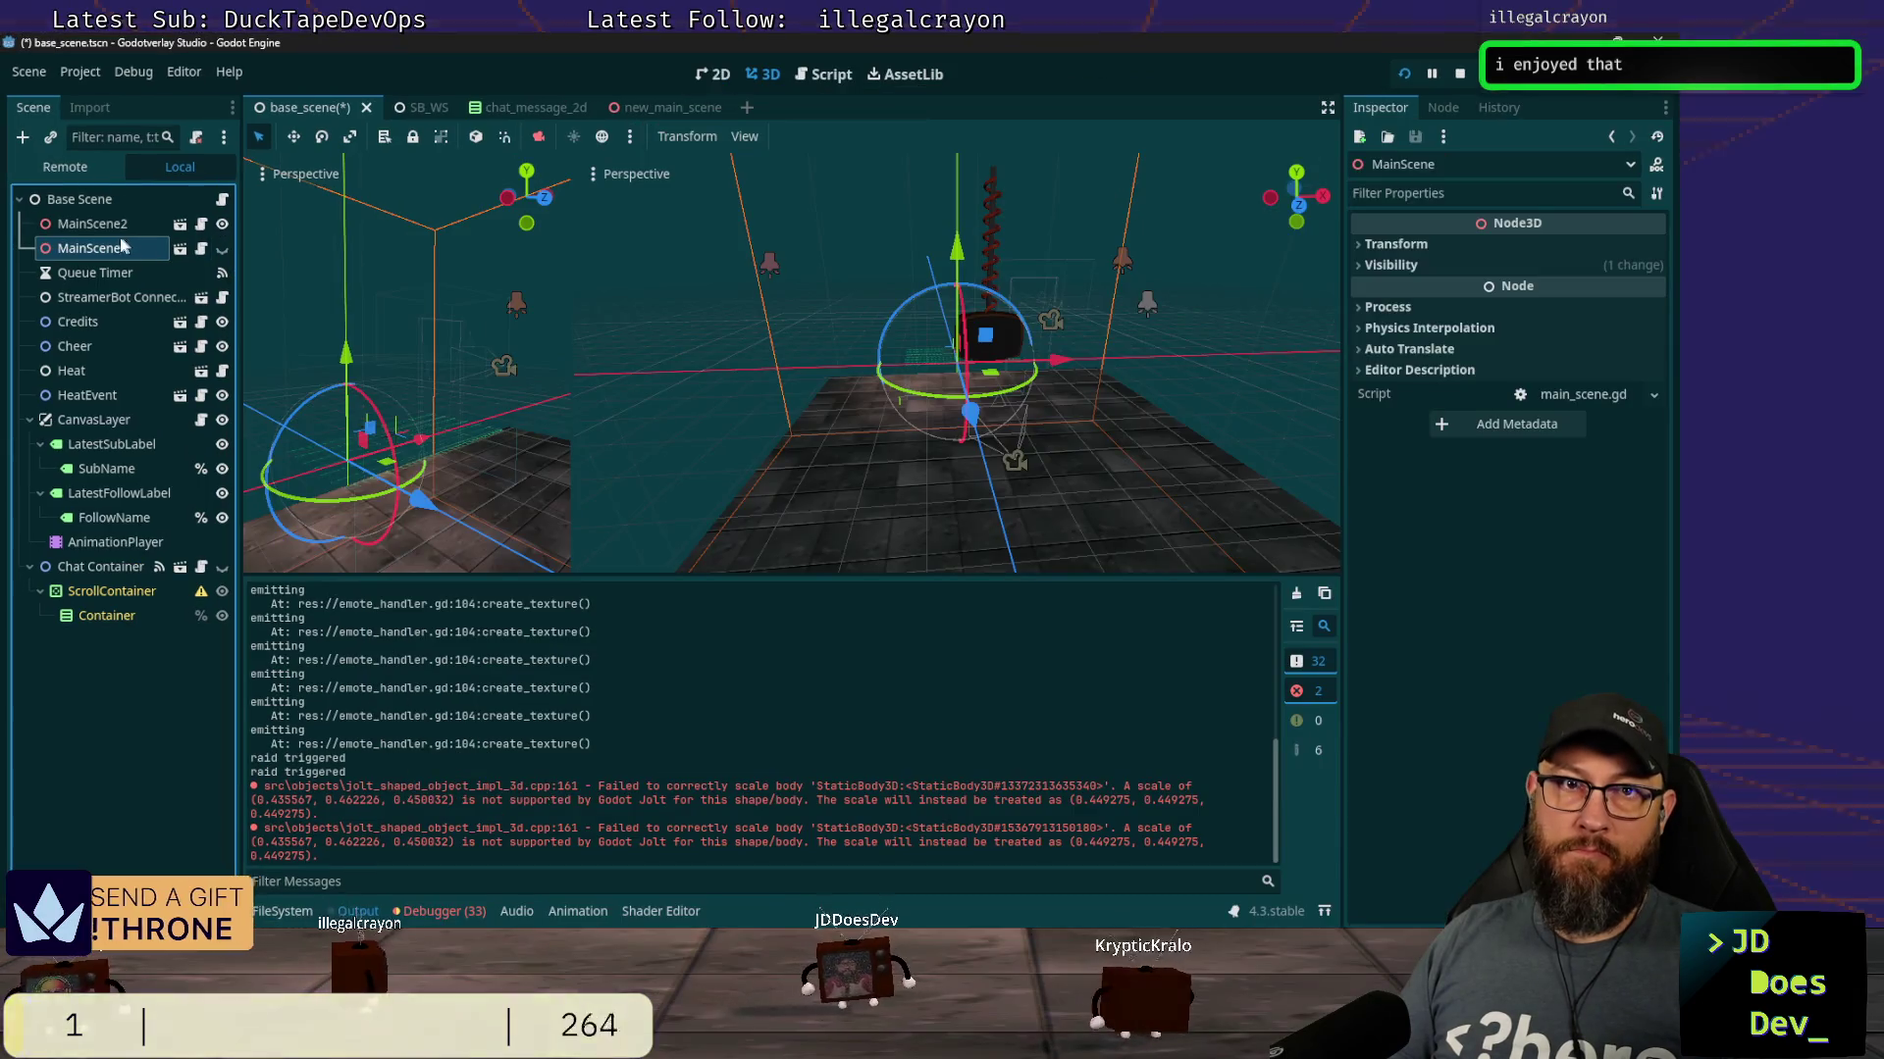
double_click(122, 247)
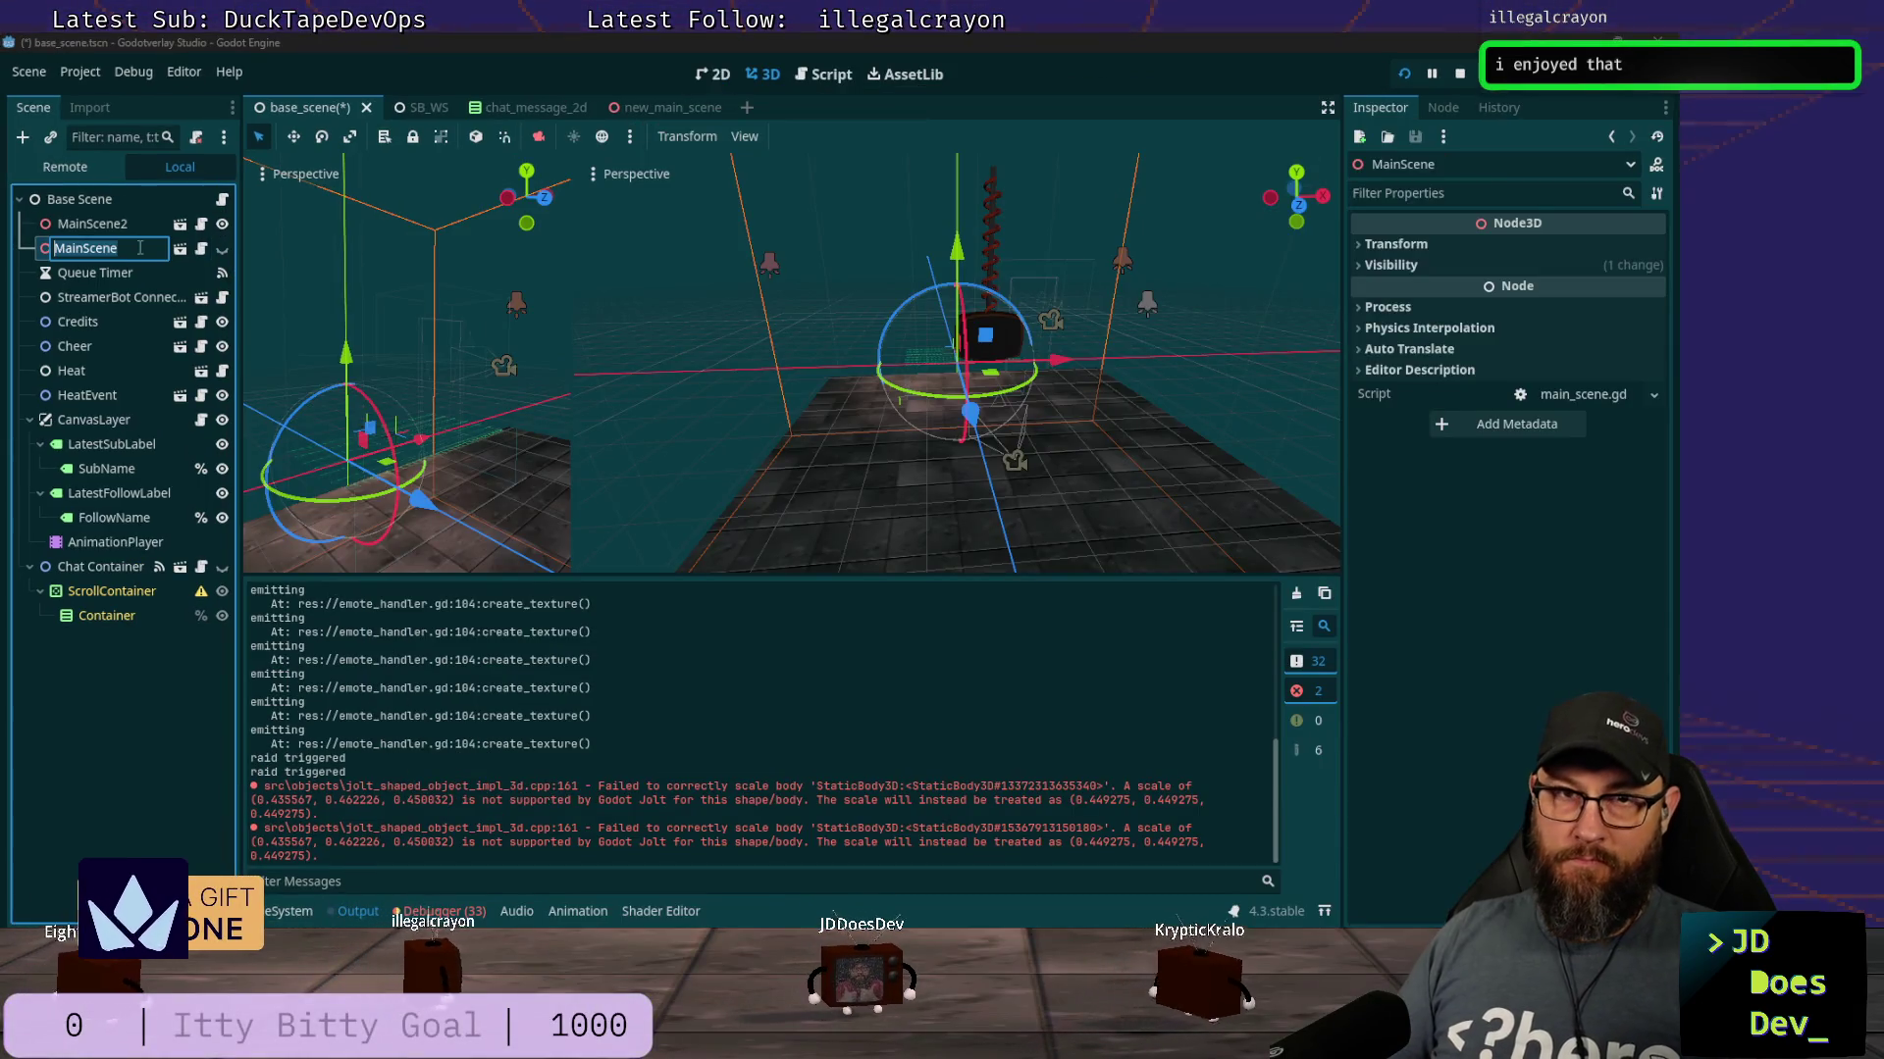
key("Escape")
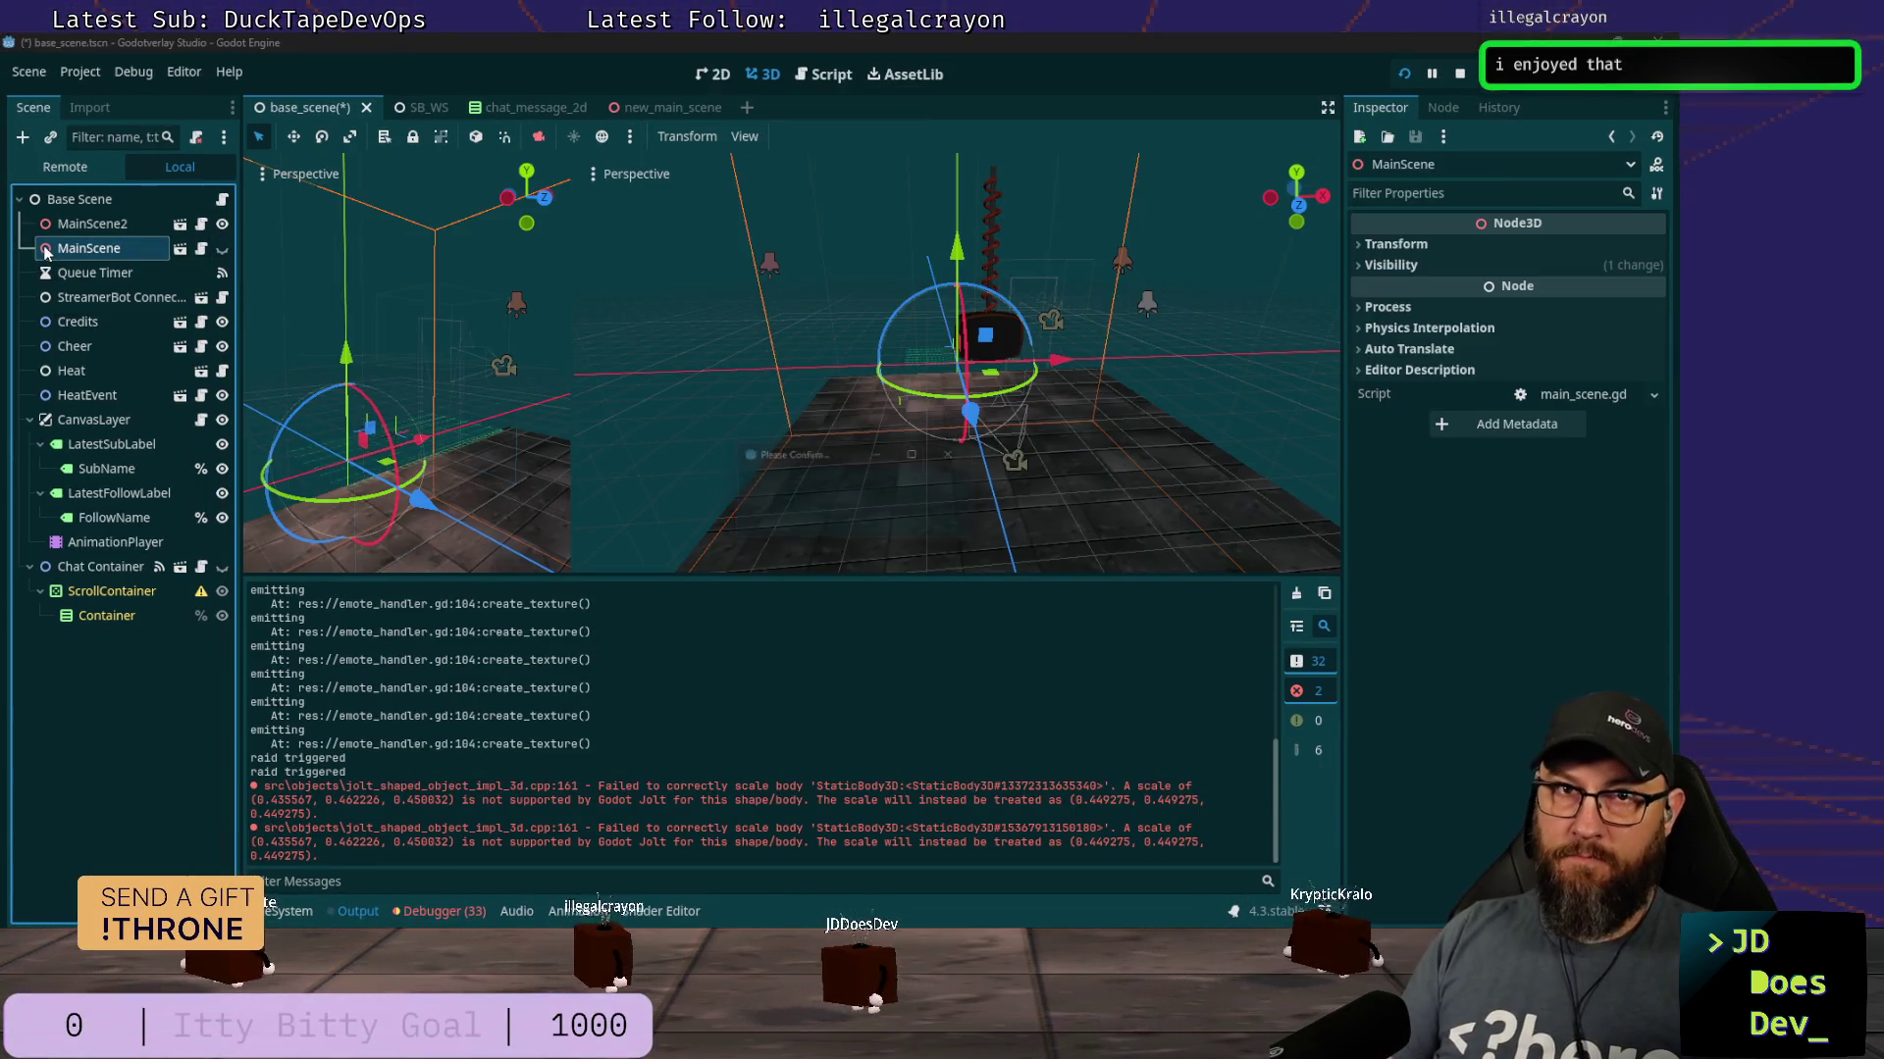
key("Delete")
left_click(831, 526)
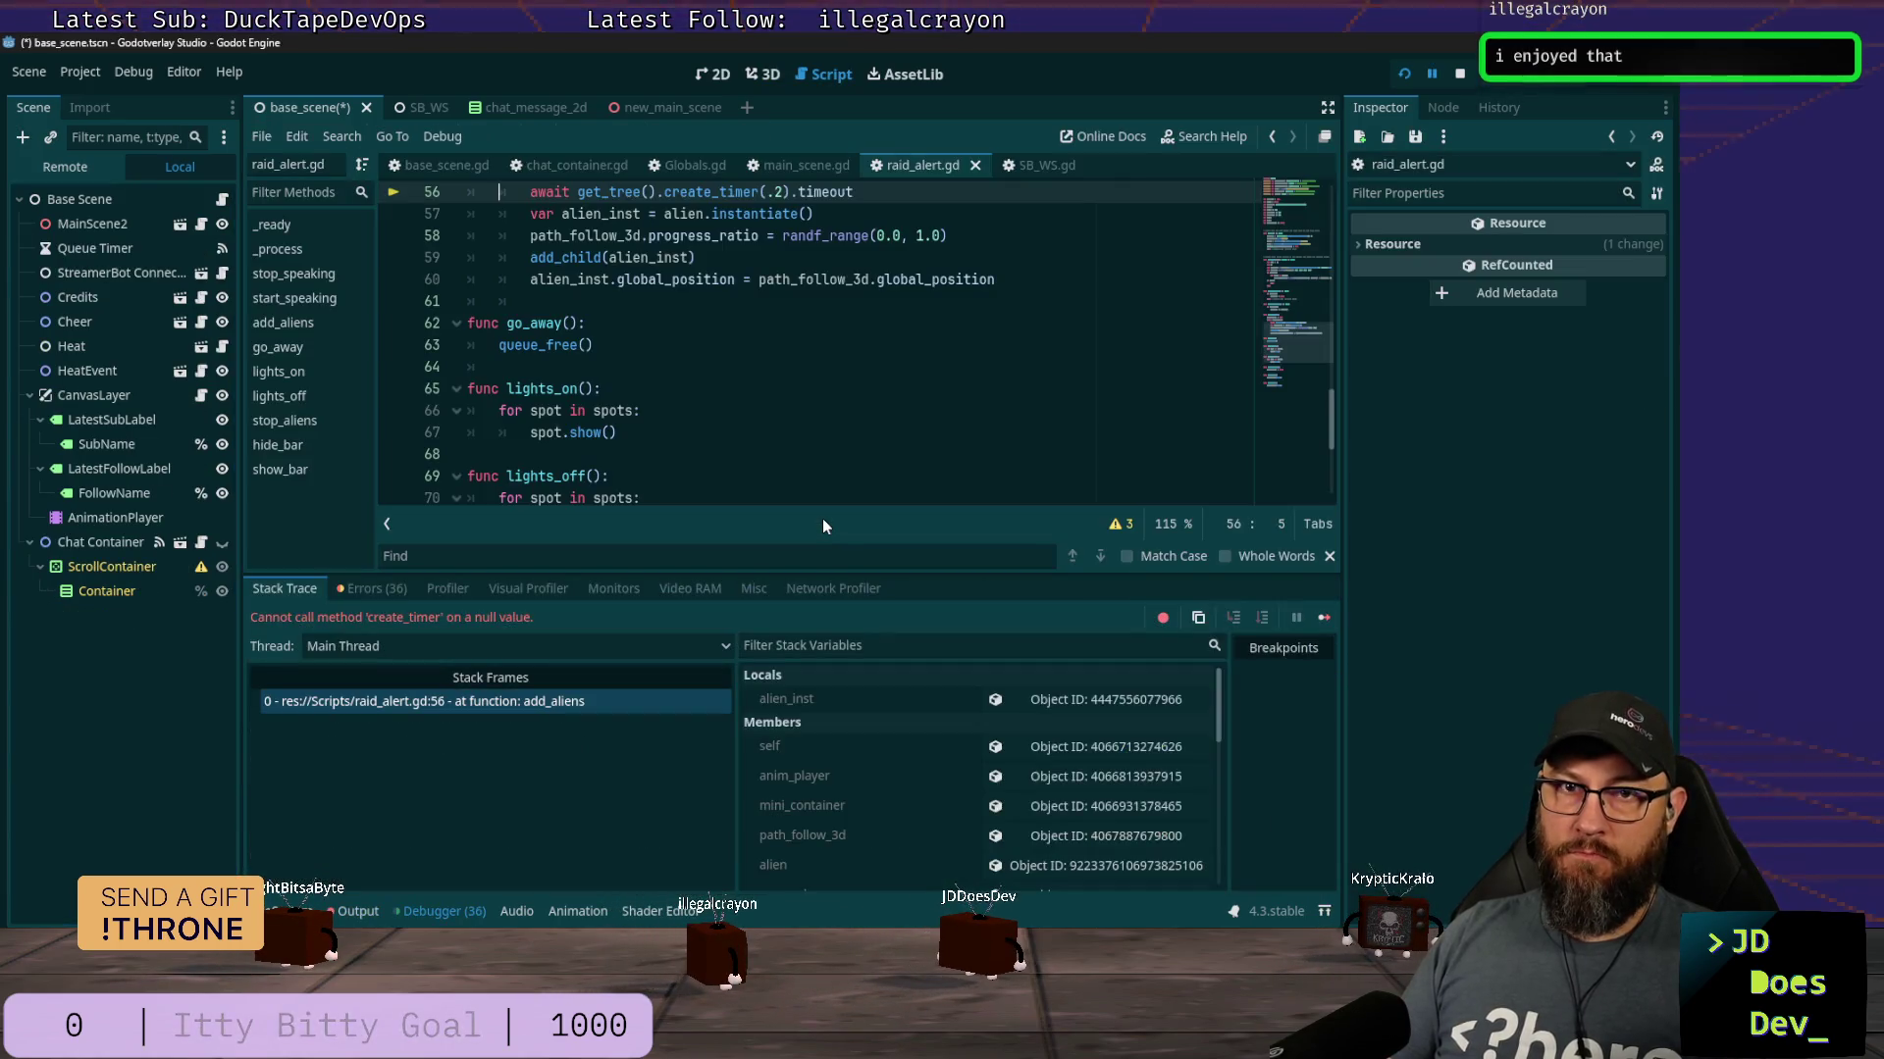
- Resume execution from the debugger break and browse the other open windows
left_click(1325, 620)
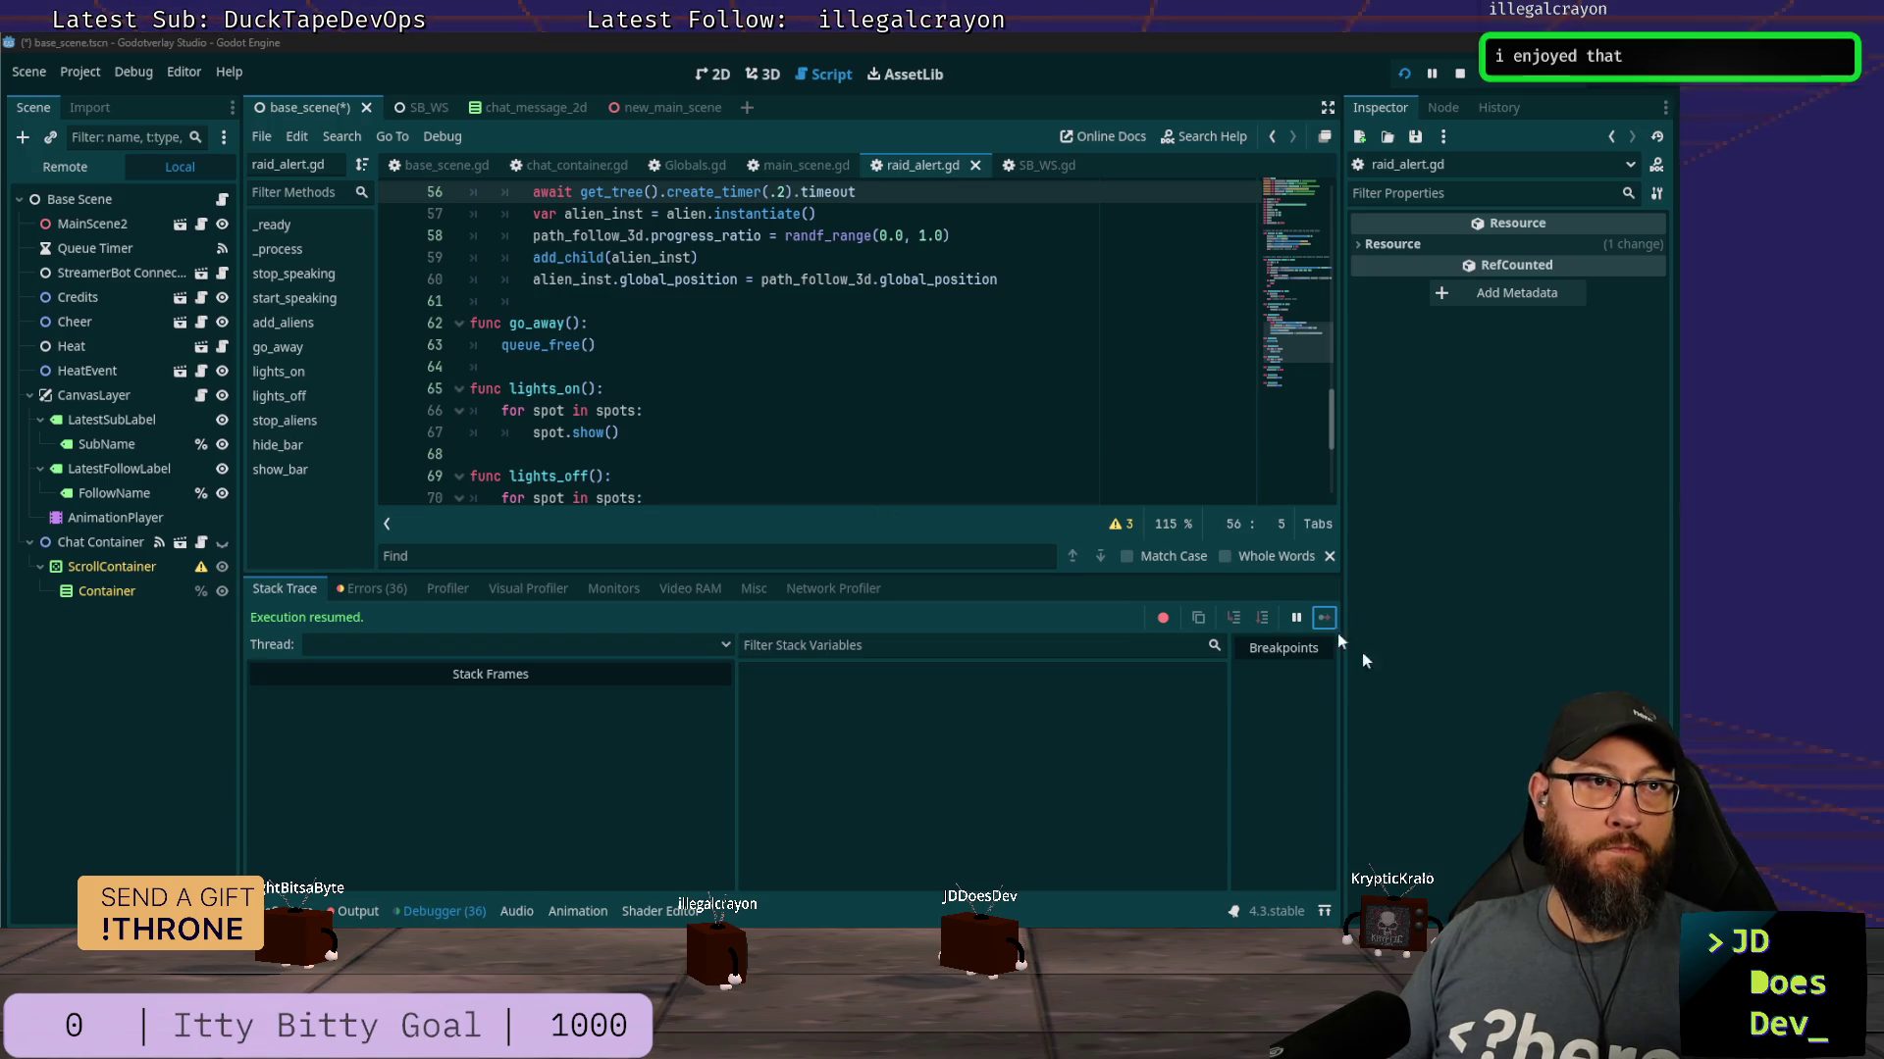
key("alt+Tab")
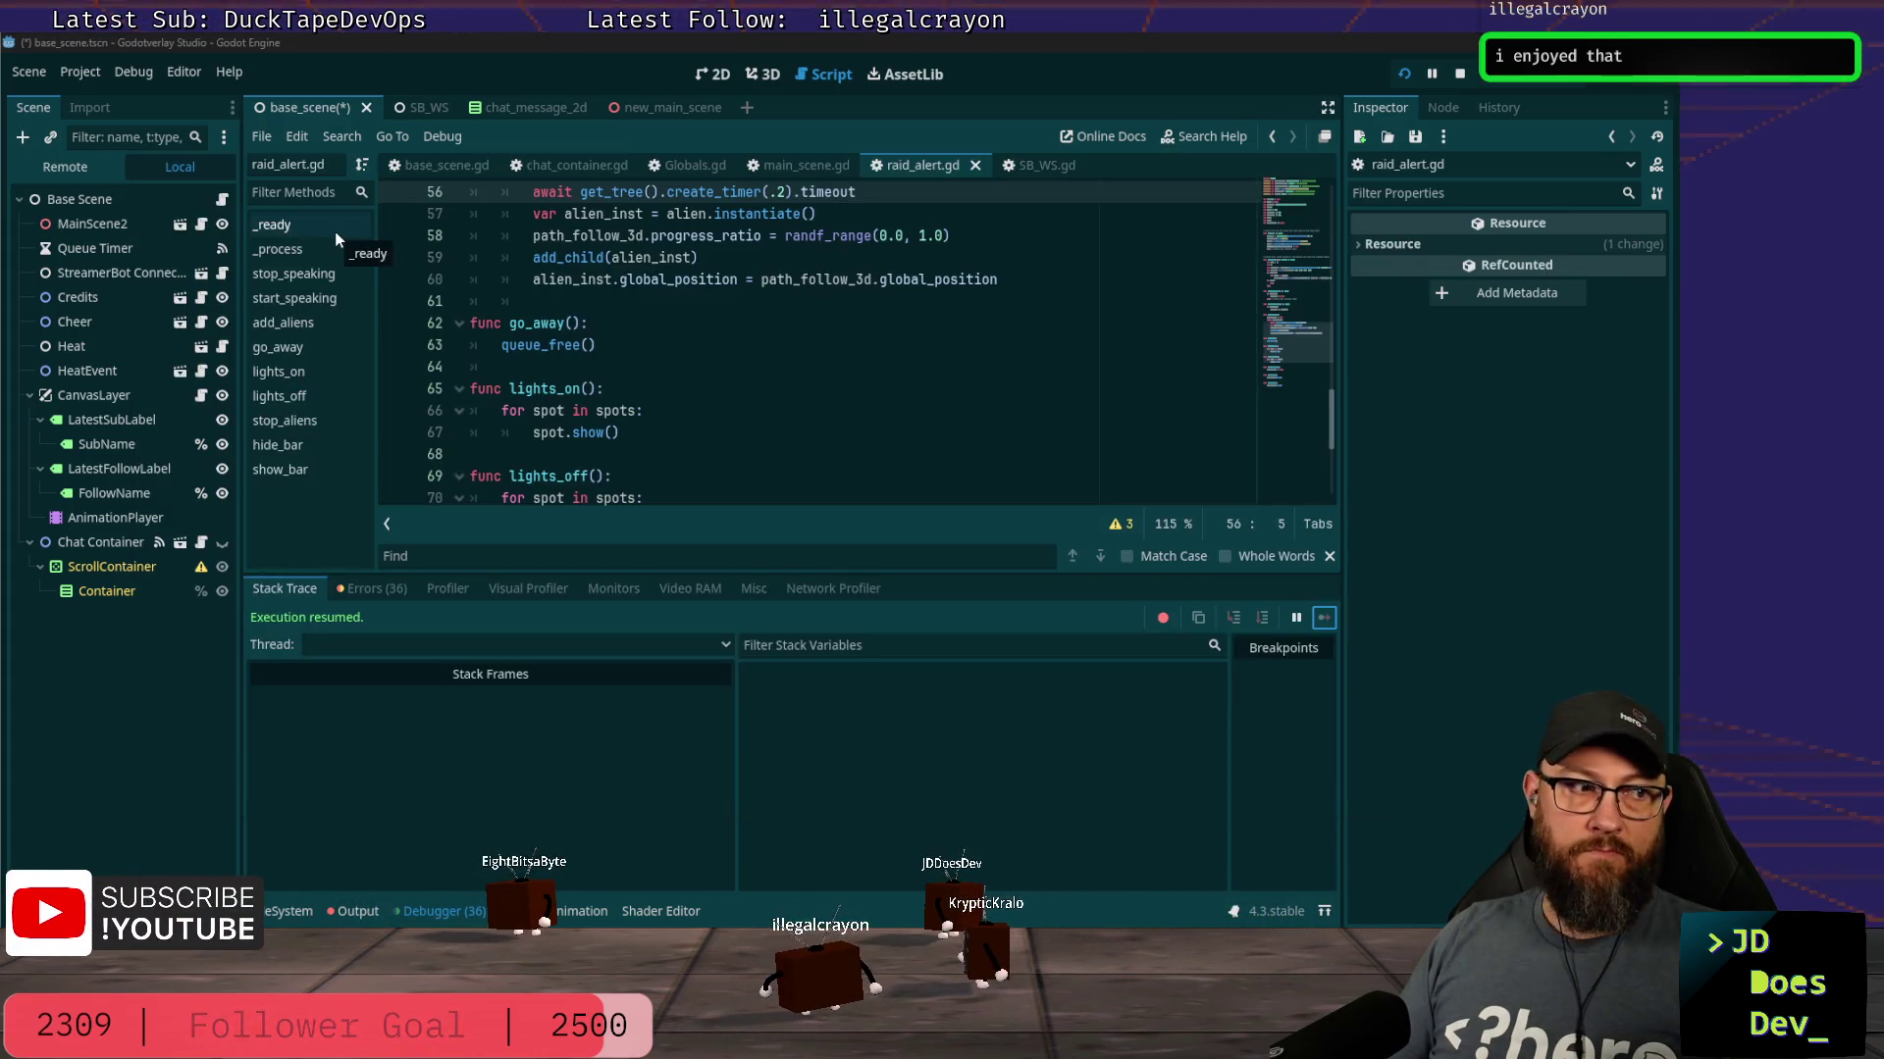
key("alt+Tab")
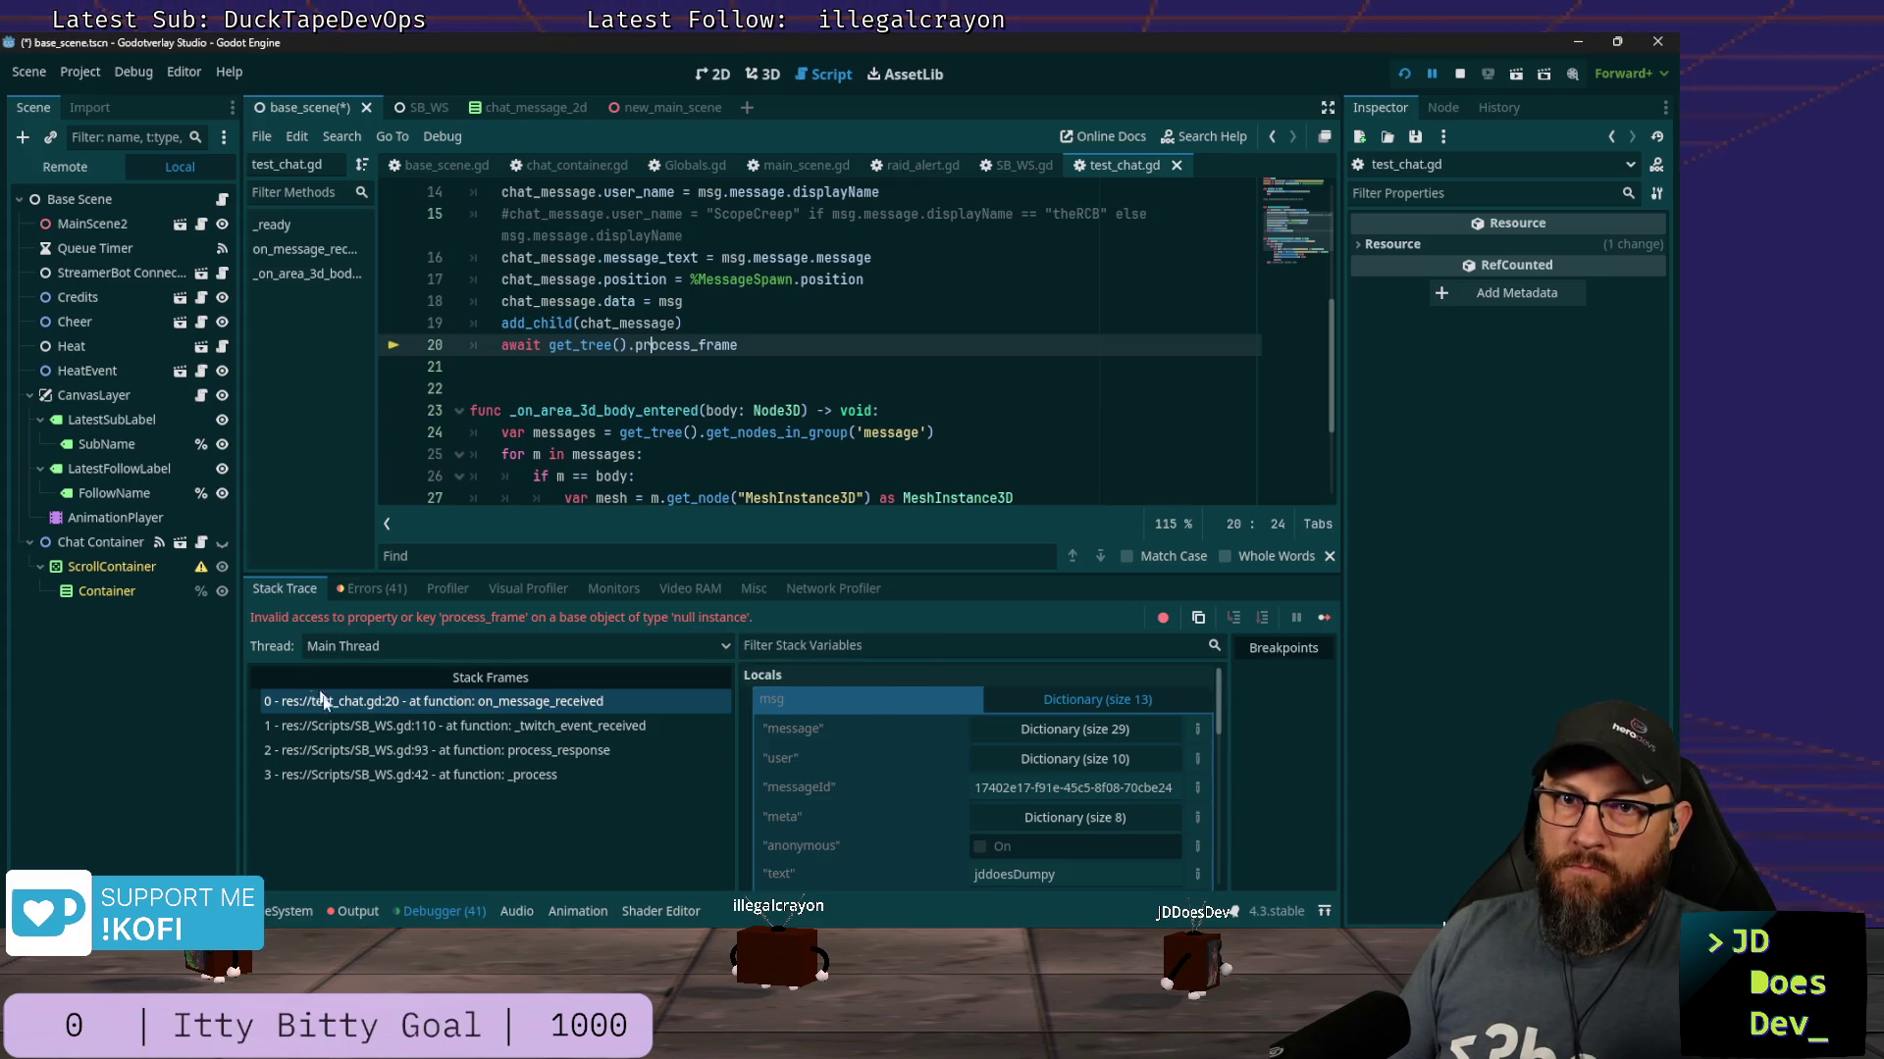
- Review the test_chat.gd:20 null-tree error's stack trace, then stop the running overlay
left_click(385, 586)
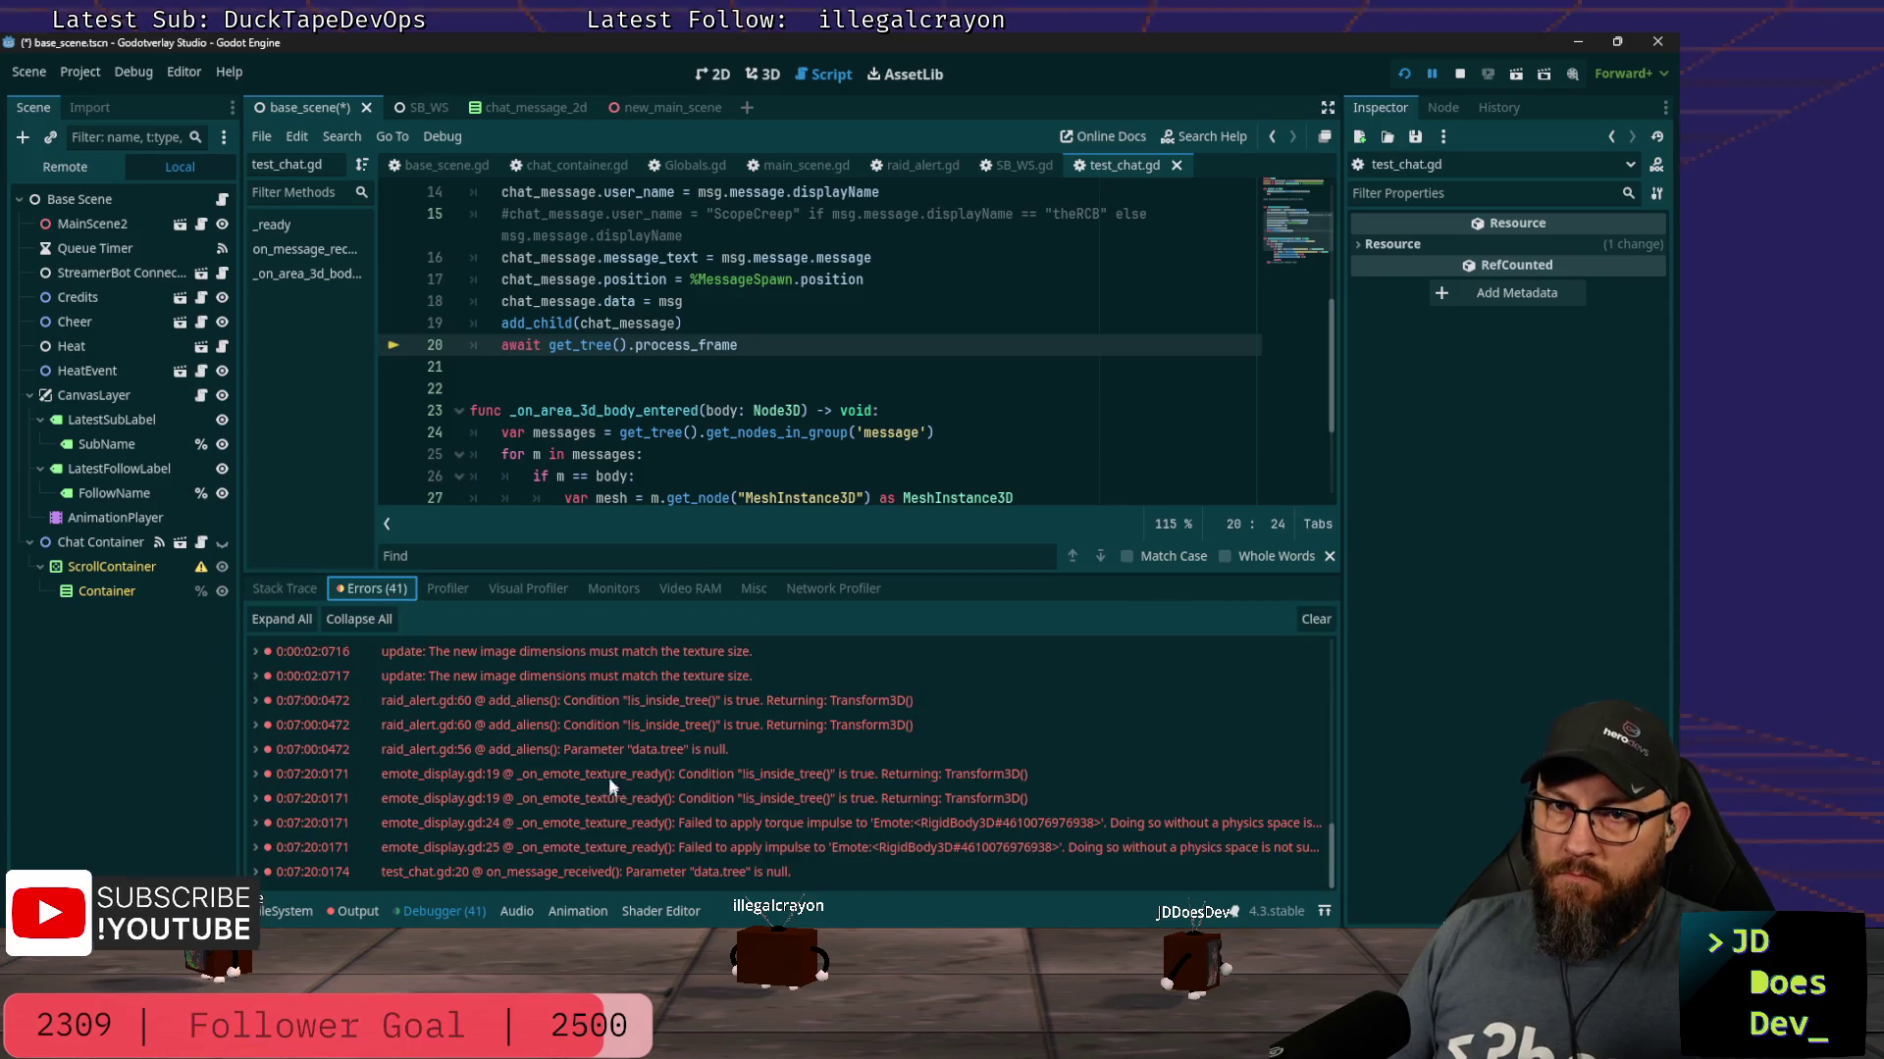
left_click(633, 872)
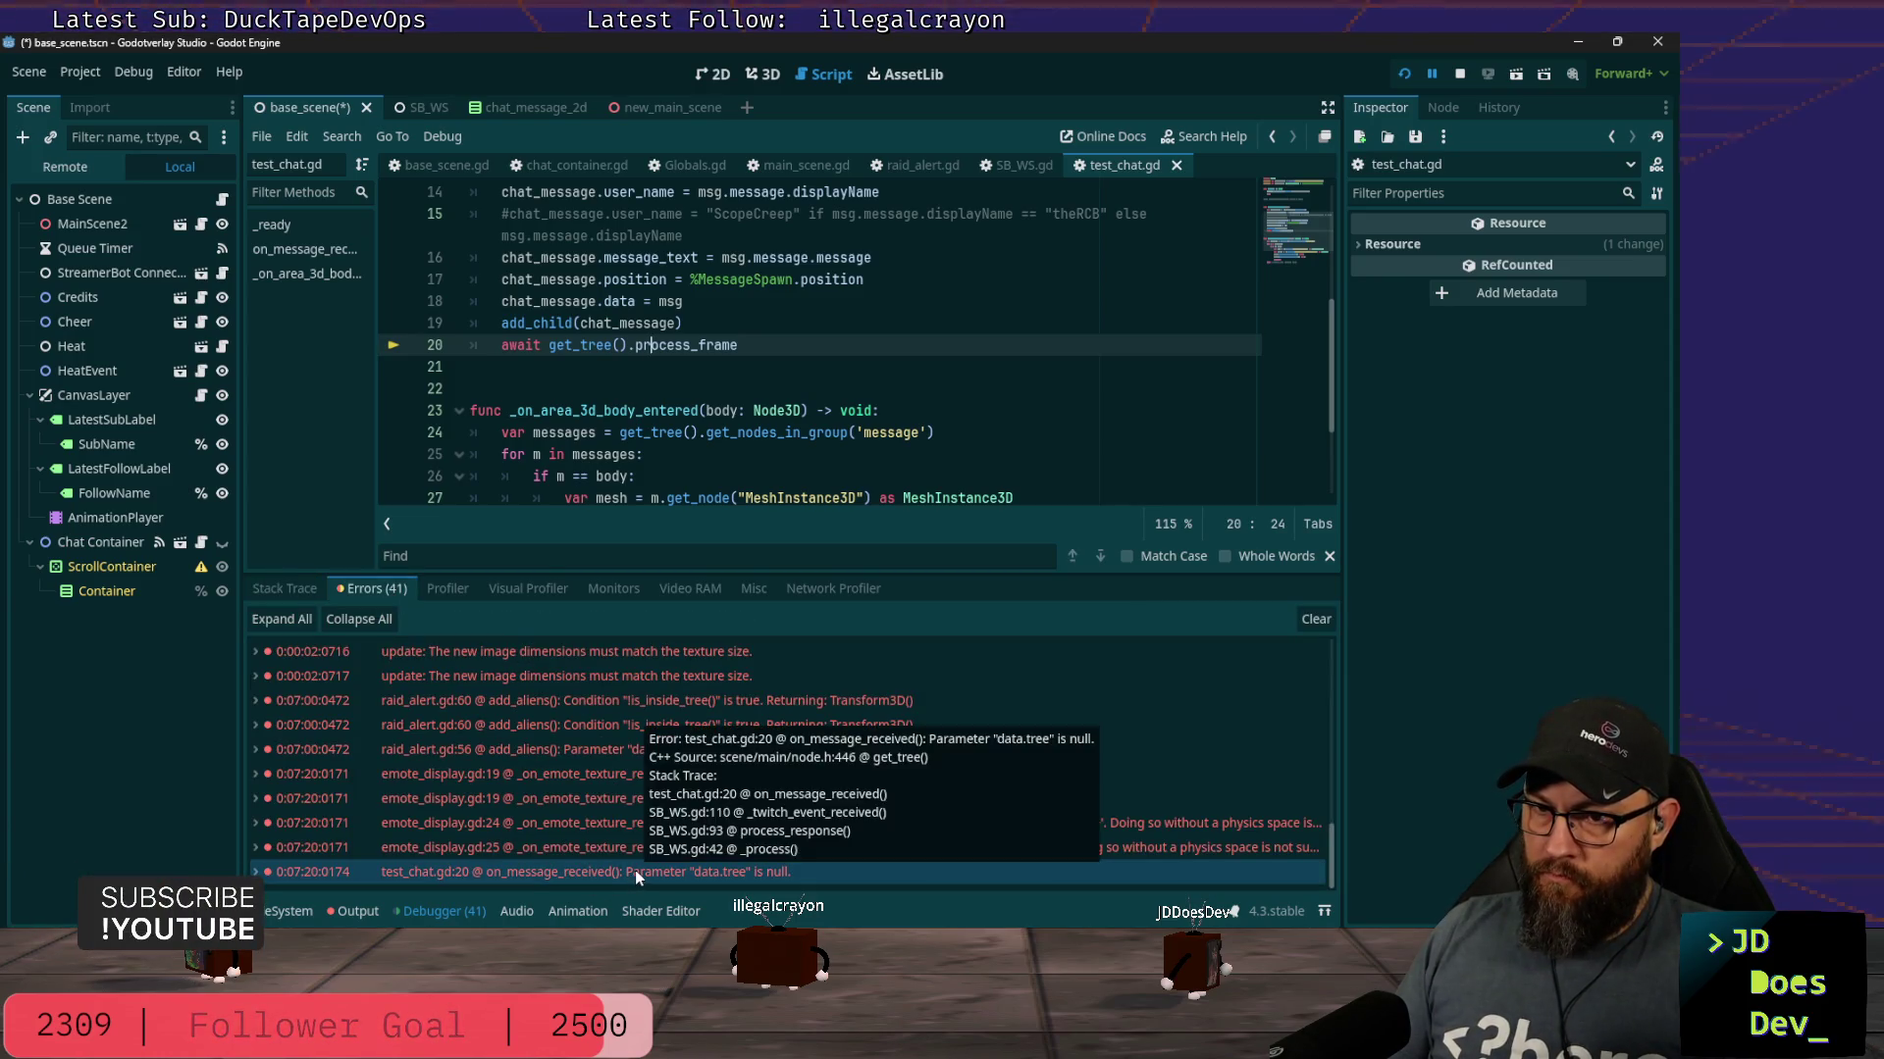
scroll(474, 796, "down", 2)
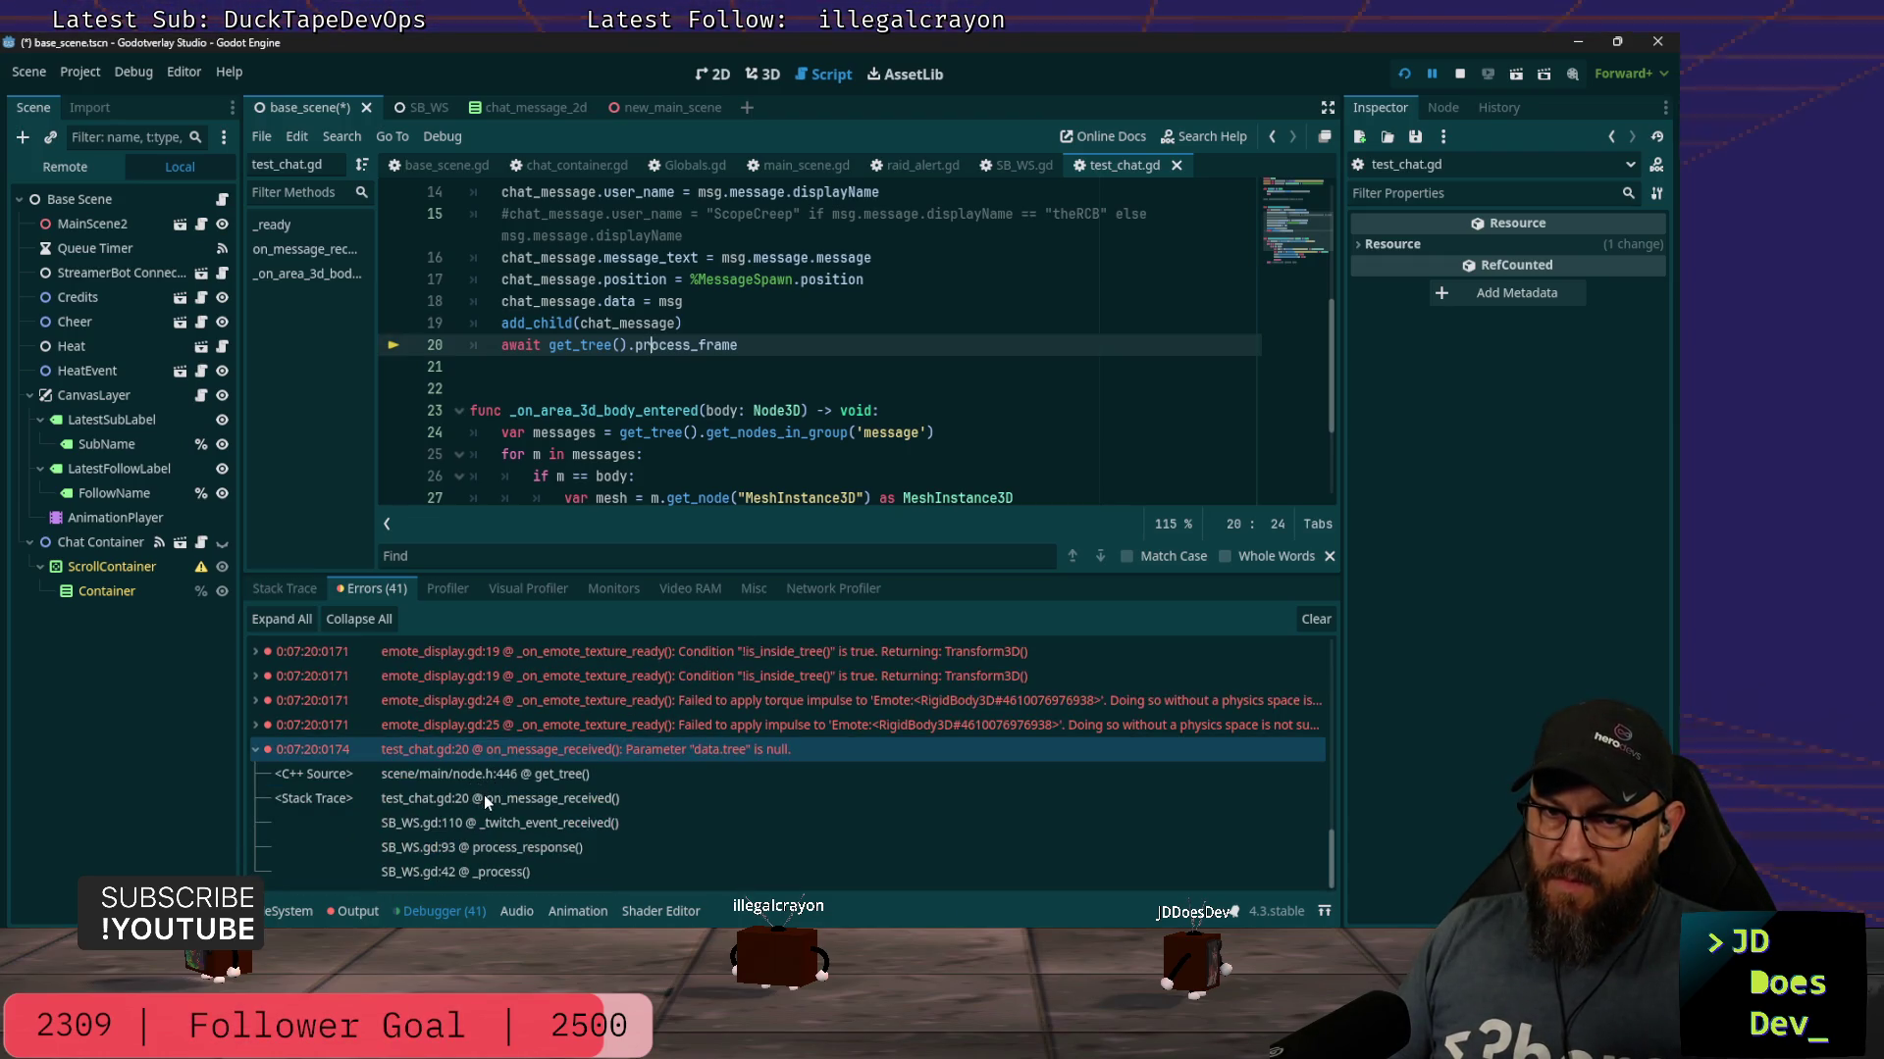
left_click(484, 798)
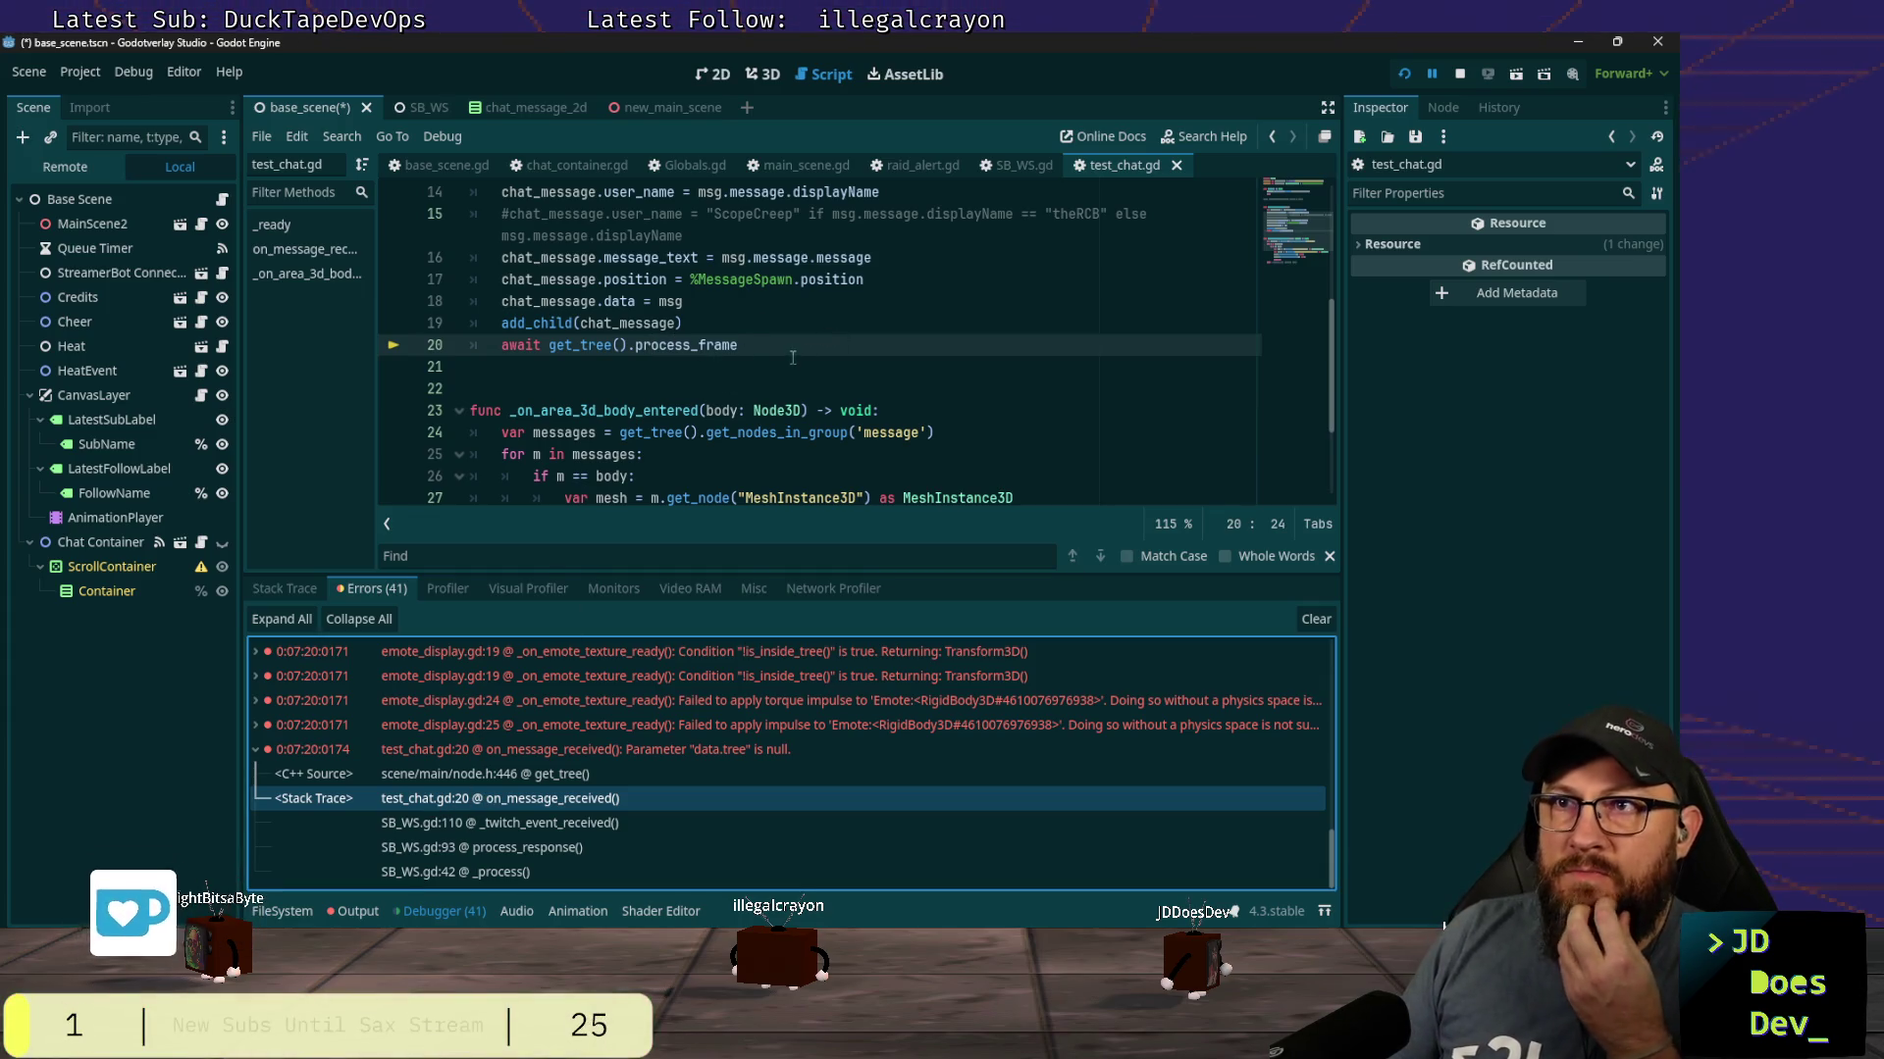
scroll(806, 349, "up", 3)
scroll(822, 397, "down", 2)
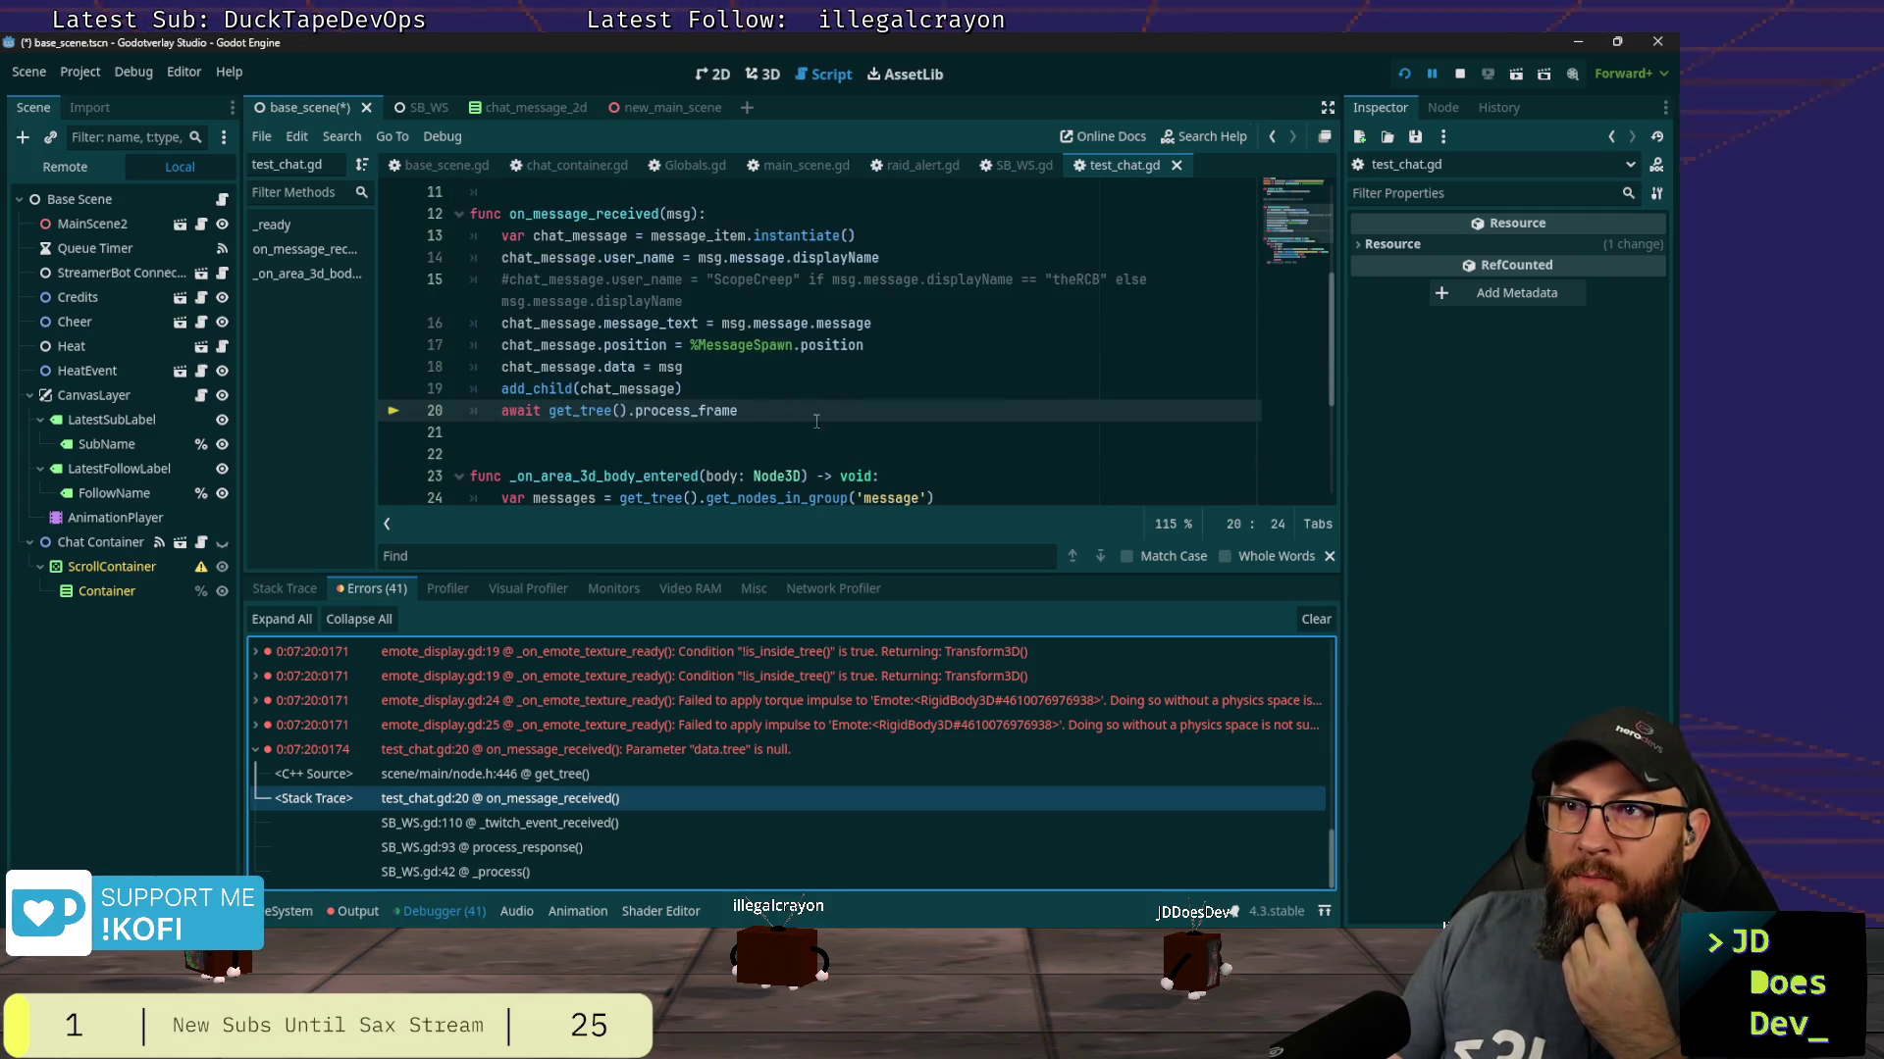
scroll(815, 426, "up", 3)
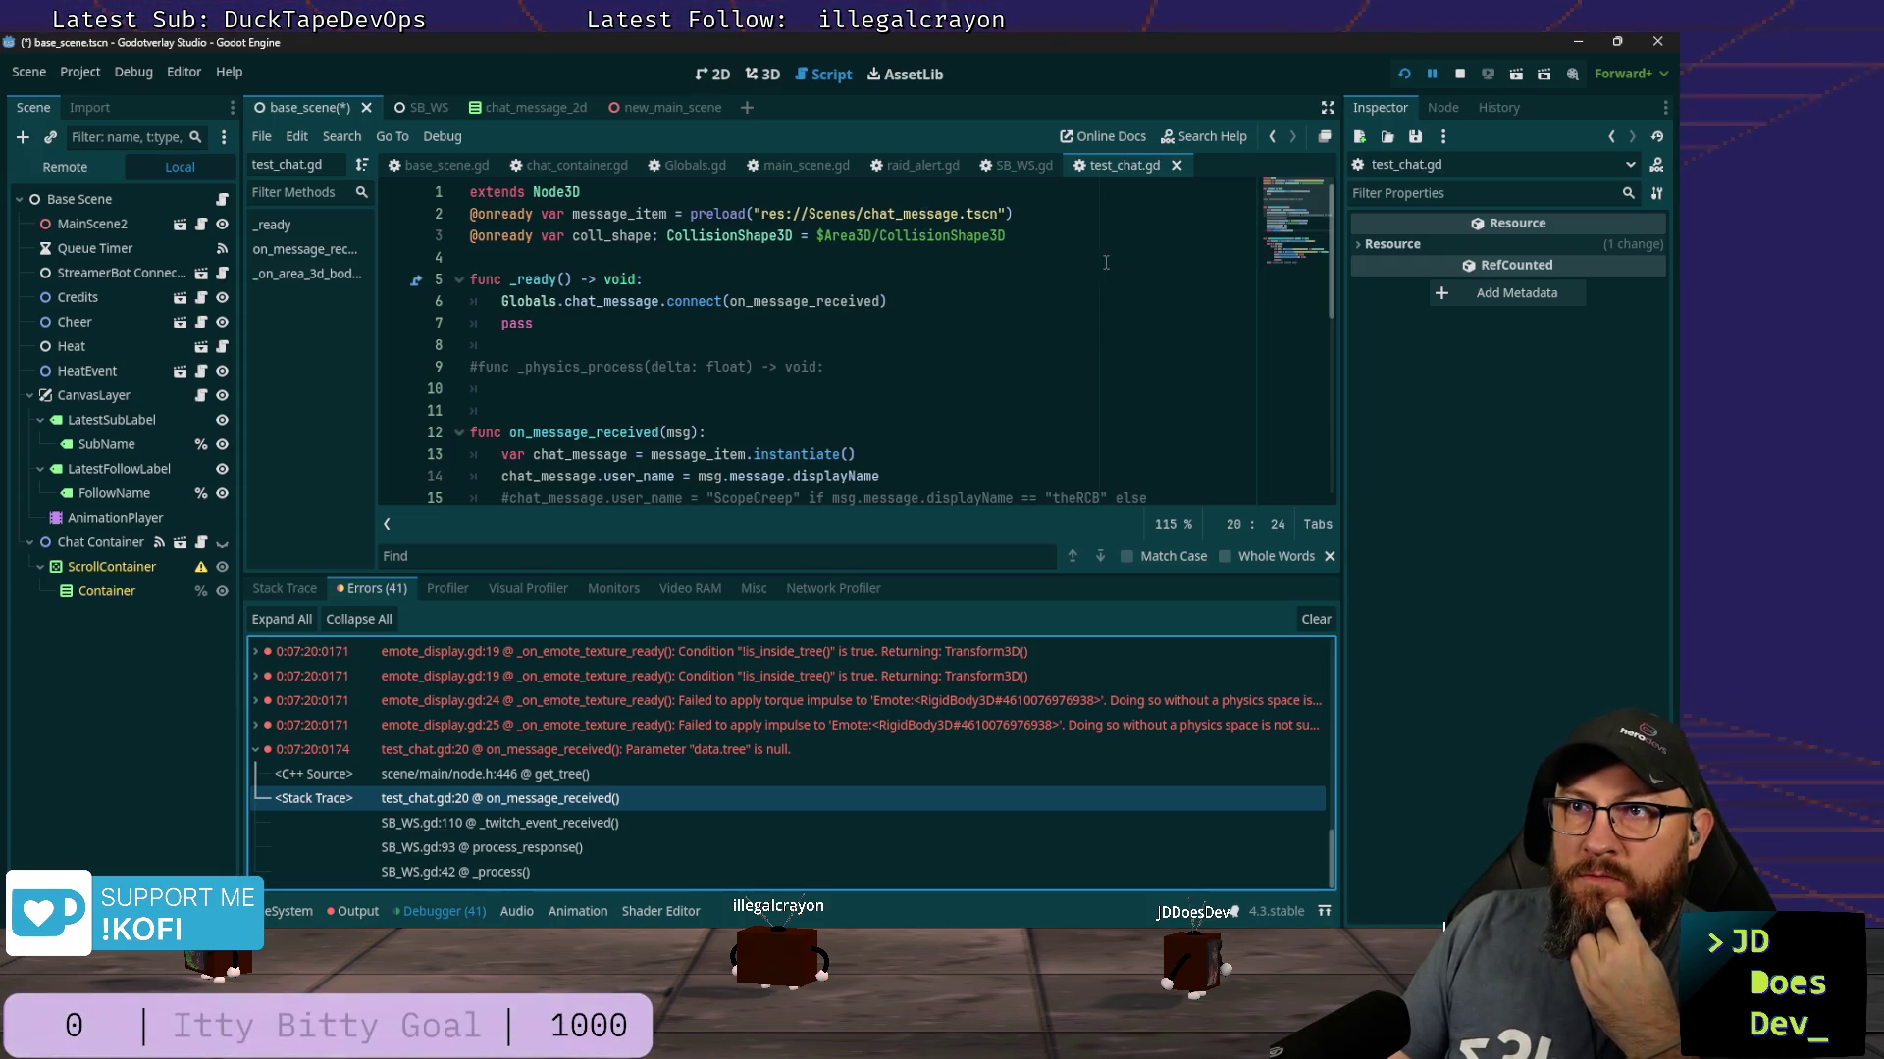
scroll(1051, 277, "down", 6)
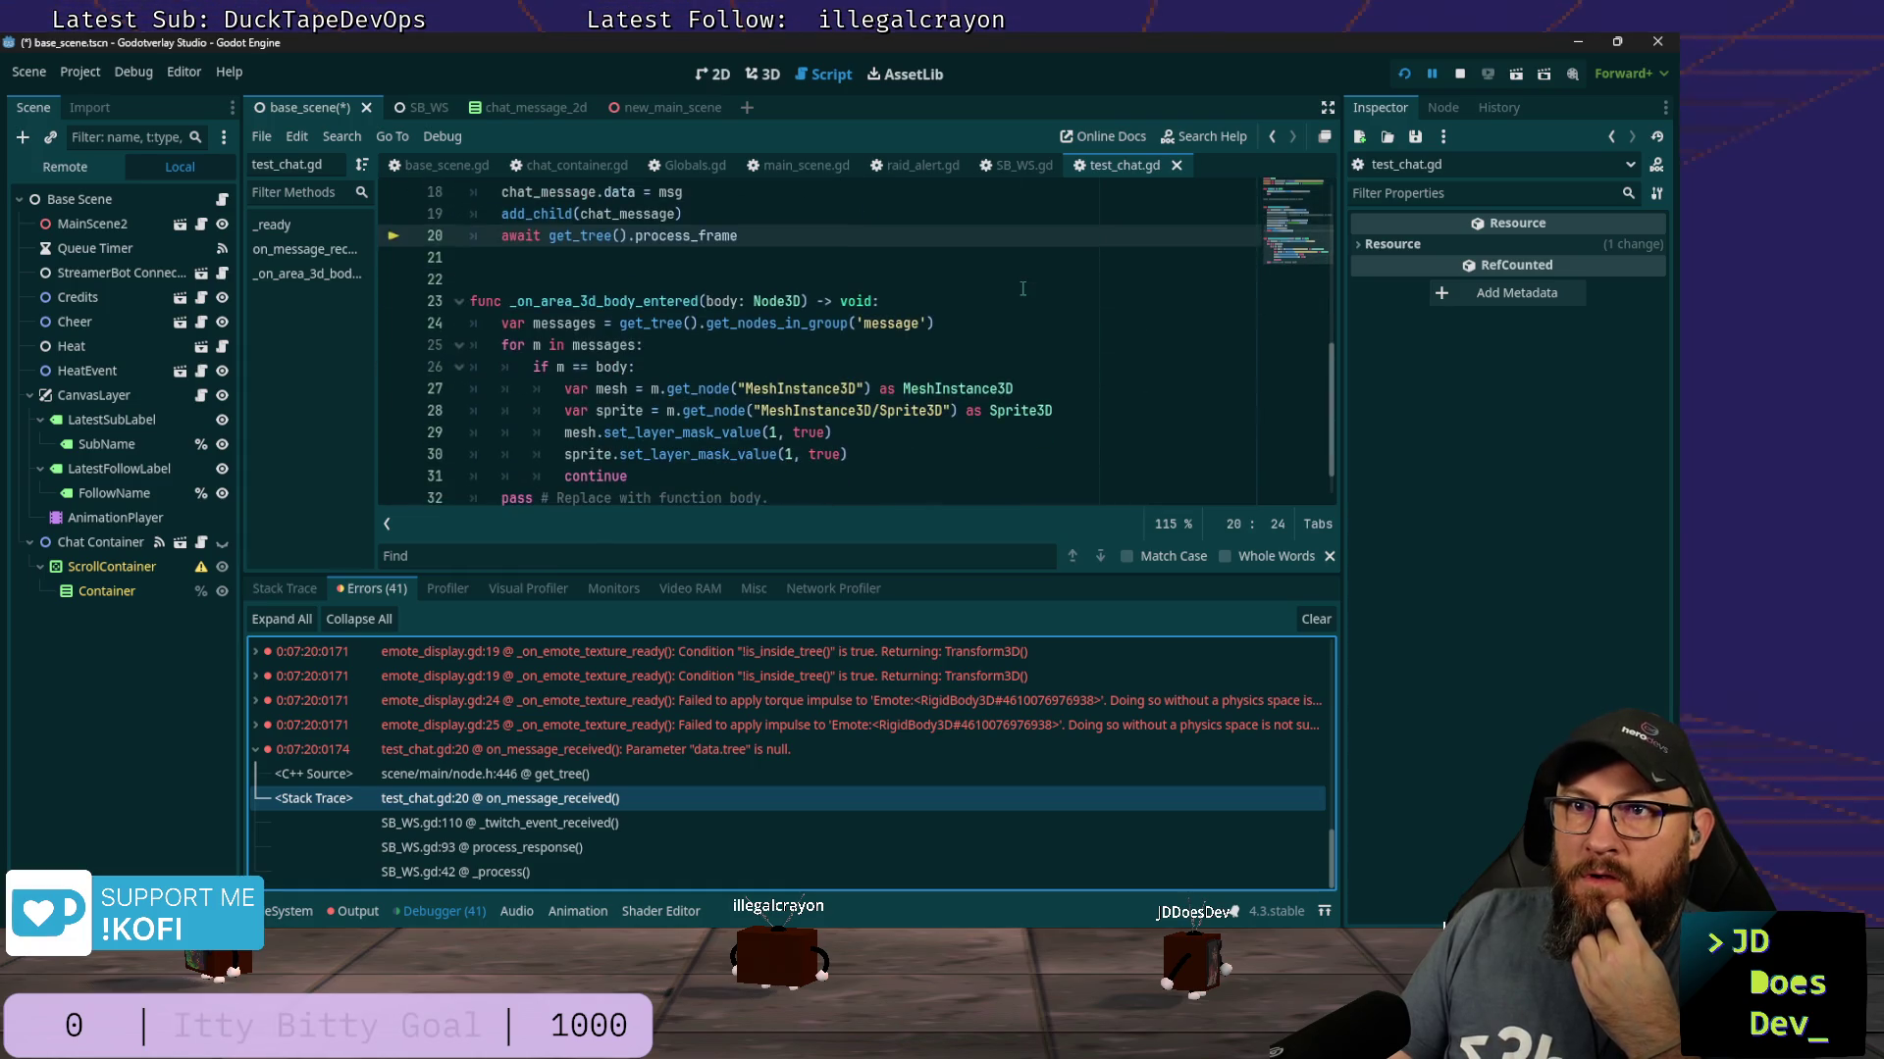
left_click(1460, 73)
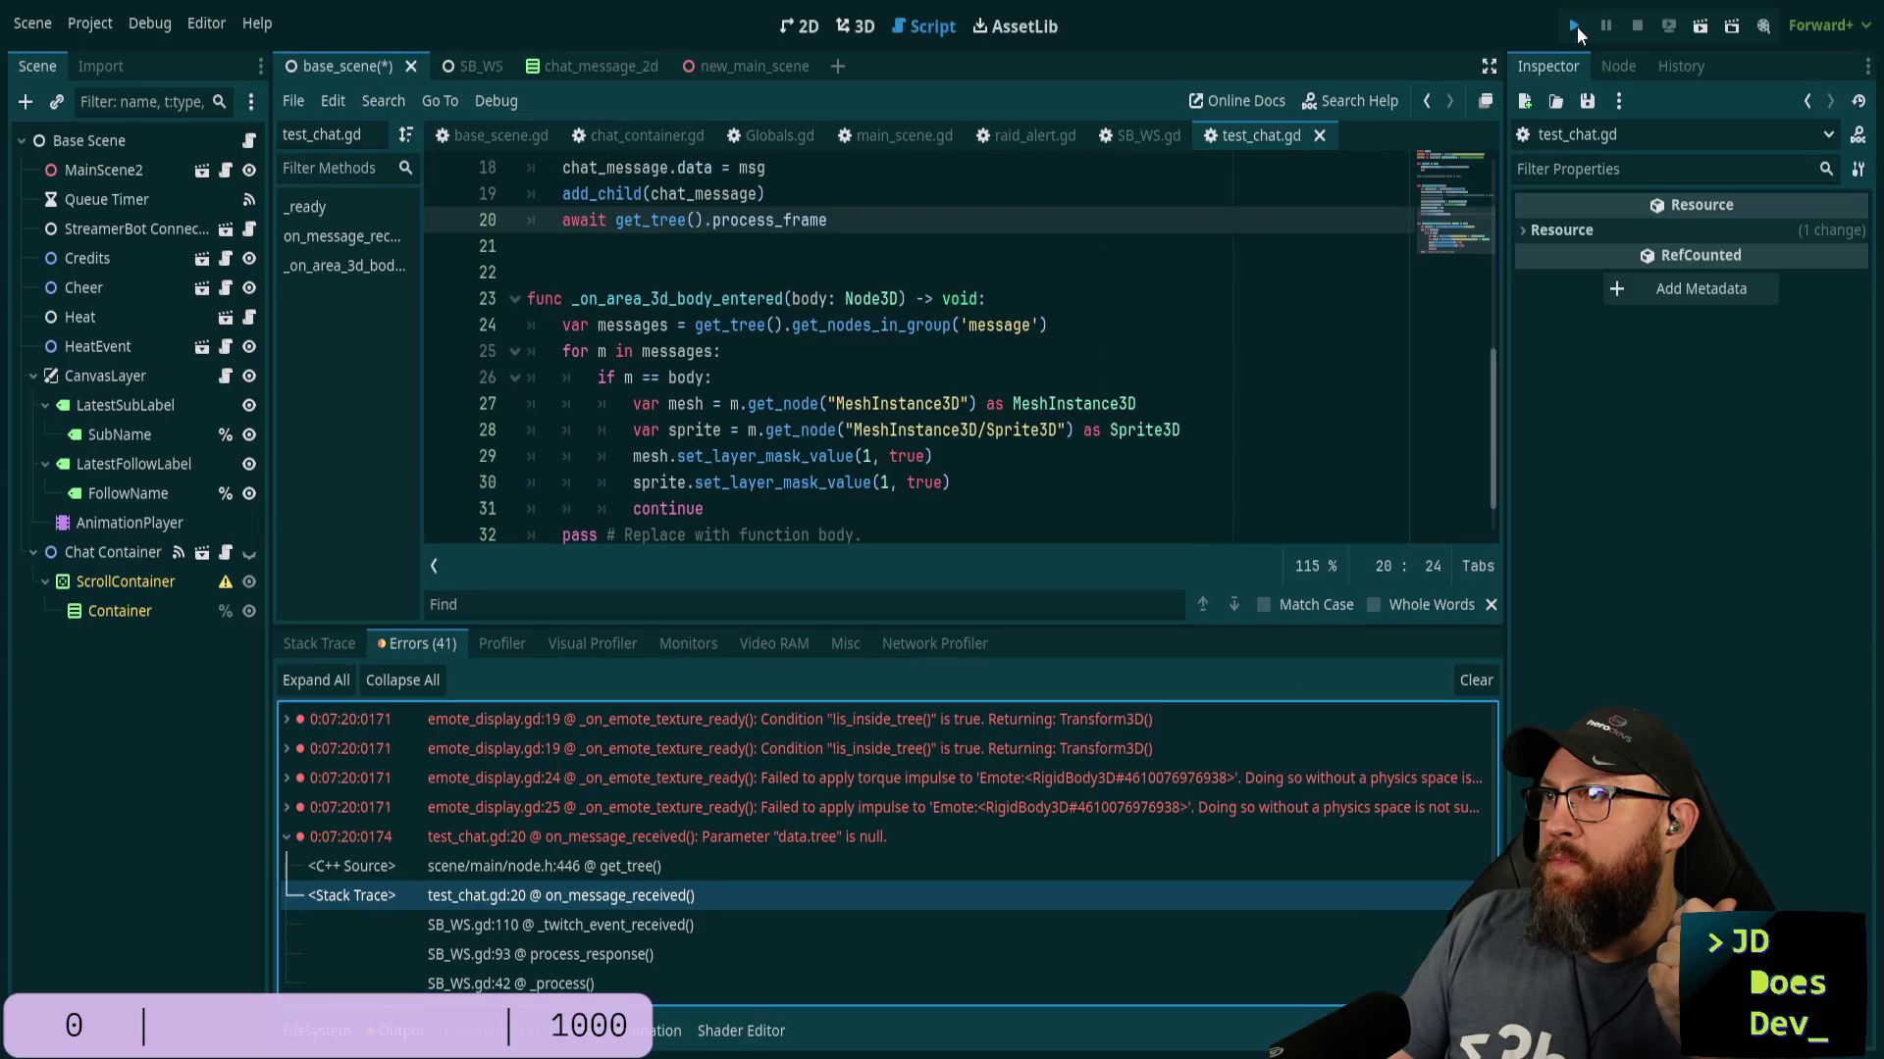
- Relaunch the overlay with Run Project, then bring the editor back in front of the game window
left_click(1576, 26)
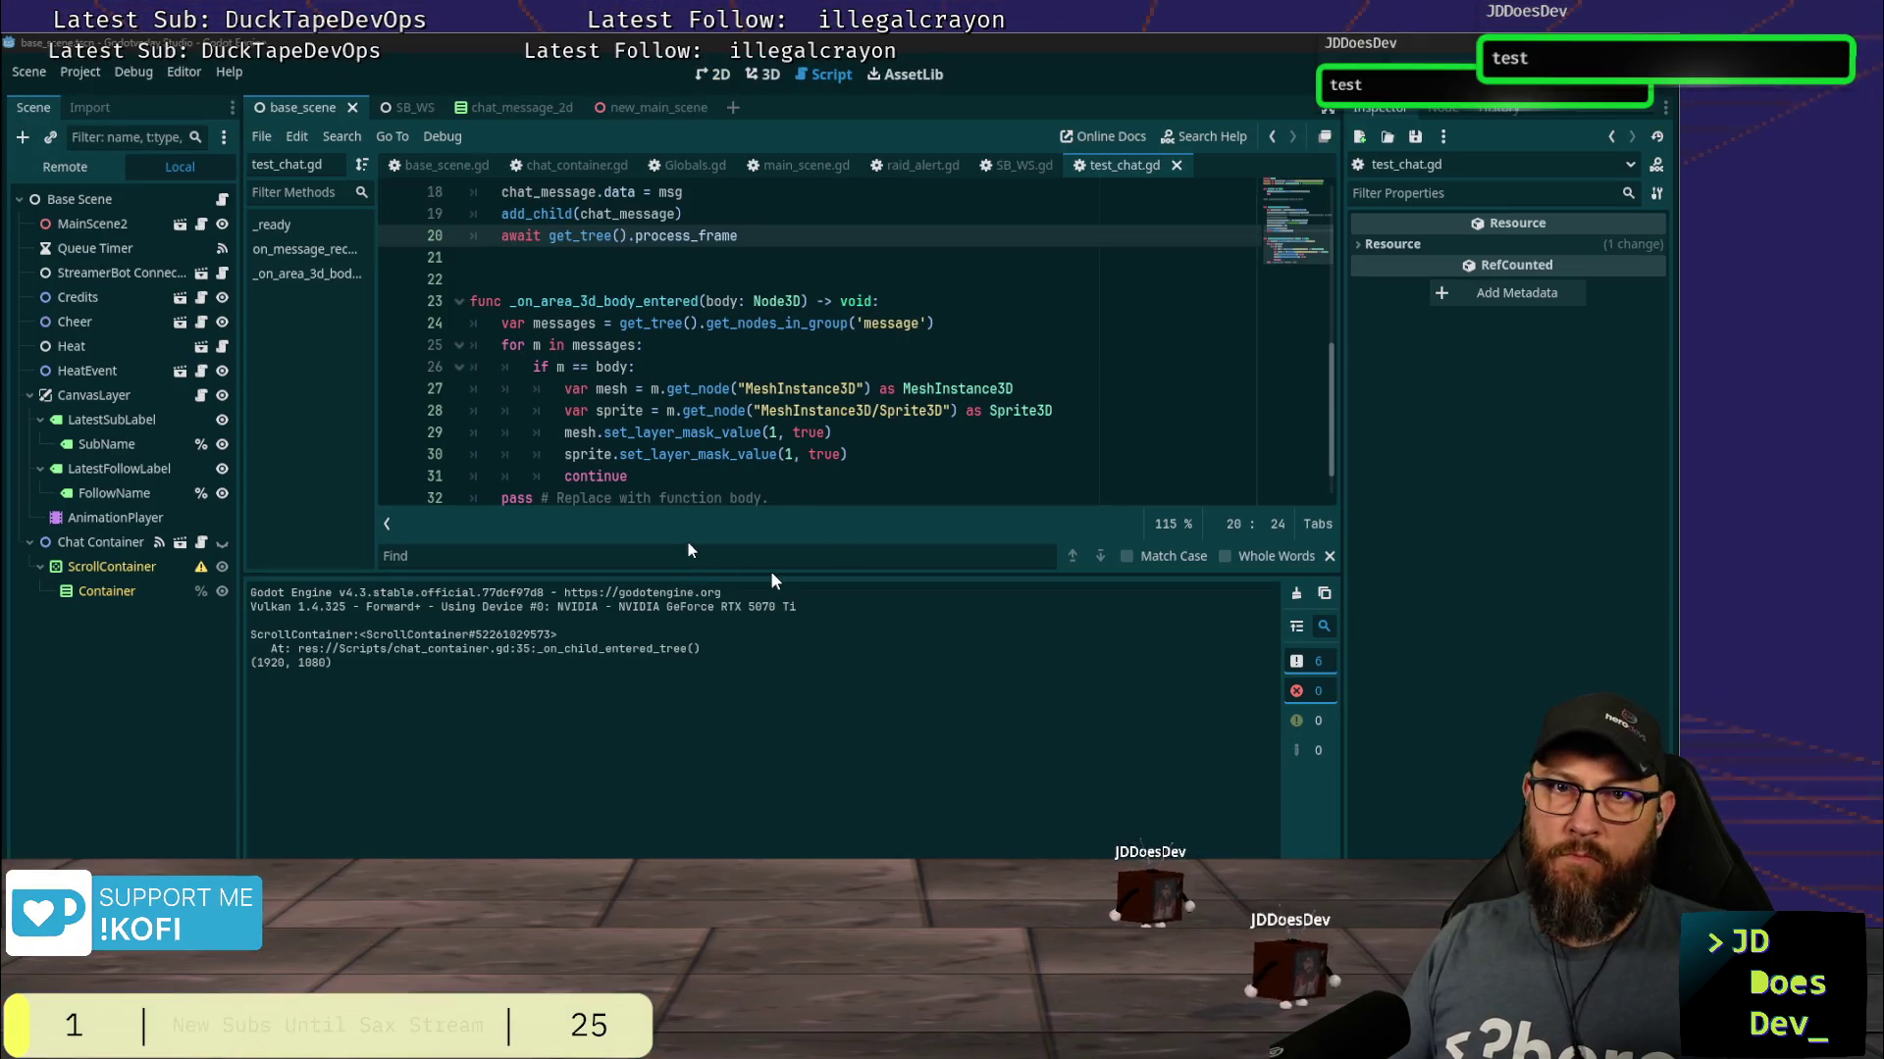
left_click(688, 543)
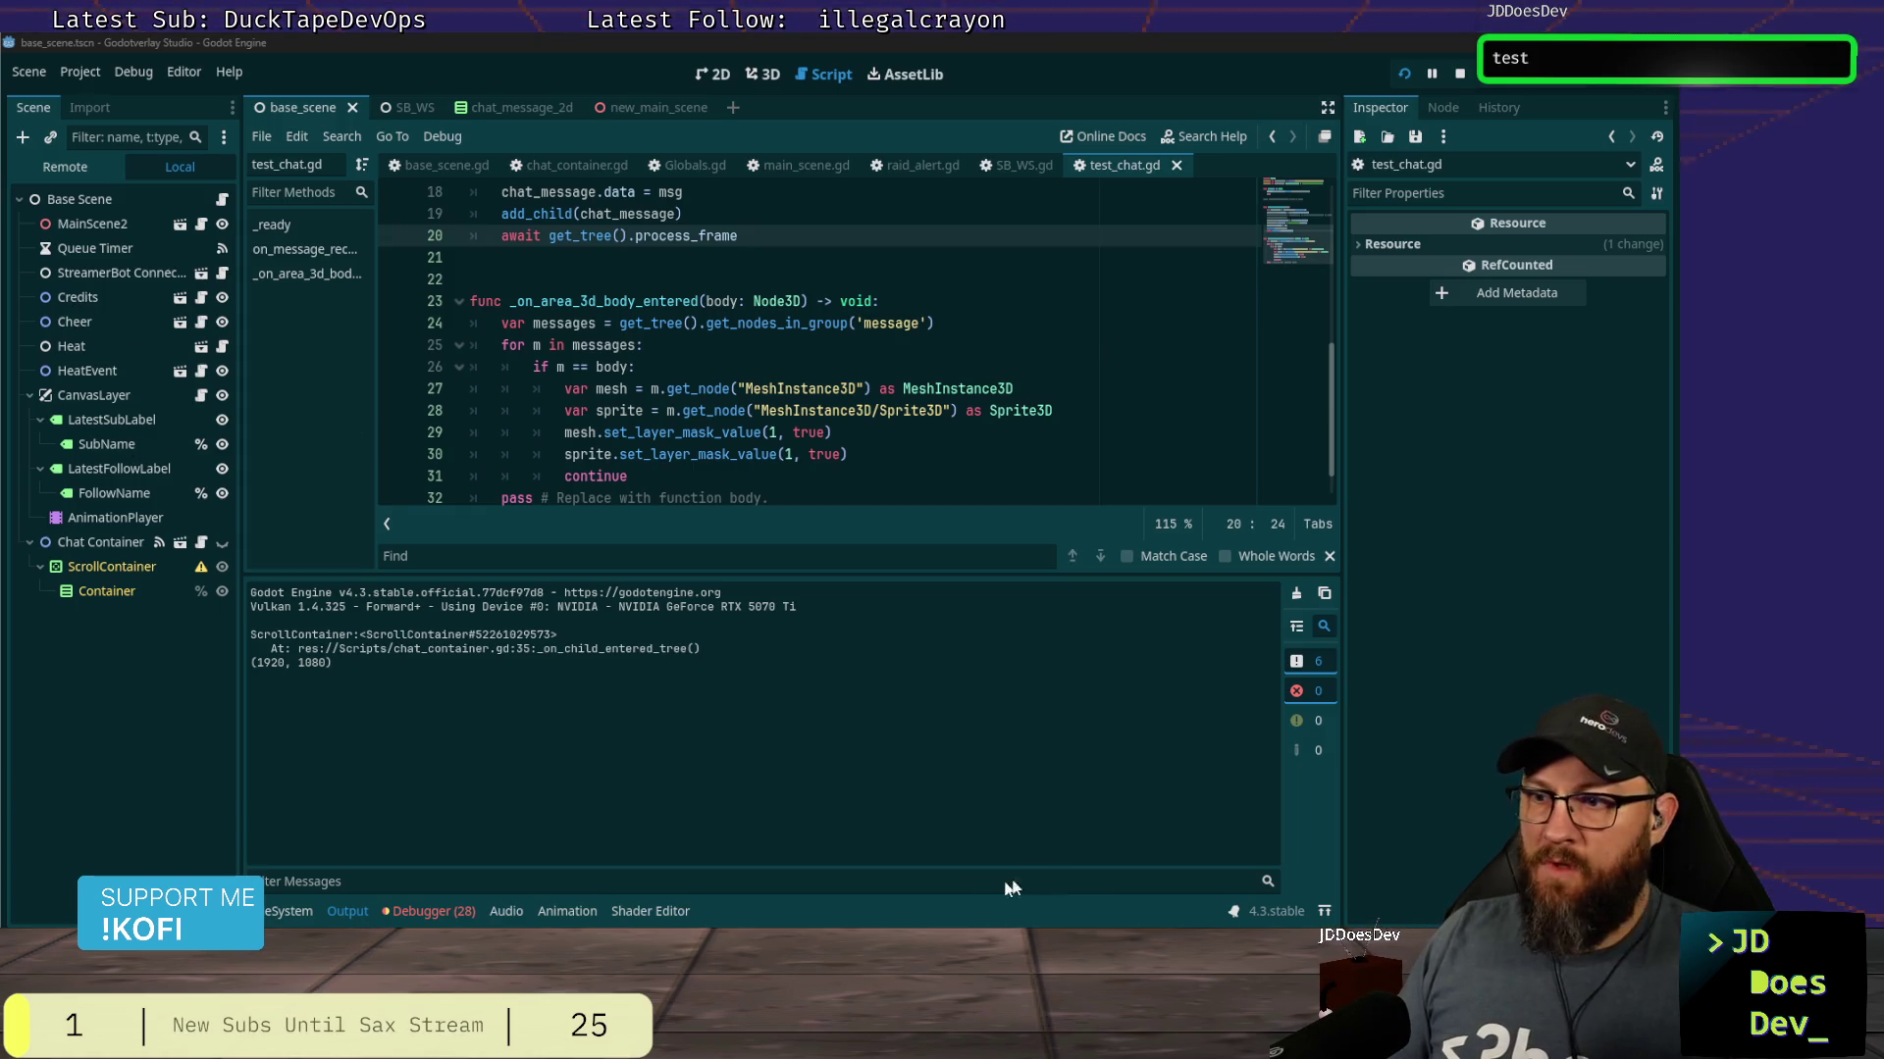
- Filter Streamer.bot actions by 'fol', simulate a follow on Test Follow's trigger, then open Task Manager
key("alt+Tab")
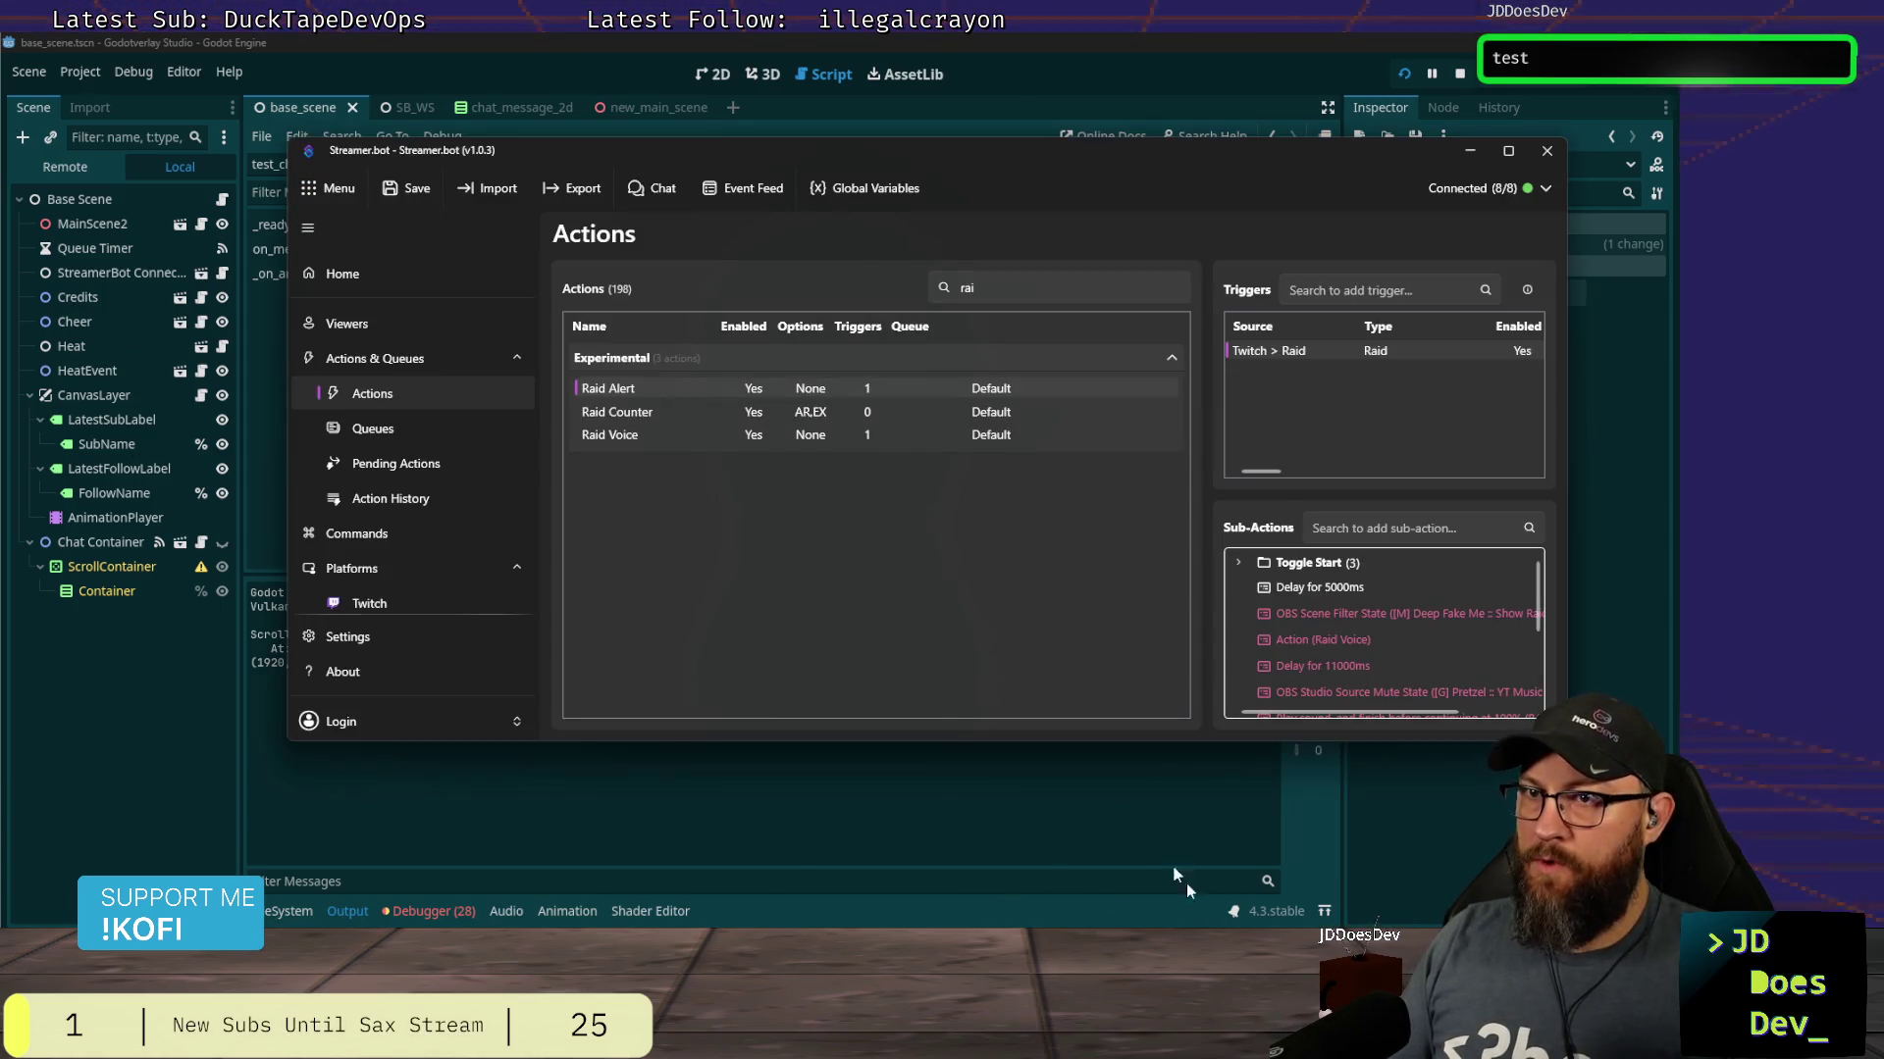
triple_click(981, 288)
type("f")
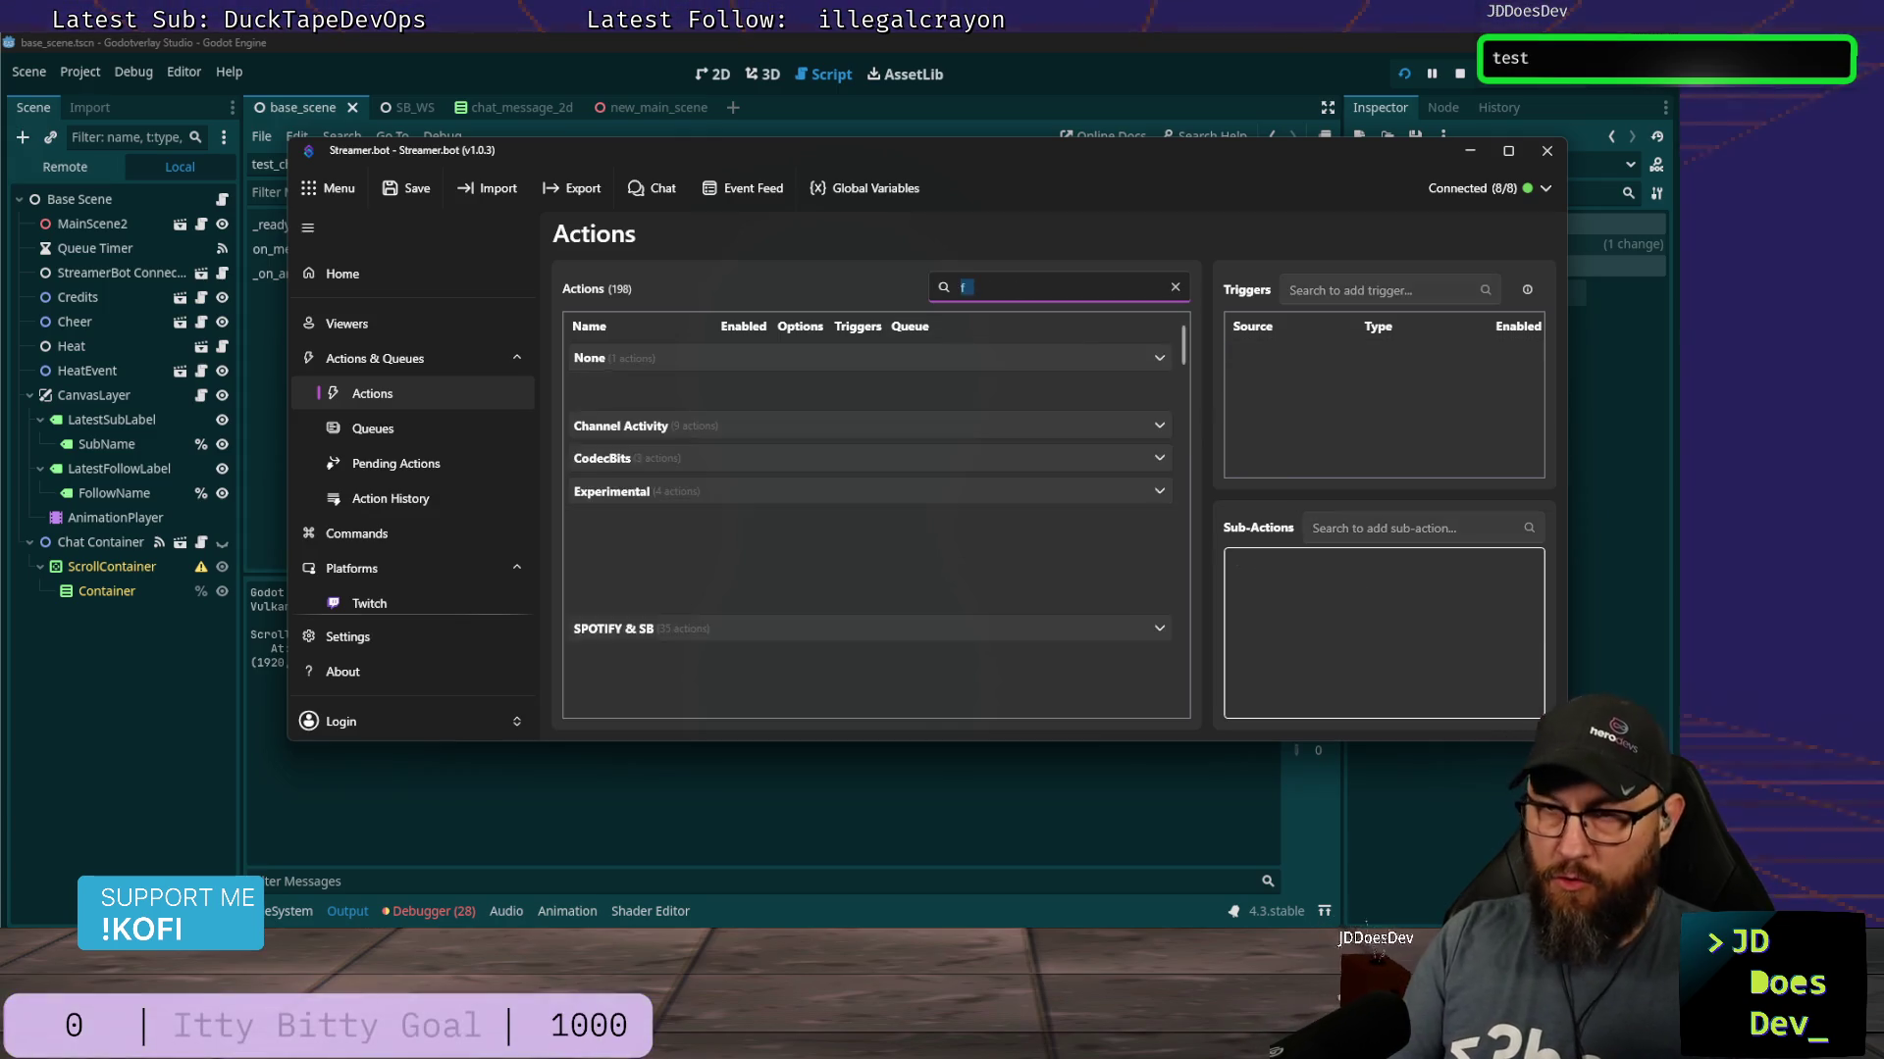
type("ol")
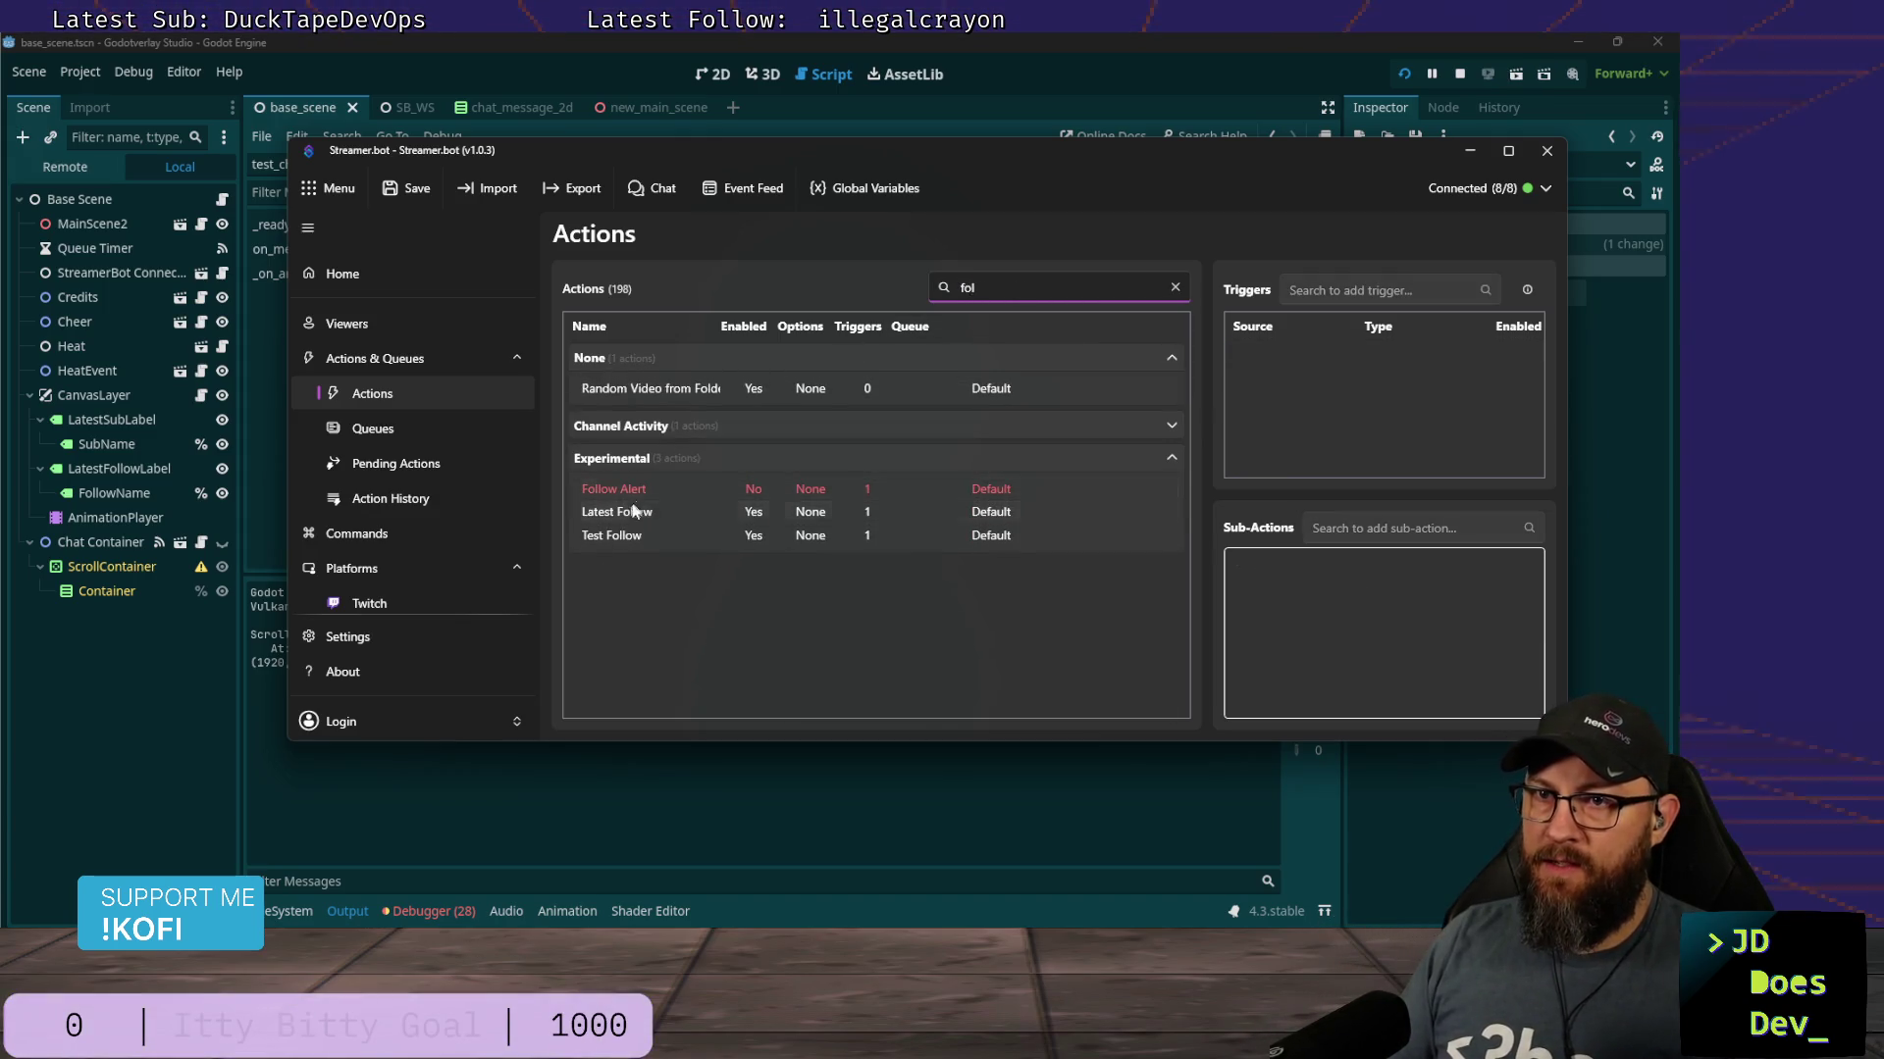
left_click(631, 539)
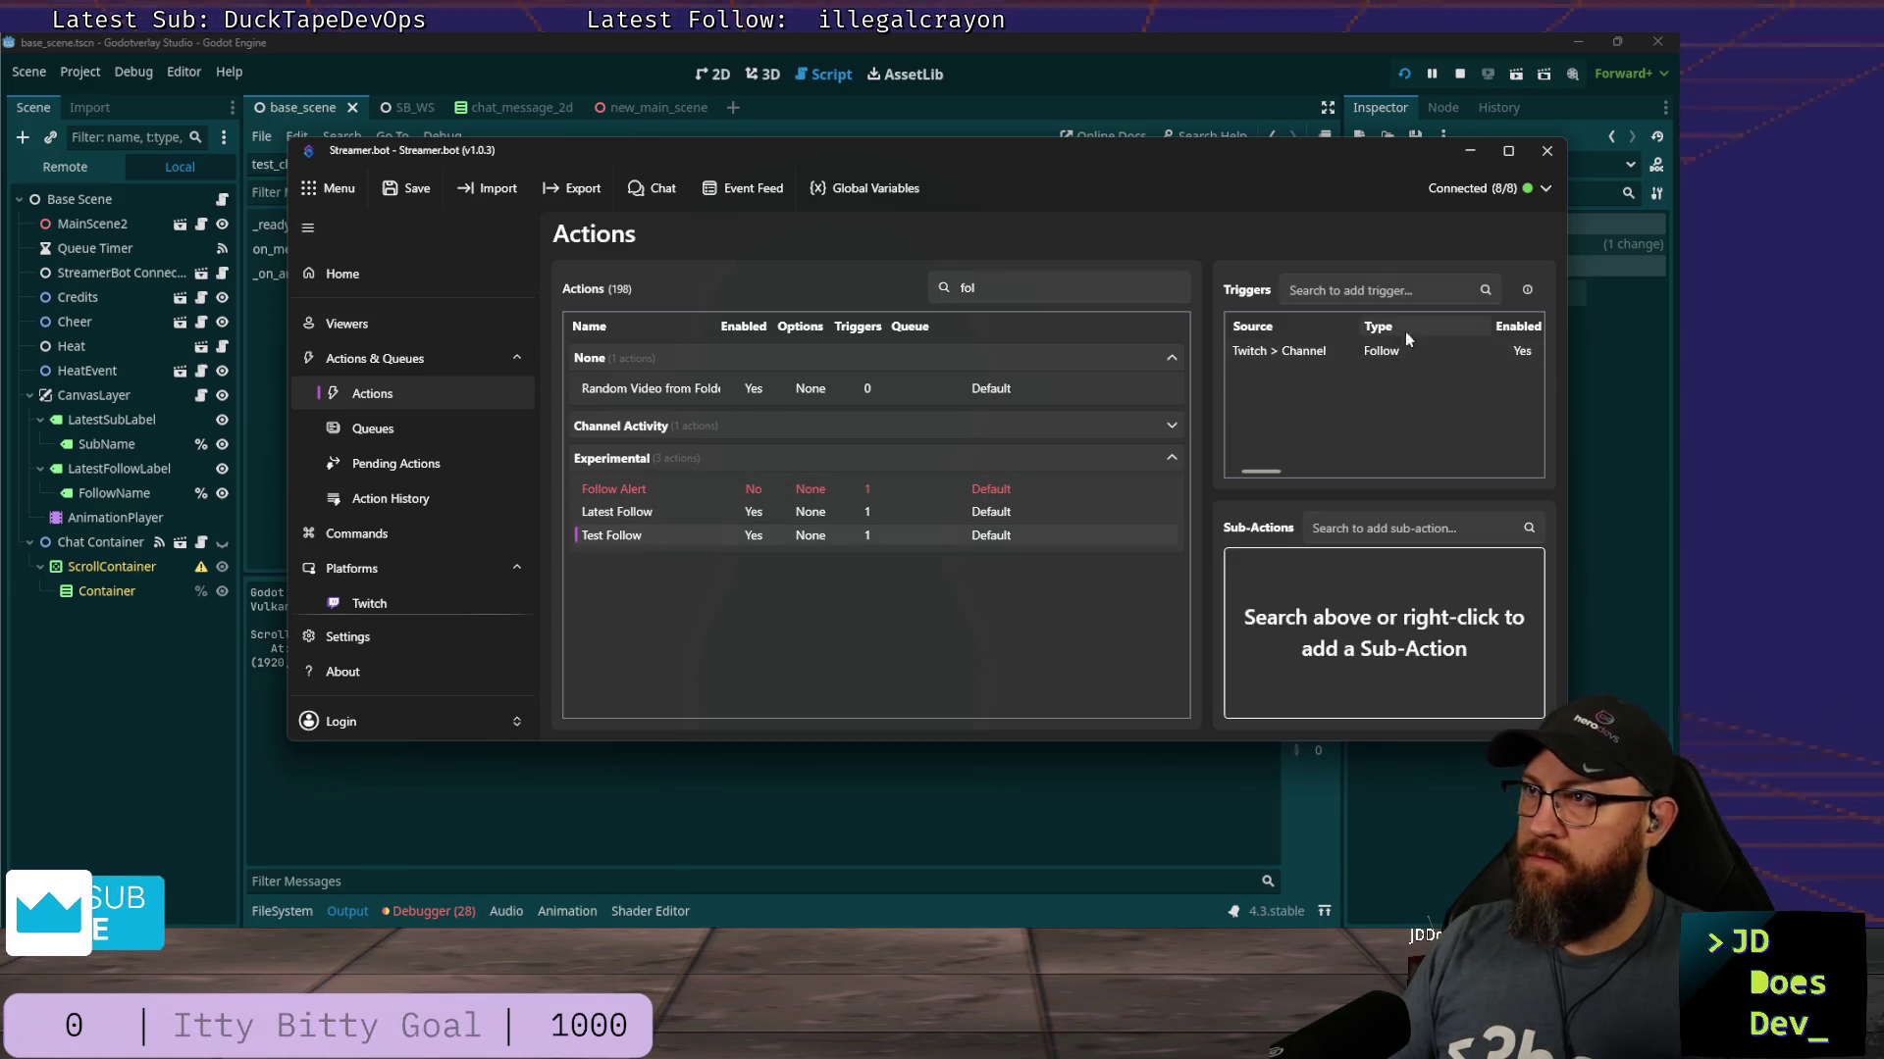
right_click(1393, 351)
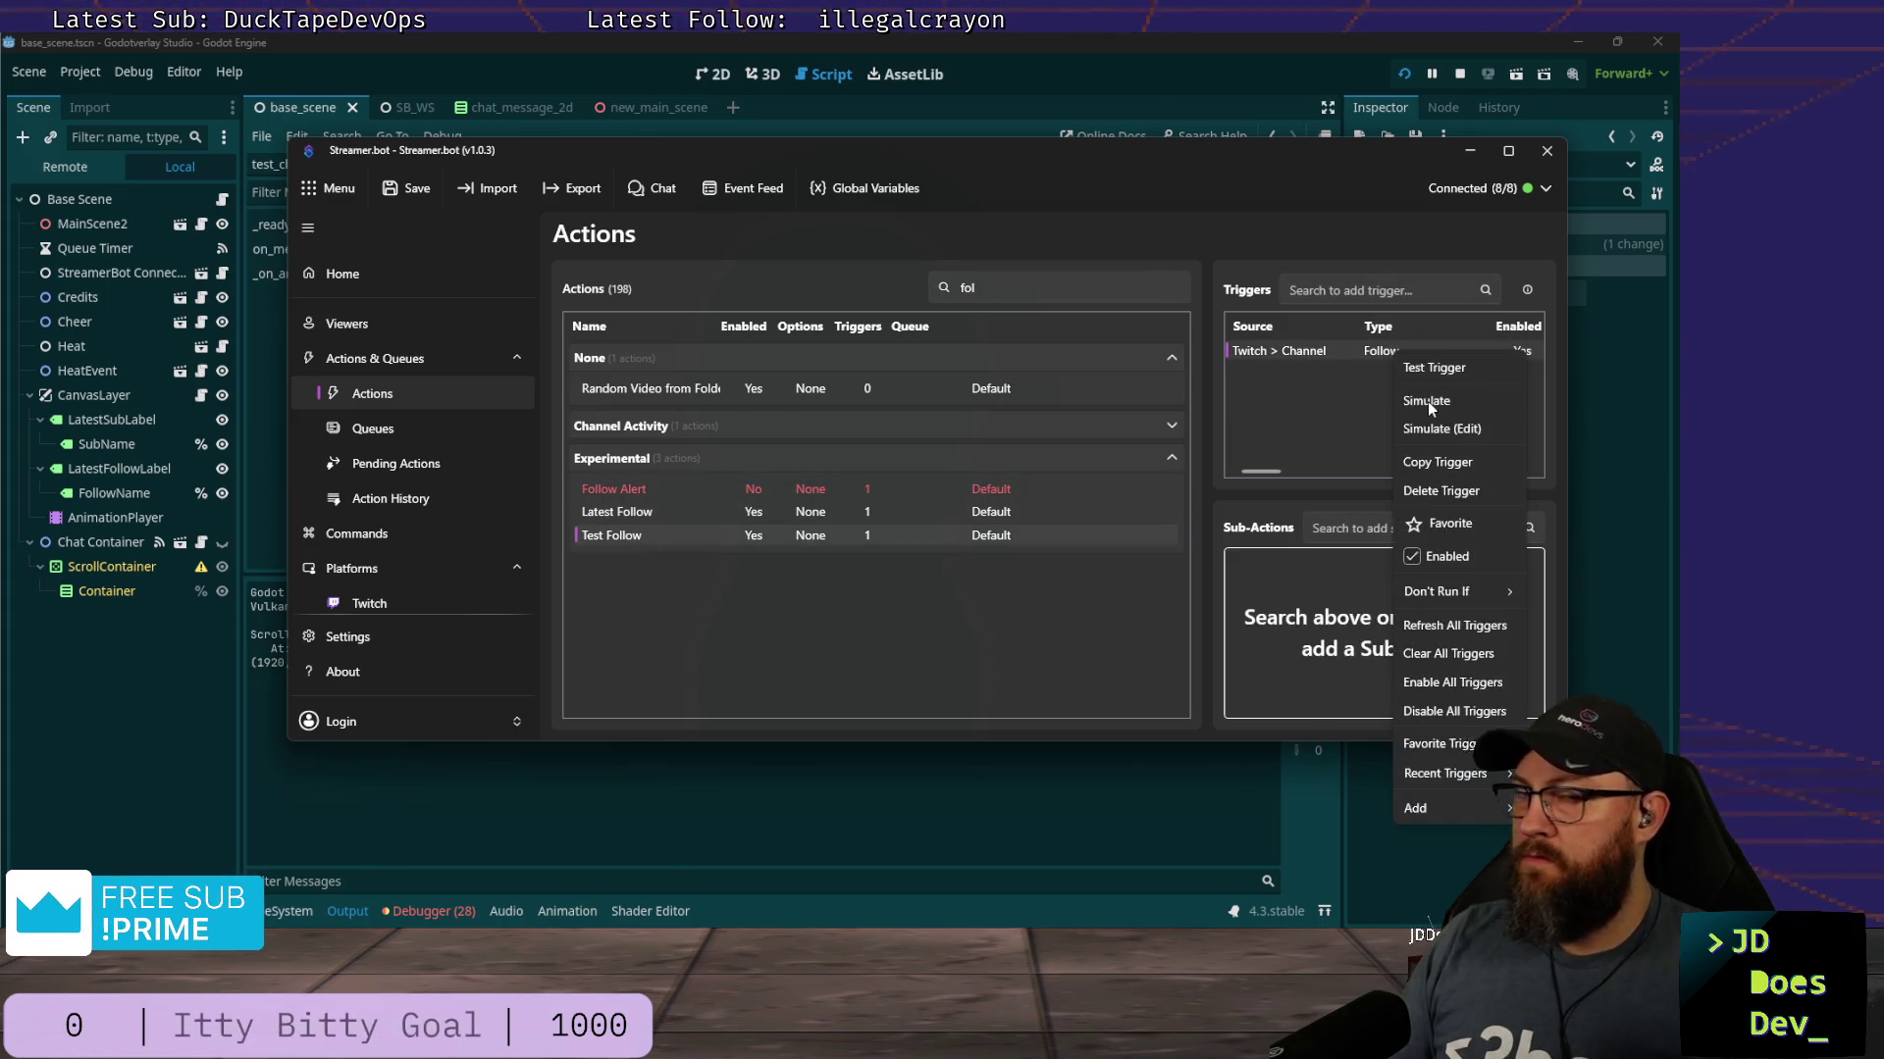
left_click(1427, 400)
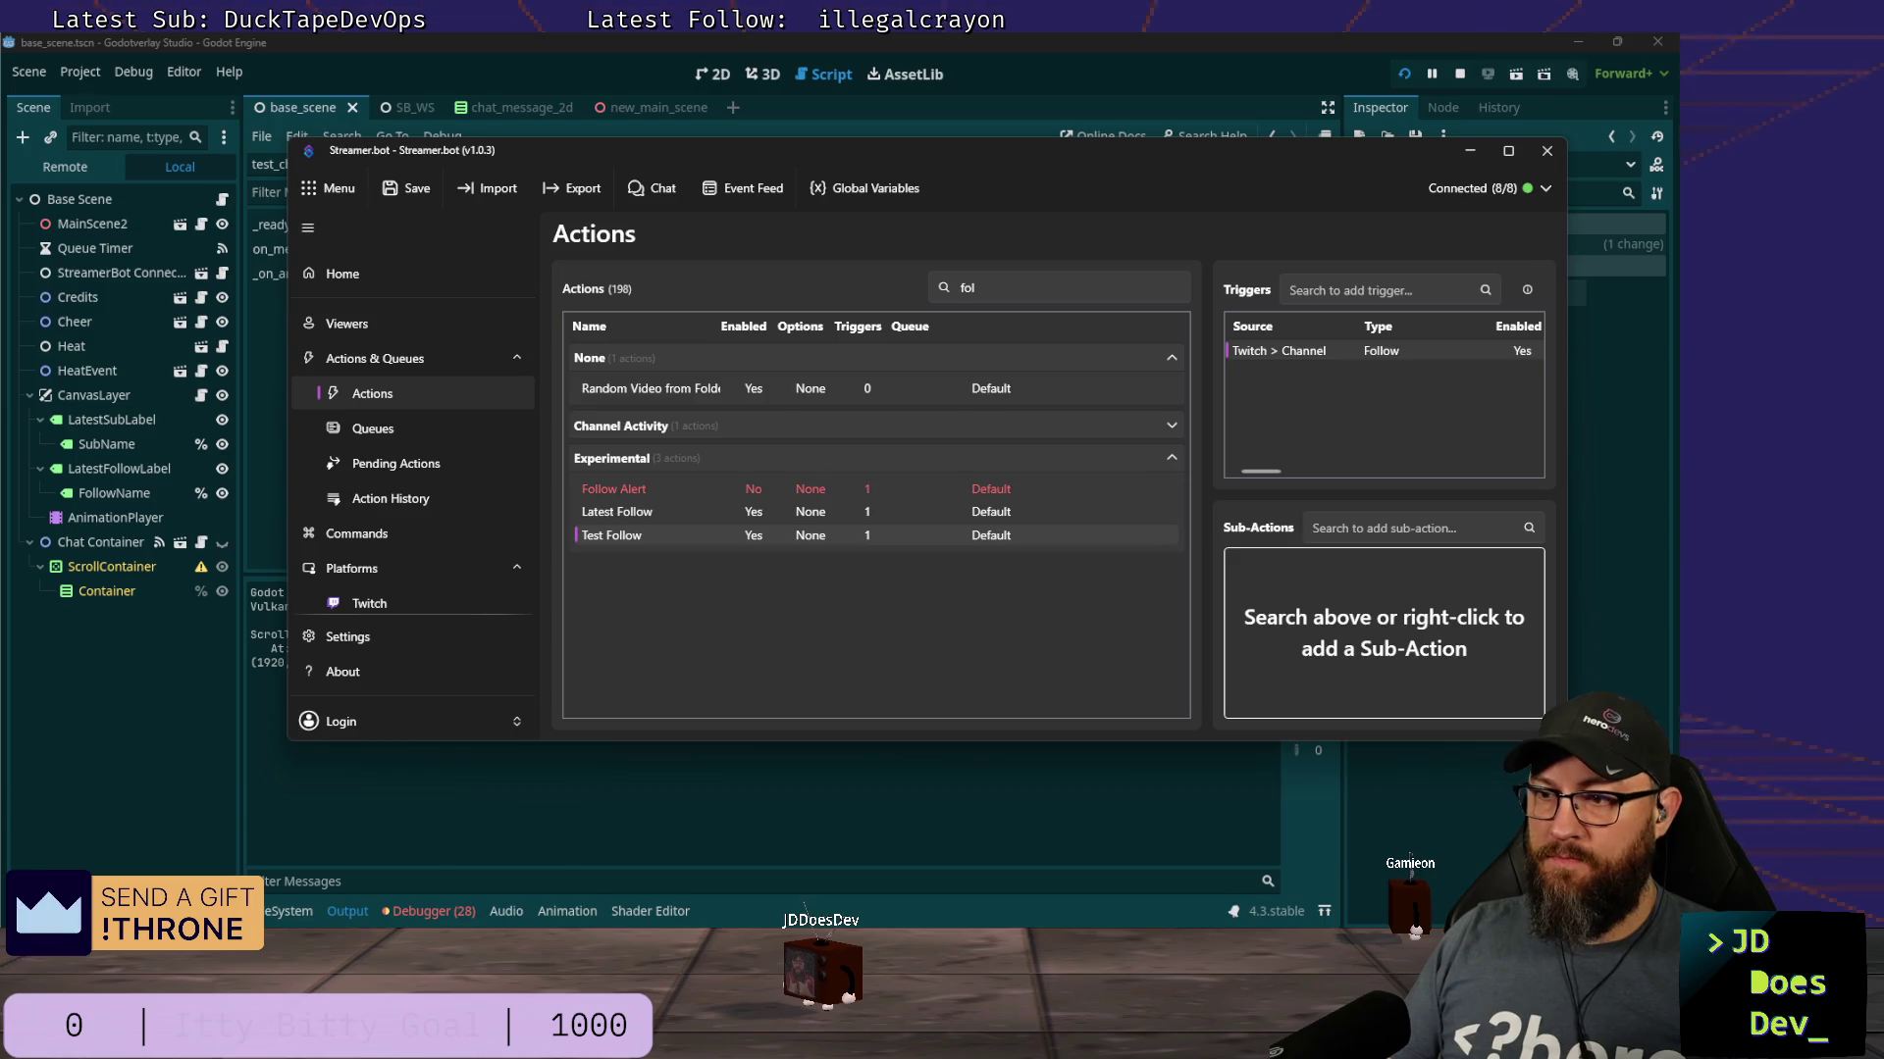
key("ctrl+shift+Escape")
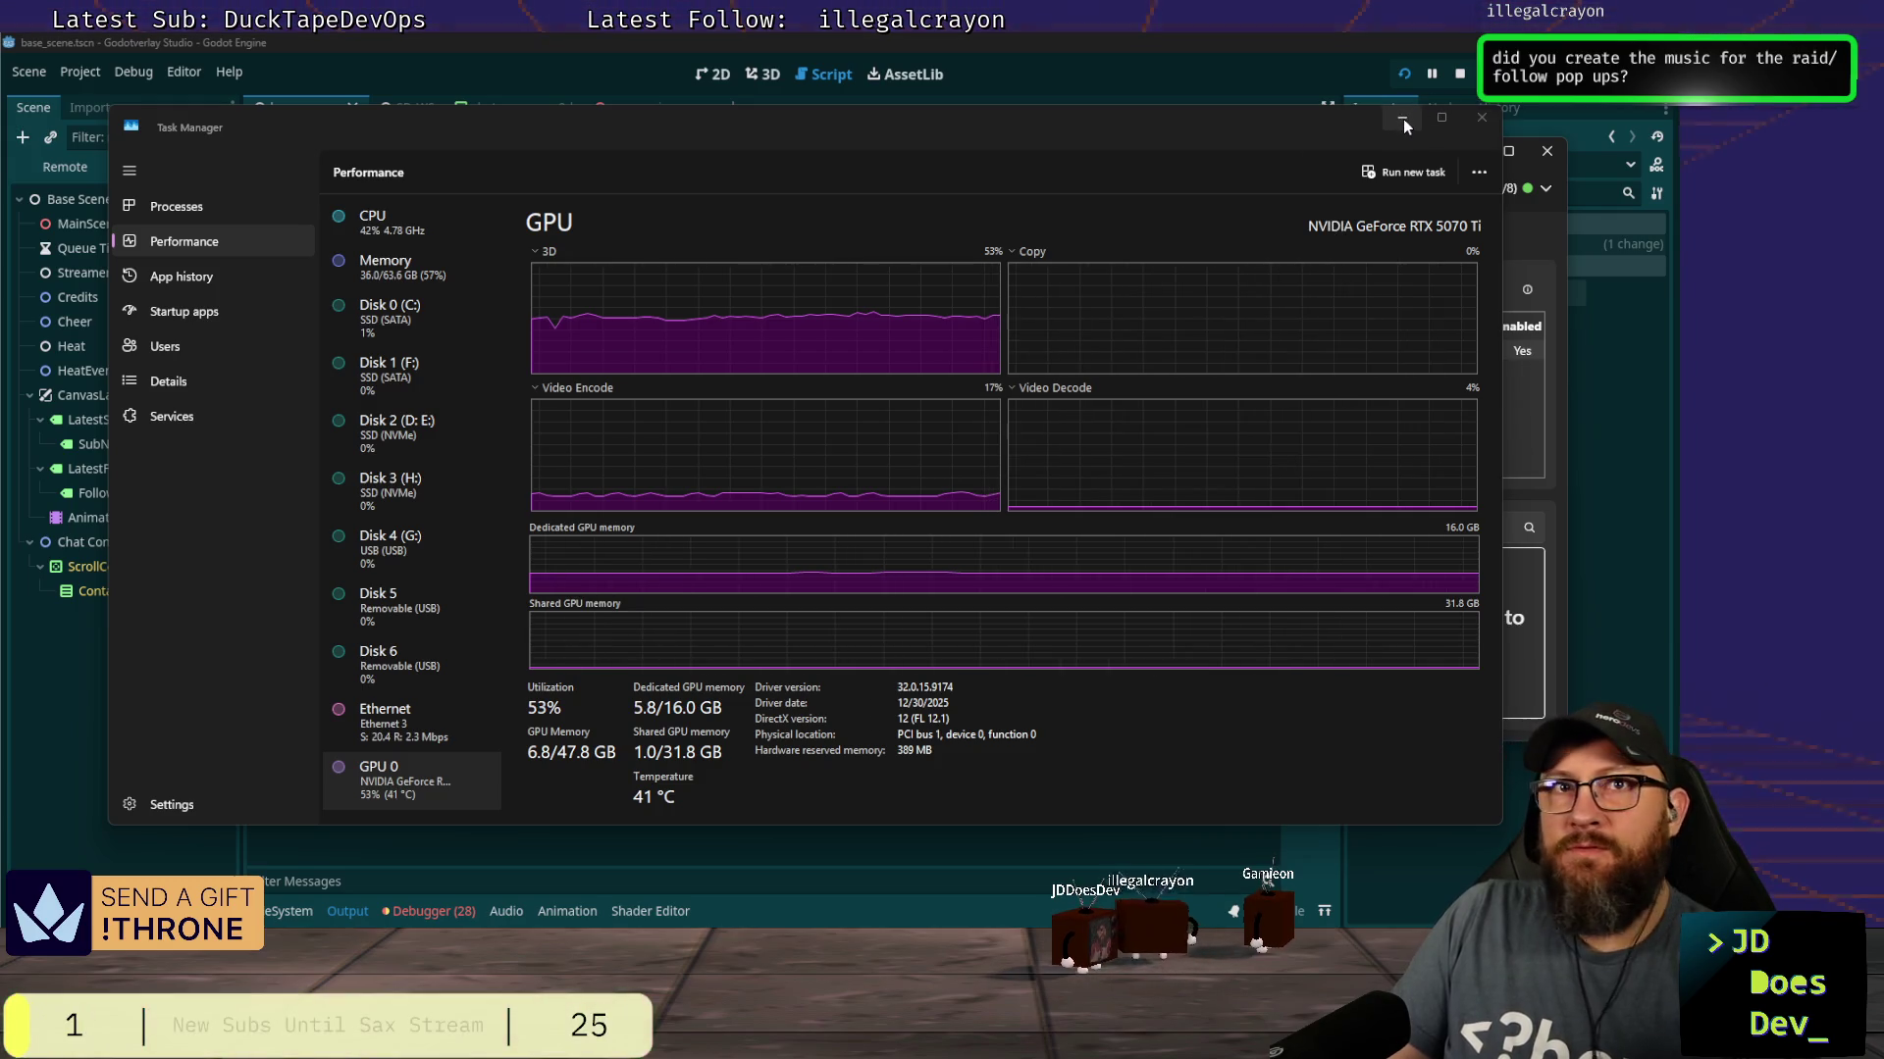
- Close Task Manager and bring the Godot editor to the front, later reopening Task Manager
left_click(1481, 117)
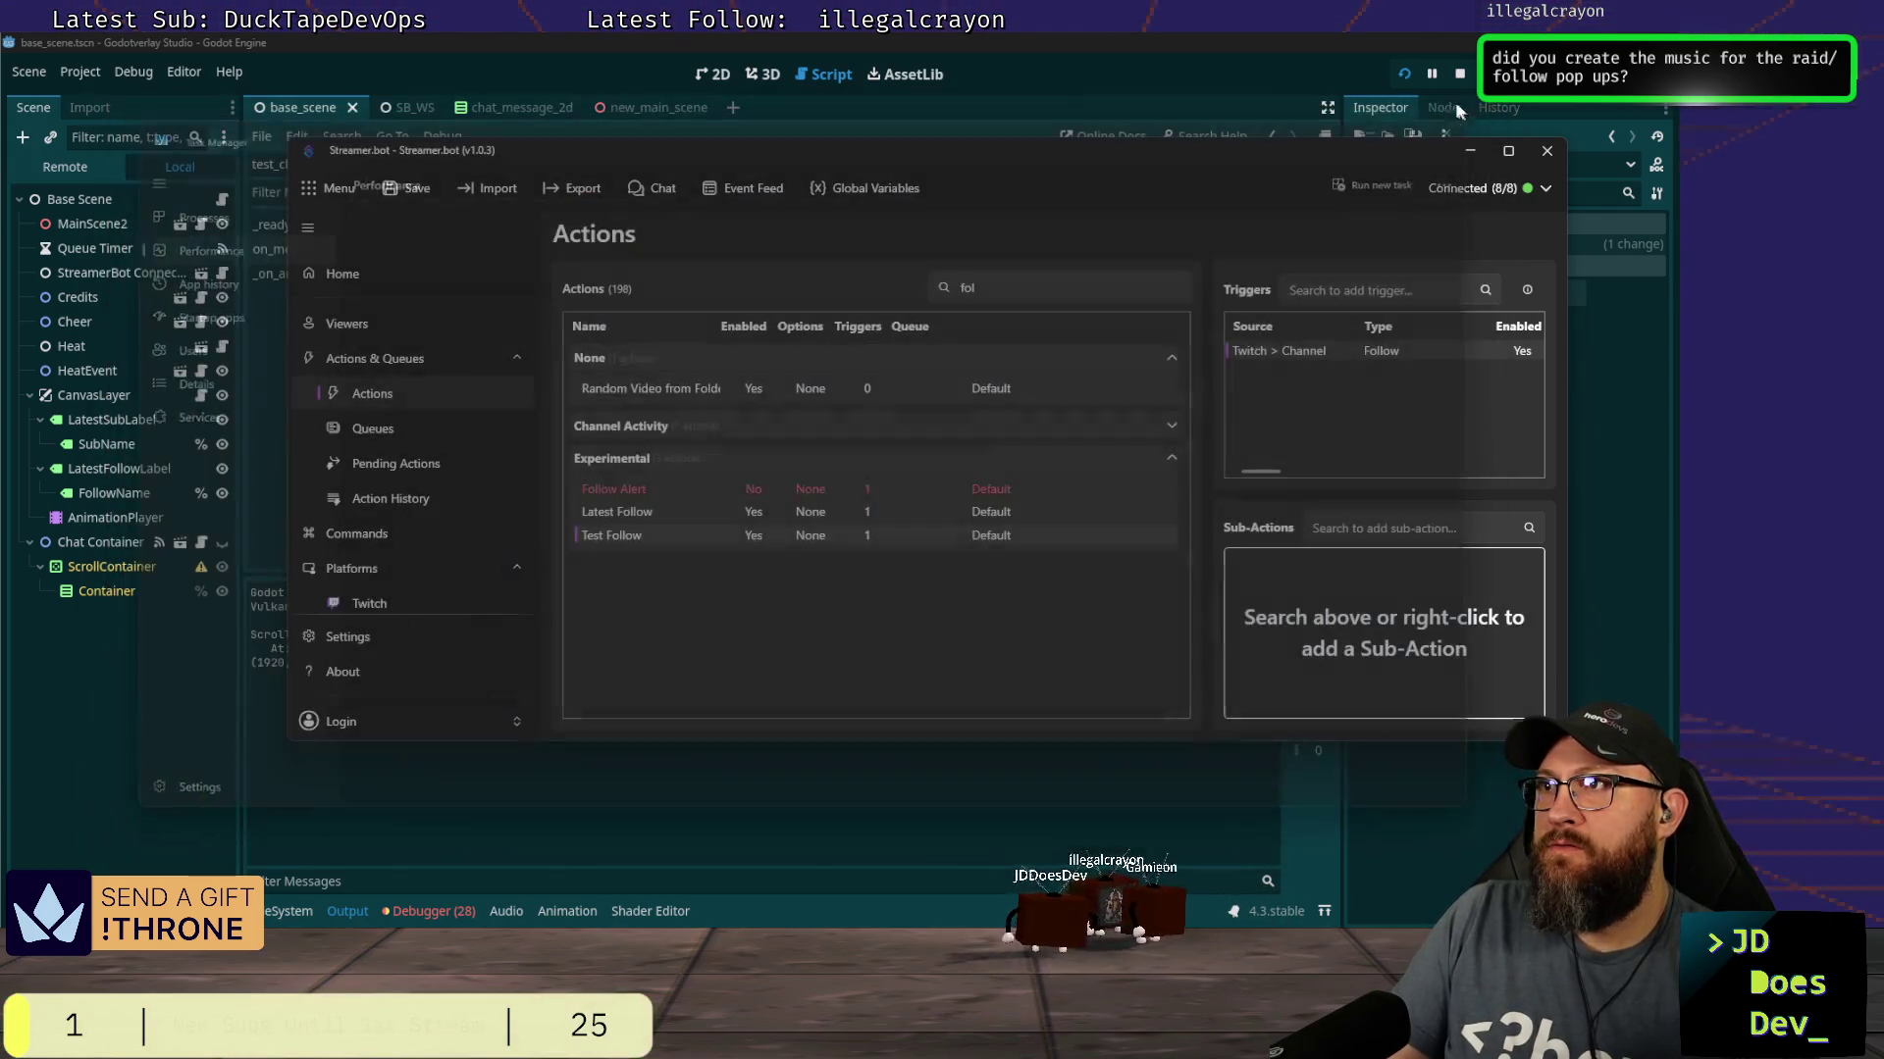
left_click(492, 56)
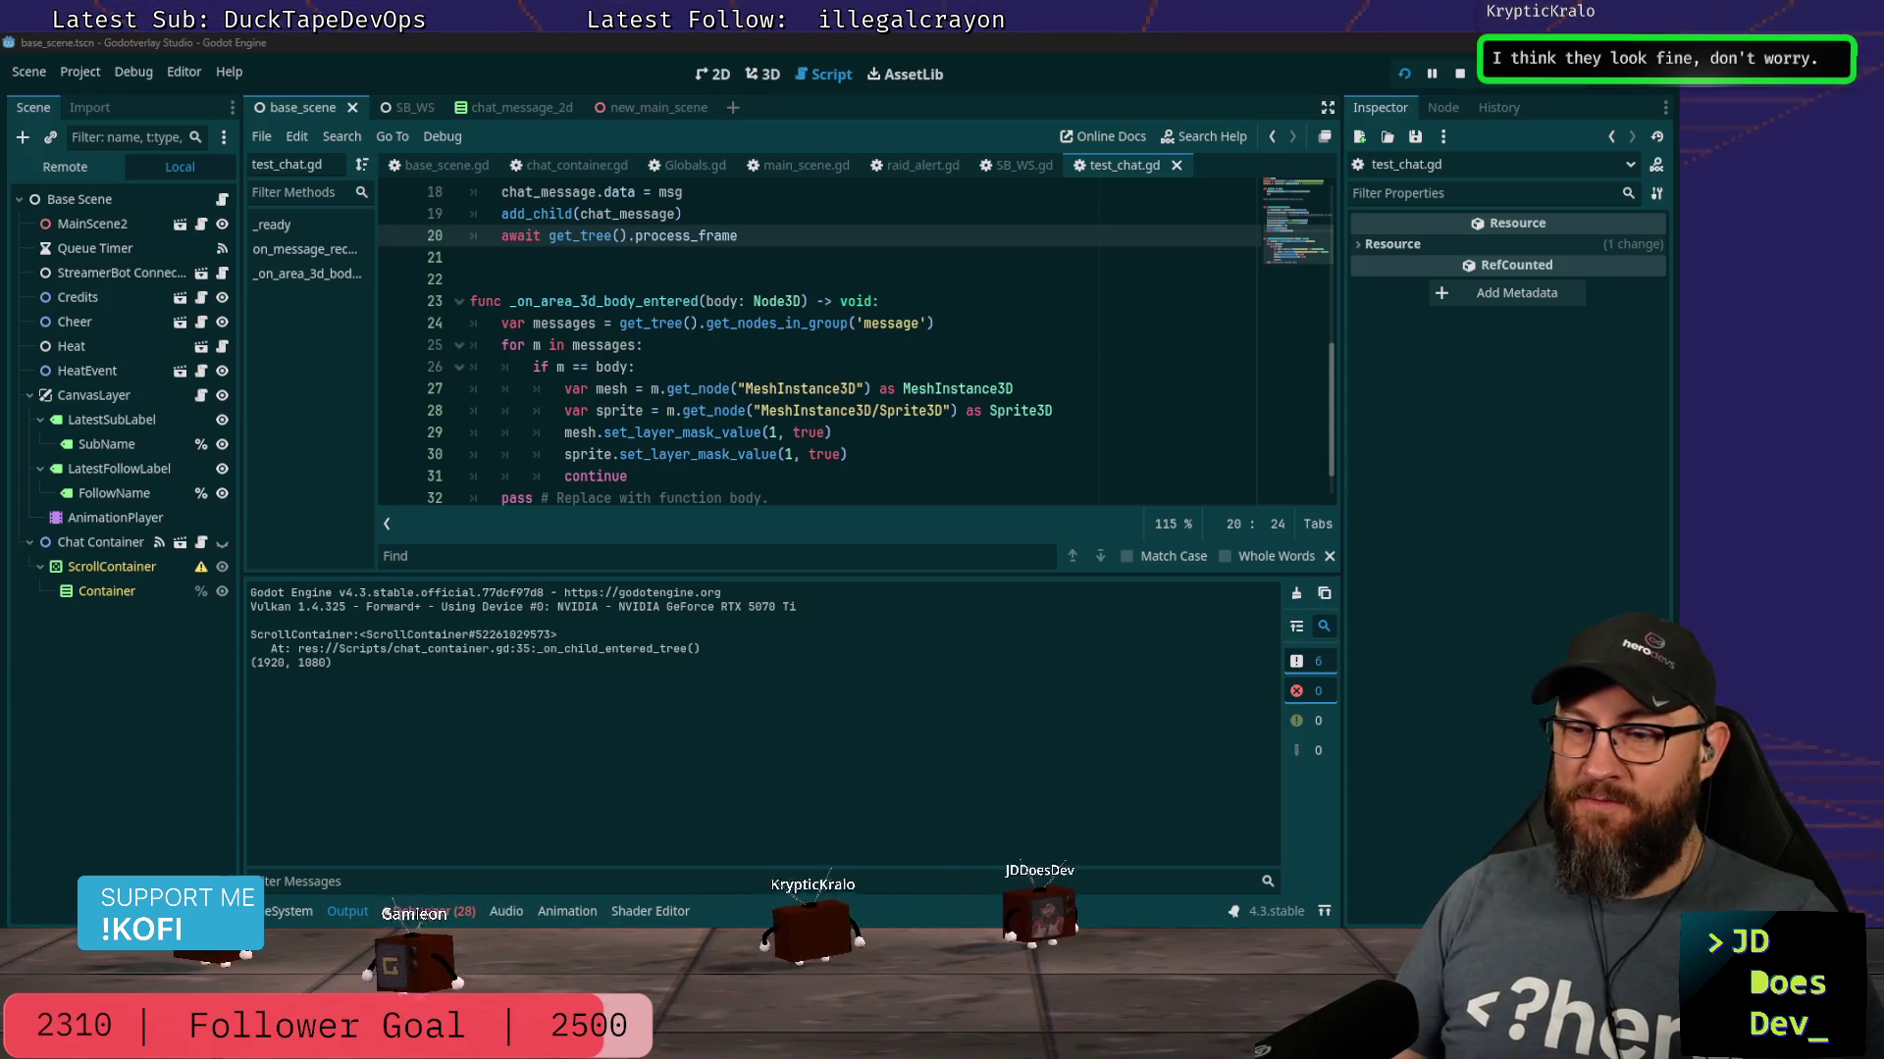
mouse_move(957, 1038)
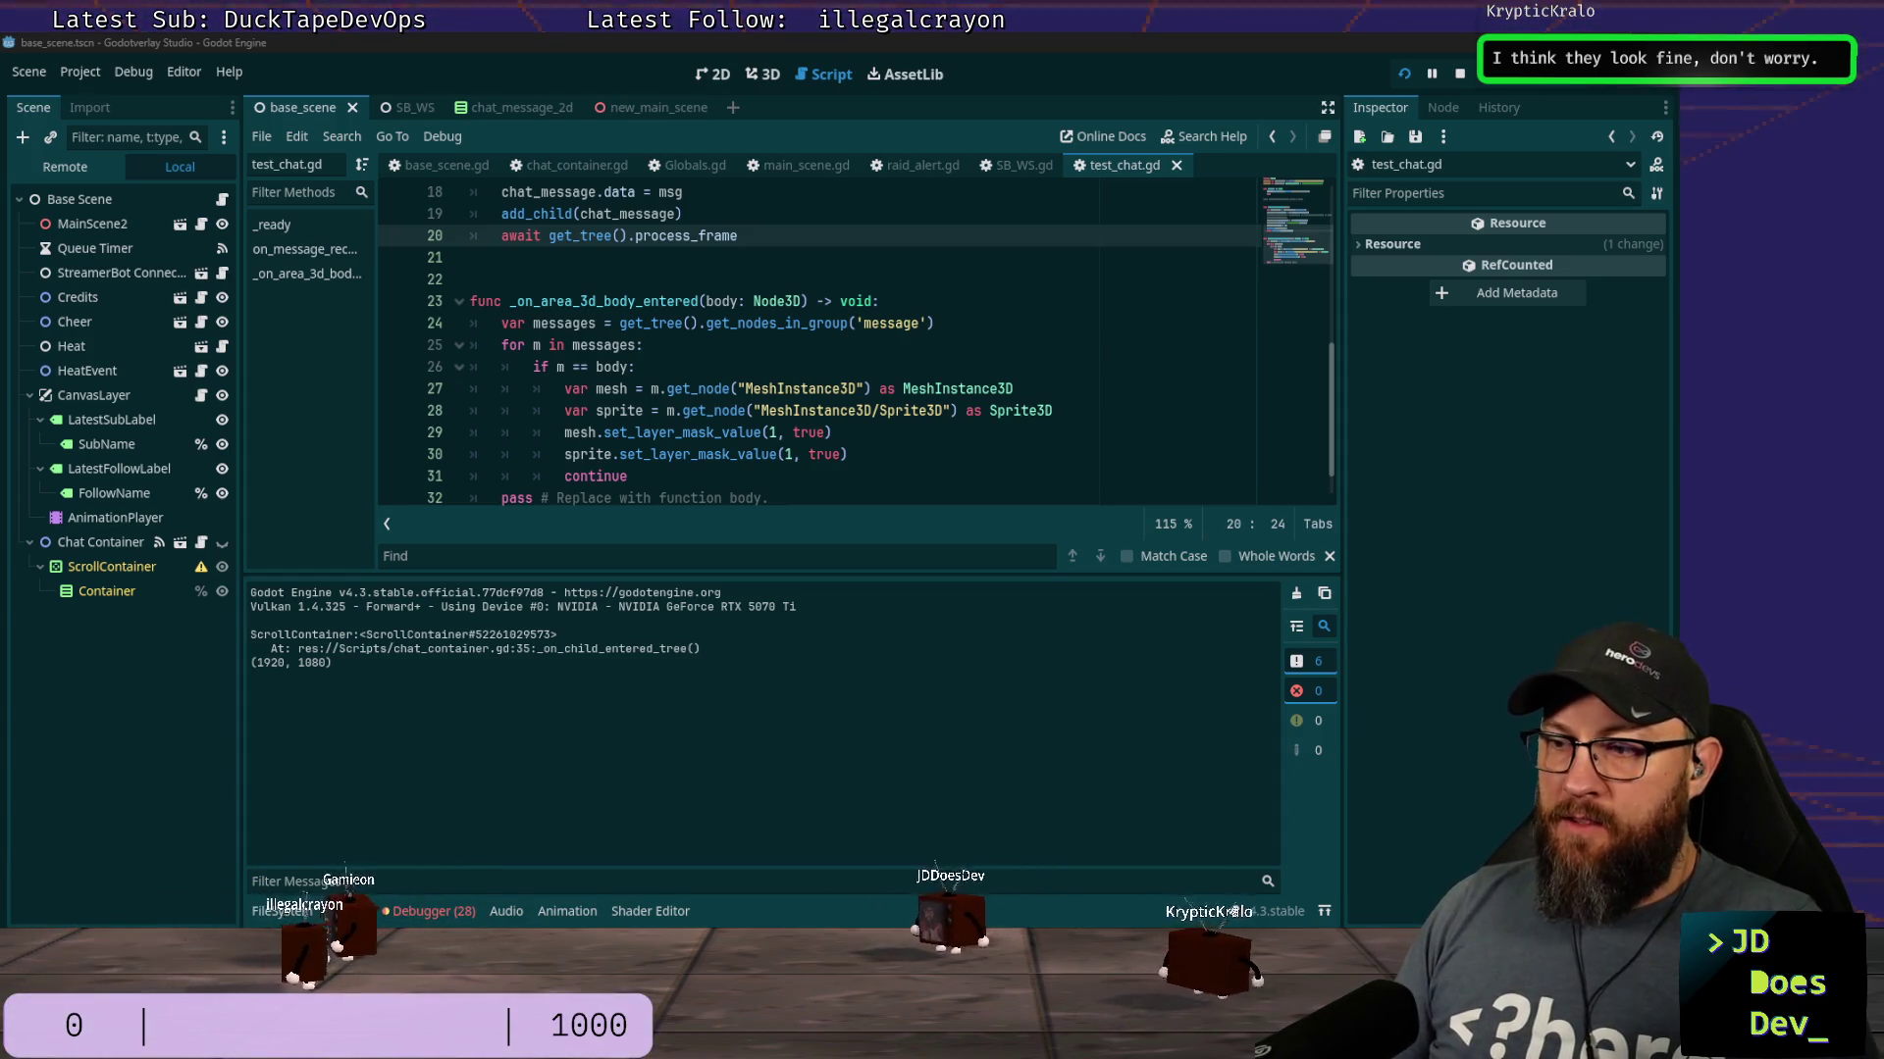
key("ctrl+shift+Escape")
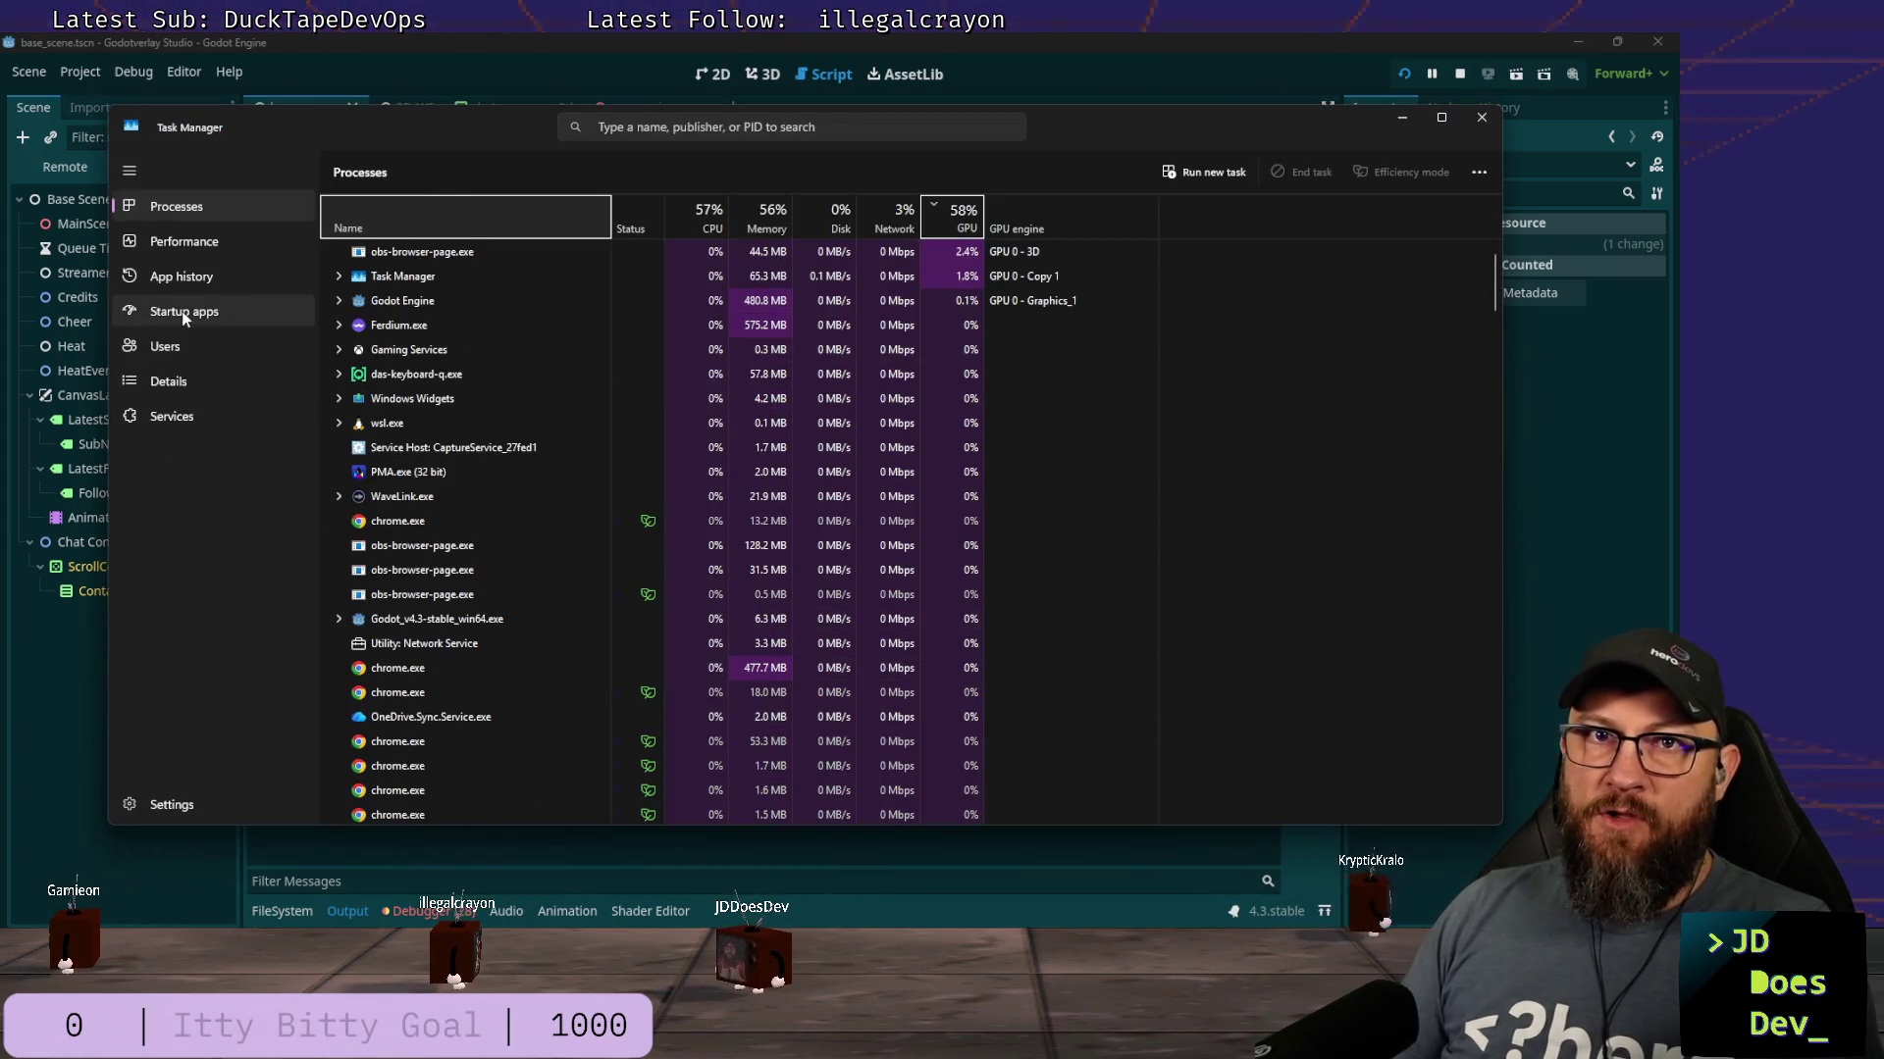
left_click(192, 241)
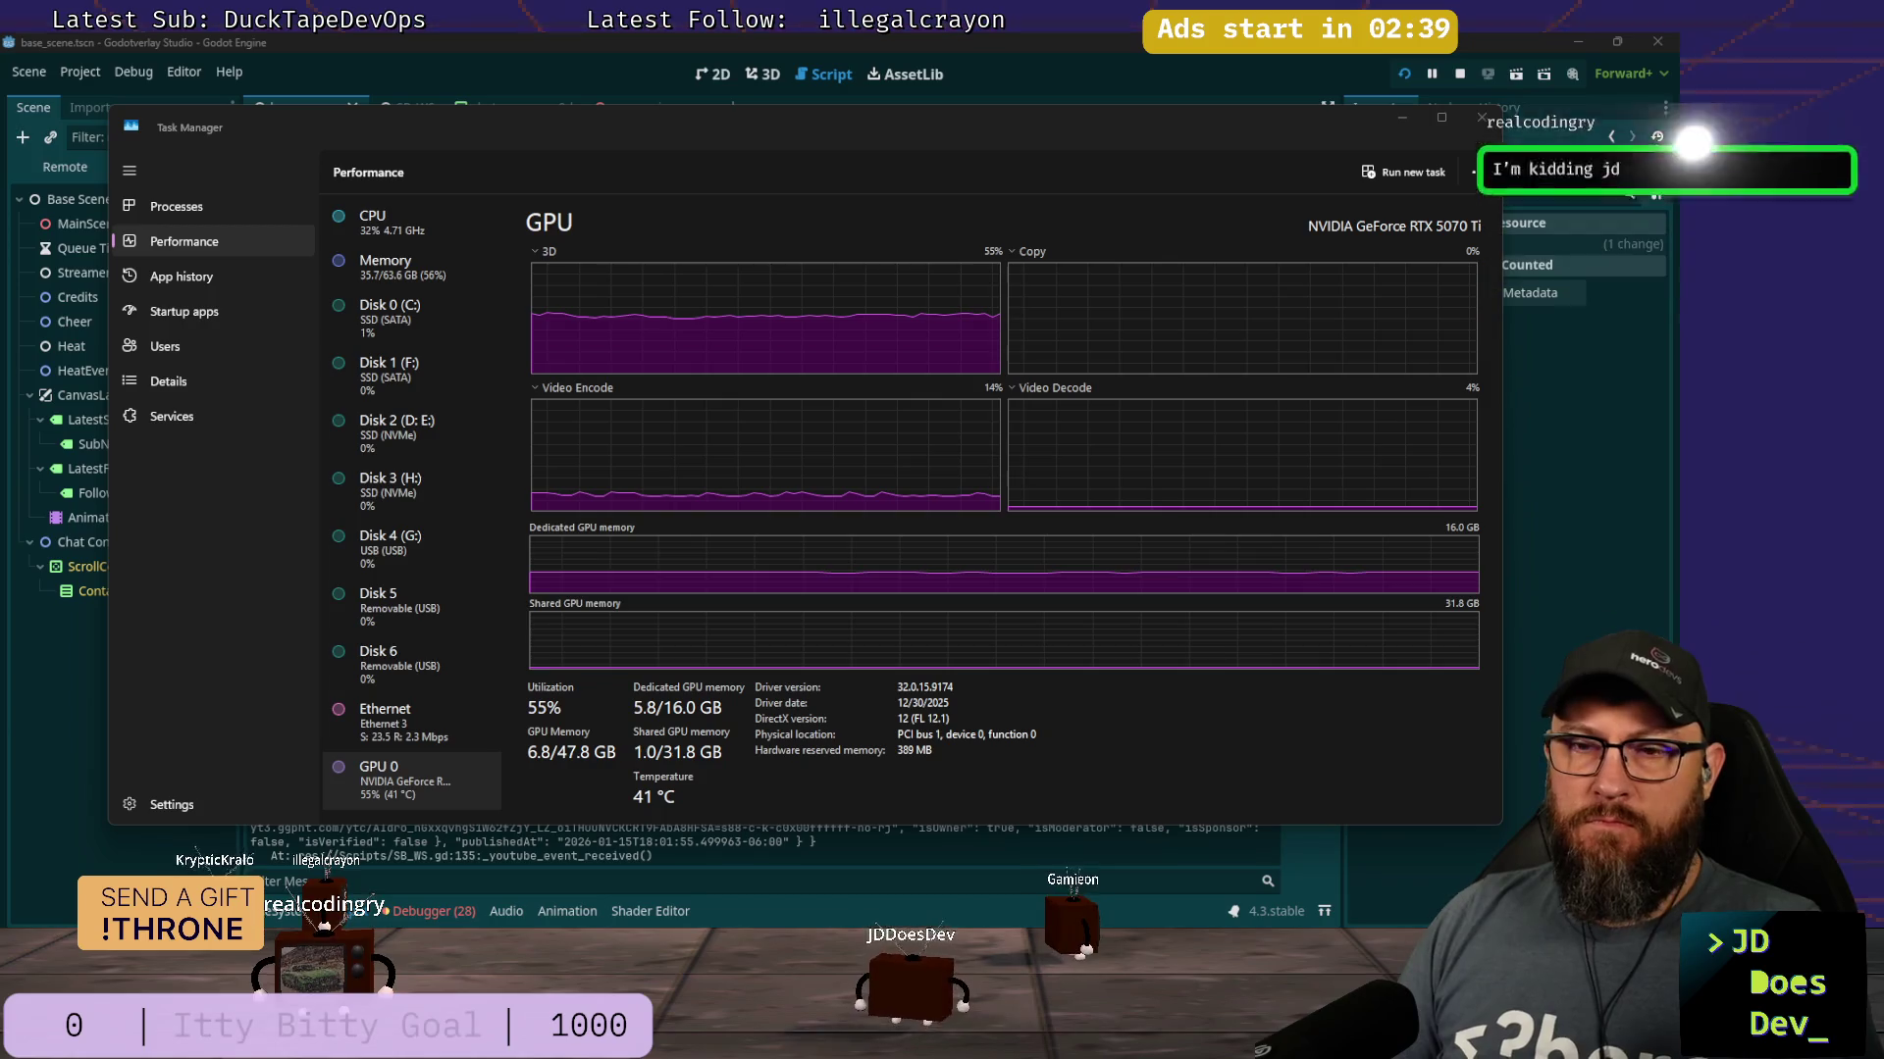
left_click(826, 877)
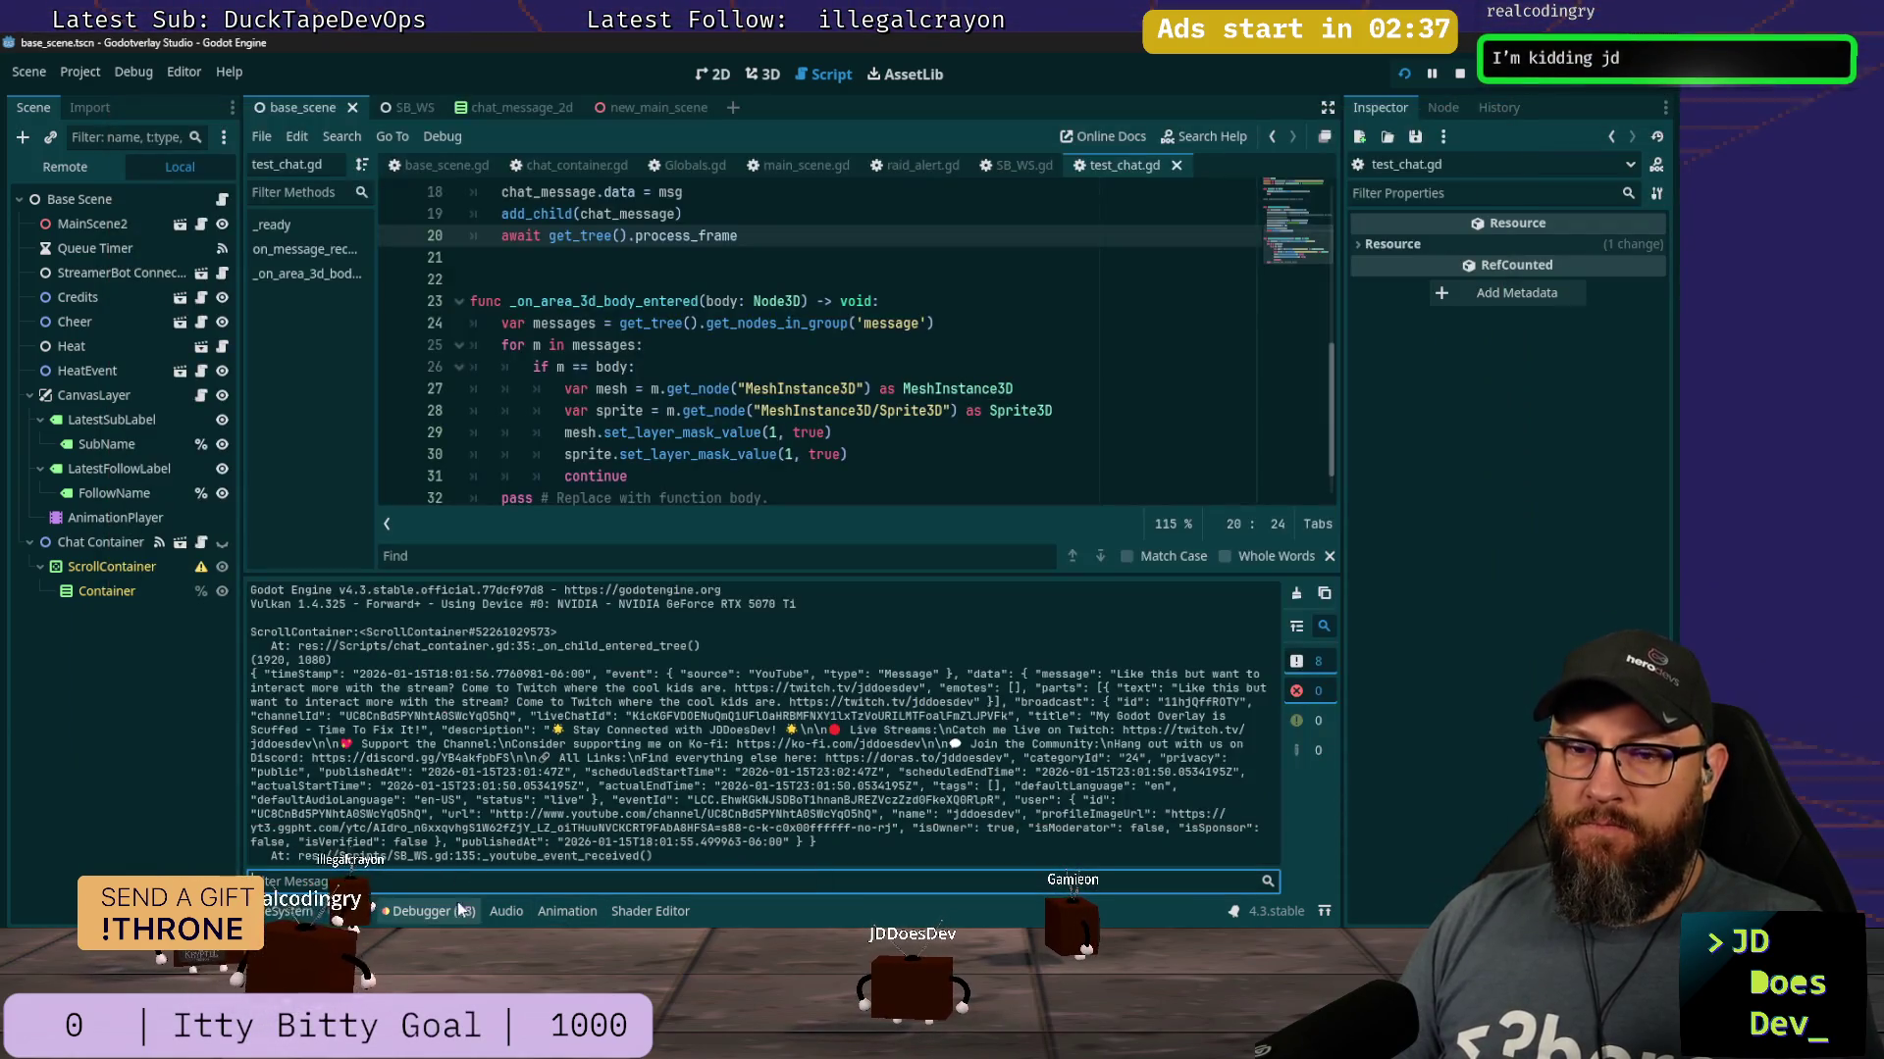
- From the Debugger Errors list, jump to singleton.gd line 28 and inspect the websocket header errors
left_click(429, 911)
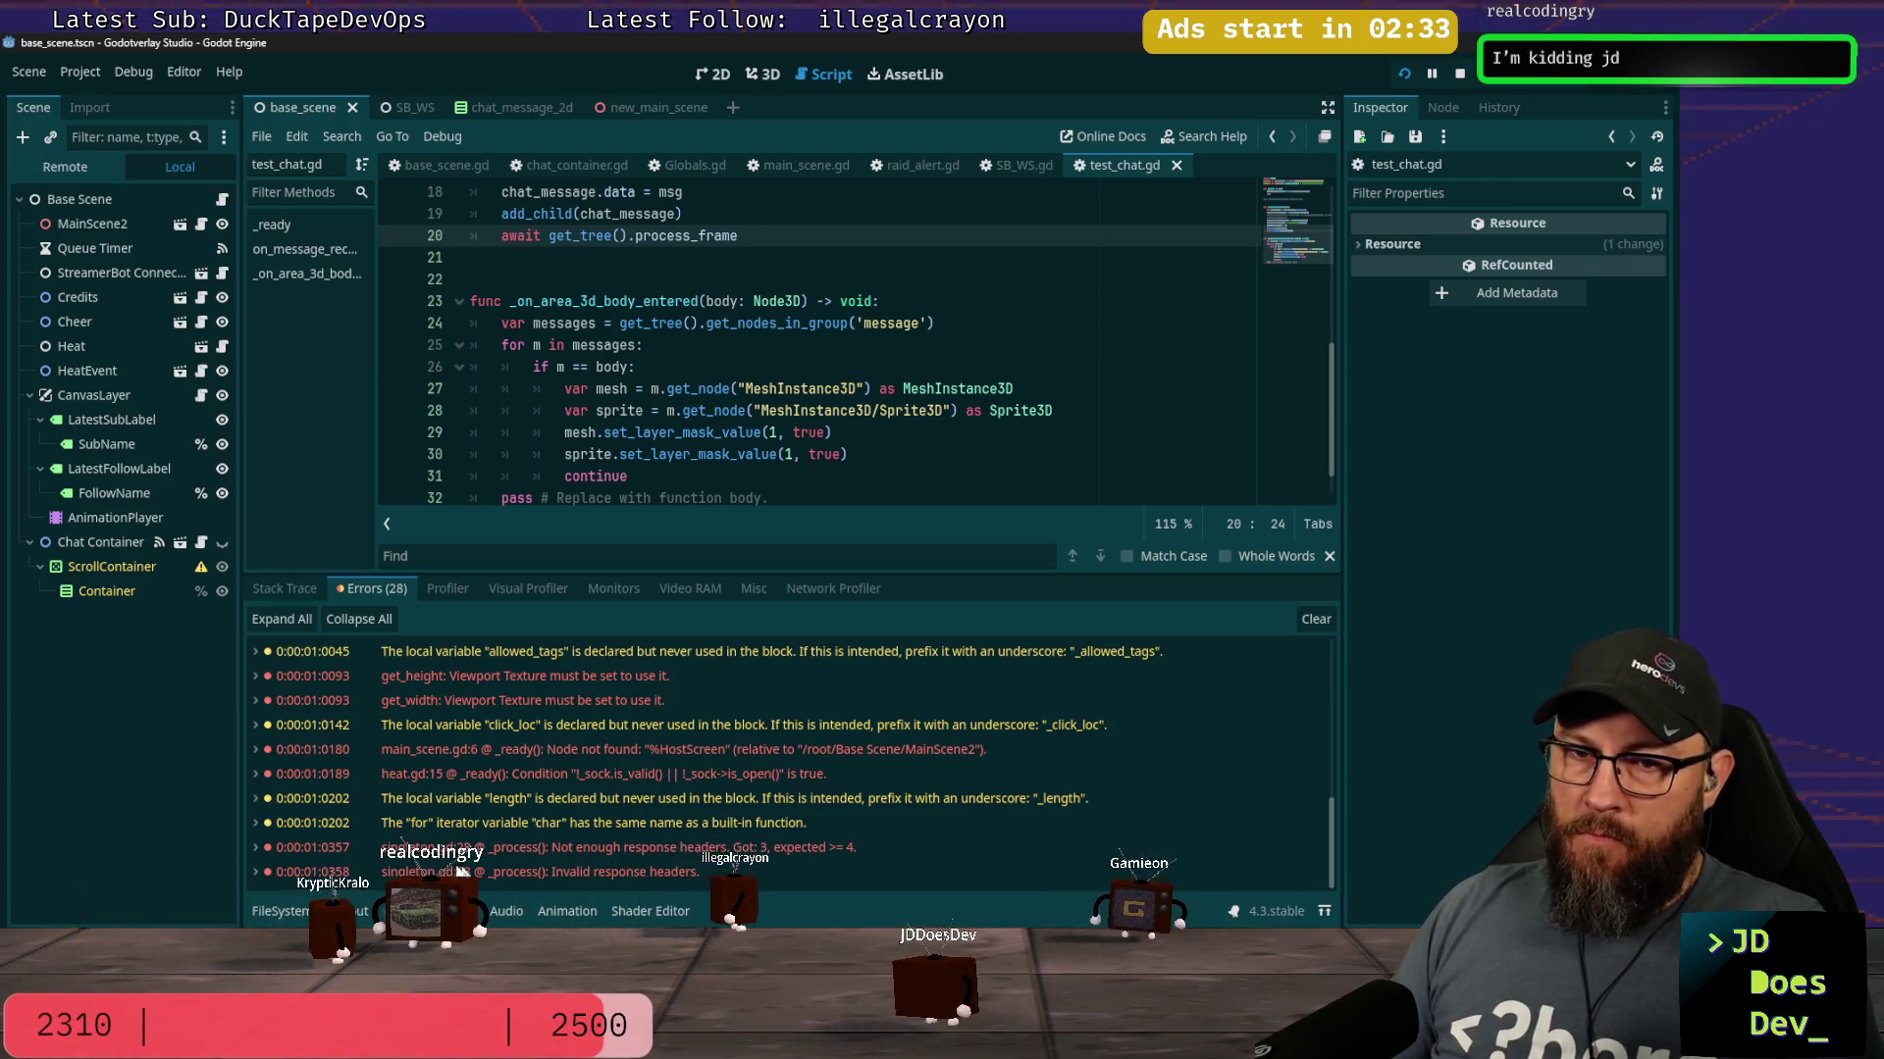
double_click(424, 873)
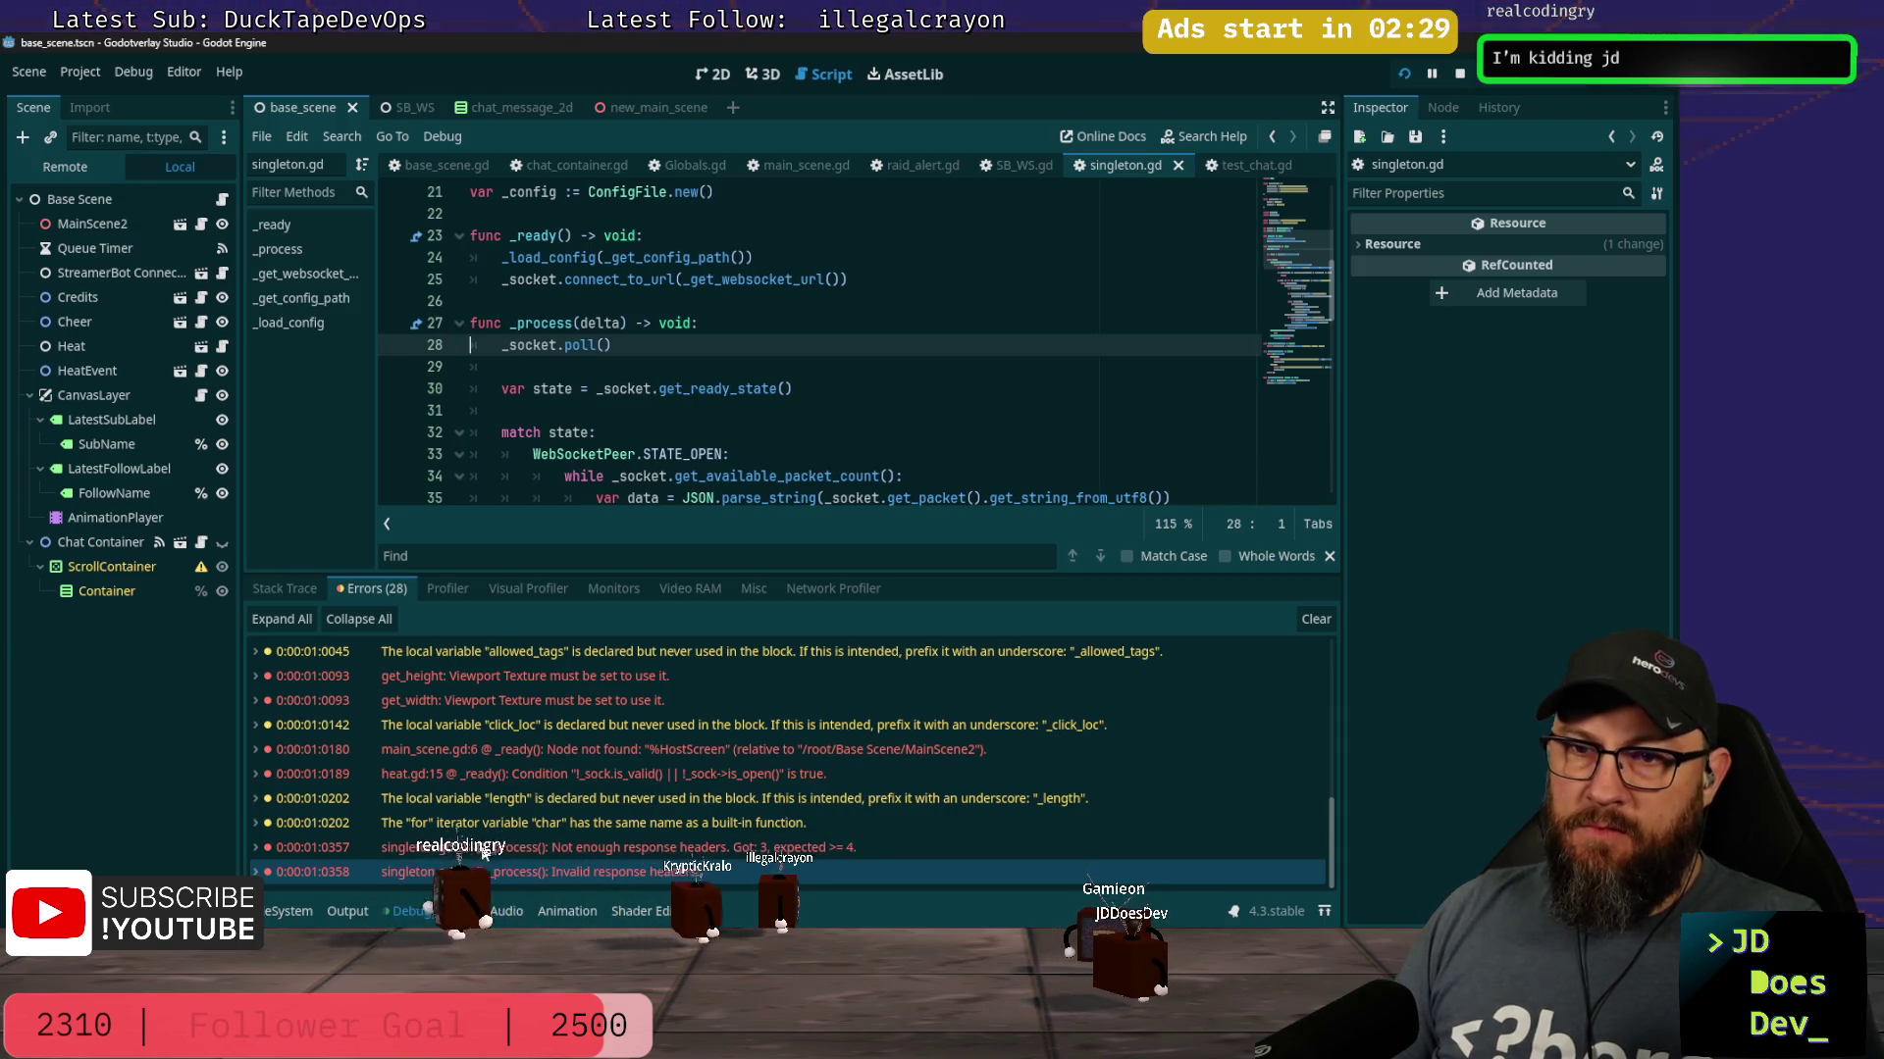
left_click(481, 846)
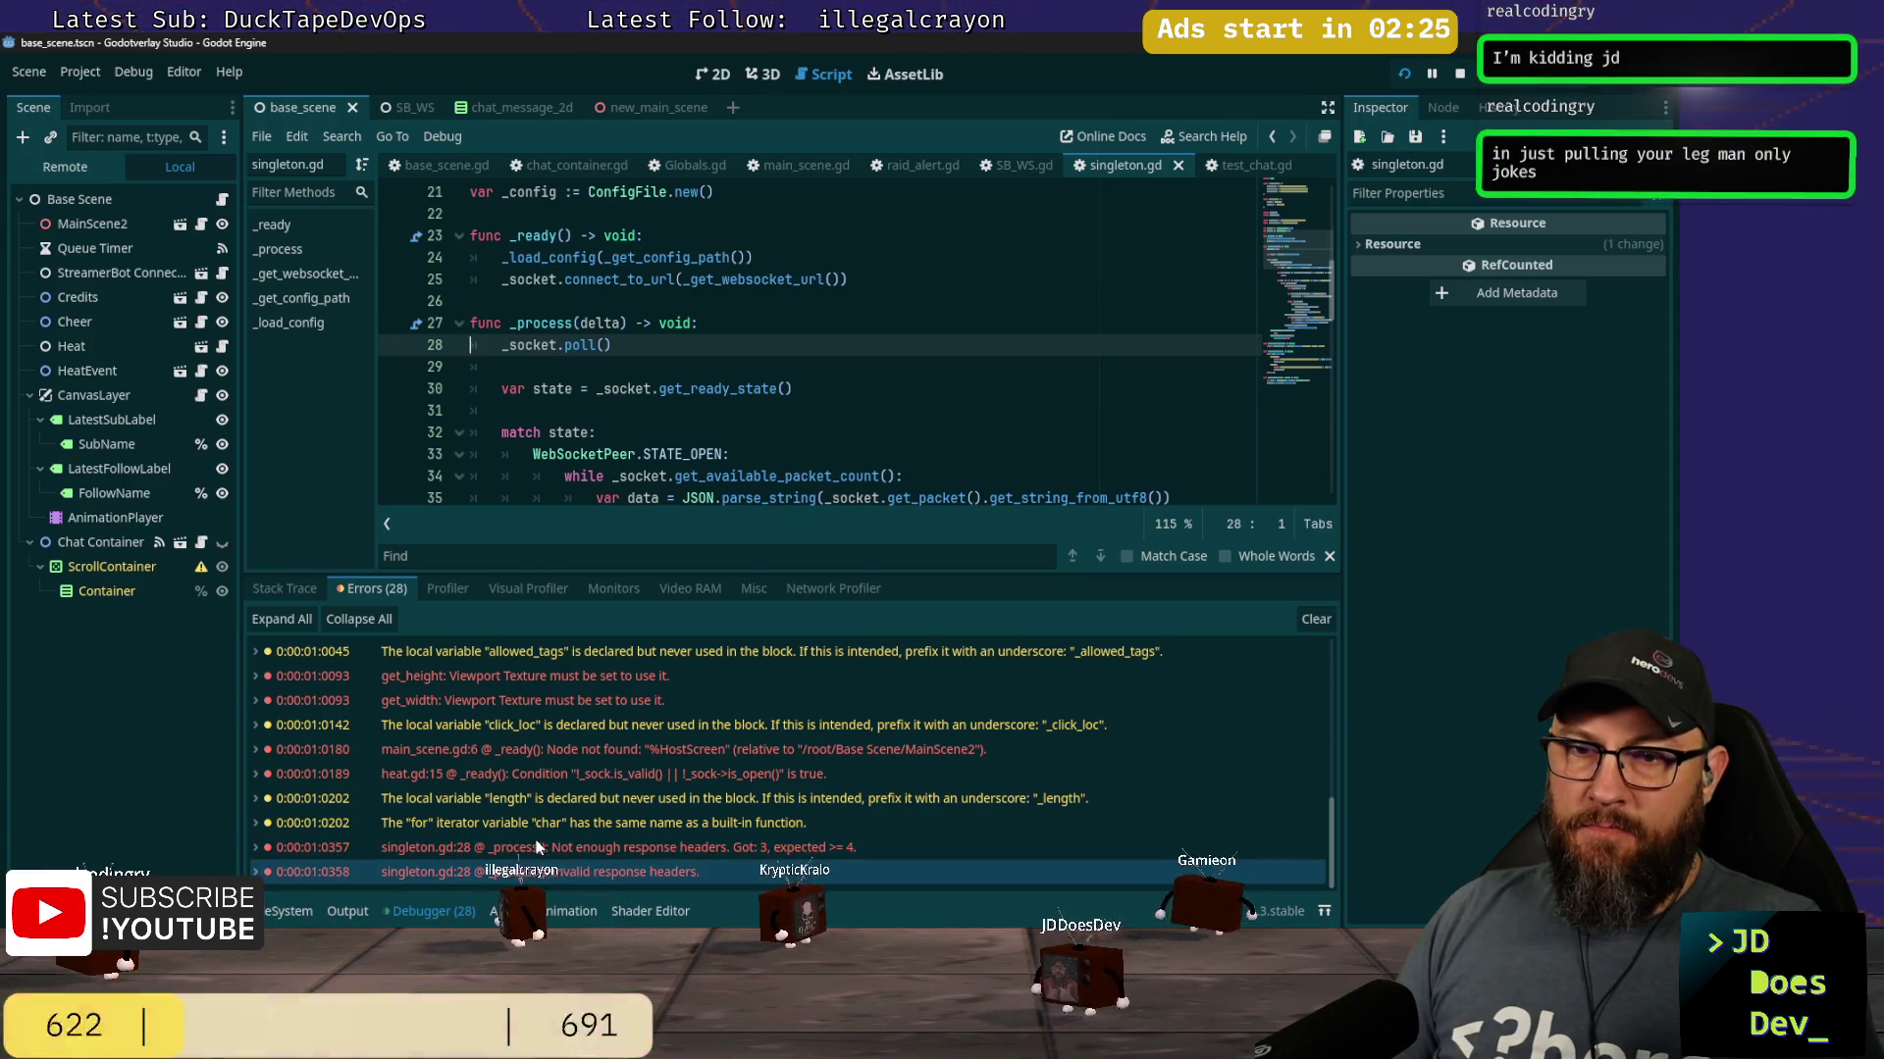
left_click(530, 872)
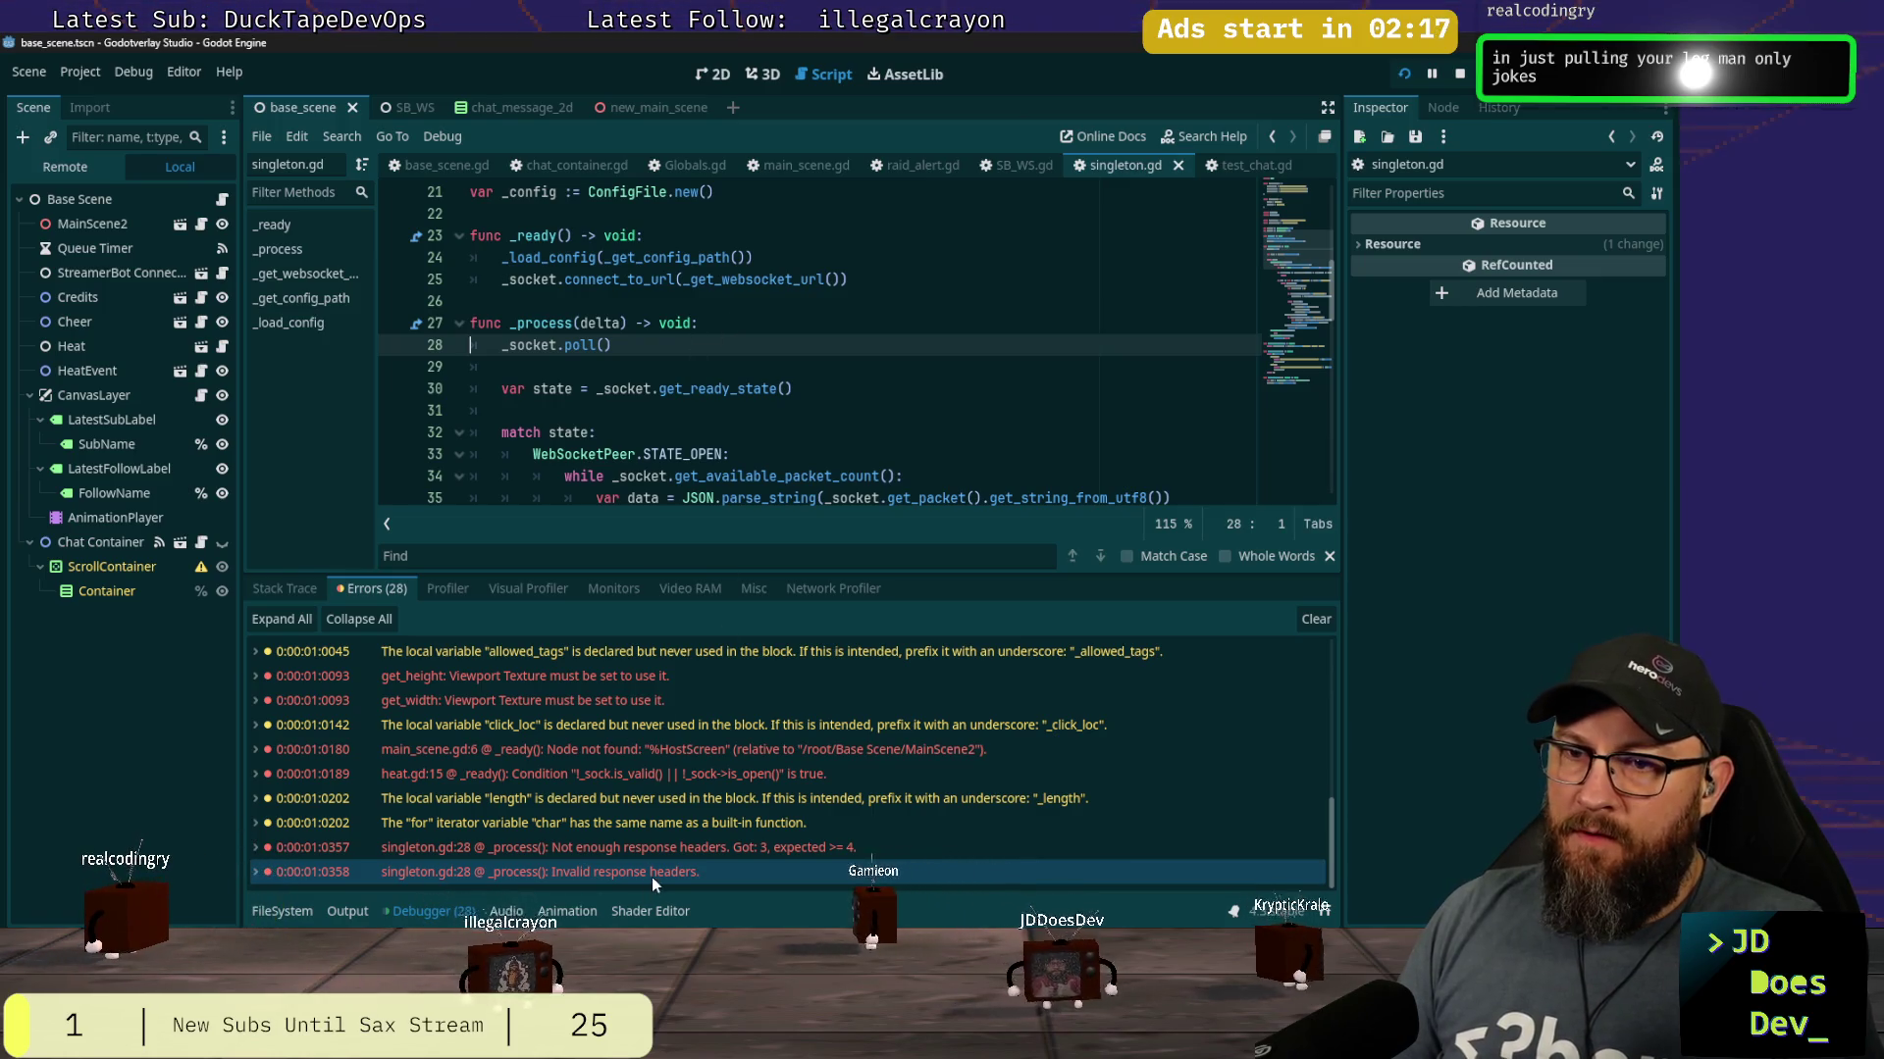
- Expand the 'Not enough response headers' error details, then bring up Task Manager's GPU view
left_click(692, 846)
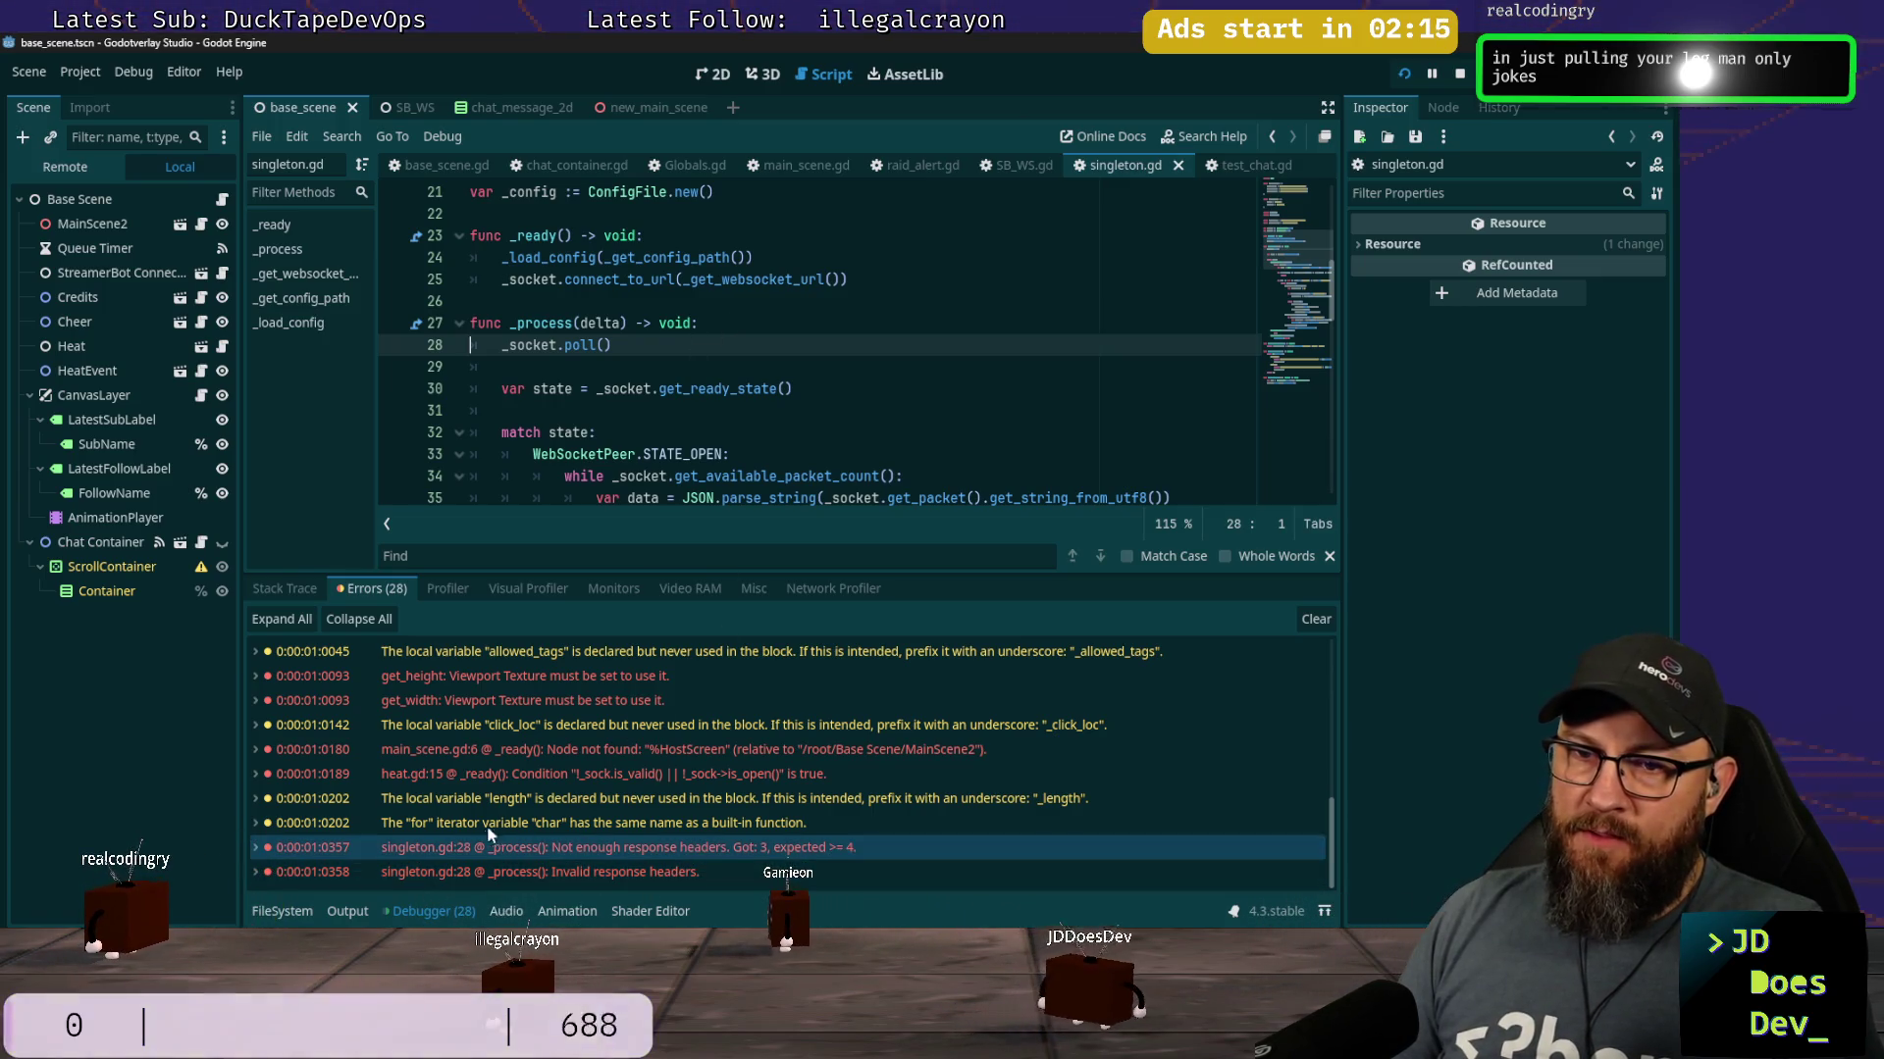
left_click(255, 847)
scroll(603, 774, "down", 2)
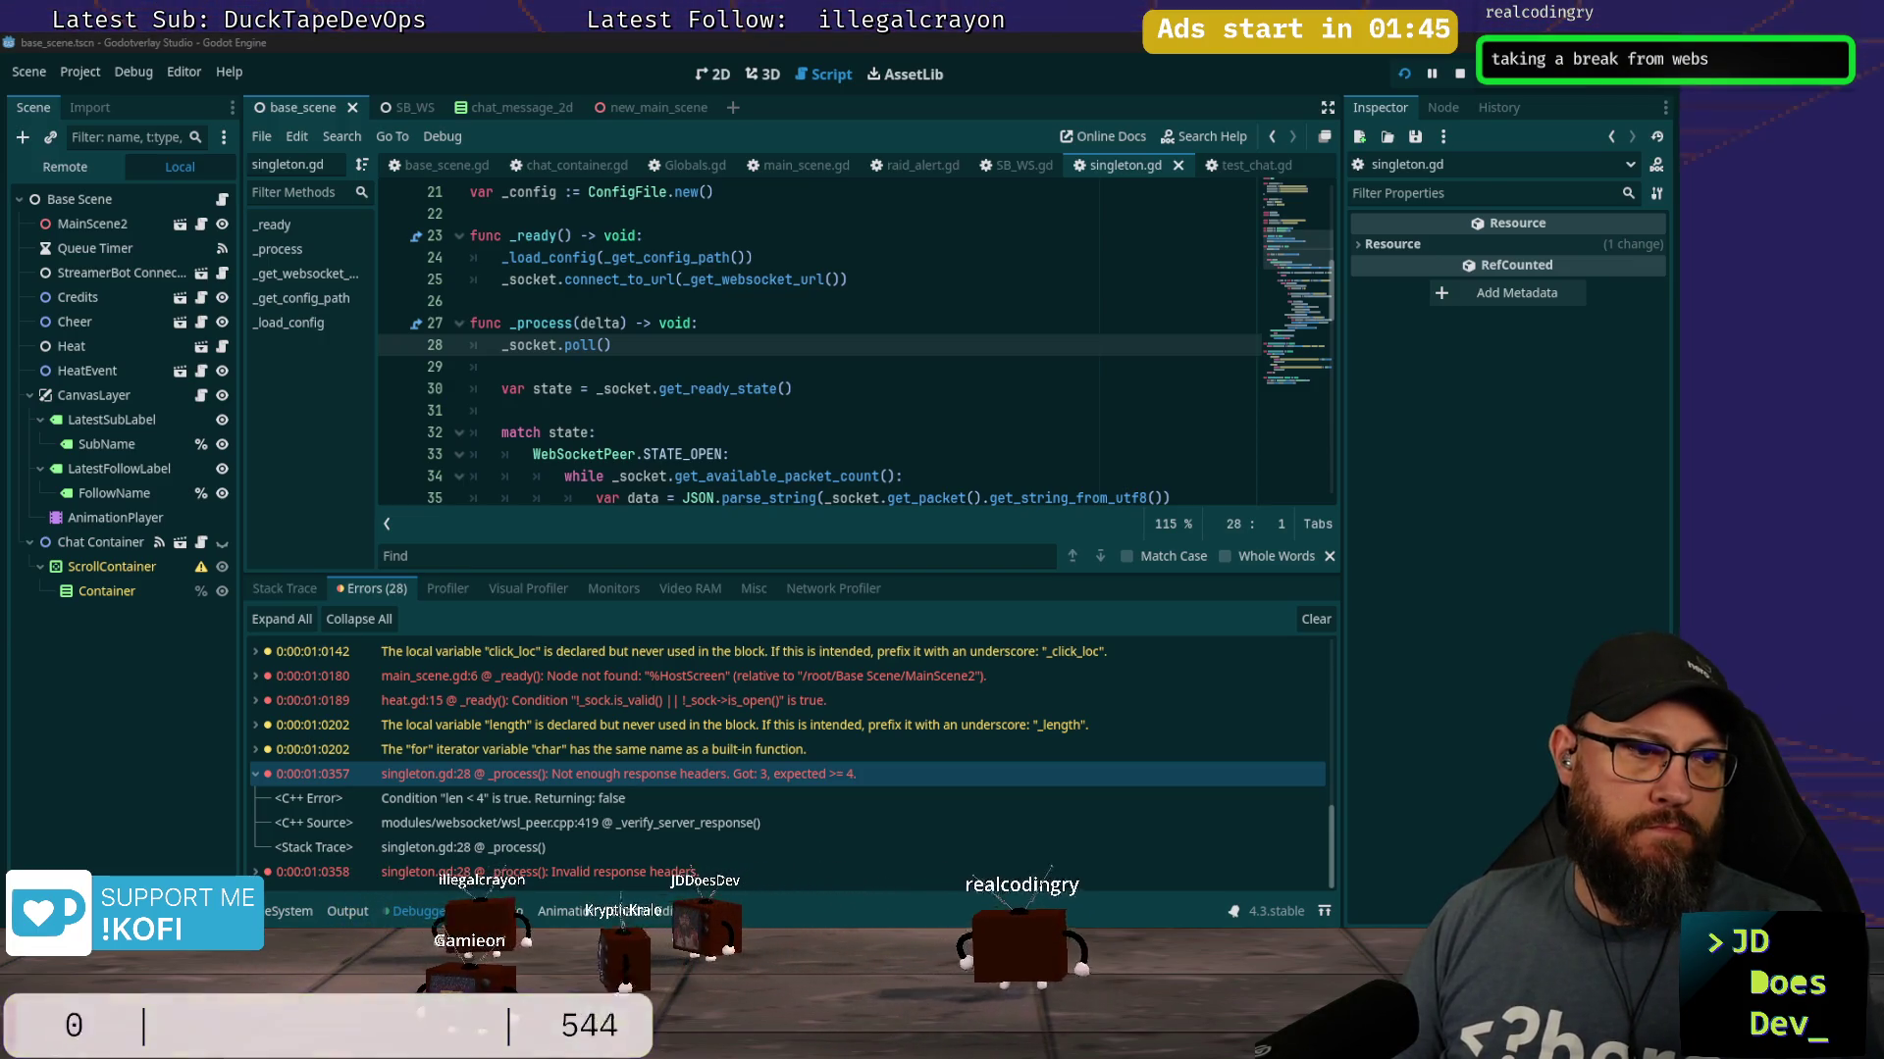
key("ctrl+shift+Escape")
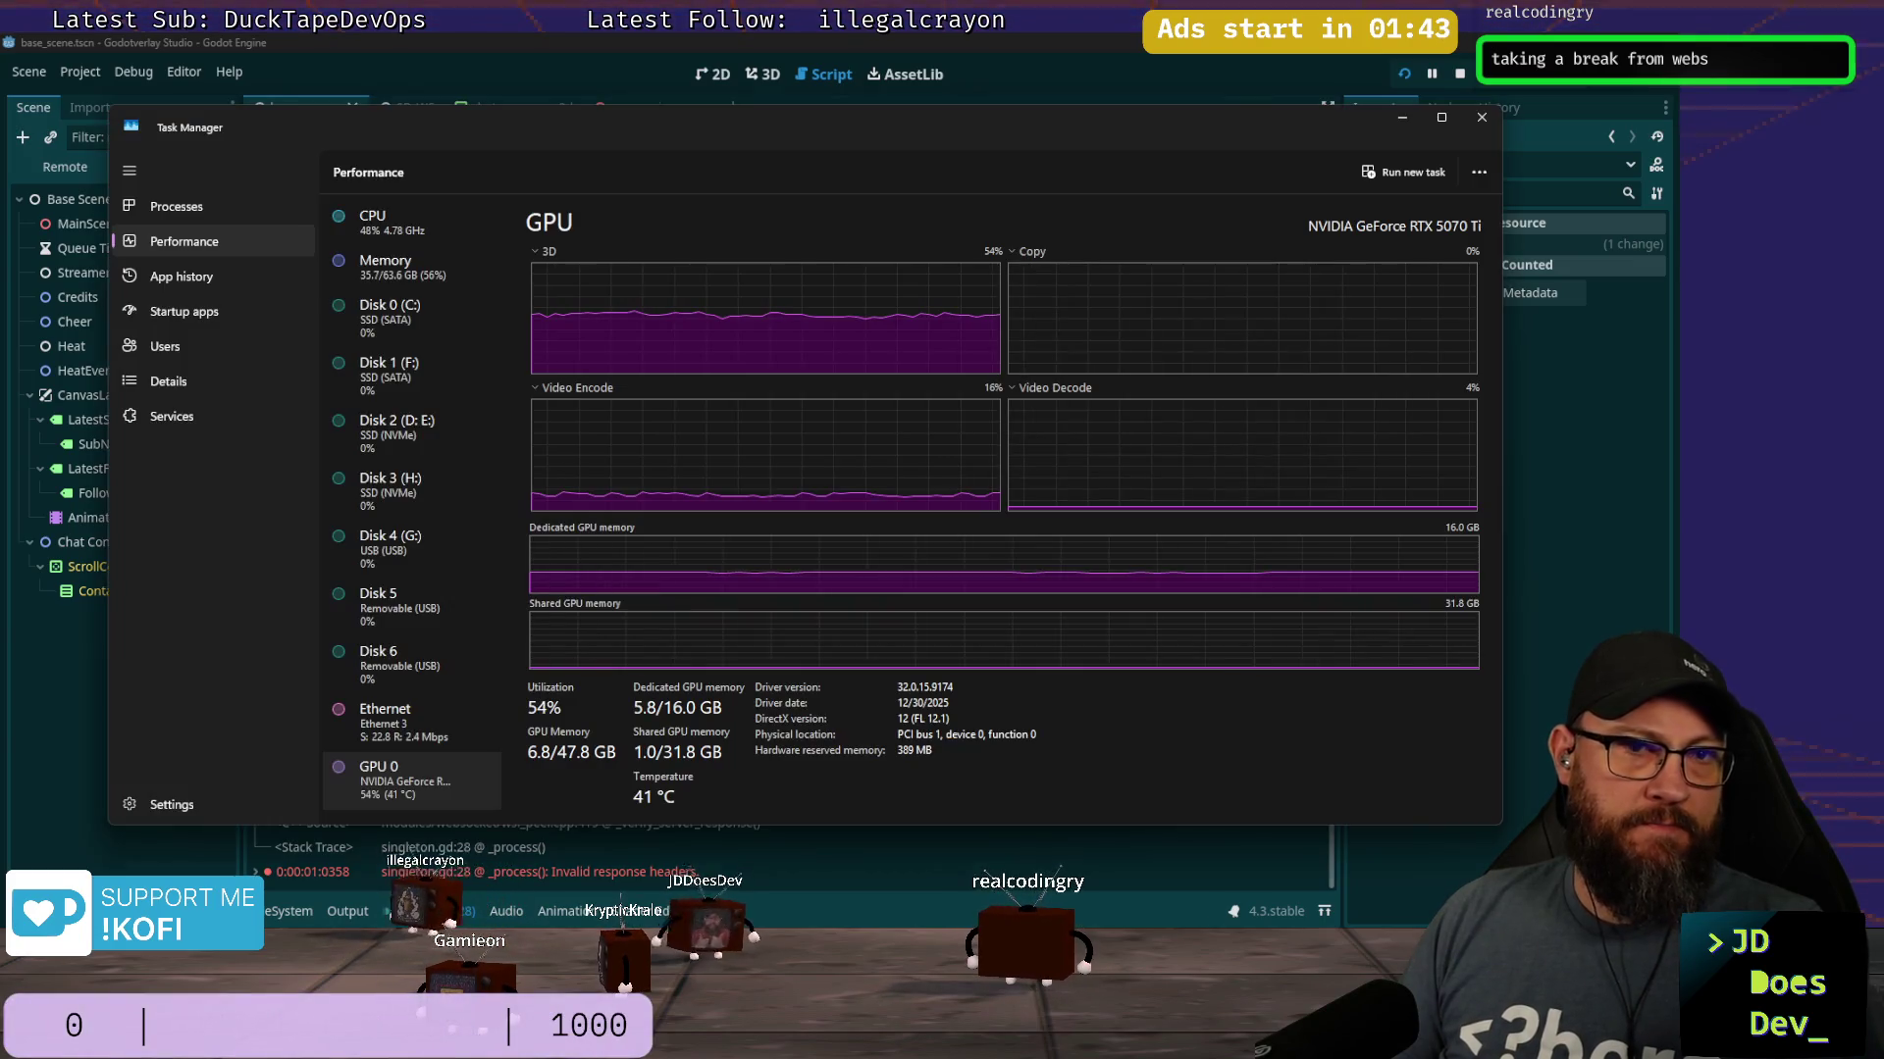
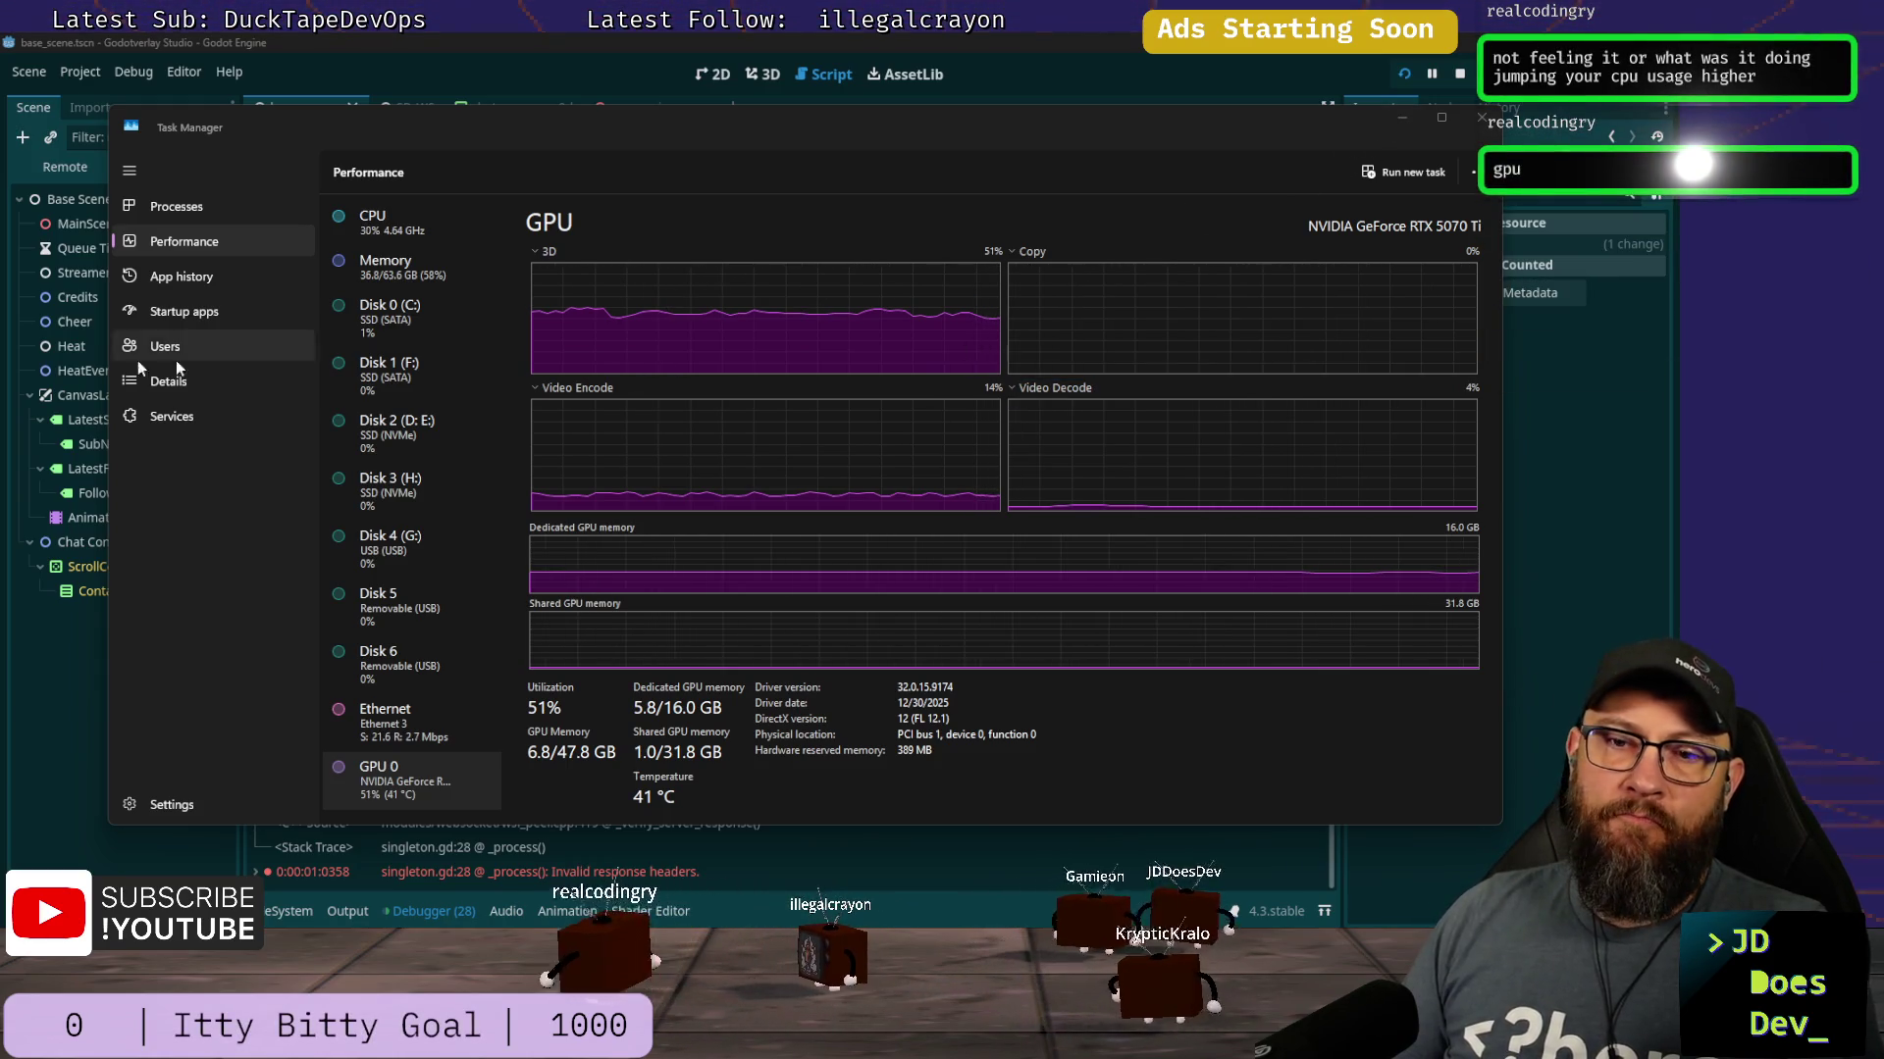
- Minimize Task Manager to bring back the Godot editor showing singleton.gd
left_click(1402, 116)
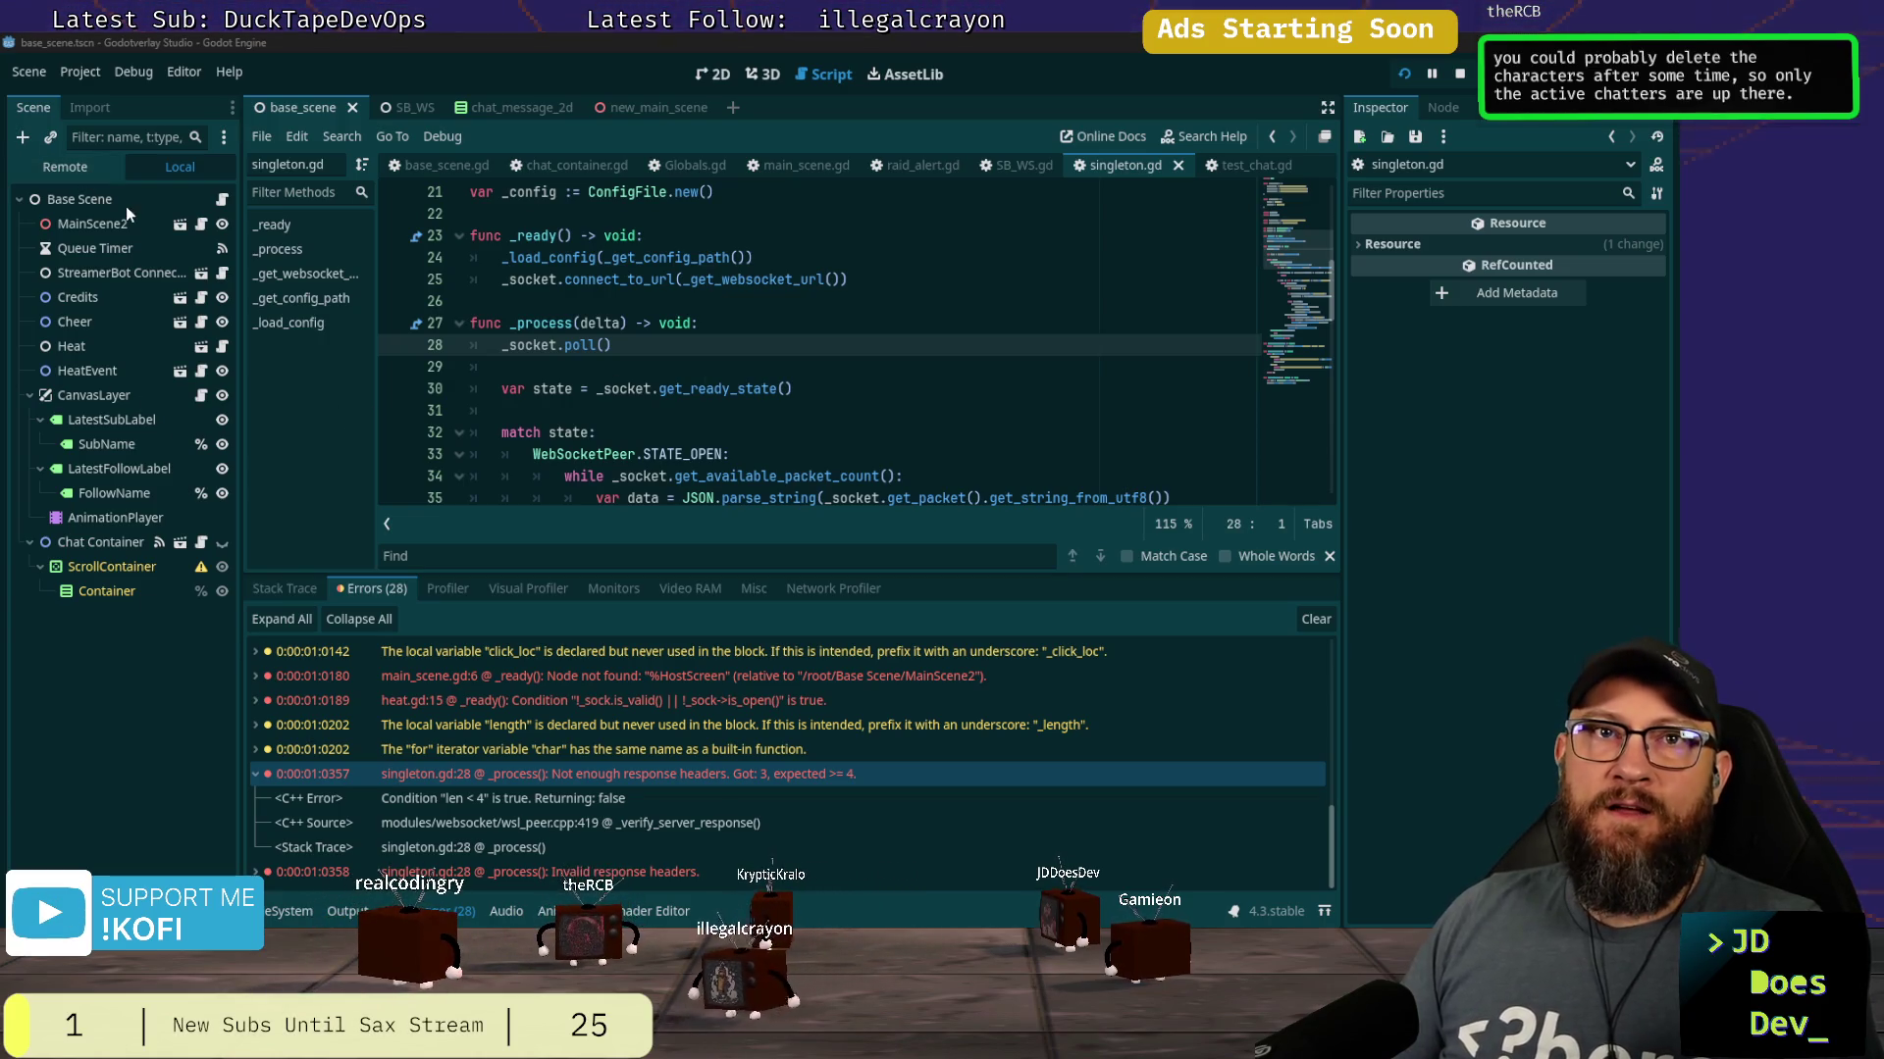
- View crtter_corral.gd in the new_main_scene scene from its top, then switch to the Twitch clip
double_click(87, 226)
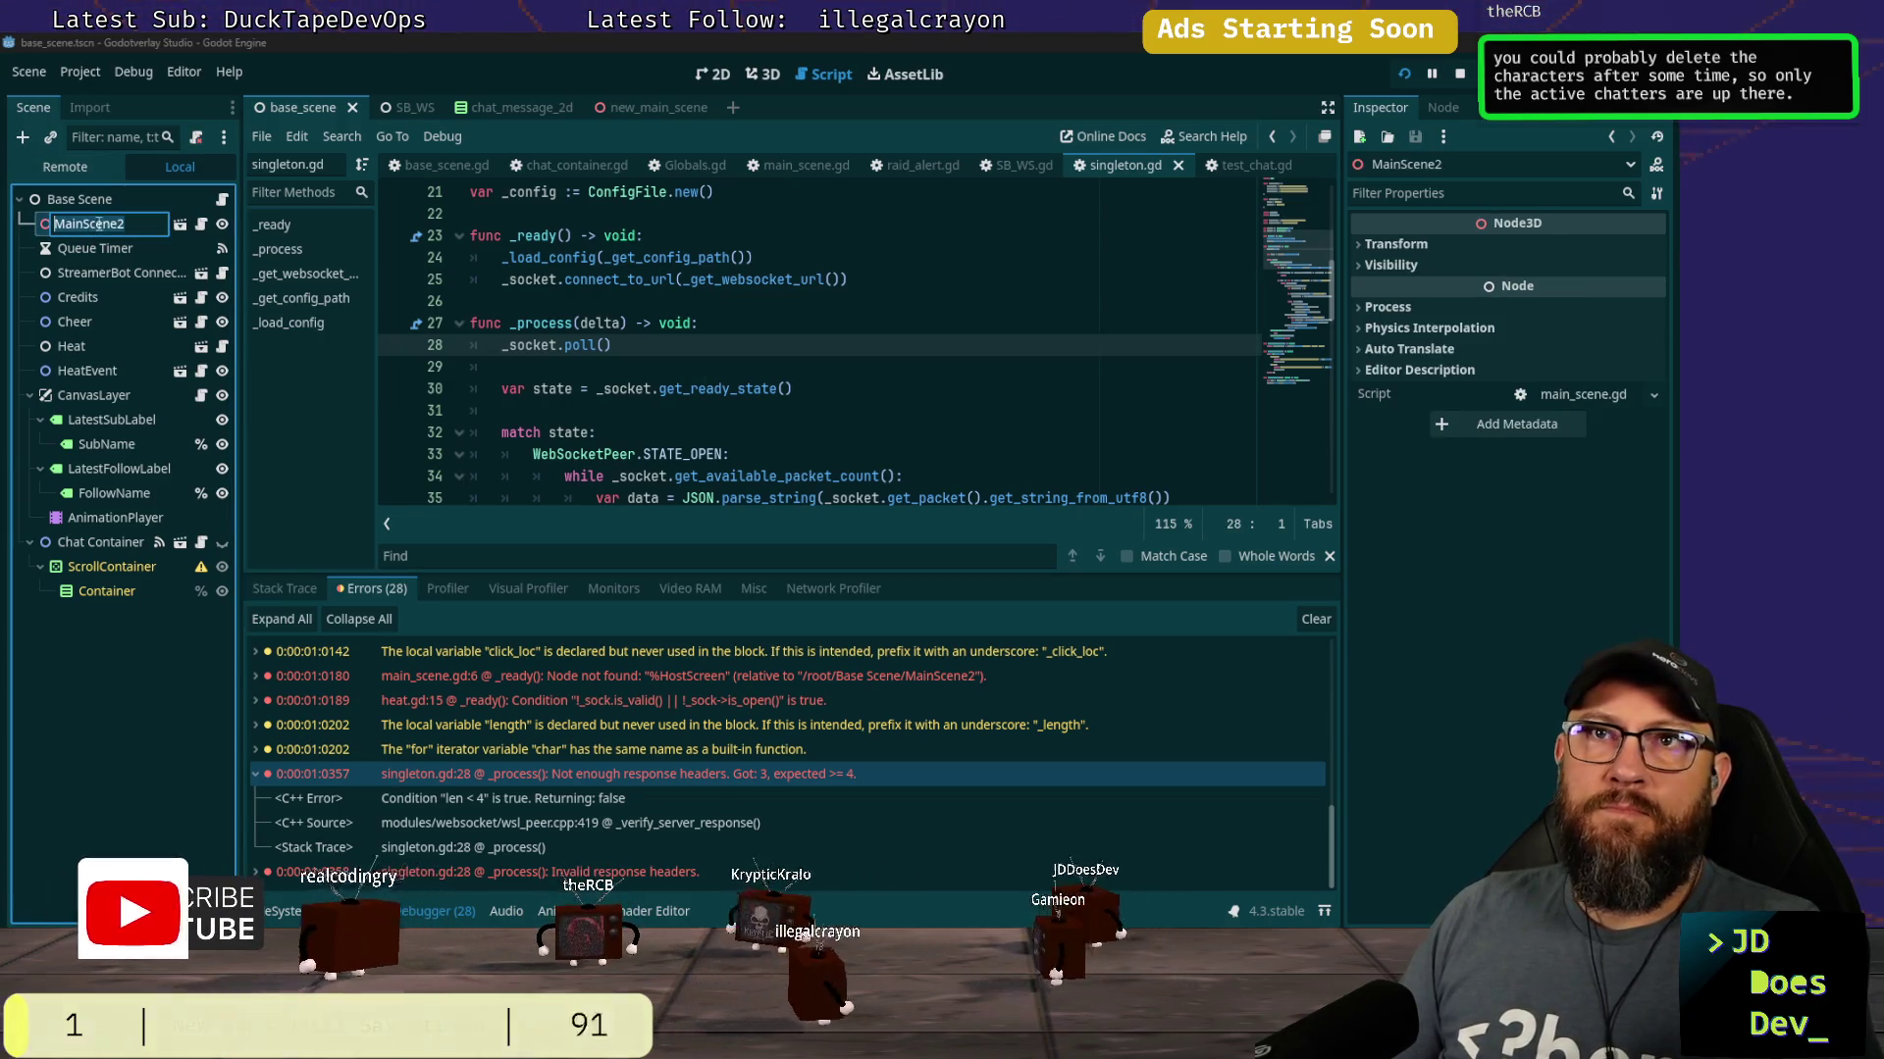
left_click(224, 226)
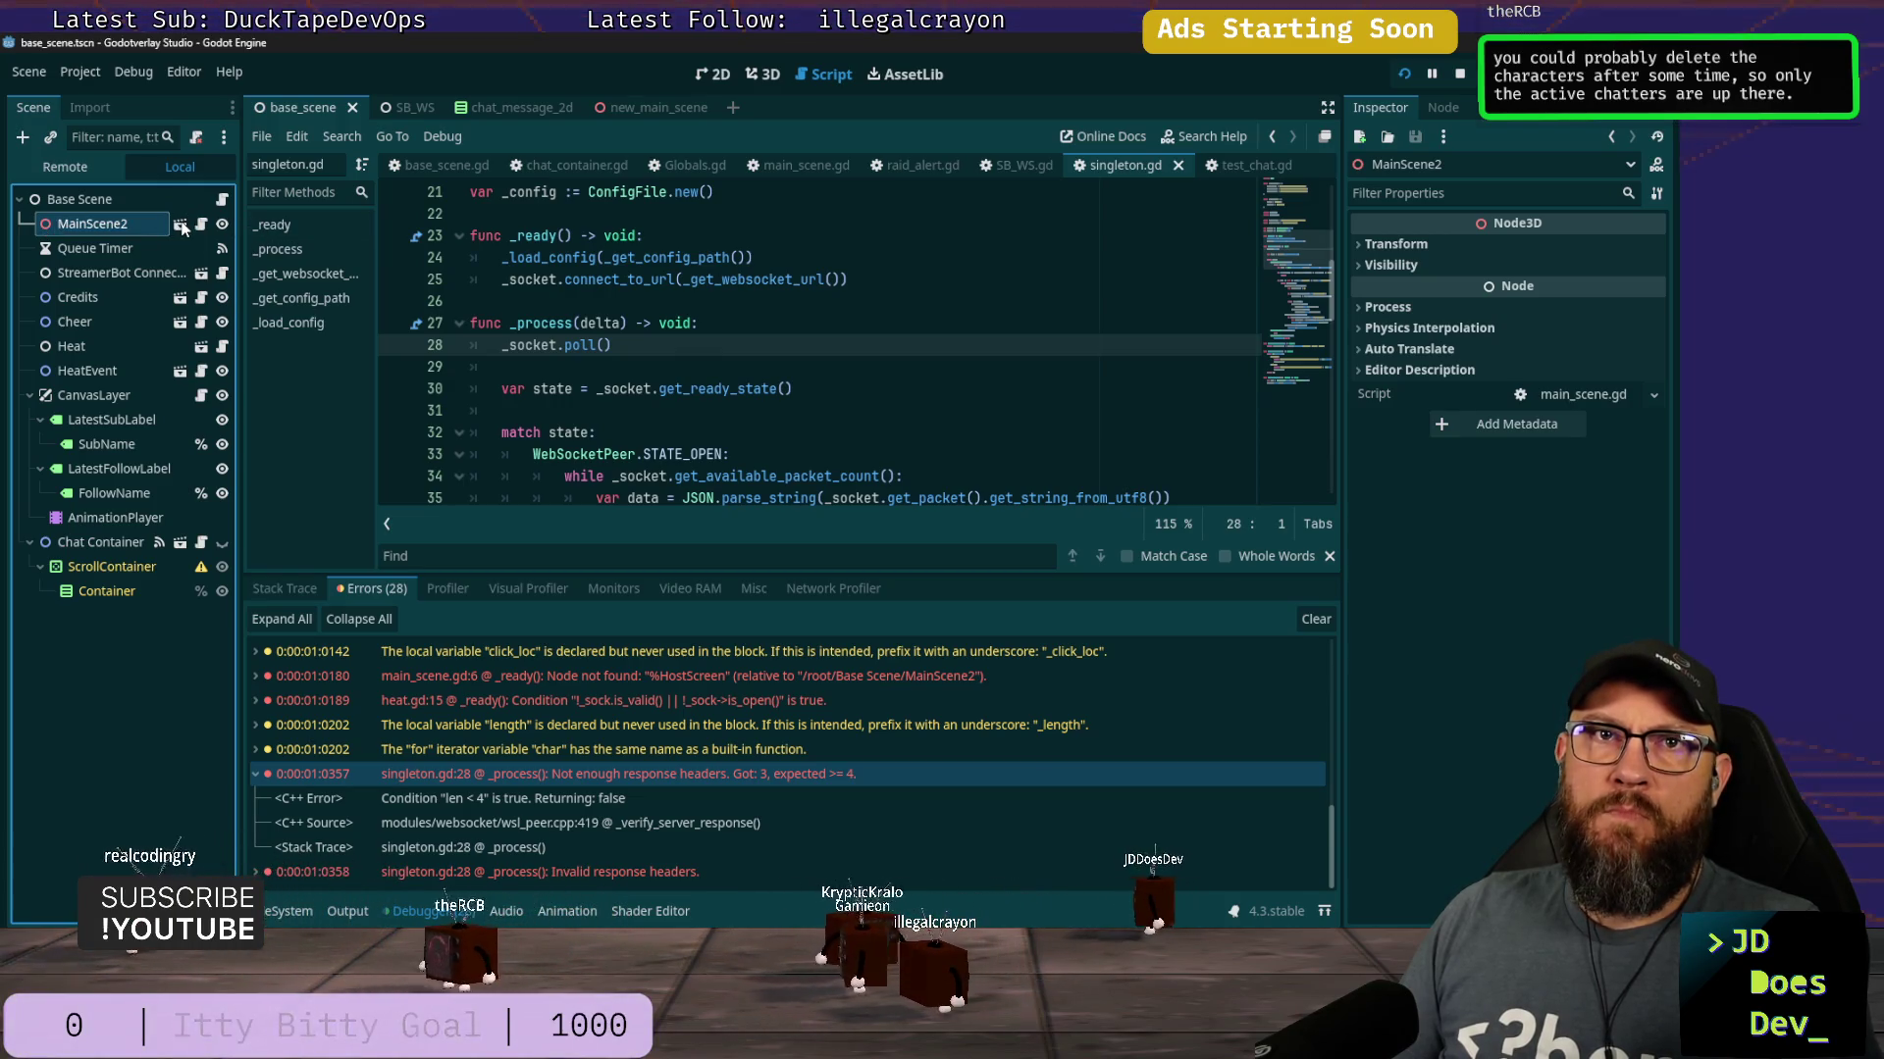
key("ctrl+shift+Tab")
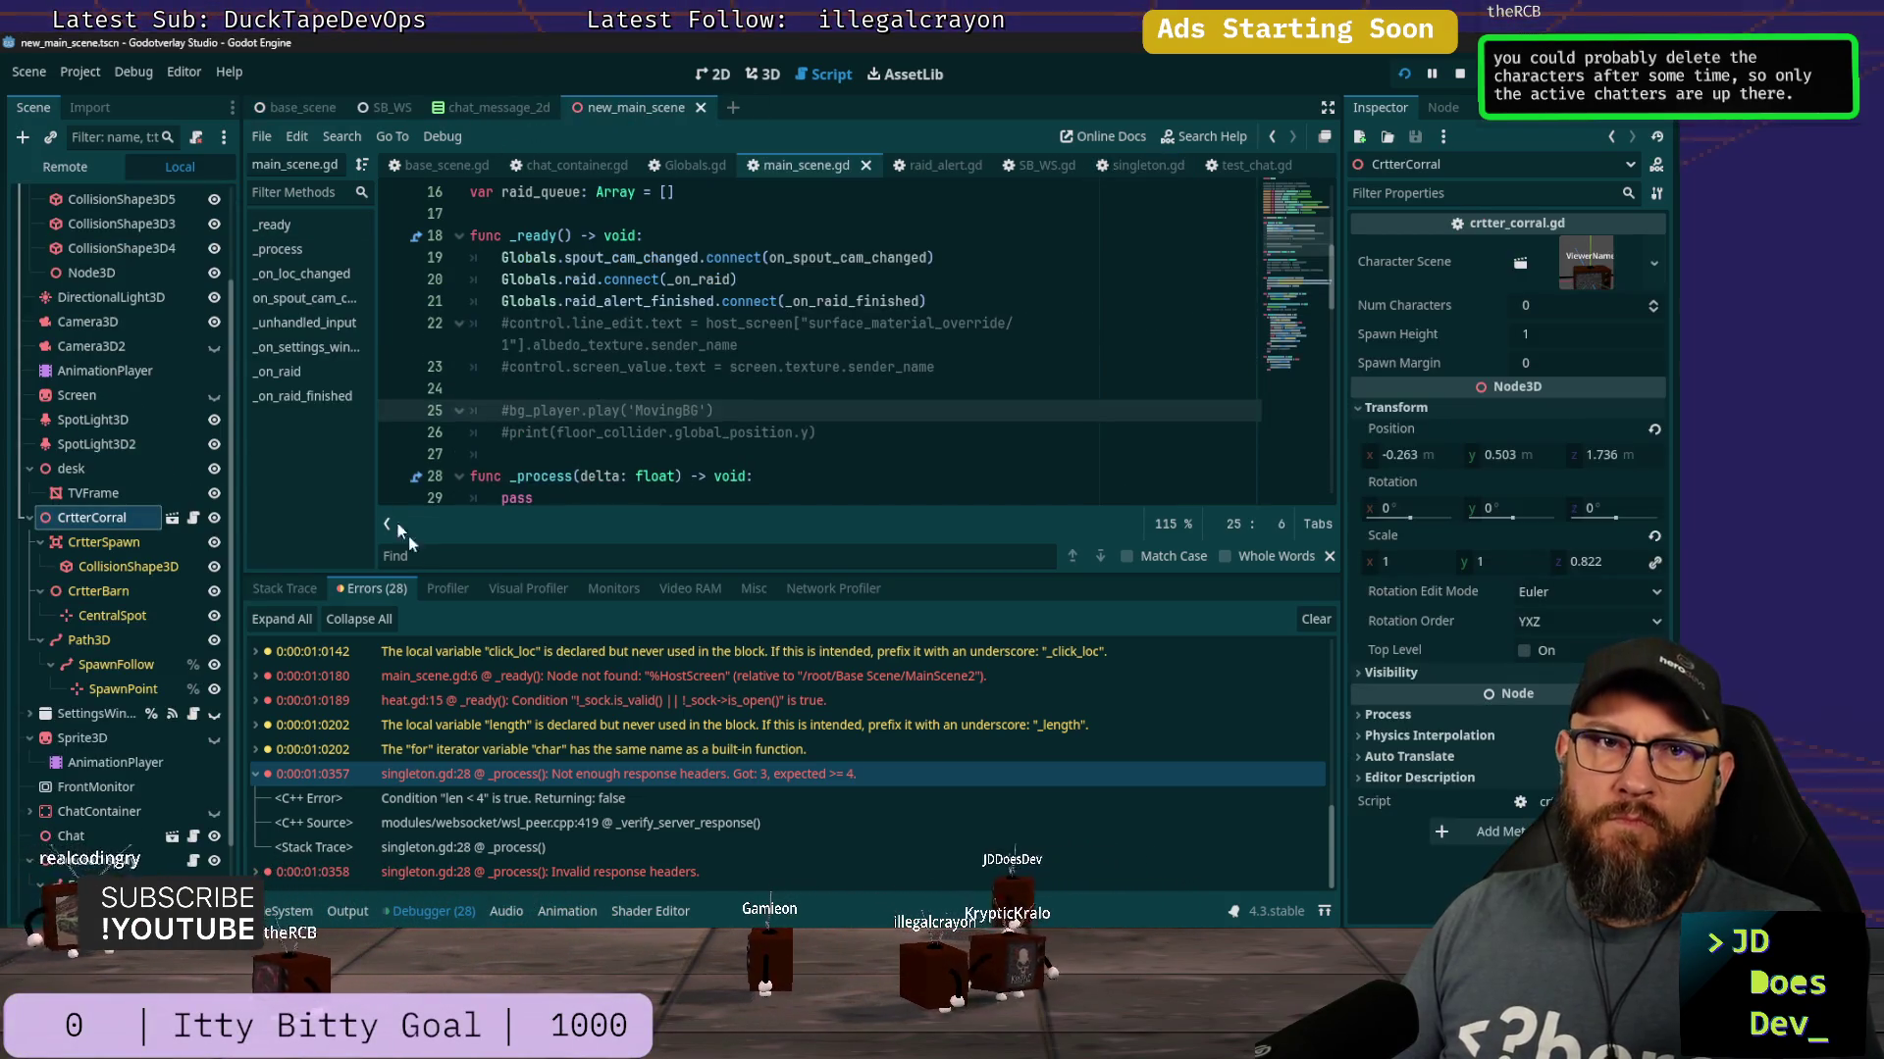
left_click(193, 519)
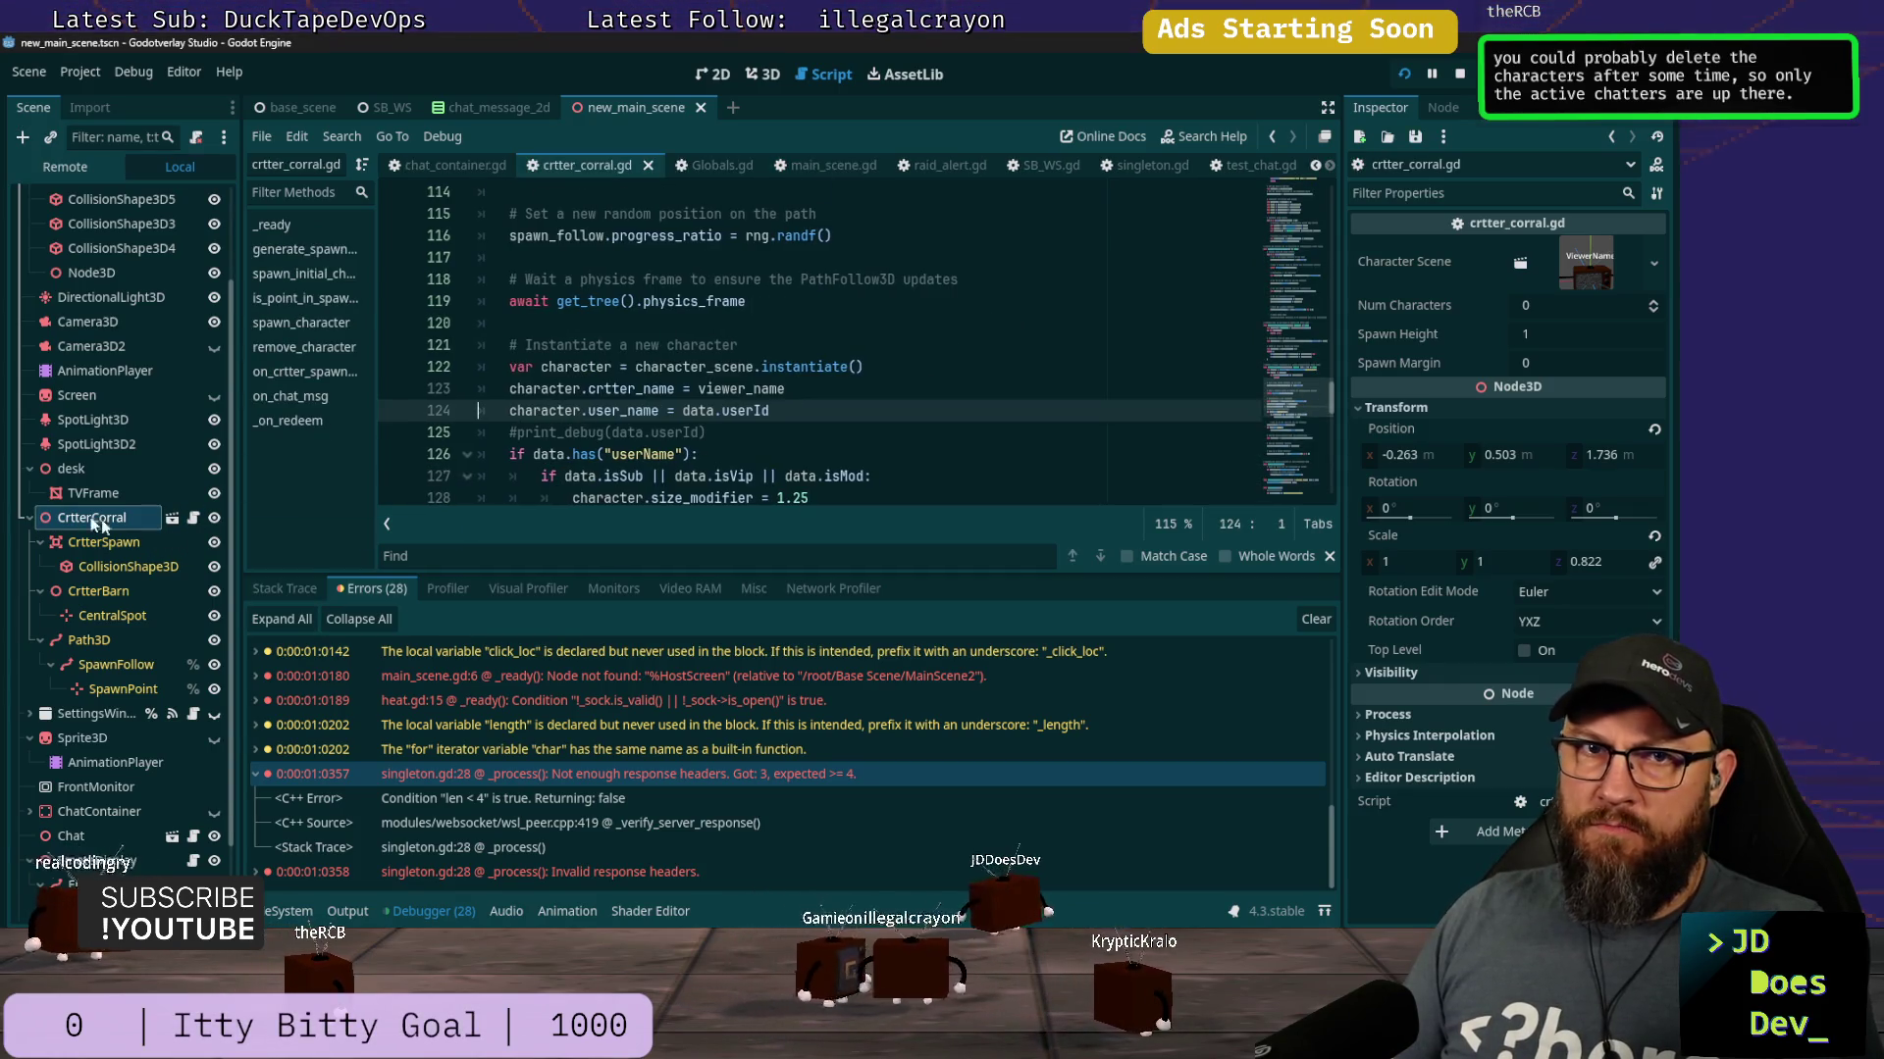
scroll(654, 365, "up", 14)
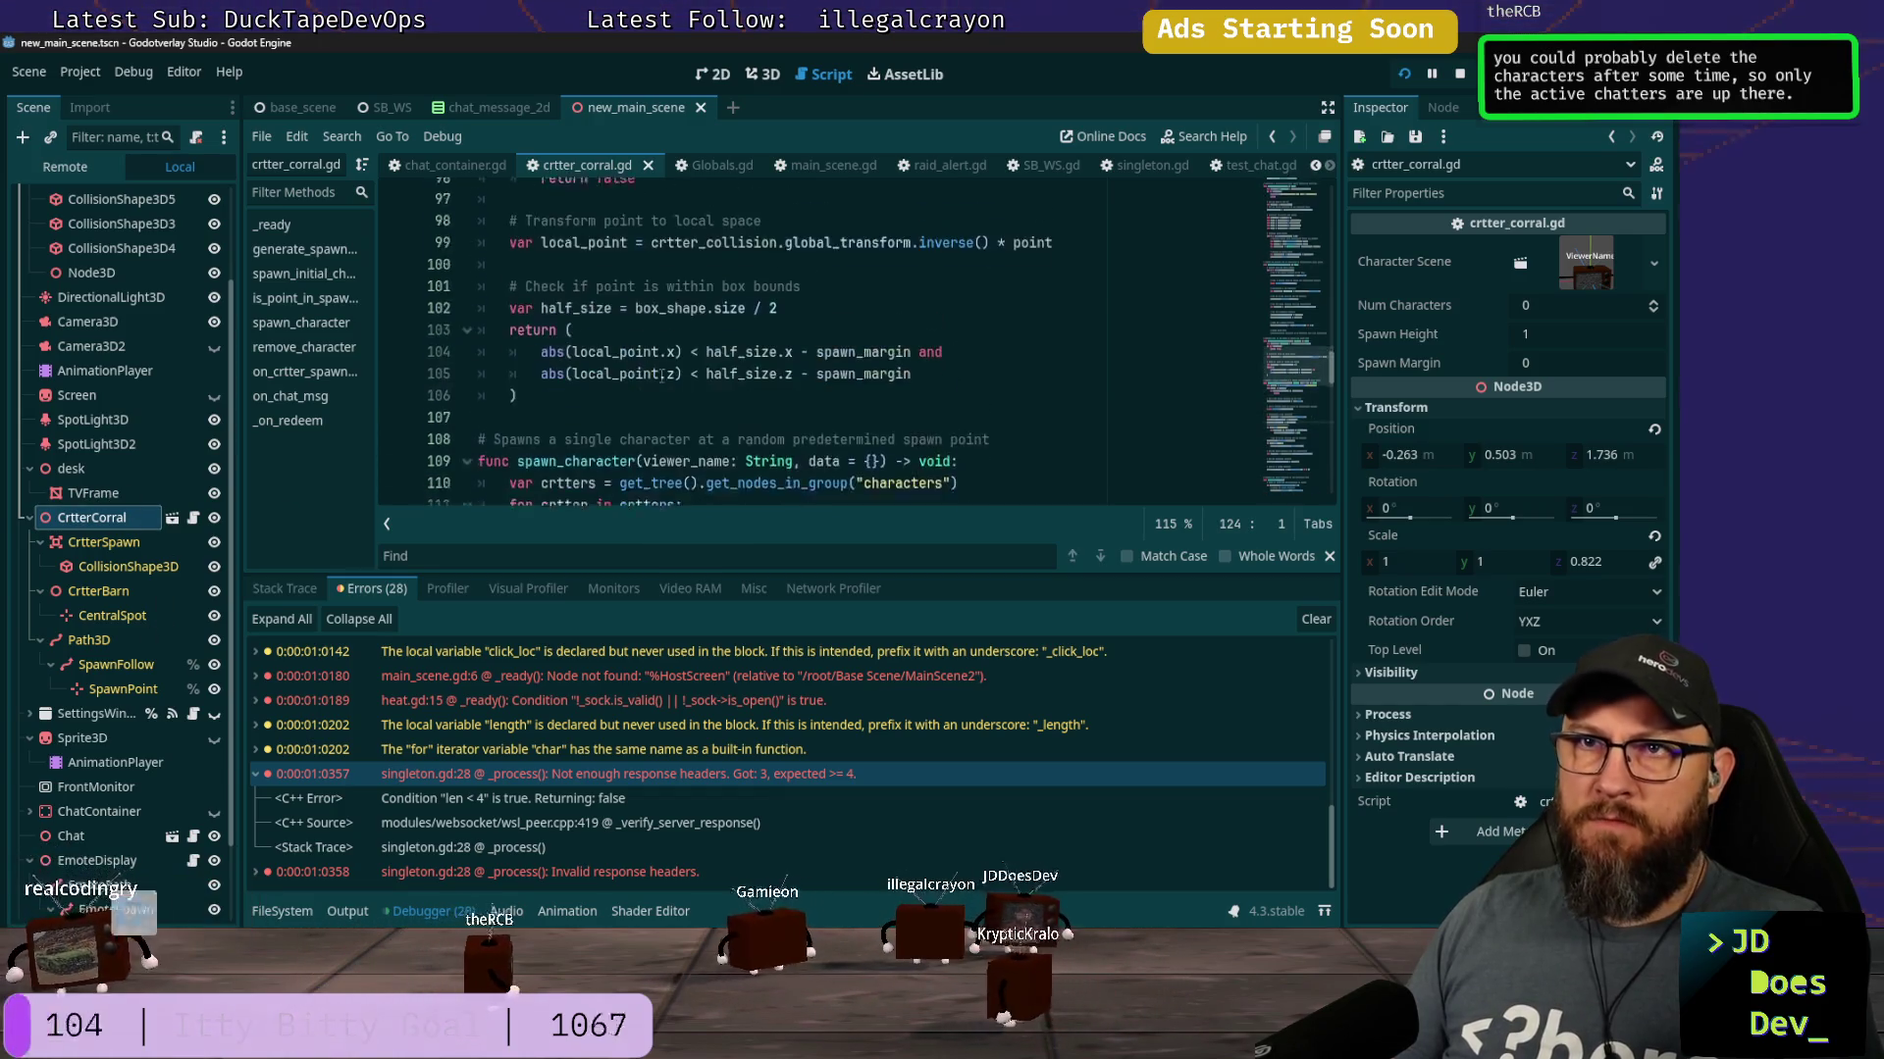
scroll(654, 365, "up", 20)
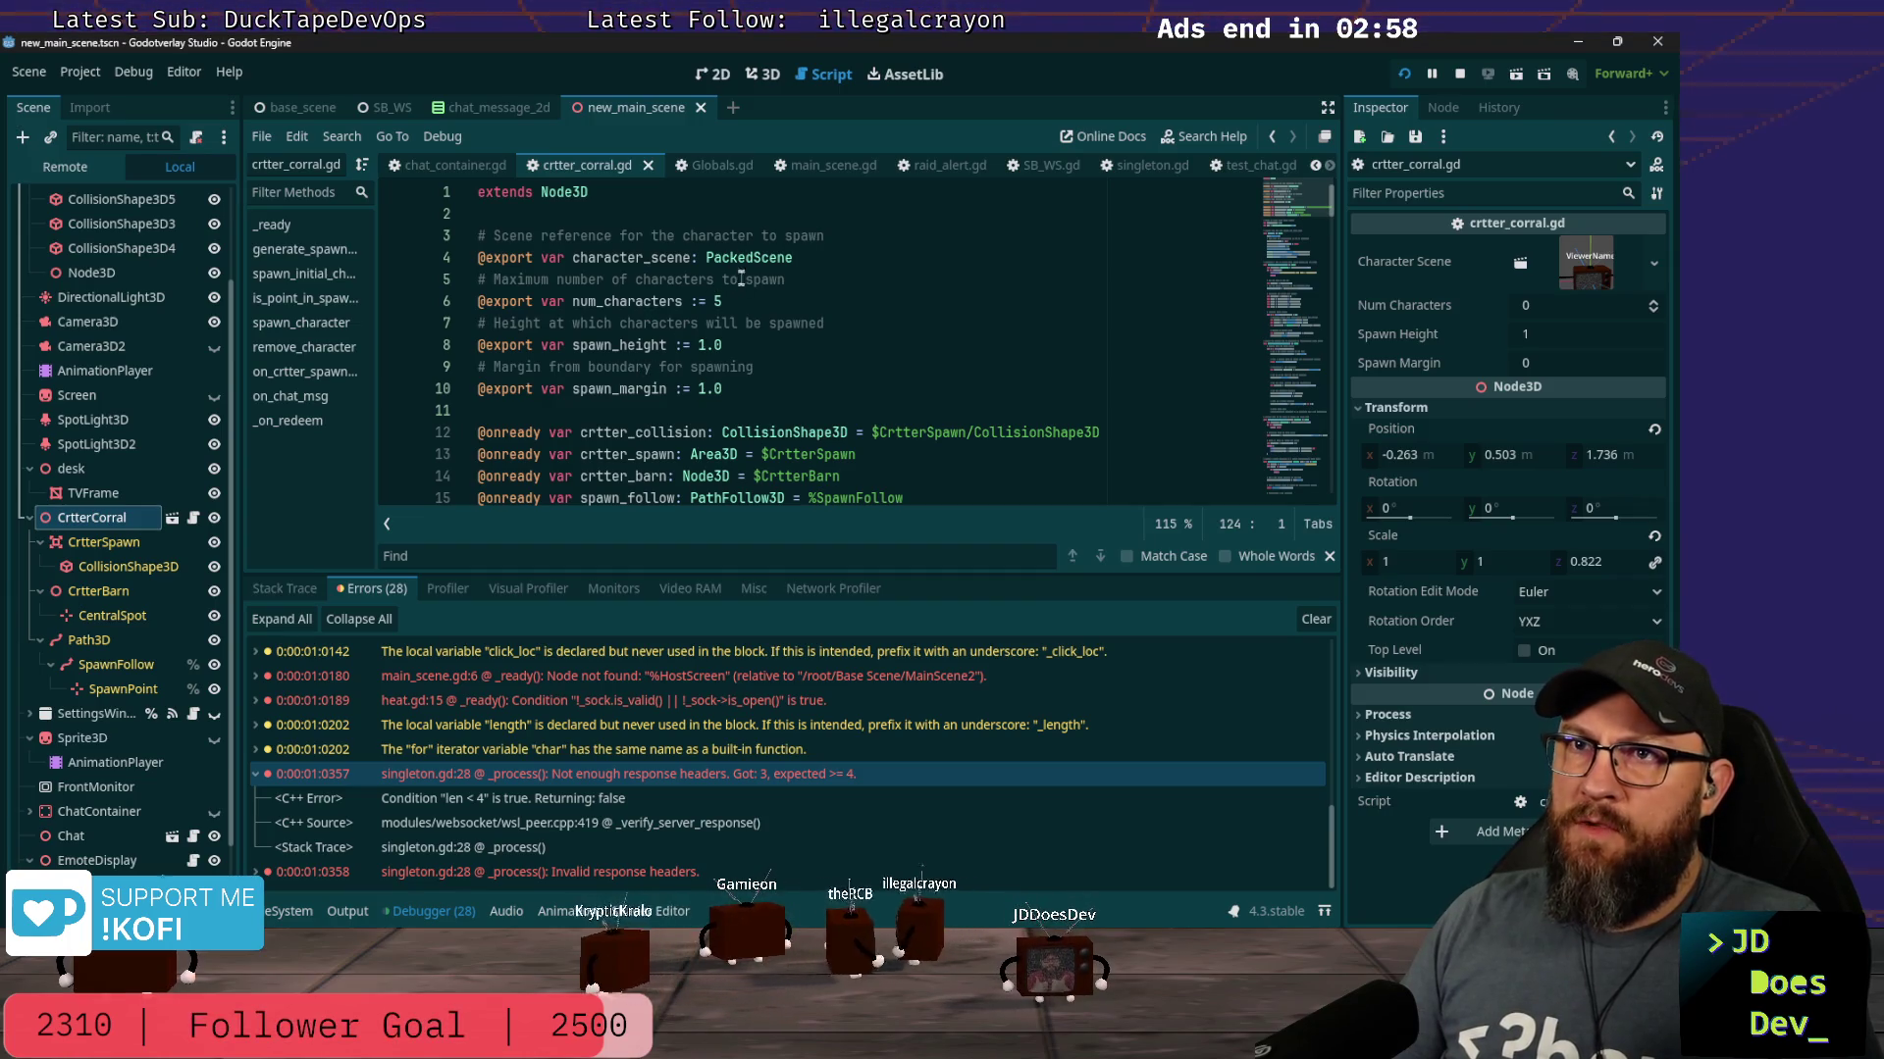
scroll(981, 353, "down", 1)
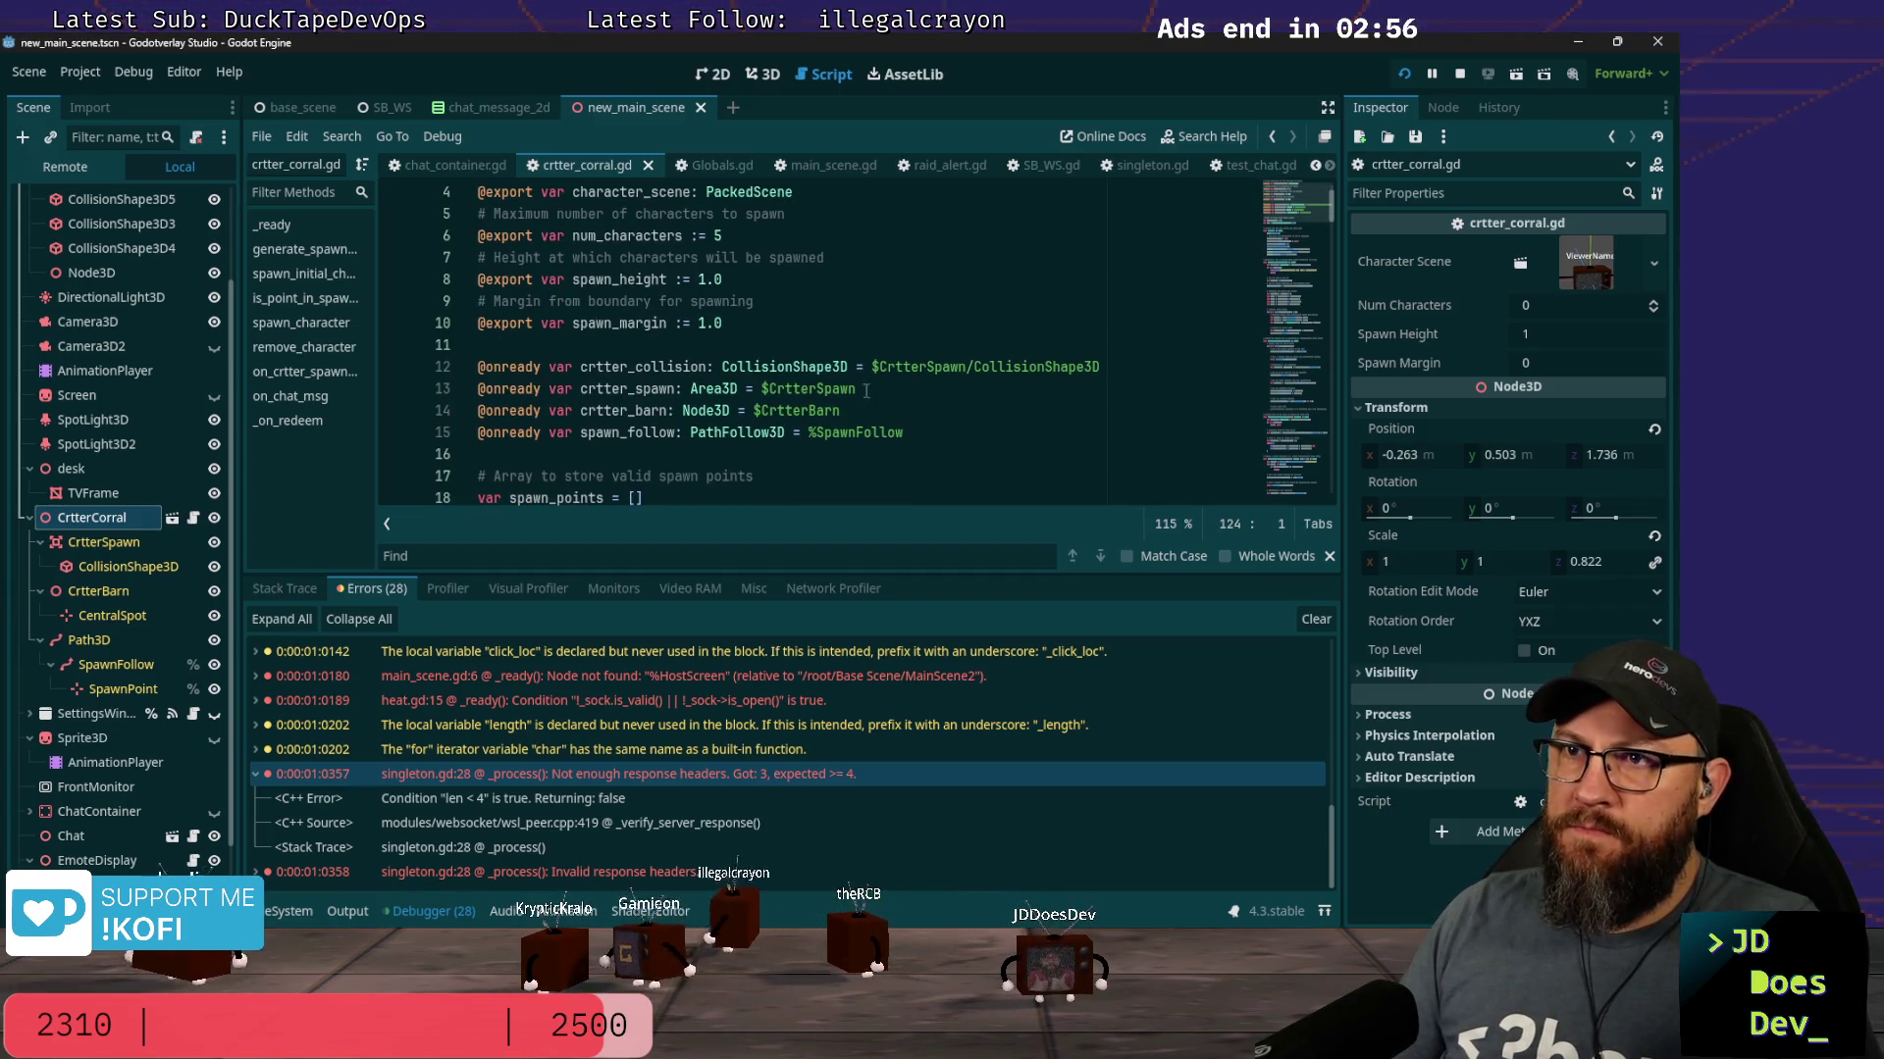
key("alt+Tab")
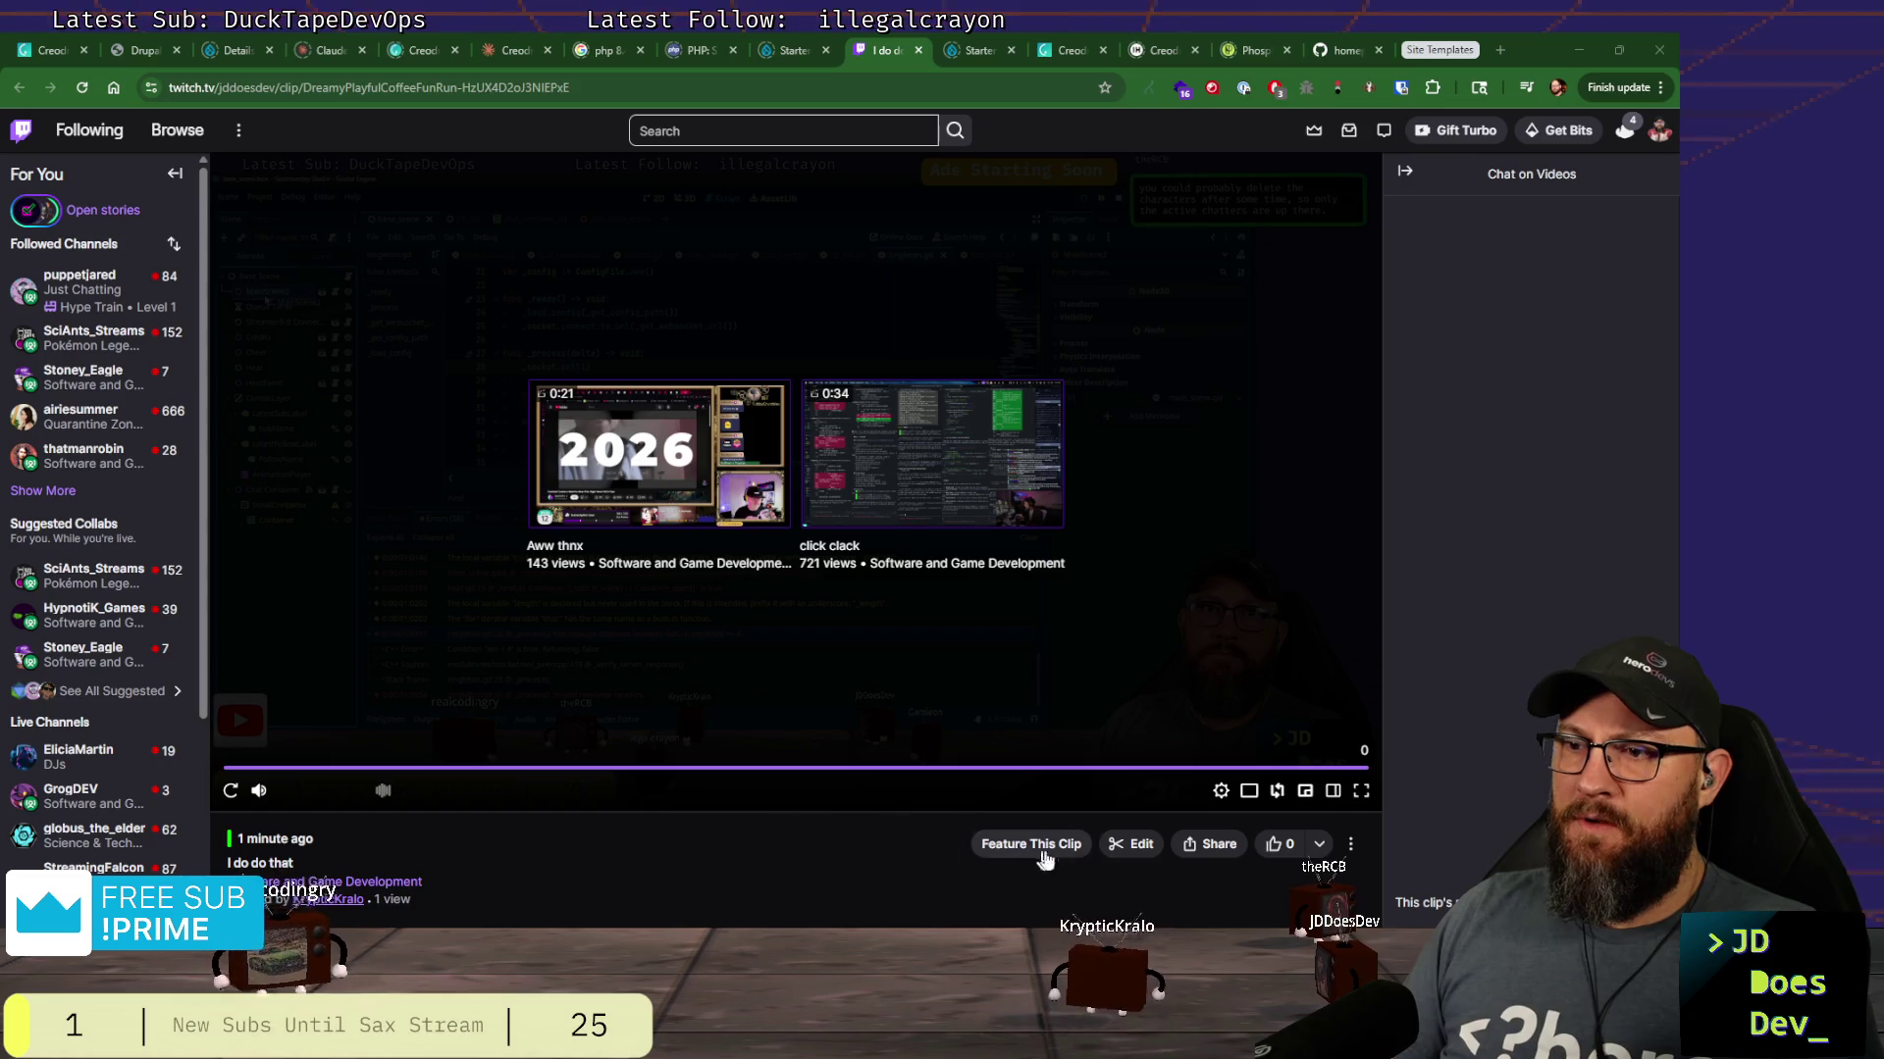
- Open the clip editor and switch the portrait layout to Stacked
left_click(1130, 846)
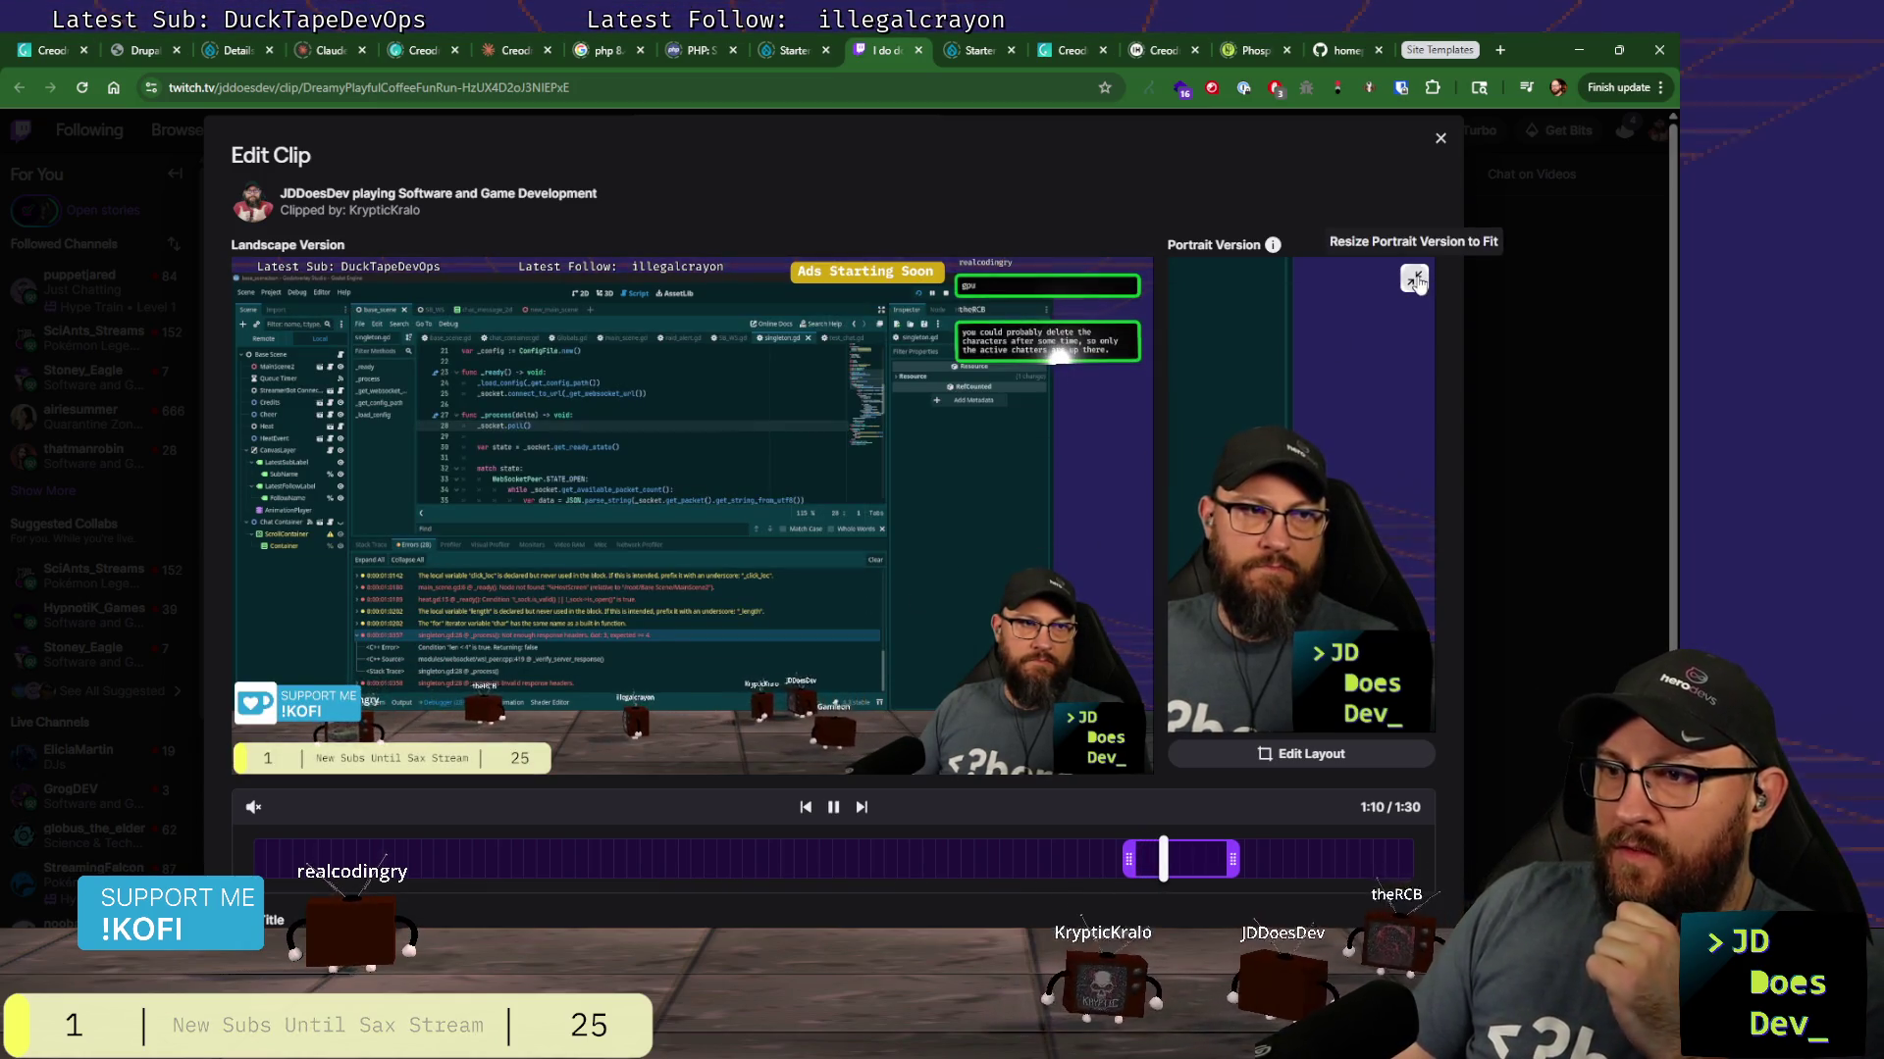
left_click(1301, 754)
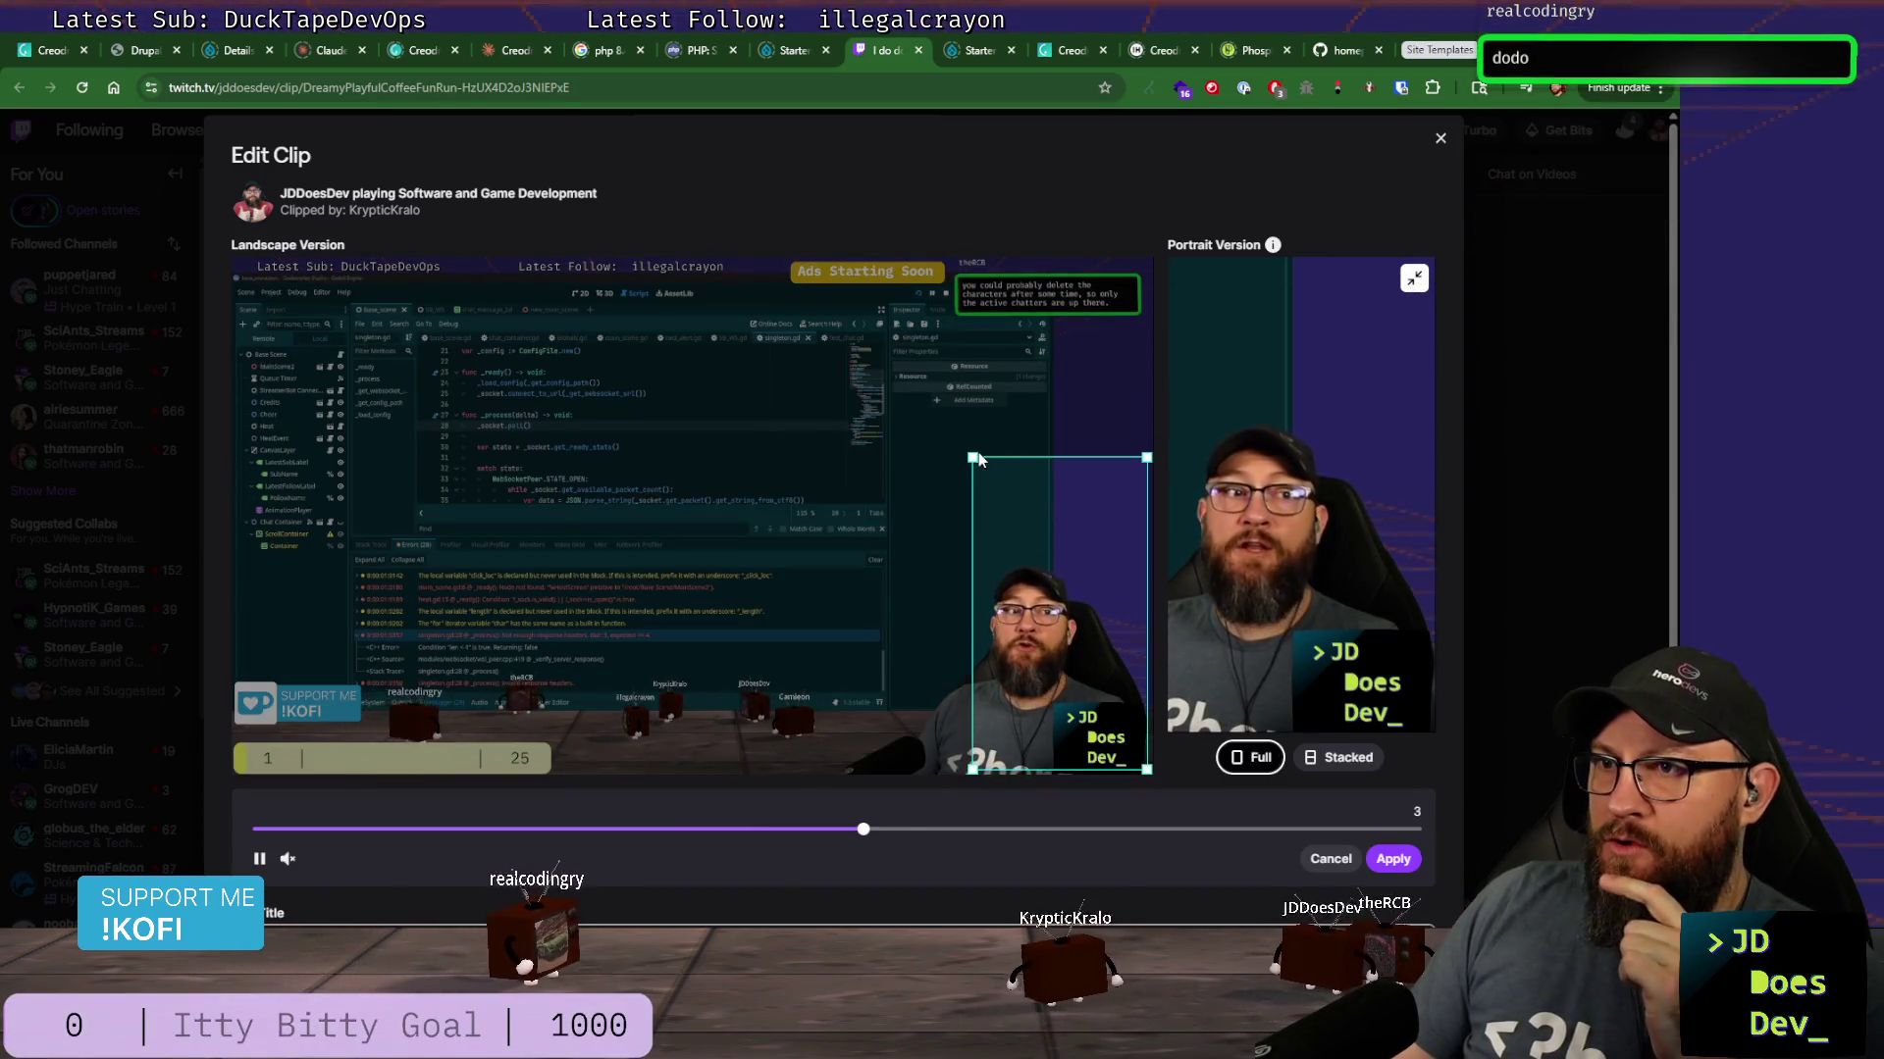
left_click(1338, 758)
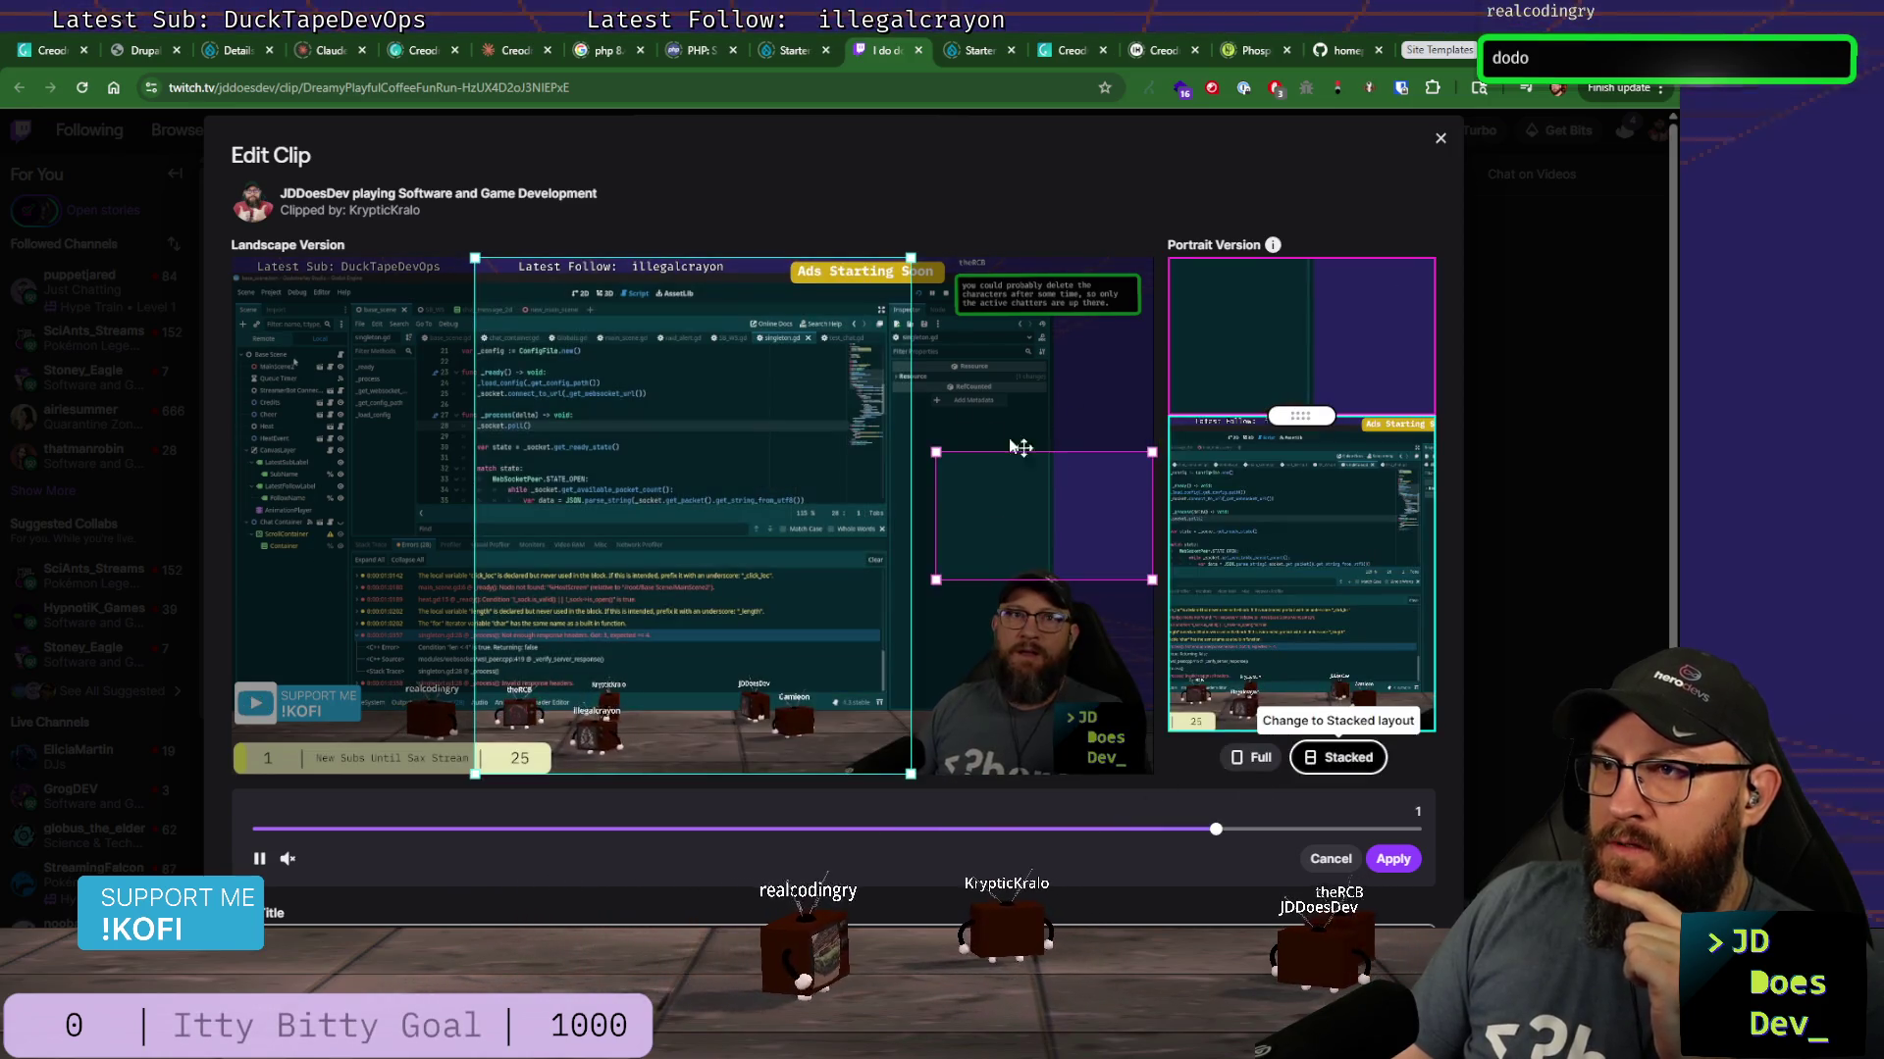
- Frame the webcam in the top section and the code below, then exit layout editing
mouse_move(1018, 539)
left_mouse_down()
mouse_move(1008, 653)
mouse_move(984, 622)
left_mouse_up()
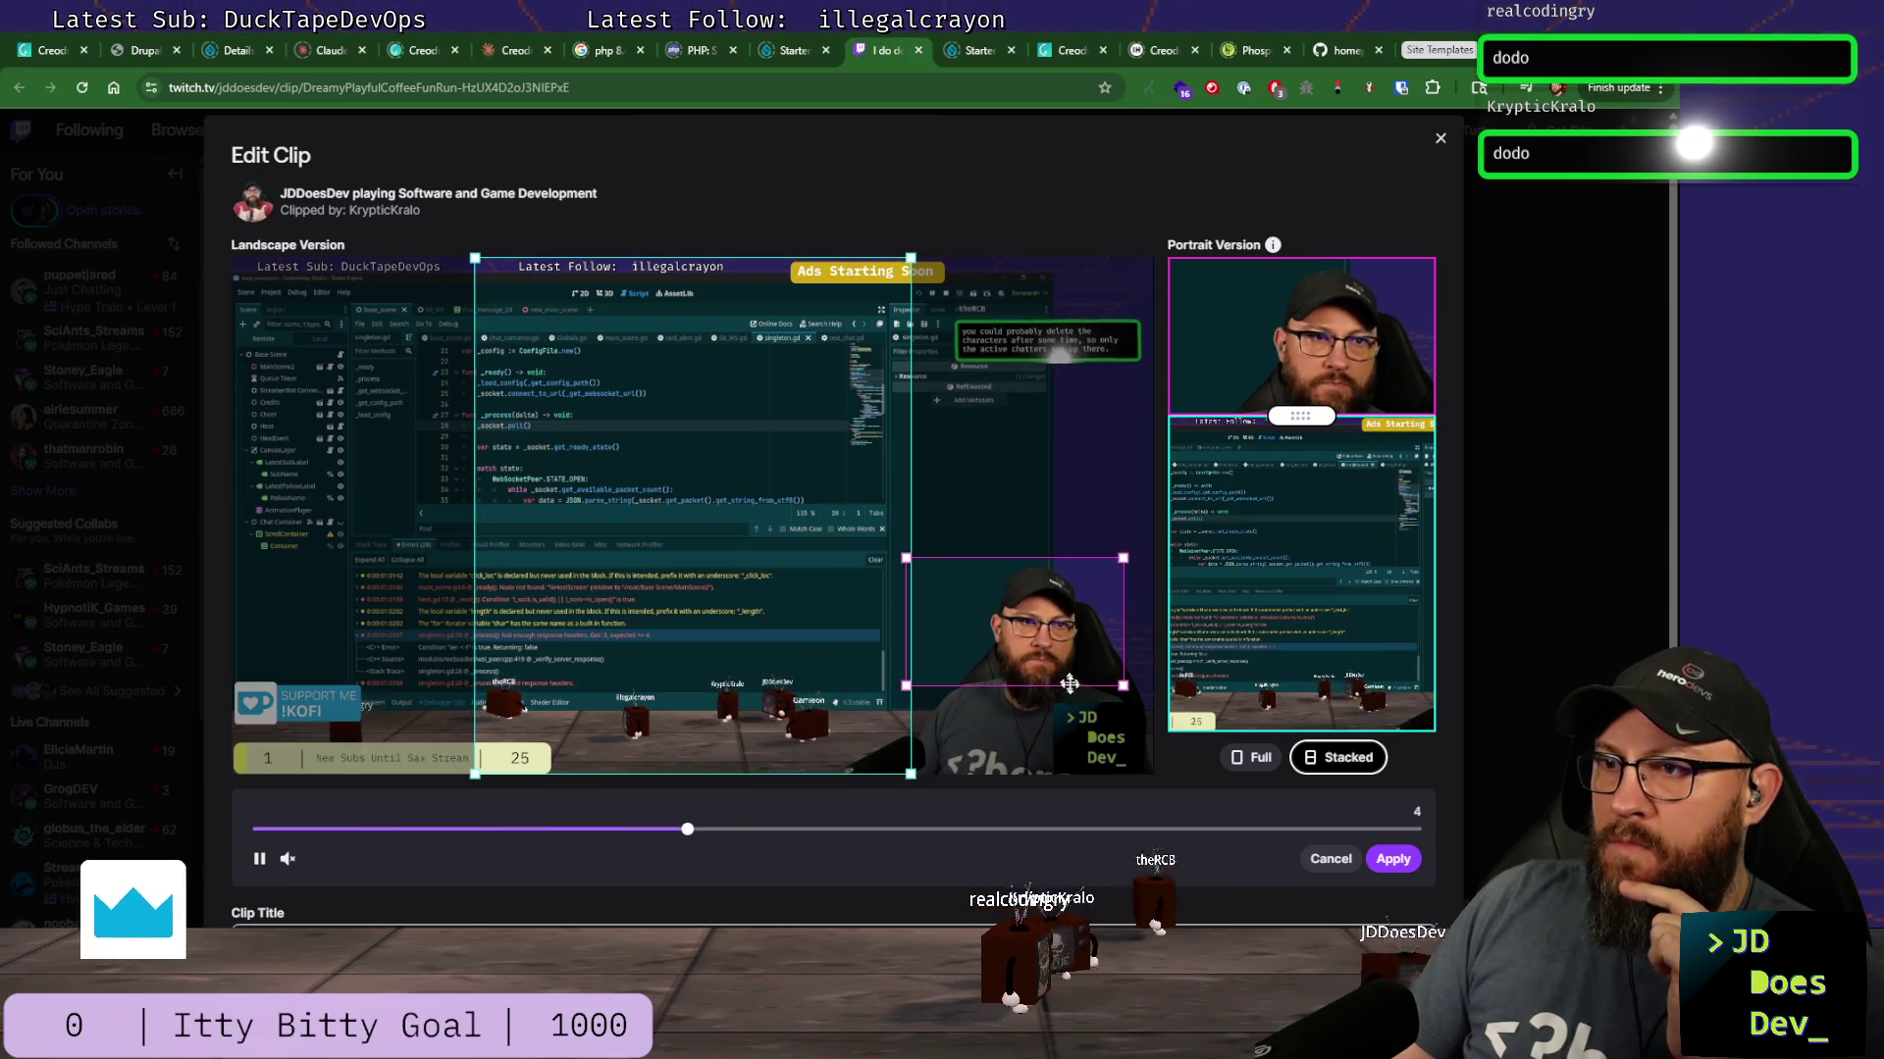
mouse_move(1069, 684)
left_mouse_down()
mouse_move(1067, 702)
mouse_move(997, 619)
left_mouse_up()
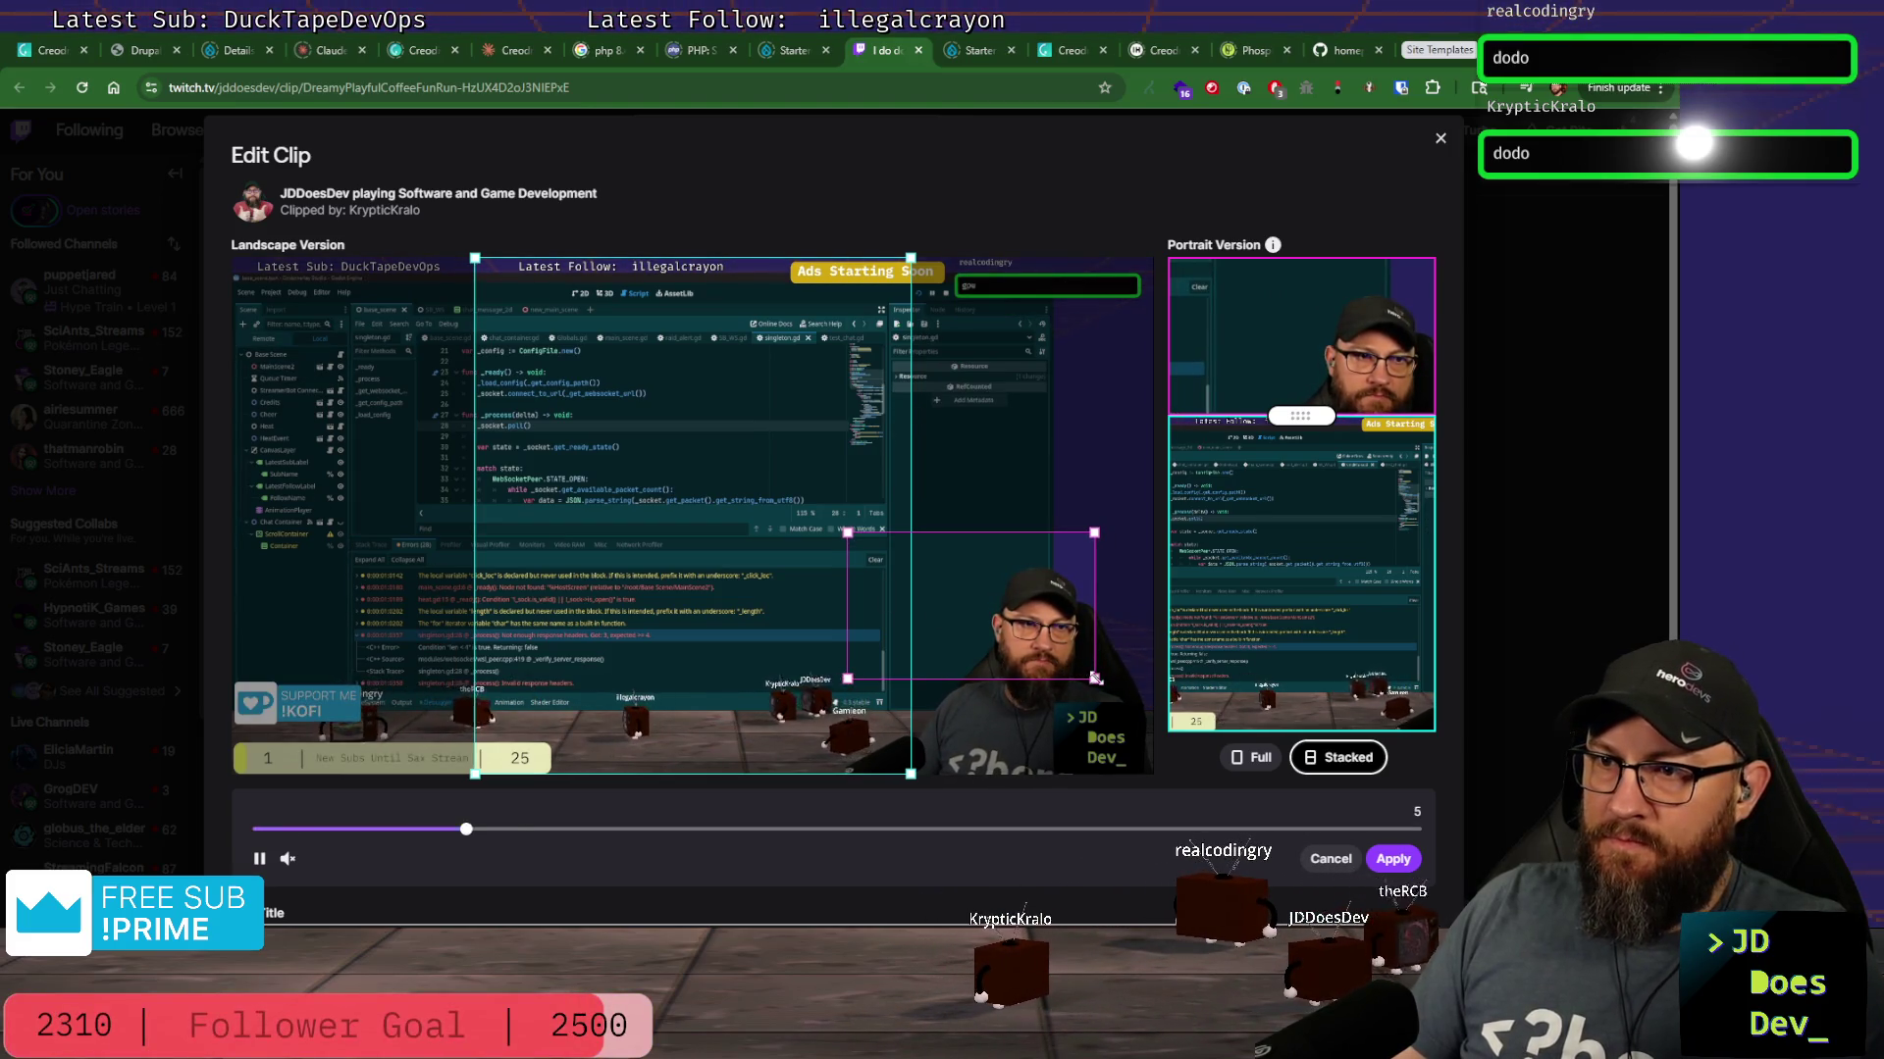
left_click_drag(1094, 677, 1187, 778)
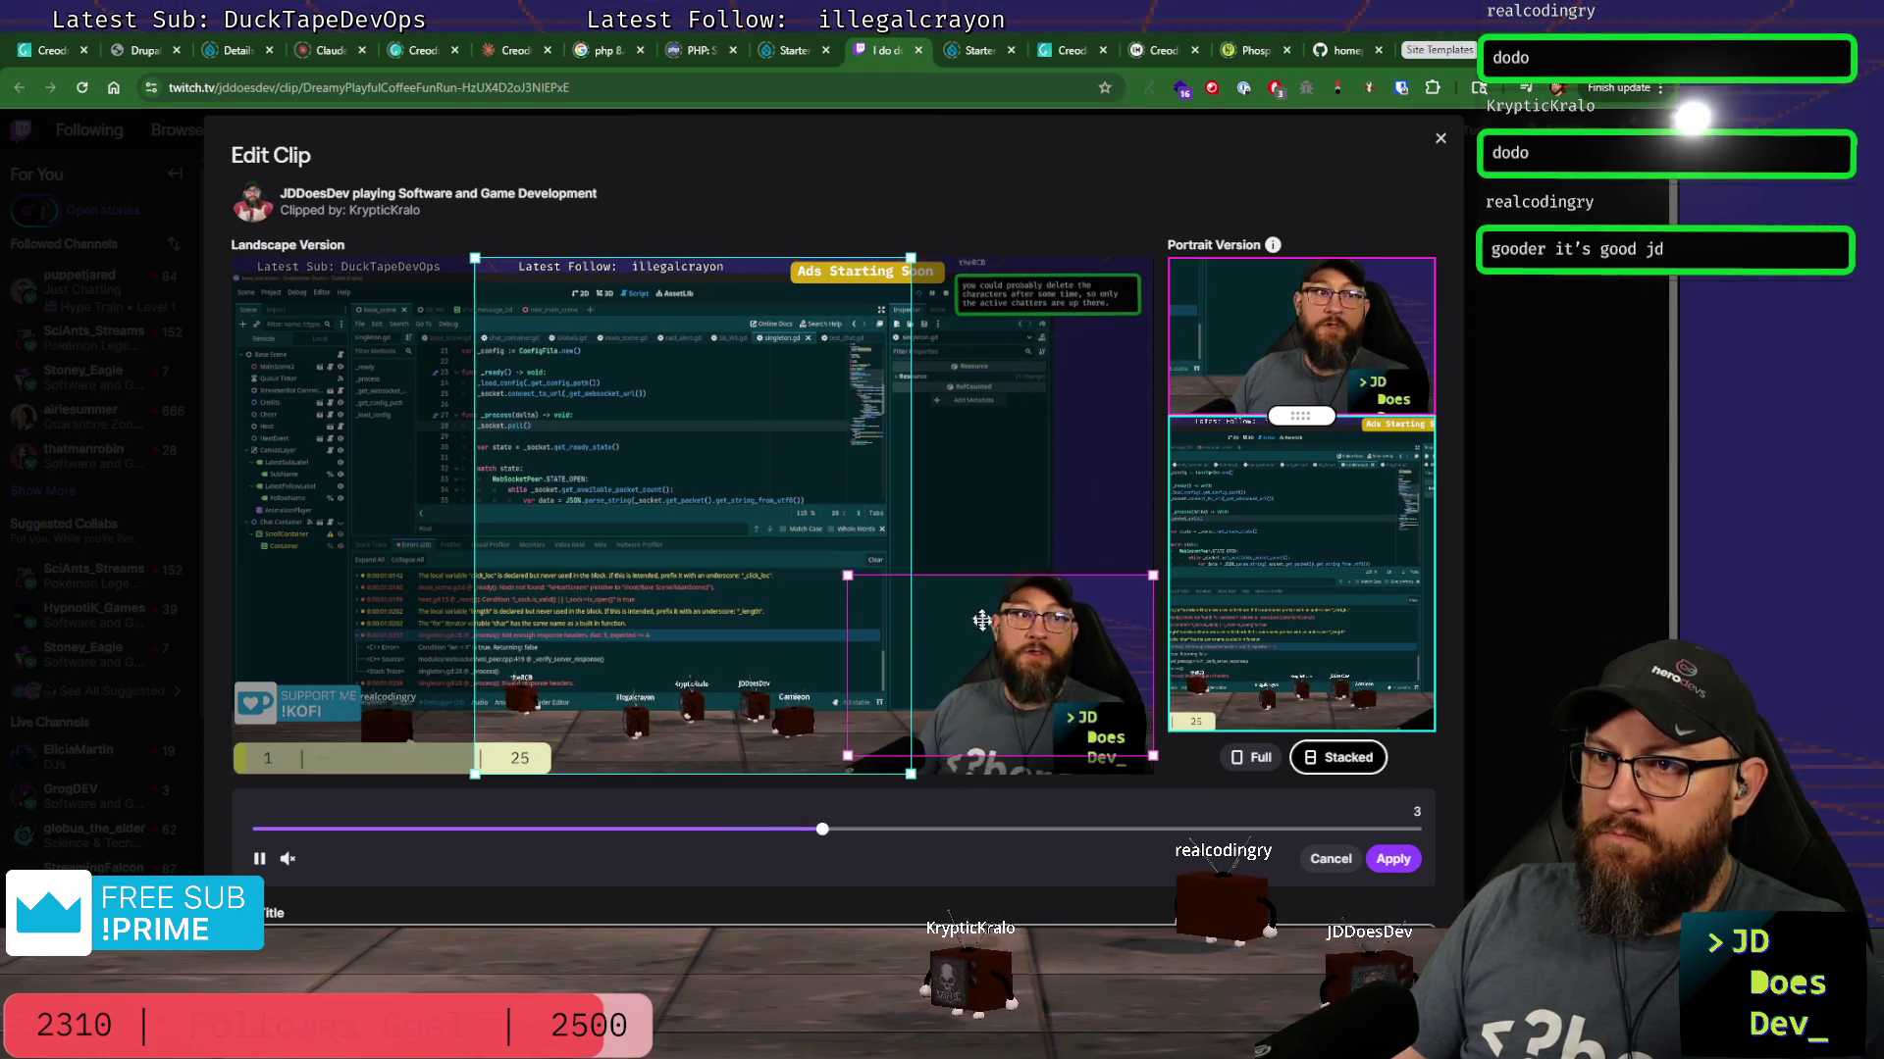
left_click_drag(982, 610, 1012, 625)
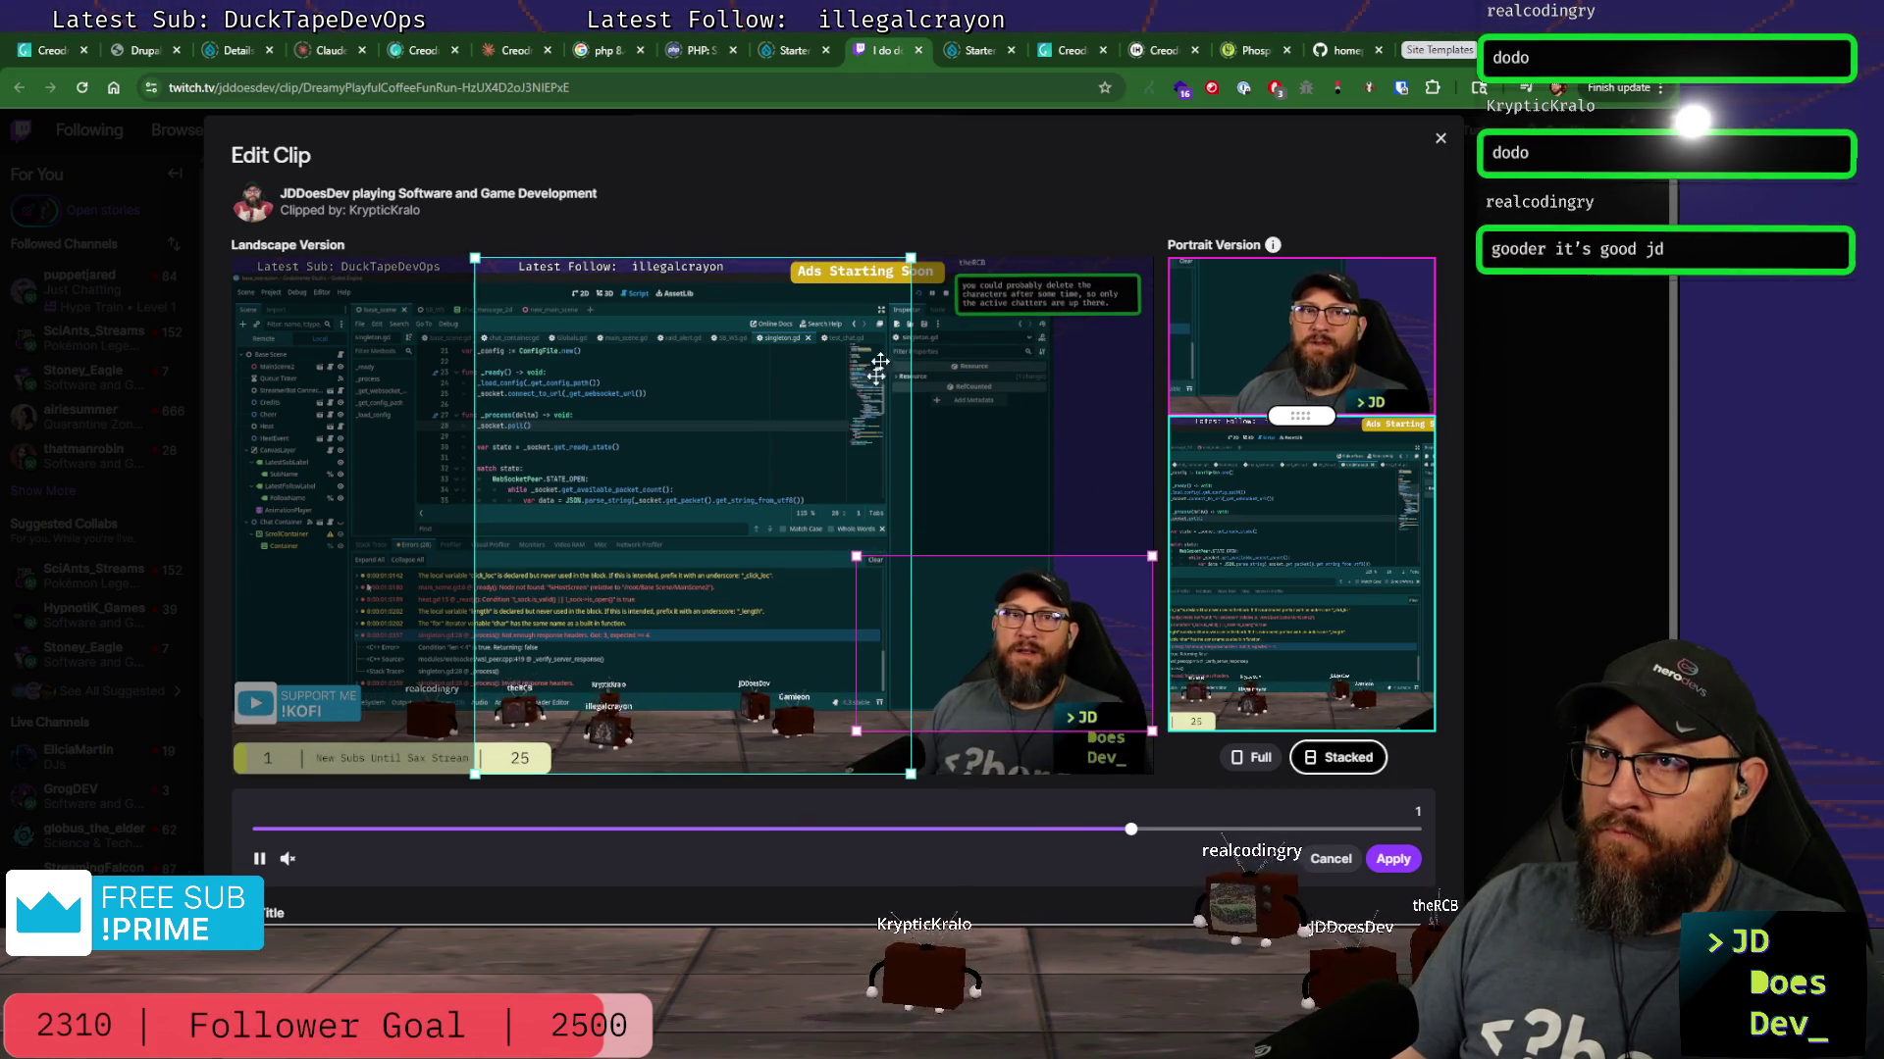
left_click_drag(904, 258, 899, 269)
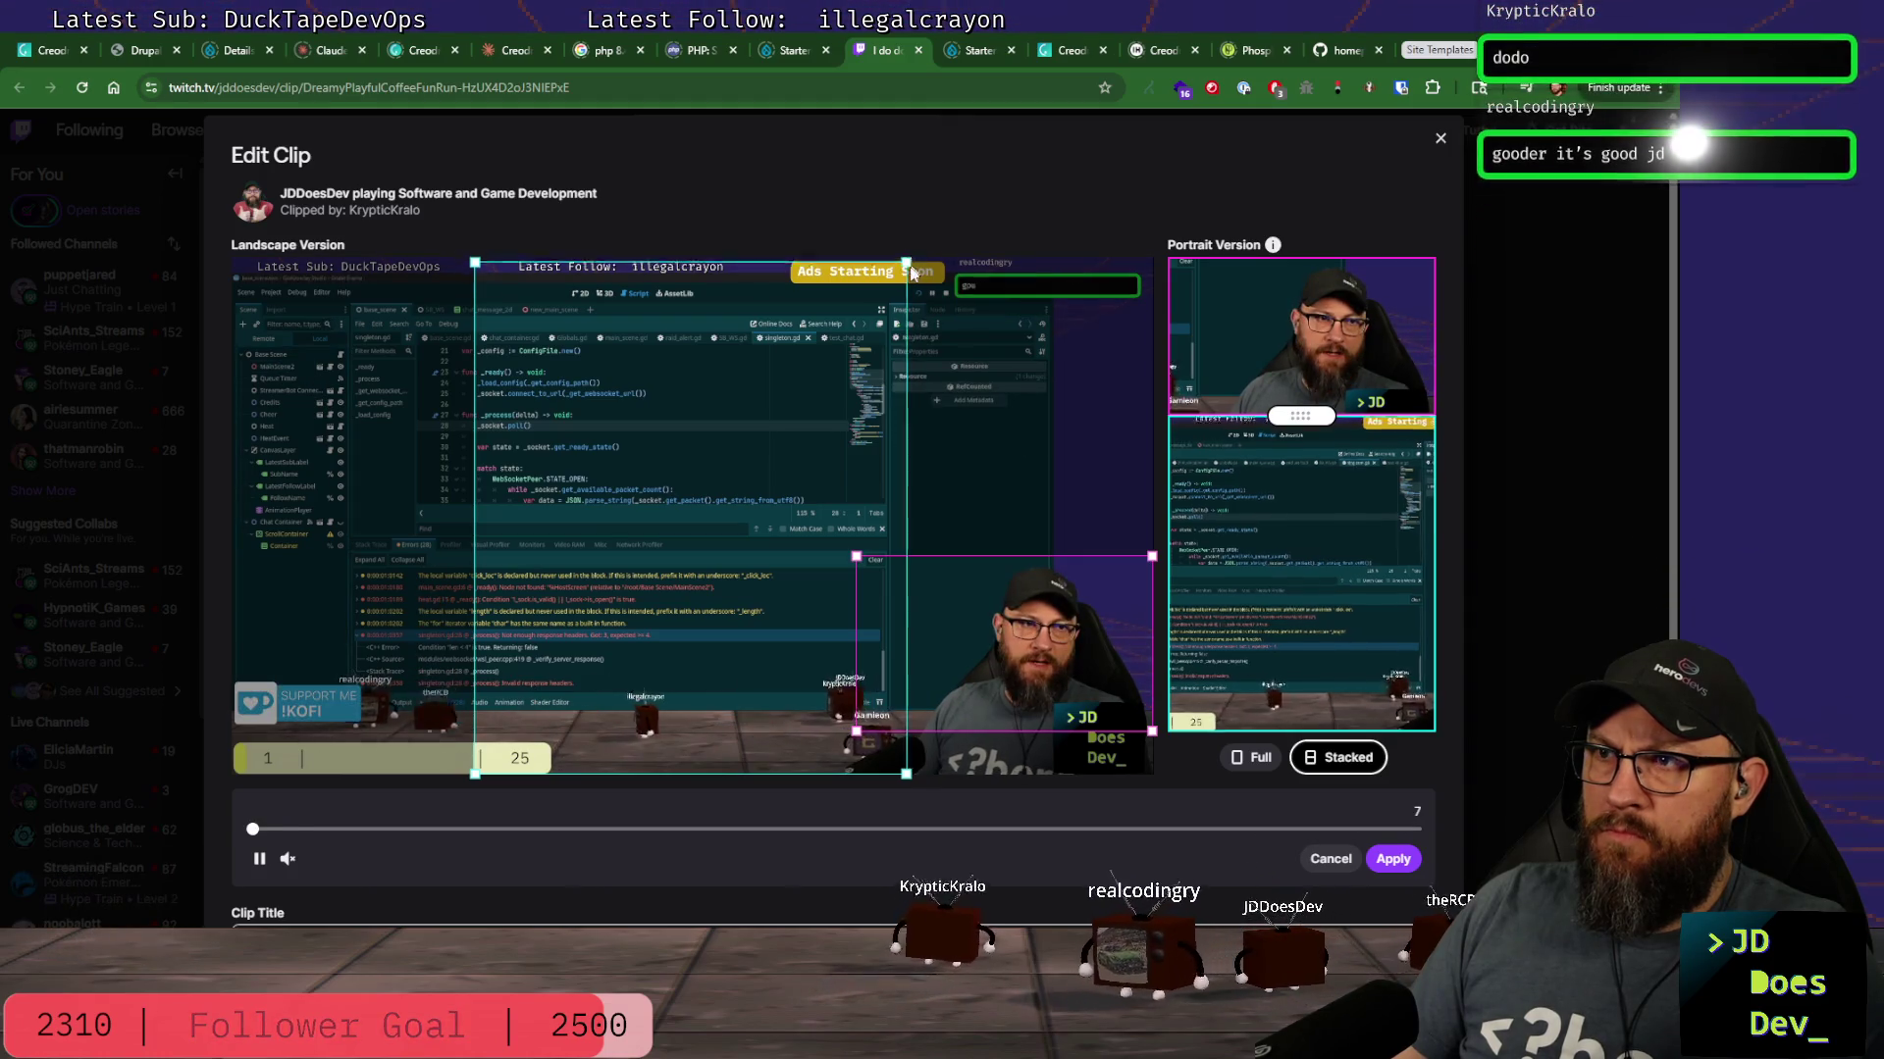
left_click_drag(1299, 416, 1297, 463)
left_click_drag(1030, 625, 1096, 628)
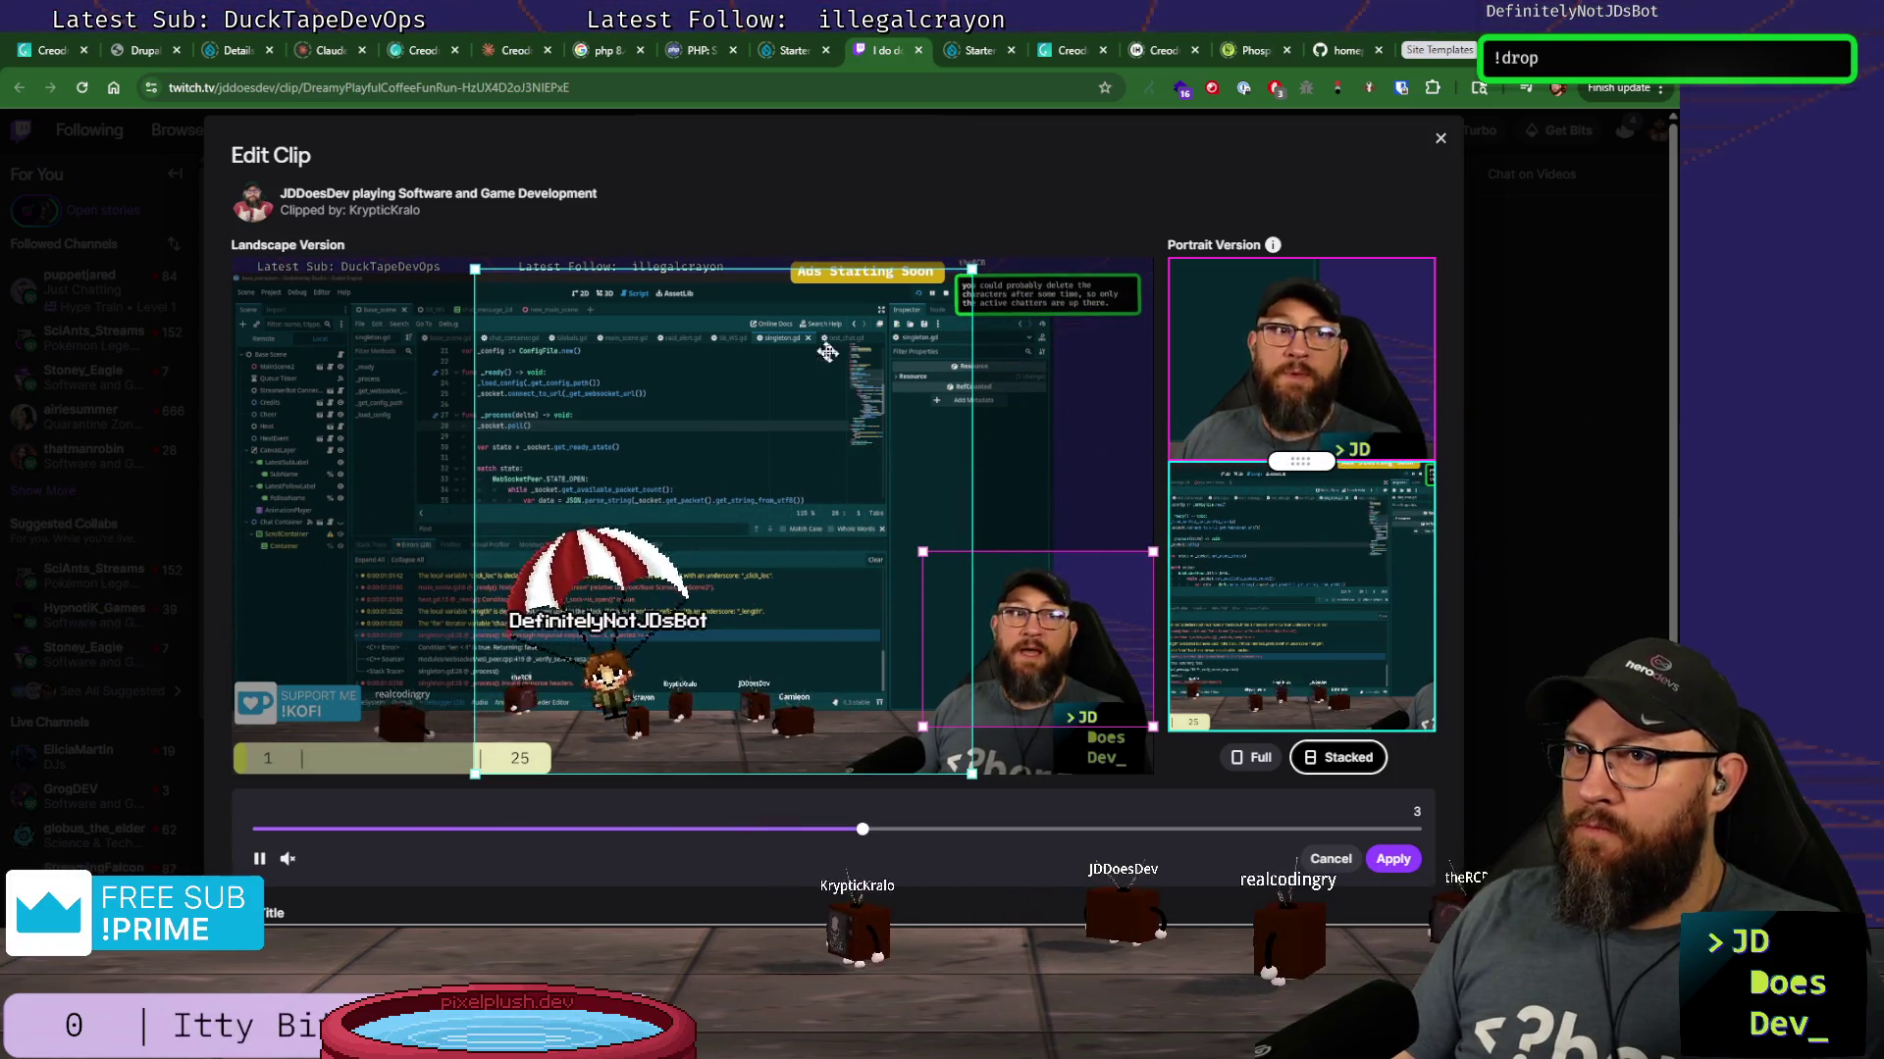
left_click_drag(791, 420, 641, 420)
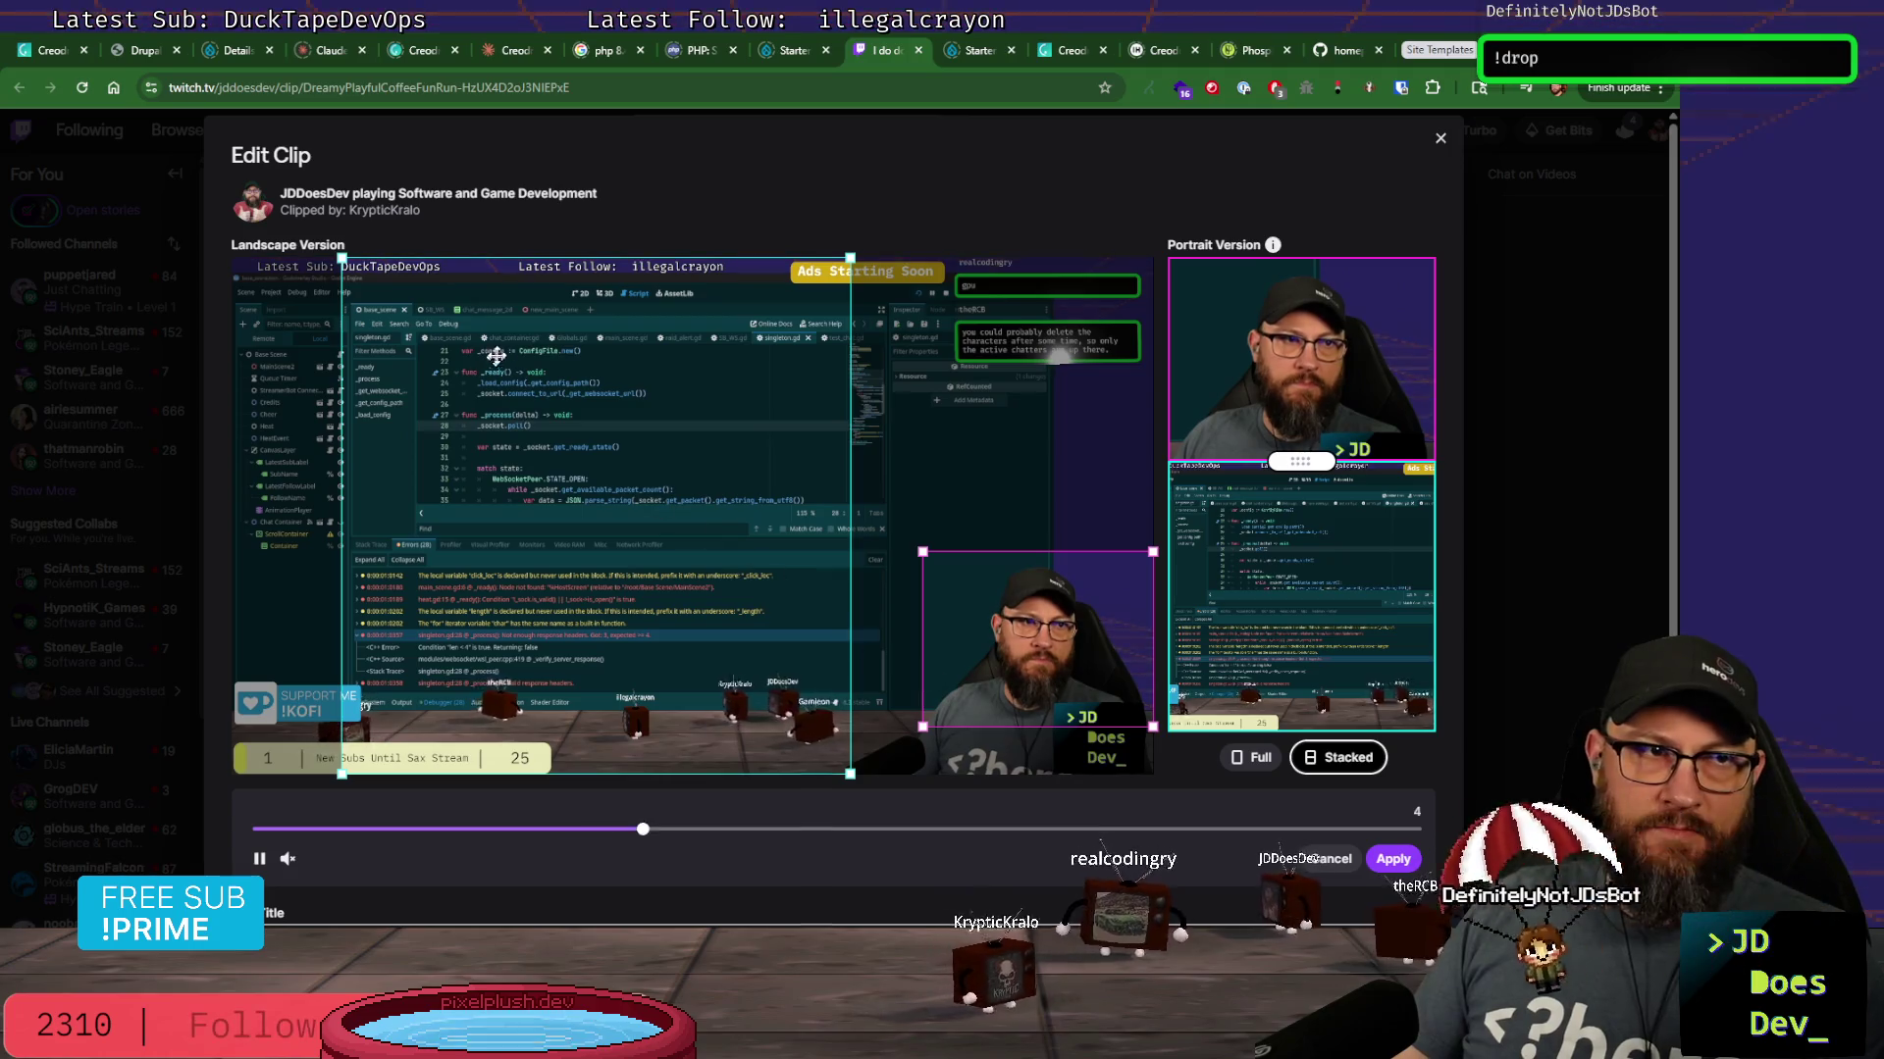
left_click_drag(594, 477, 615, 477)
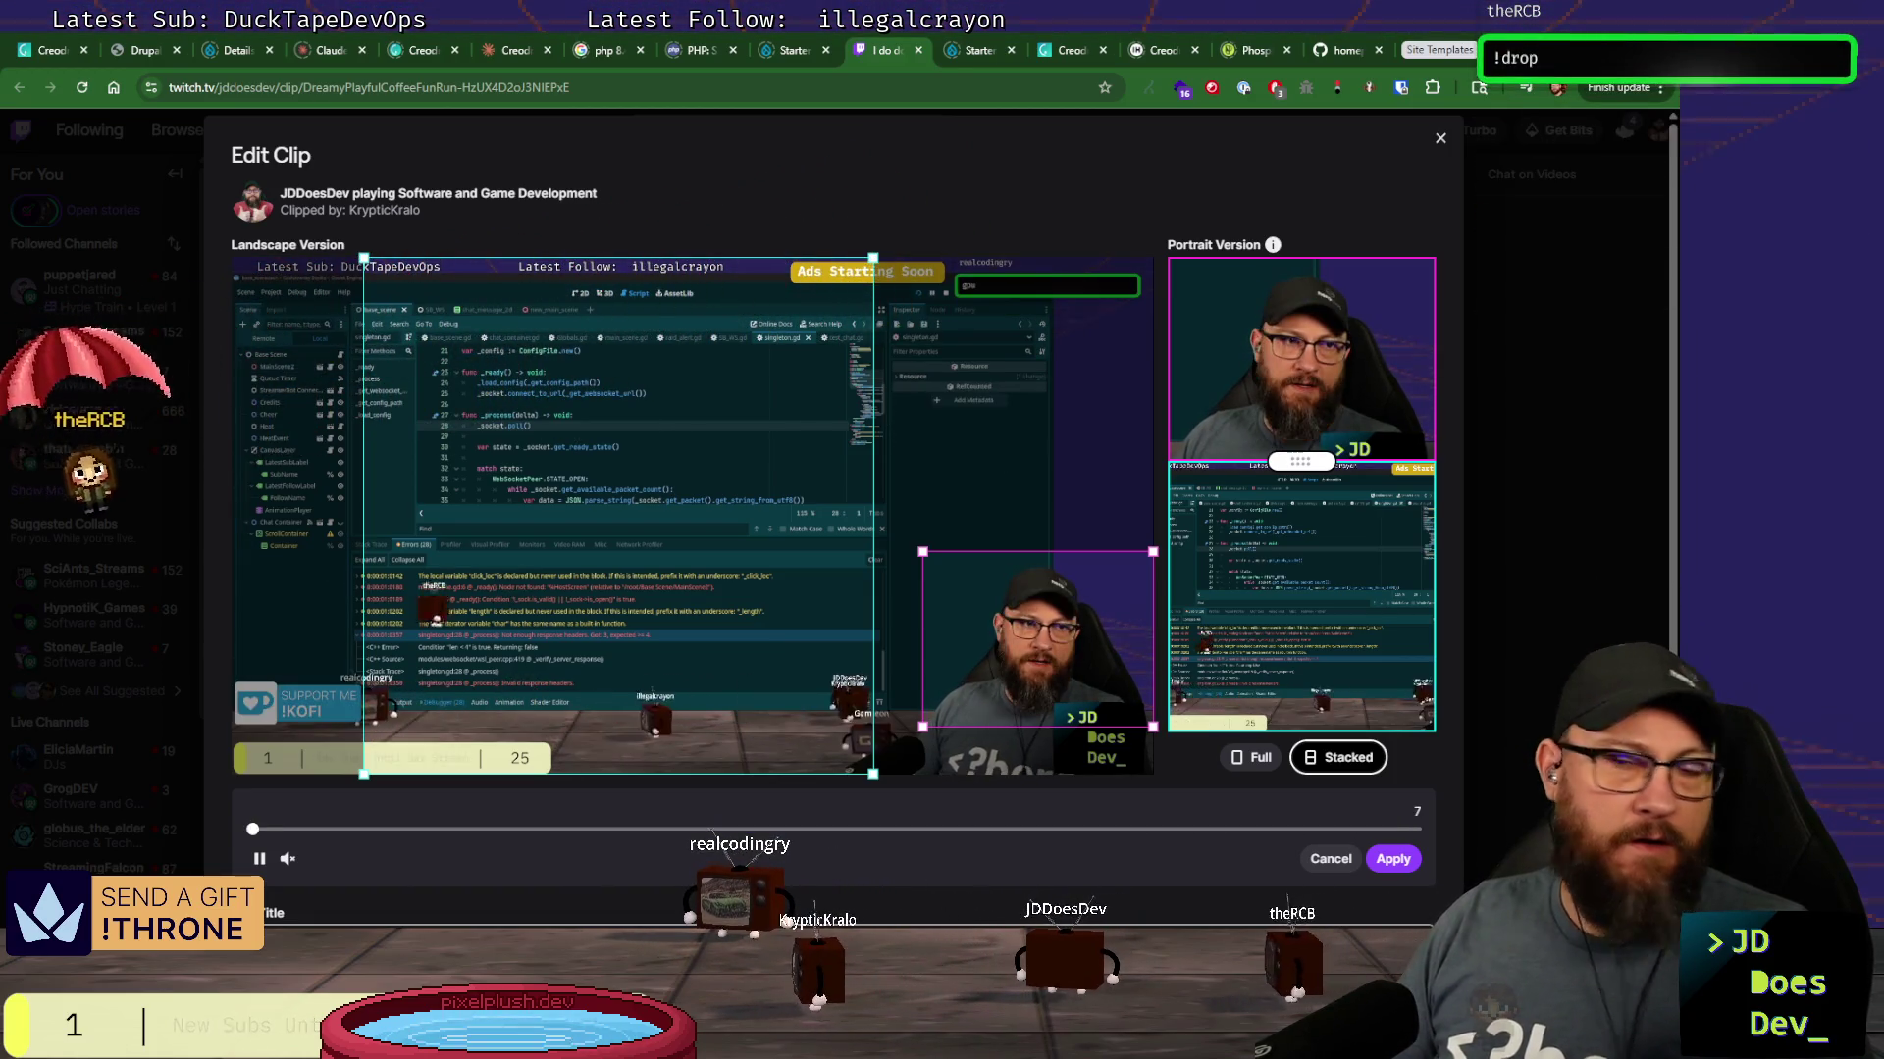
left_click(1326, 858)
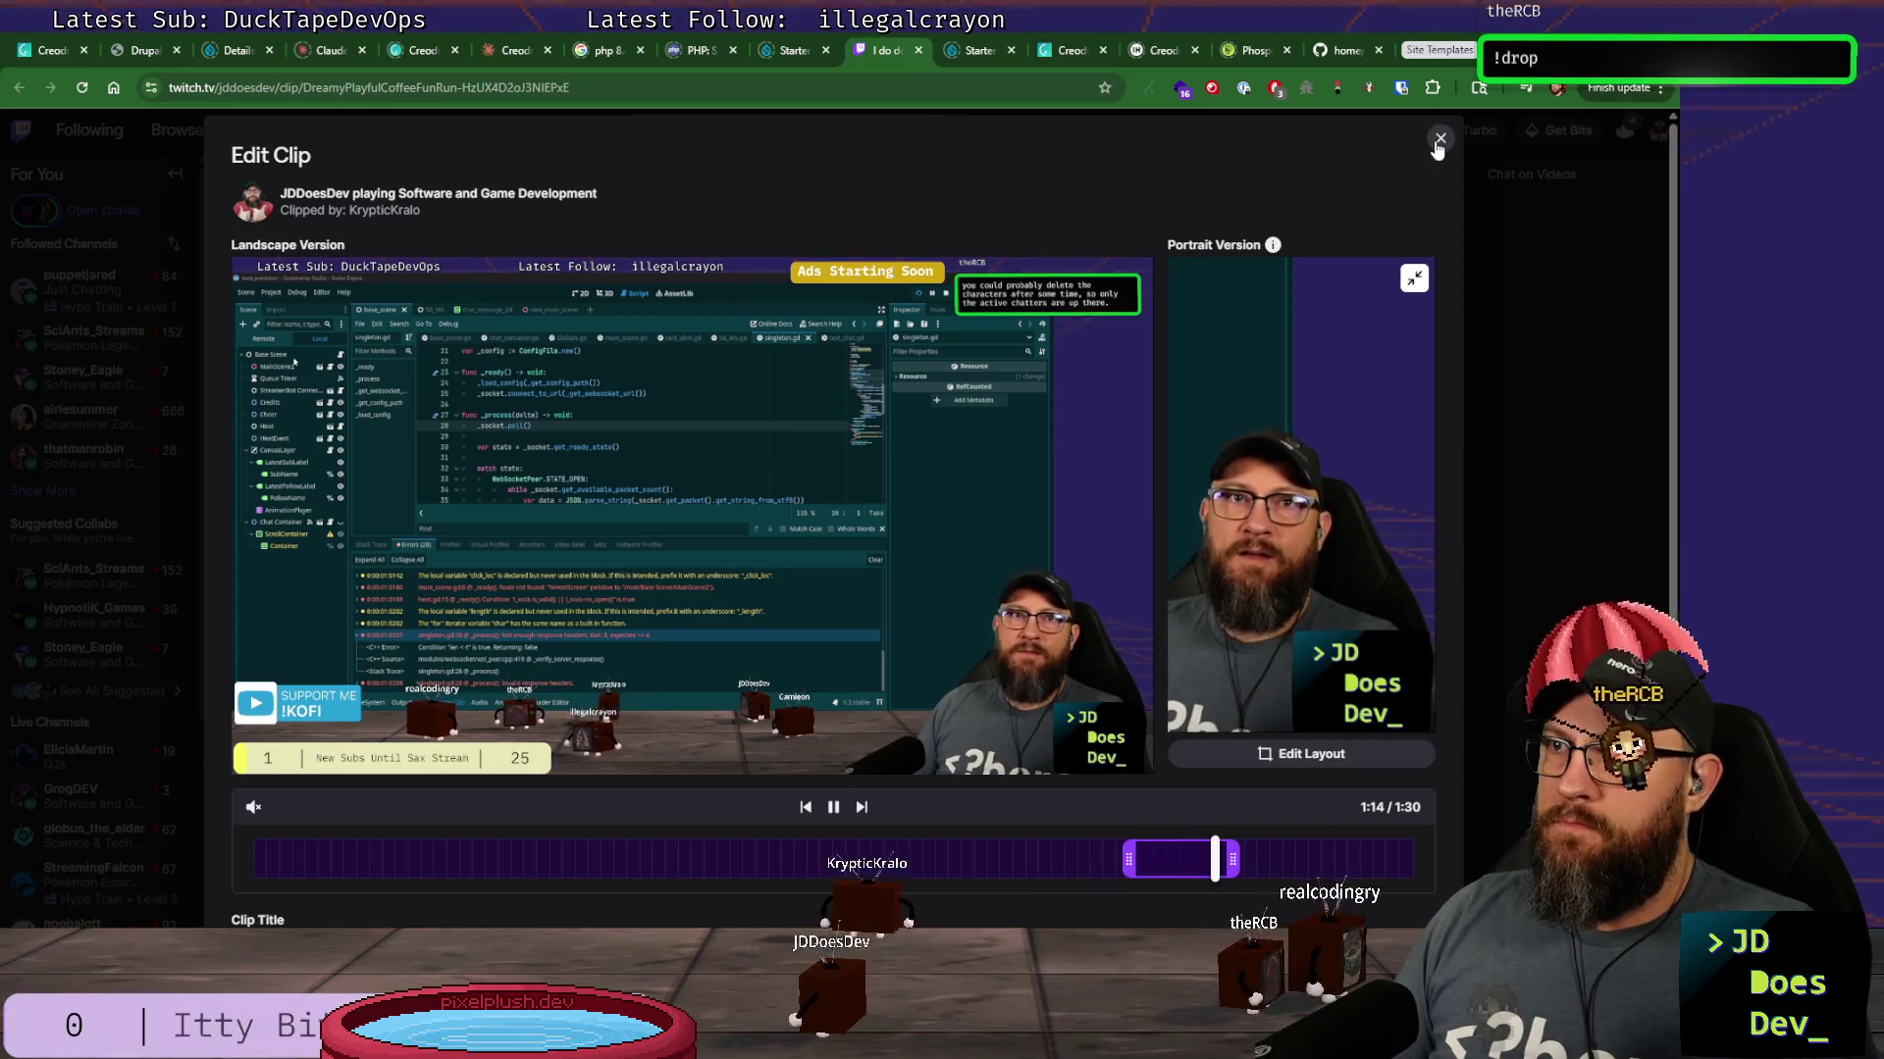
- Close the Edit Clip dialog and the Twitch clip tab
left_click(1438, 140)
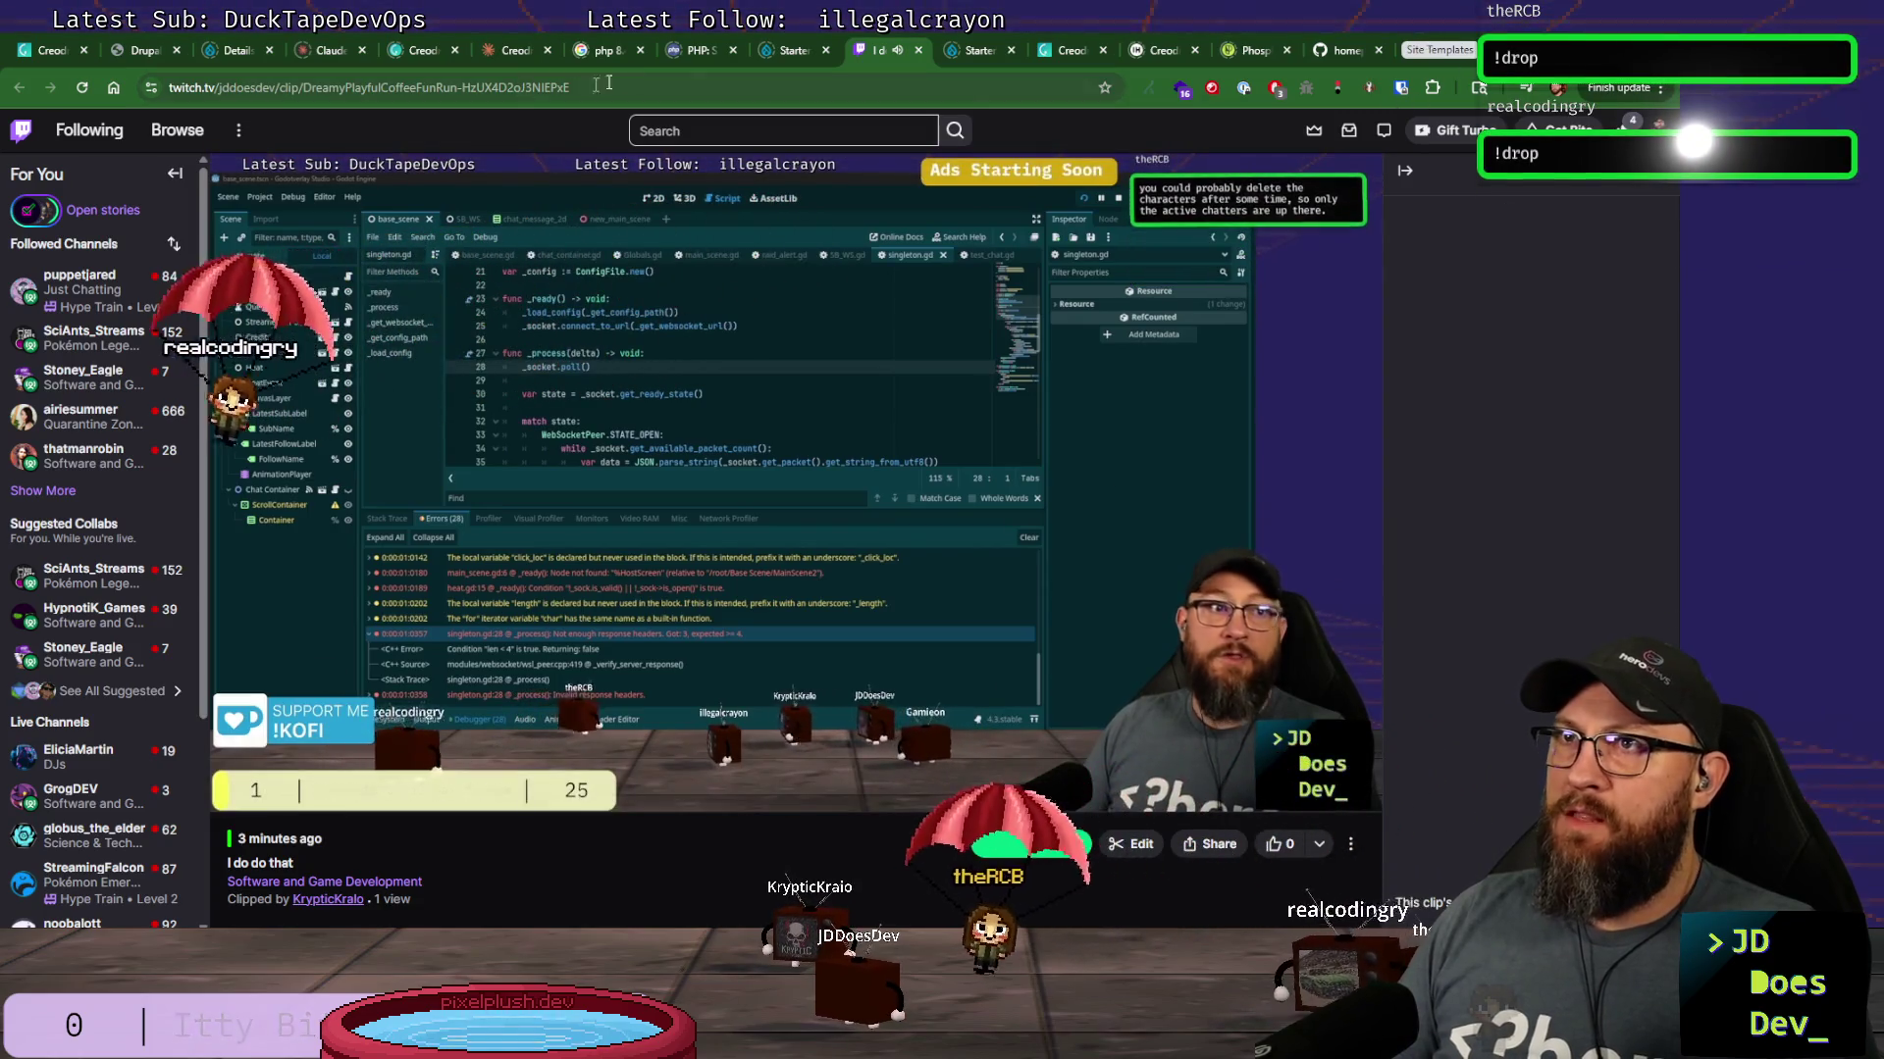
key("ctrl+w")
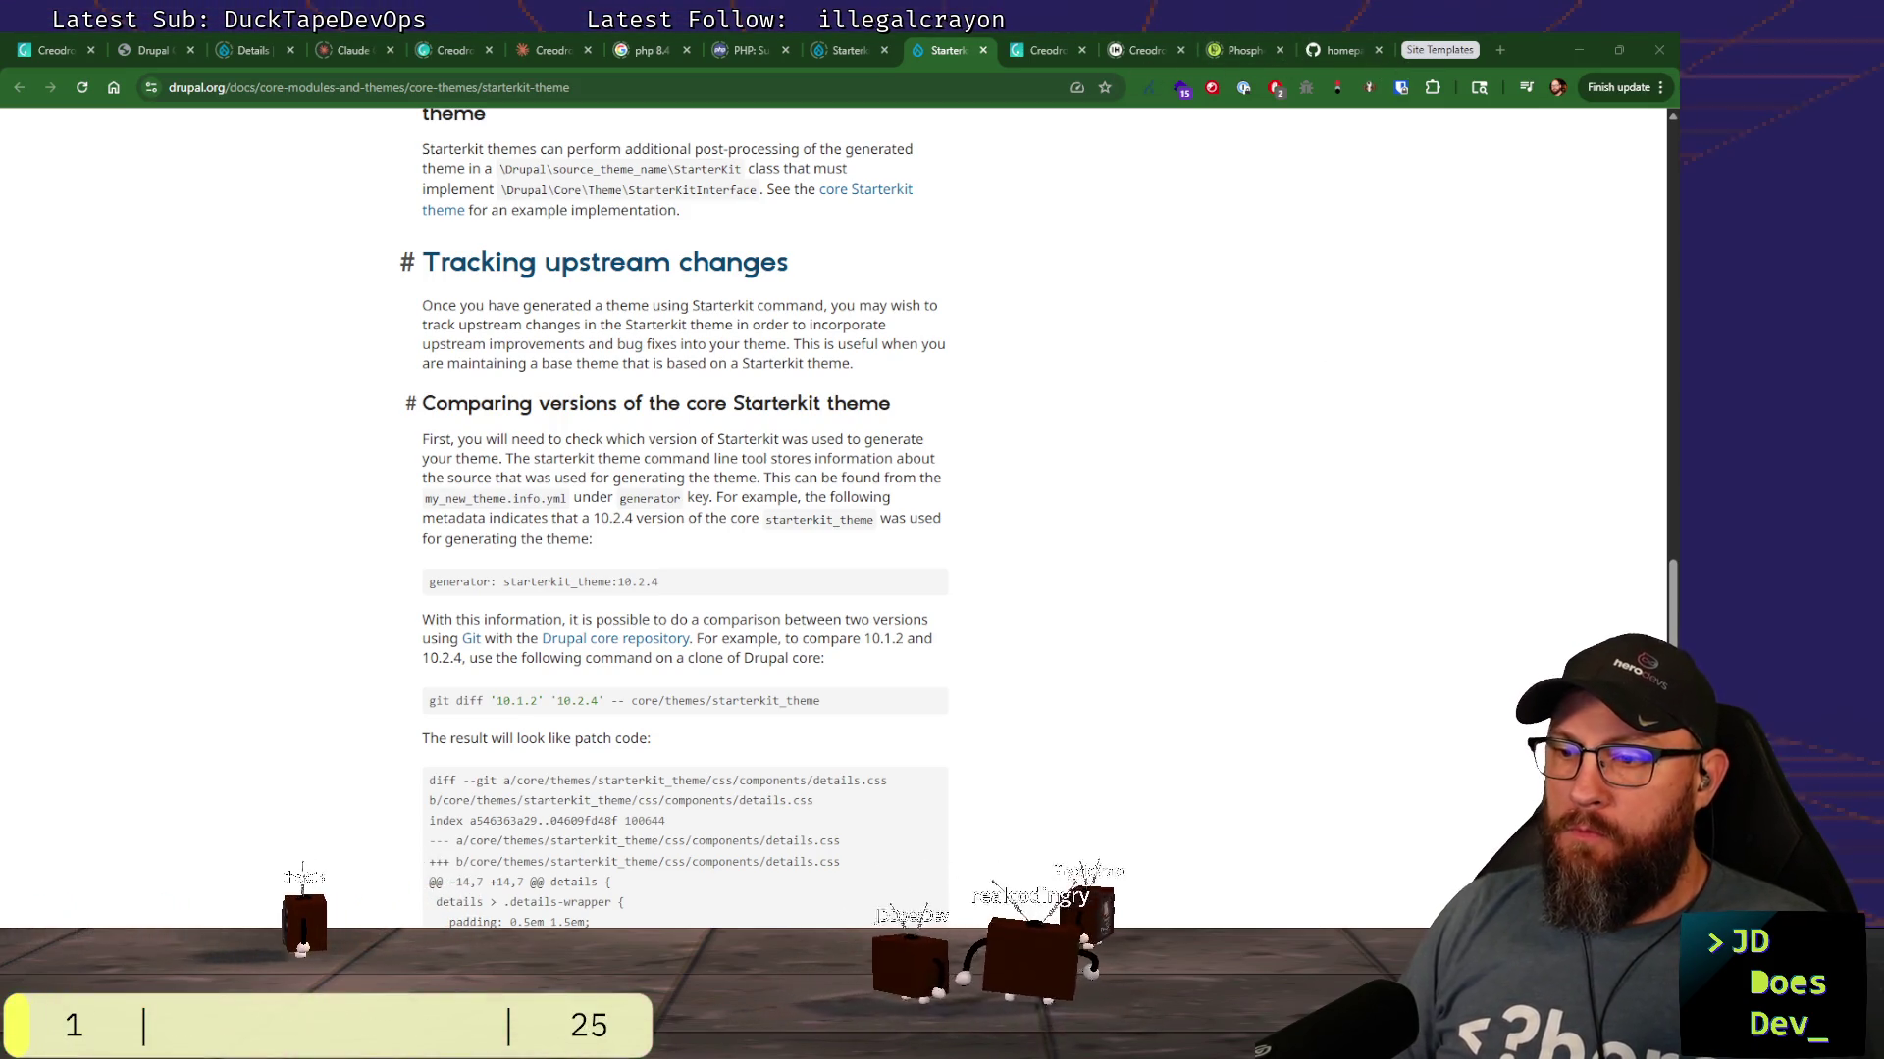
- Switch from the Drupal Starterkit documentation back to VS Code
key("alt+Tab")
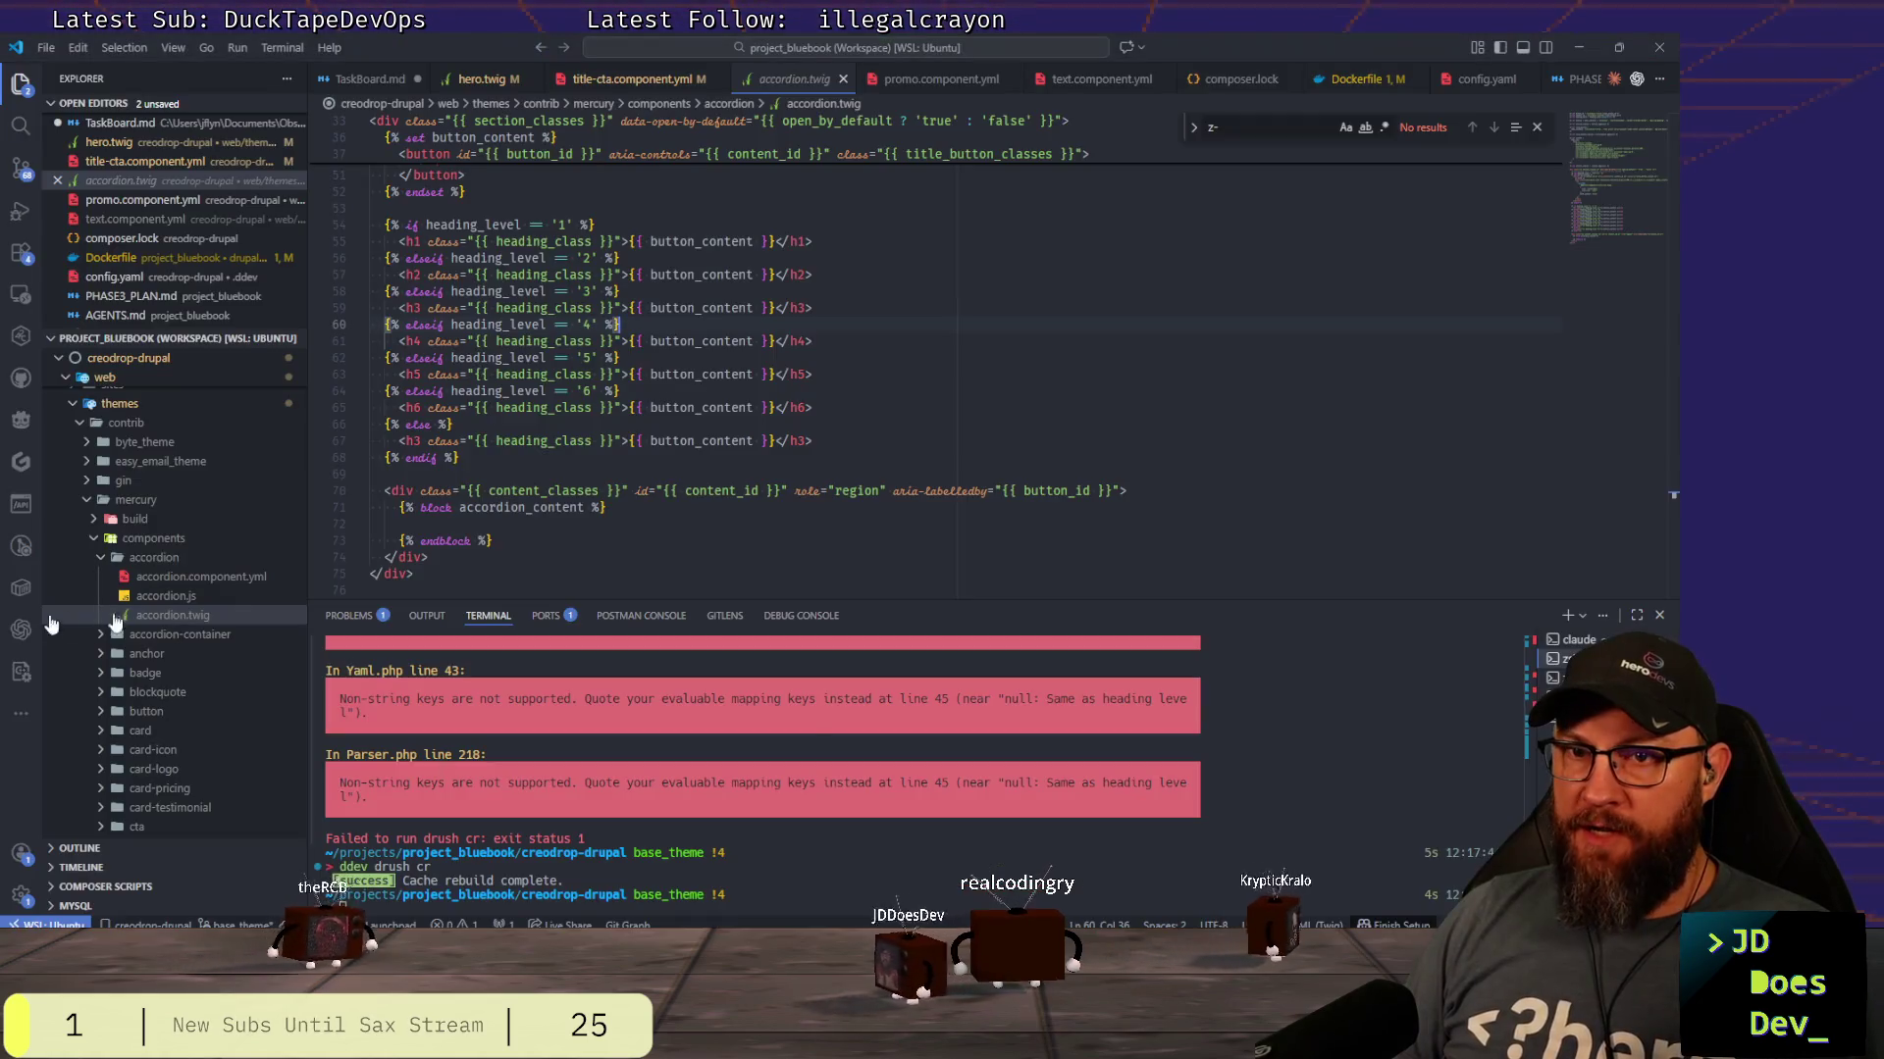
- Run 'ddev remove' in the zsh terminal to tear down the creodrop-drupal project
left_click(1566, 642)
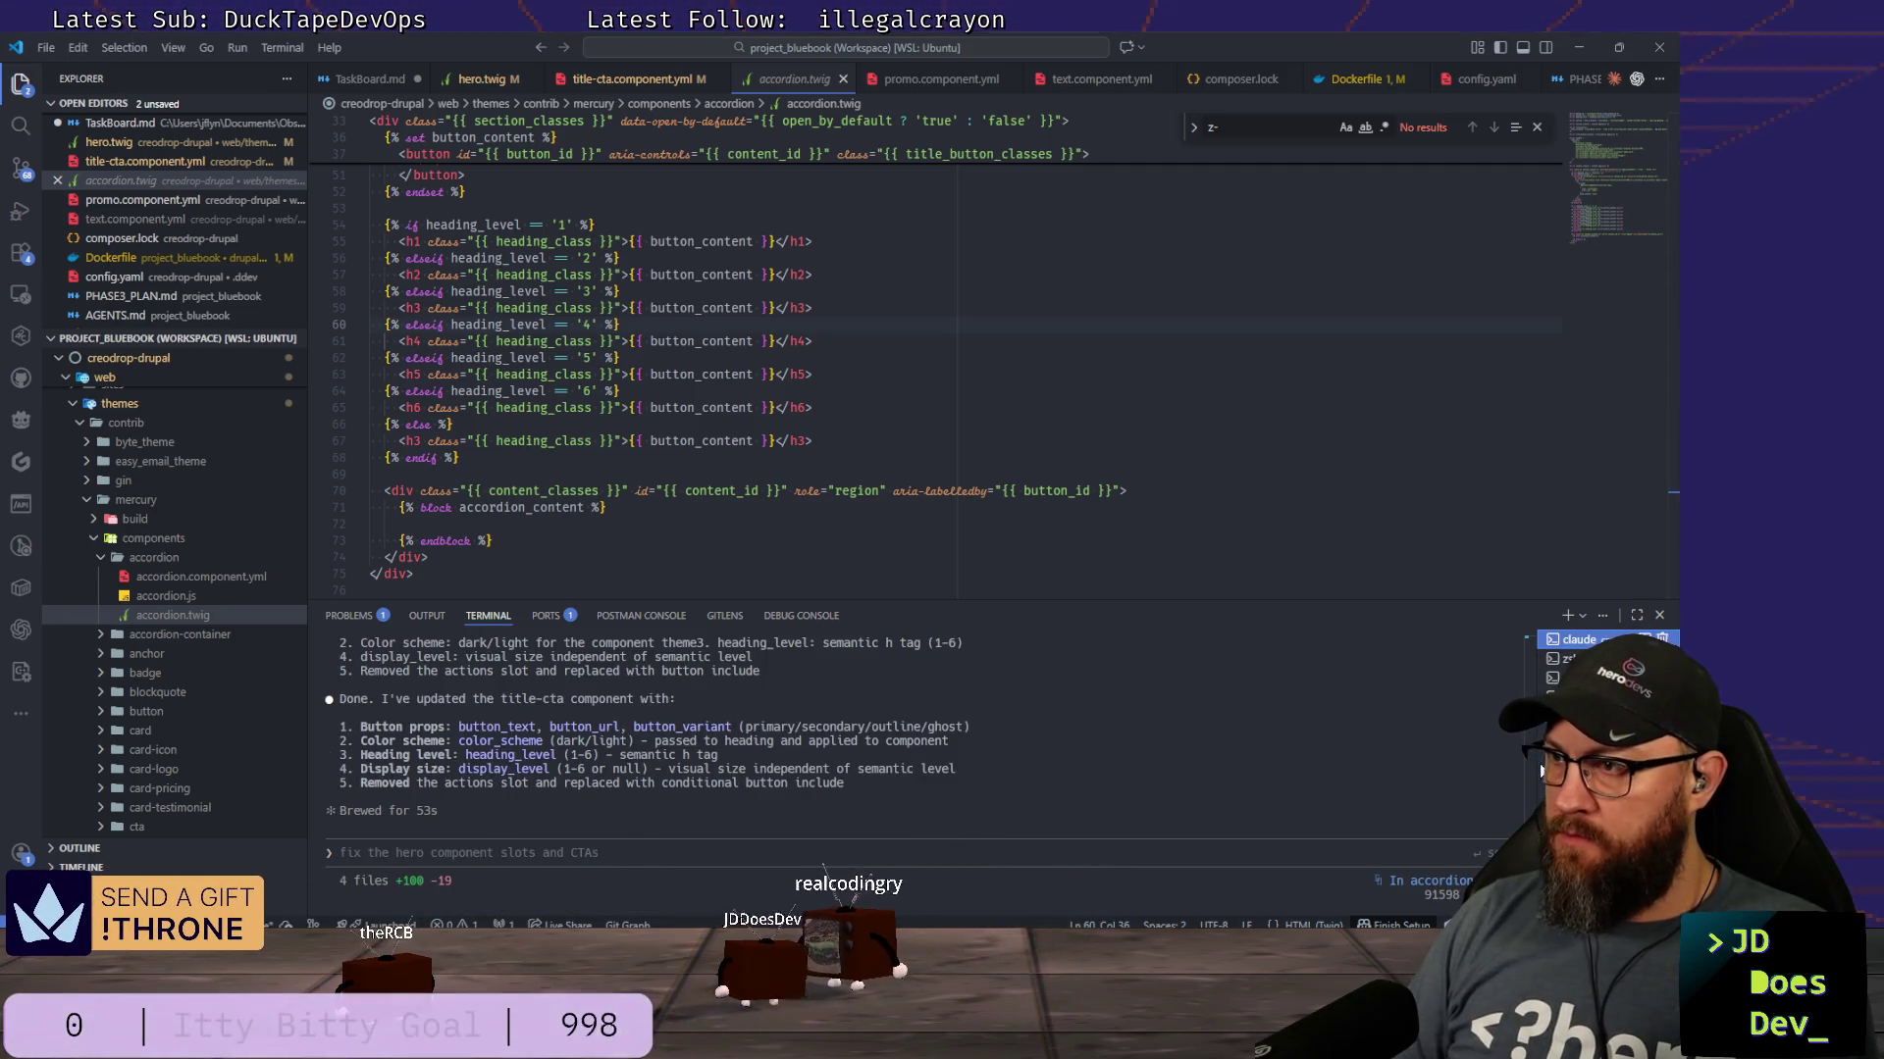
left_click(1560, 660)
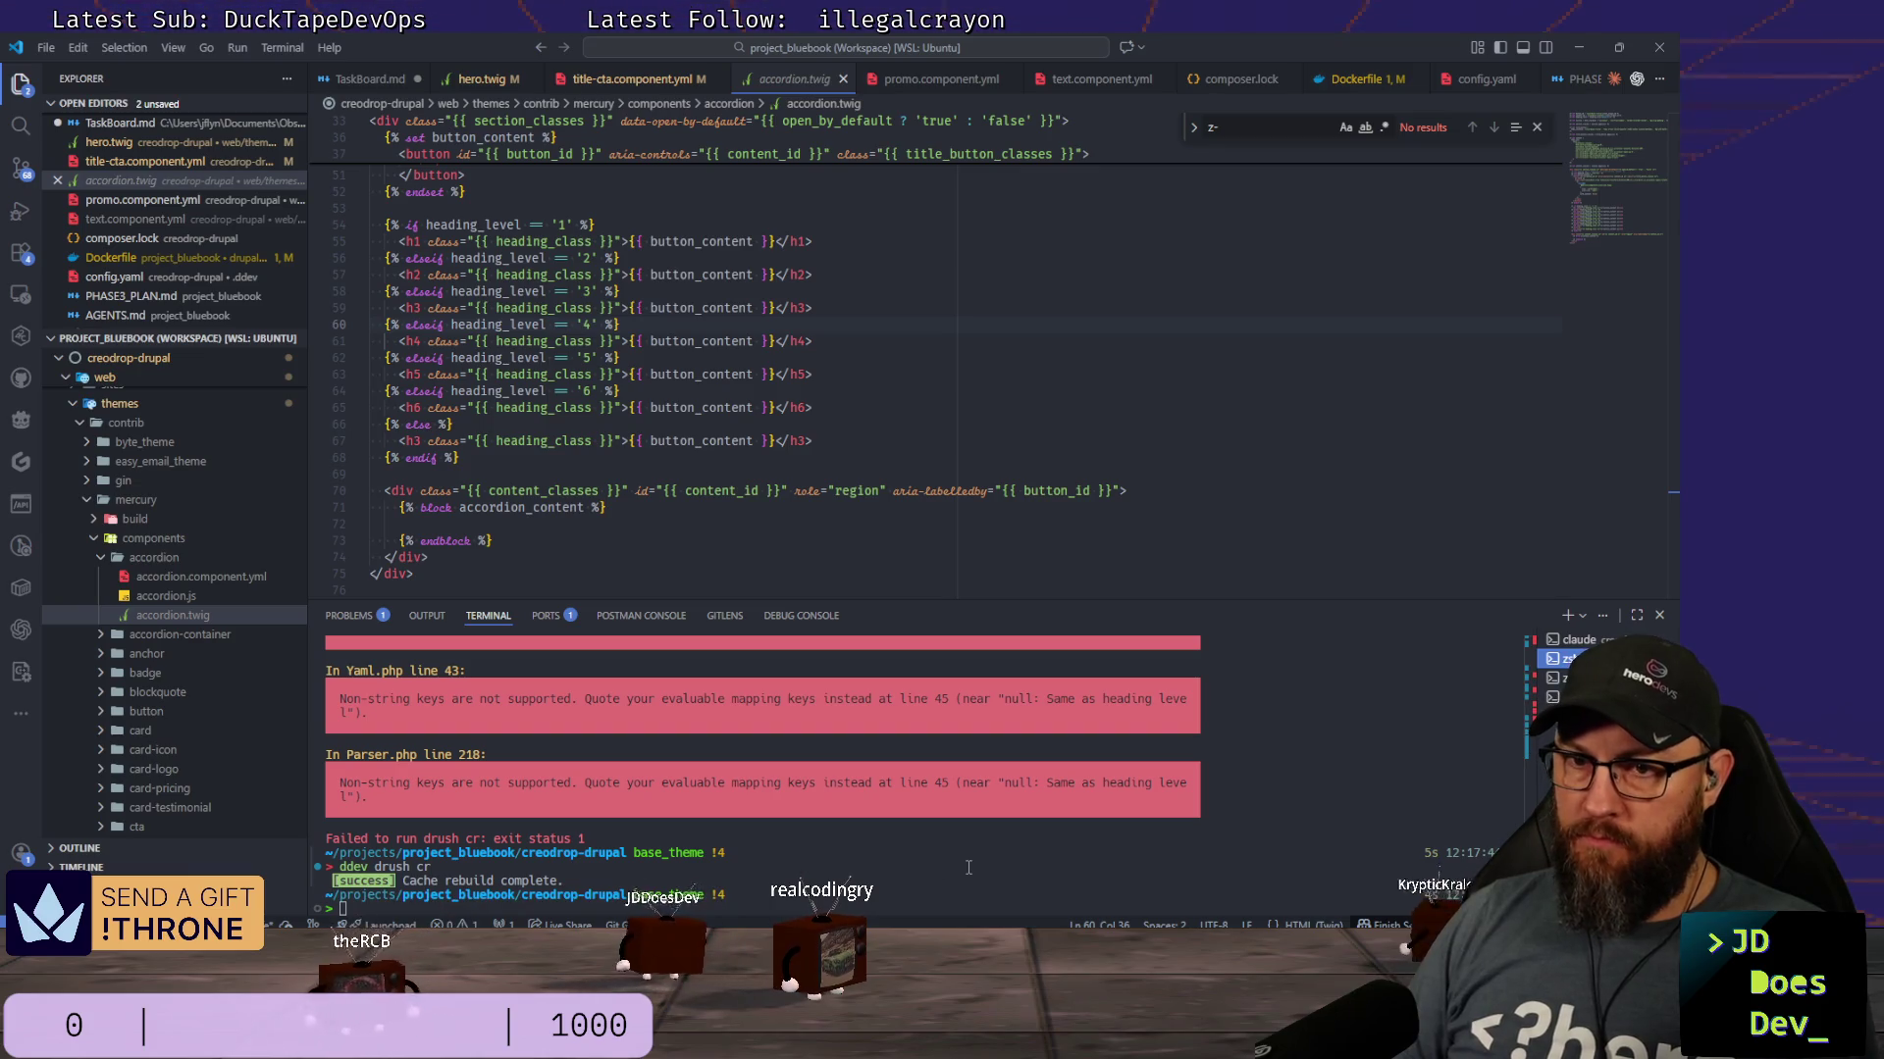
type("ddev")
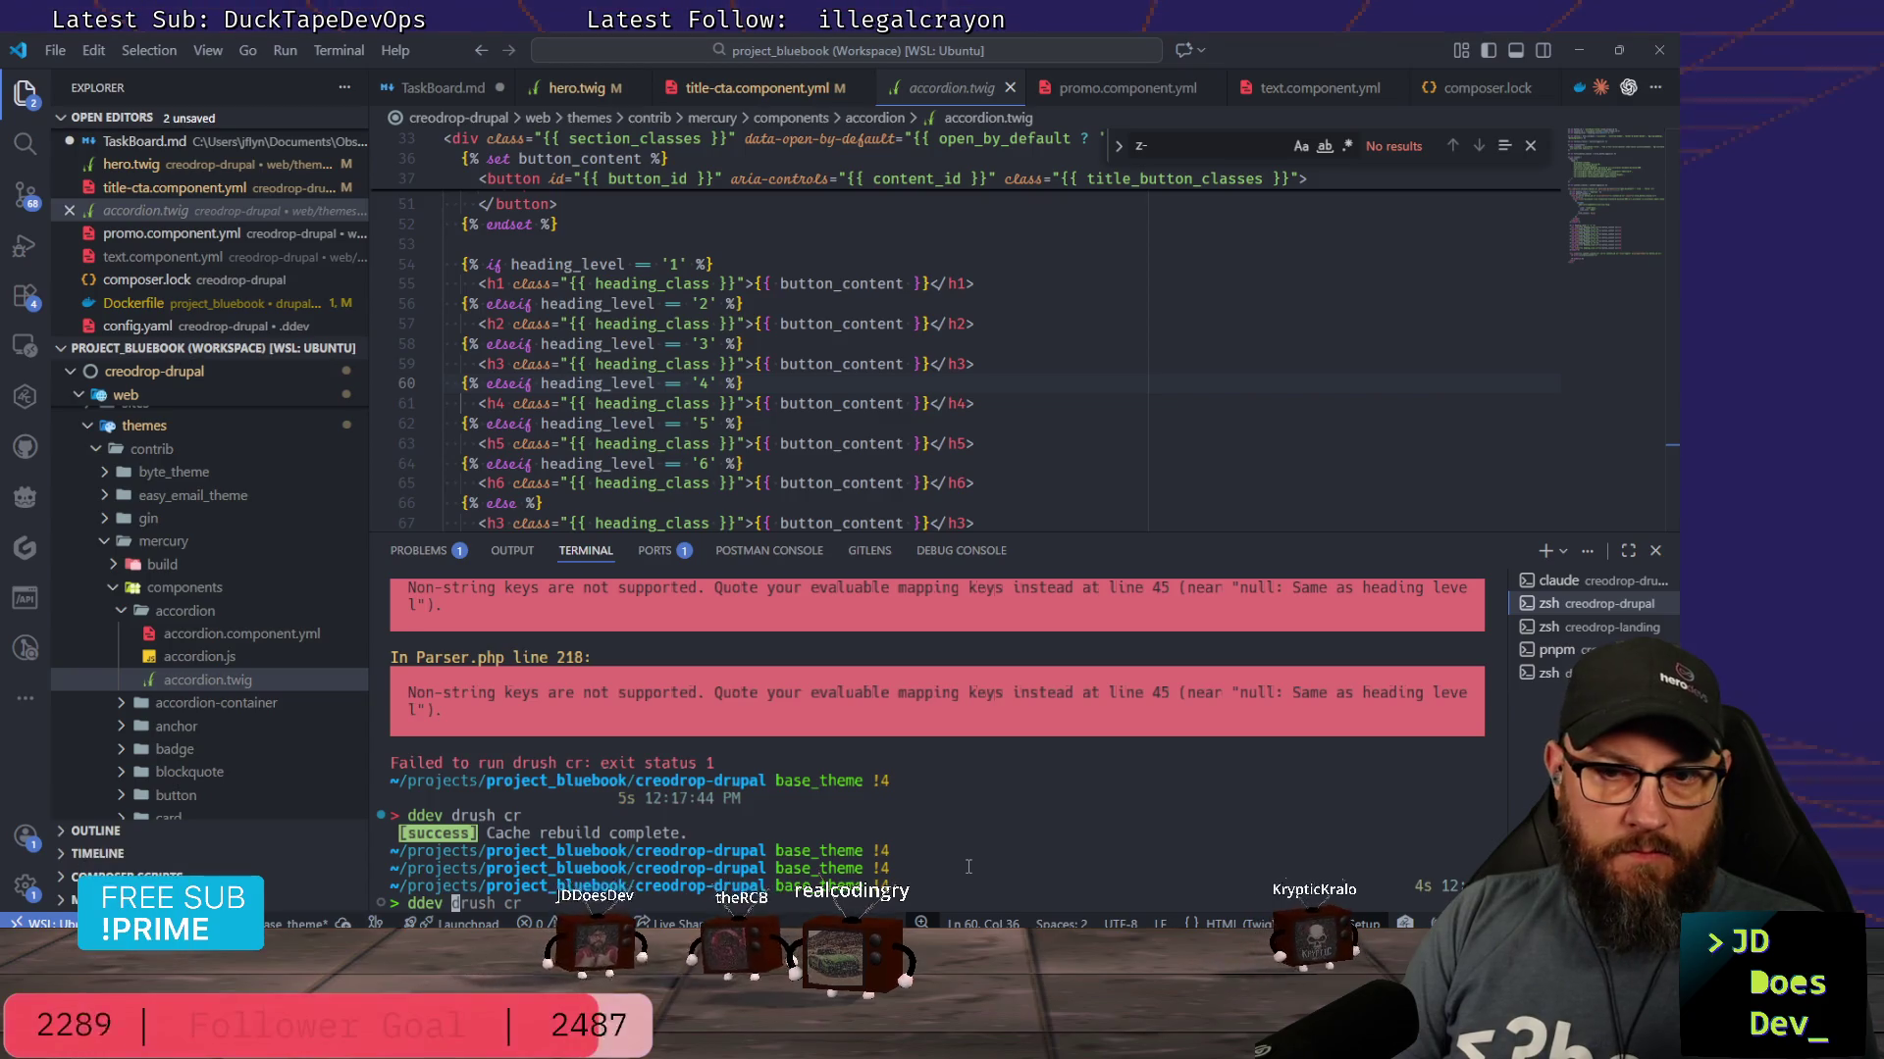
type(" remove")
key("Return")
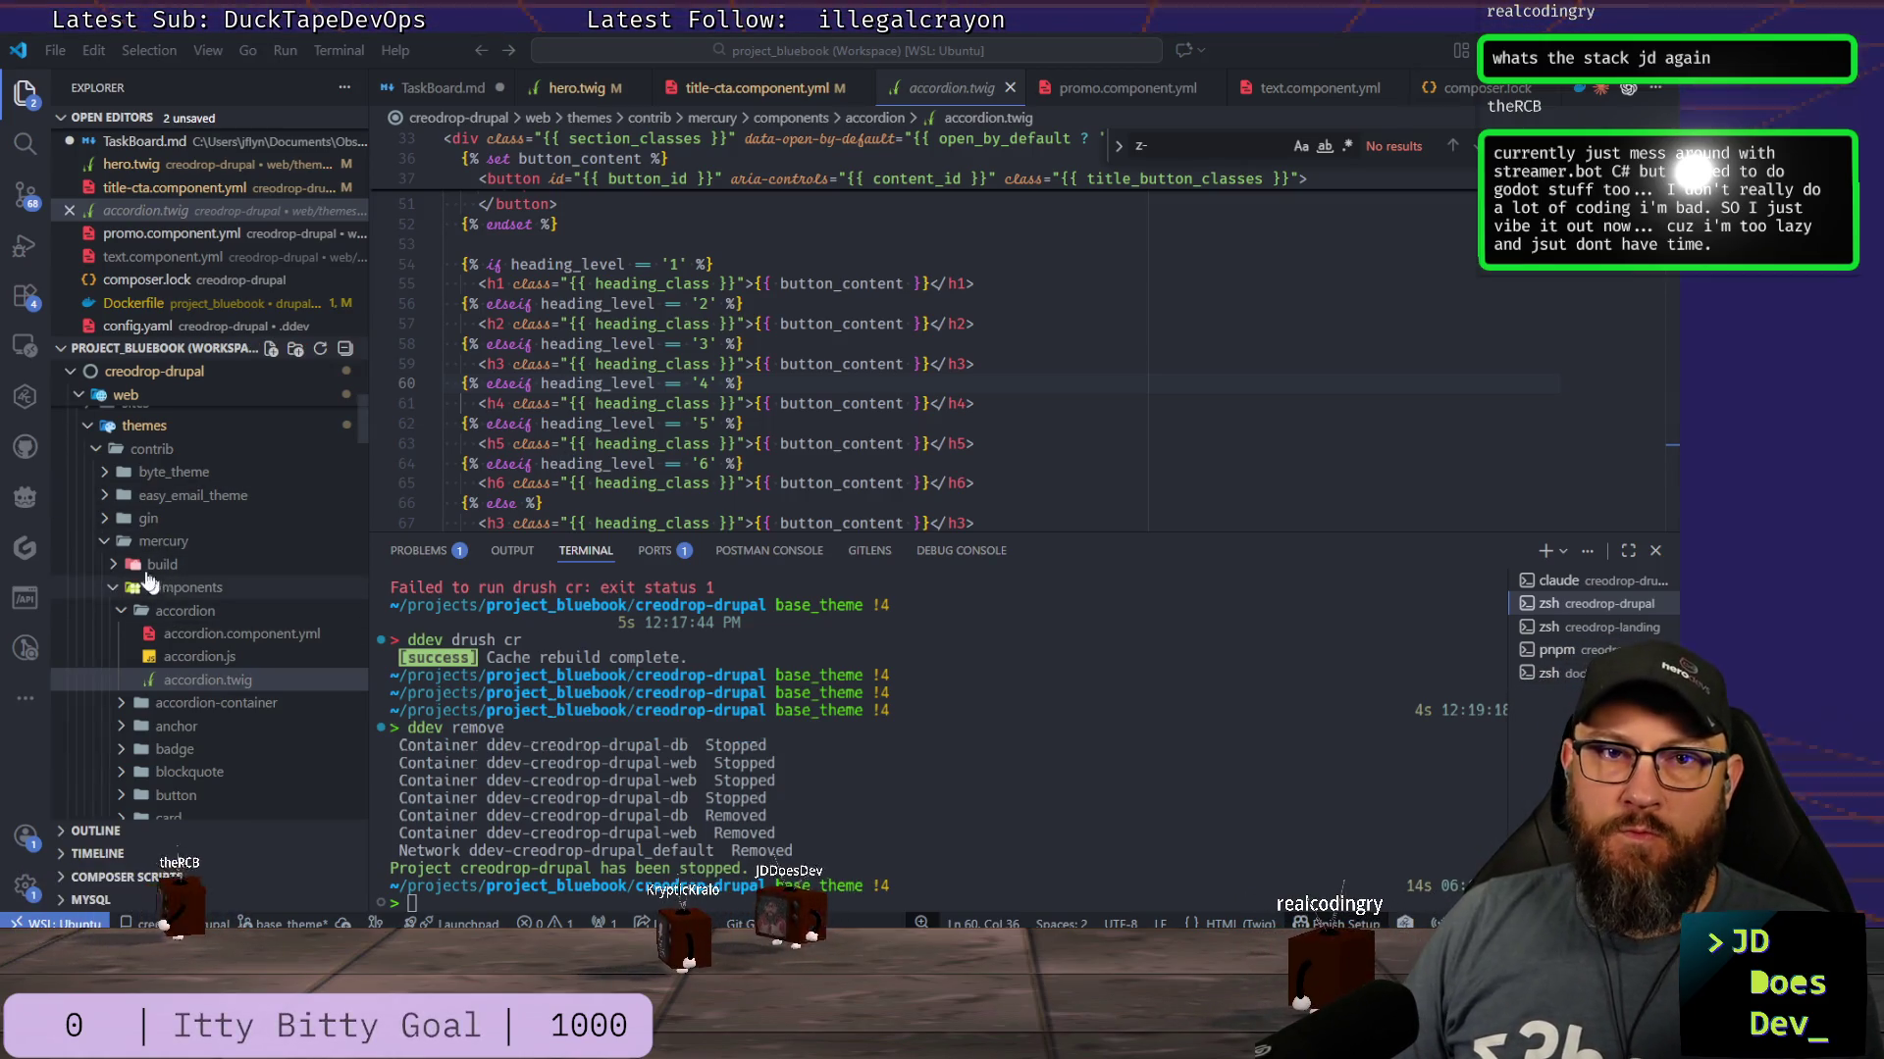
left_click(109, 545)
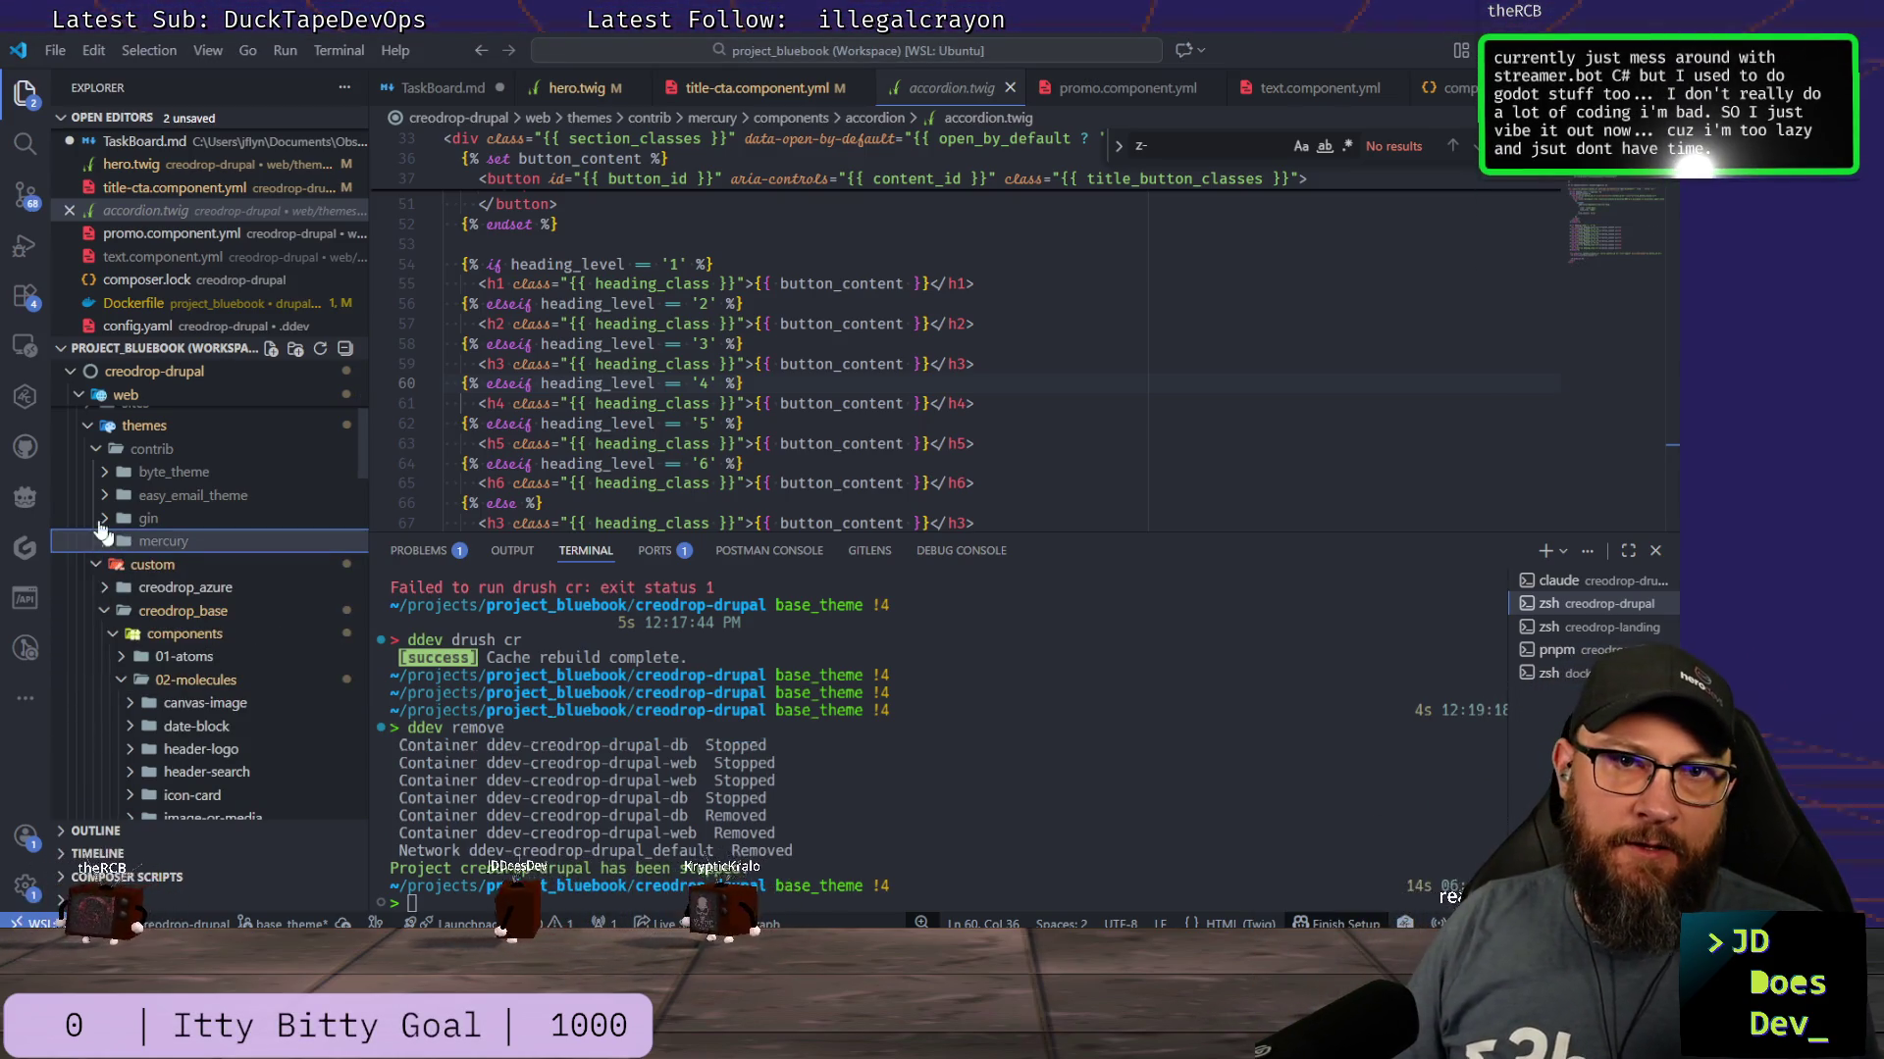
- Collapse the creodrop-drupal folders and open the api project's package.json
left_click(93, 429)
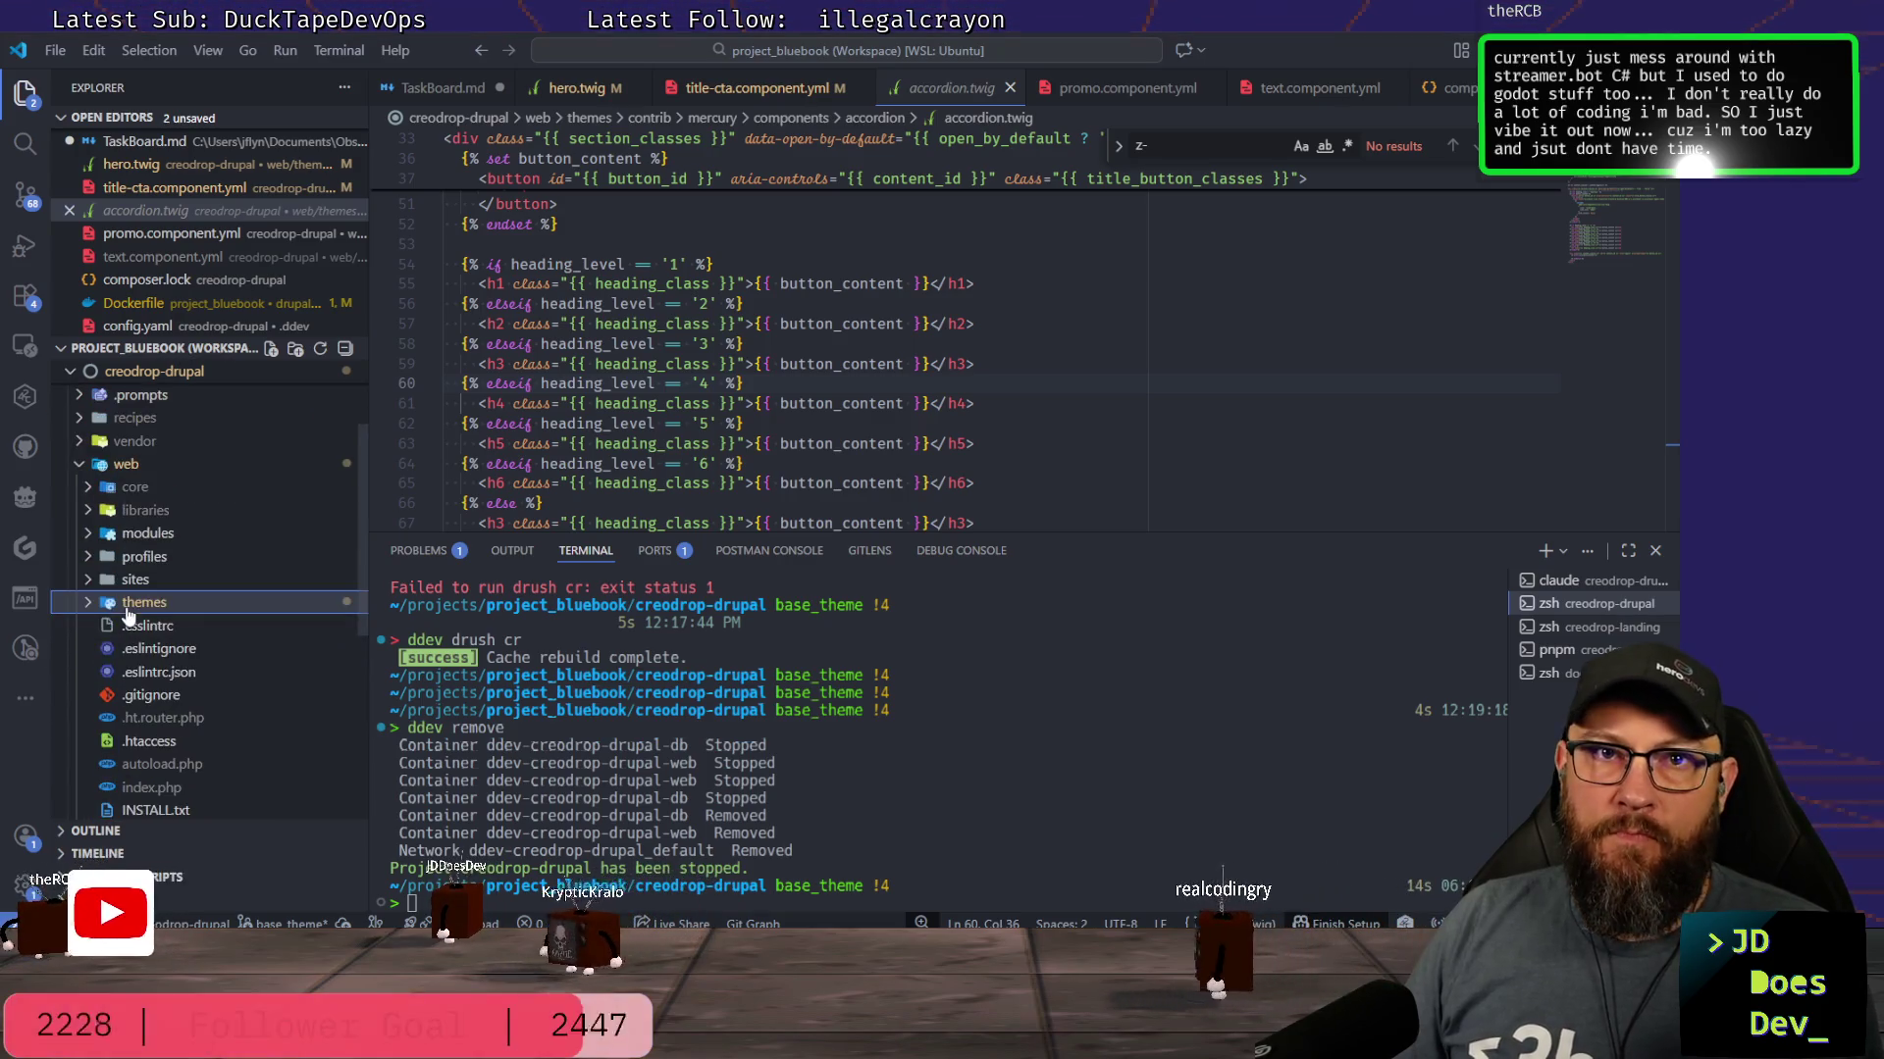
scroll(83, 628, "up", 2)
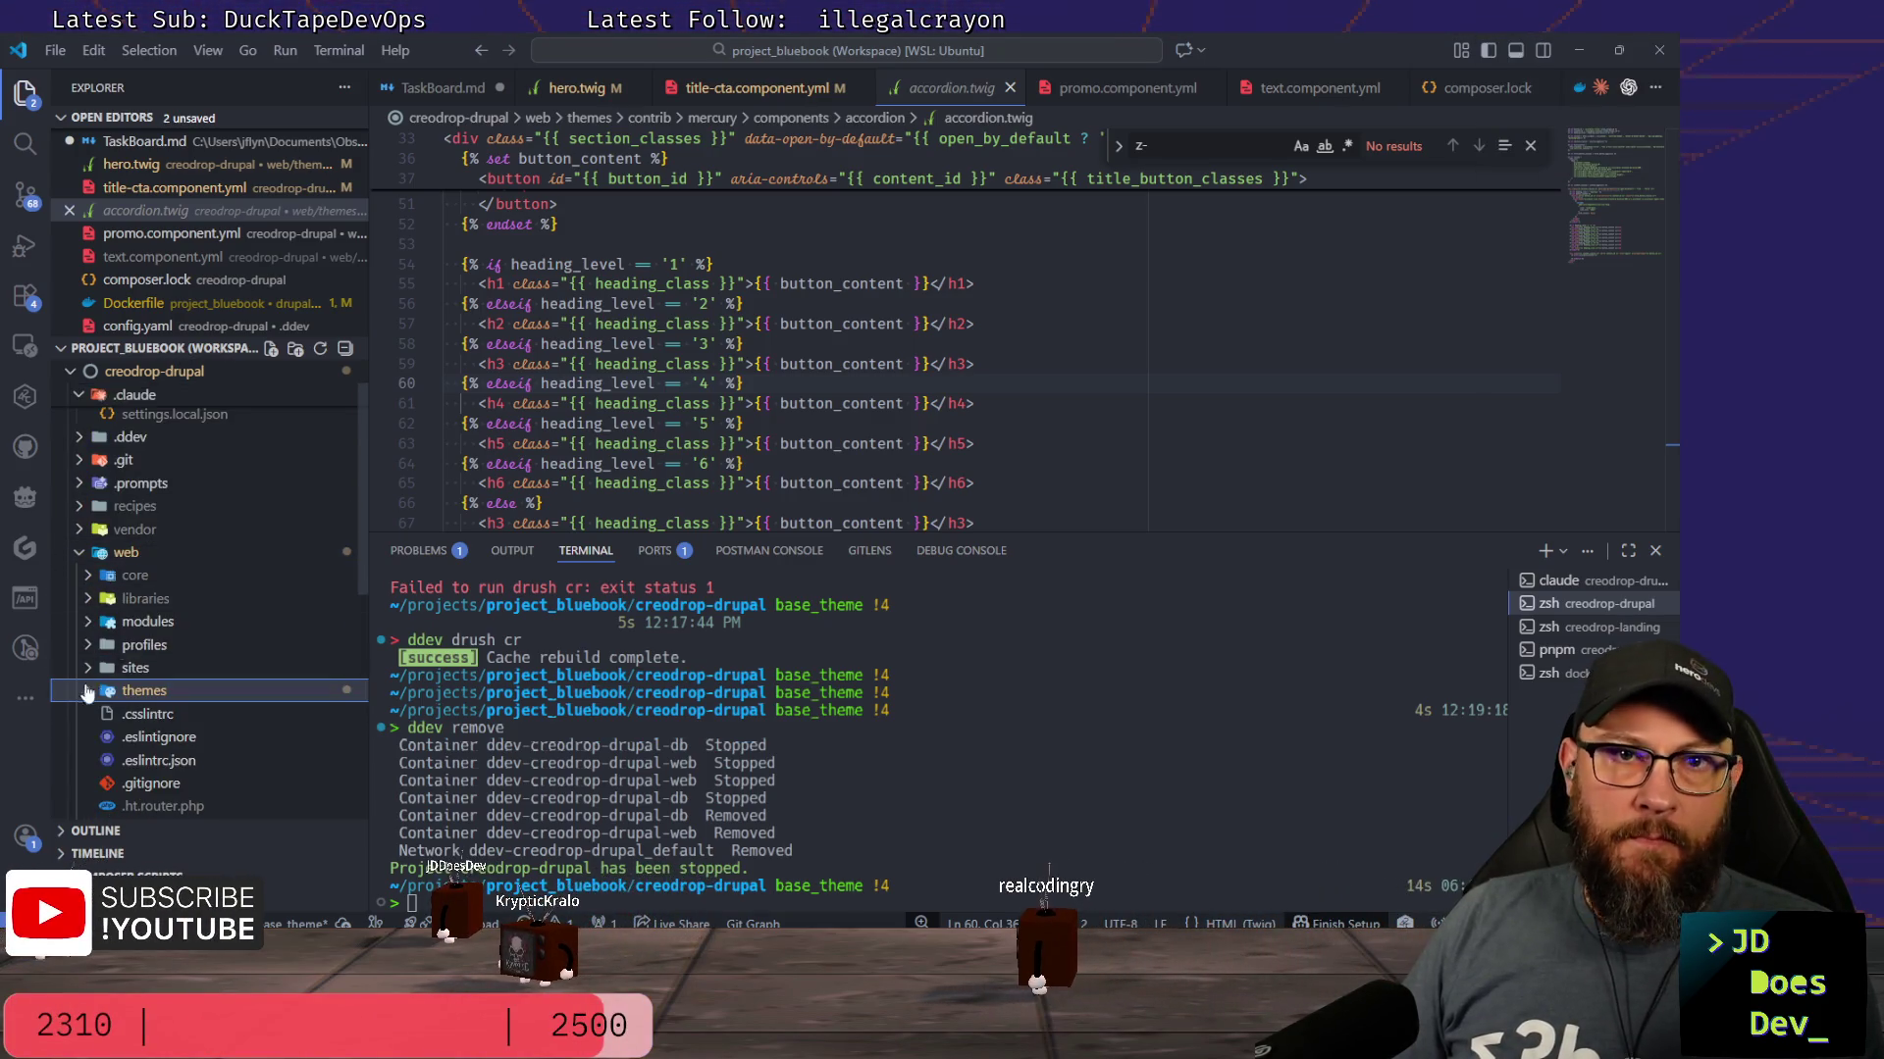
scroll(192, 559, "up", 2)
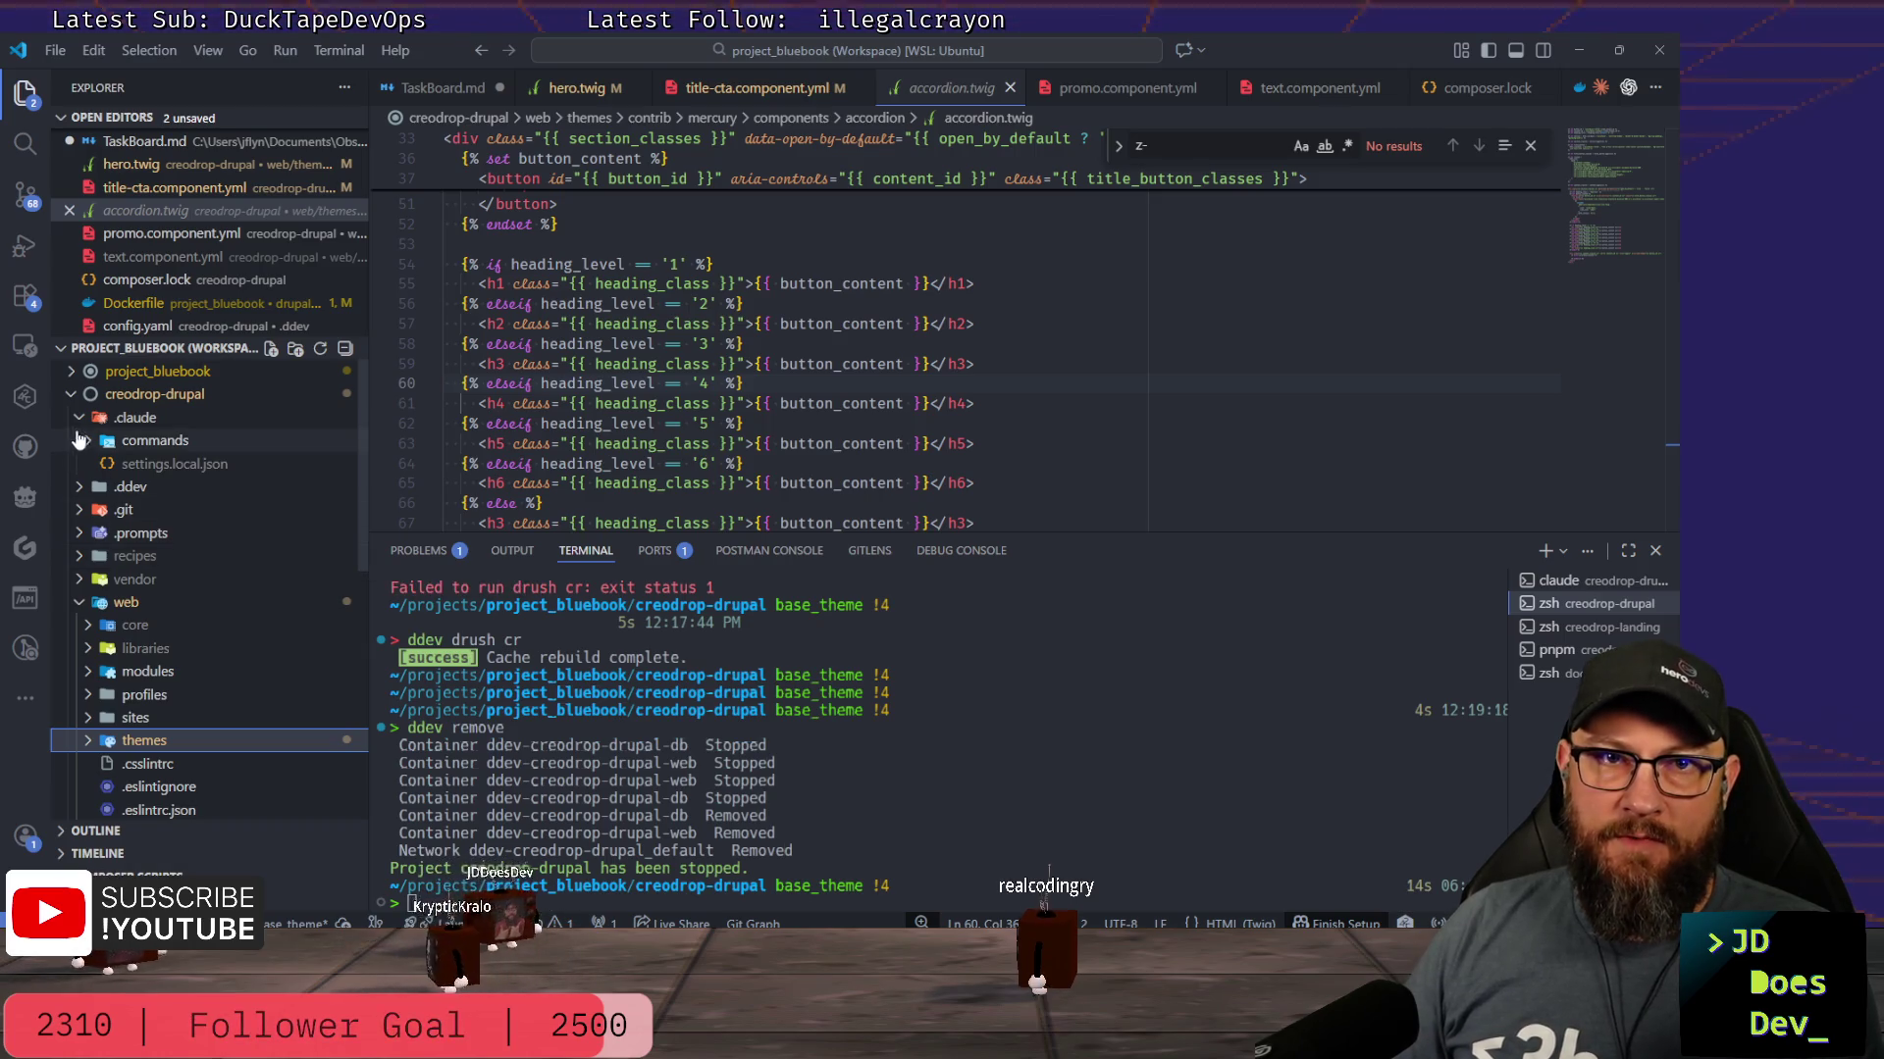
left_click(82, 419)
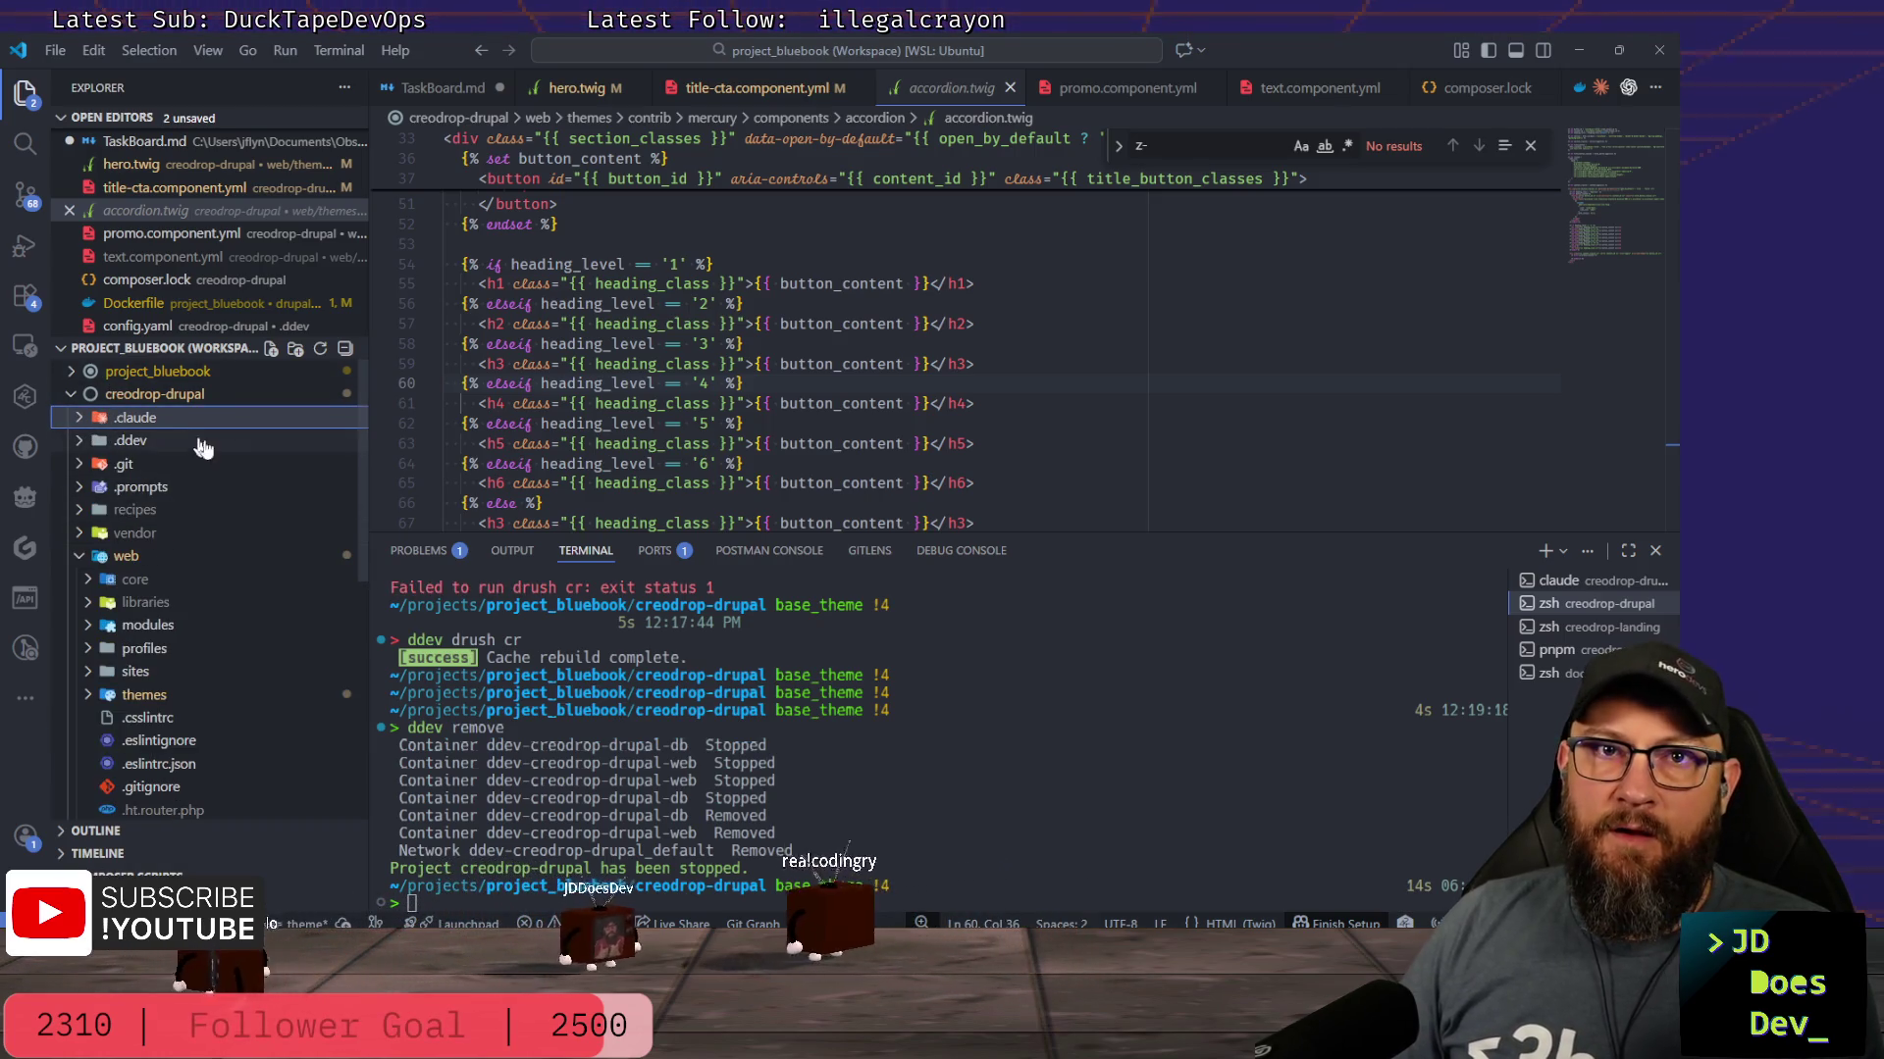
left_click(73, 397)
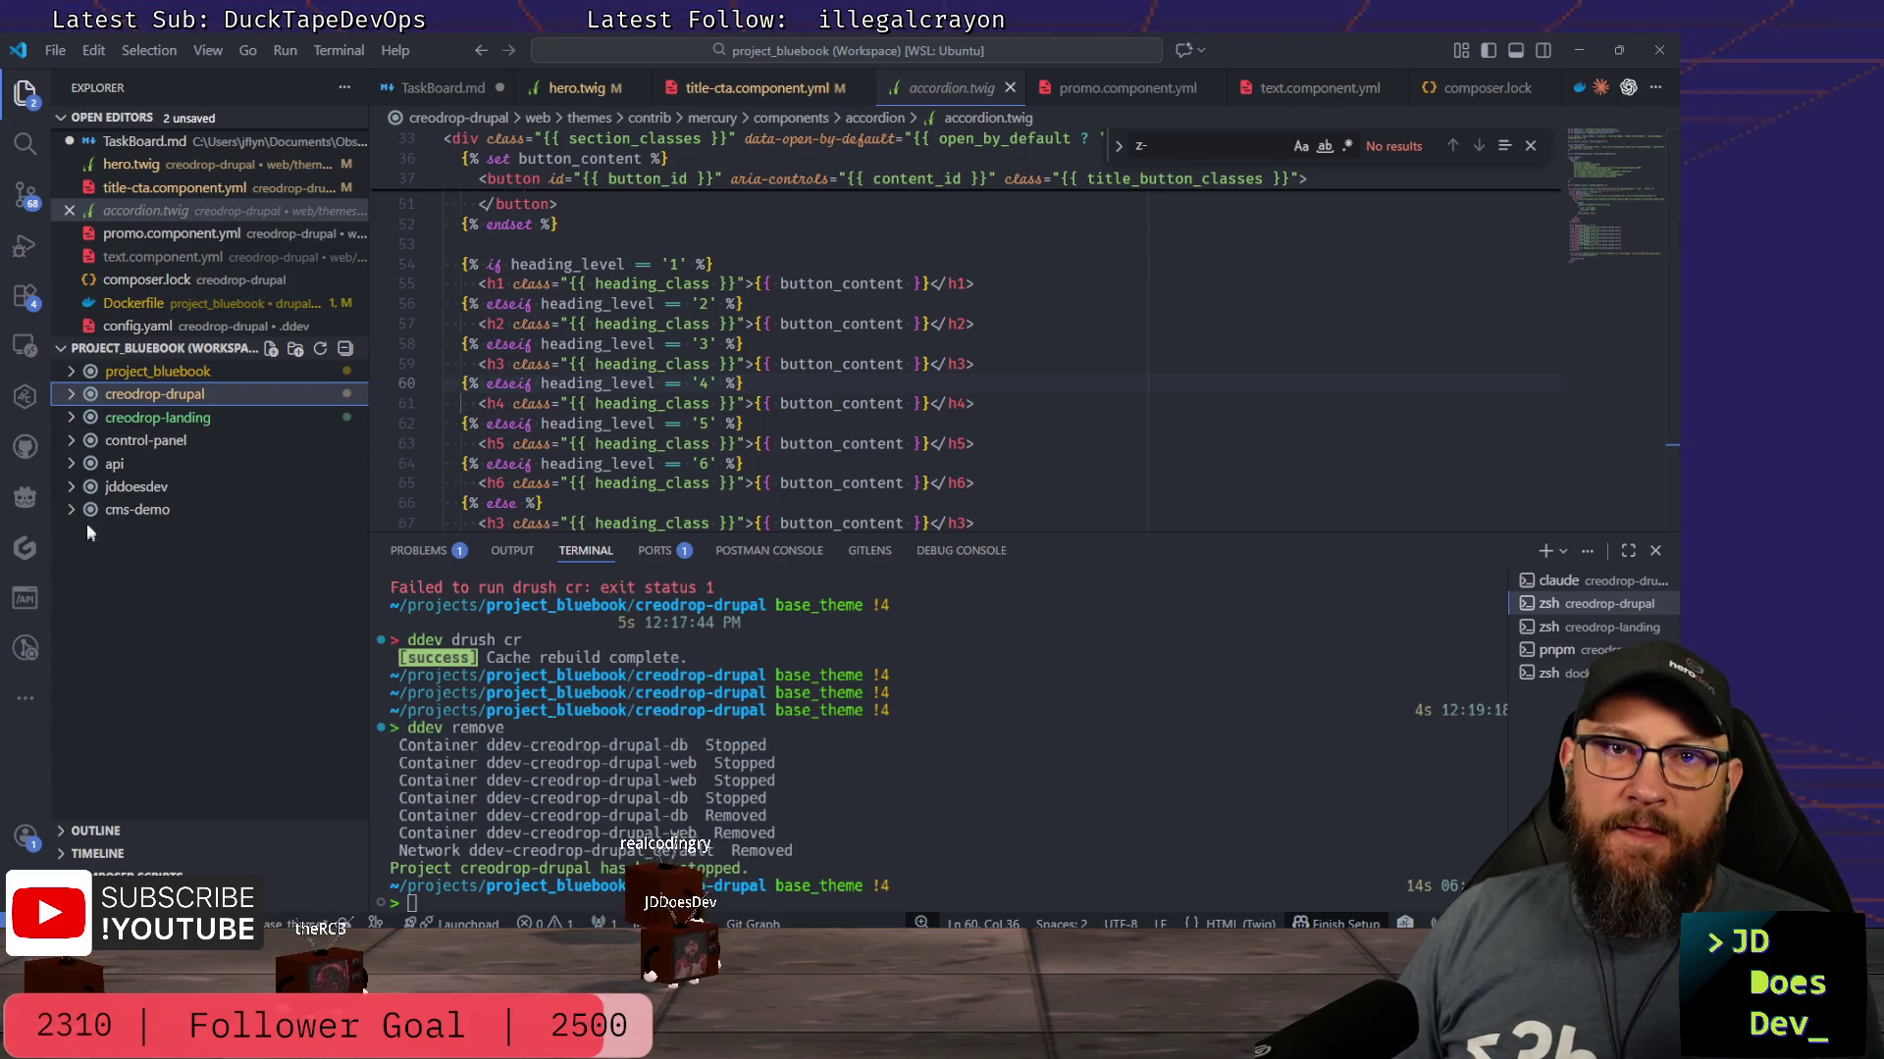
left_click(76, 448)
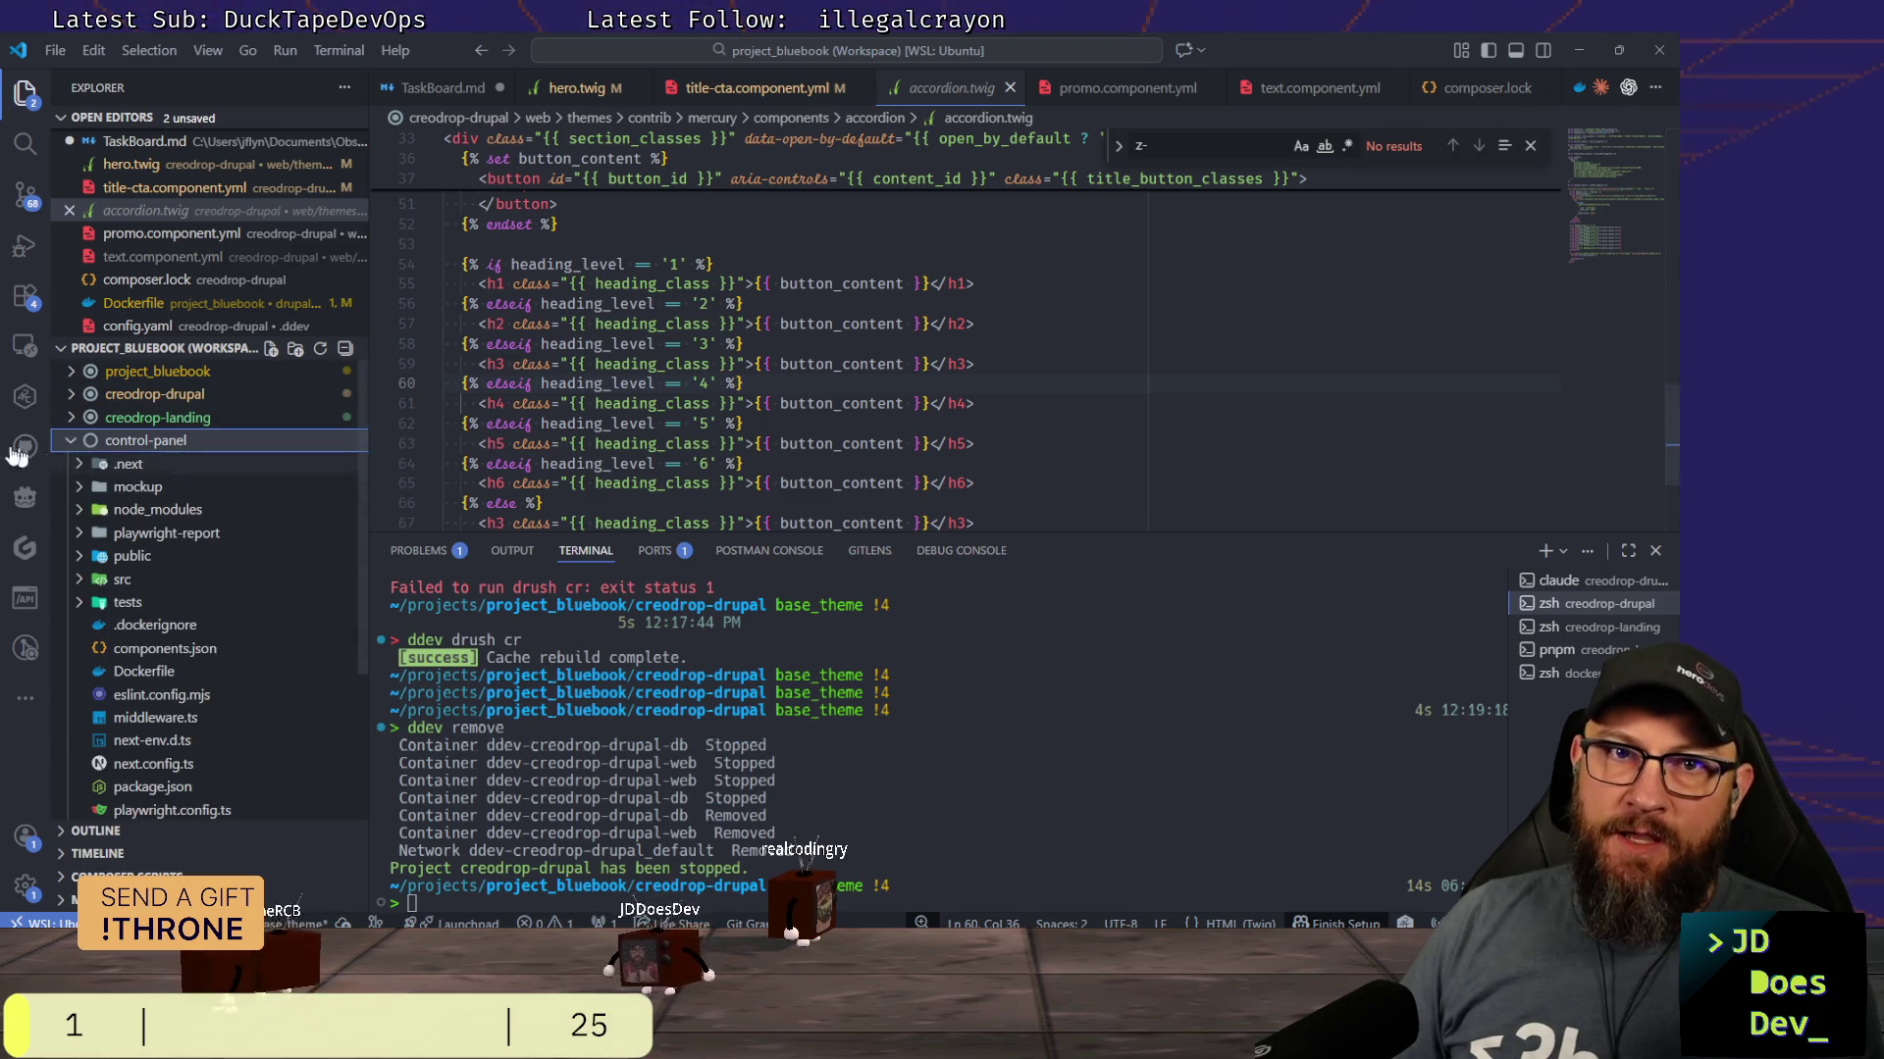
left_click(71, 442)
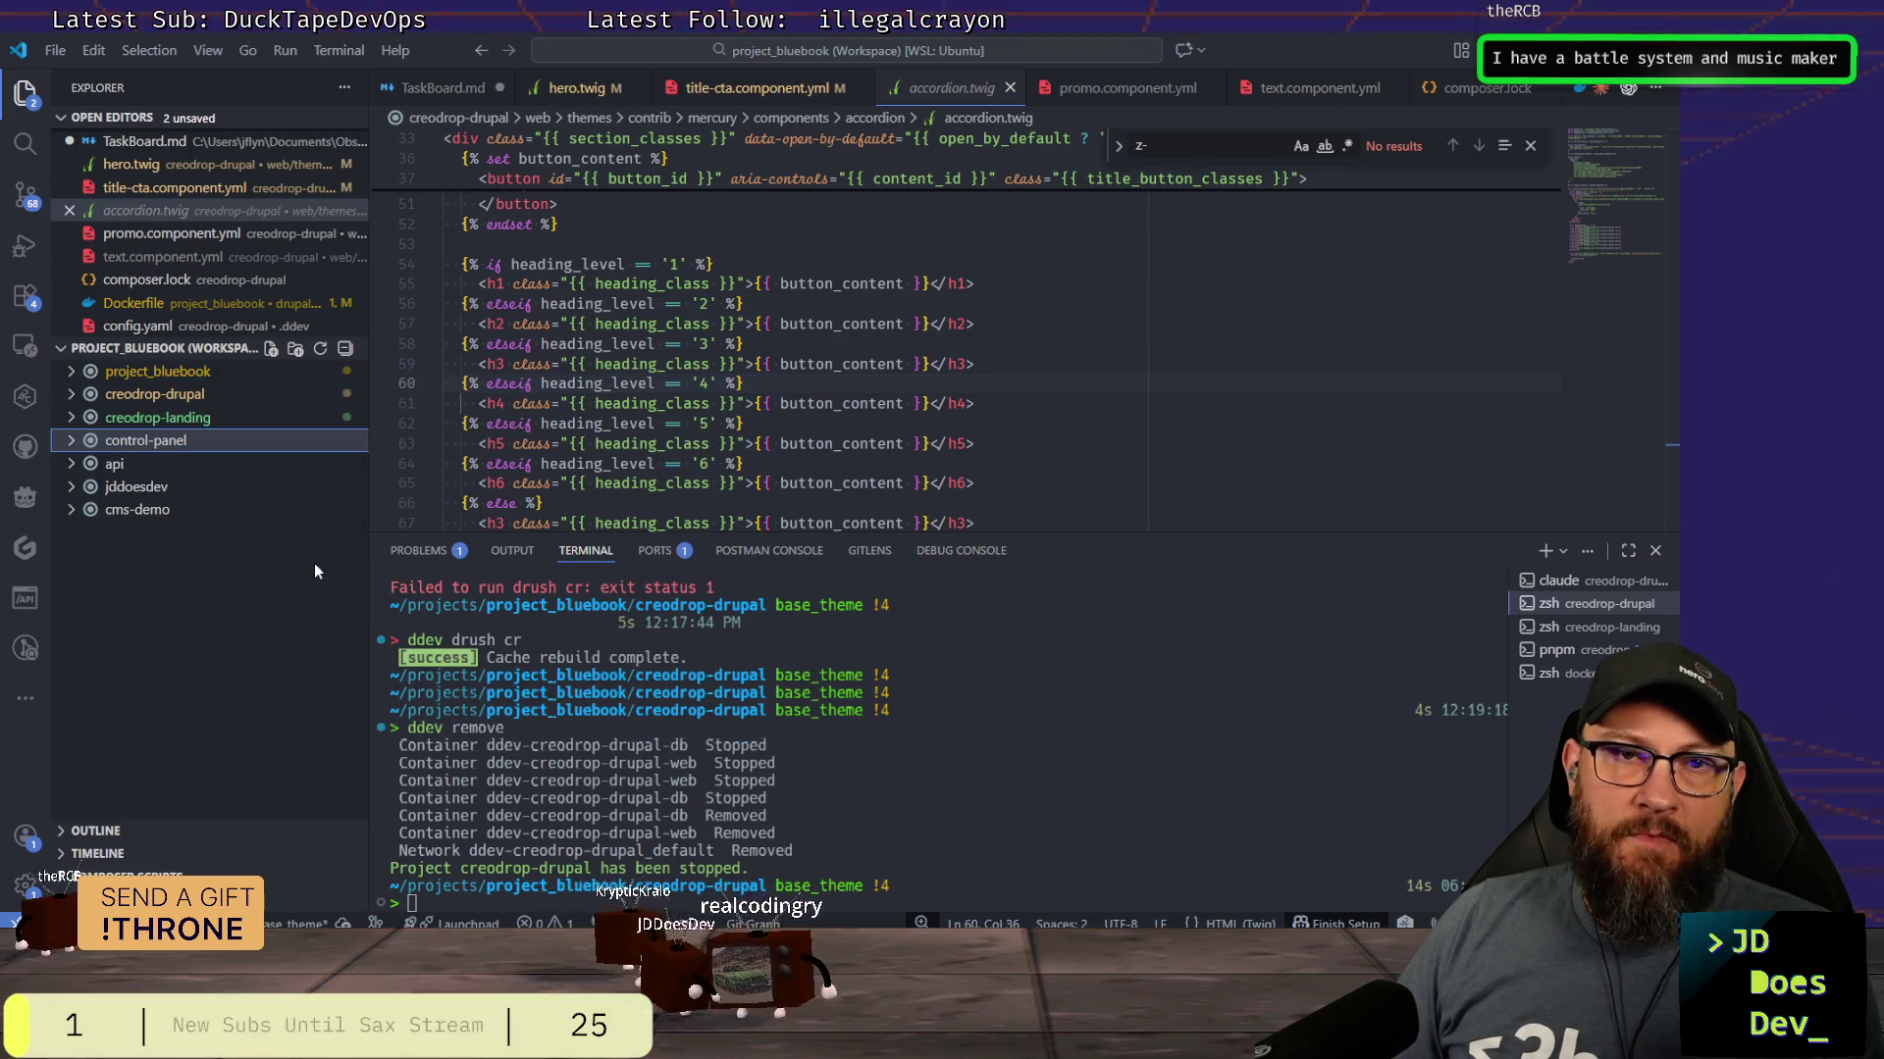
left_click(79, 466)
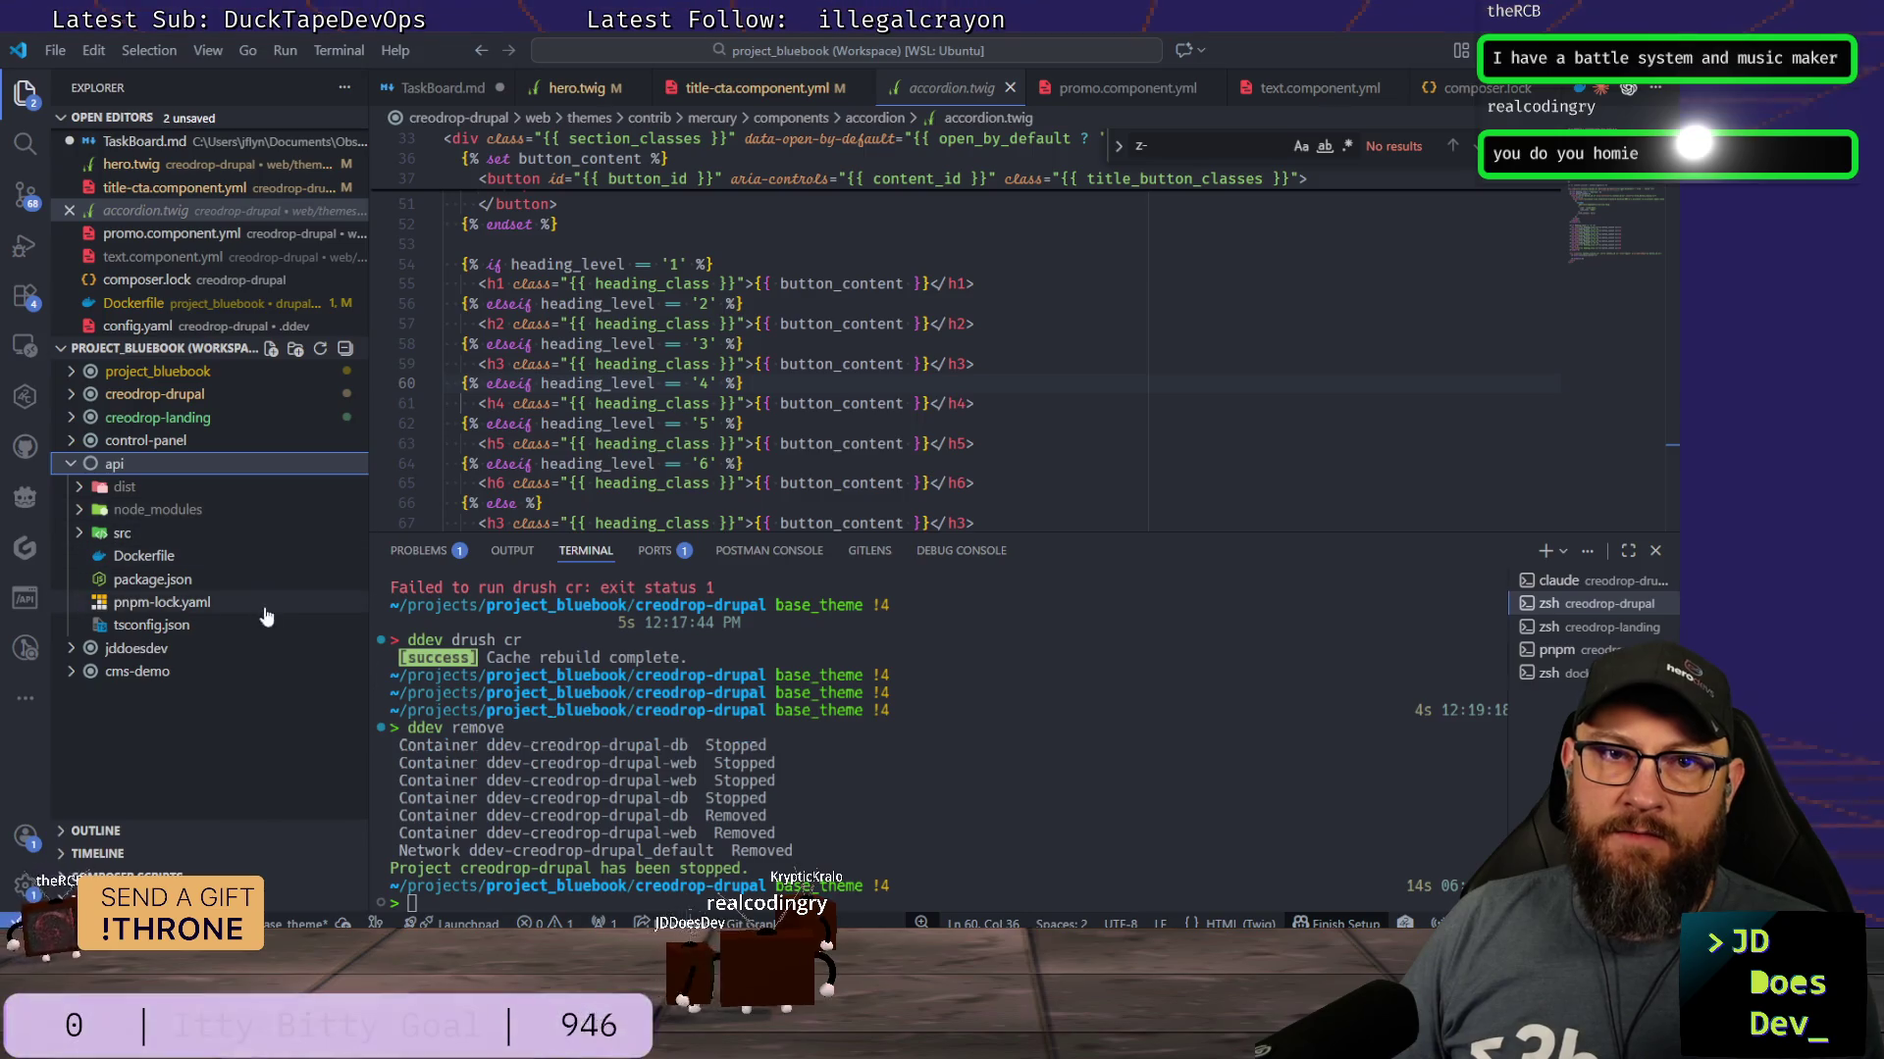
left_click(152, 579)
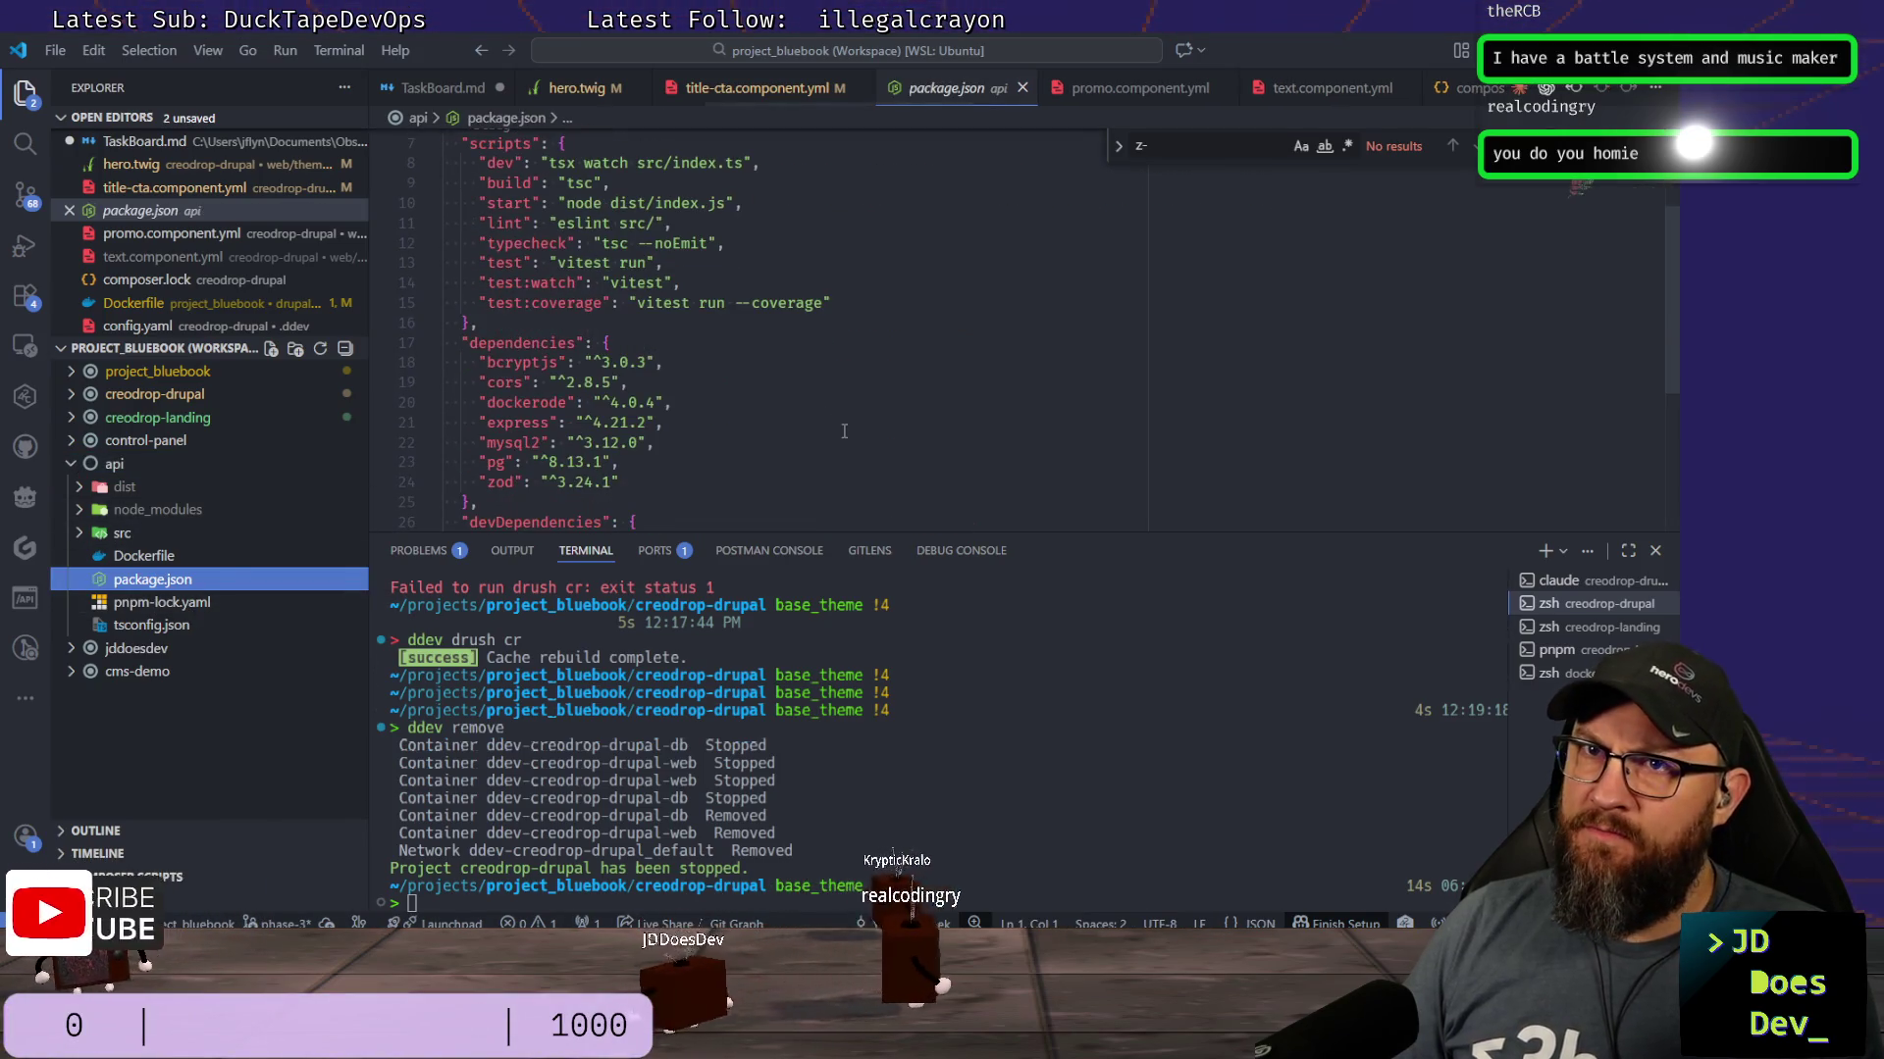
- Open project_bluebook's infrastructure docker-compose.yml and scroll to the traefik v3.2 service
scroll(842, 429, "down", 3)
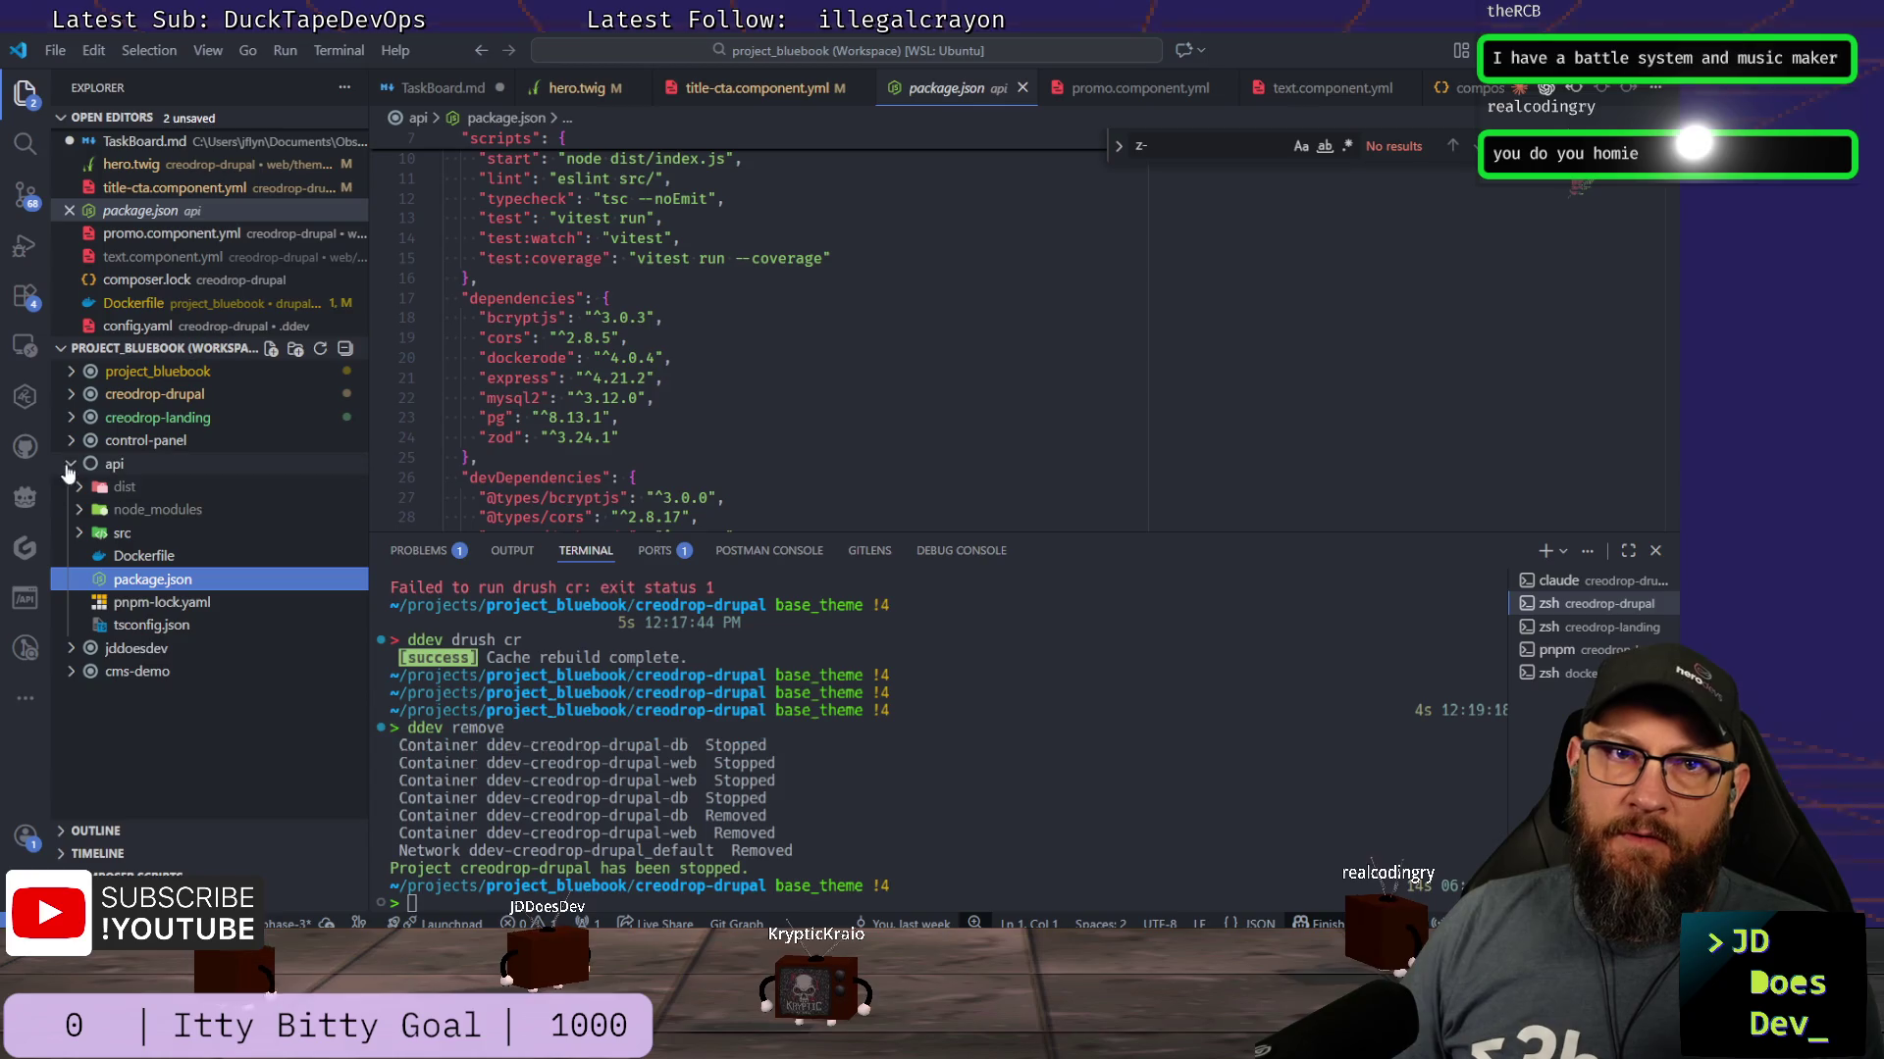
left_click(70, 465)
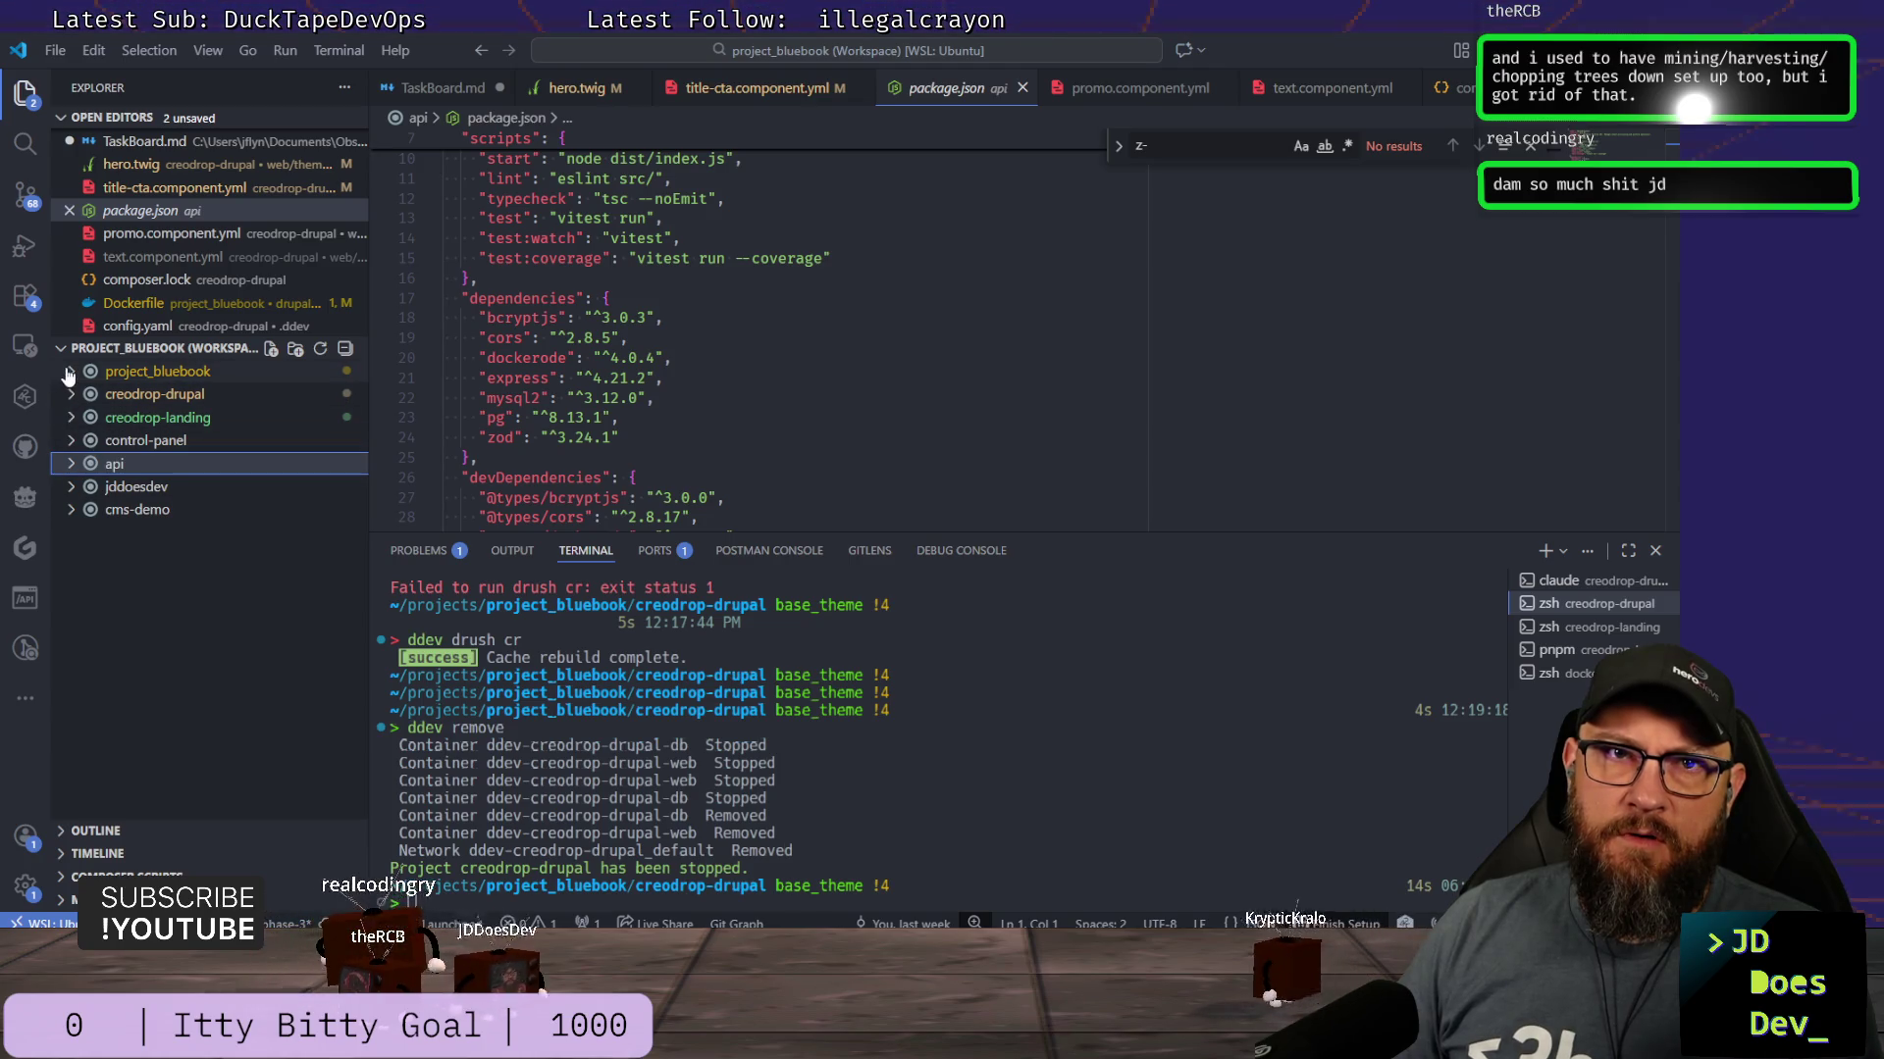
left_click(69, 373)
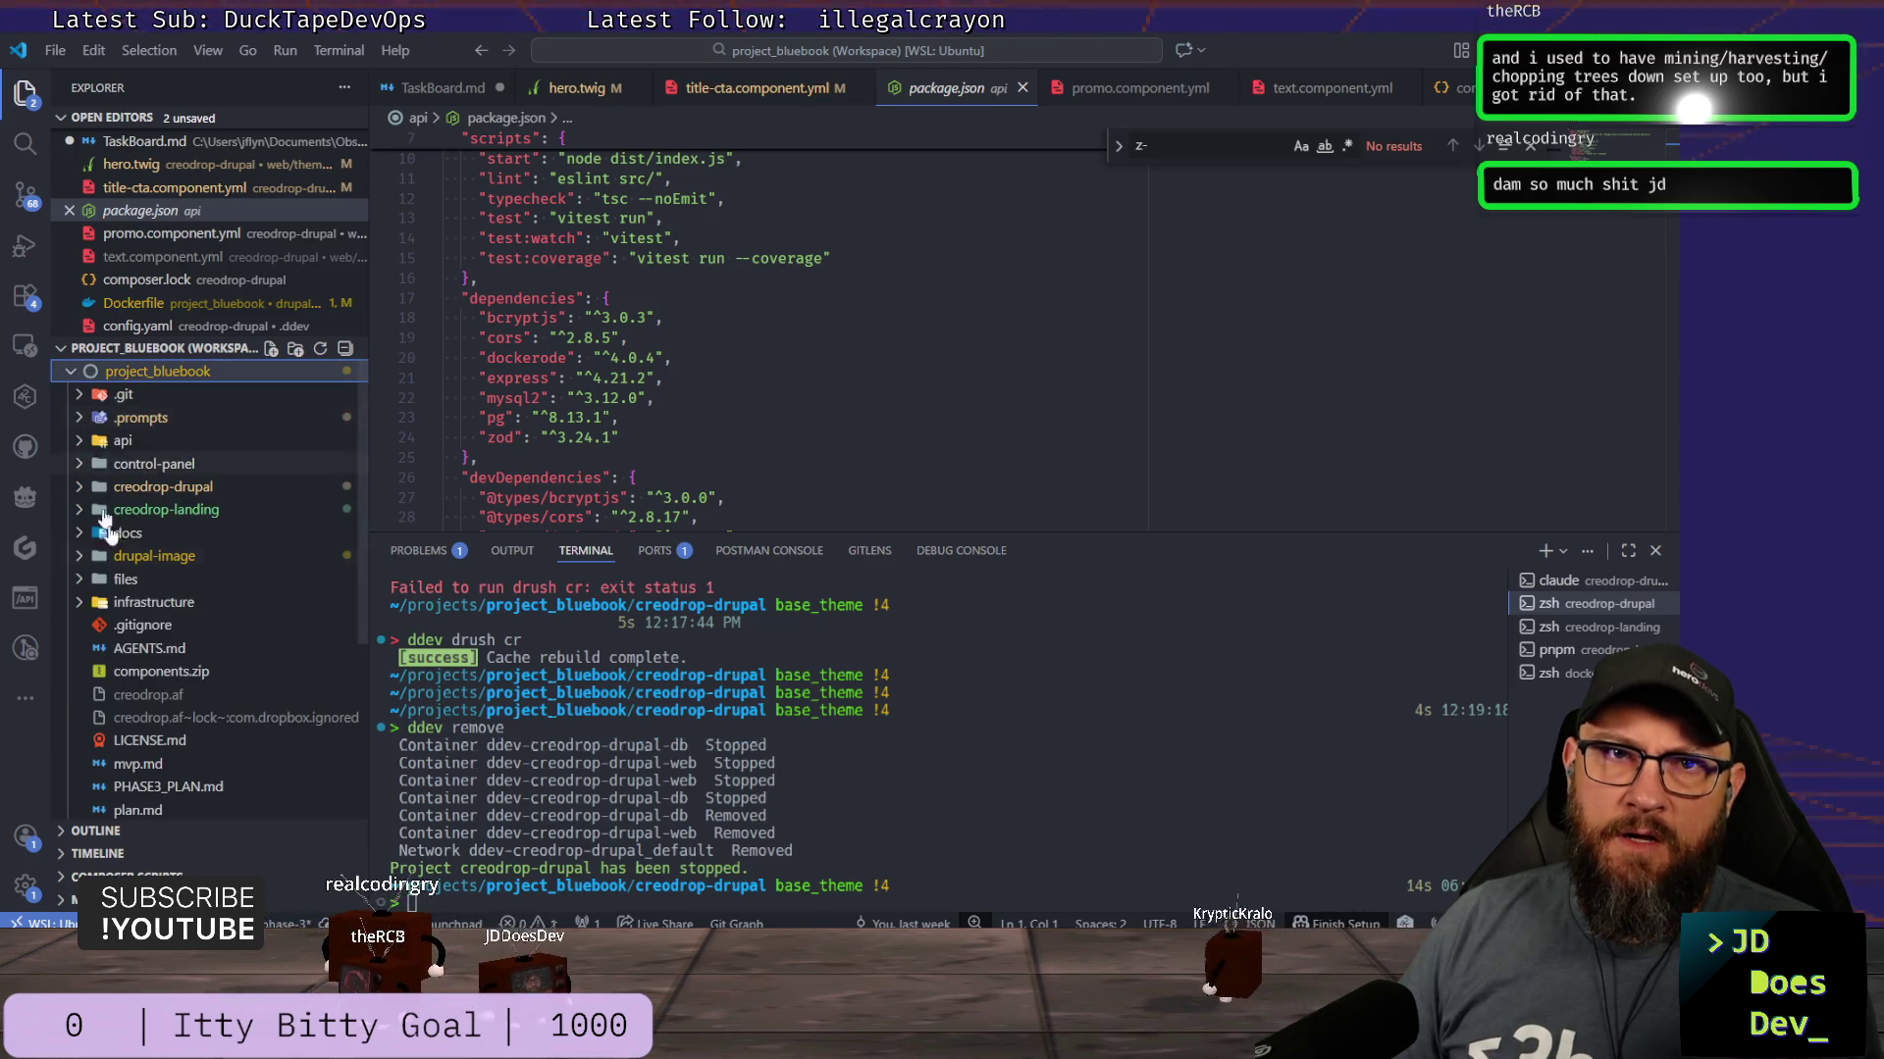
left_click(75, 469)
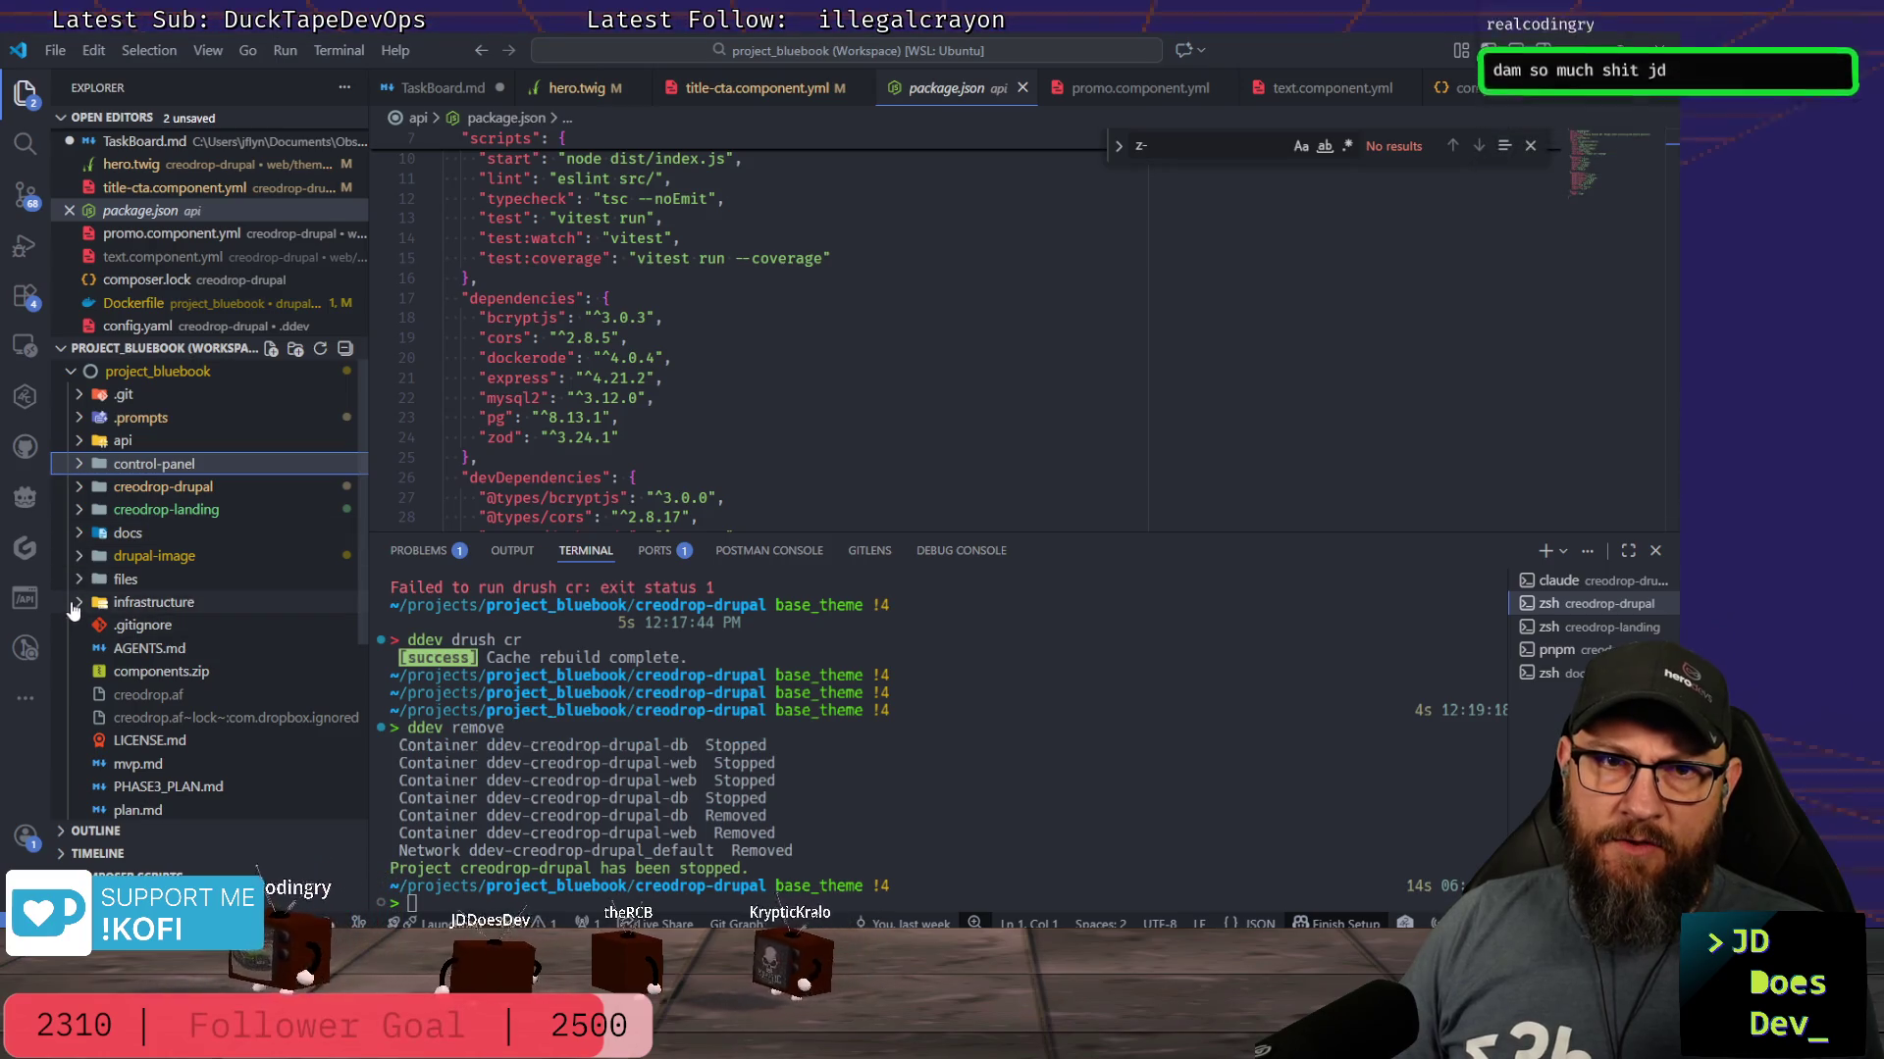
left_click(76, 604)
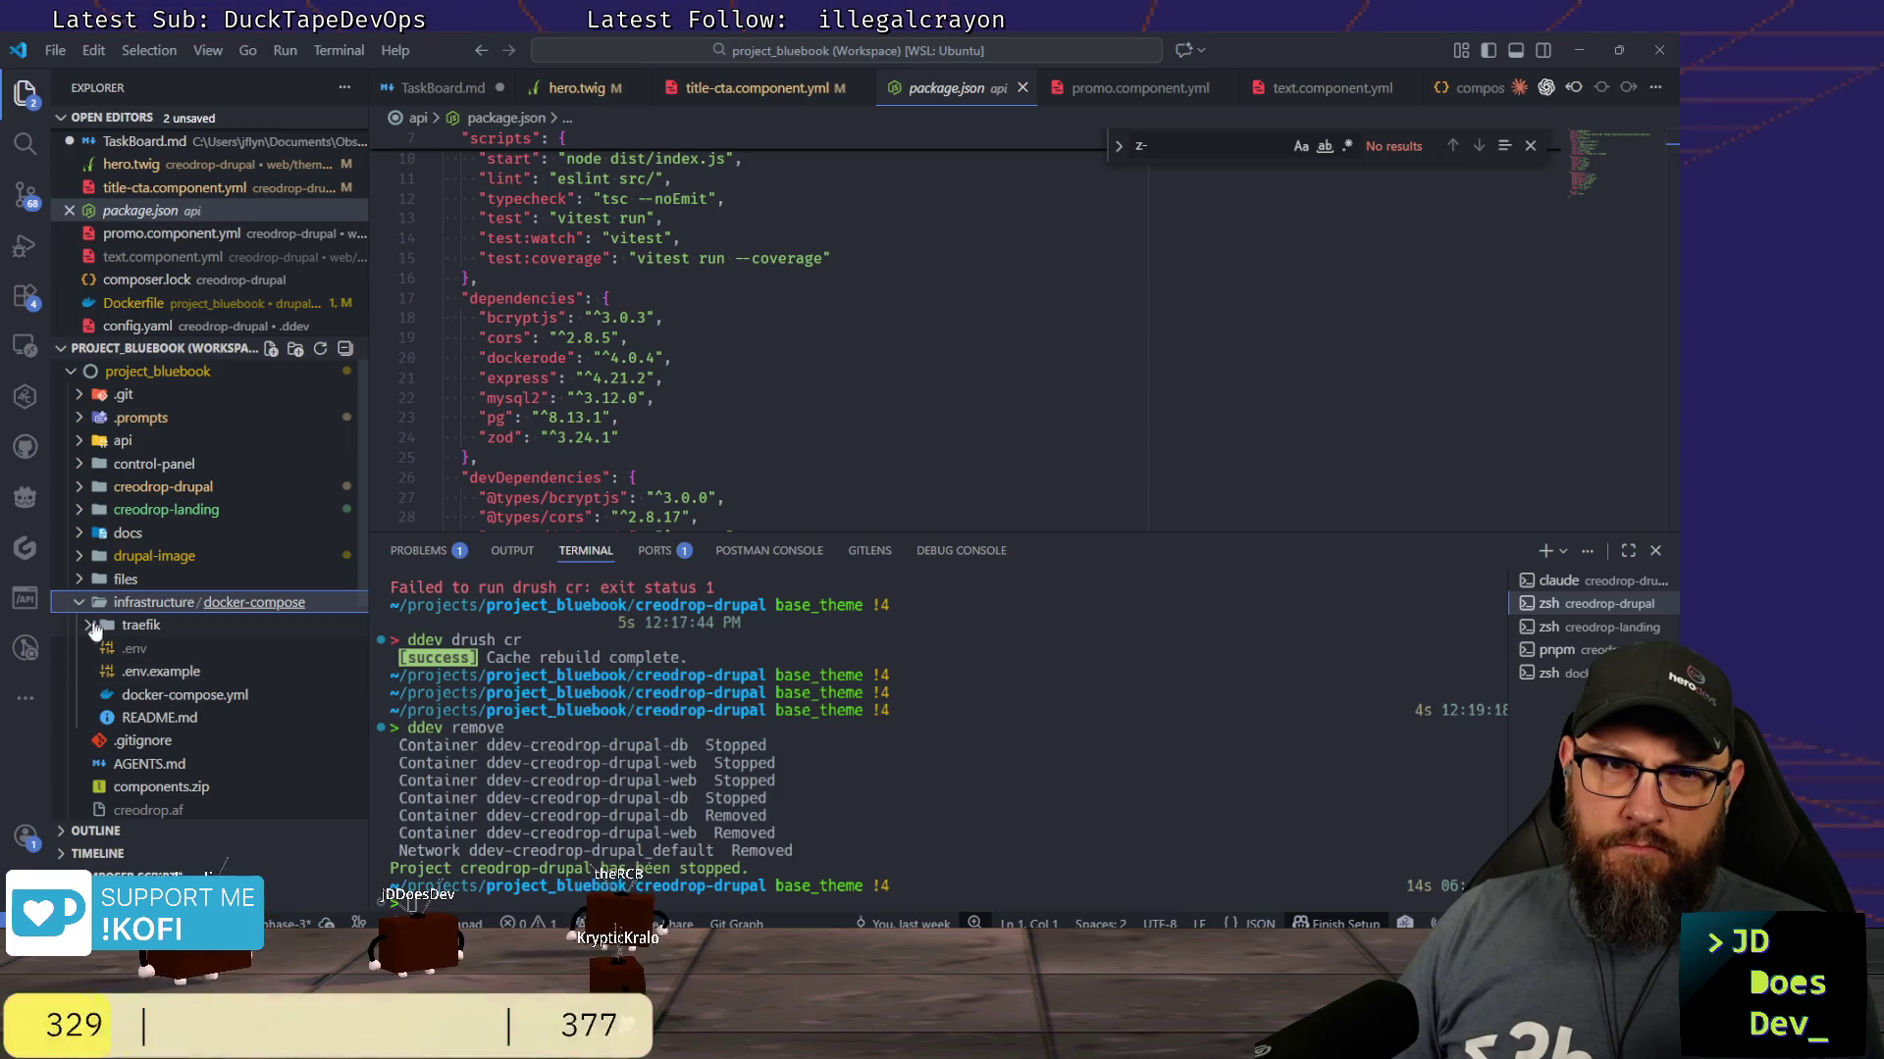
left_click(219, 695)
scroll(791, 401, "down", 10)
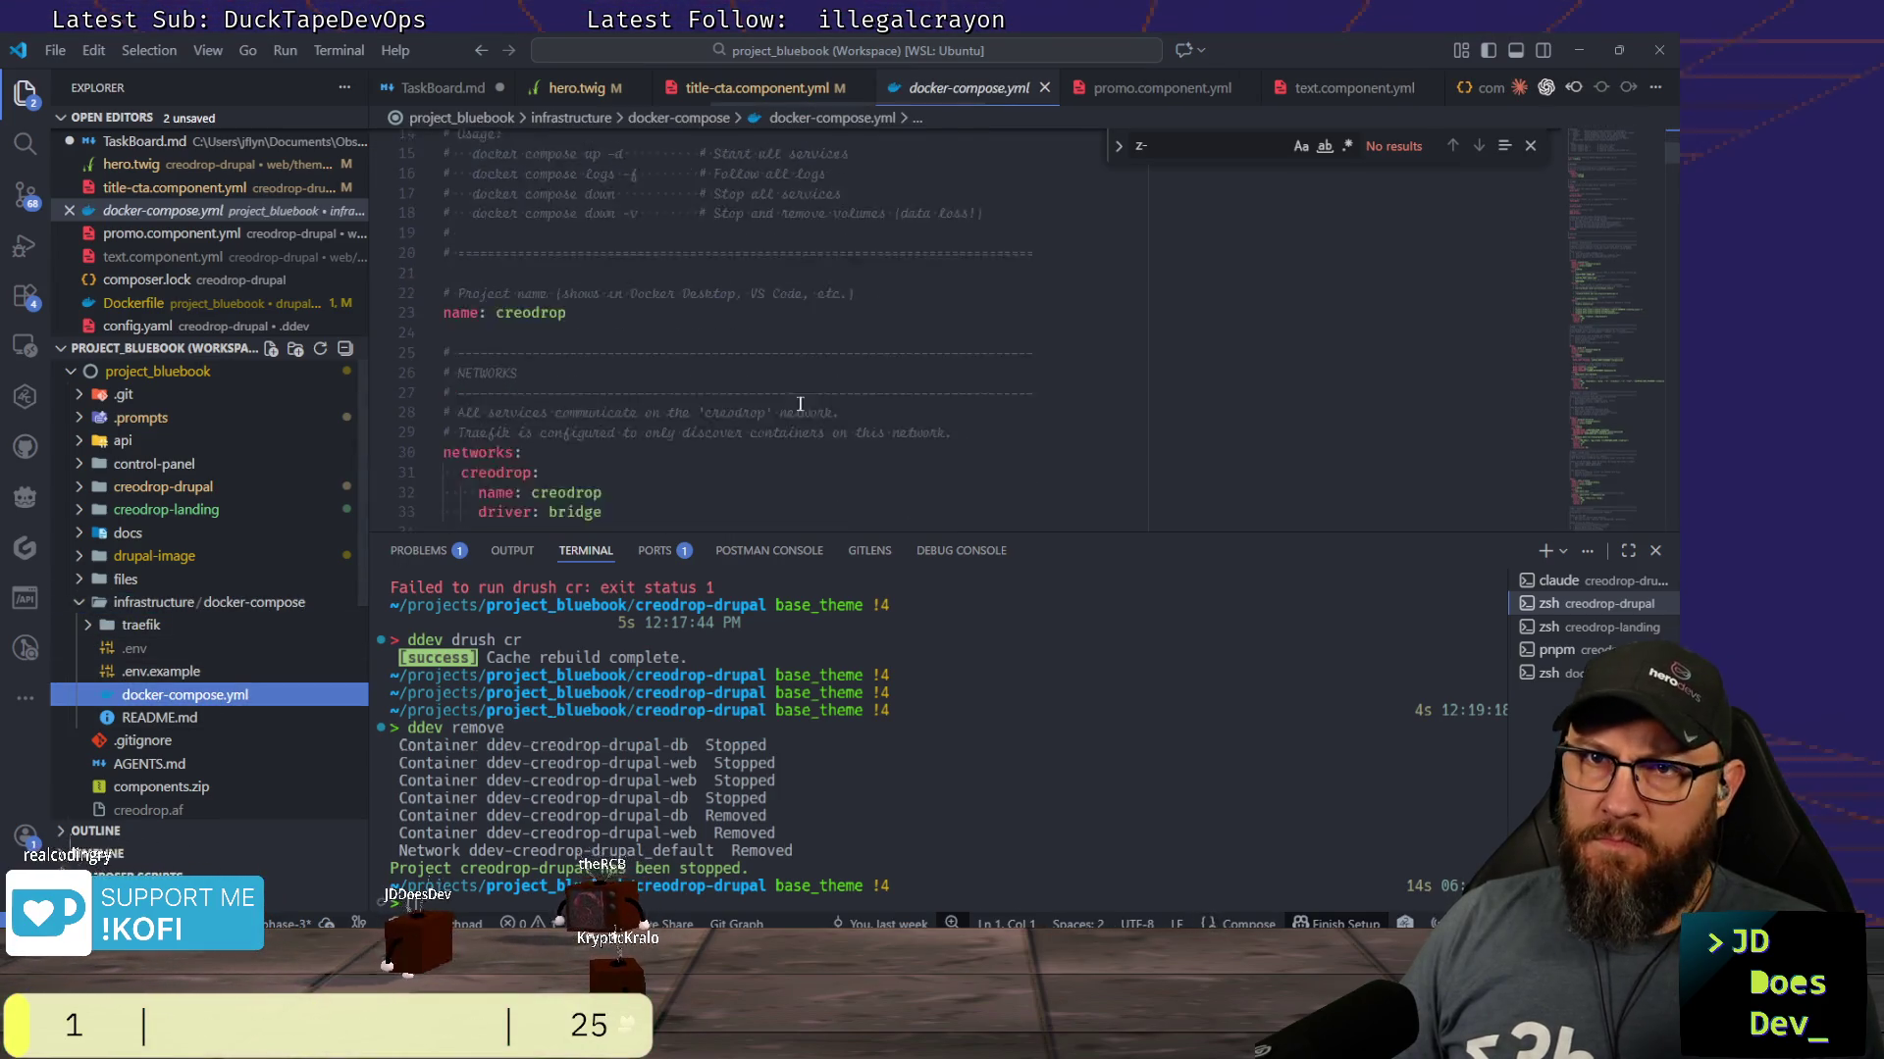
scroll(789, 401, "down", 4)
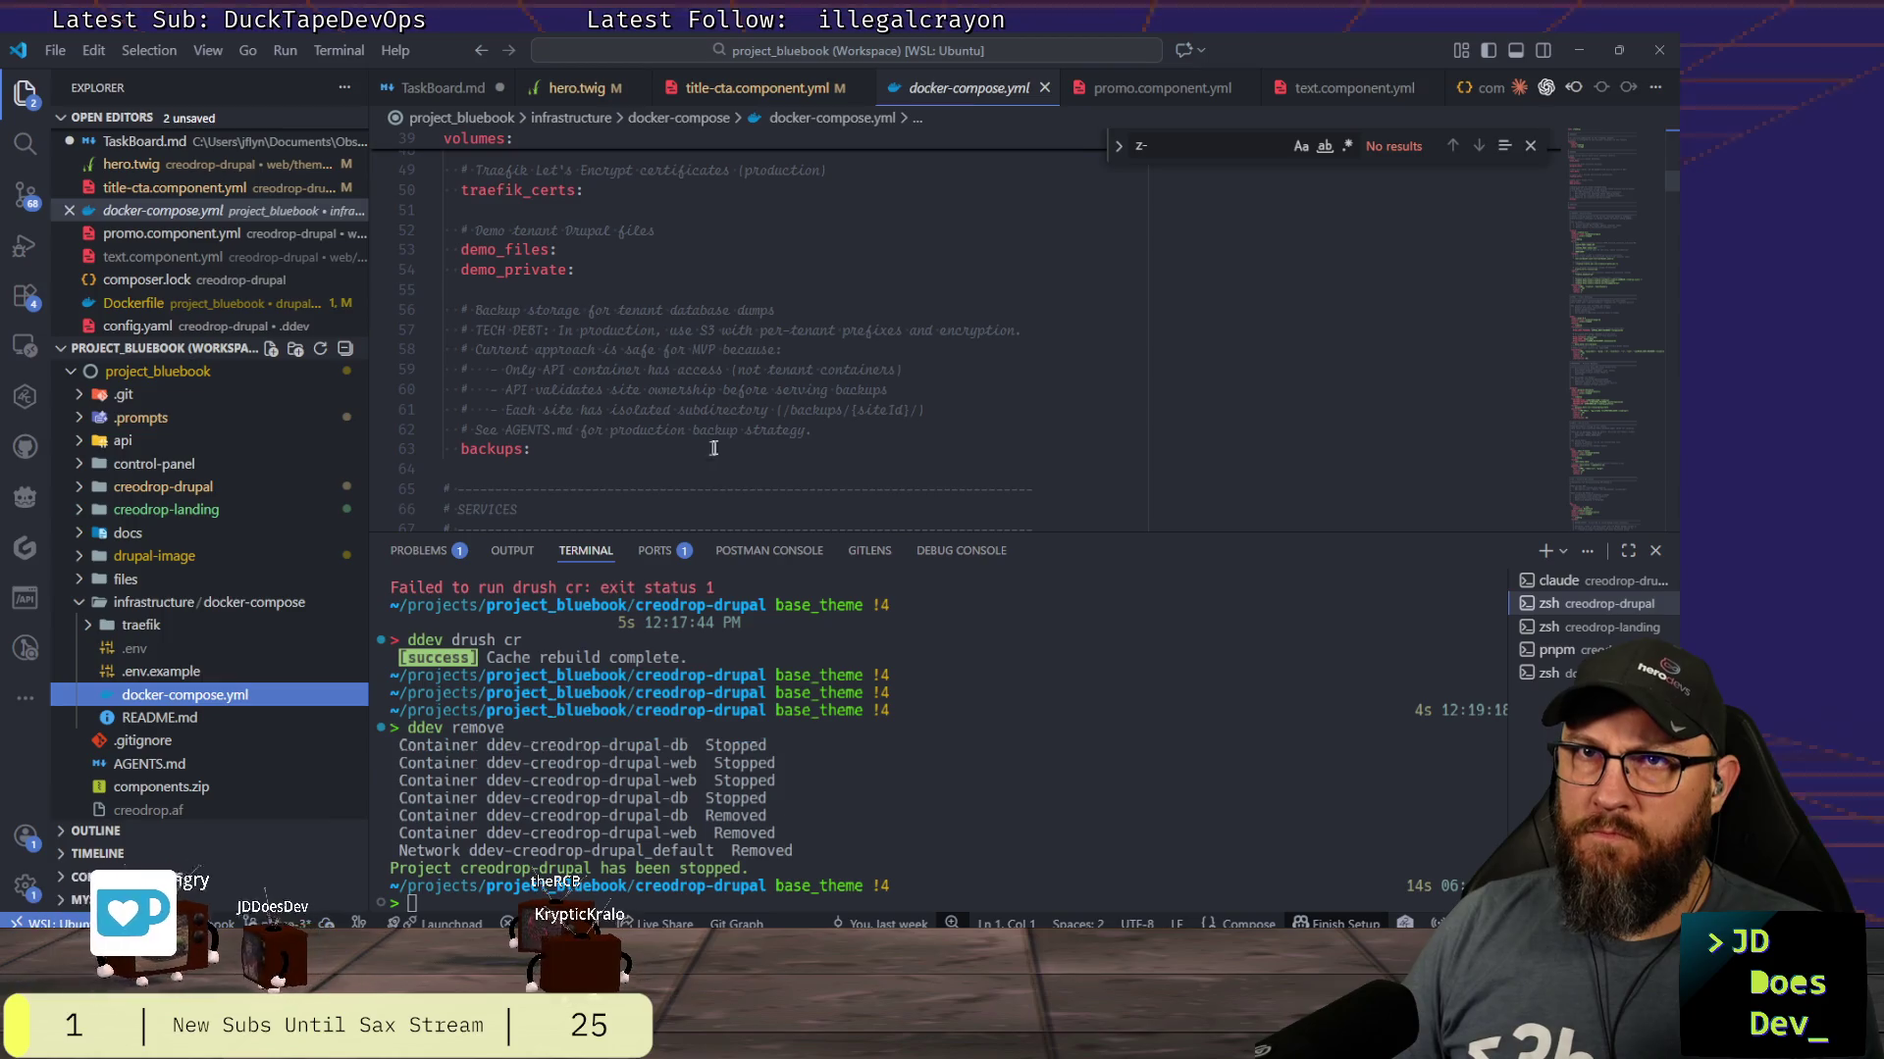
scroll(809, 379, "down", 8)
scroll(810, 380, "down", 3)
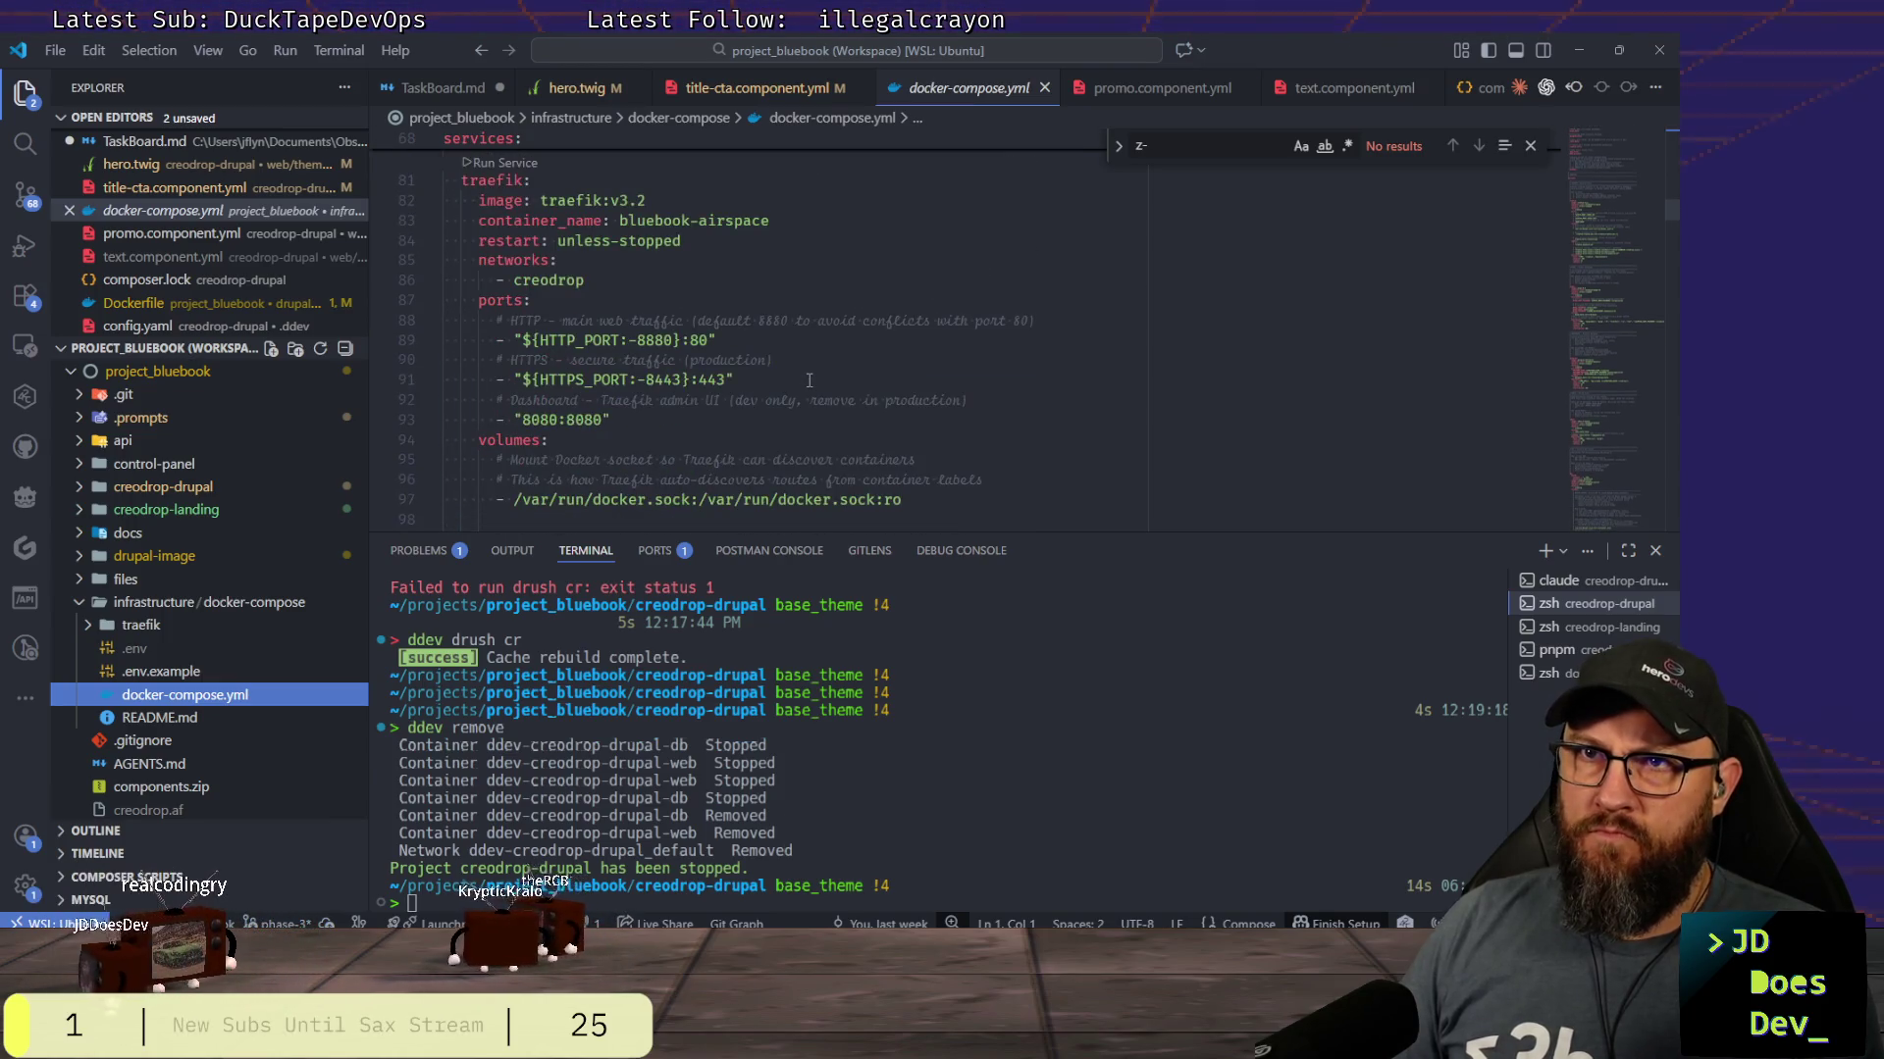
left_click(1265, 715)
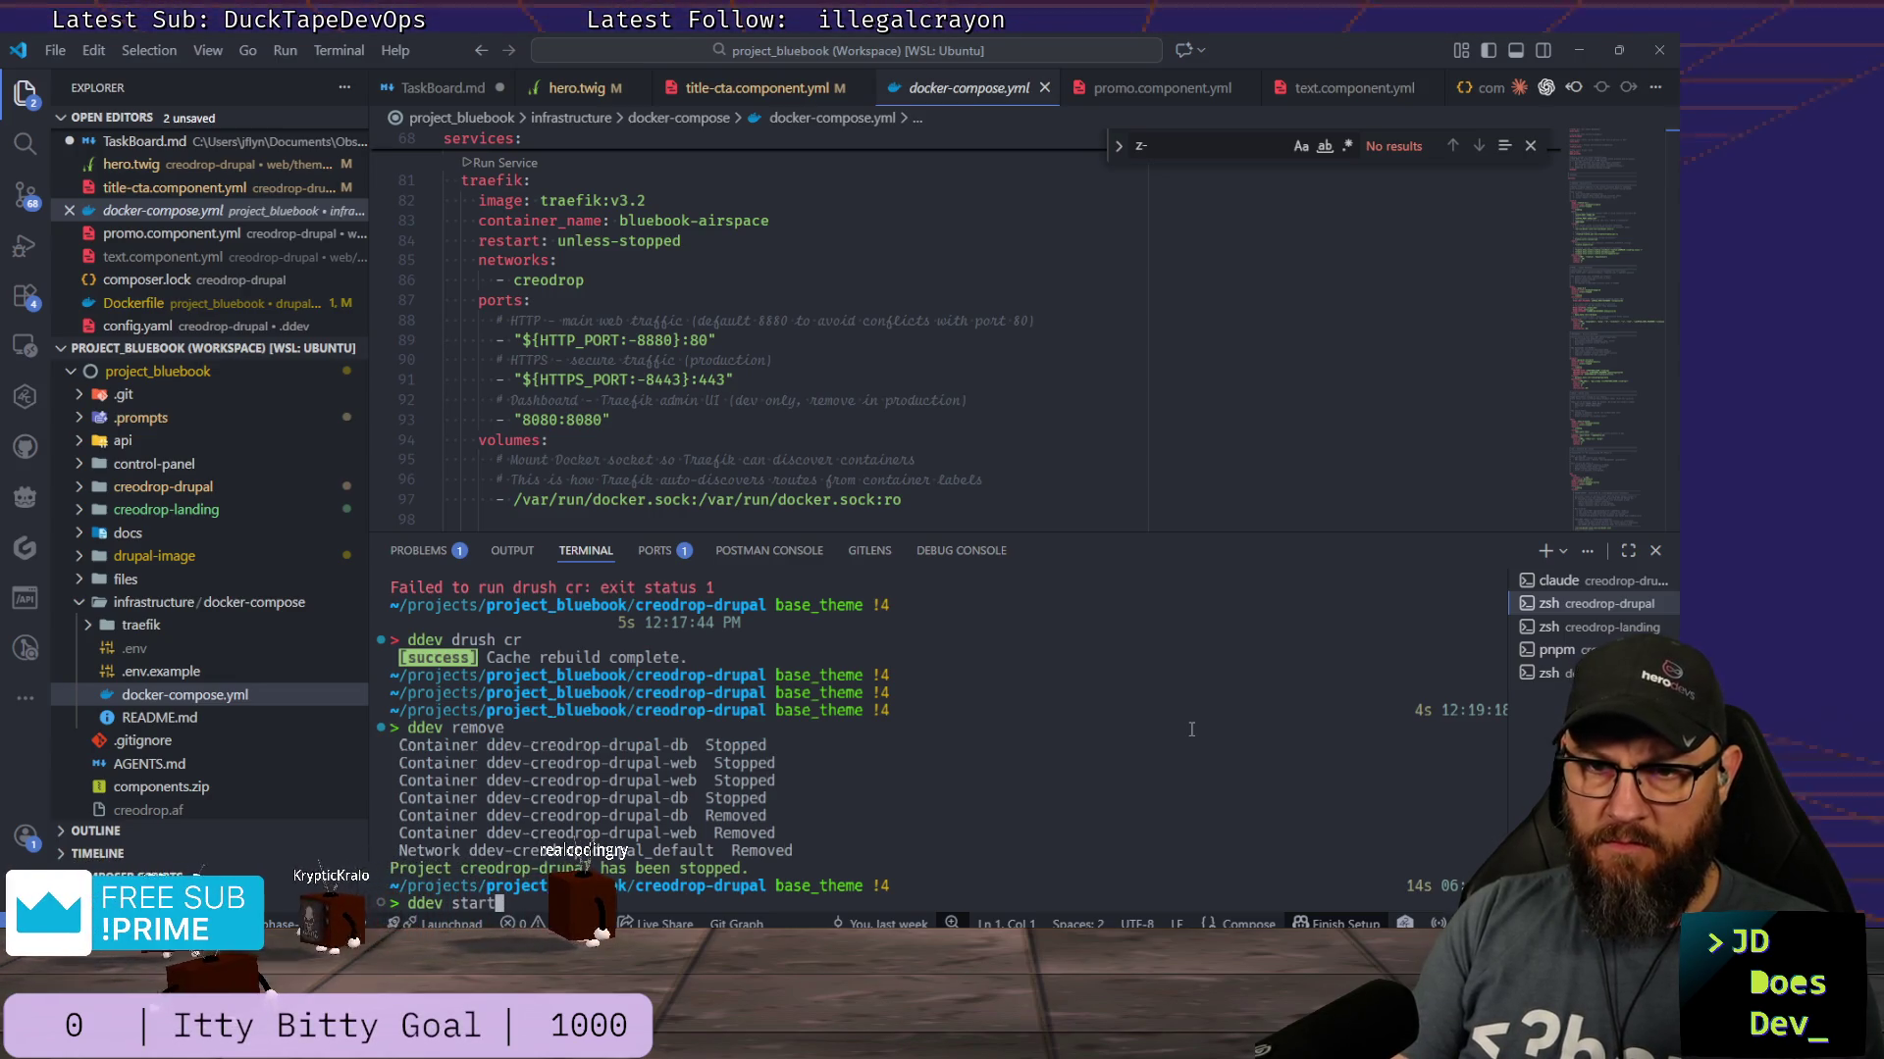
- Restart the creodrop-drupal project with ddev start, then return to TaskBoard.md
key("Return")
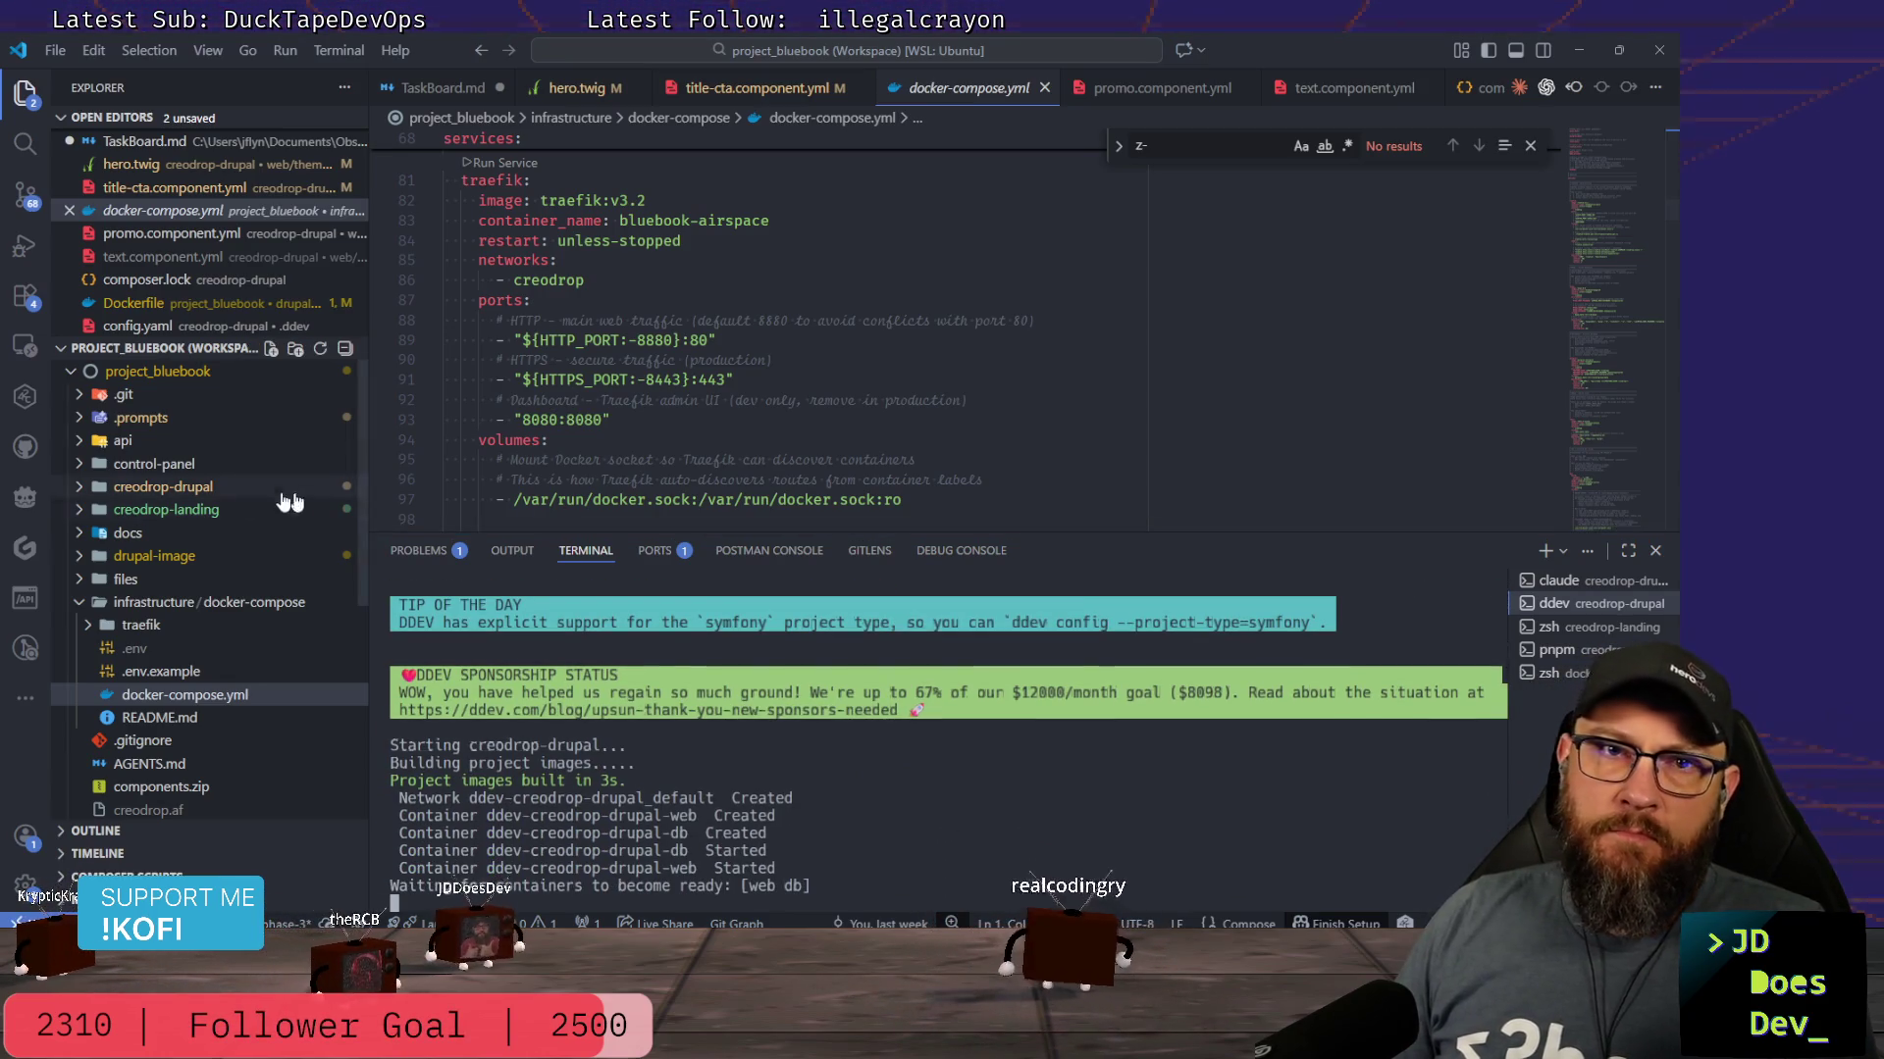
left_click(79, 488)
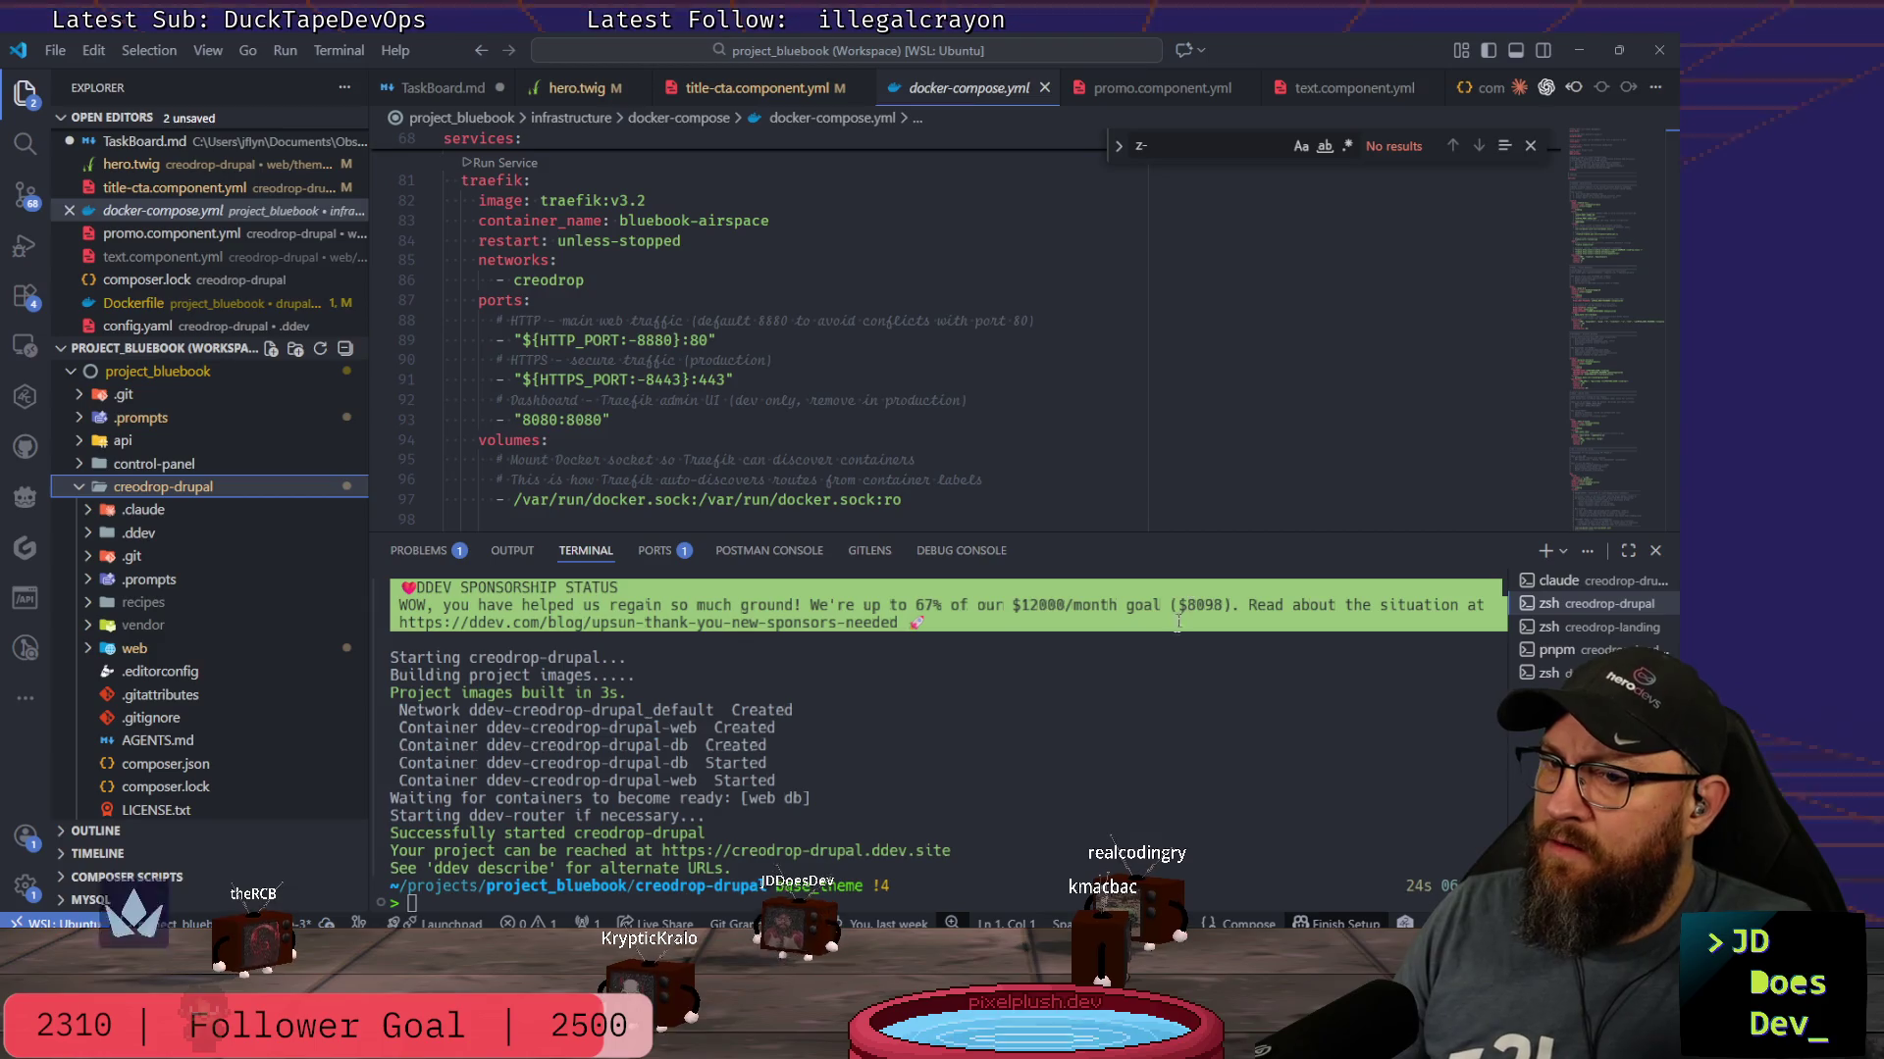
left_click(1176, 652)
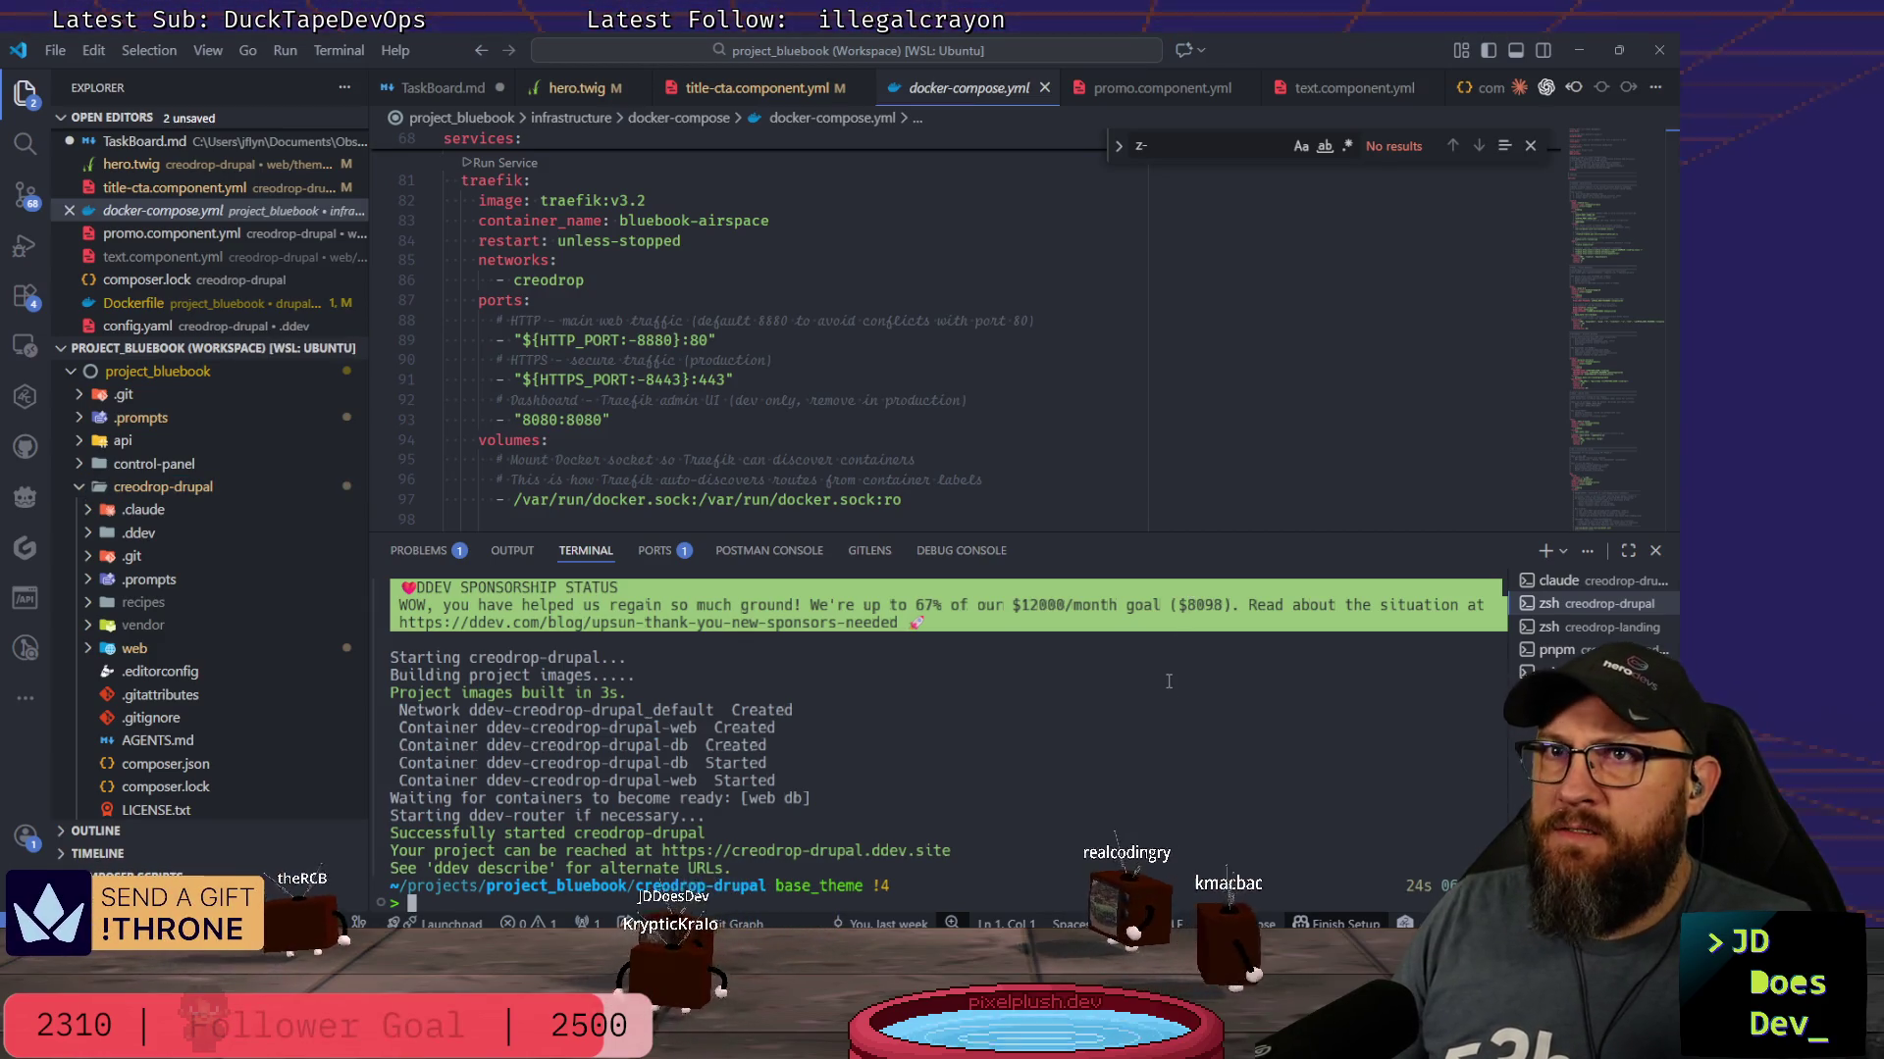
left_click(431, 90)
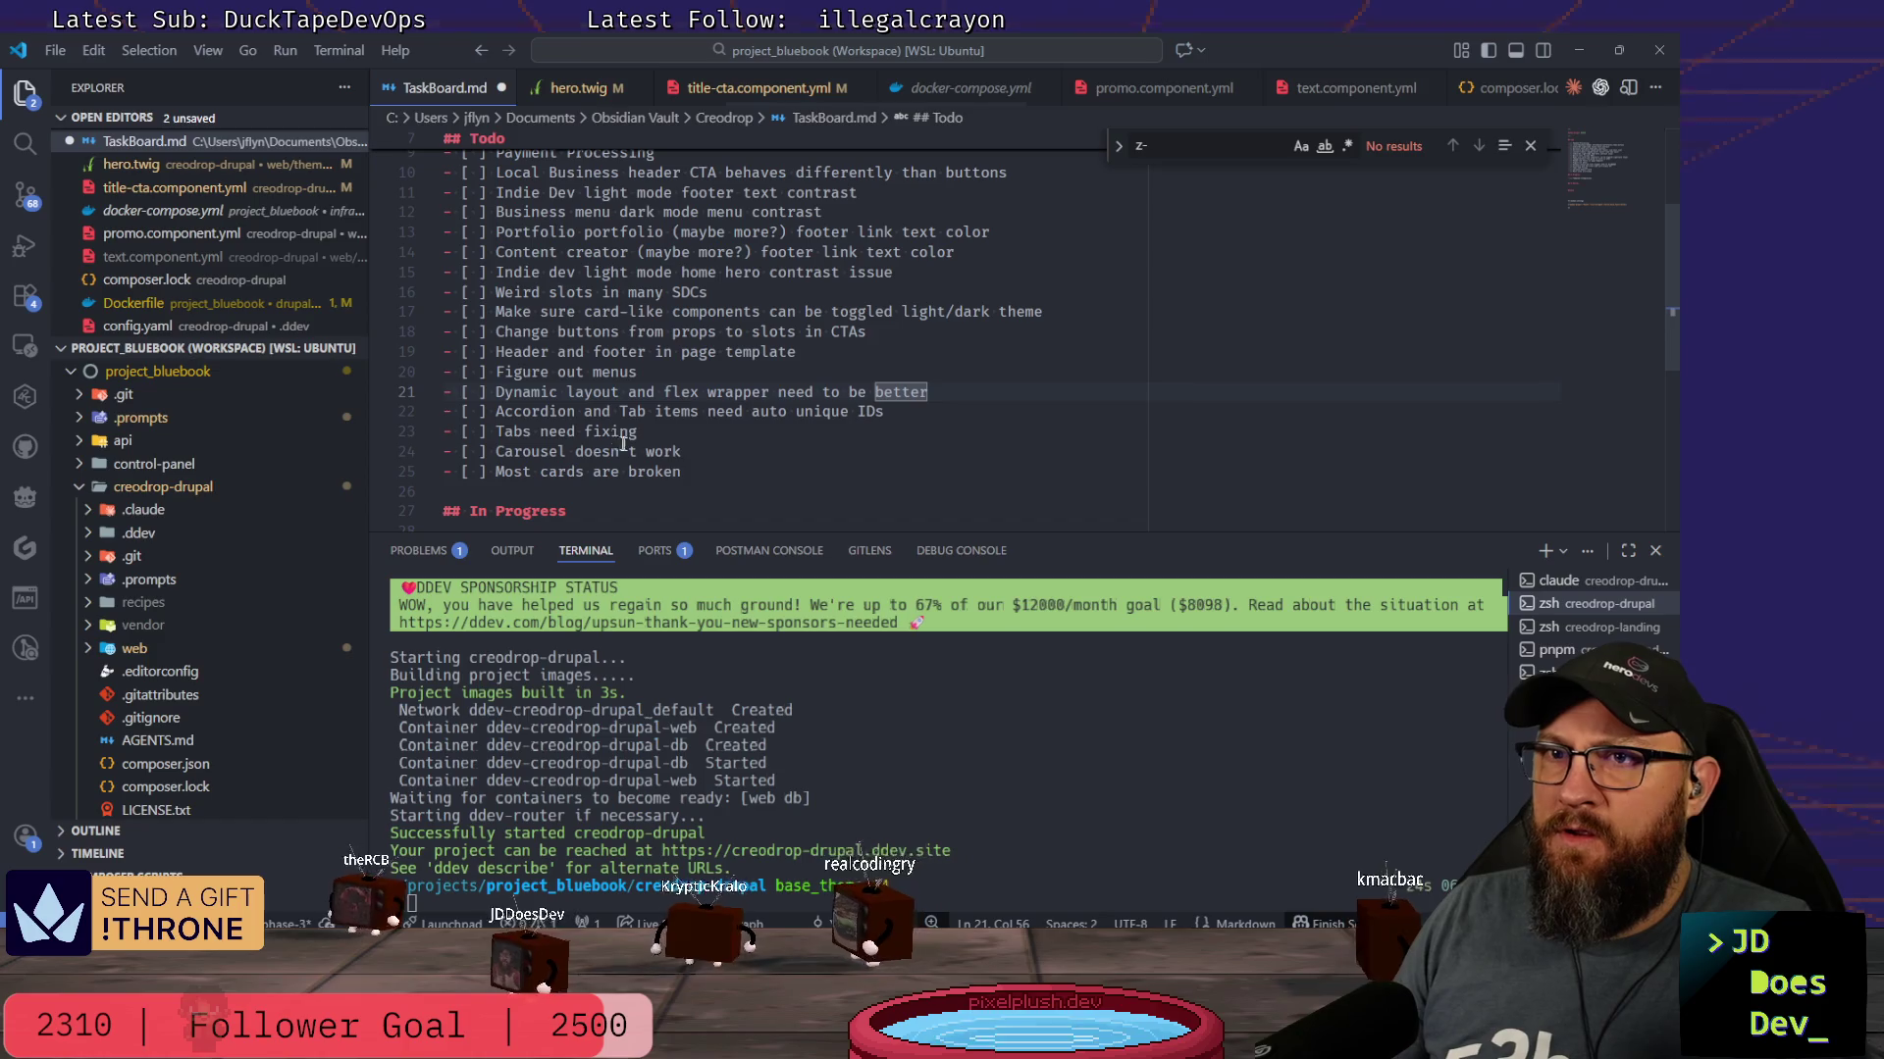
- Go through the TaskBoard.md Todo items, then filter the command palette by 're'
left_click(660, 412)
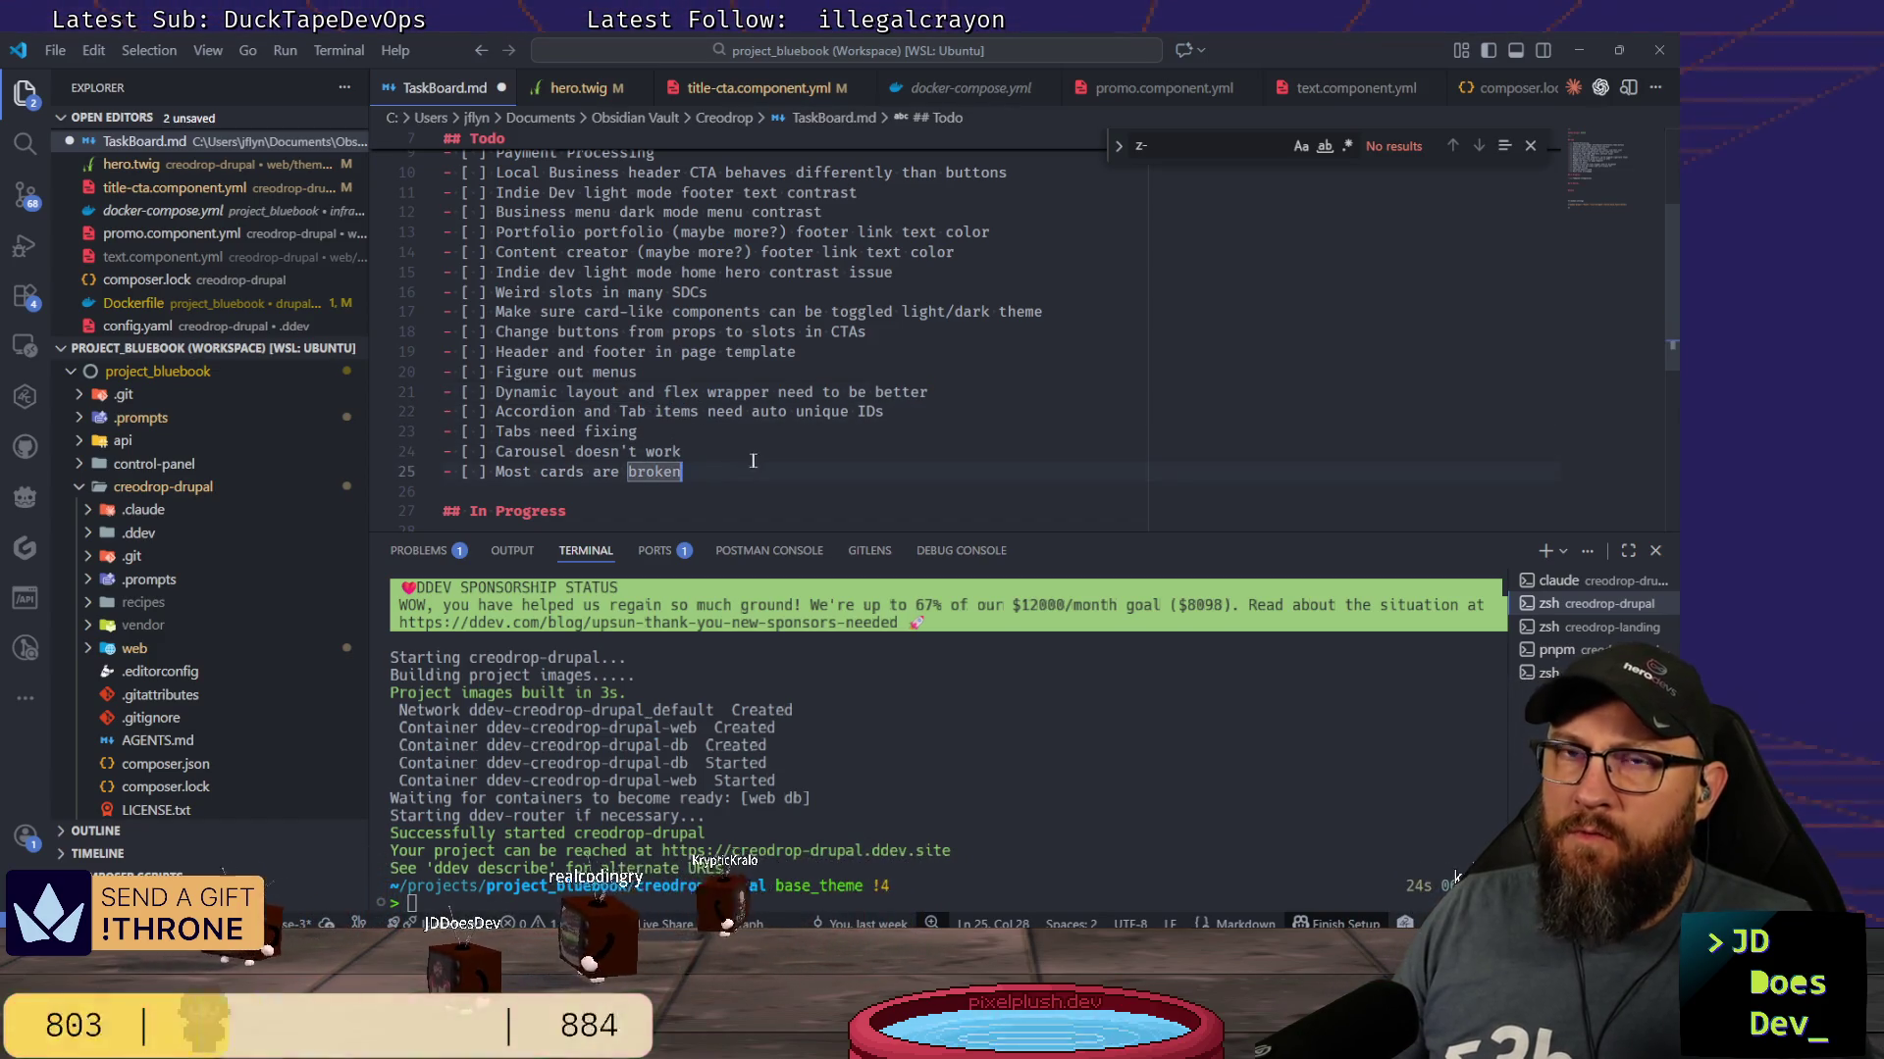
left_click(761, 454)
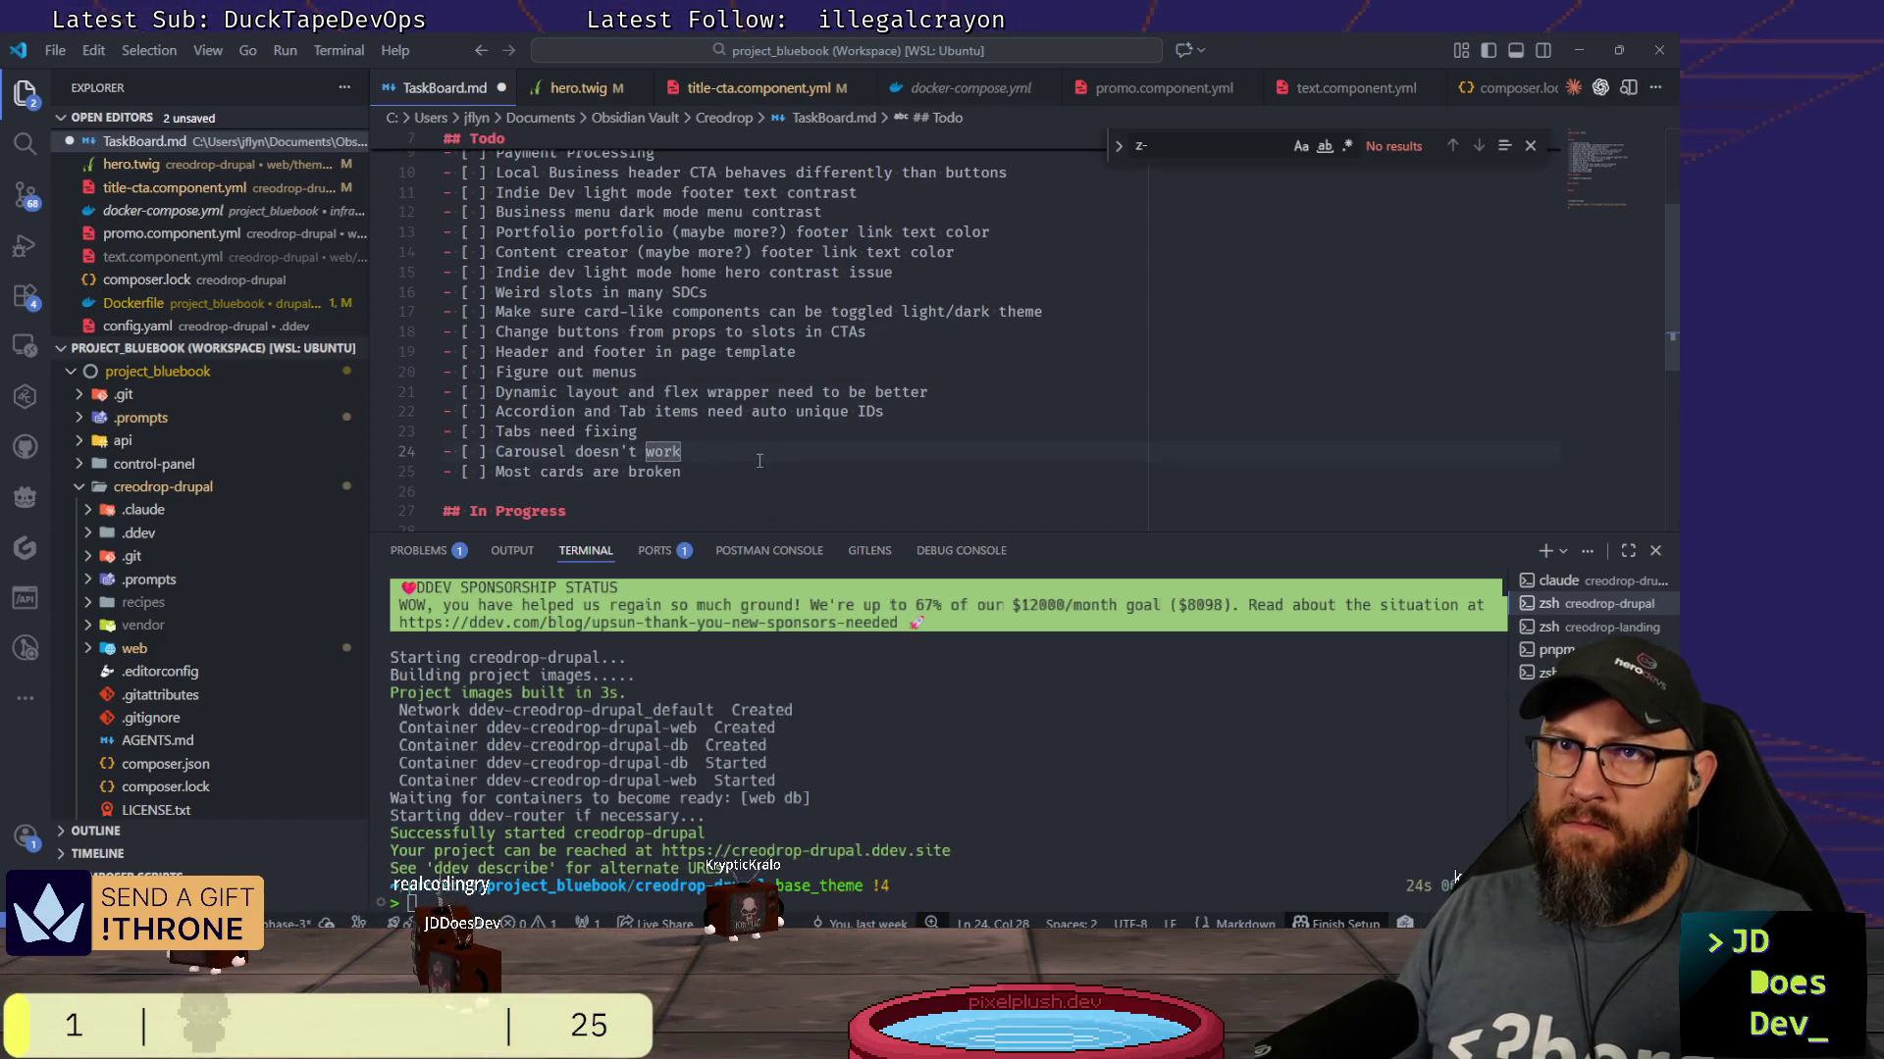
left_click(1115, 261)
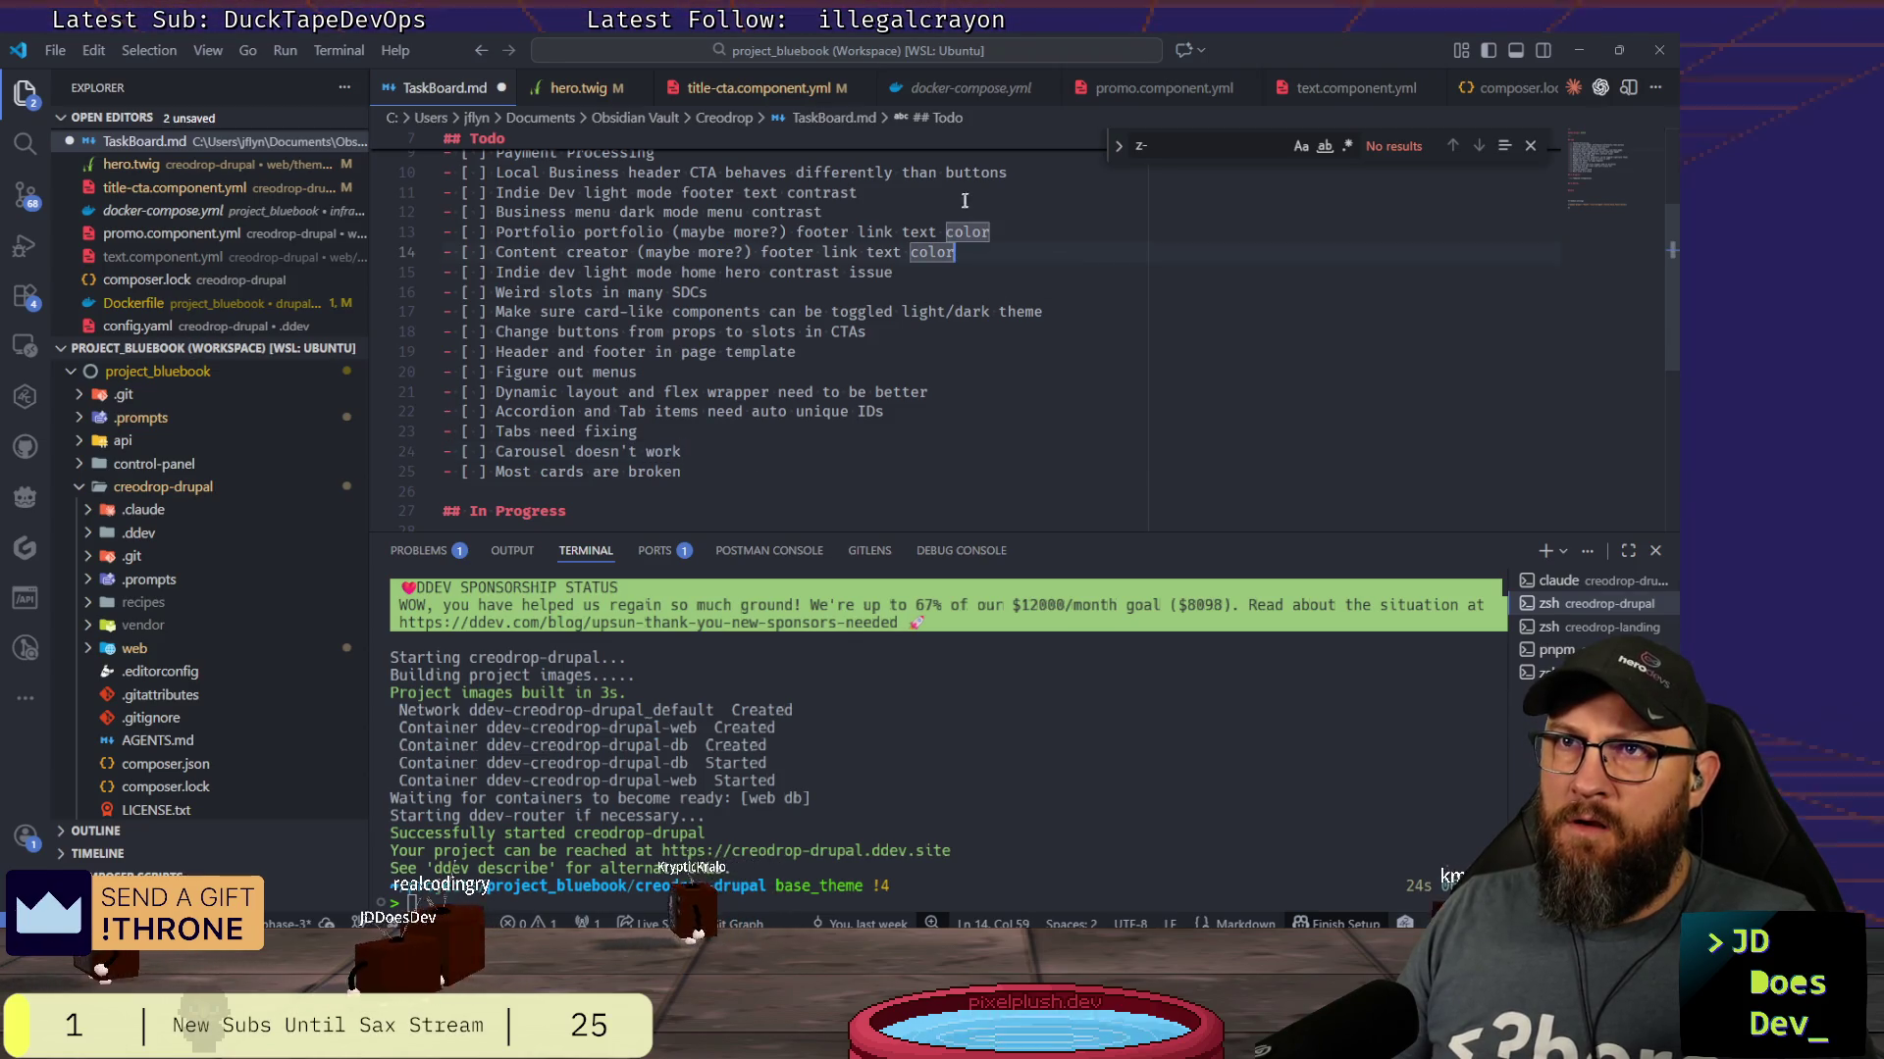
left_click(1060, 173)
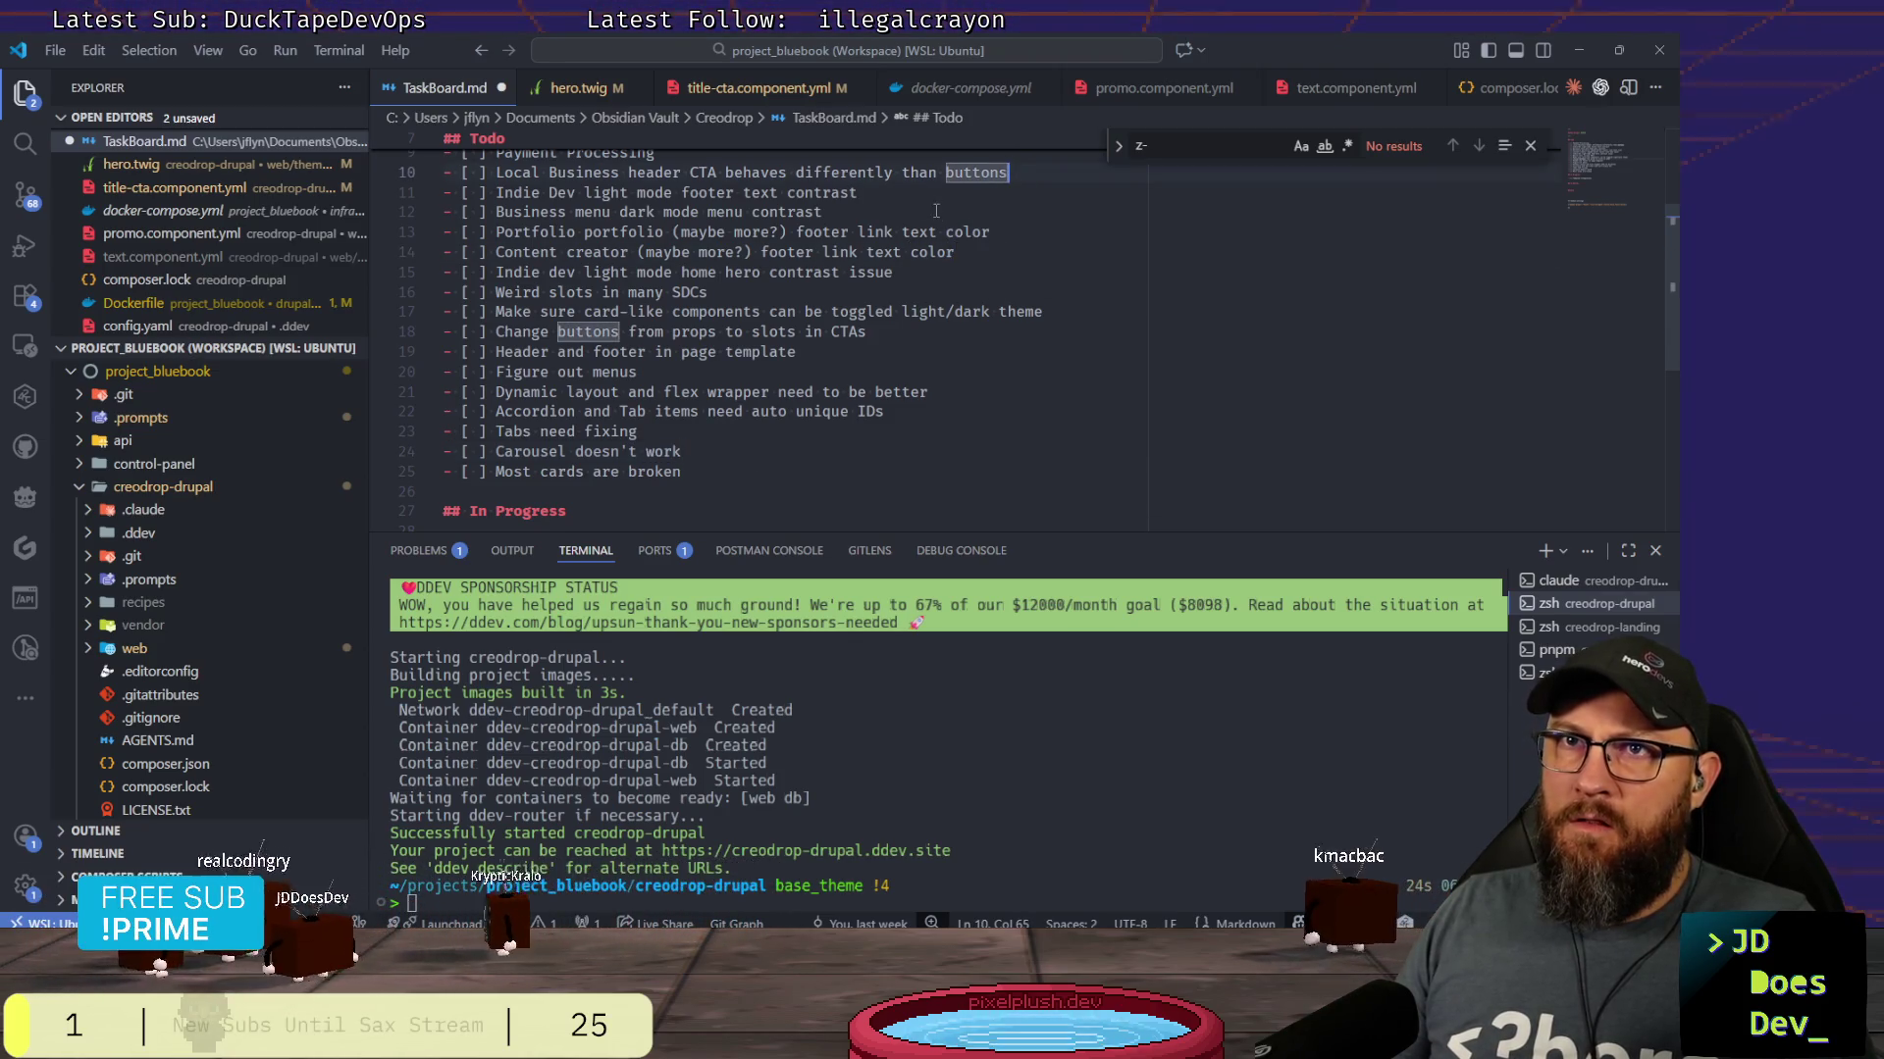
scroll(981, 343, "down", 1)
scroll(1022, 420, "up", 1)
left_click(1061, 372)
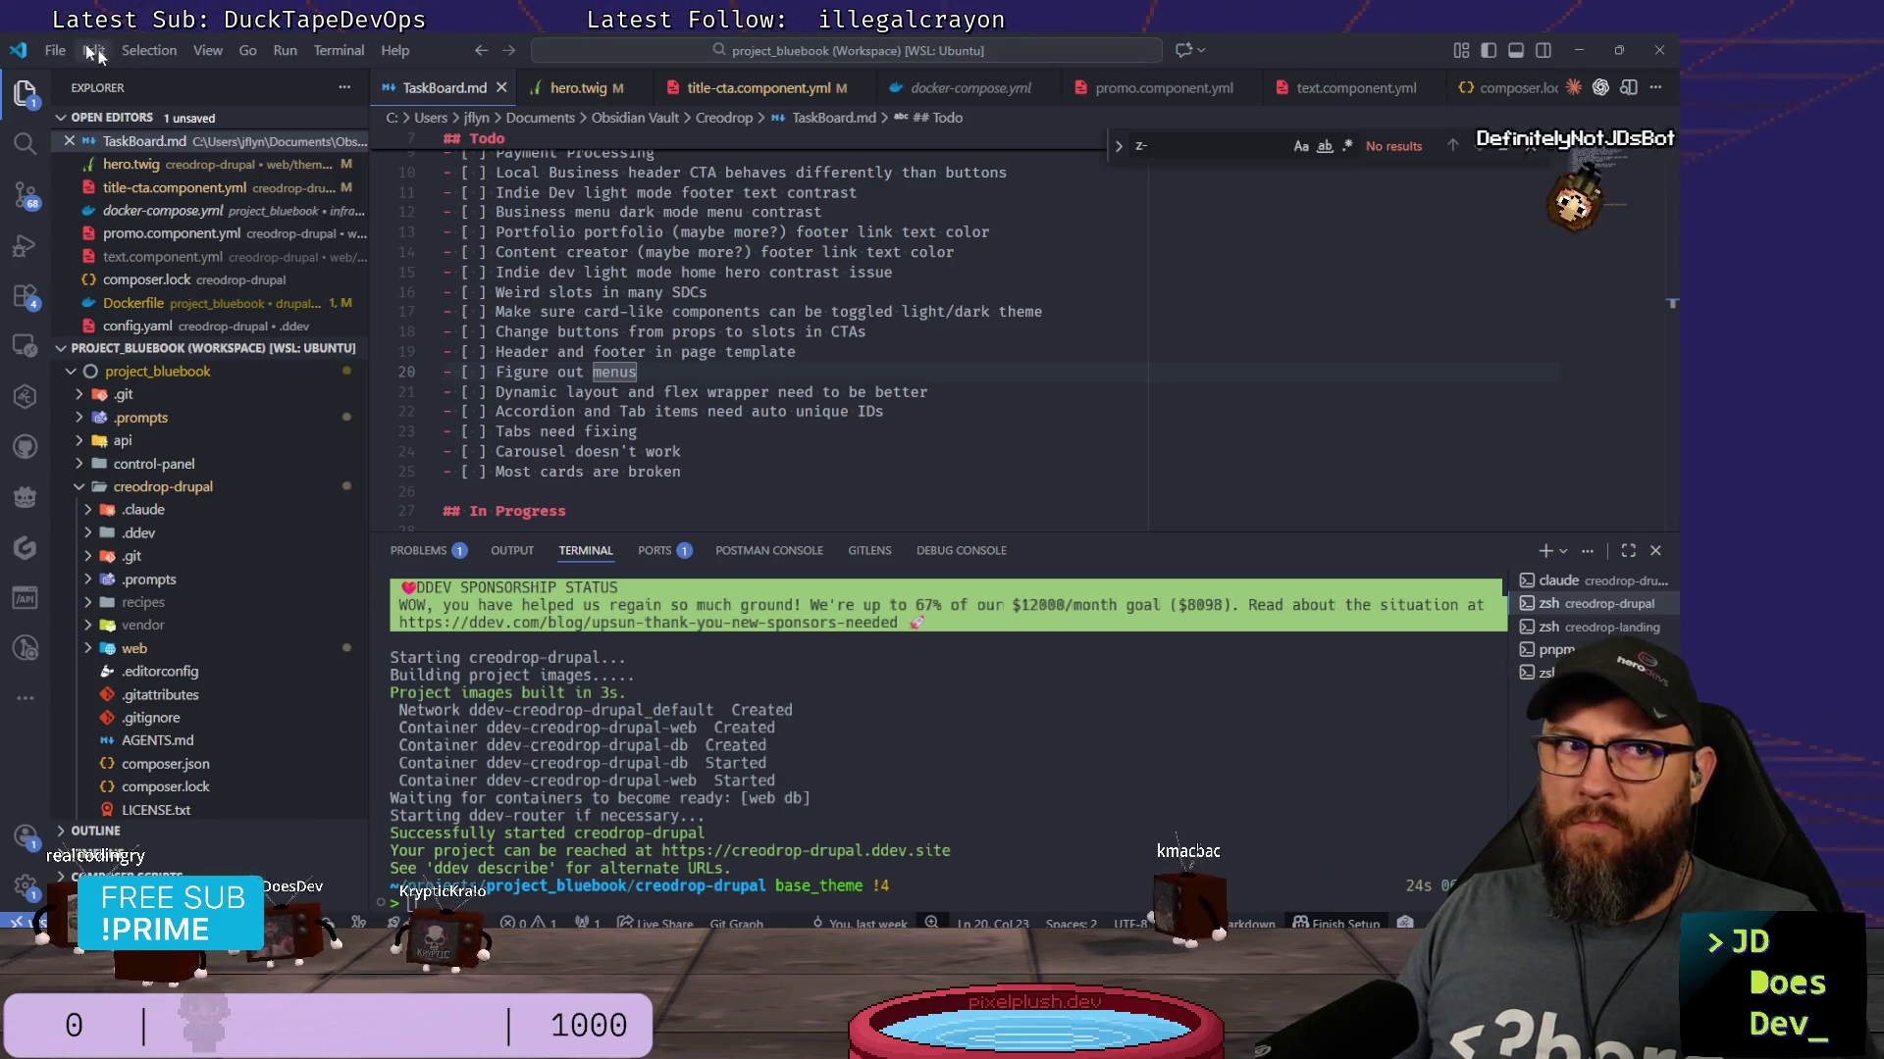
key("ctrl+shift+p")
type("re")
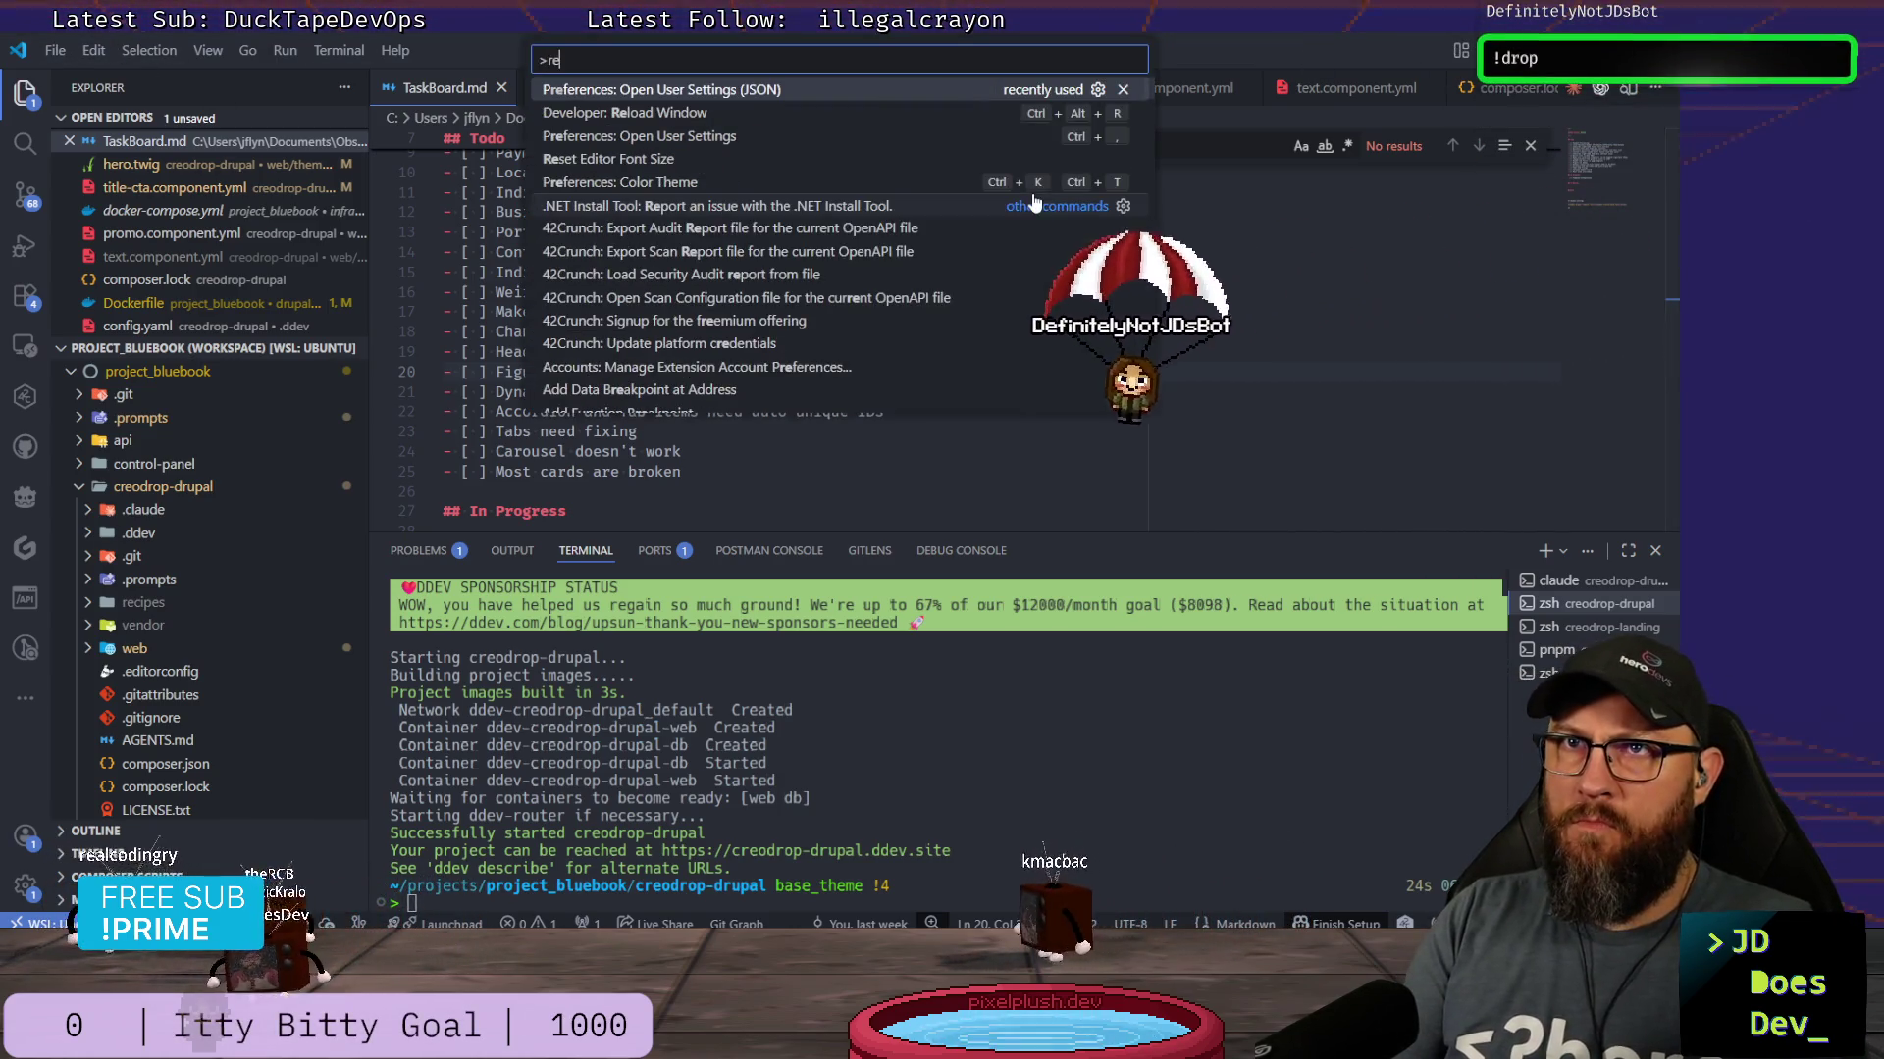
key("Return")
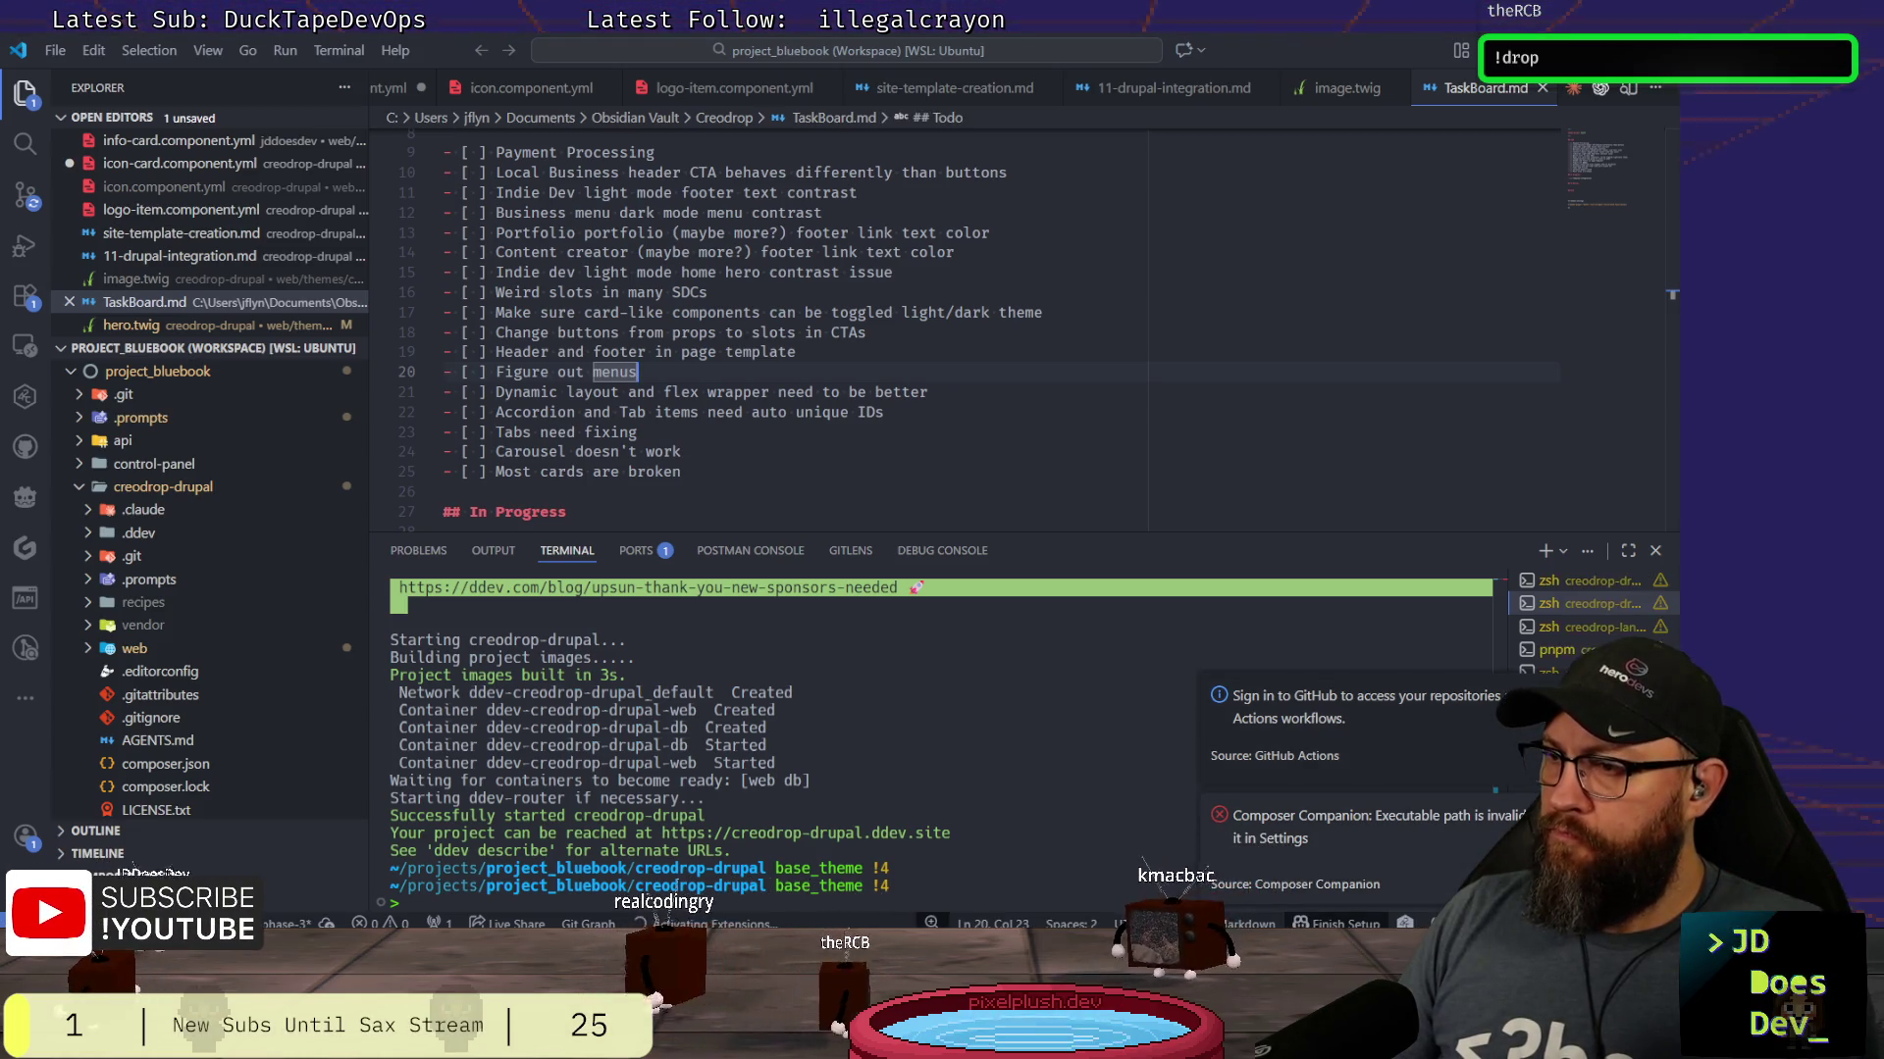
left_click(1625, 816)
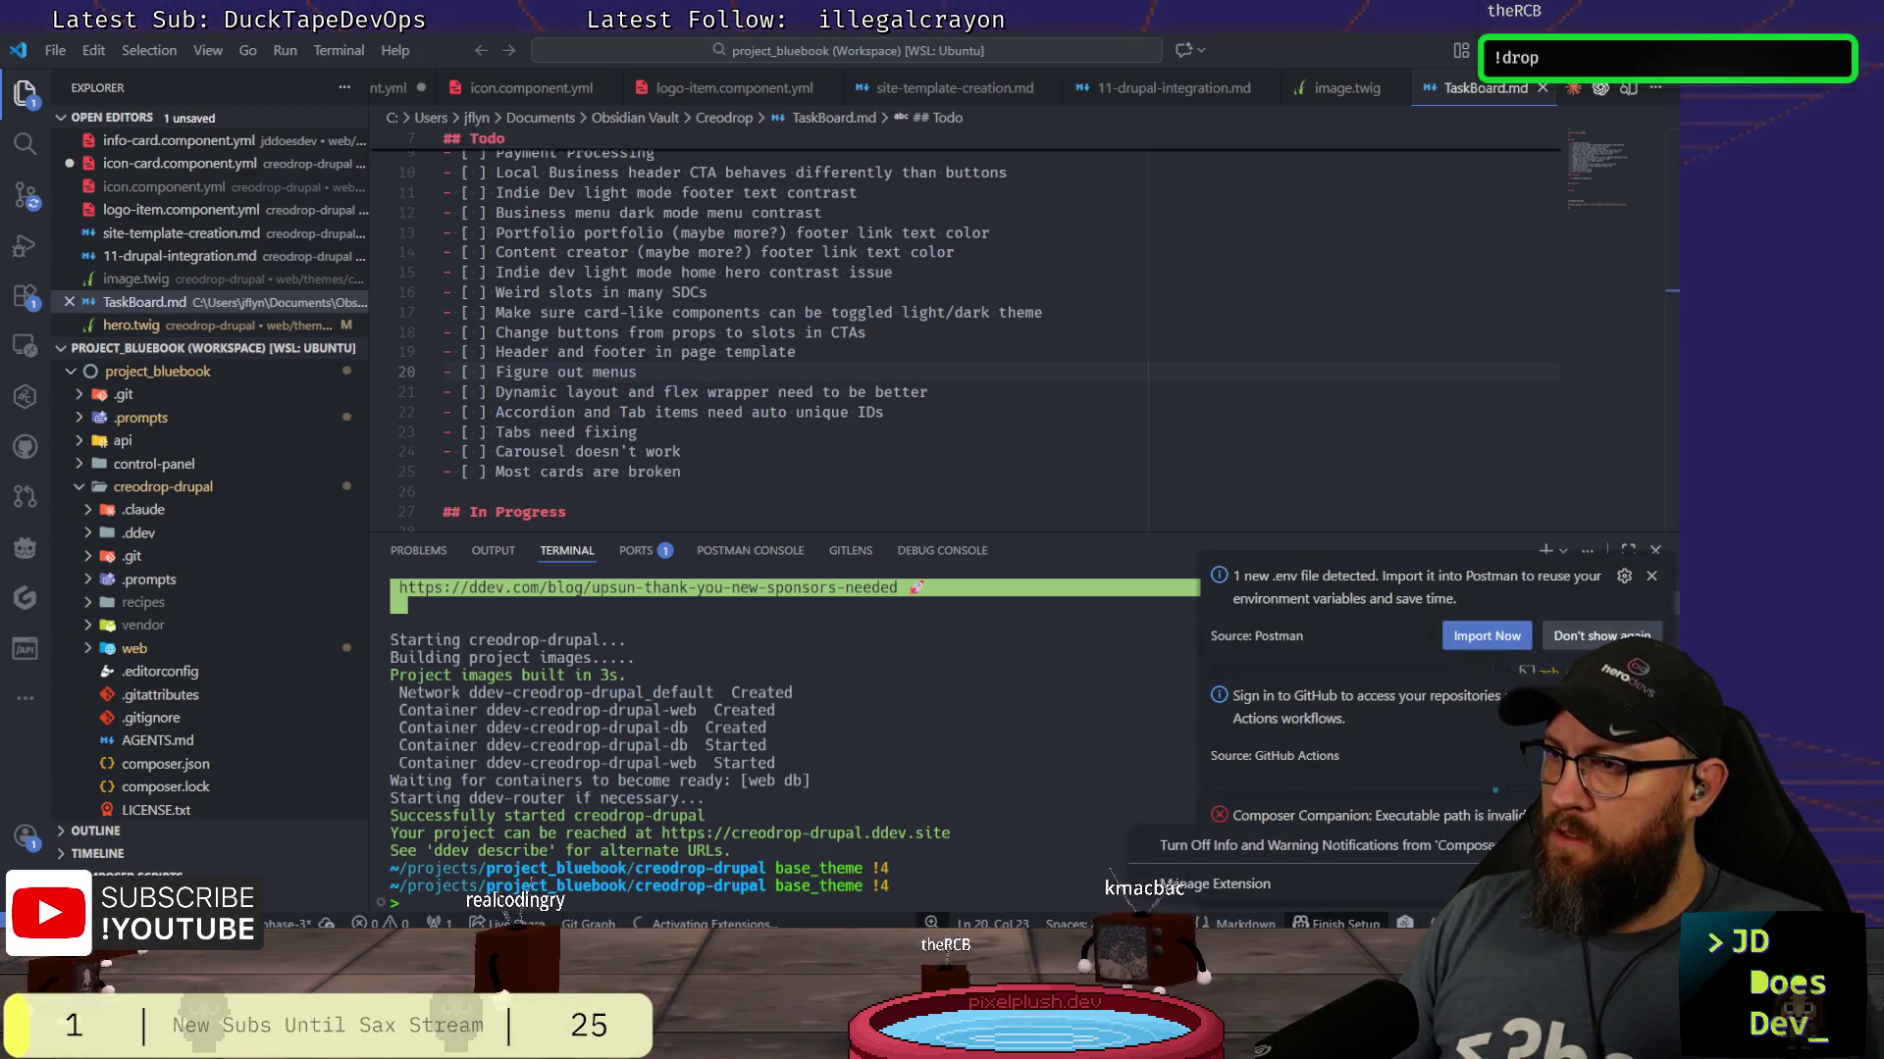
left_click(1248, 850)
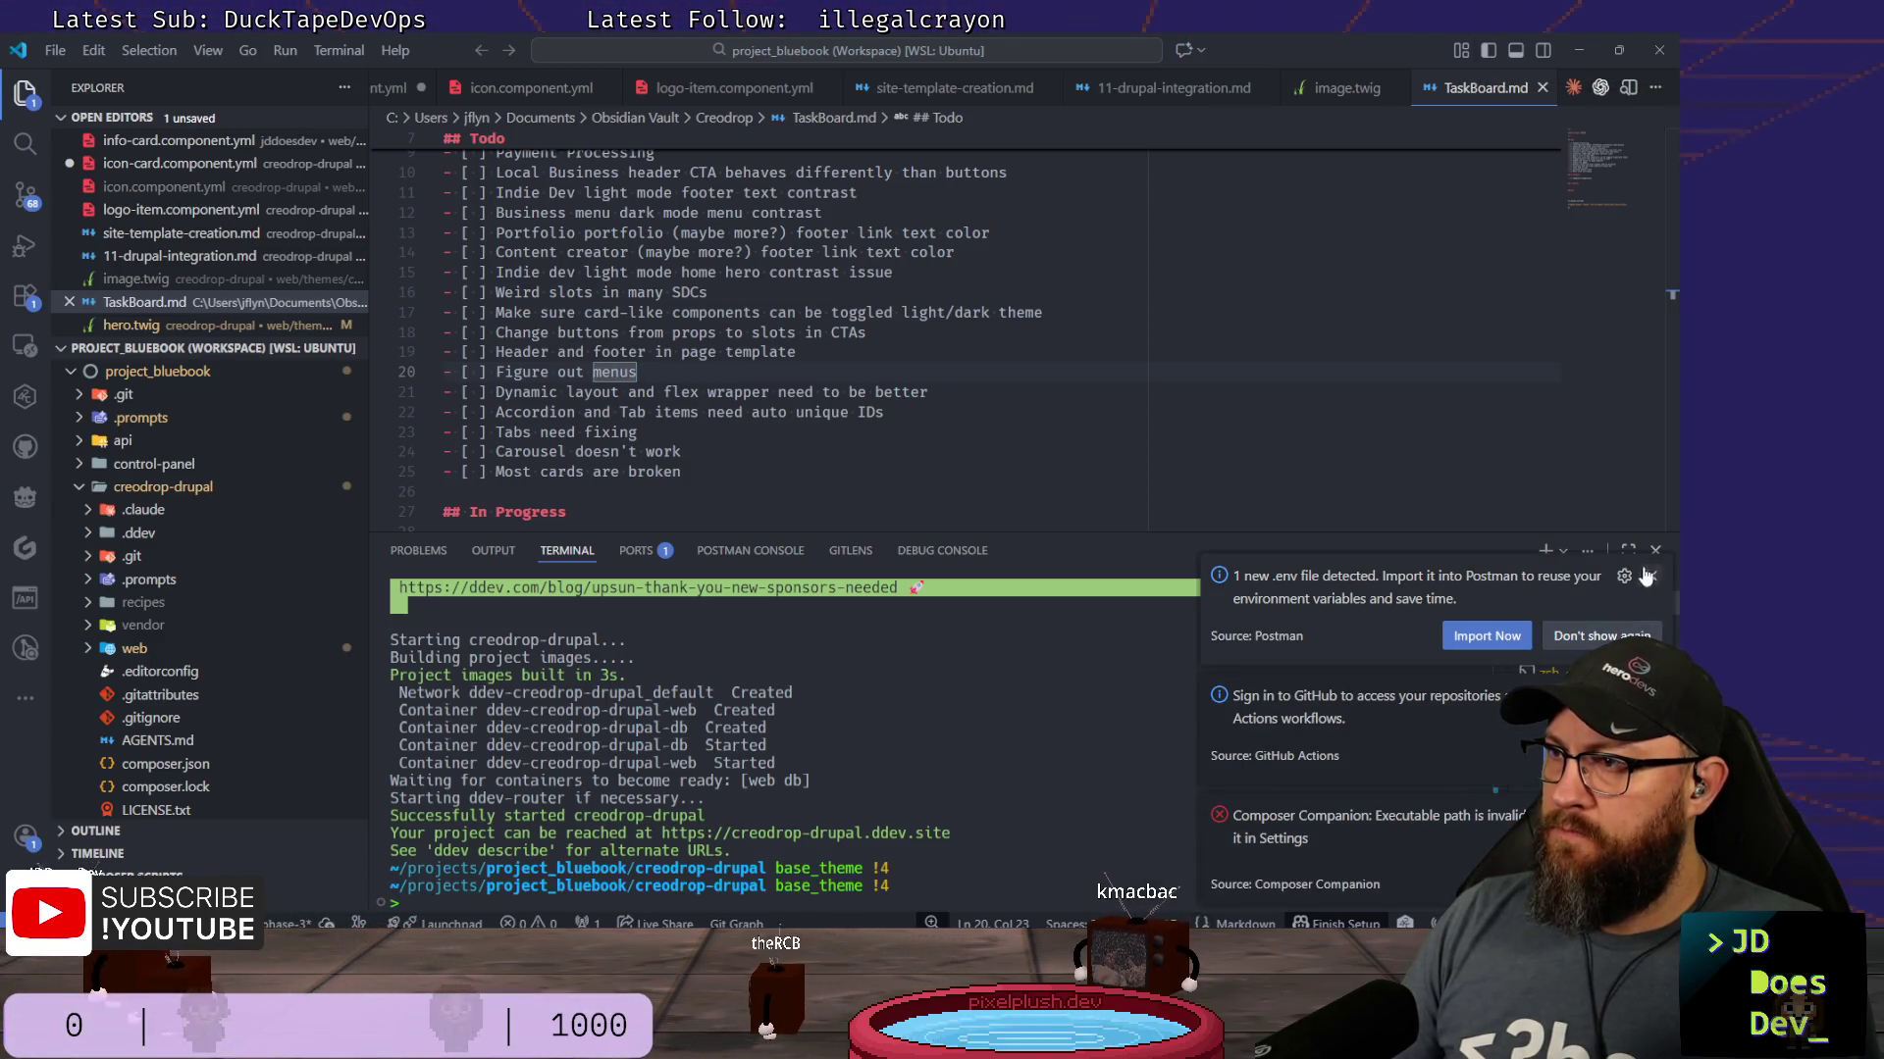
left_click(1599, 638)
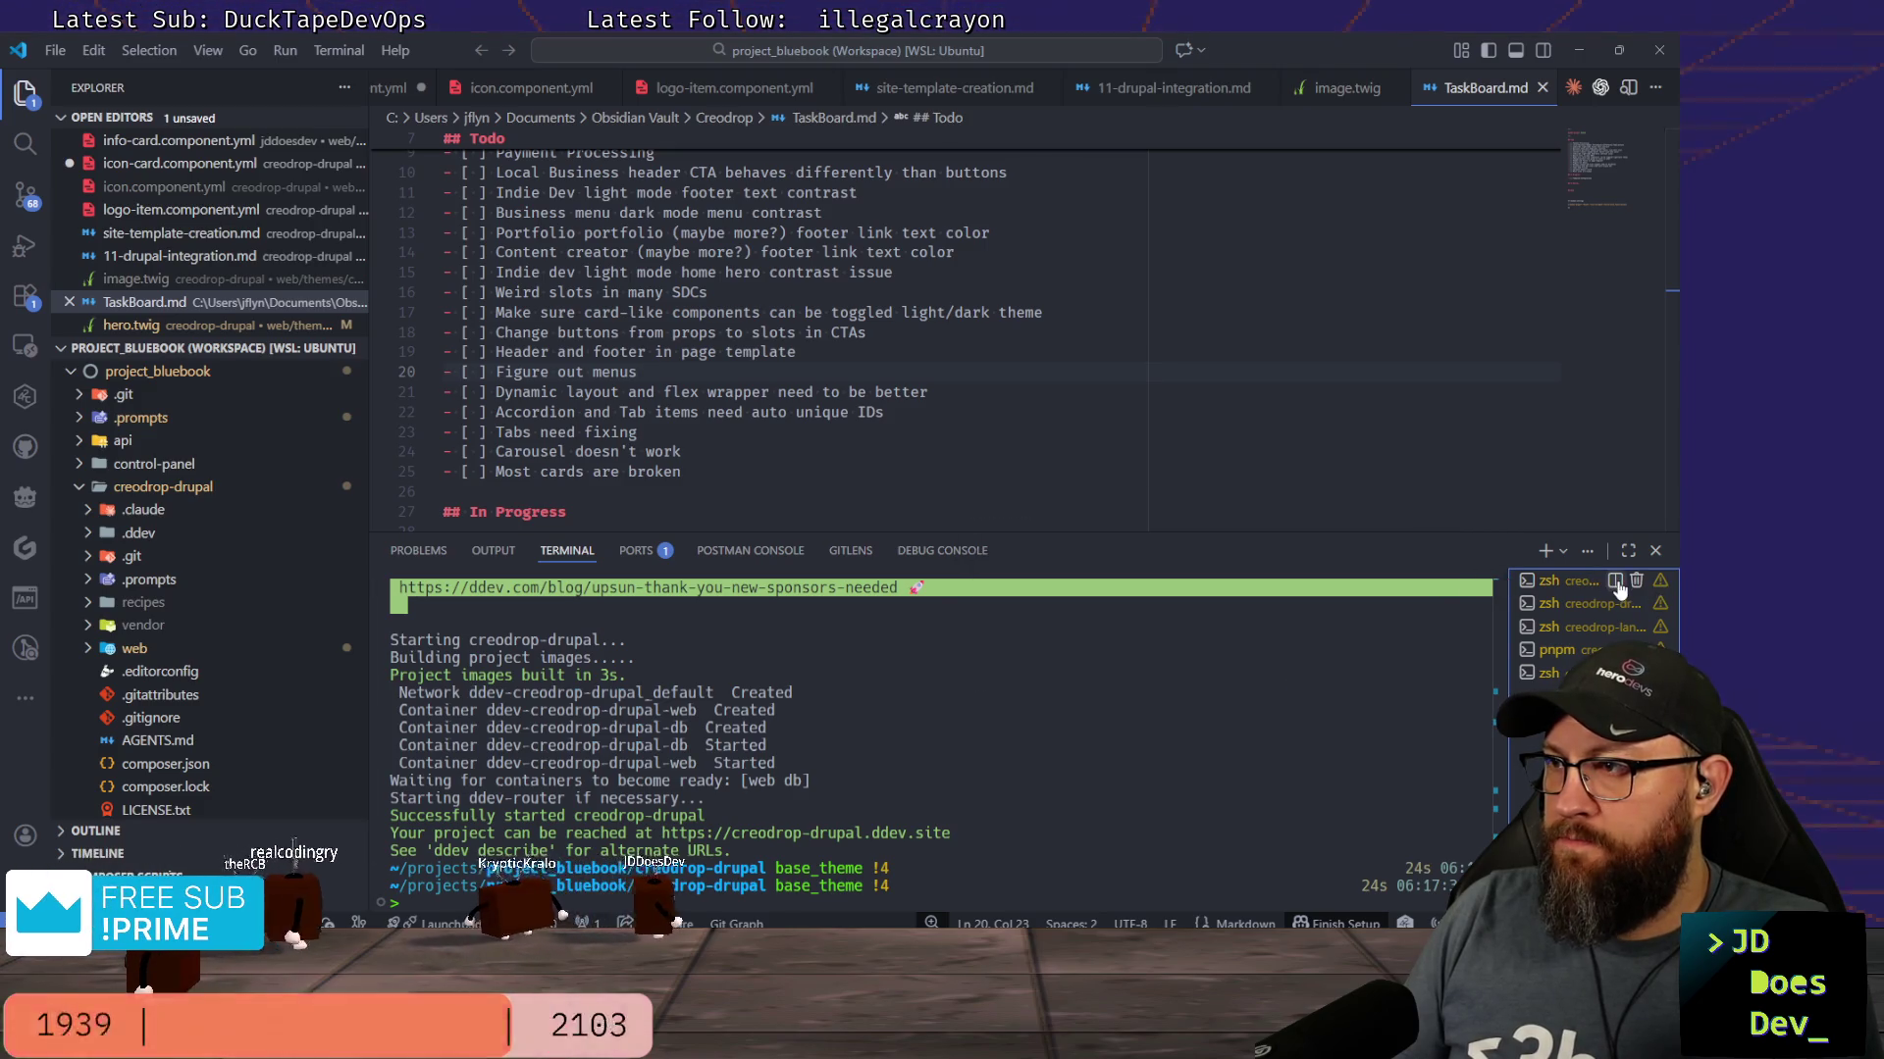
- Relaunch the first and second terminal sessions as fresh zsh shells
mouse_move(1560, 588)
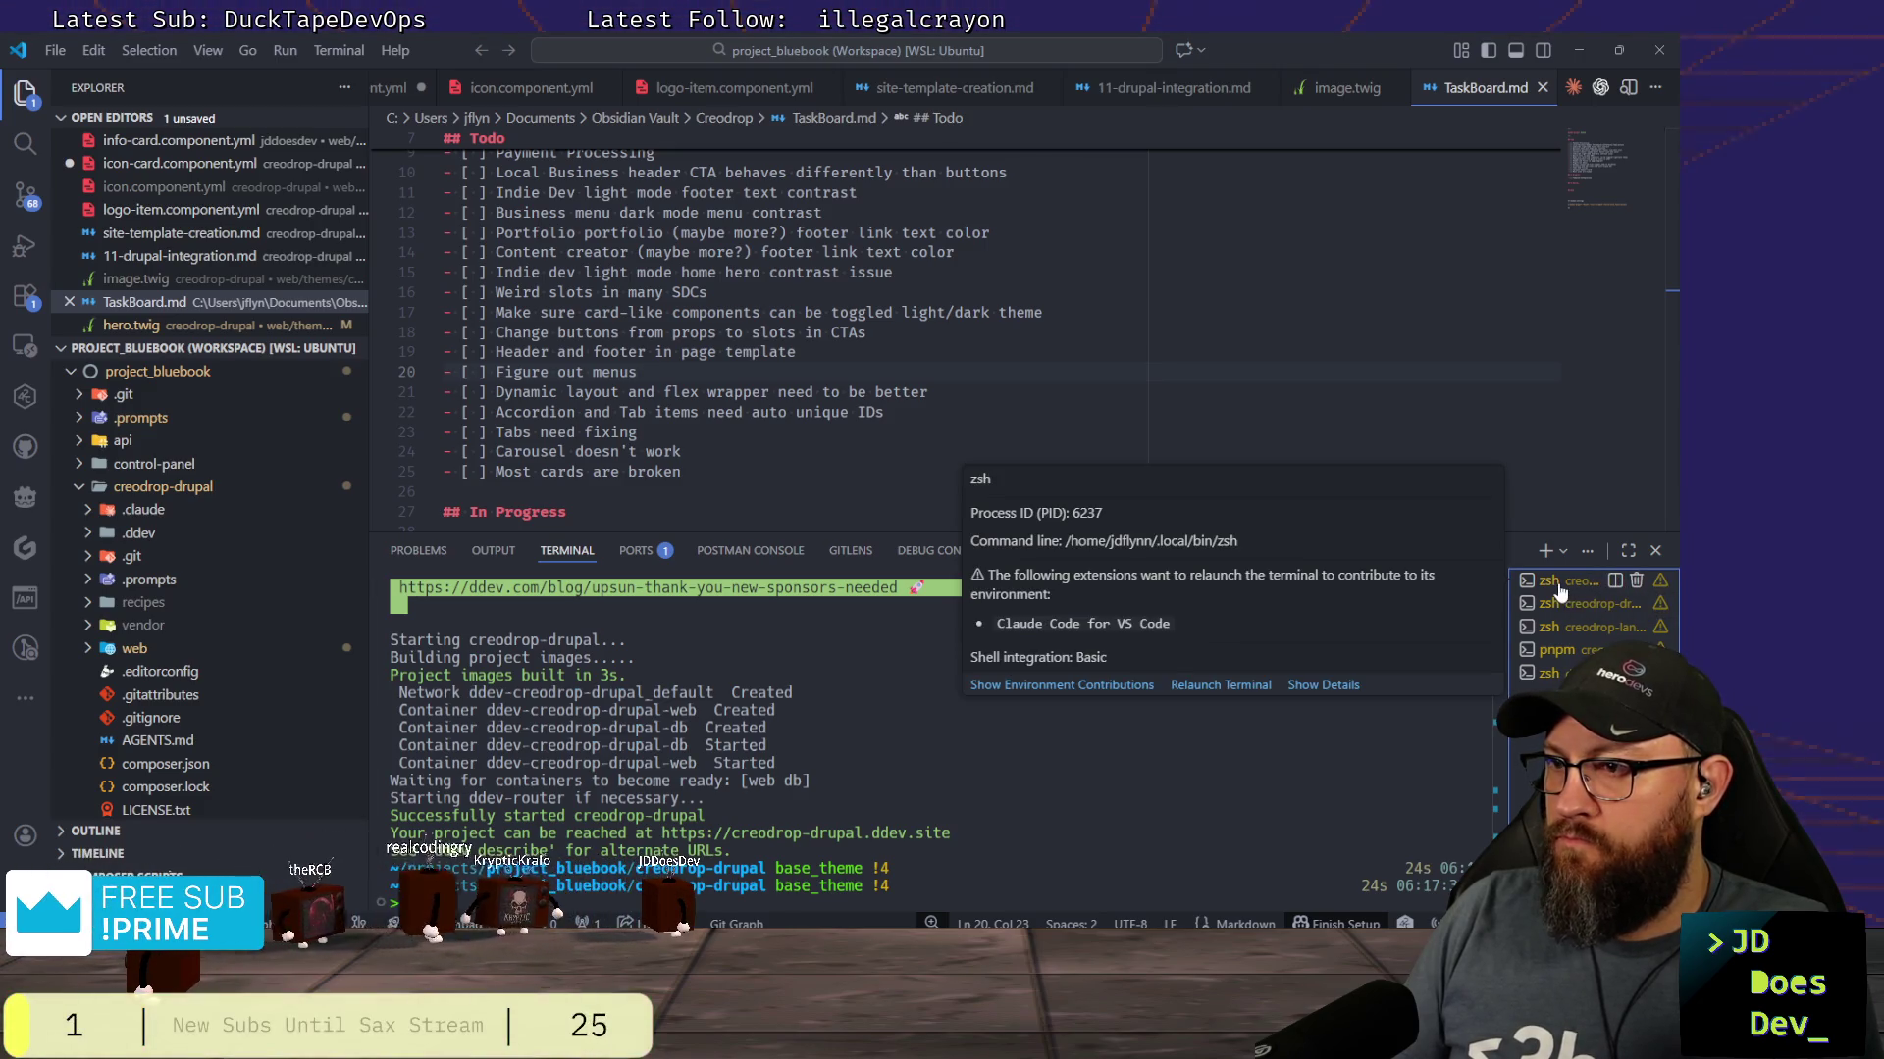
left_click(1196, 686)
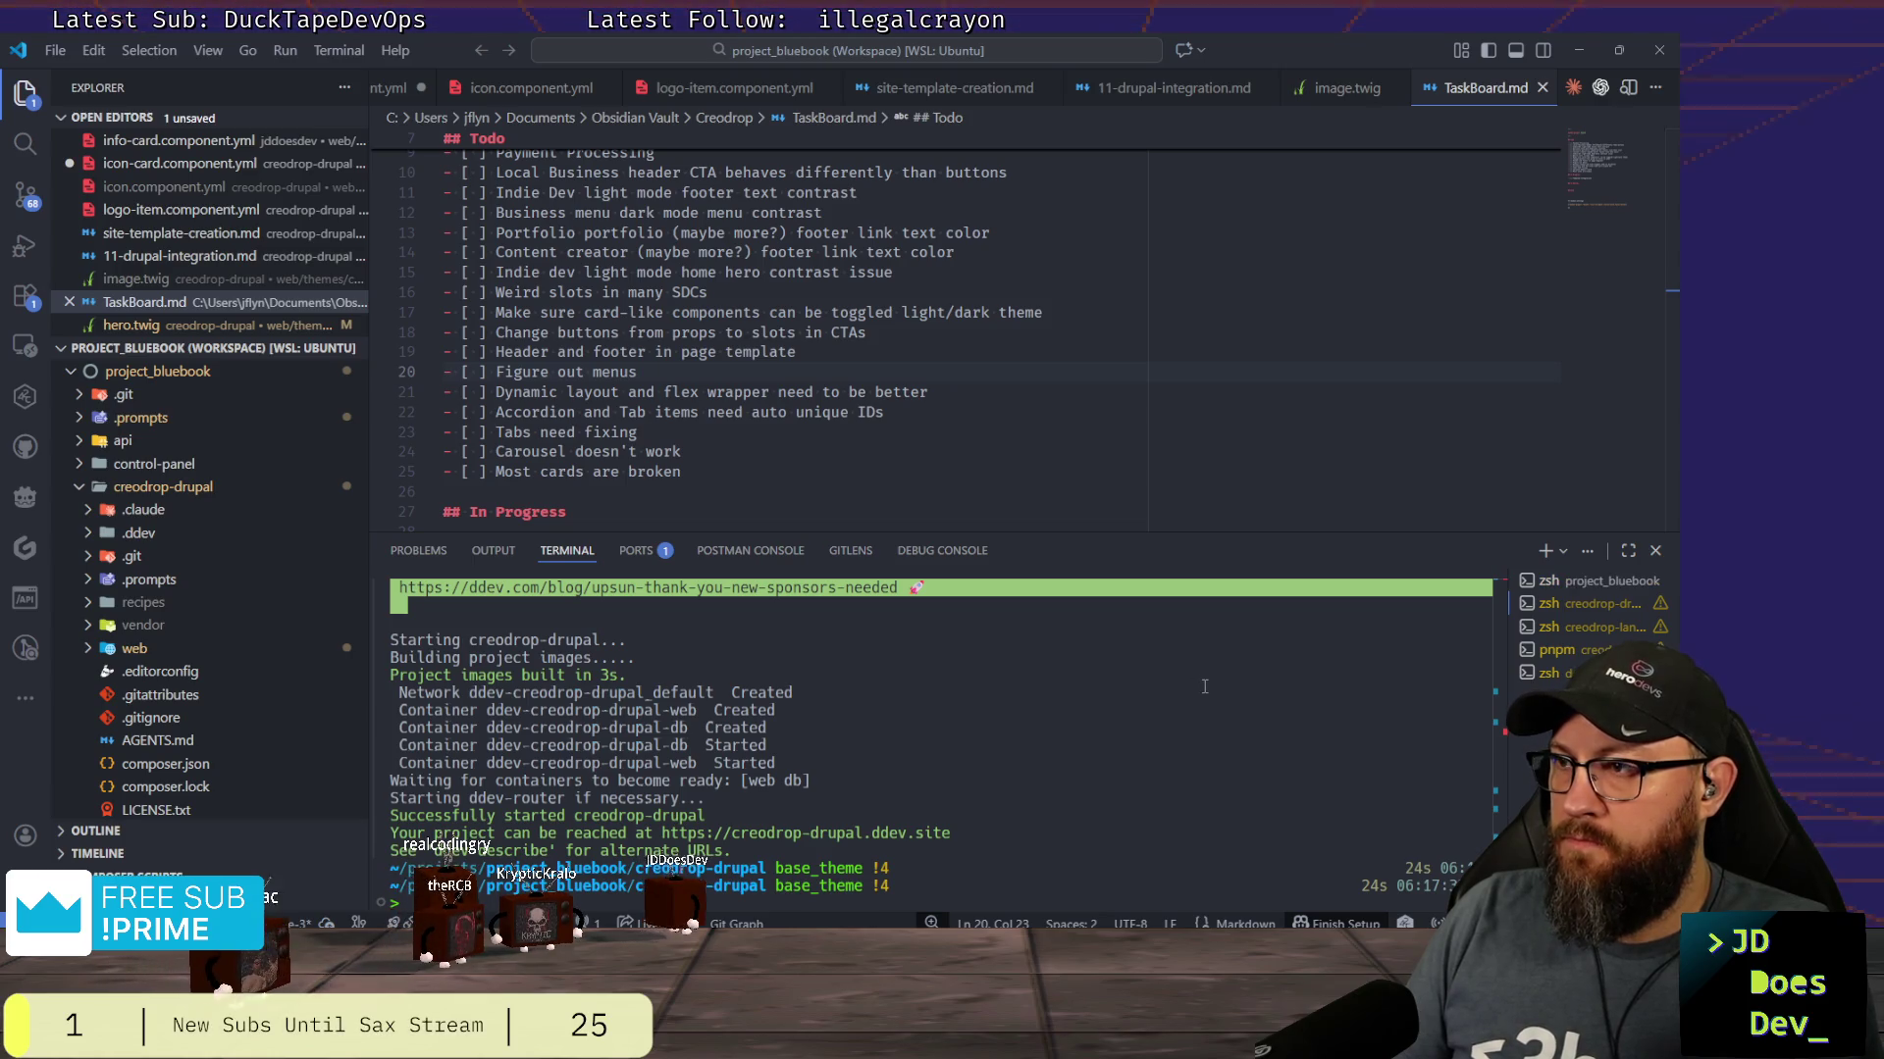
left_click(1561, 582)
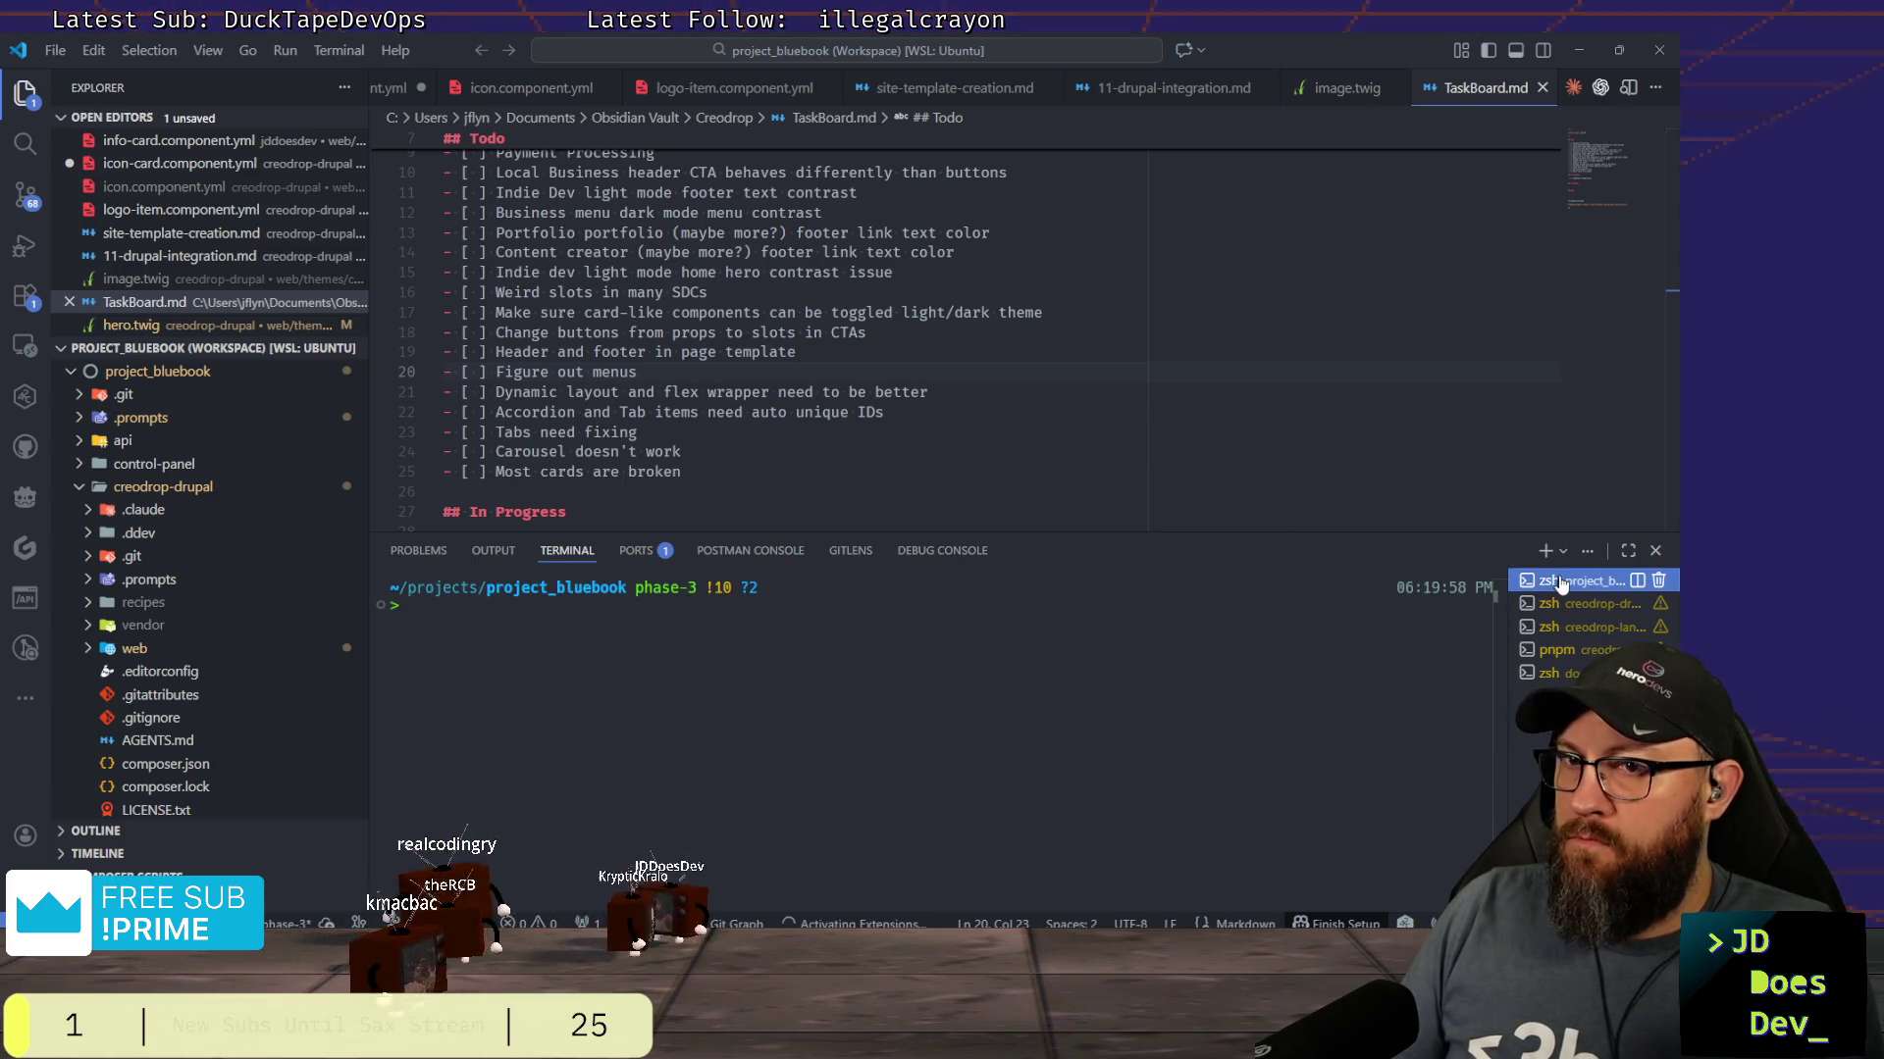
mouse_move(1570, 613)
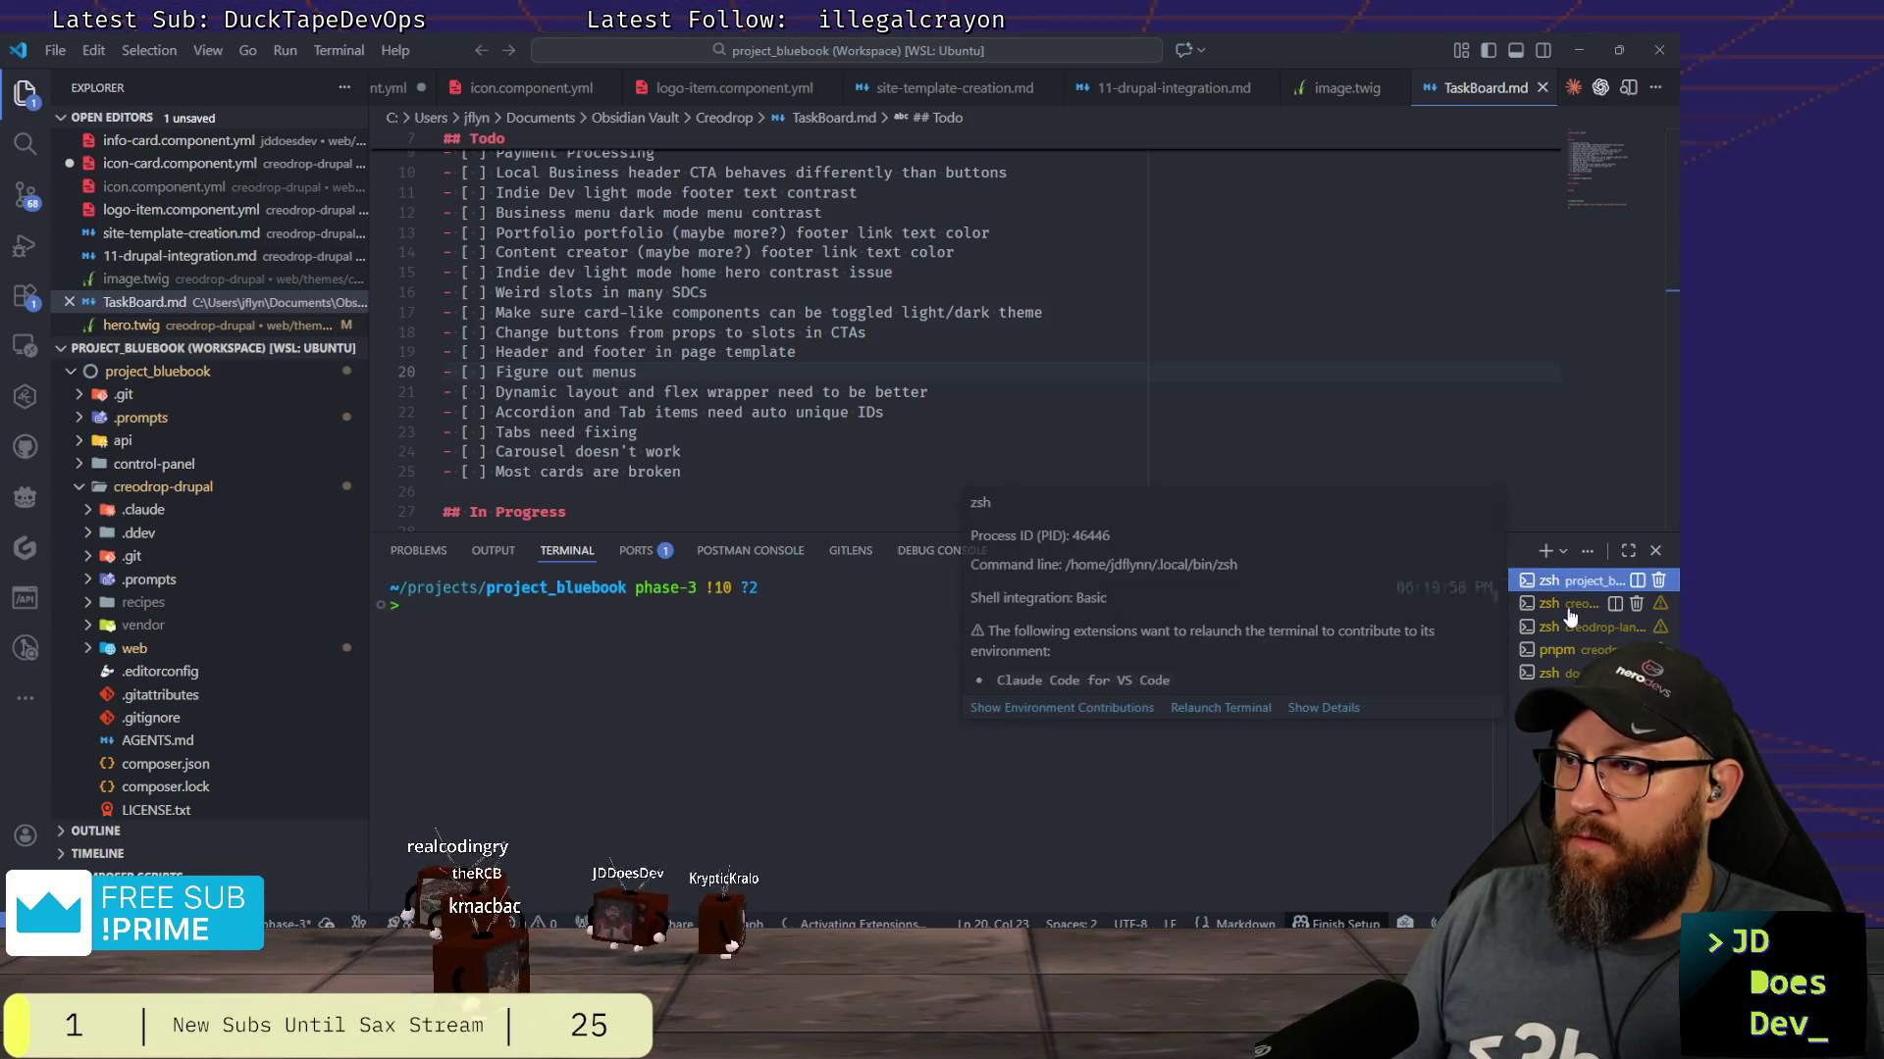
left_click(1217, 714)
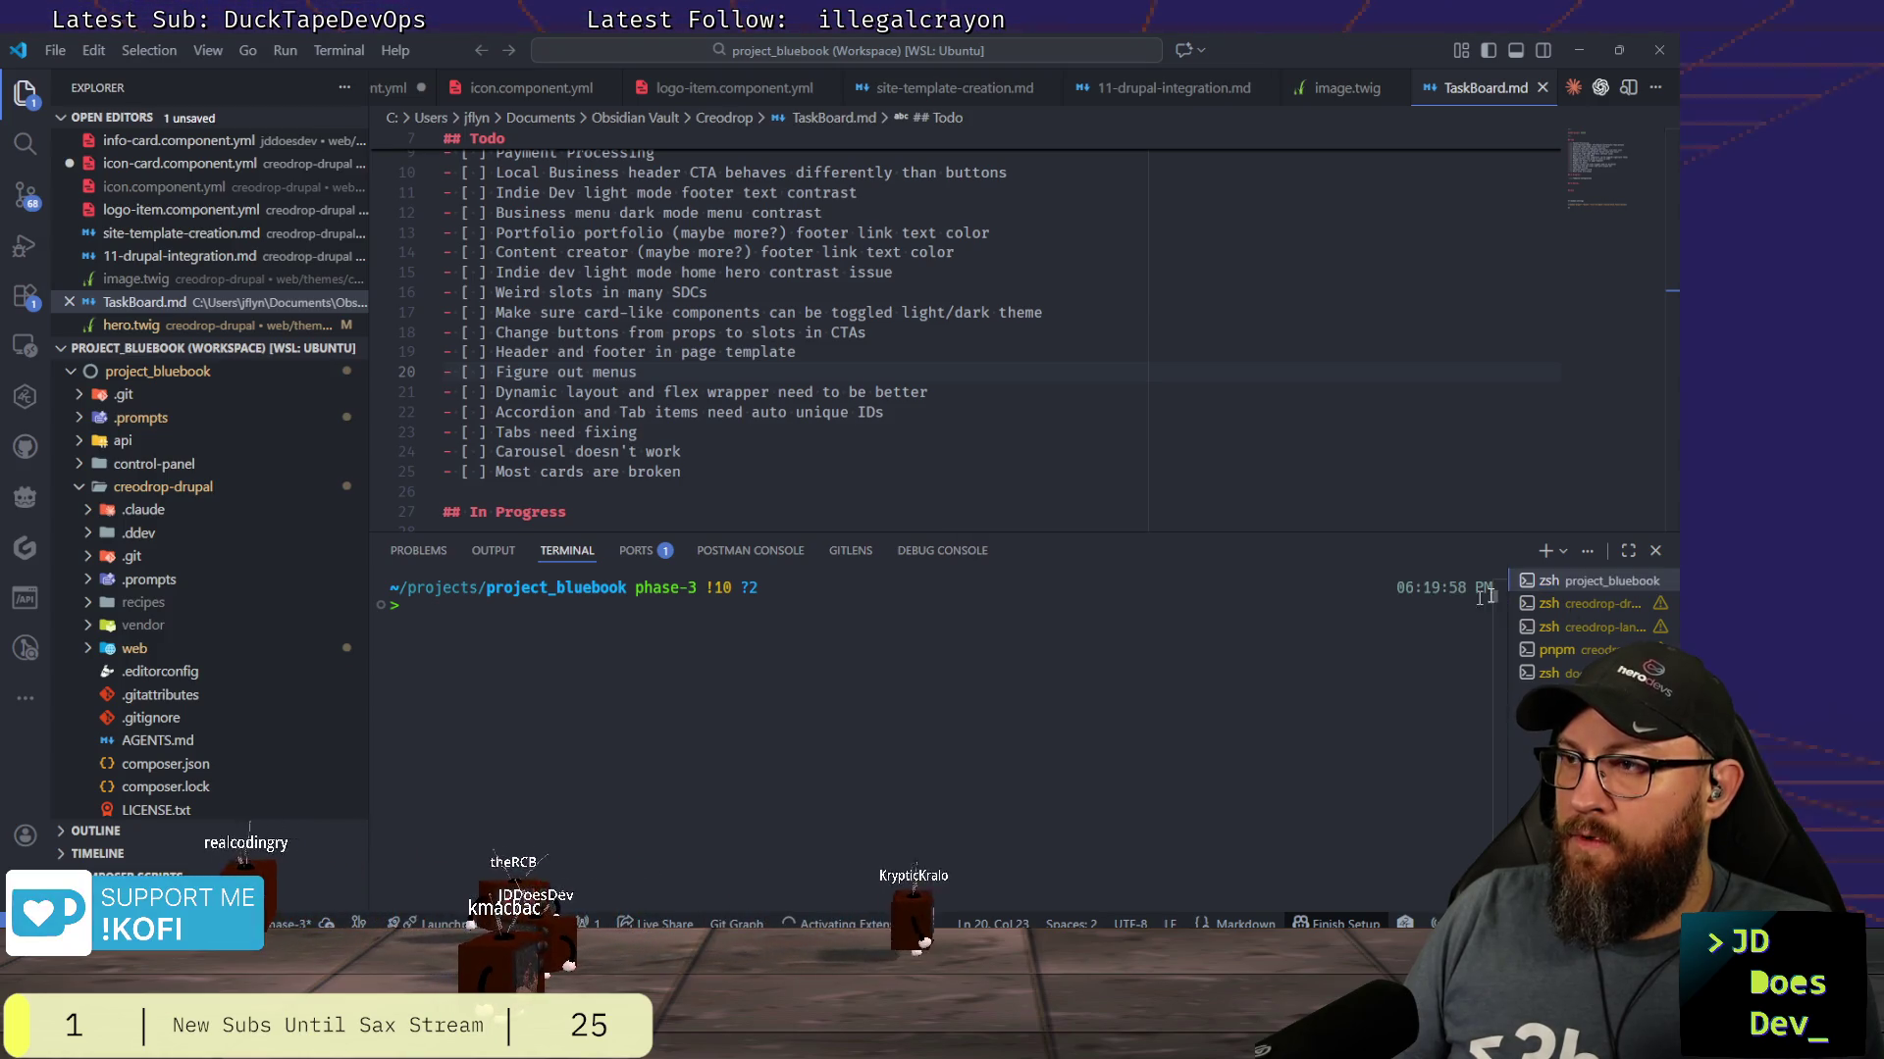
- Relaunch the pnpm watch terminal and clear the docker build terminal to a fresh prompt
left_click(1576, 630)
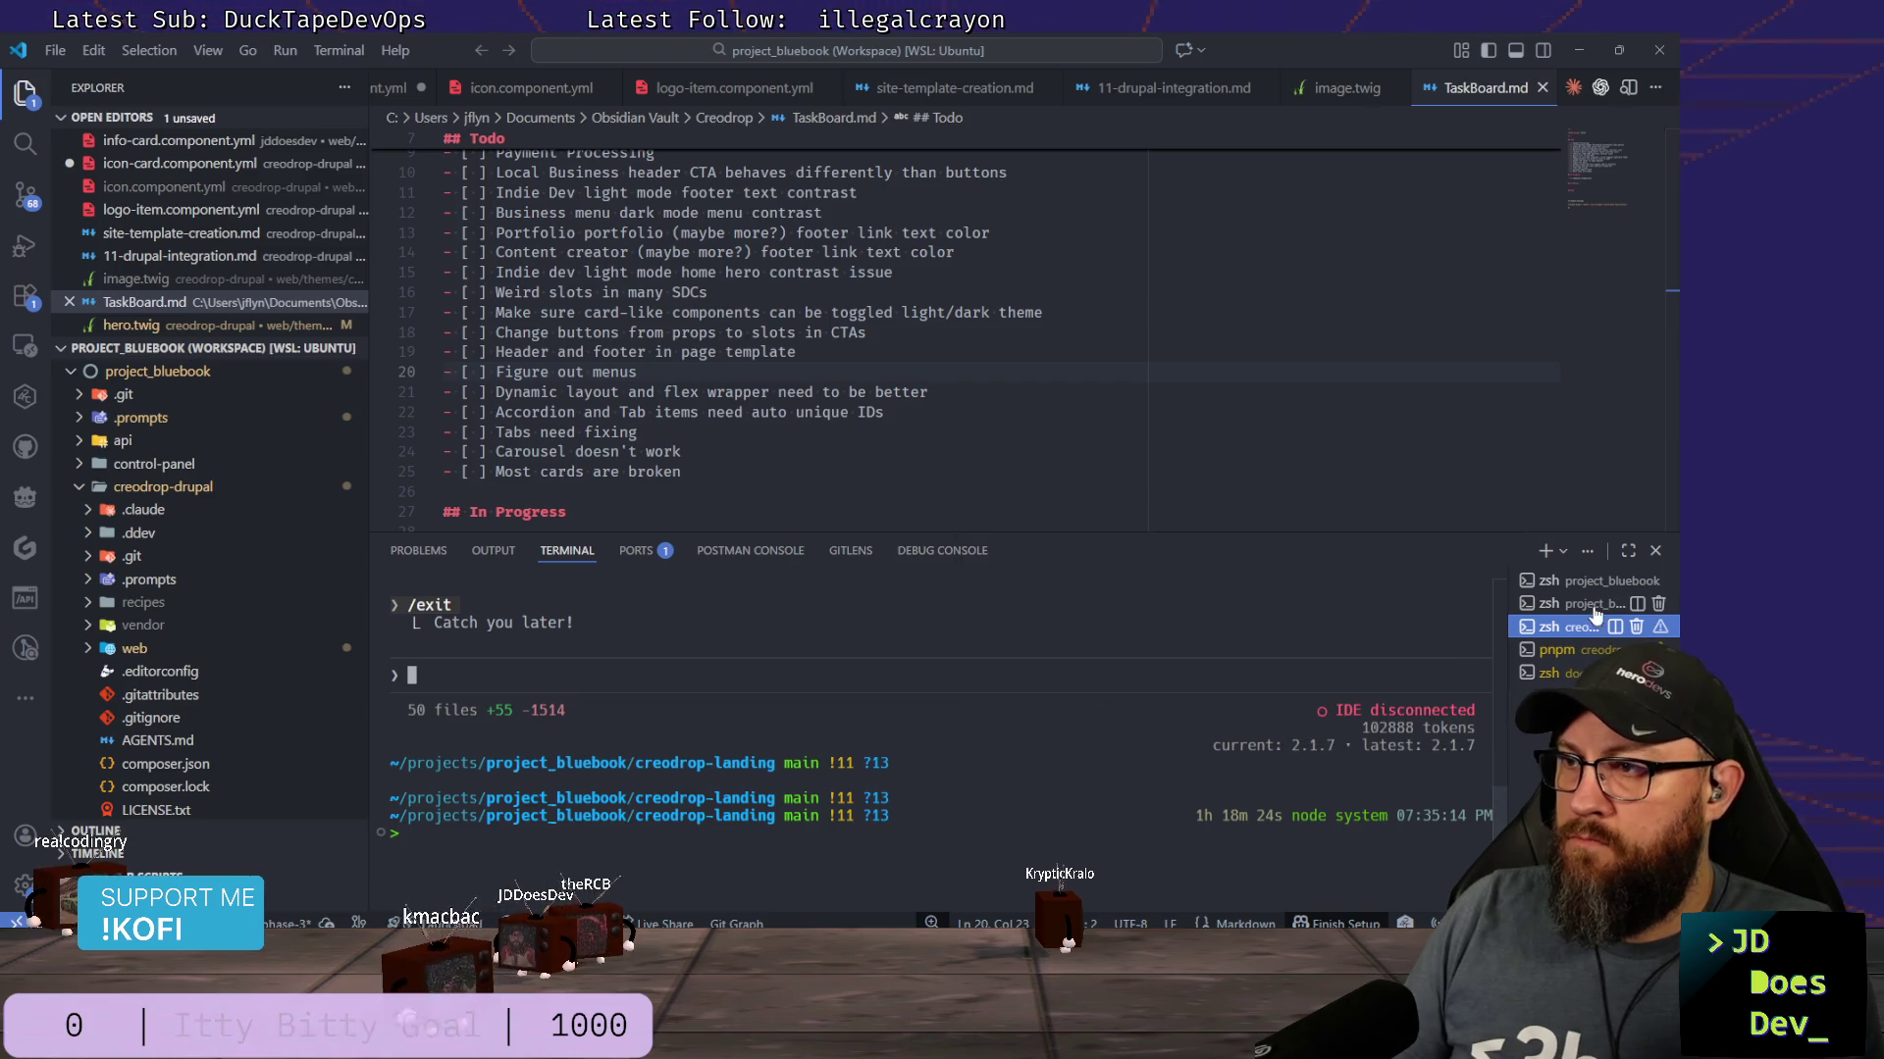
mouse_move(1577, 636)
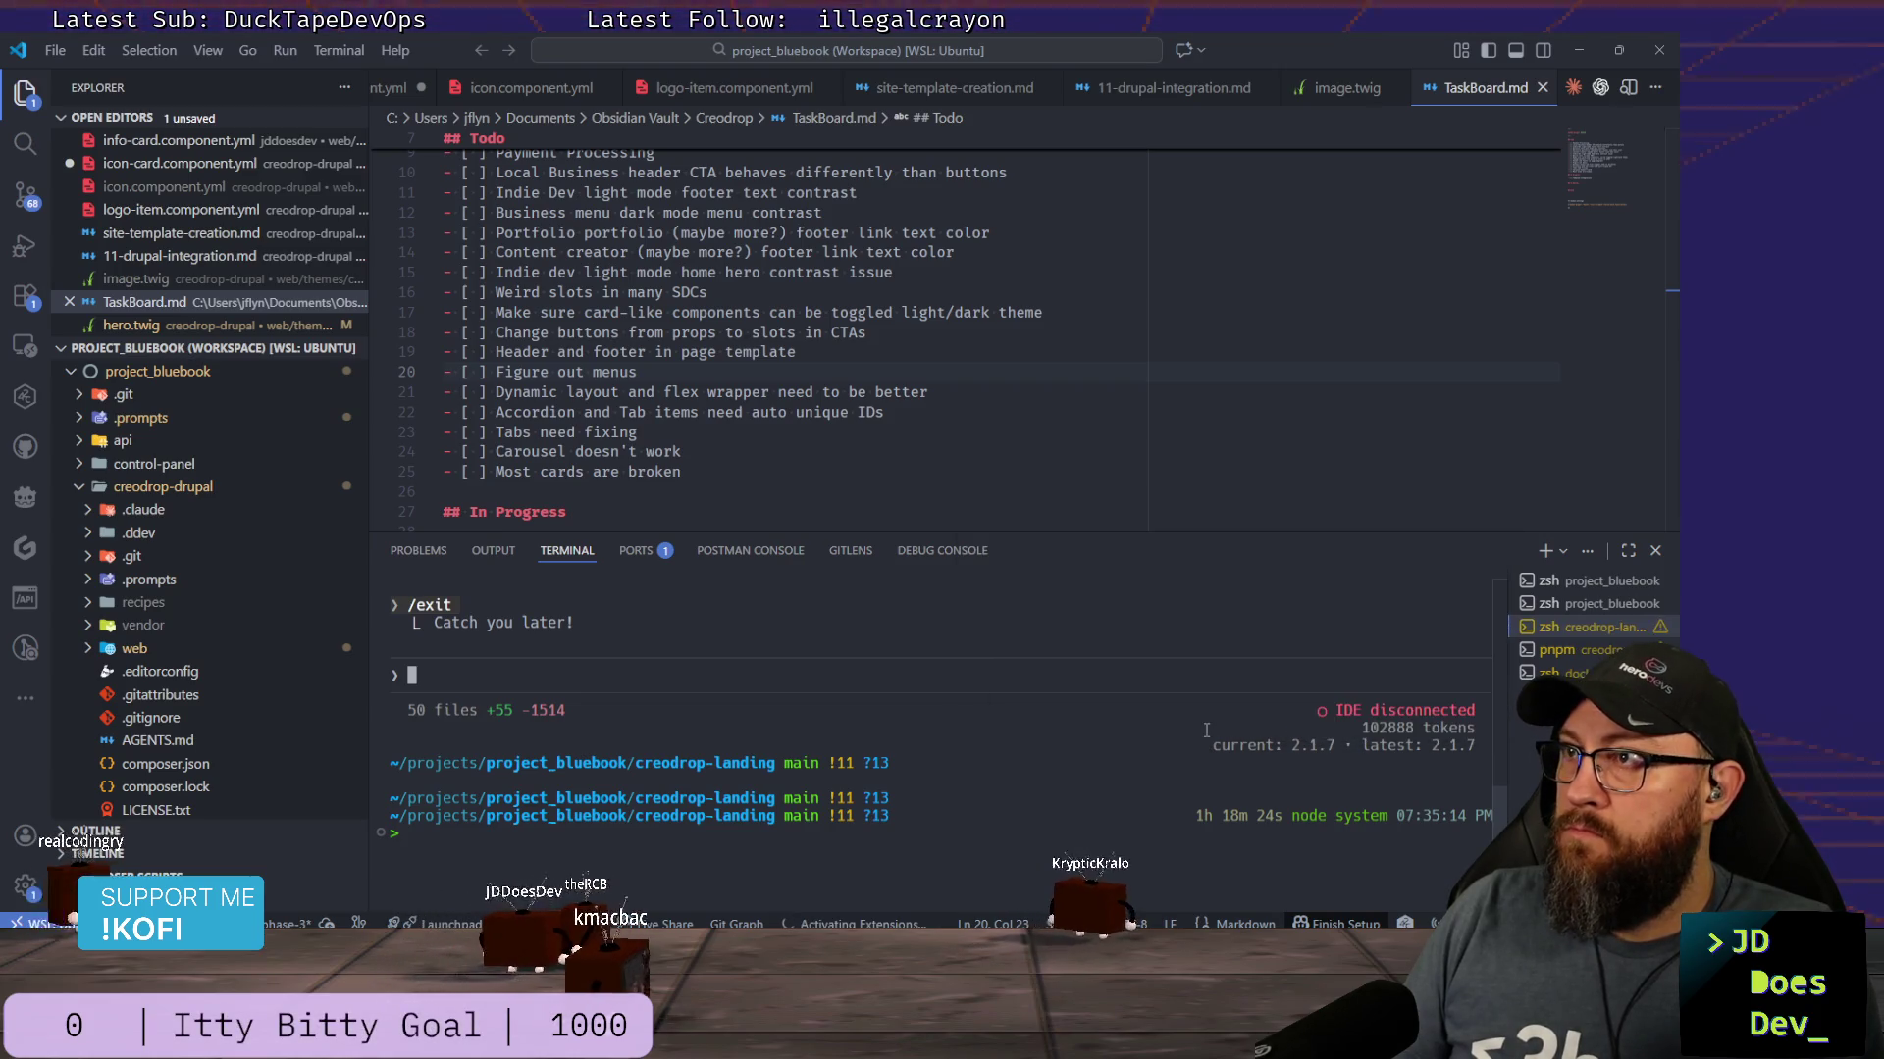
left_click(1566, 653)
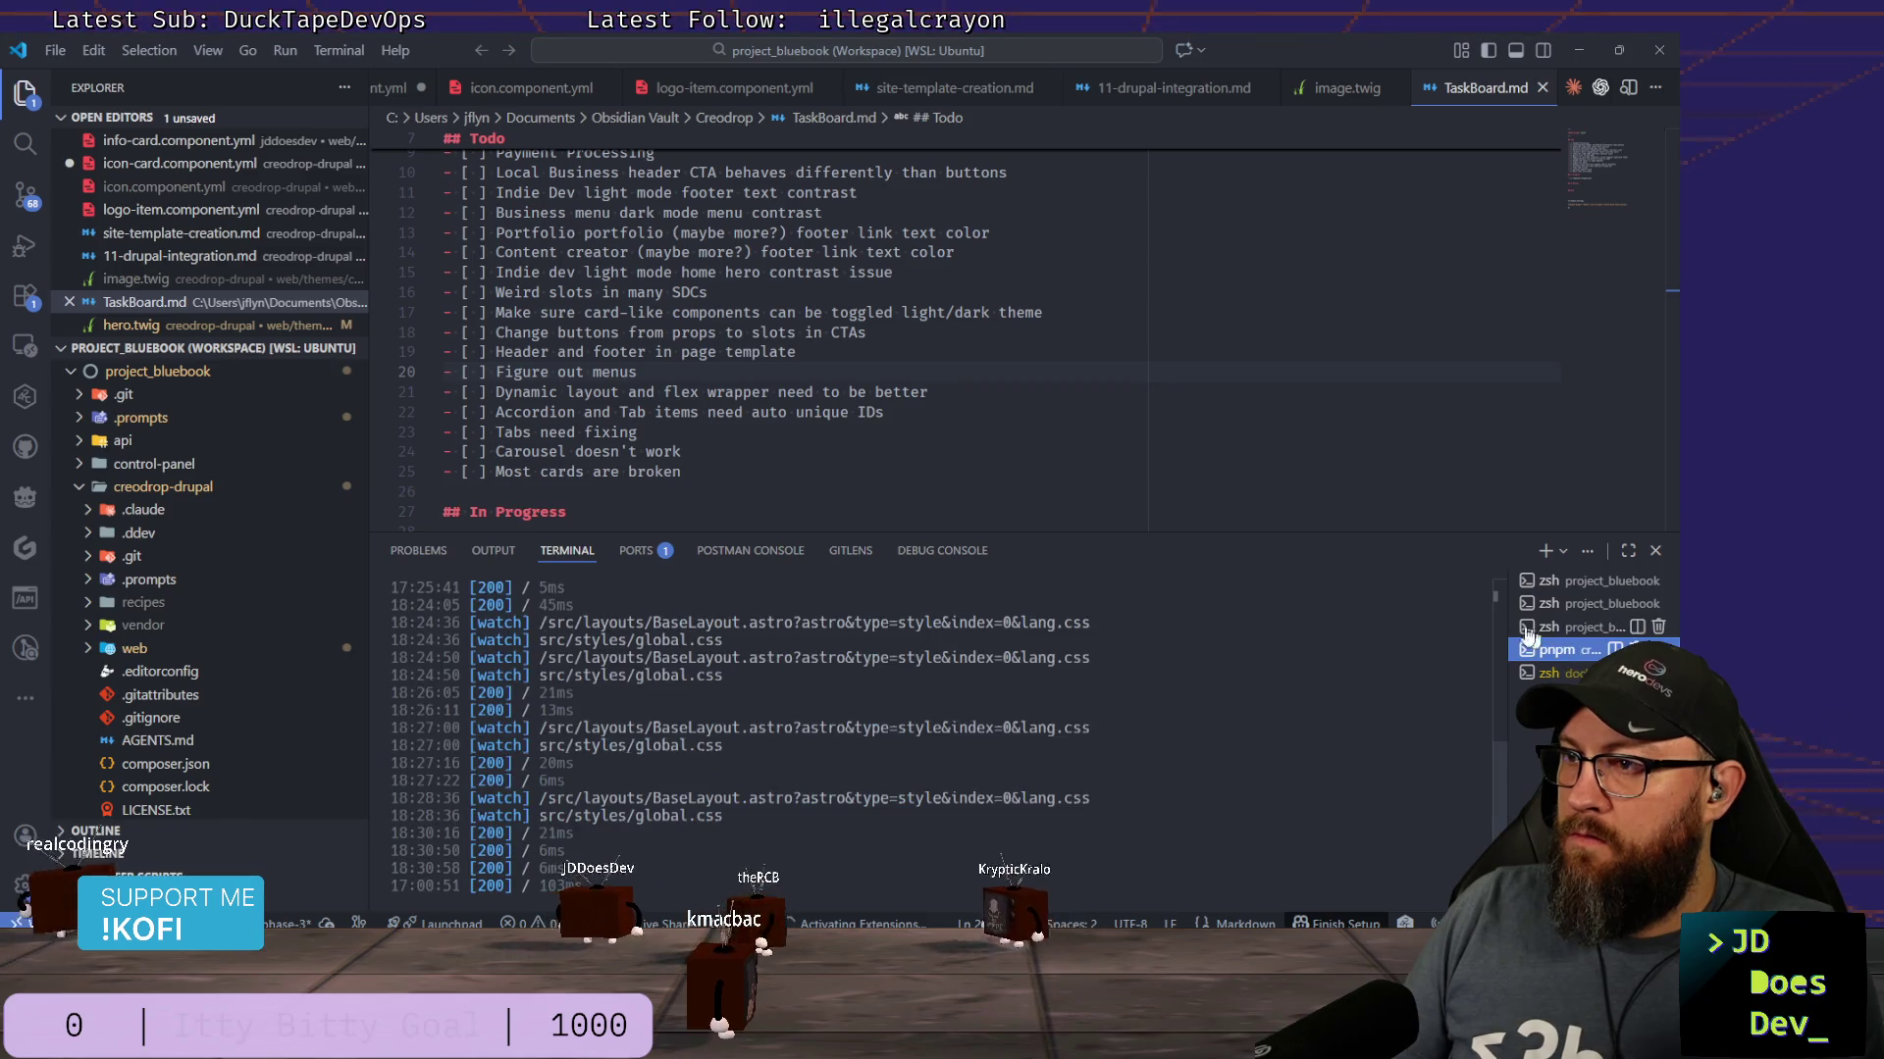
mouse_move(1566, 653)
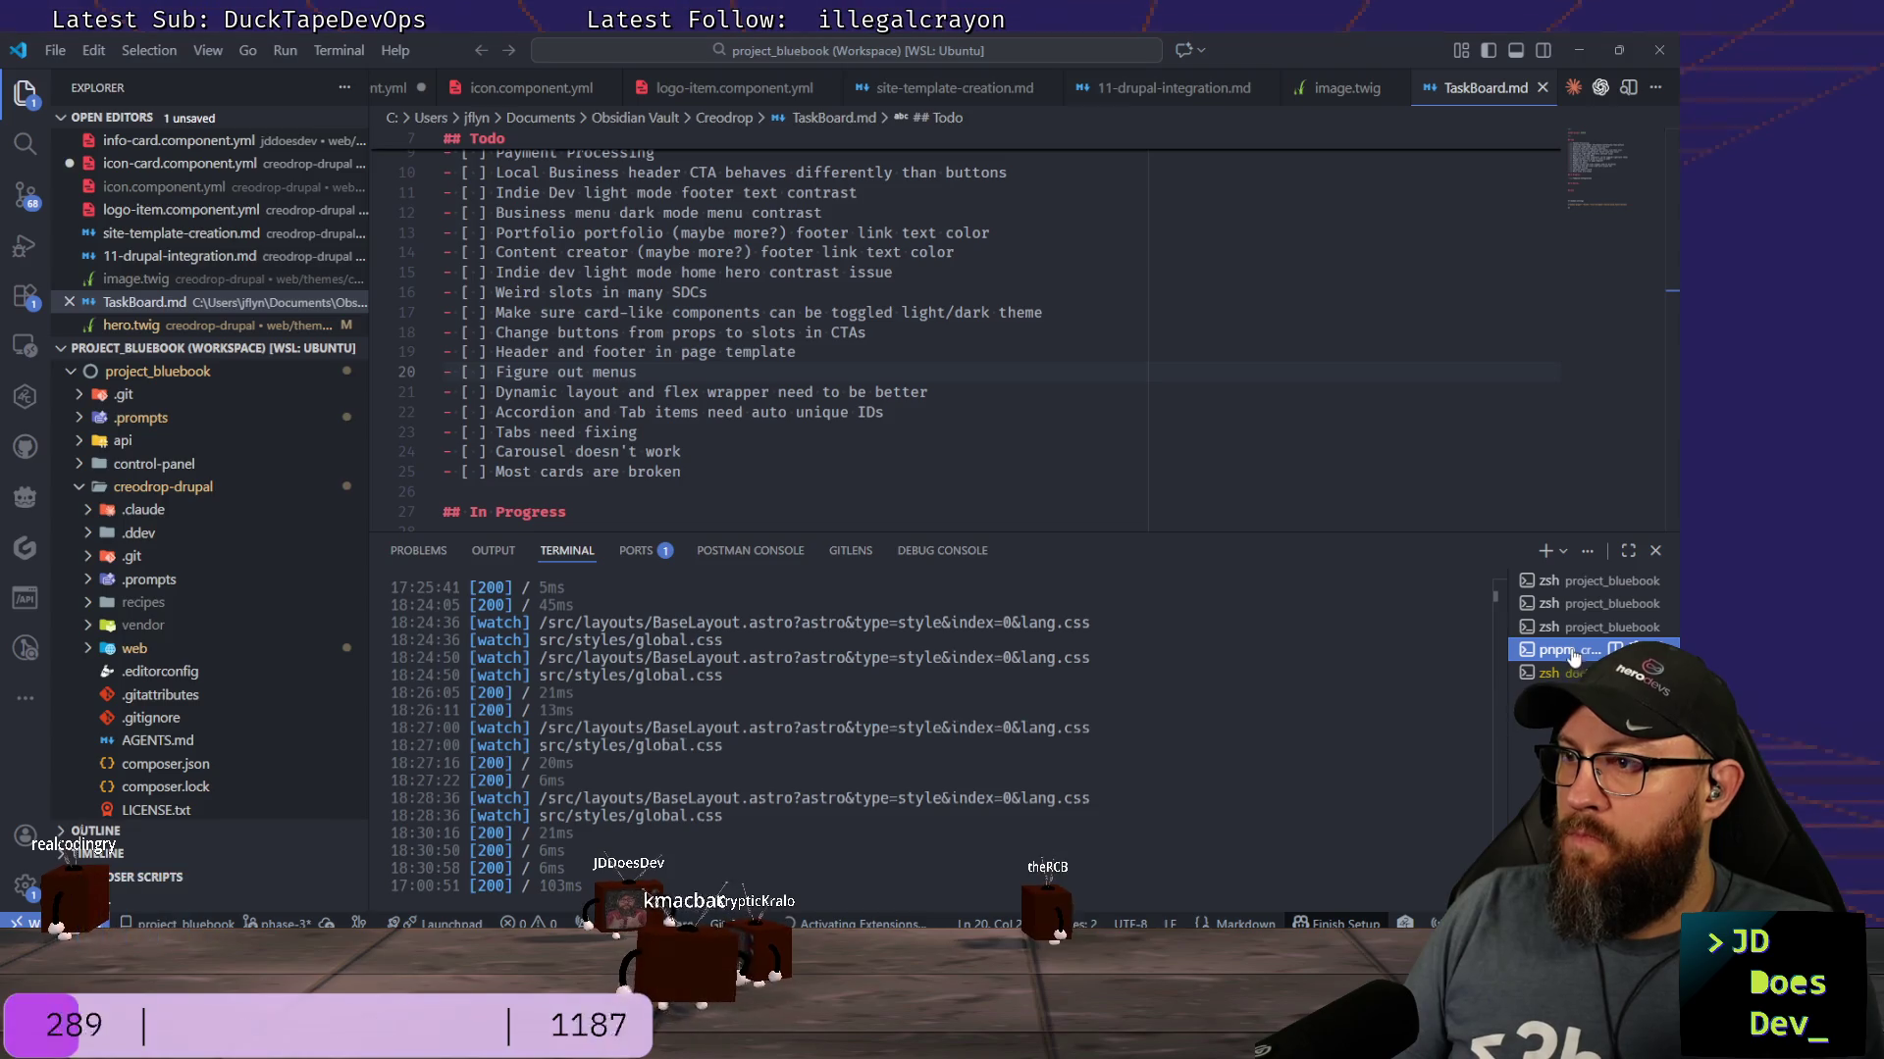
left_click(1220, 754)
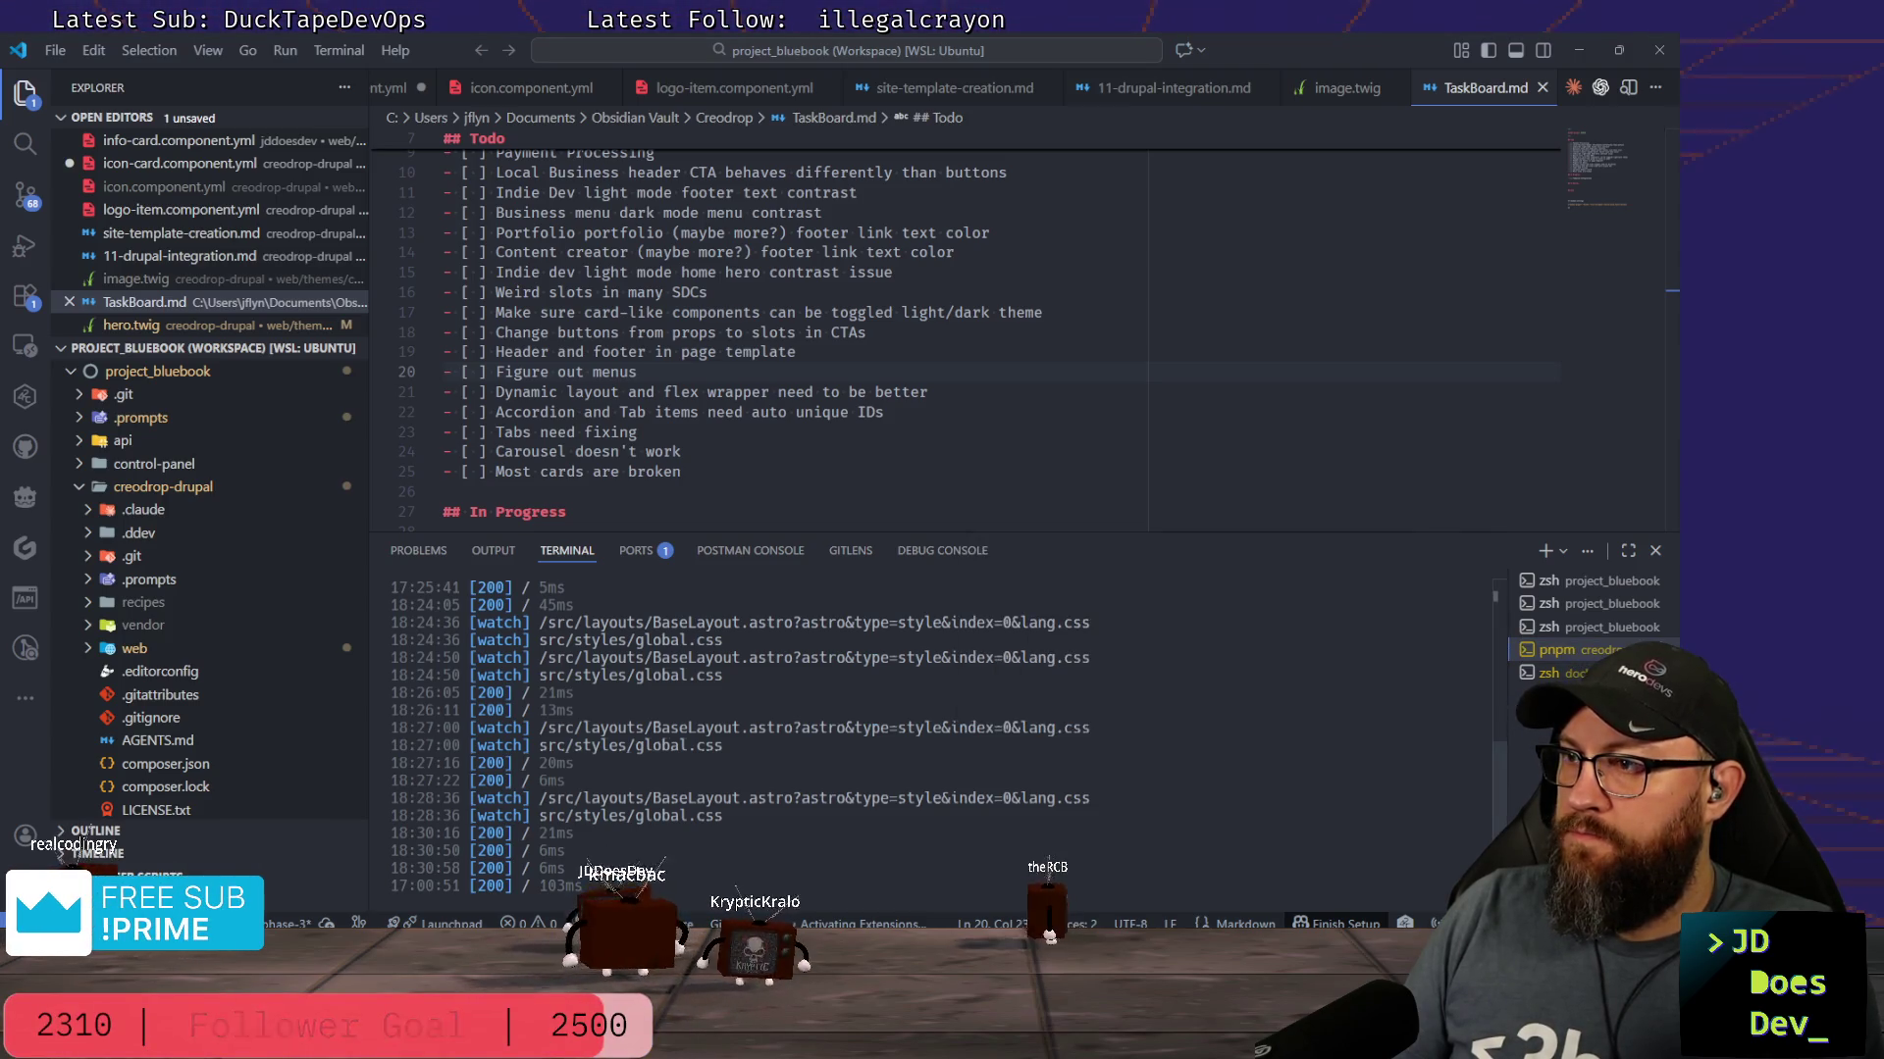
left_click(1555, 675)
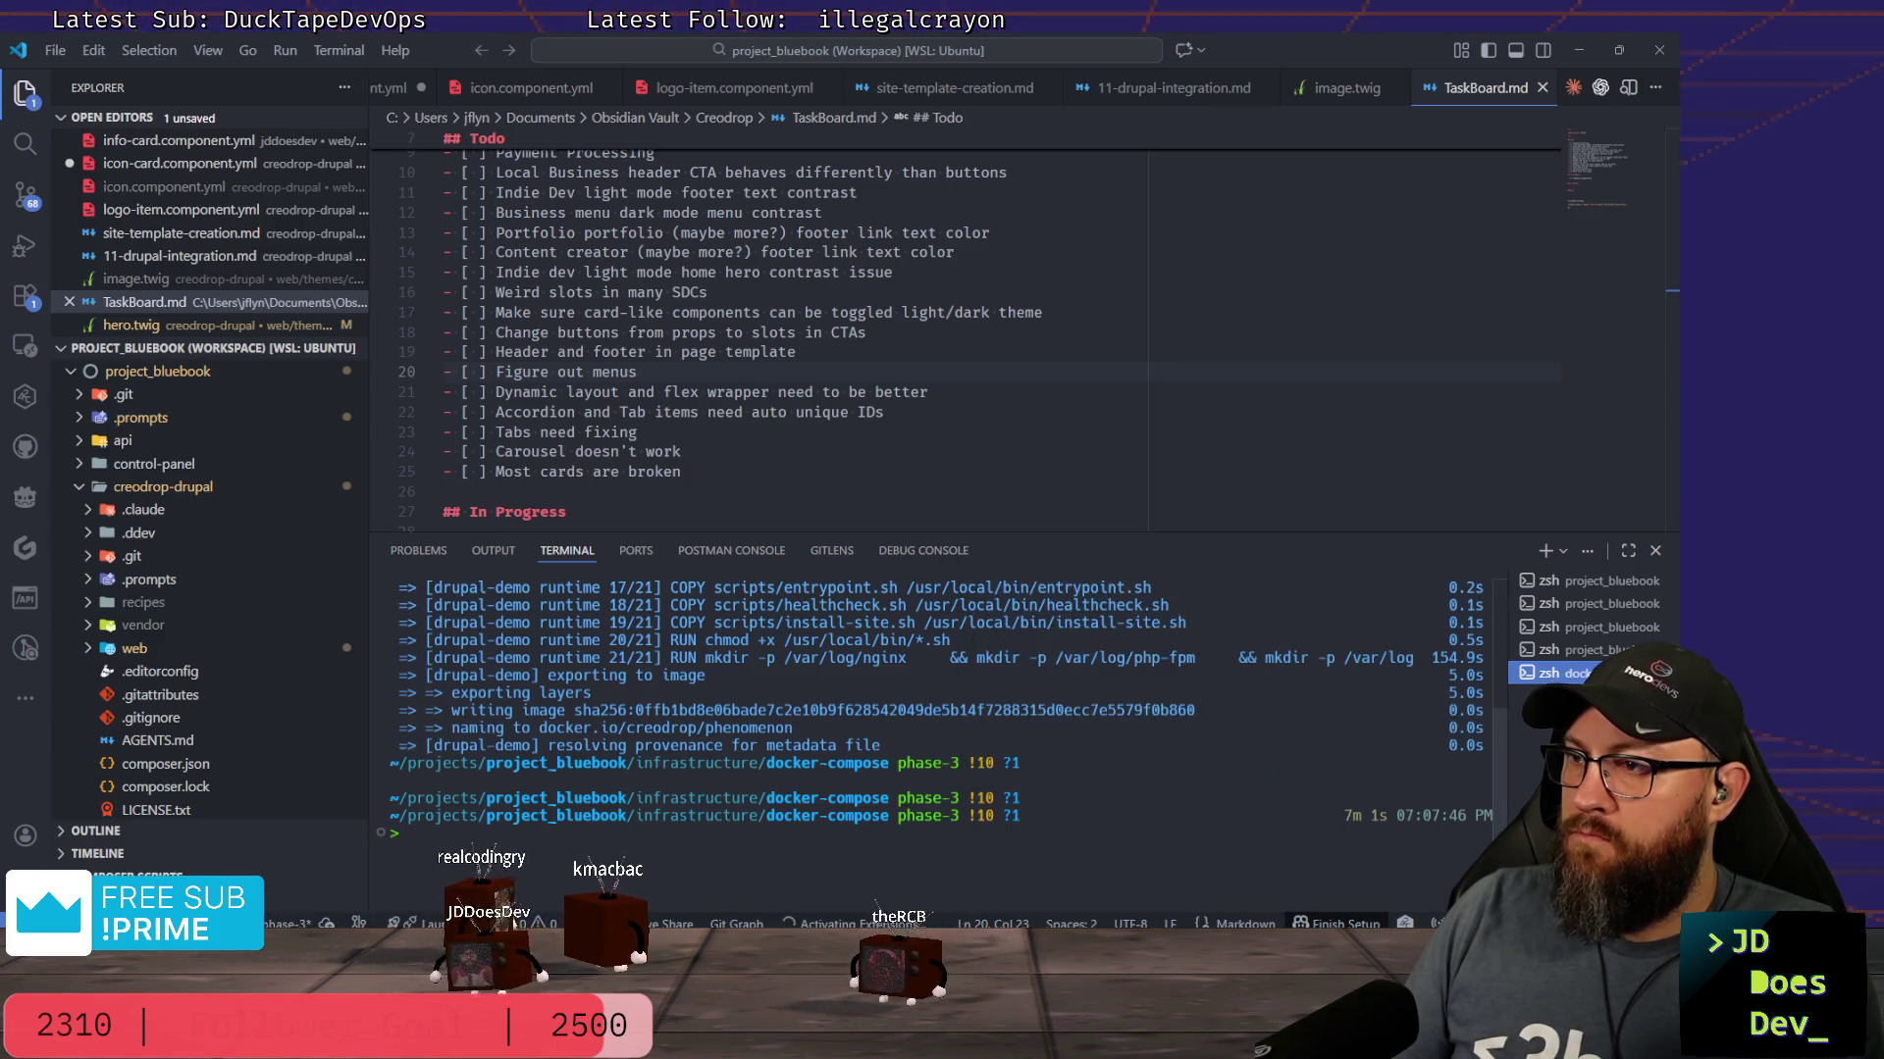
mouse_move(1570, 675)
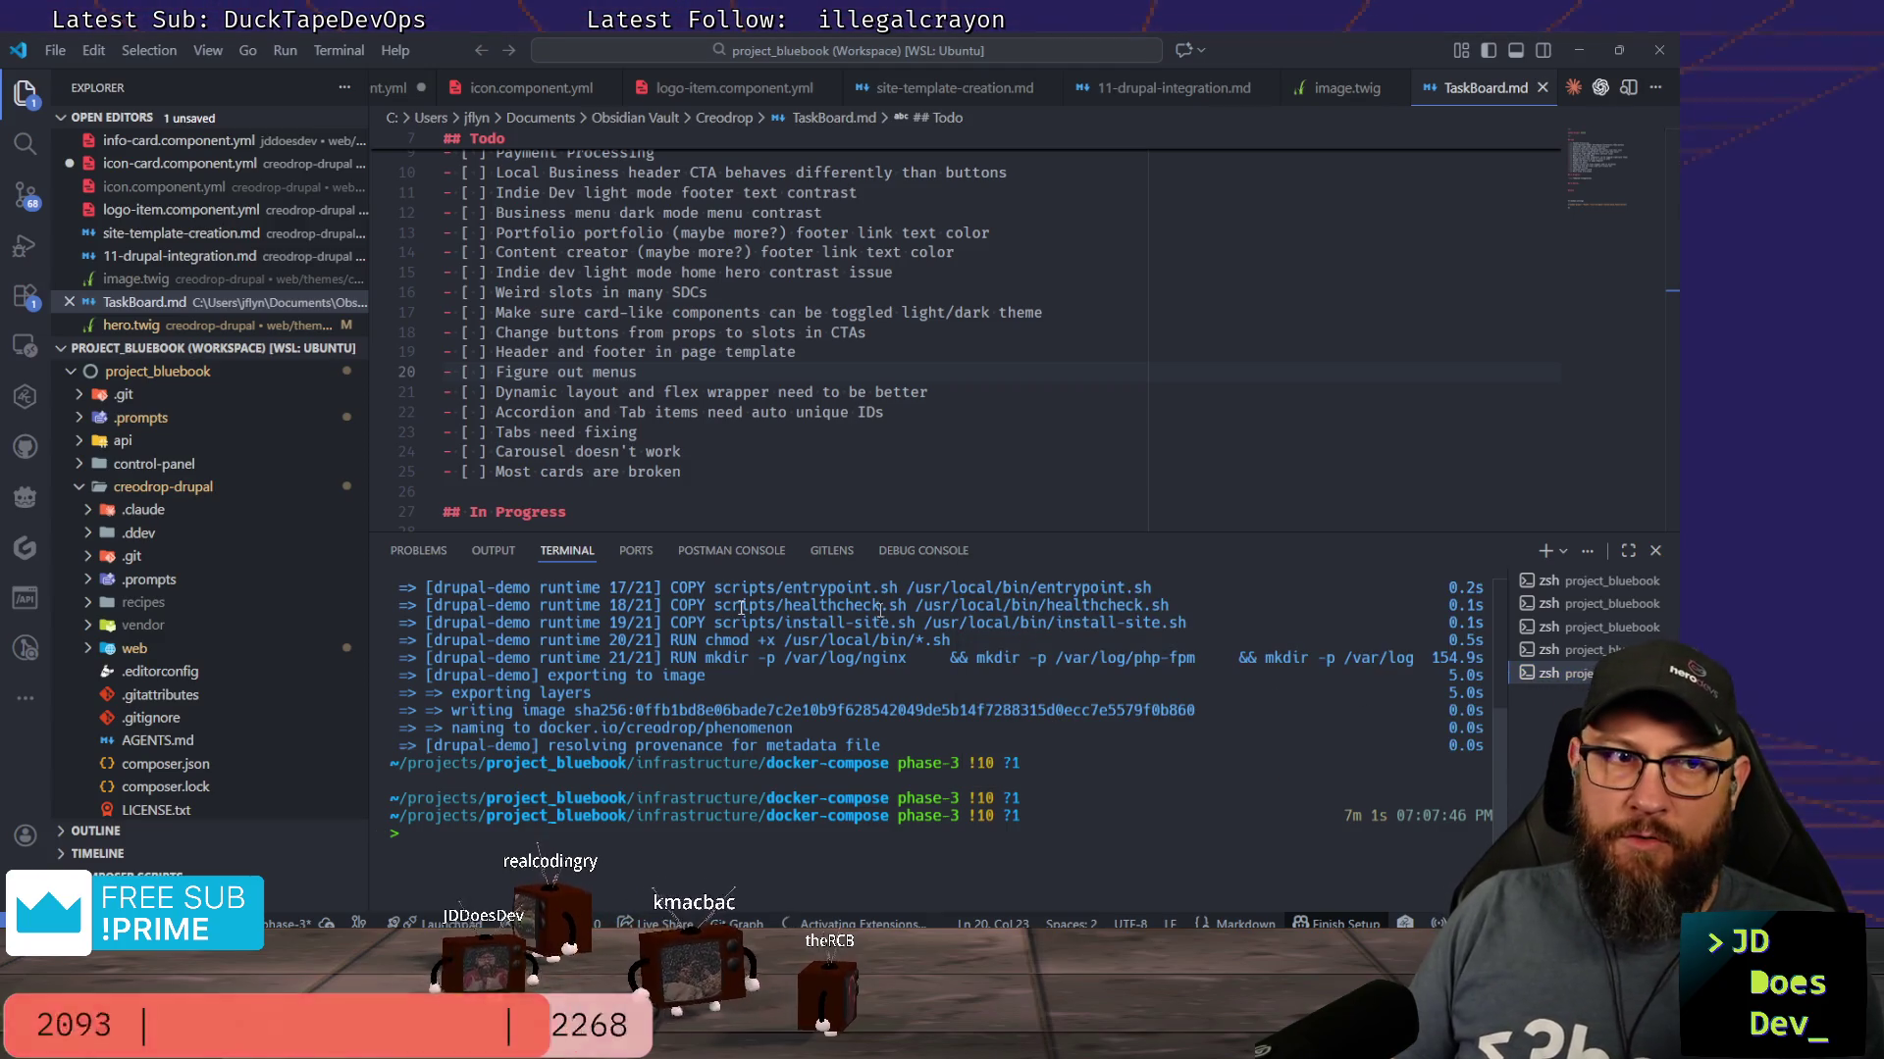
key("ctrl+l")
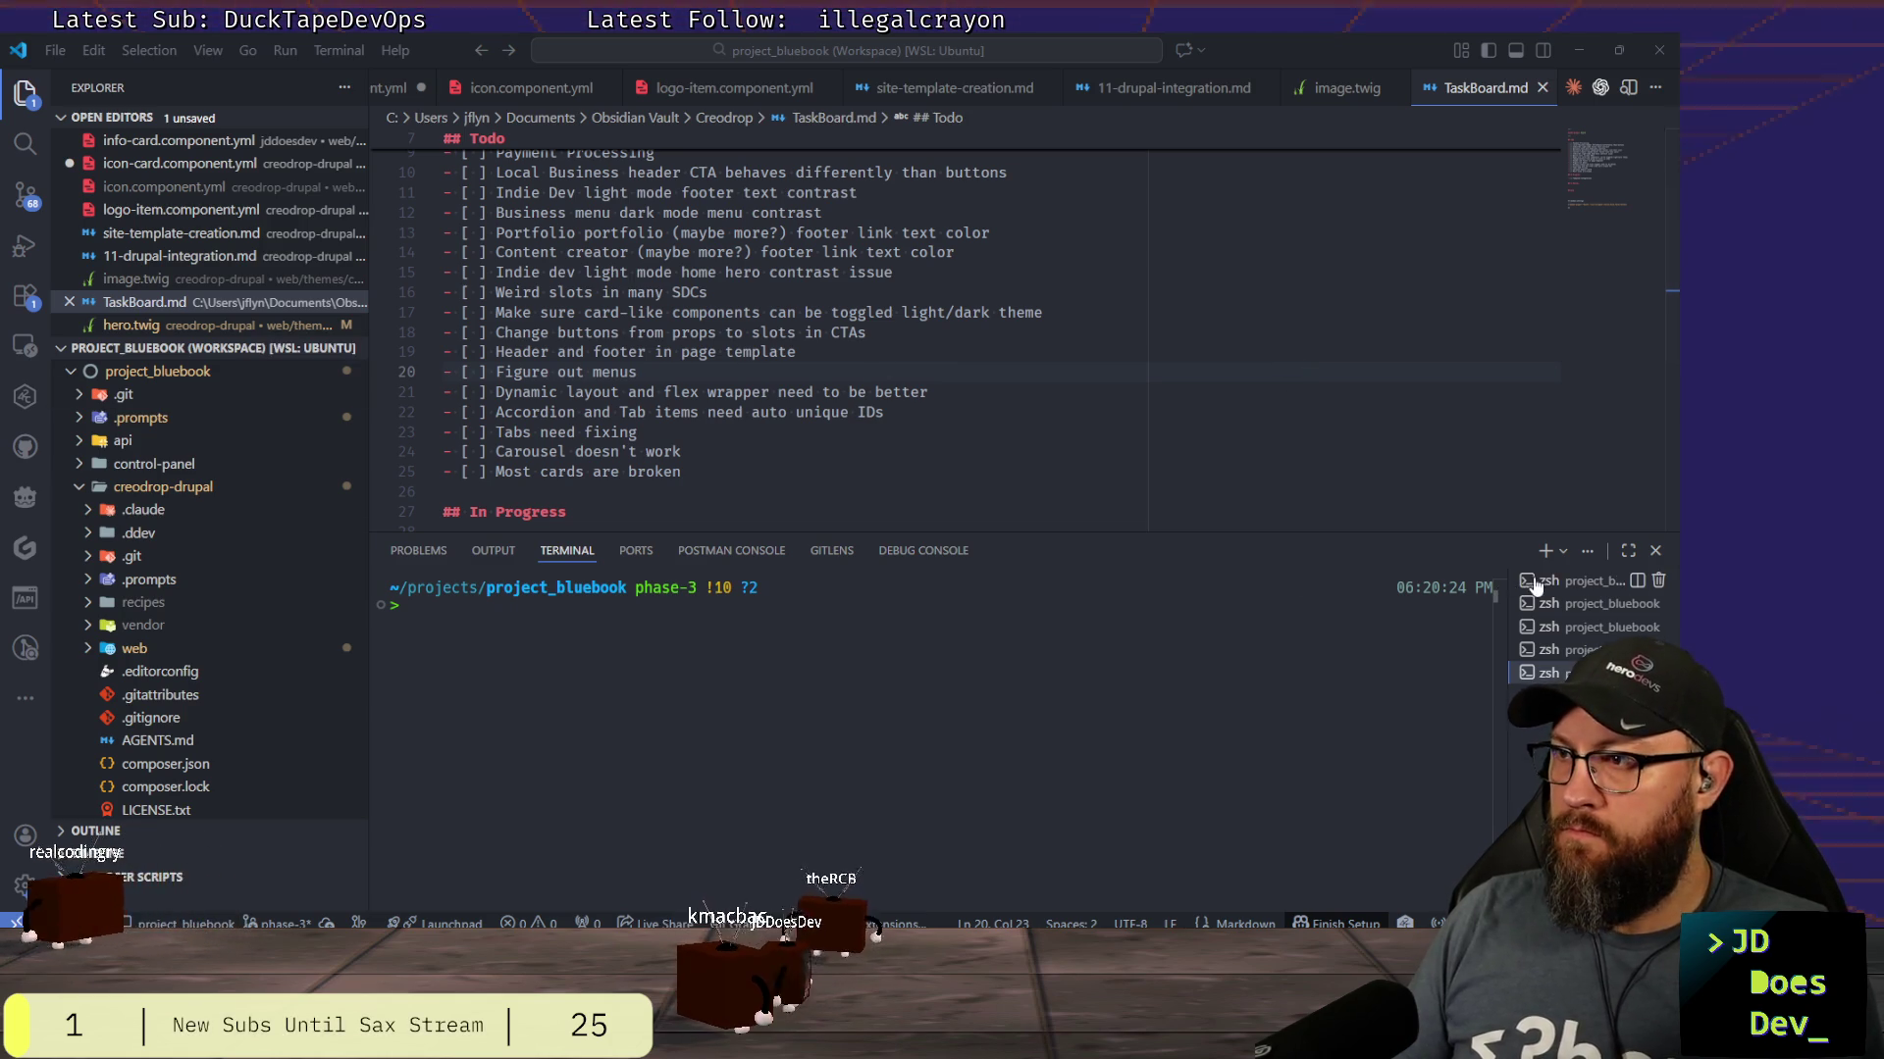
- cd the first two terminals into creodrop-drupal
mouse_move(1589, 587)
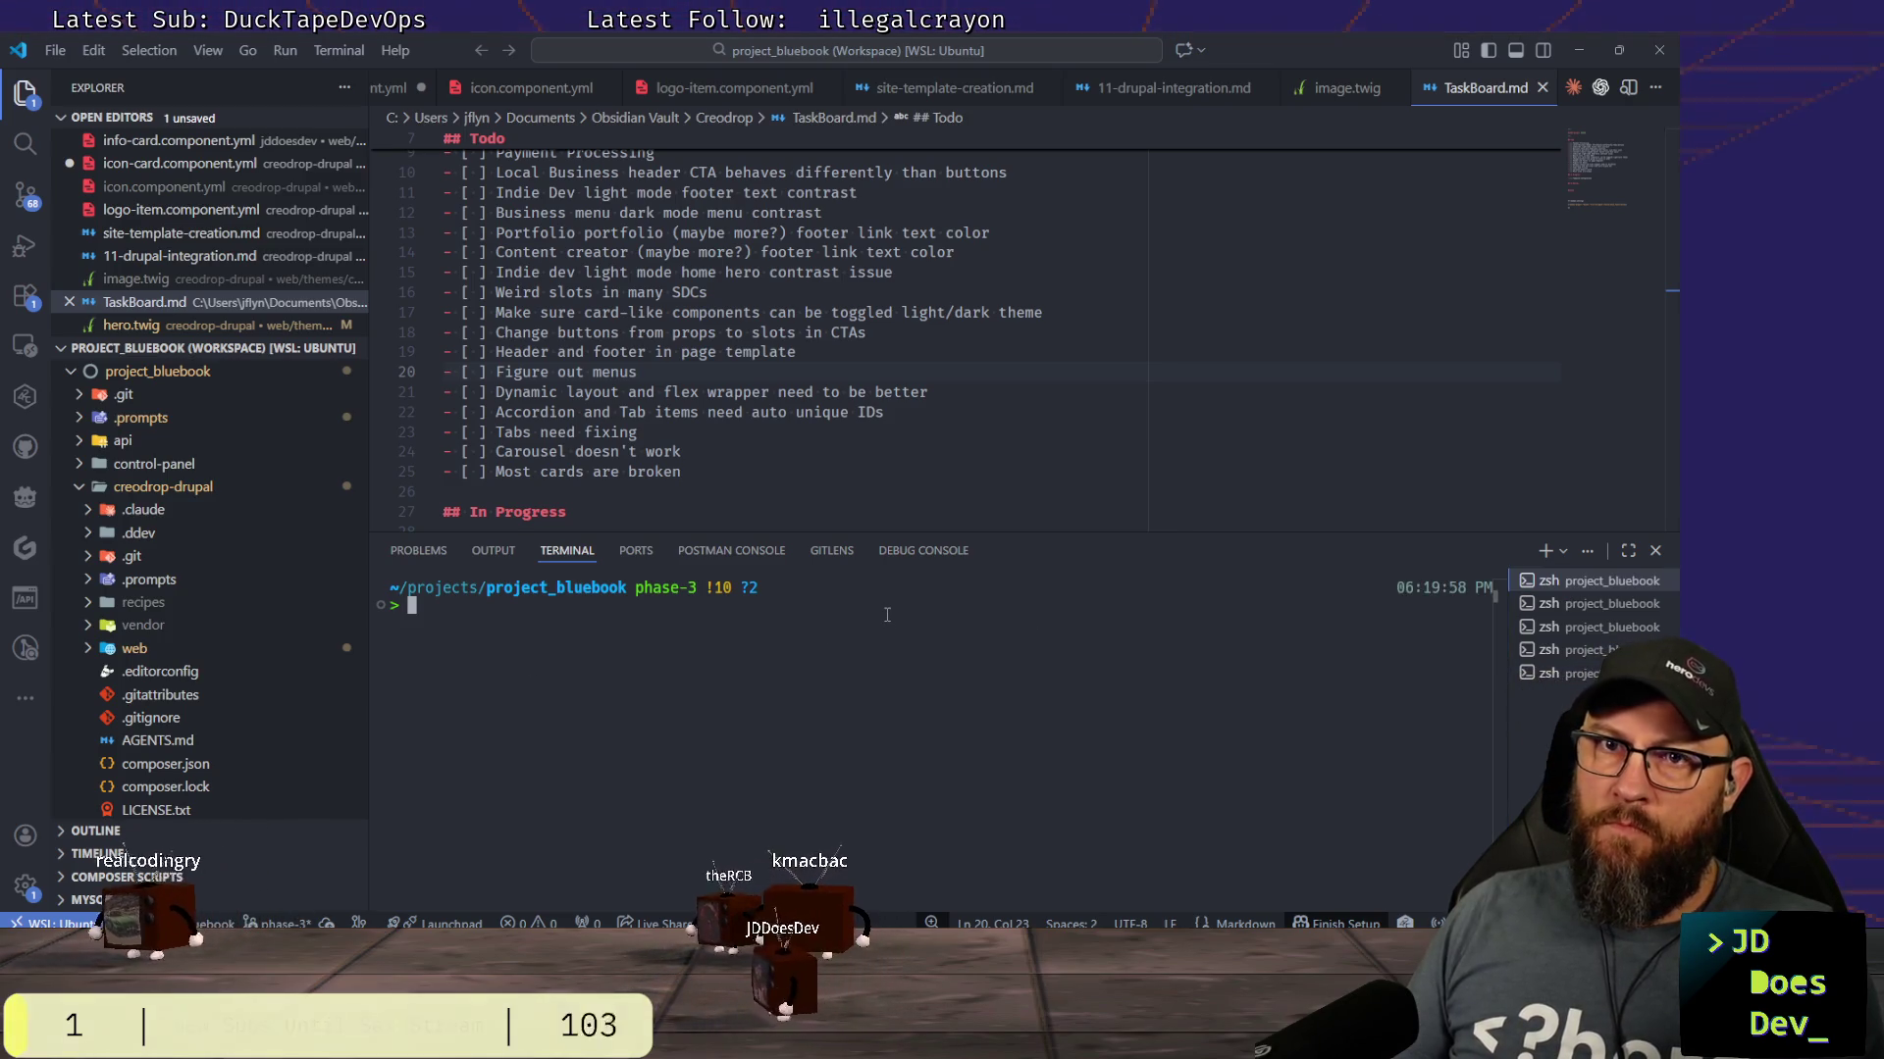
type("cd creodrop-drupal/")
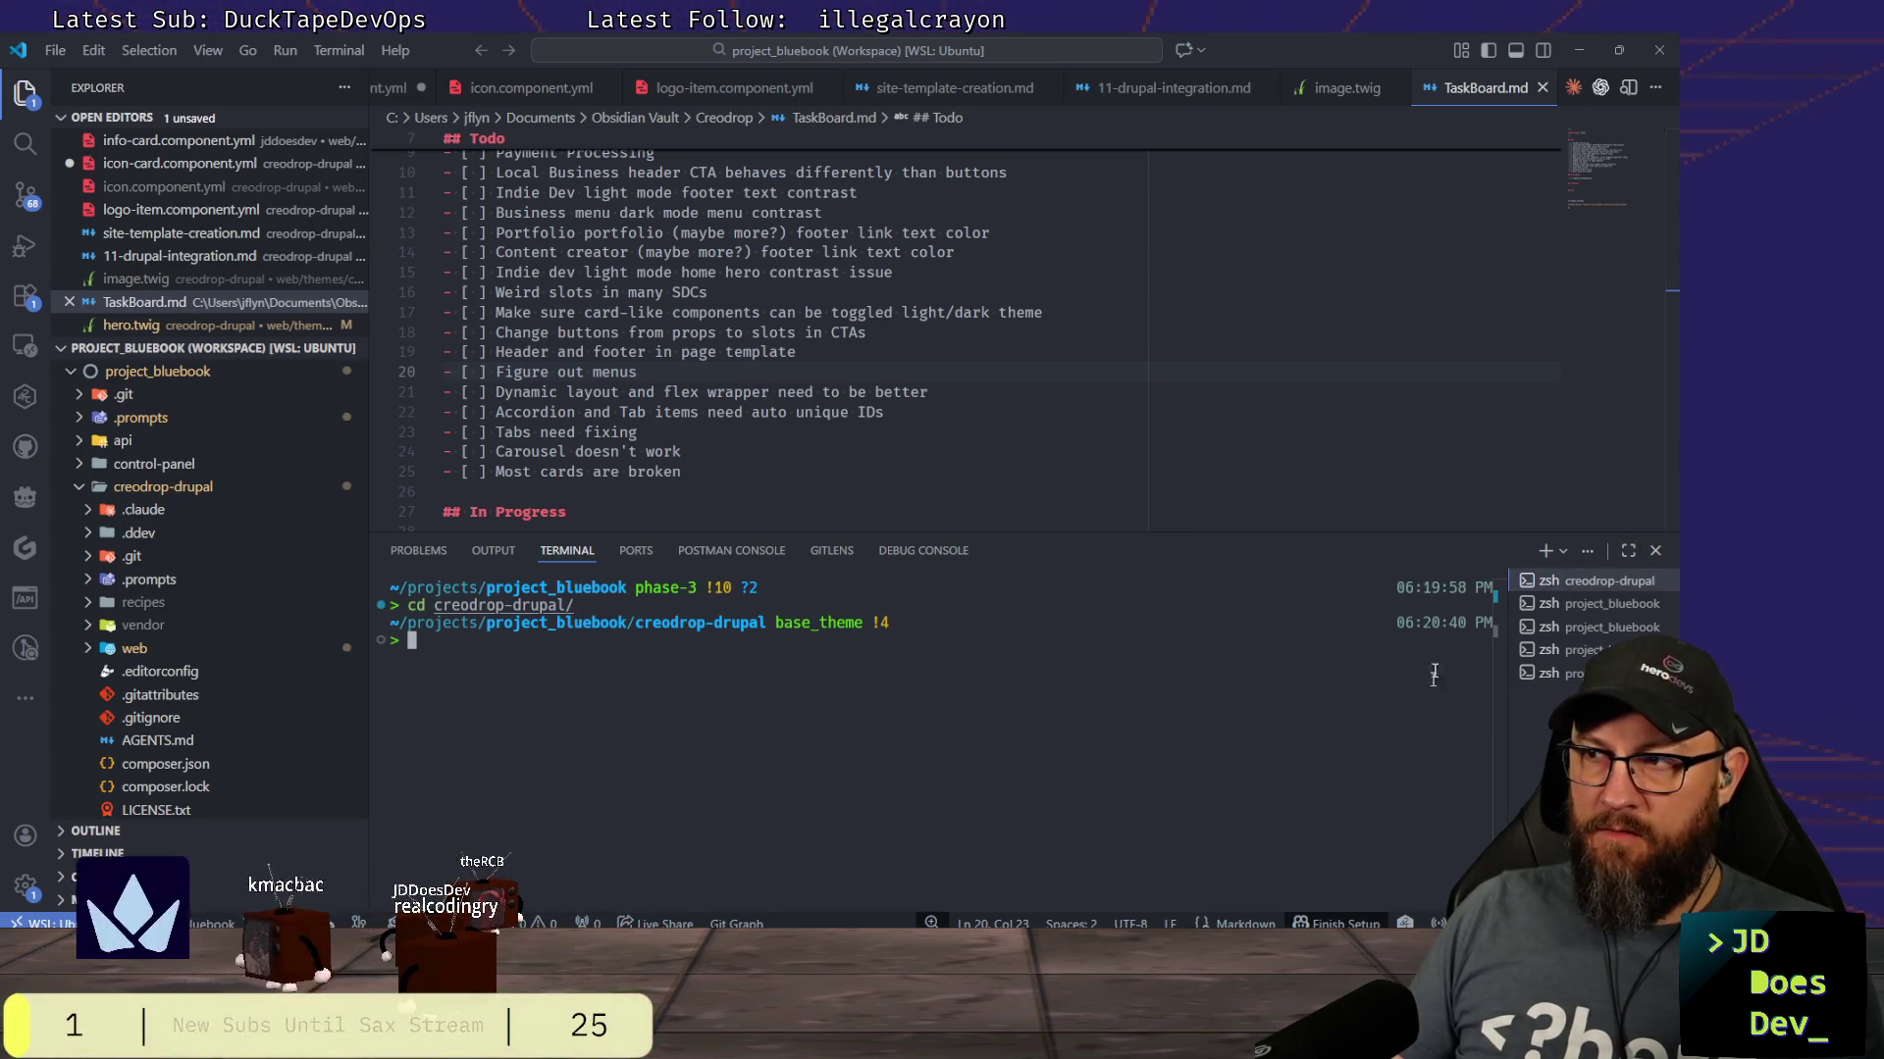
left_click(1585, 606)
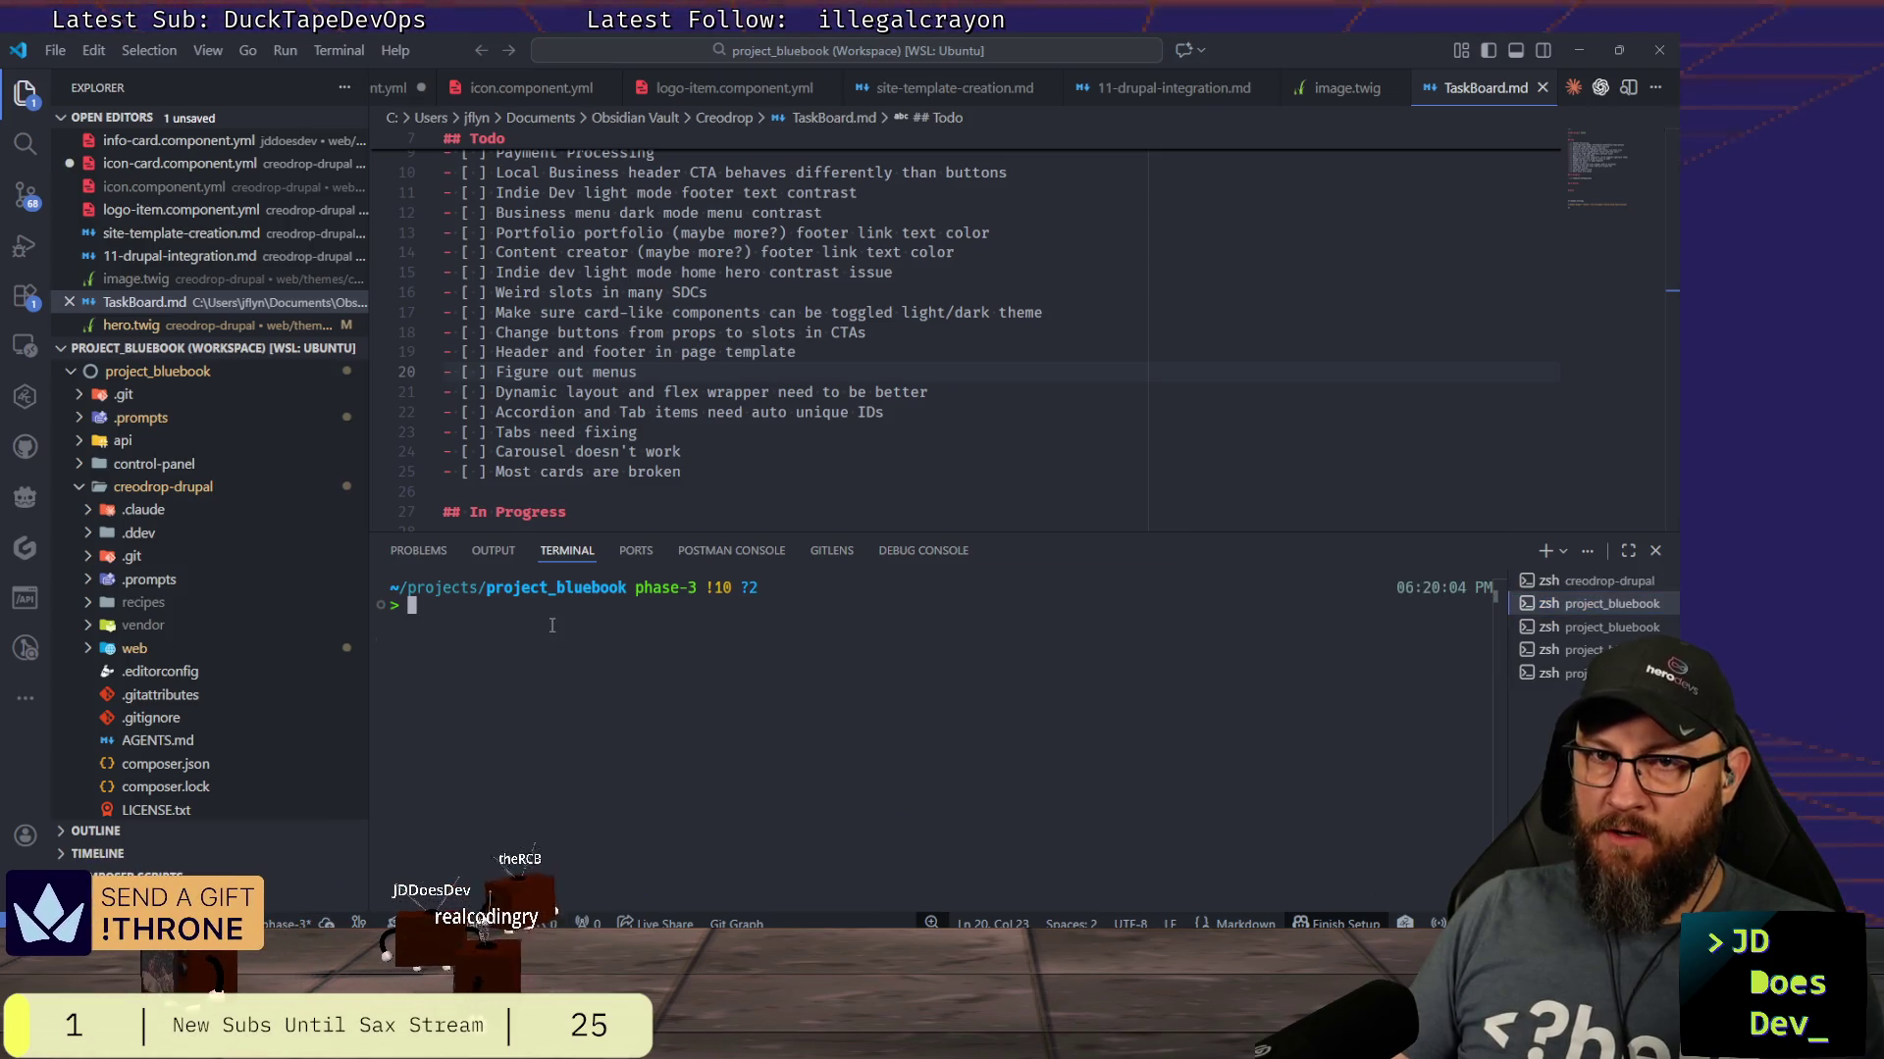
type("cd creodrop-drupal/")
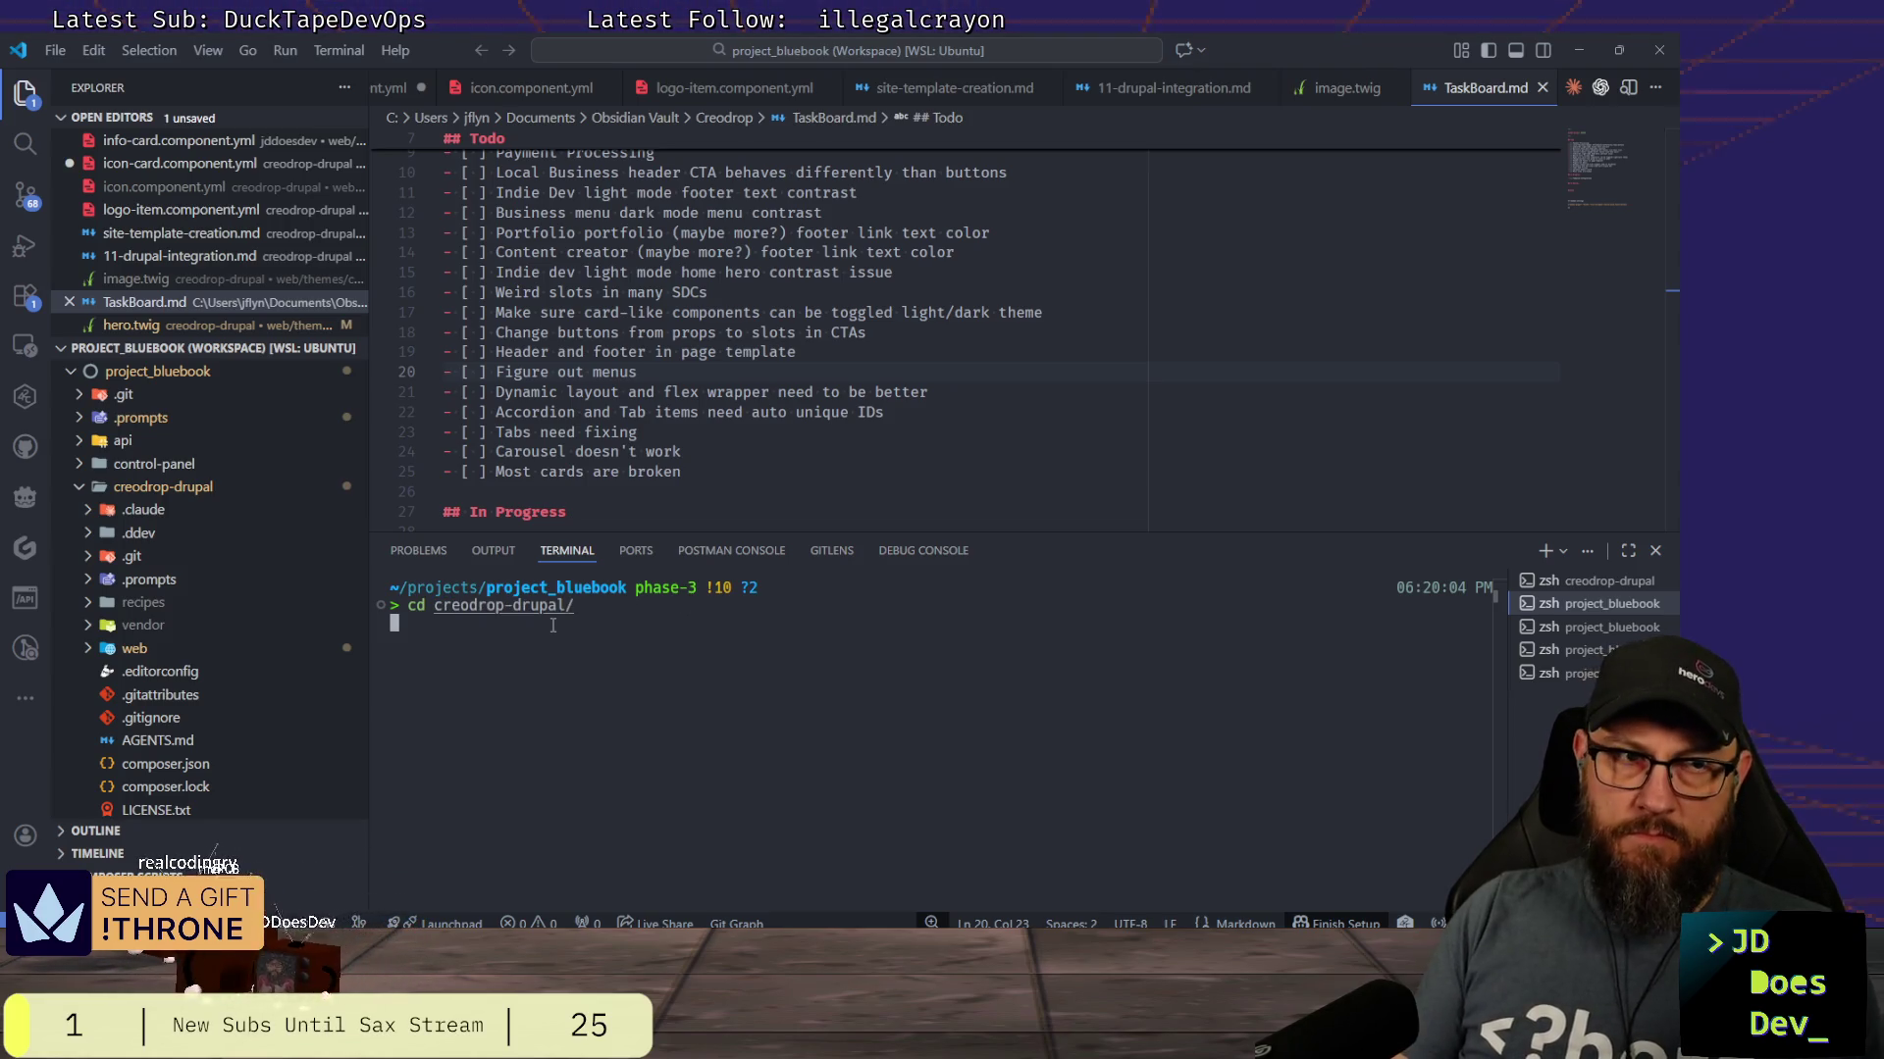
- Move the third terminal into creodrop-landing and the fourth into infrastructure/docker-compose
left_click(1586, 629)
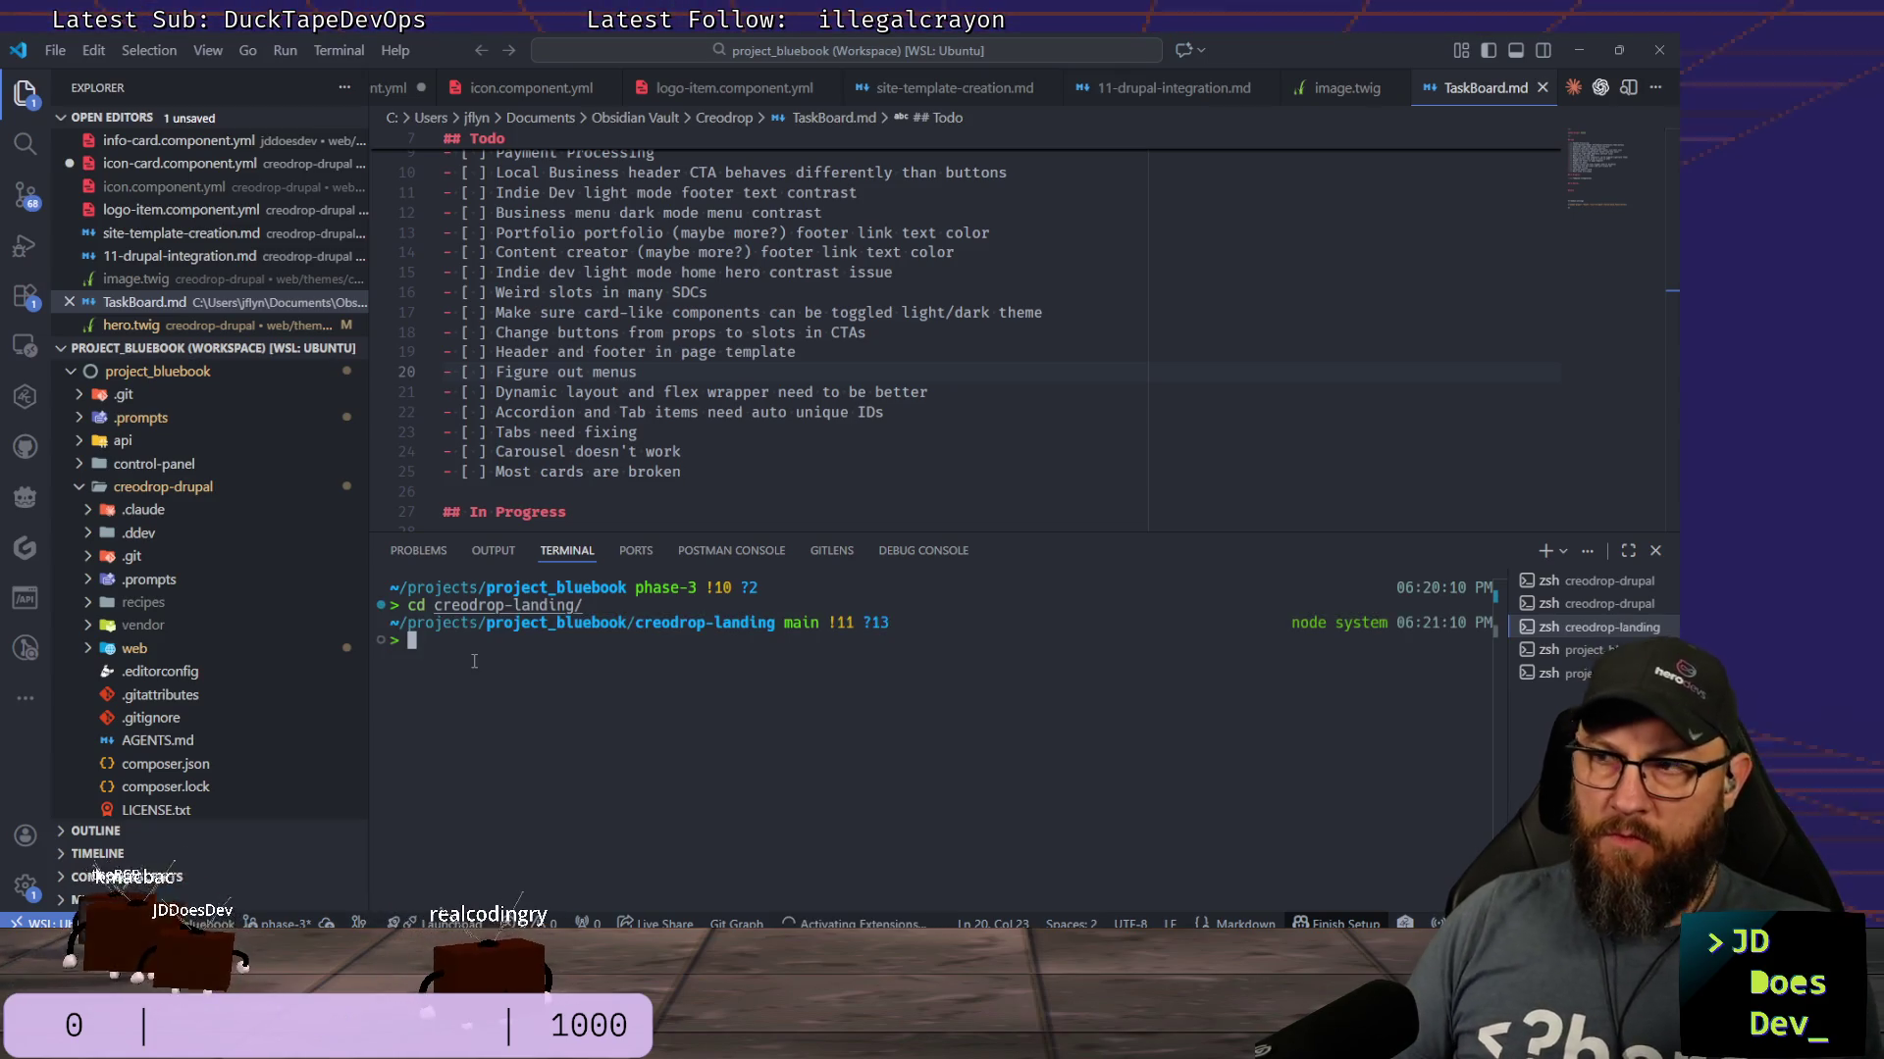
left_click(1590, 650)
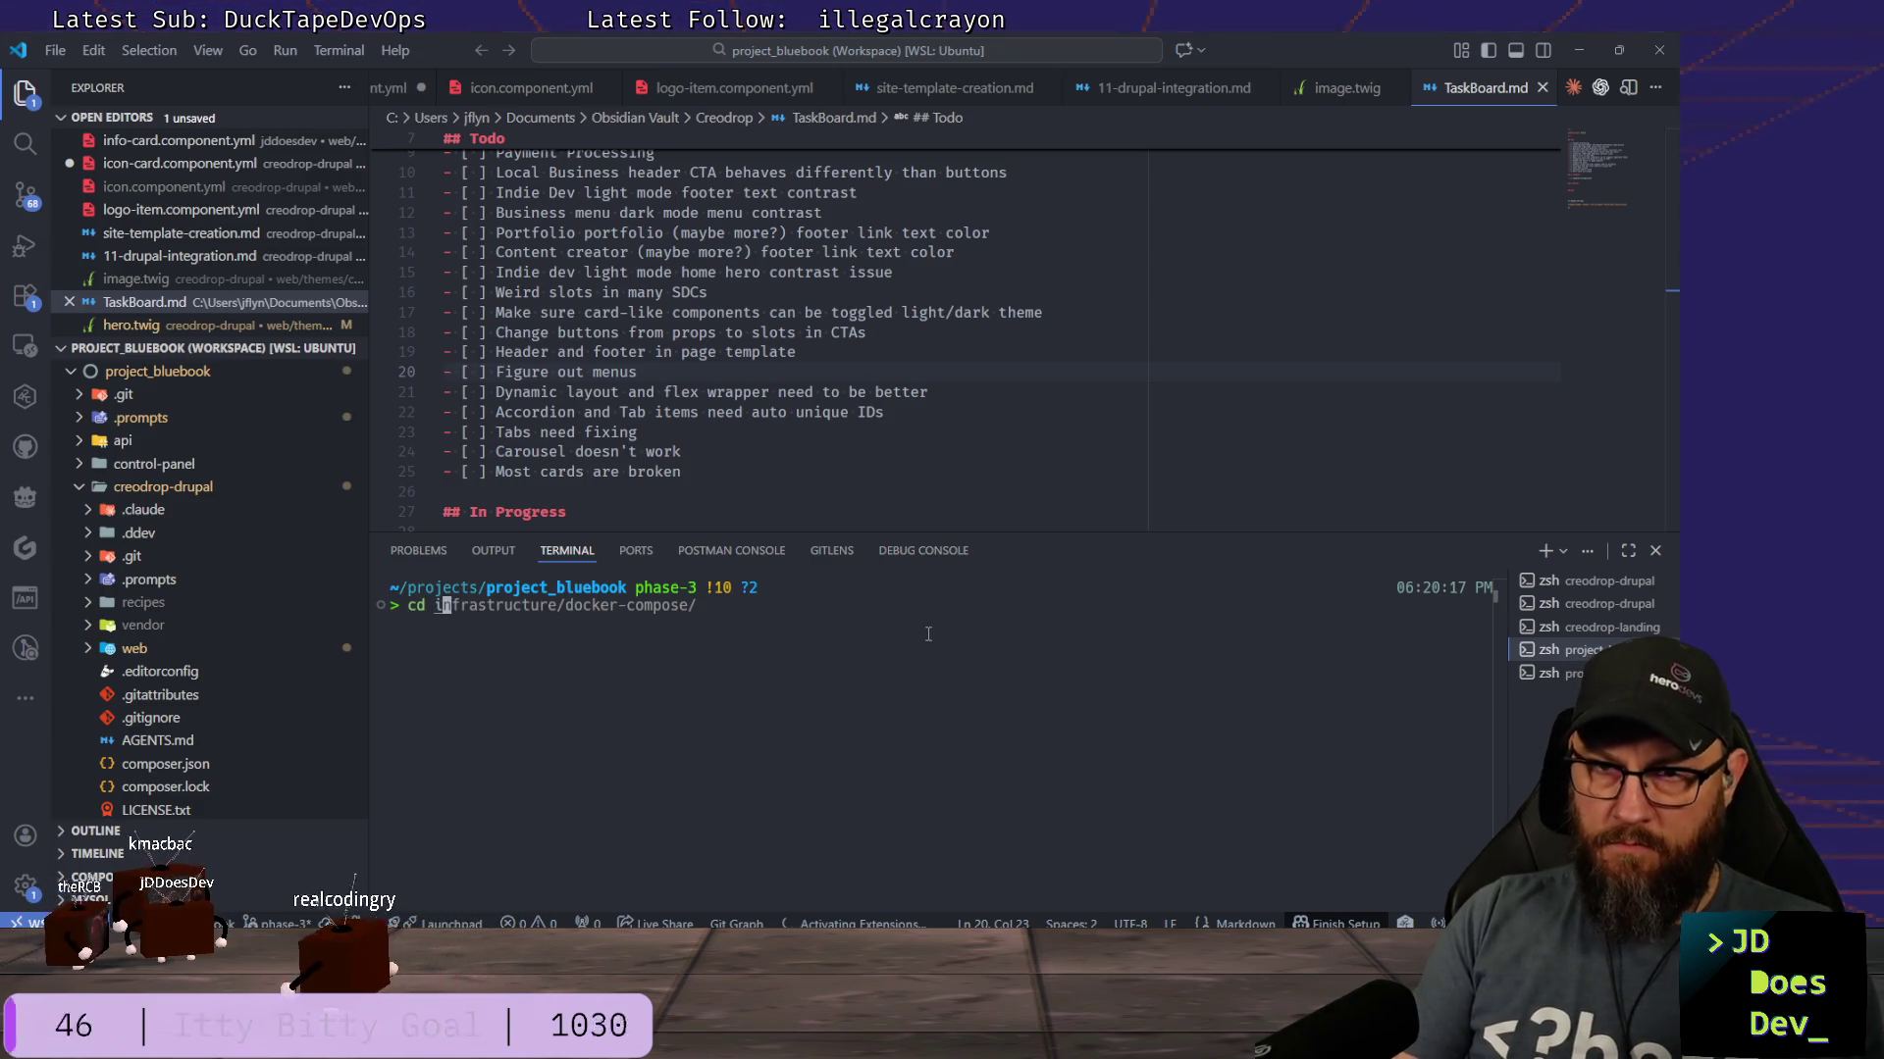
key("Right")
key("Return")
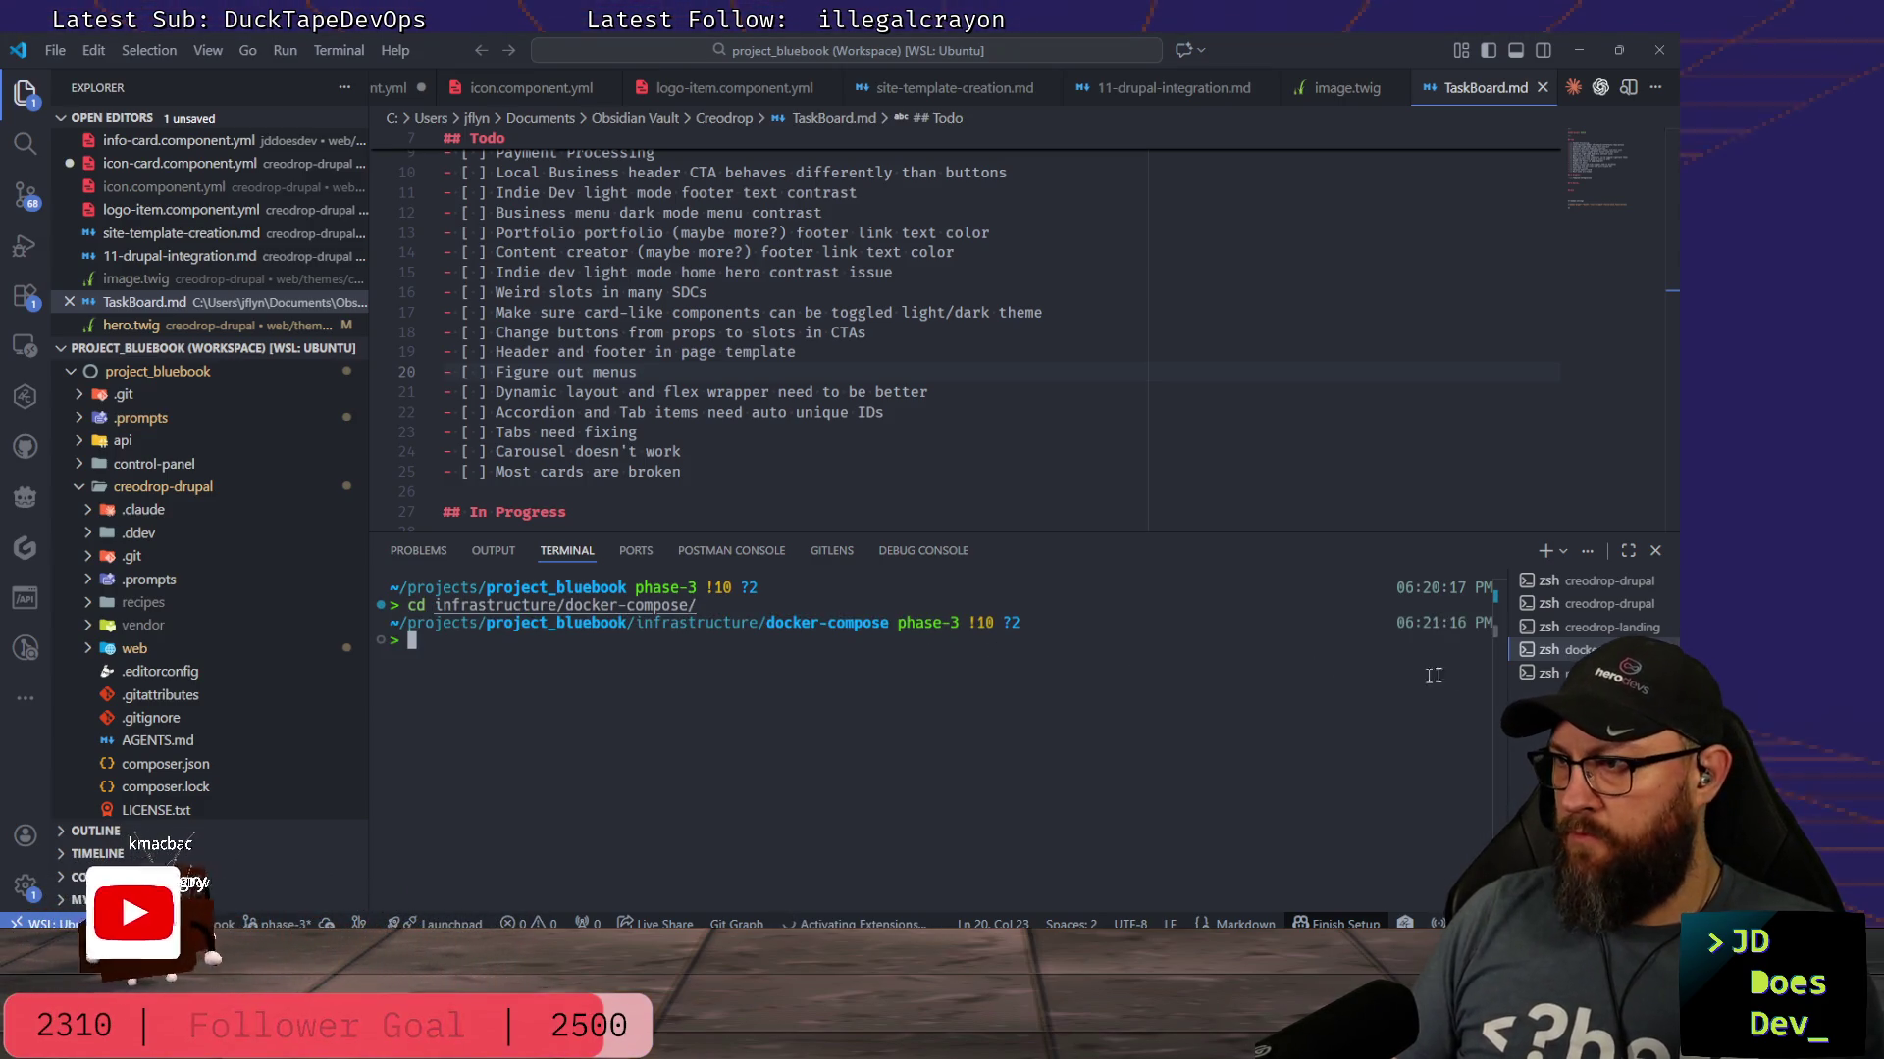
left_click(1569, 677)
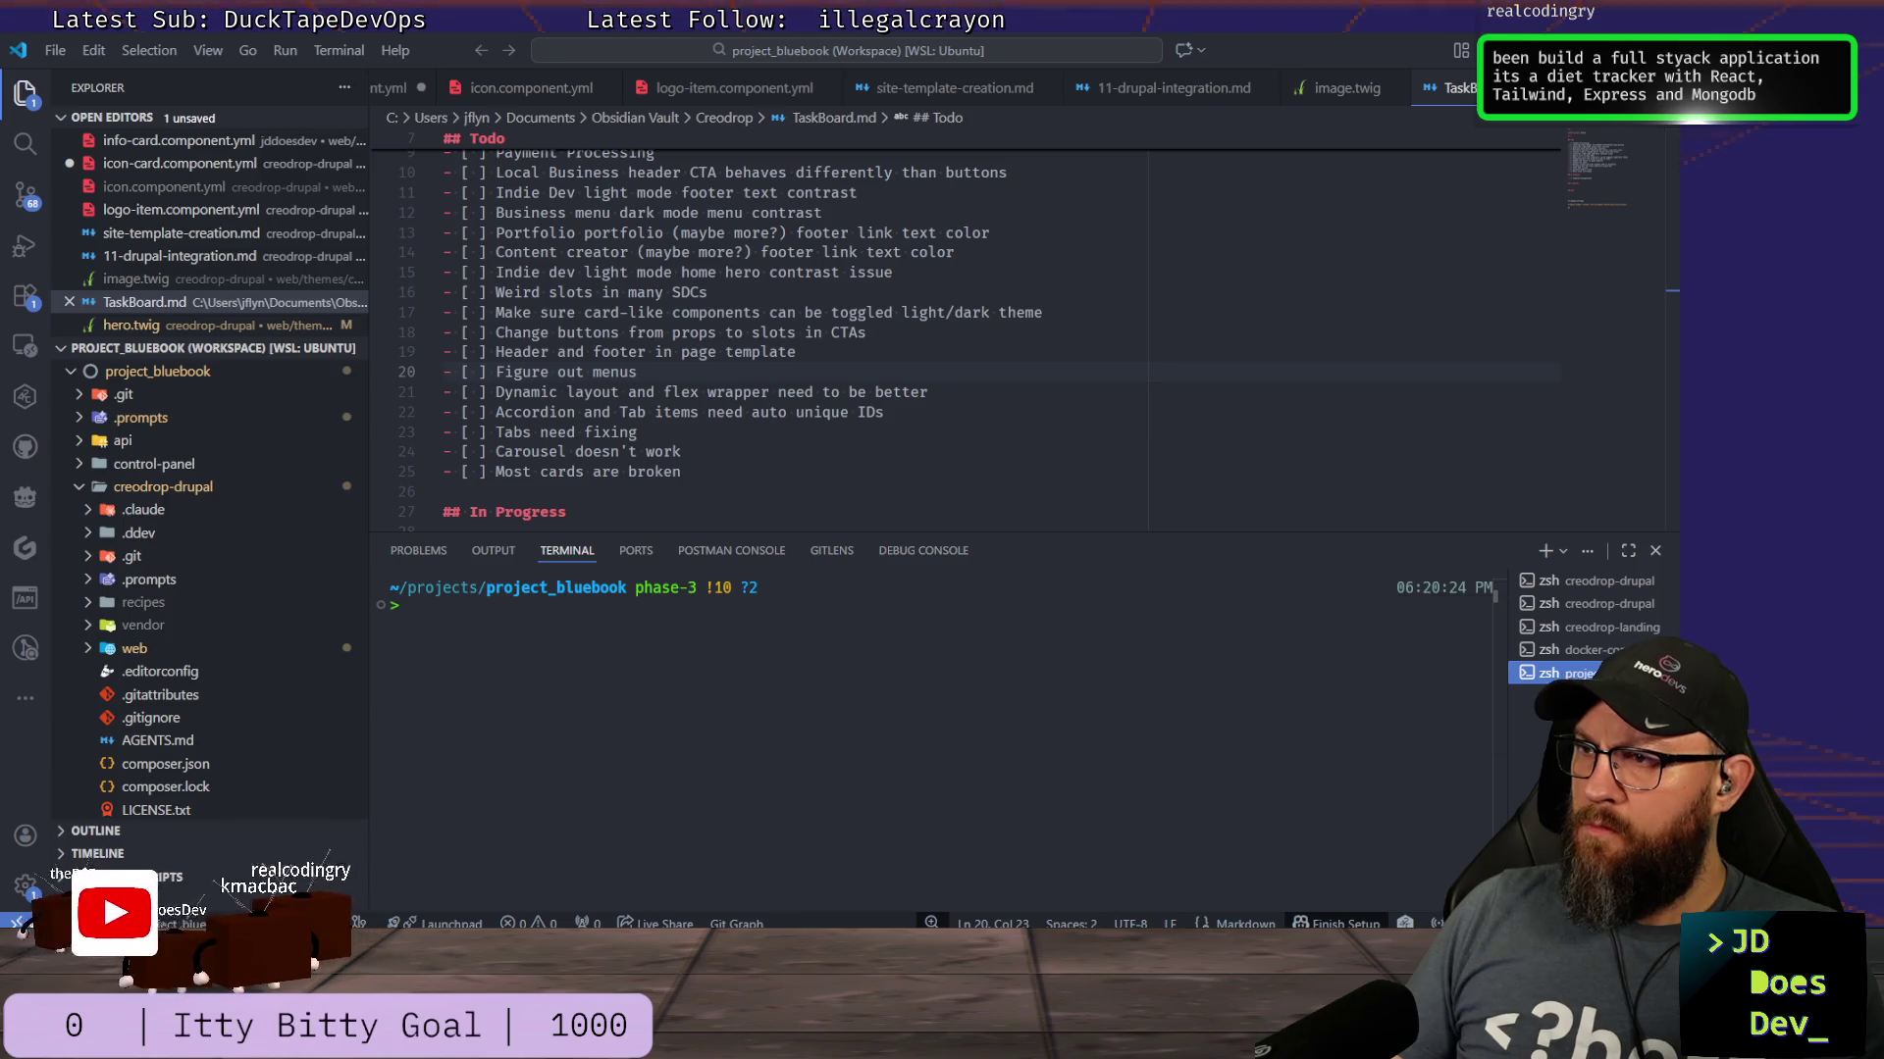
- Collapse the project_bluebook folder tree and cd the terminal into creodrop-drupal
left_click(72, 374)
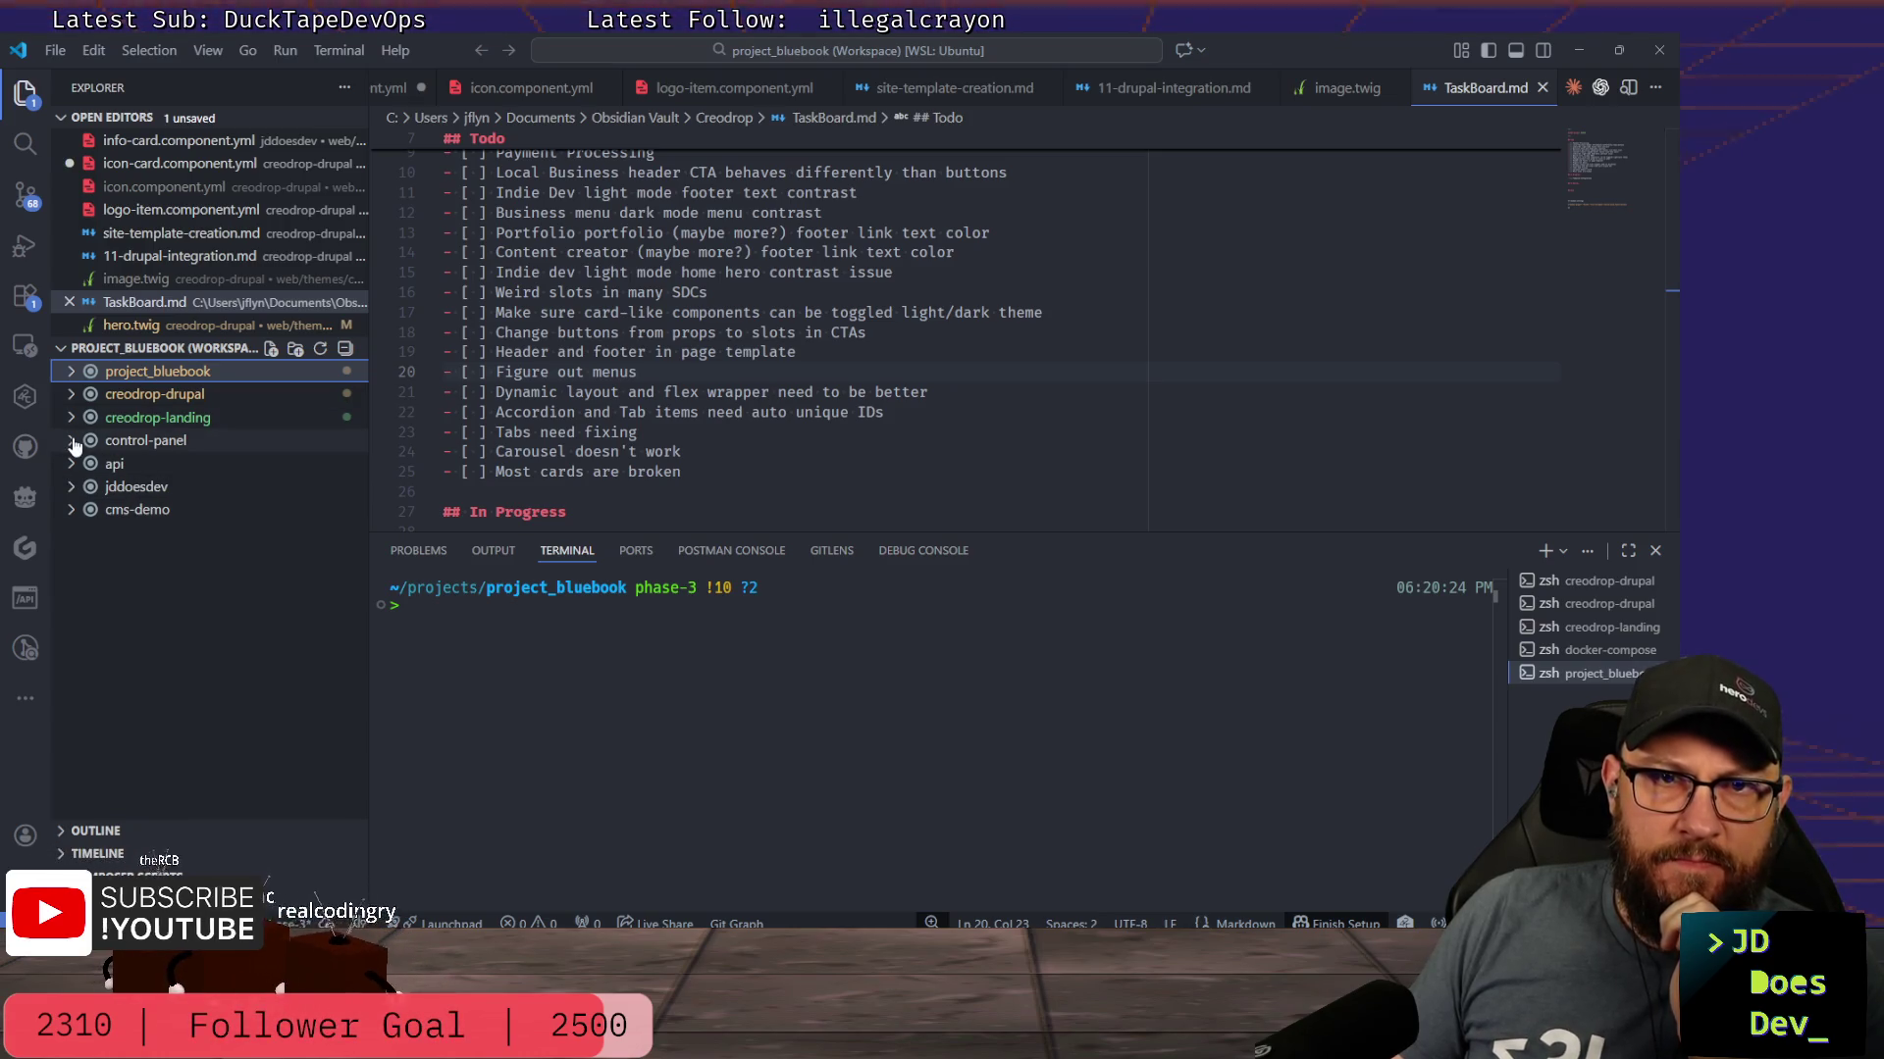
left_click(567, 632)
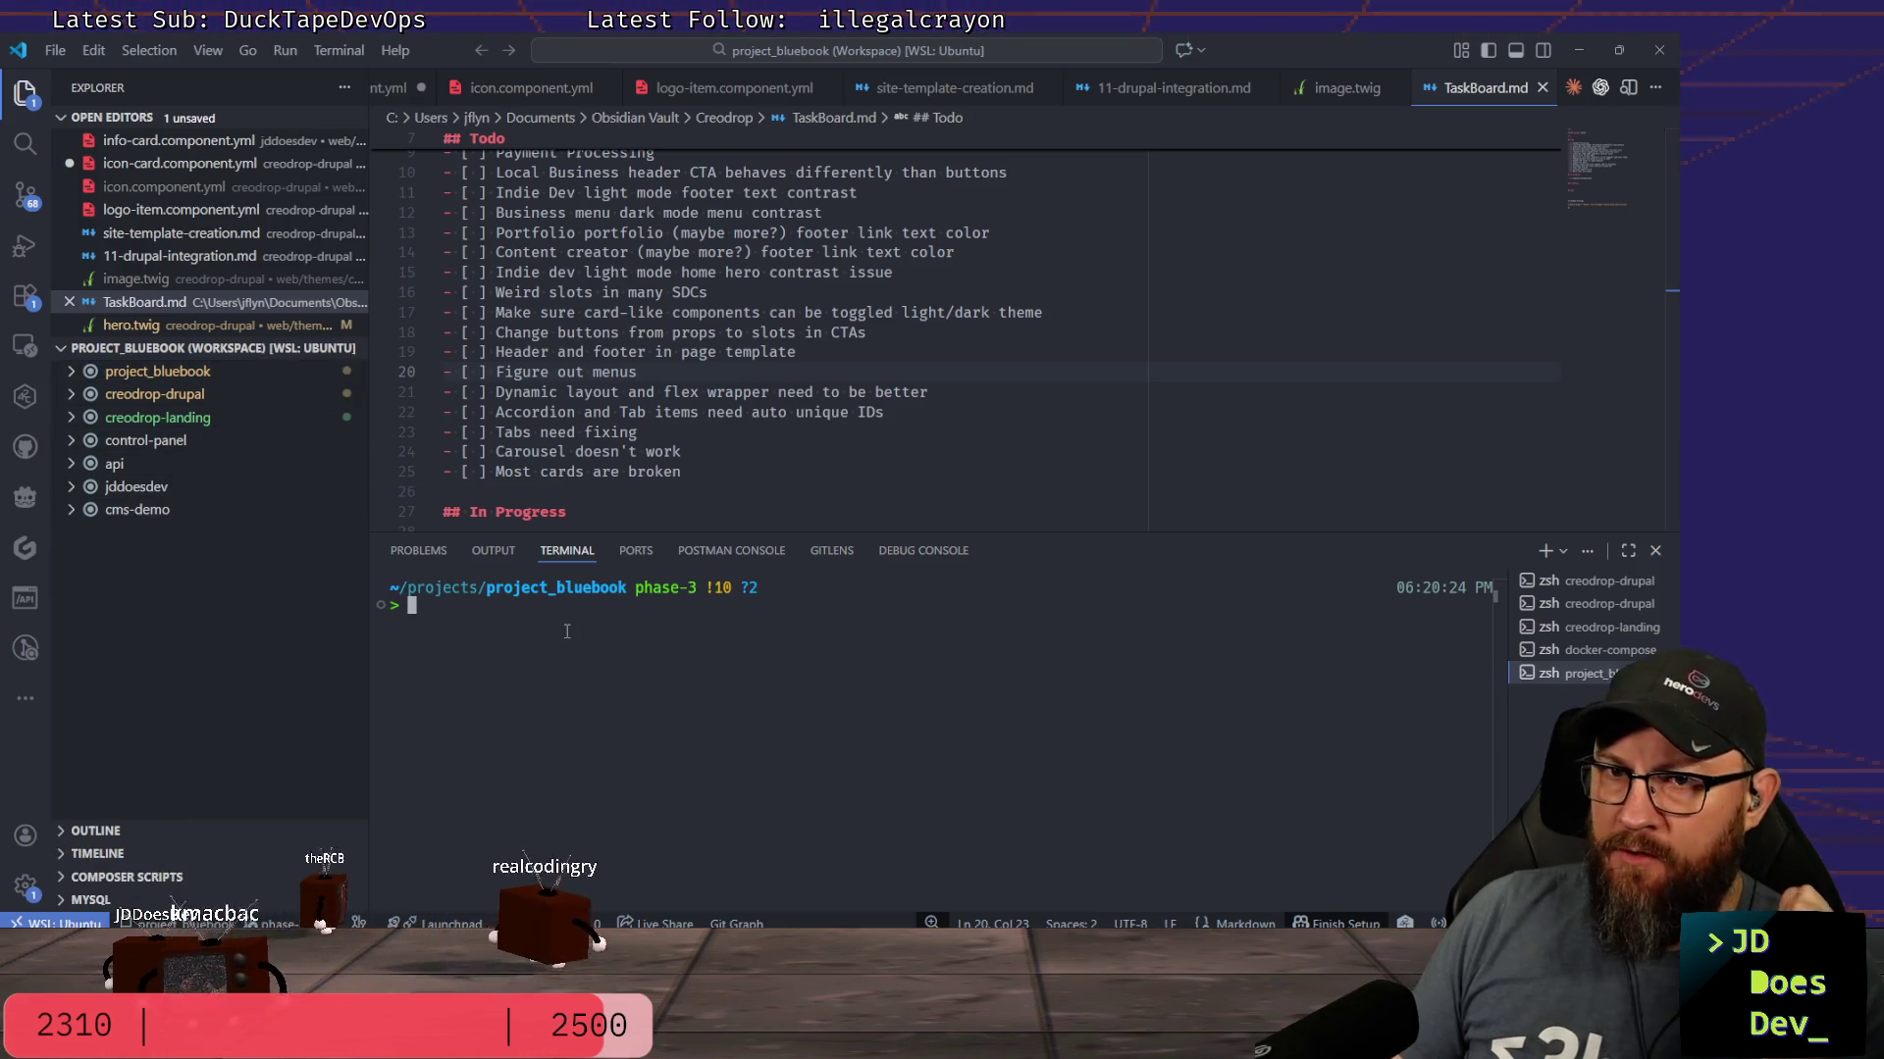
type("cd control-panel/")
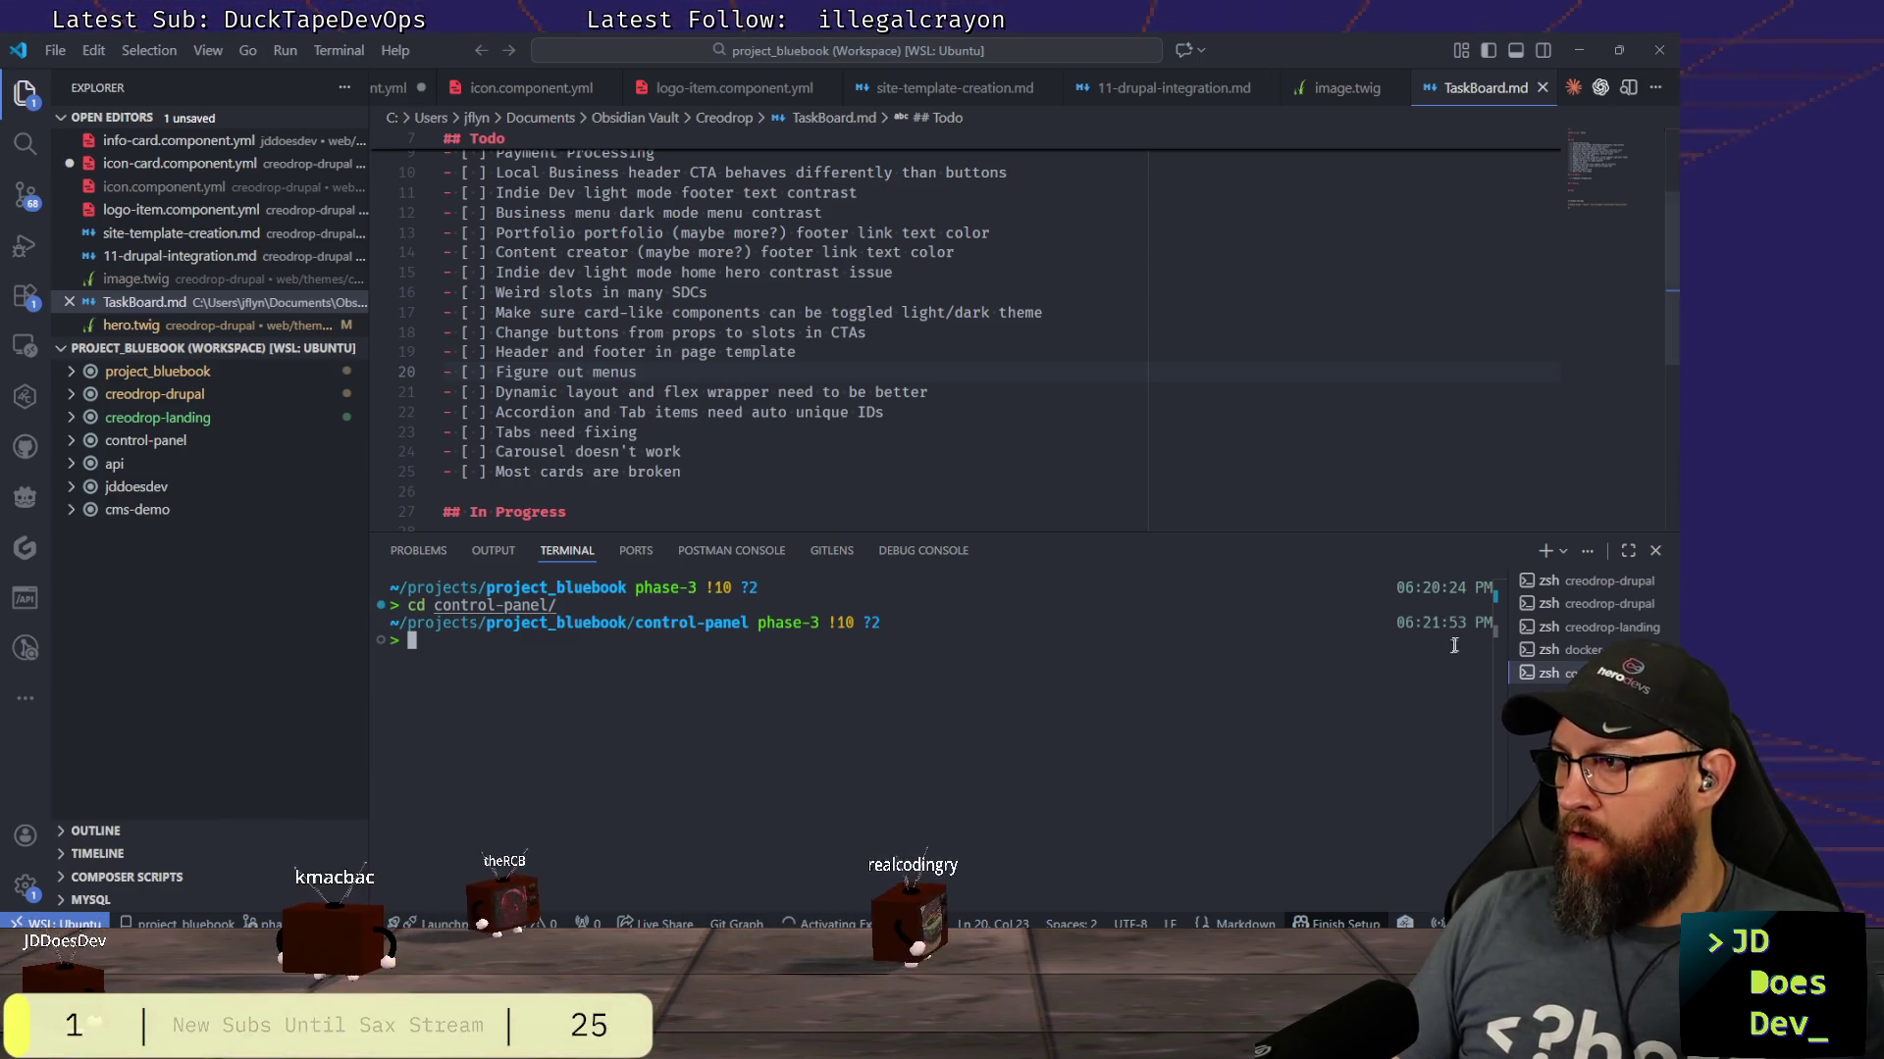
- Go to the first creodrop-drupal terminal, then switch to the Chrome Starterkit documentation
left_click(1567, 588)
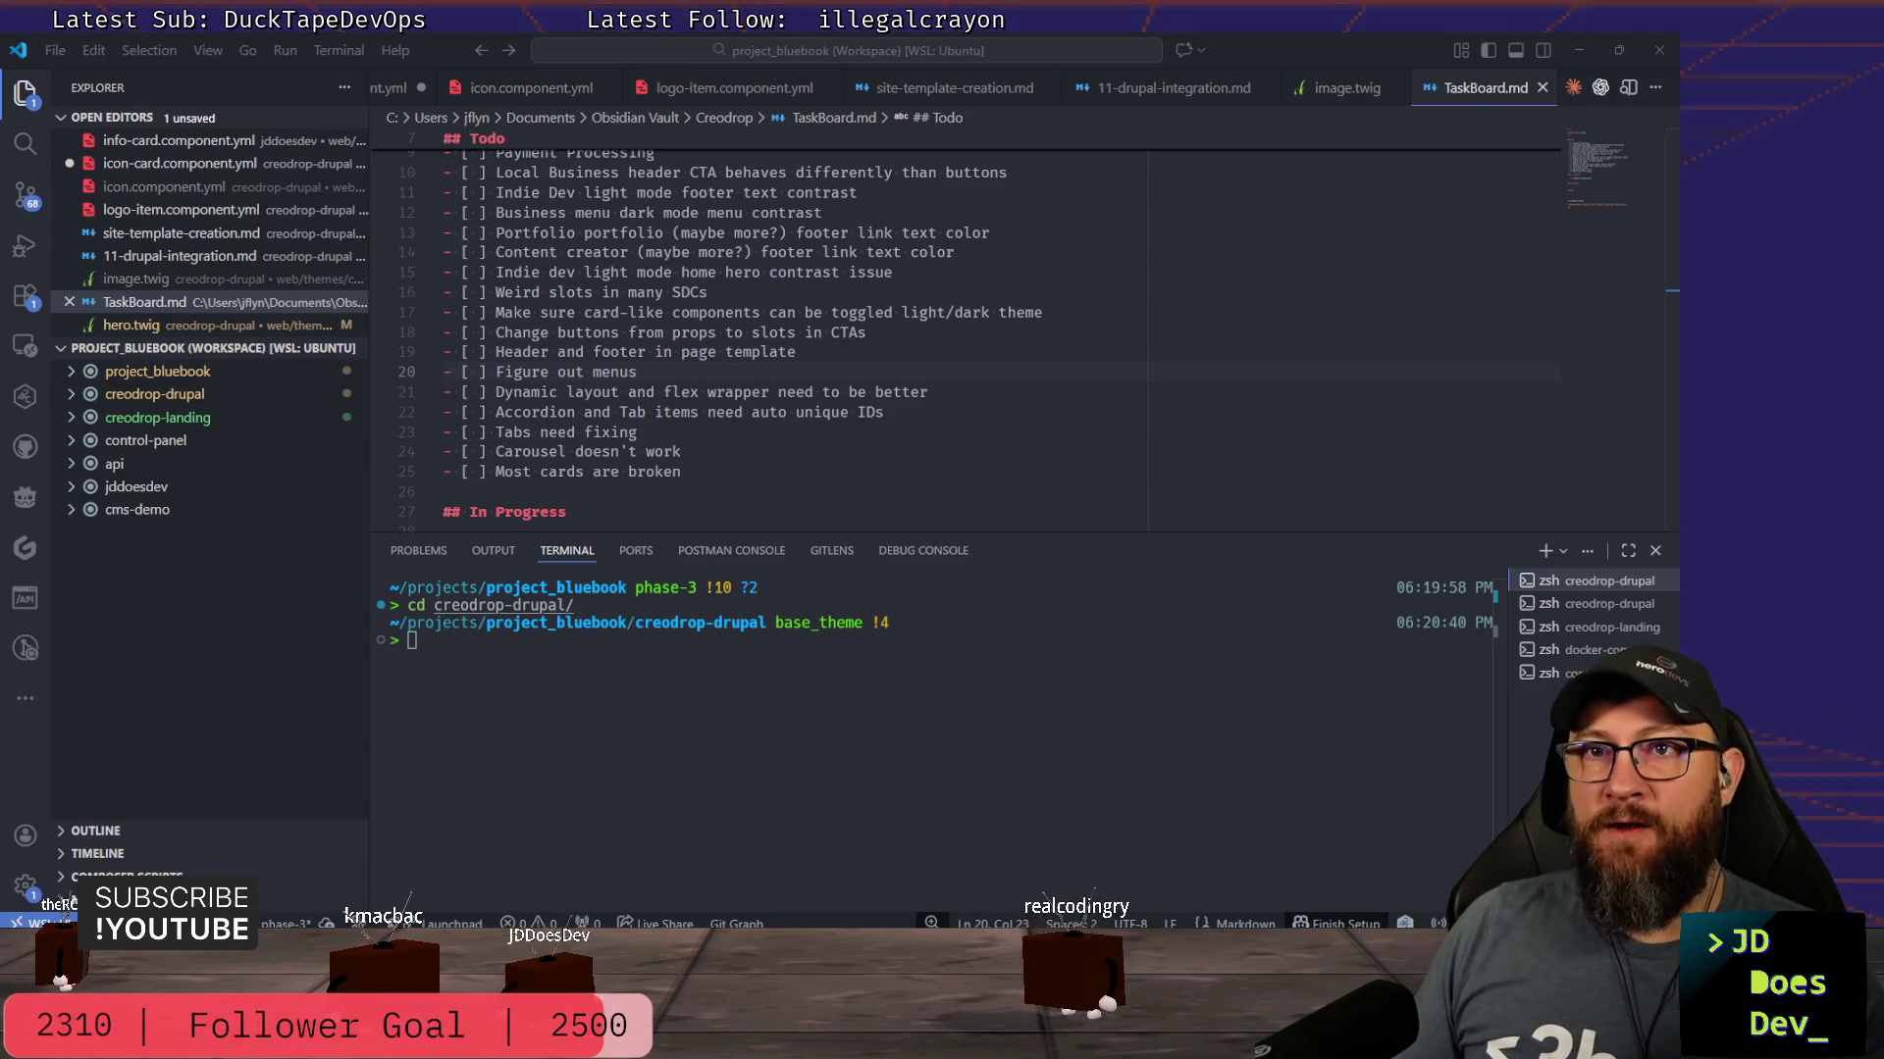
left_click(981, 764)
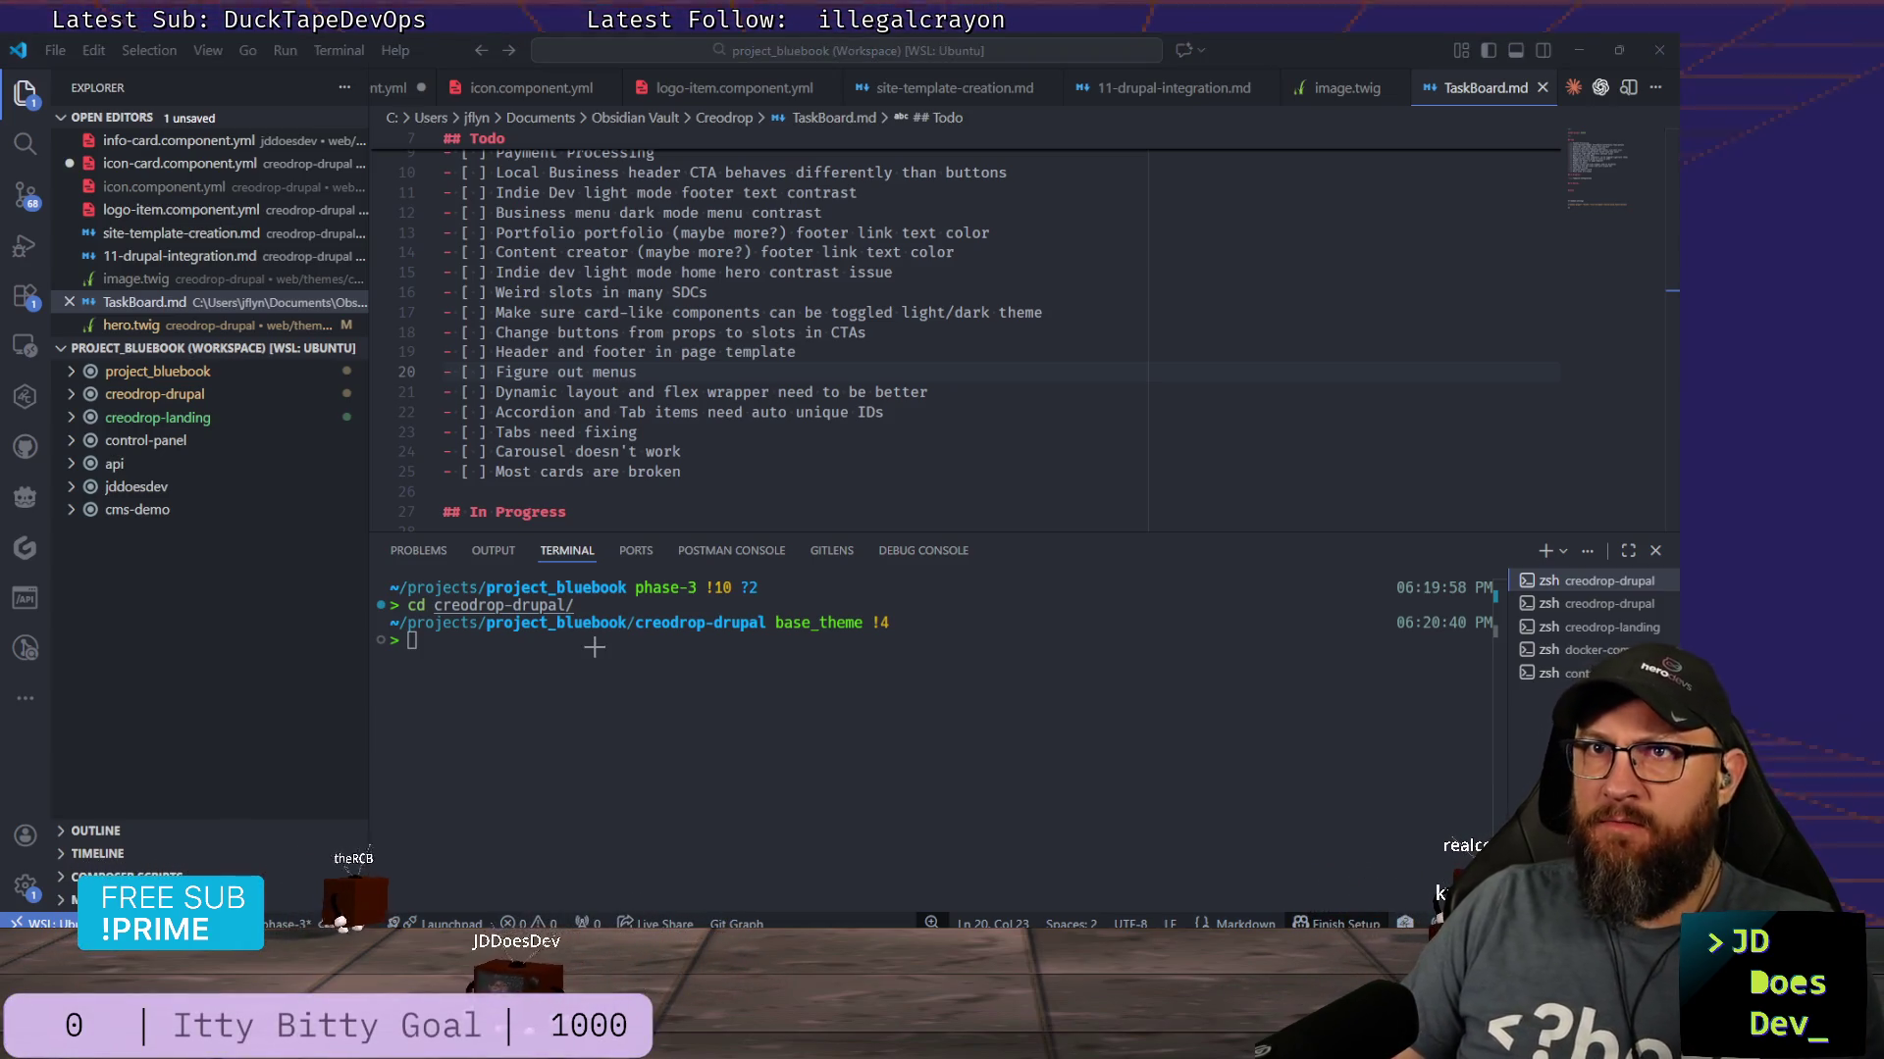
key("alt+Tab")
key("Tab")
key("Tab")
key("Tab")
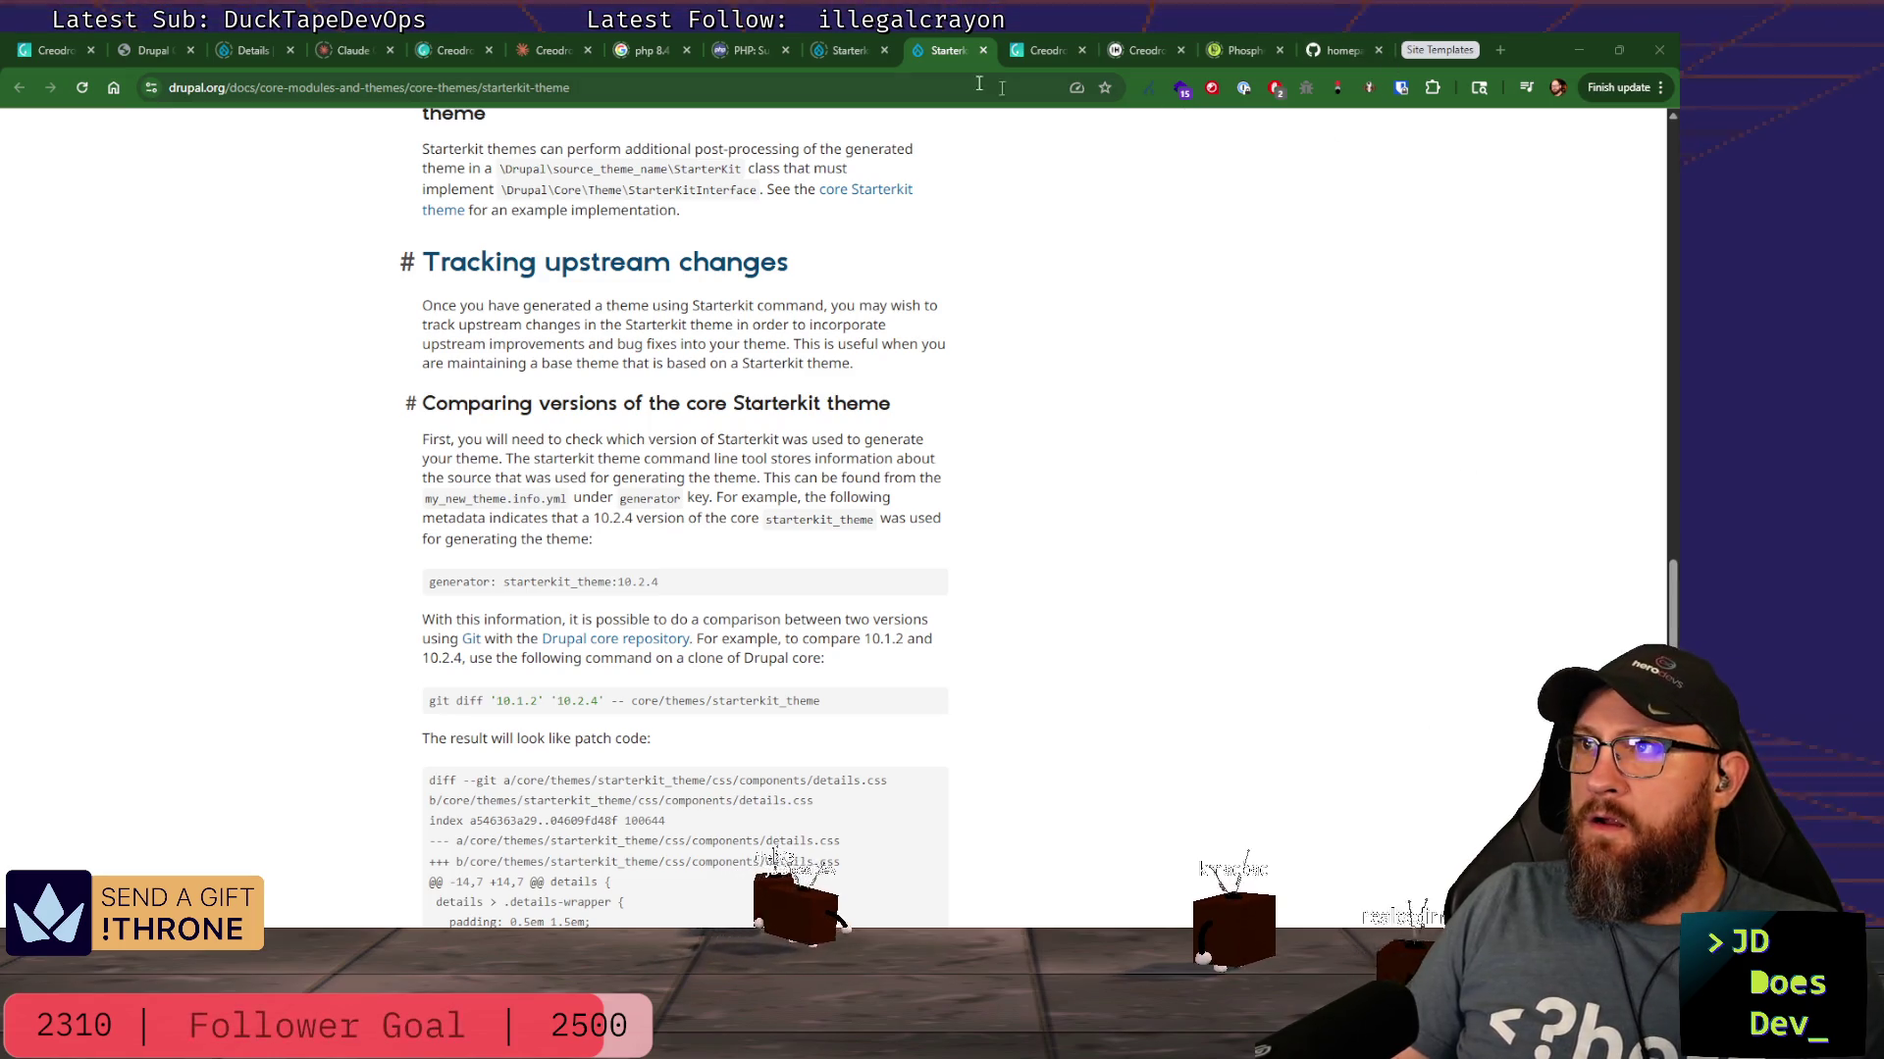
- Load the Gatsby website in the Creodrop browser tab
left_click(866, 88)
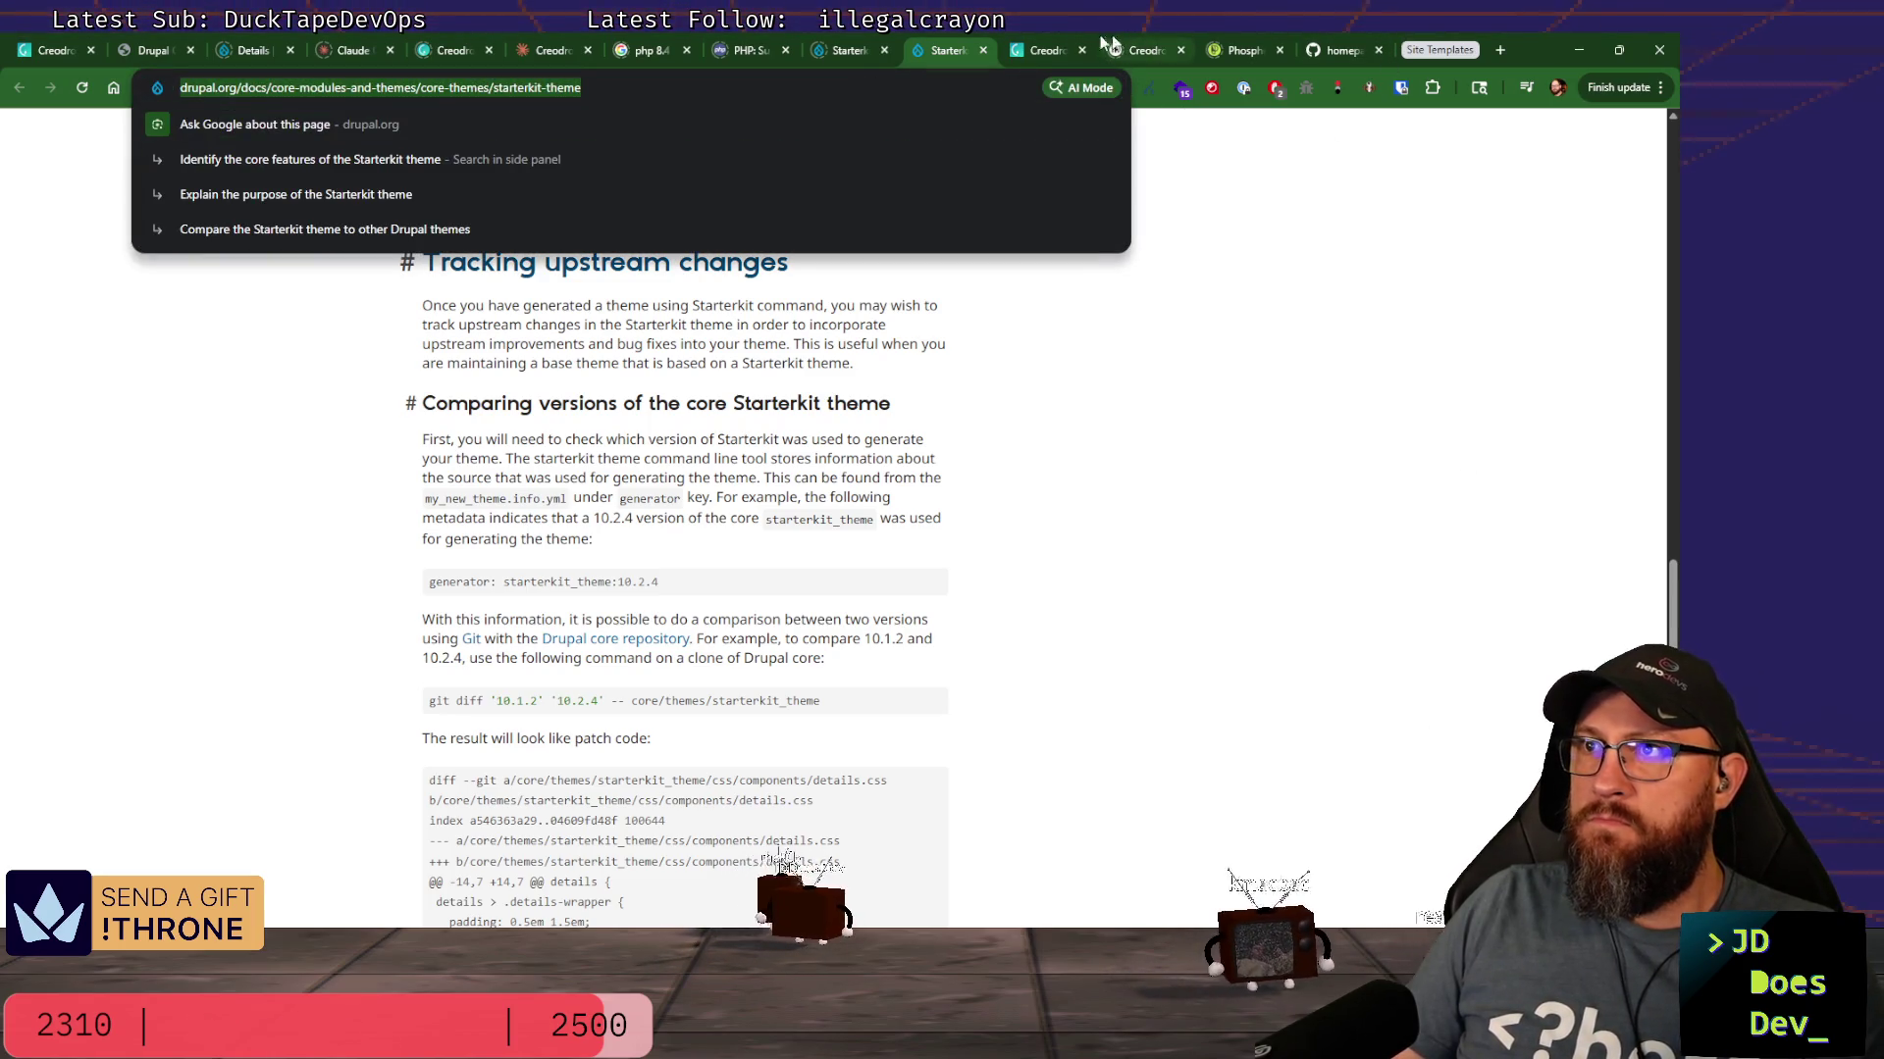
left_click(1154, 49)
left_click(636, 90)
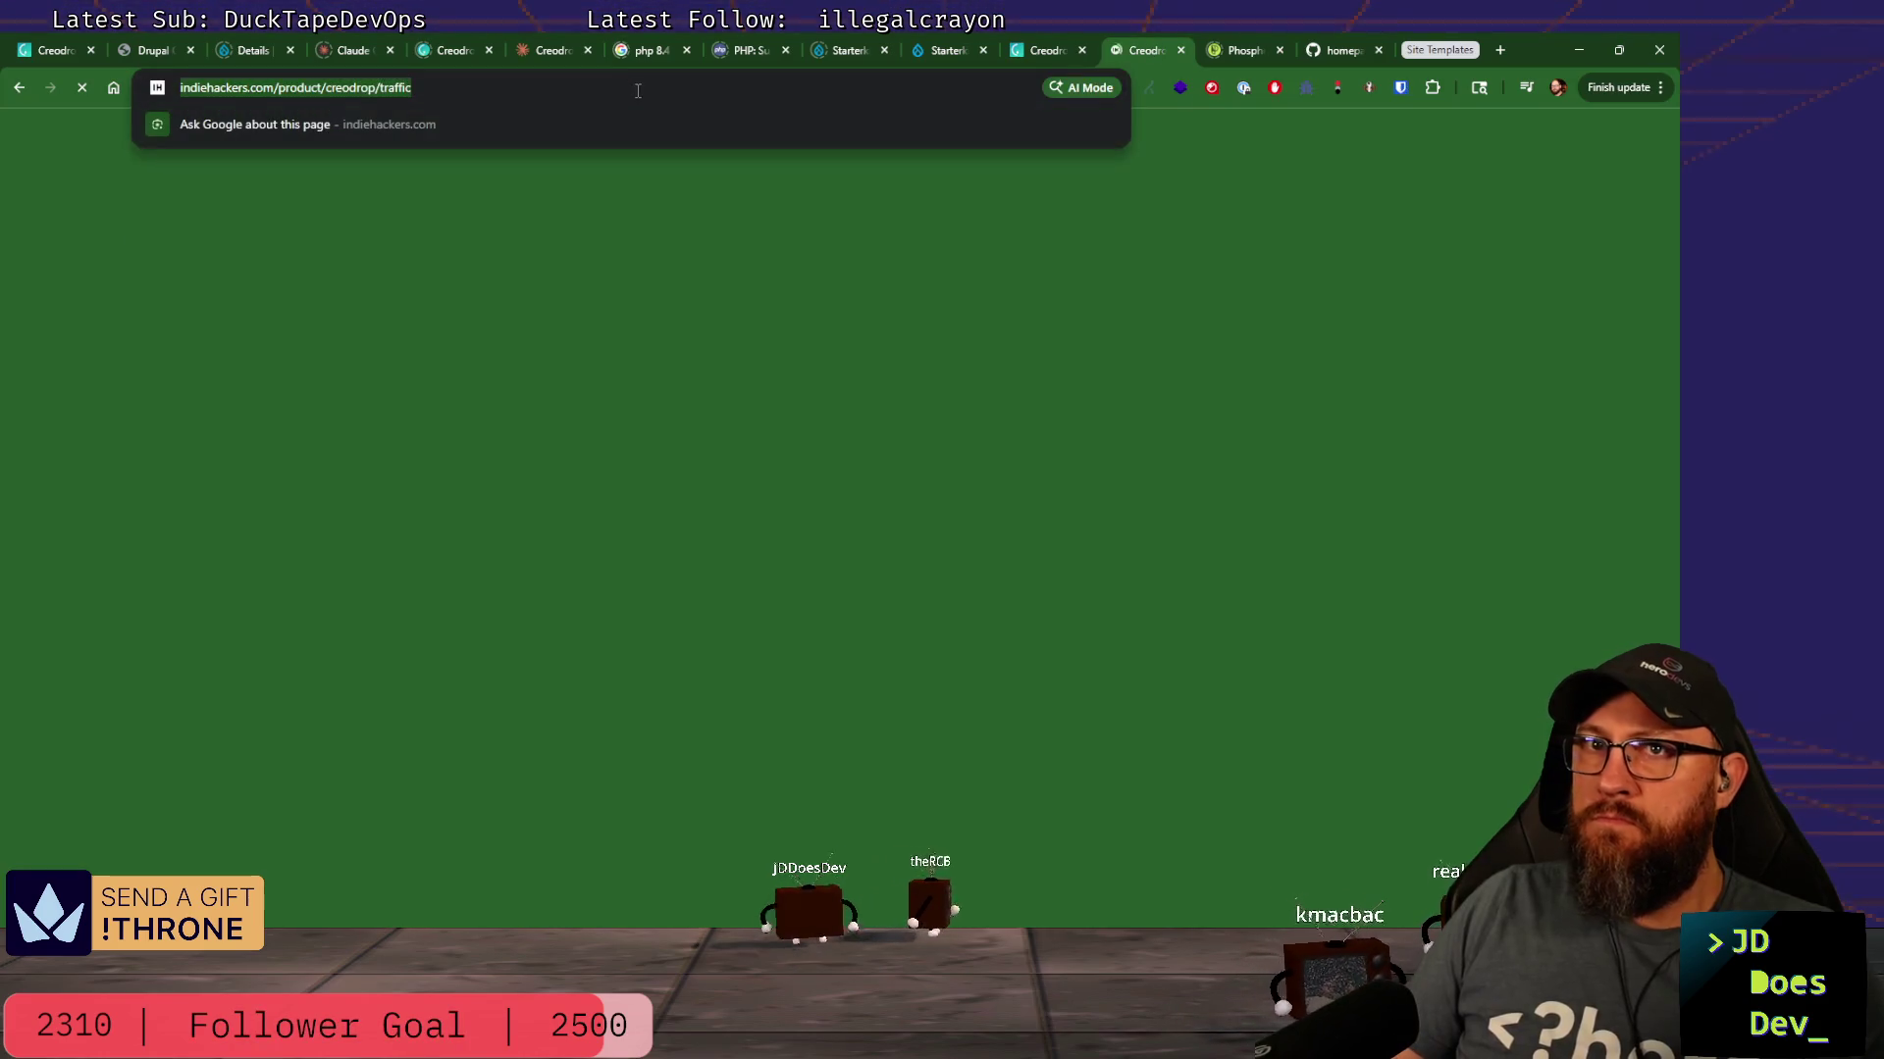
type("gatsbyjs.org/docs/recipes/")
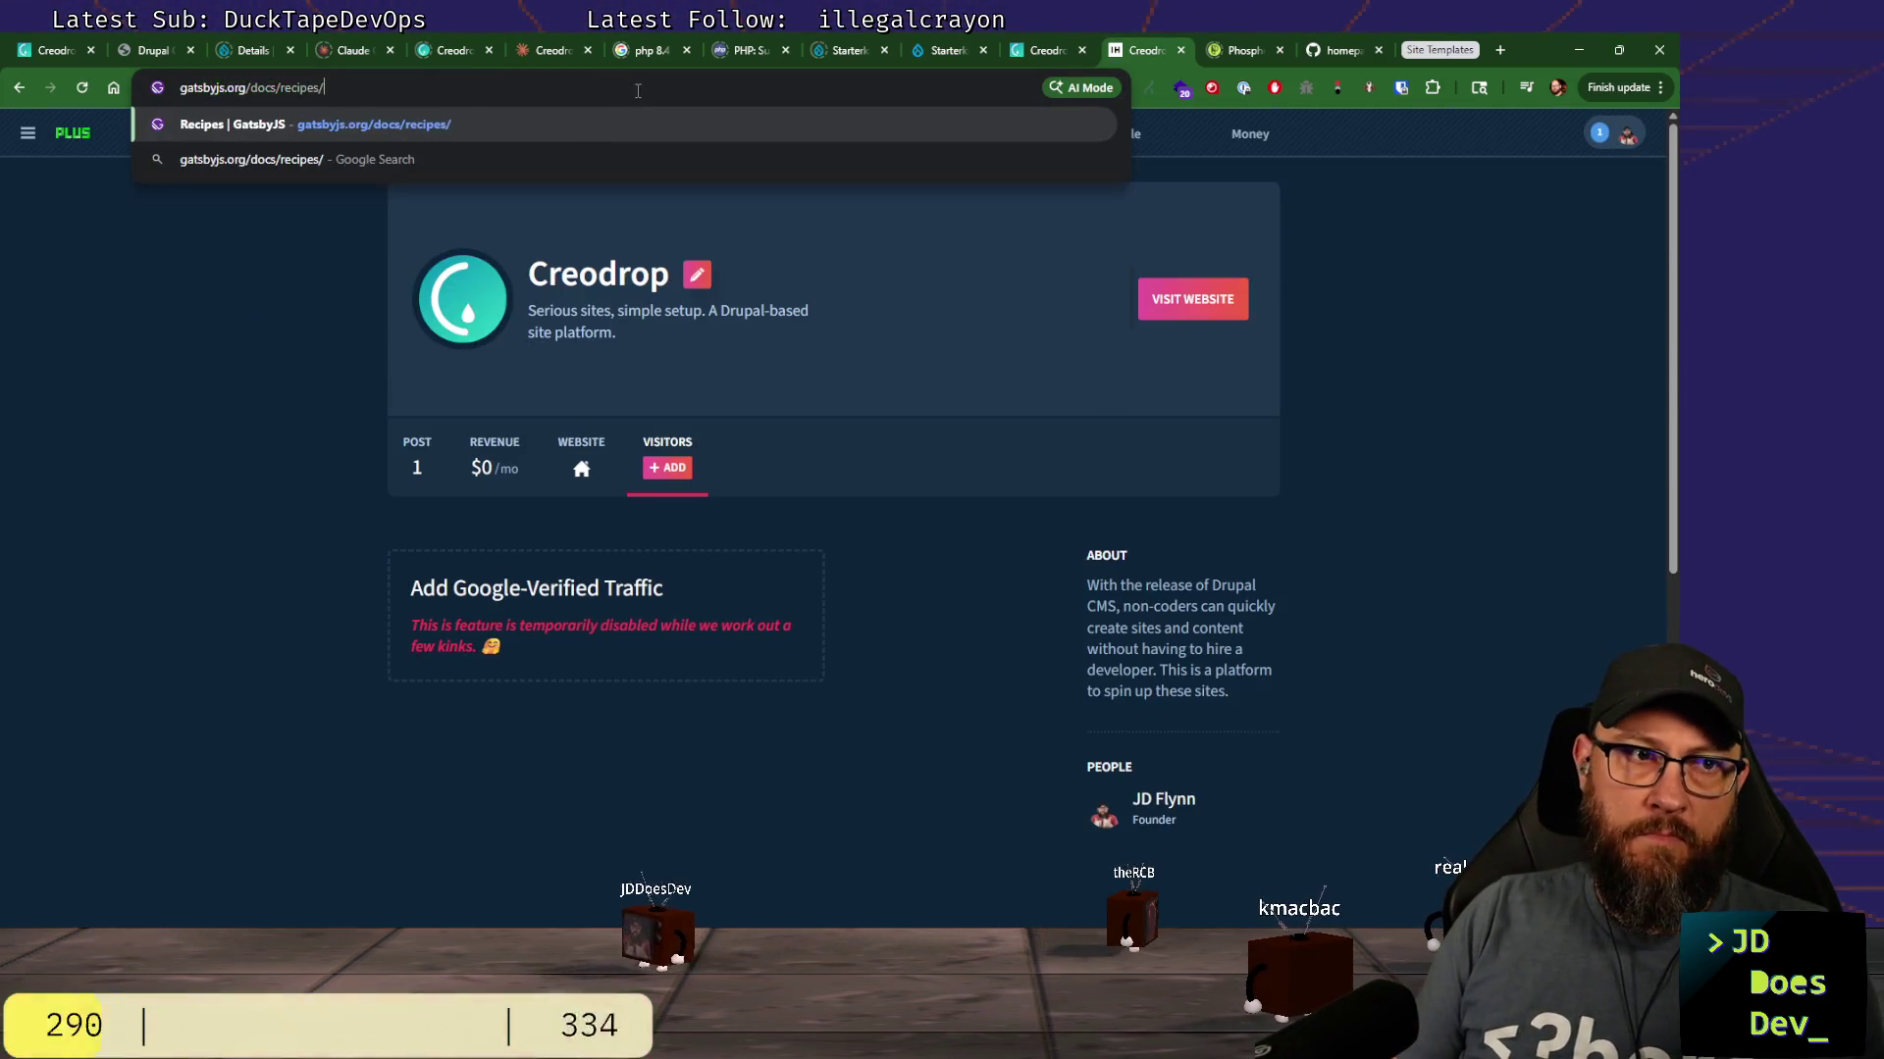
key("Return")
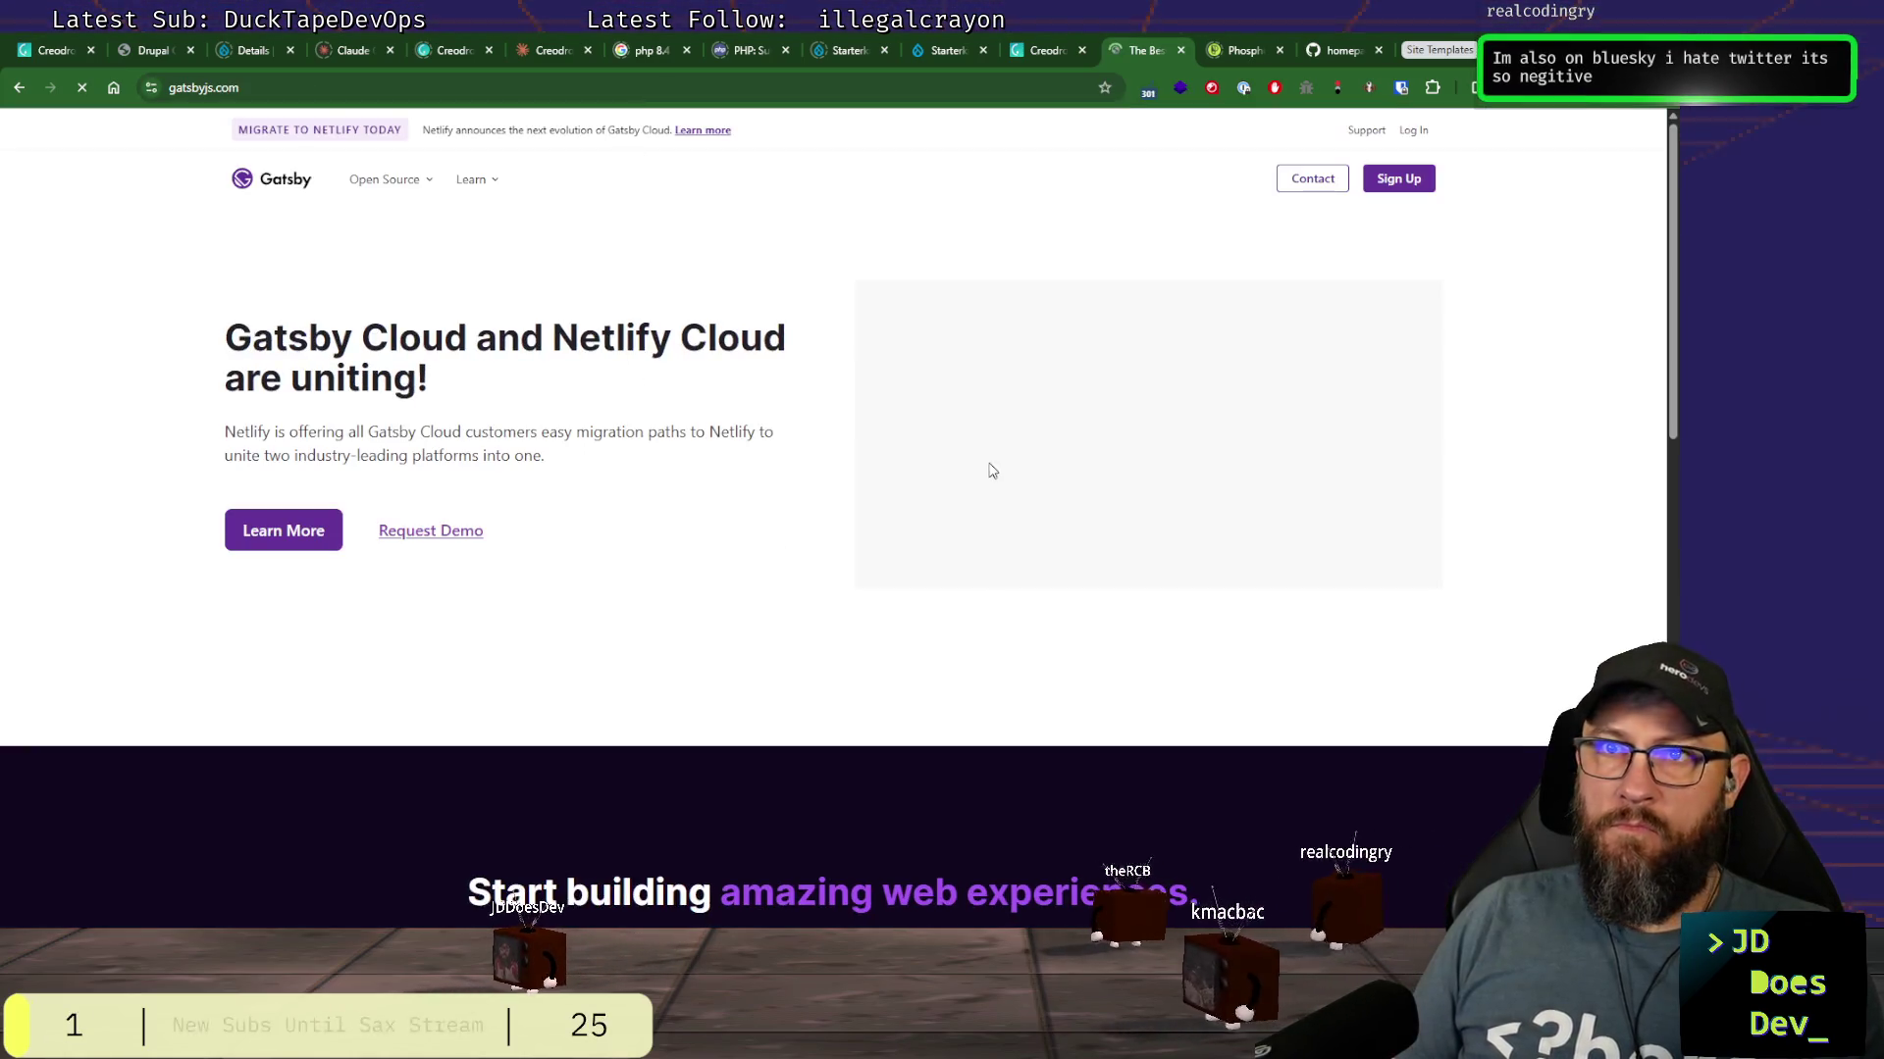
- Open the Starter Library from Open Source and select the contentful-homepage starter
left_click(388, 179)
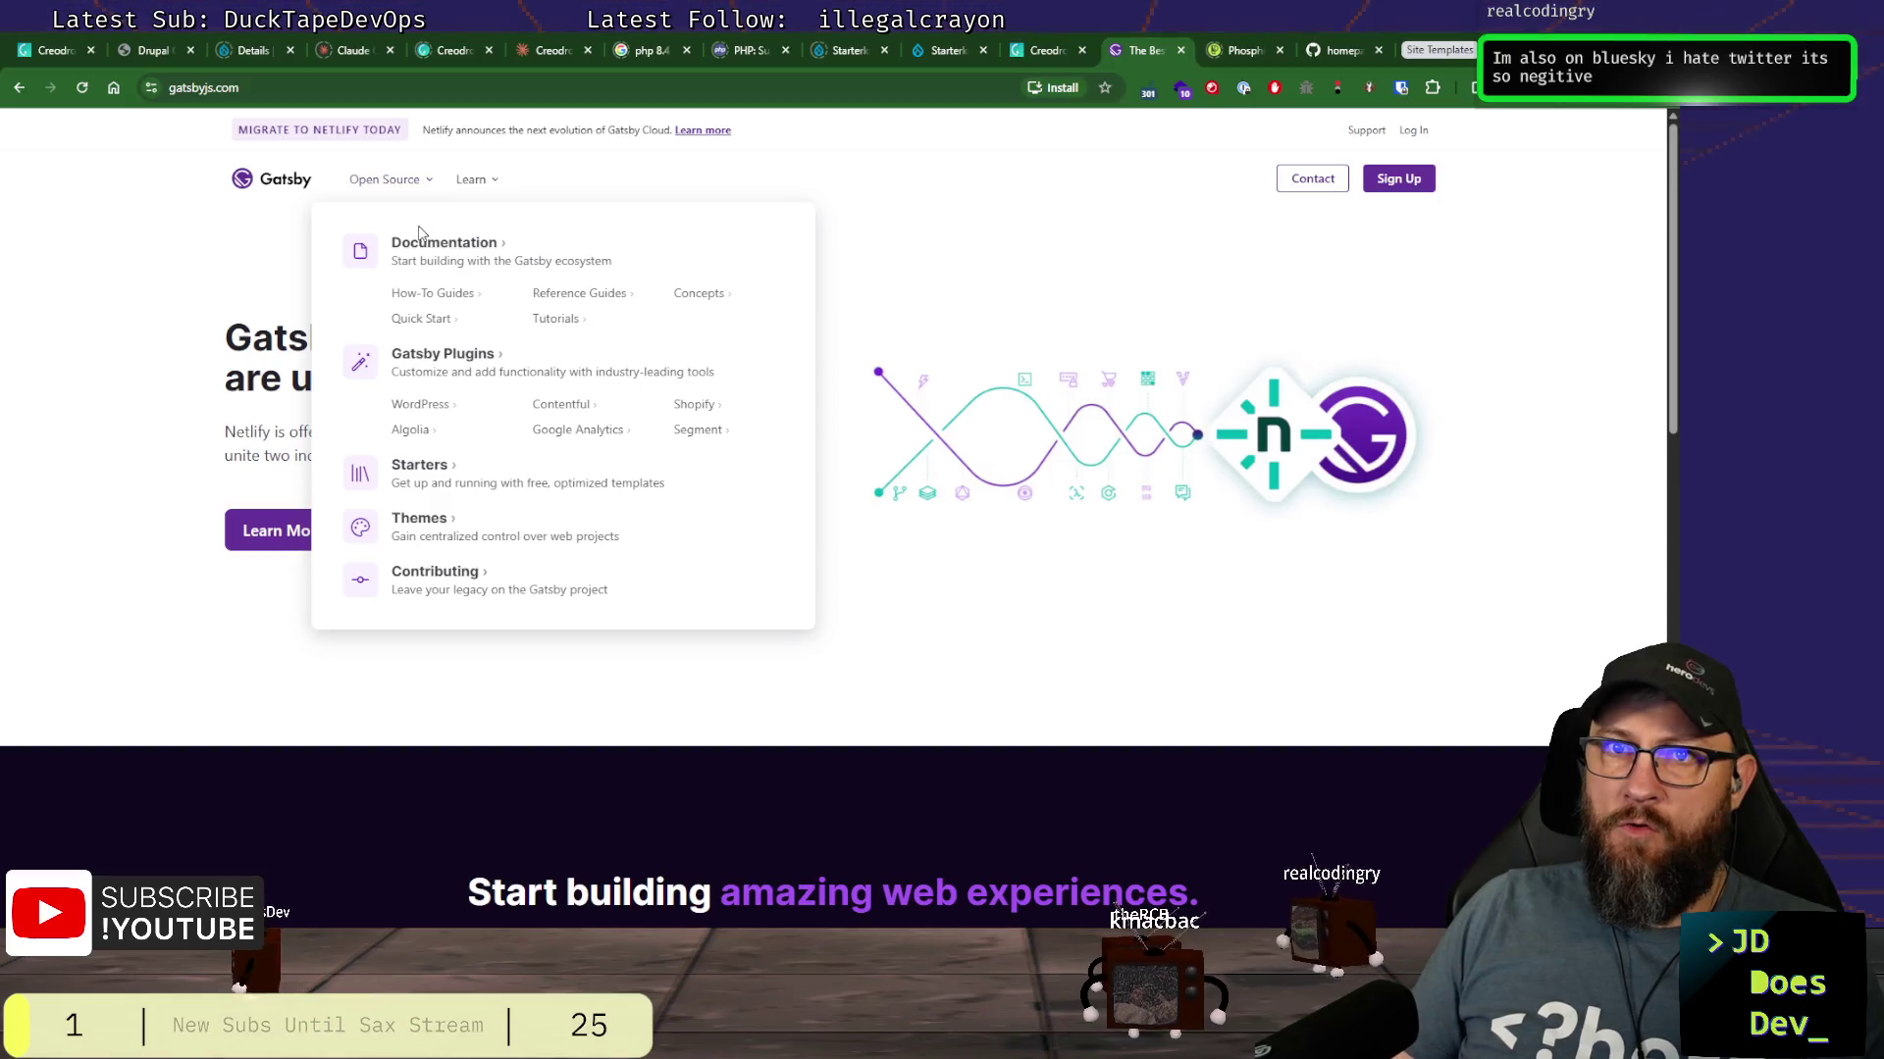
left_click(410, 471)
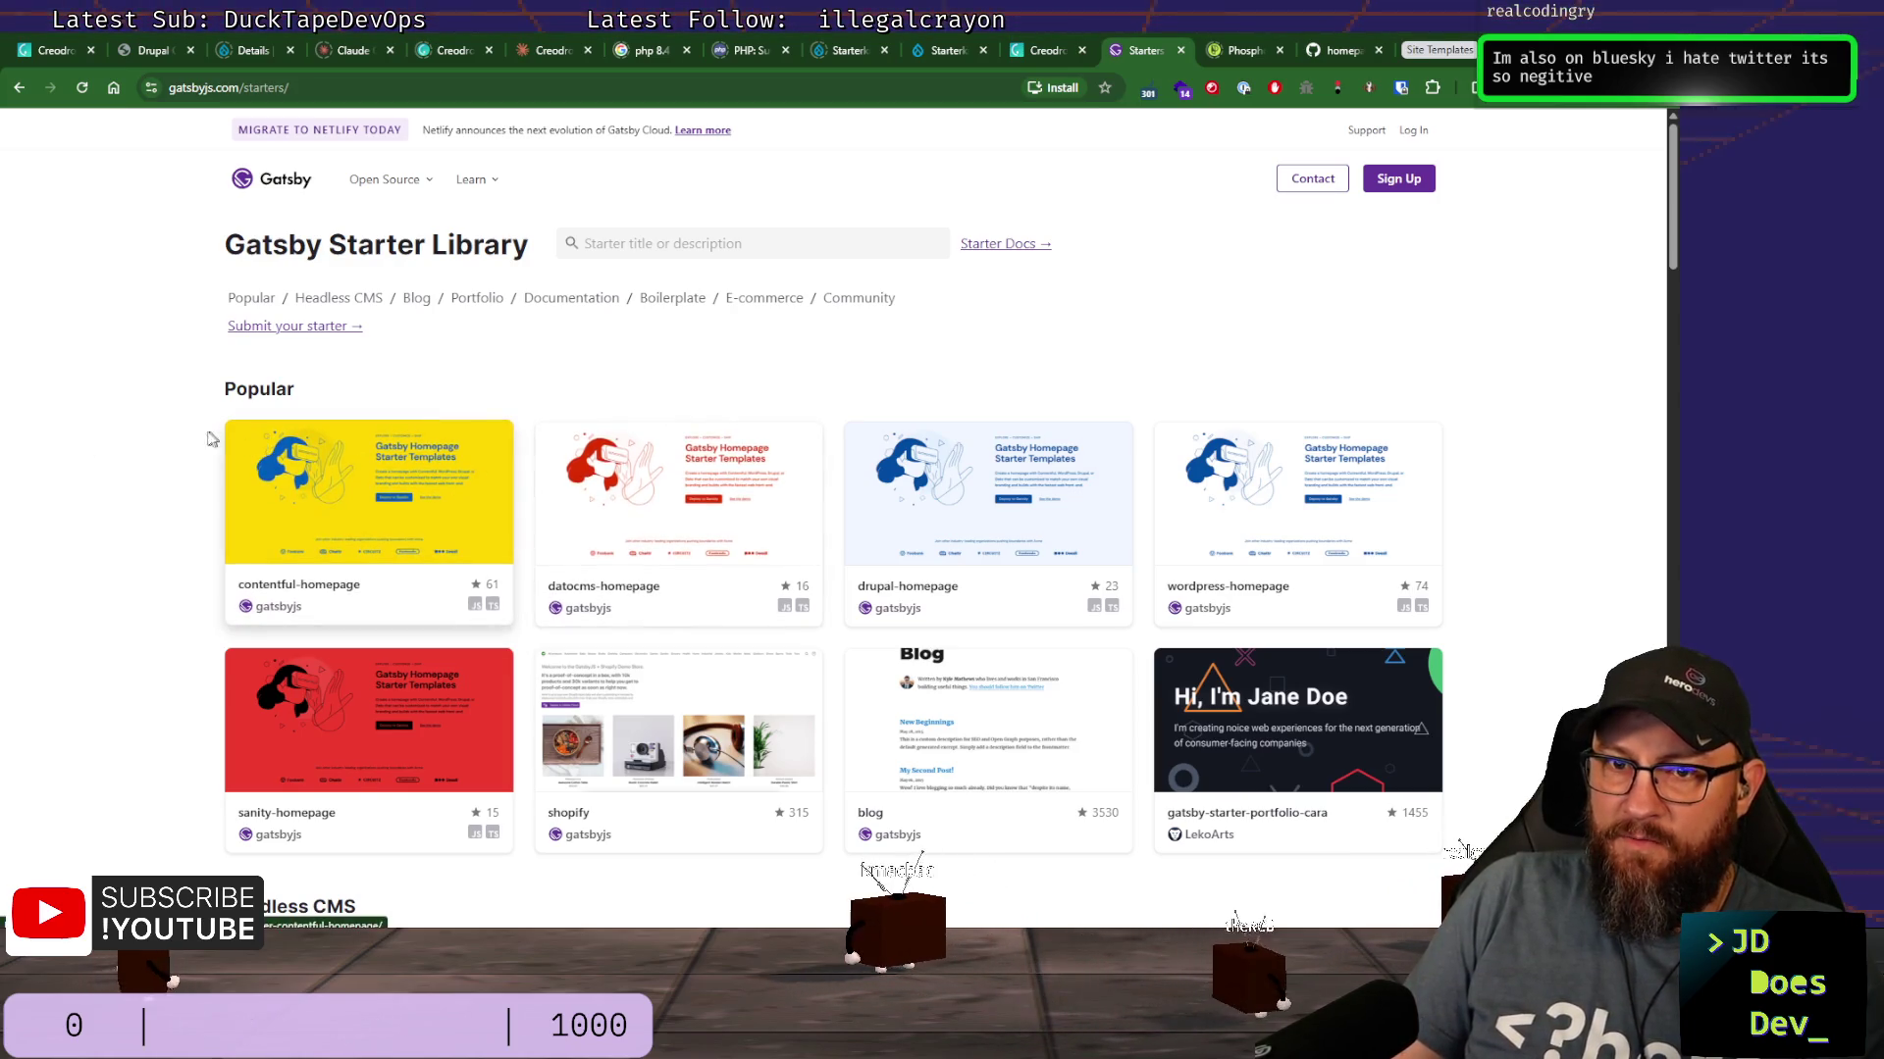
scroll(201, 436, "down", 3)
scroll(201, 432, "down", 2)
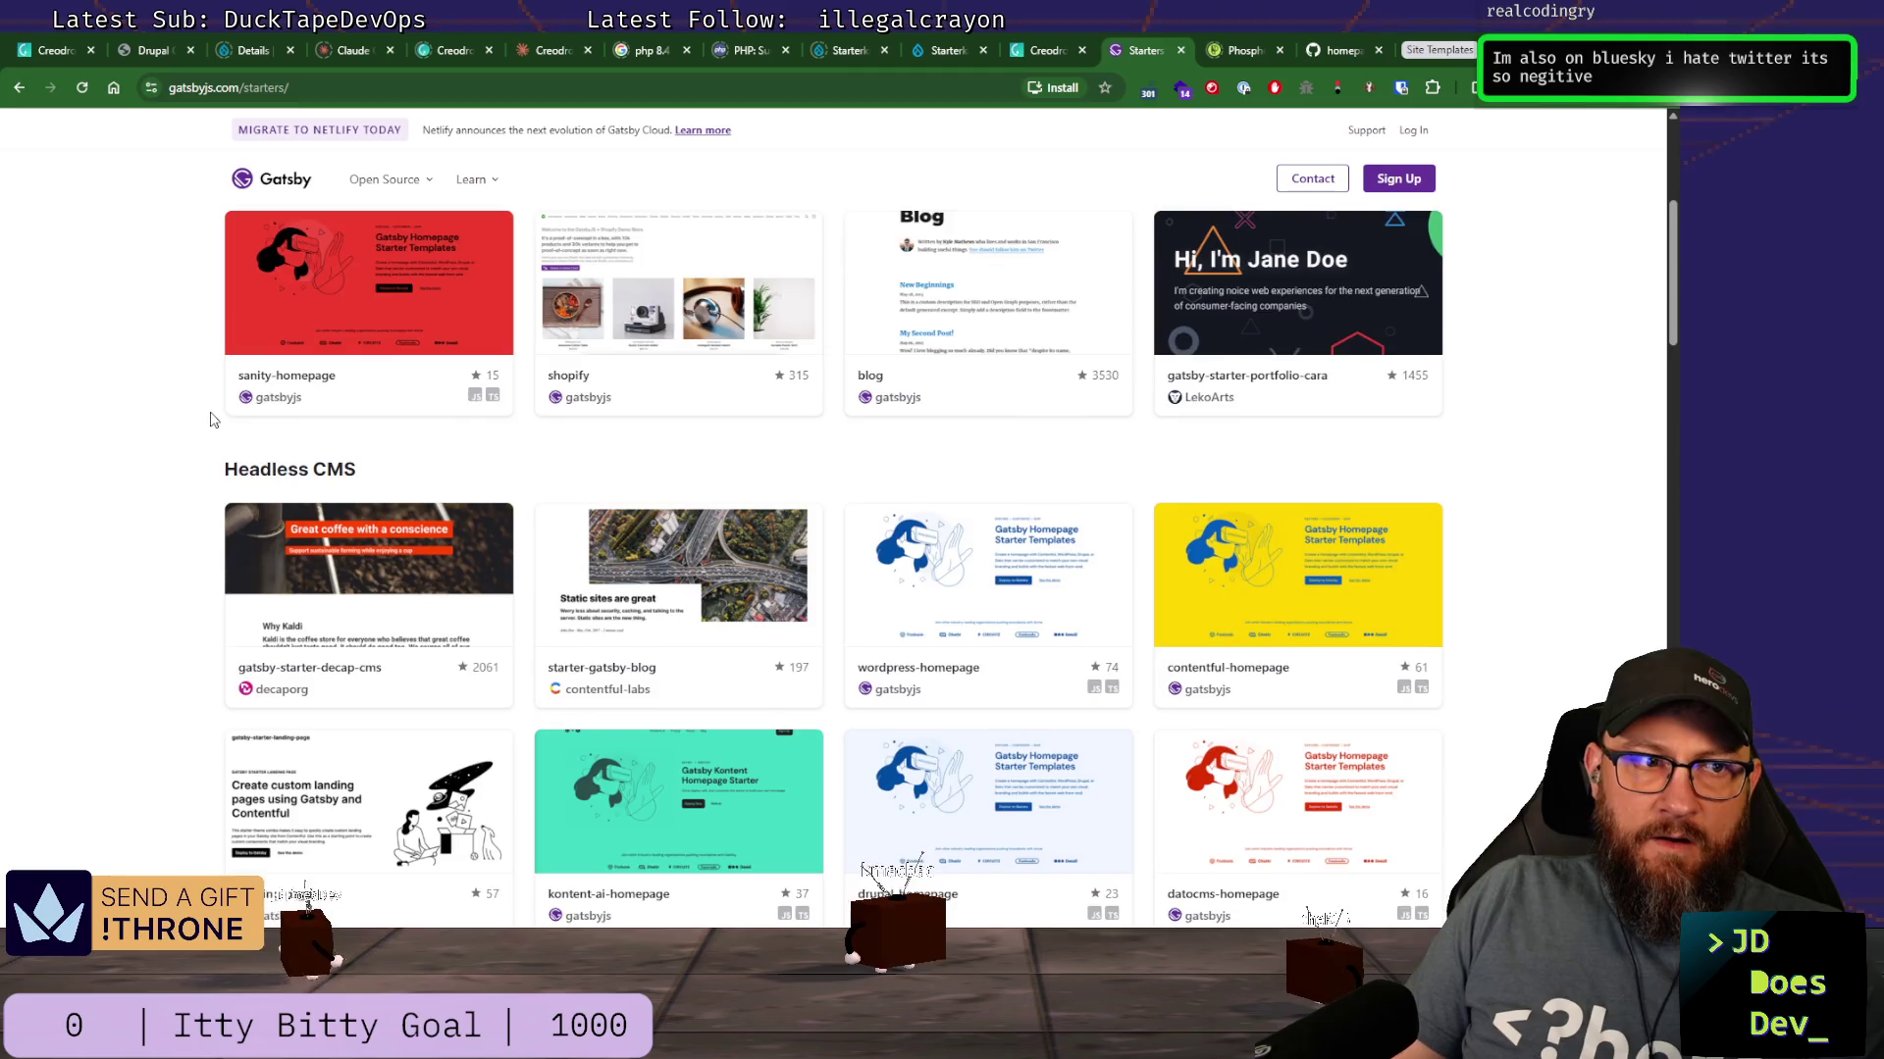
scroll(212, 418, "down", 2)
scroll(218, 414, "down", 3)
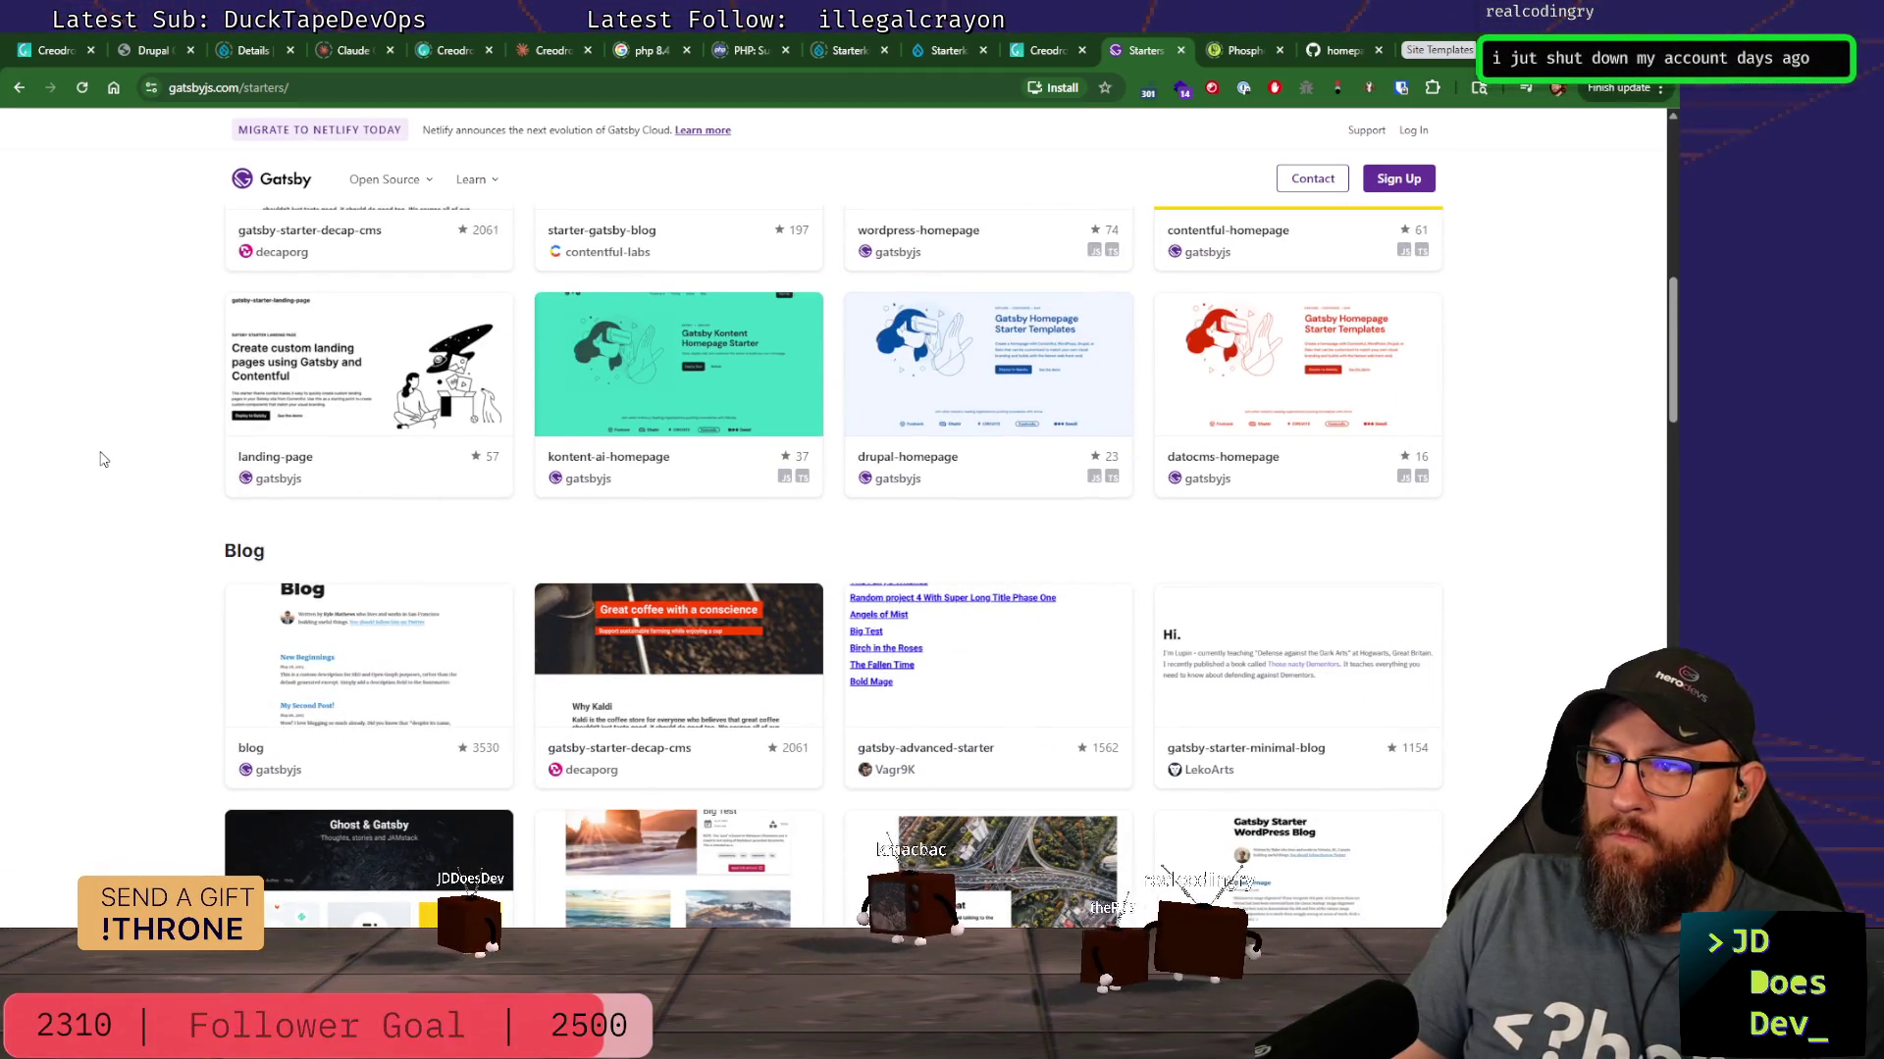
scroll(280, 584, "up", 10)
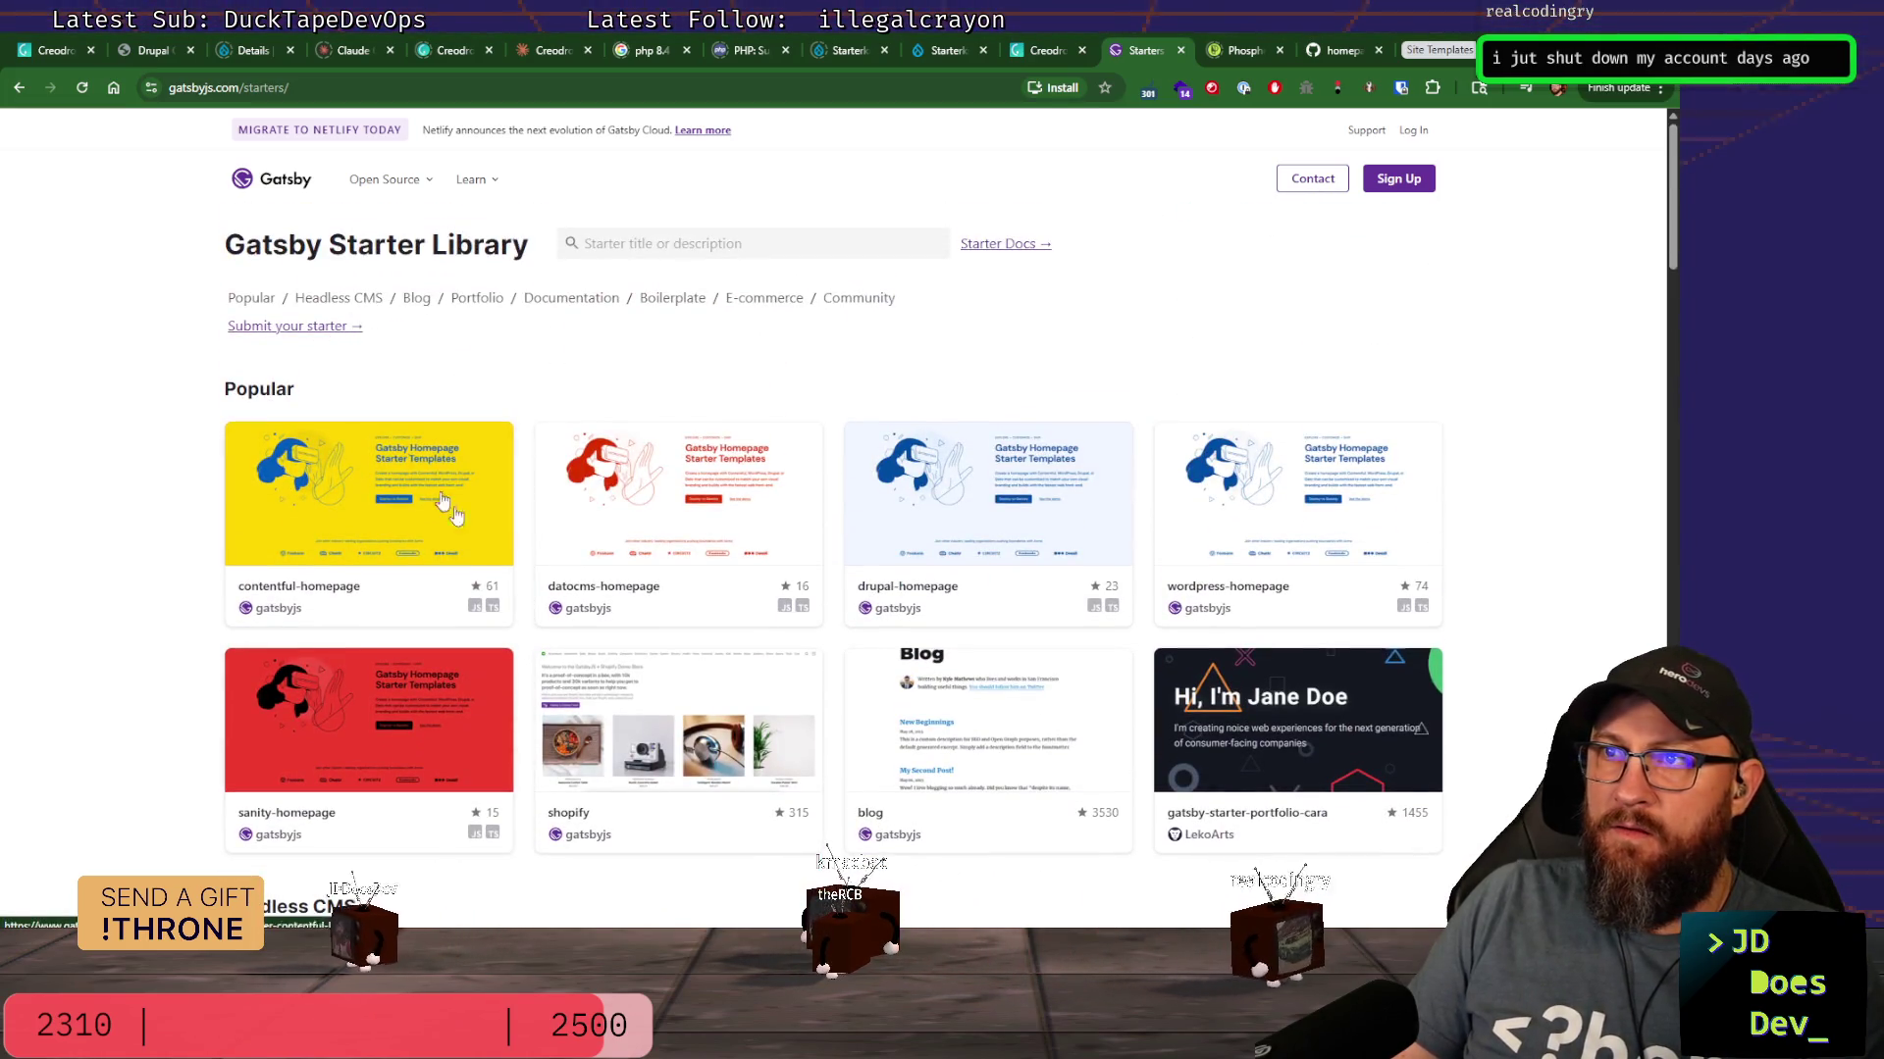
left_click(390, 488)
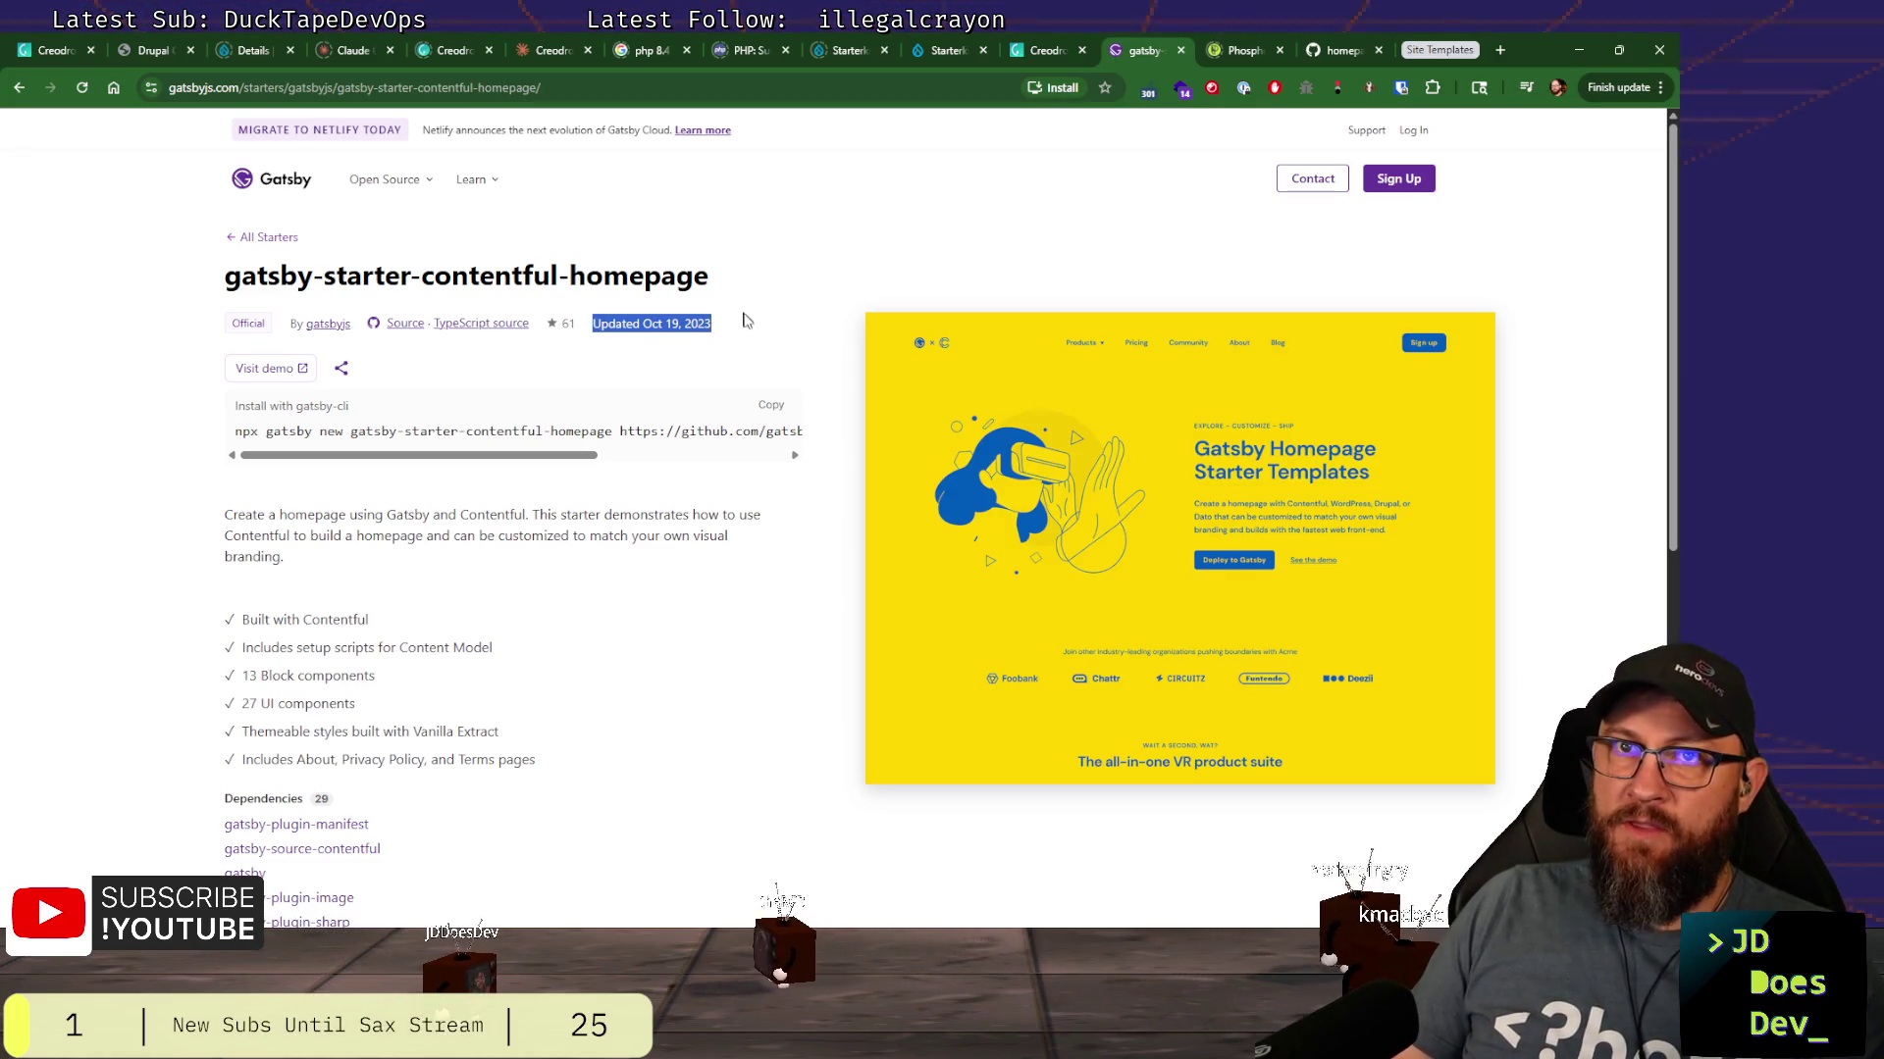
left_click(319, 388)
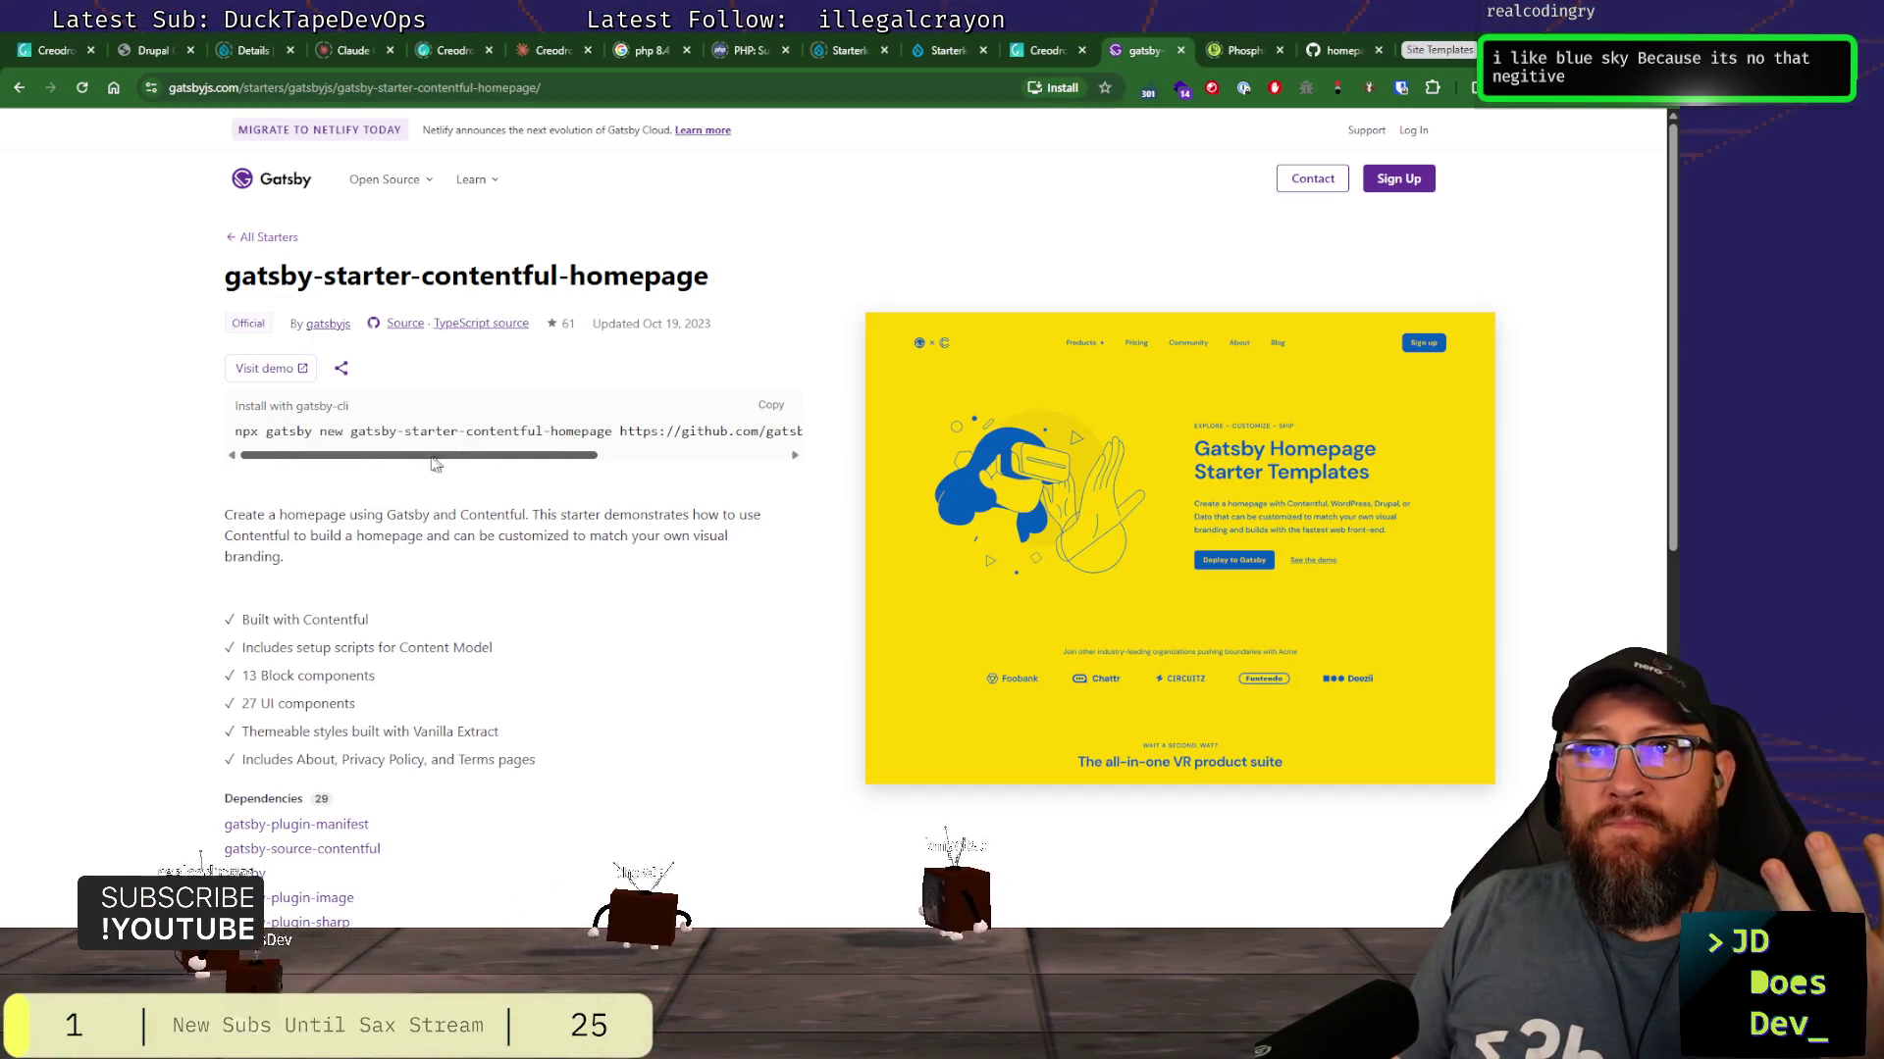
- Return to the gatsbyjs.com homepage via the logo and scroll through the Netlify uniting announcement
left_click(272, 189)
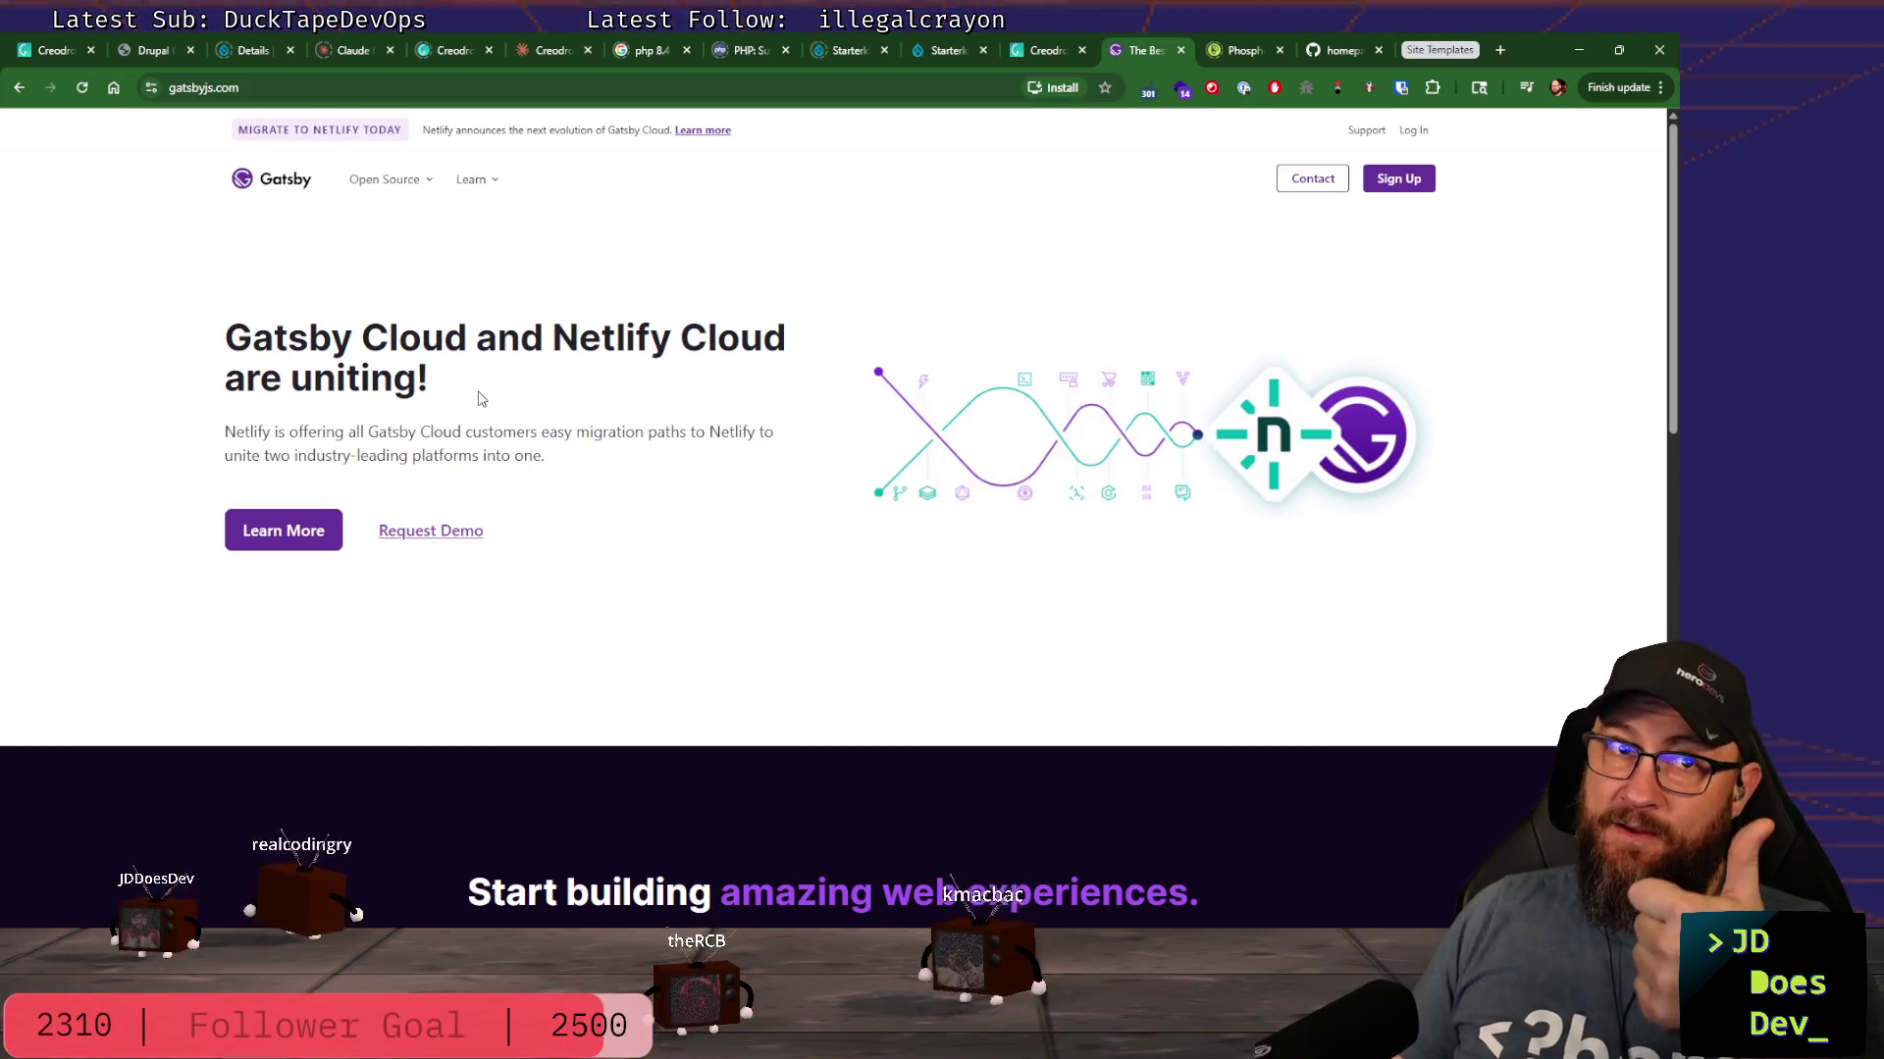
scroll(484, 403, "down", 3)
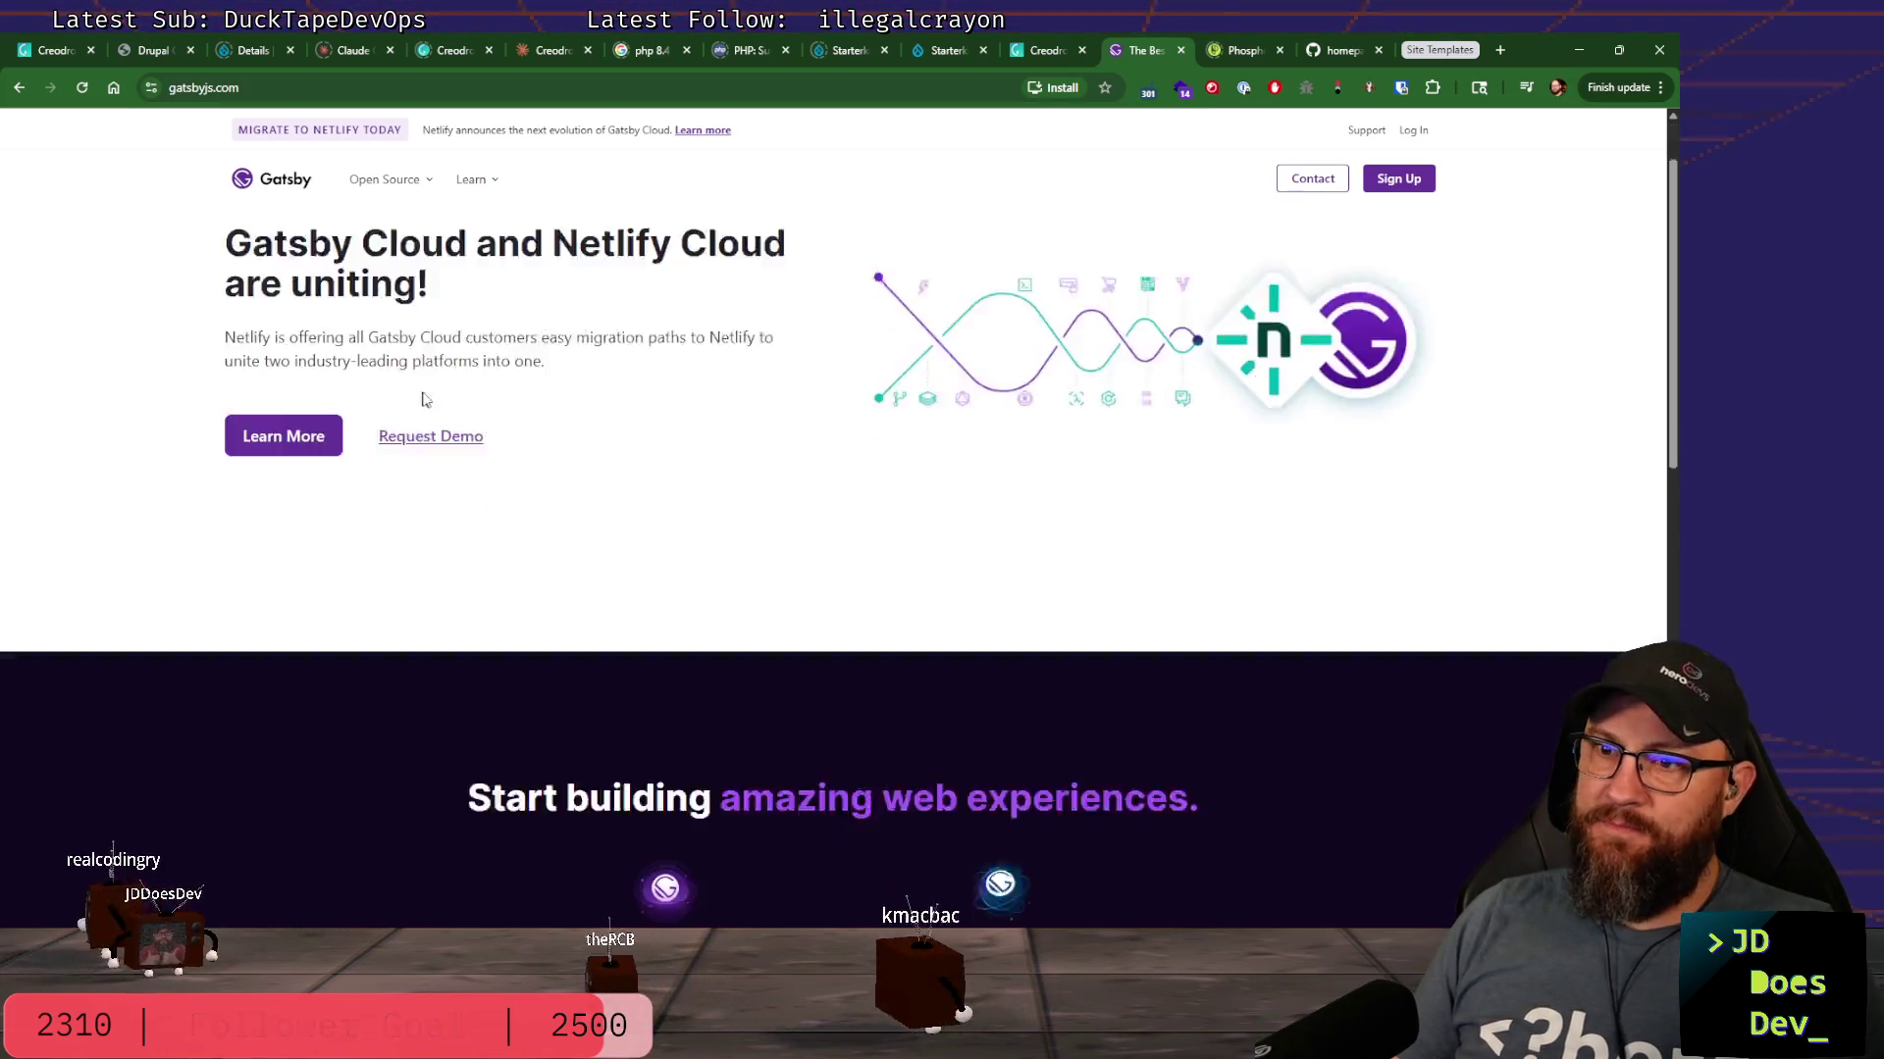
scroll(492, 416, "down", 3)
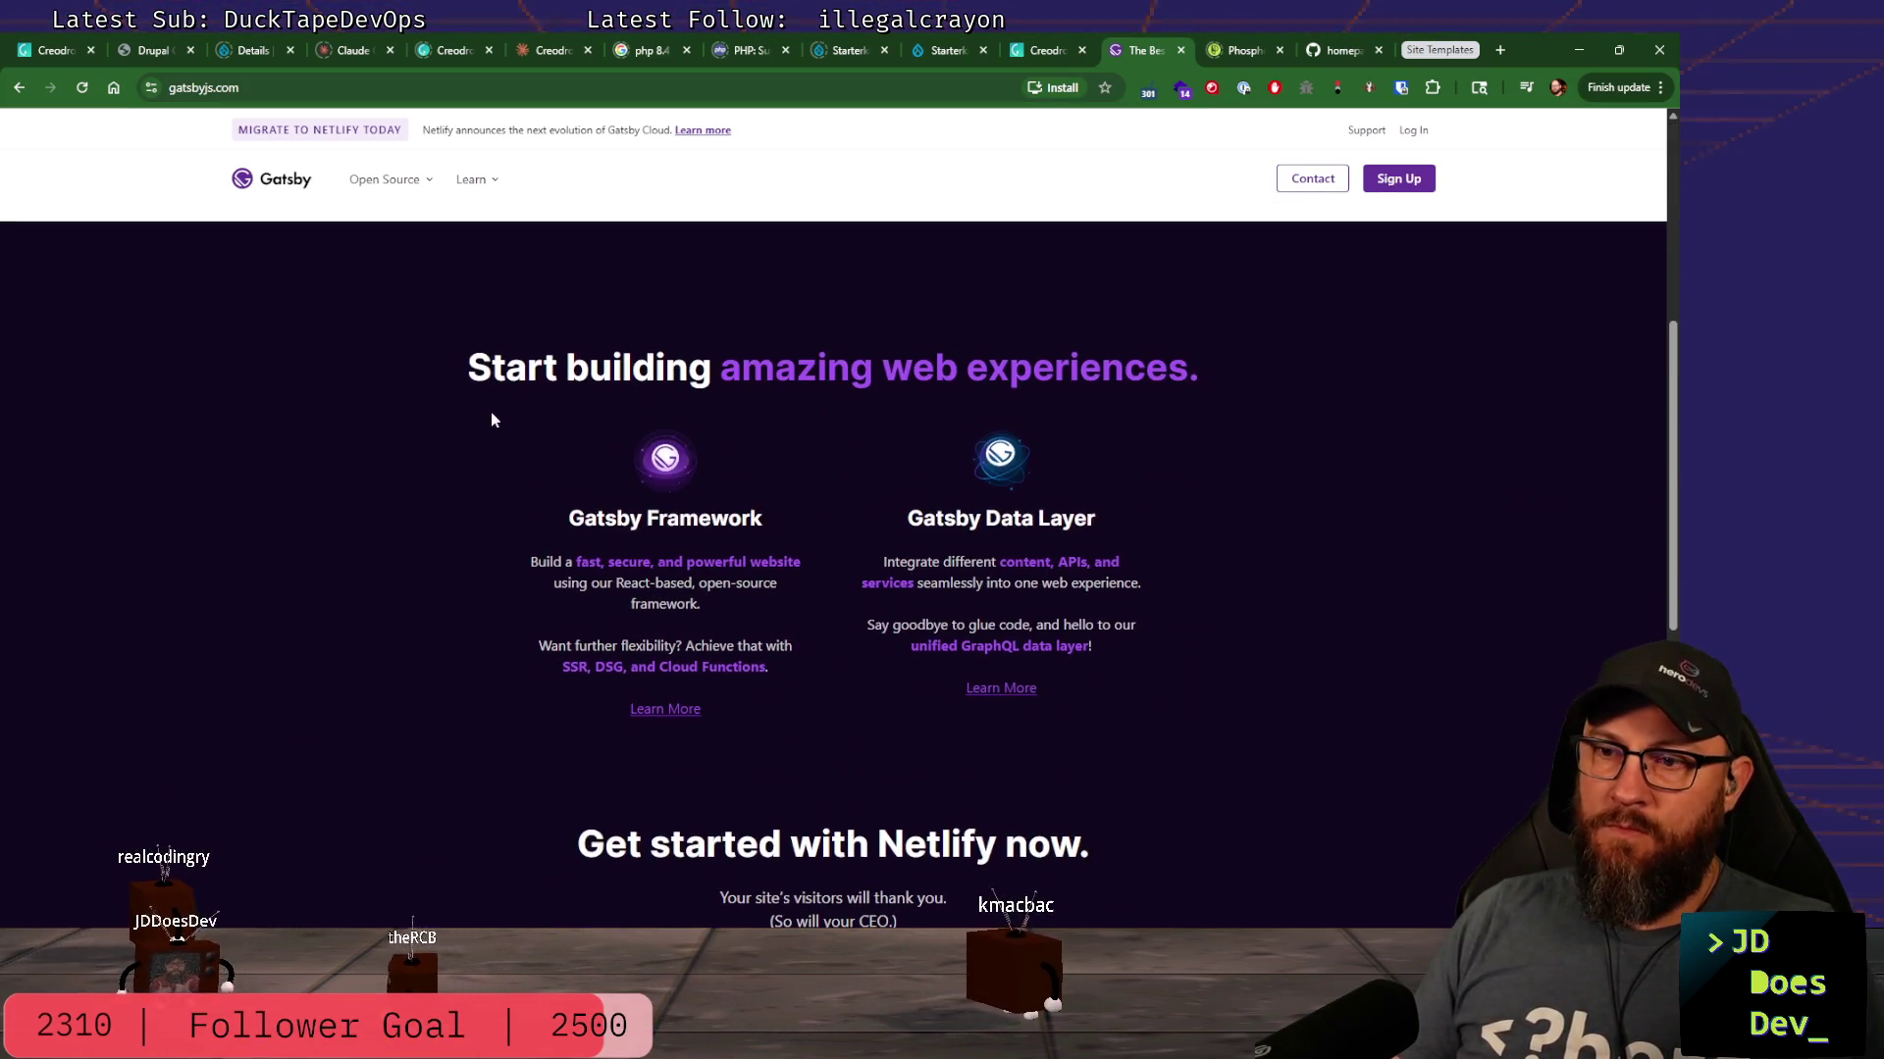
scroll(491, 416, "down", 2)
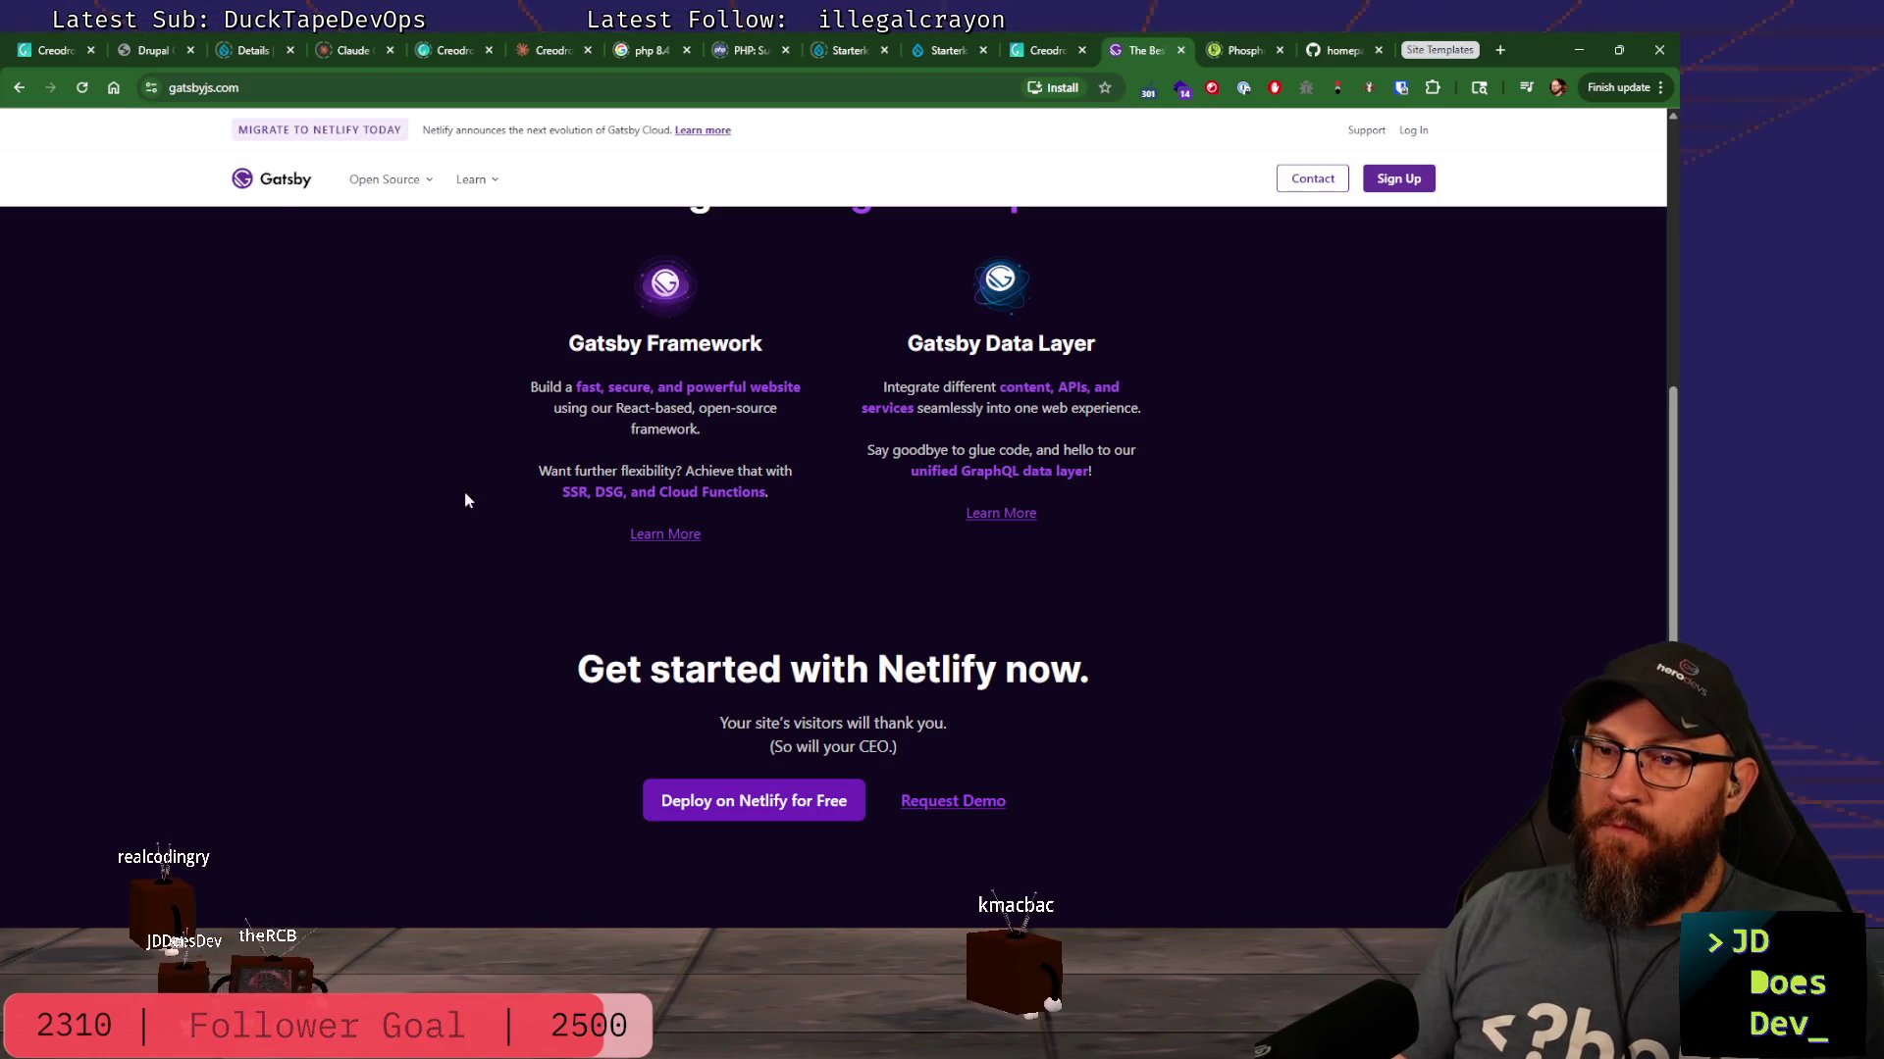
scroll(466, 501, "up", 7)
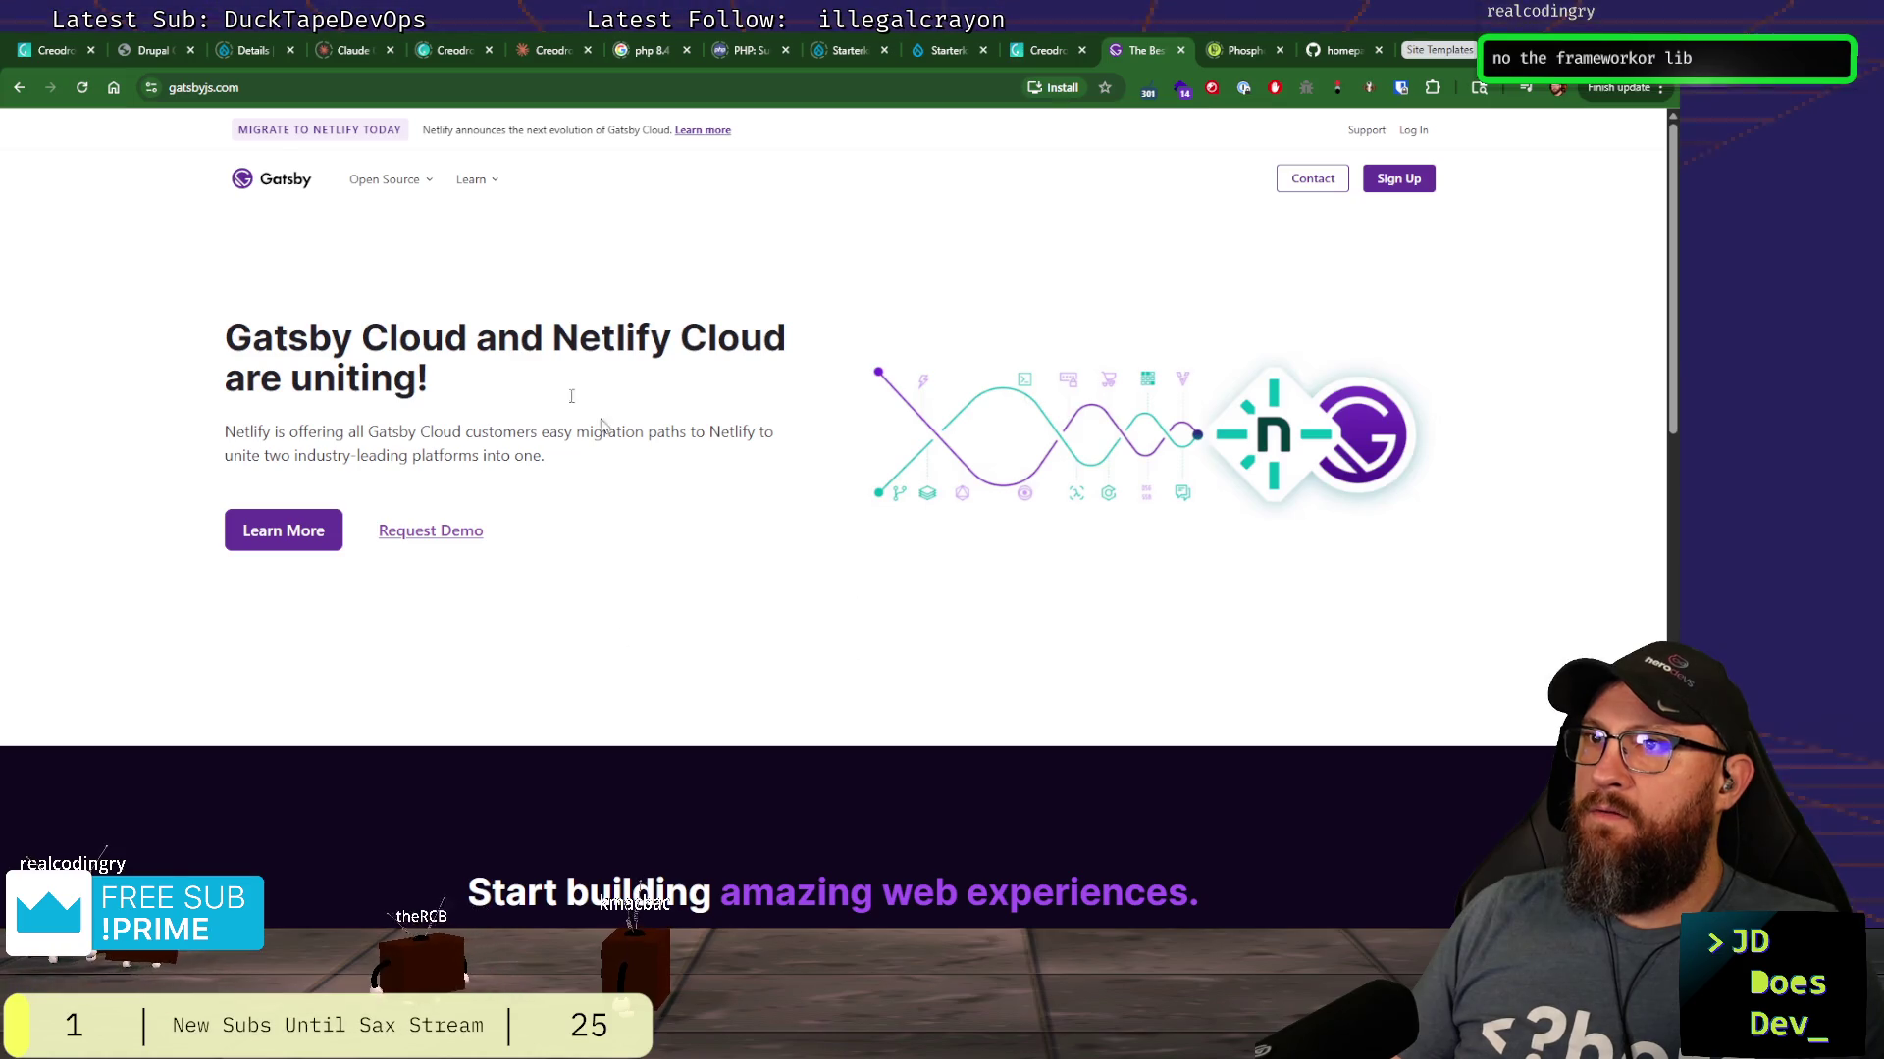
left_click(404, 89)
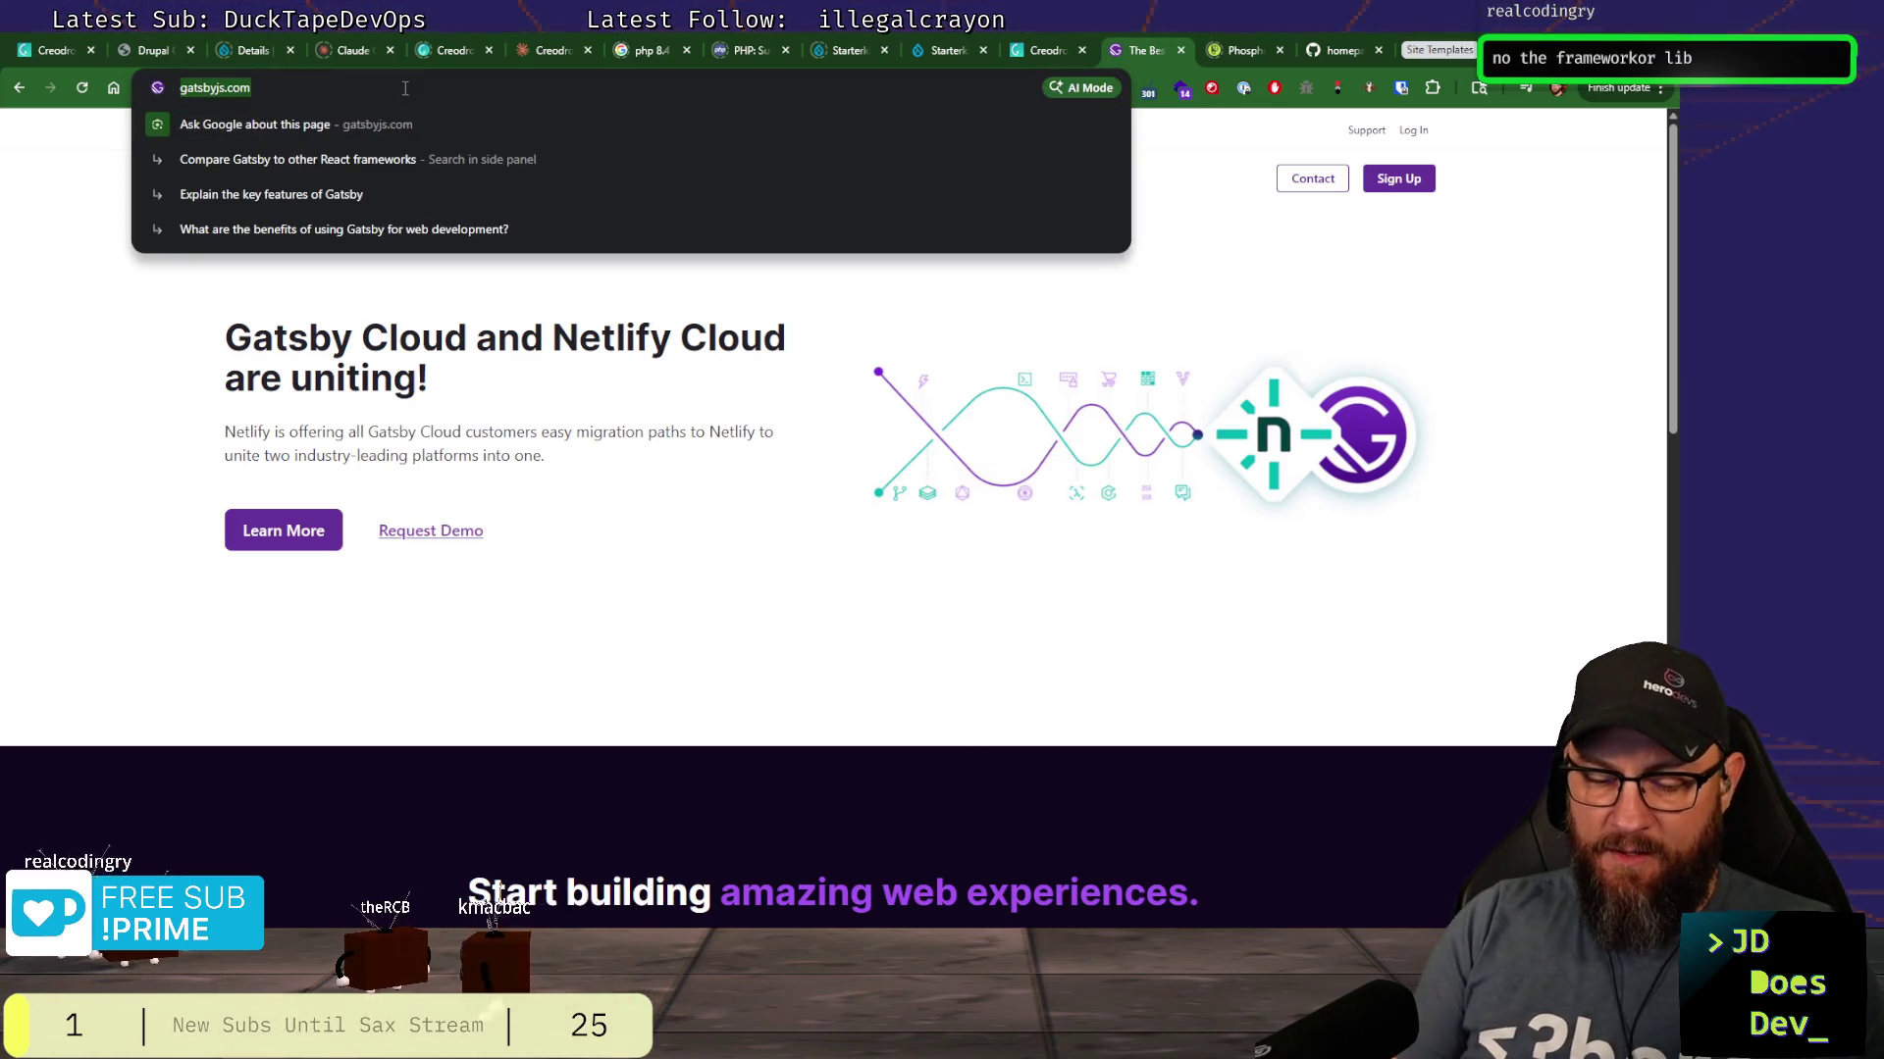
- Search for tailwindcss and open the official site's Sponsor page
type("tailwind")
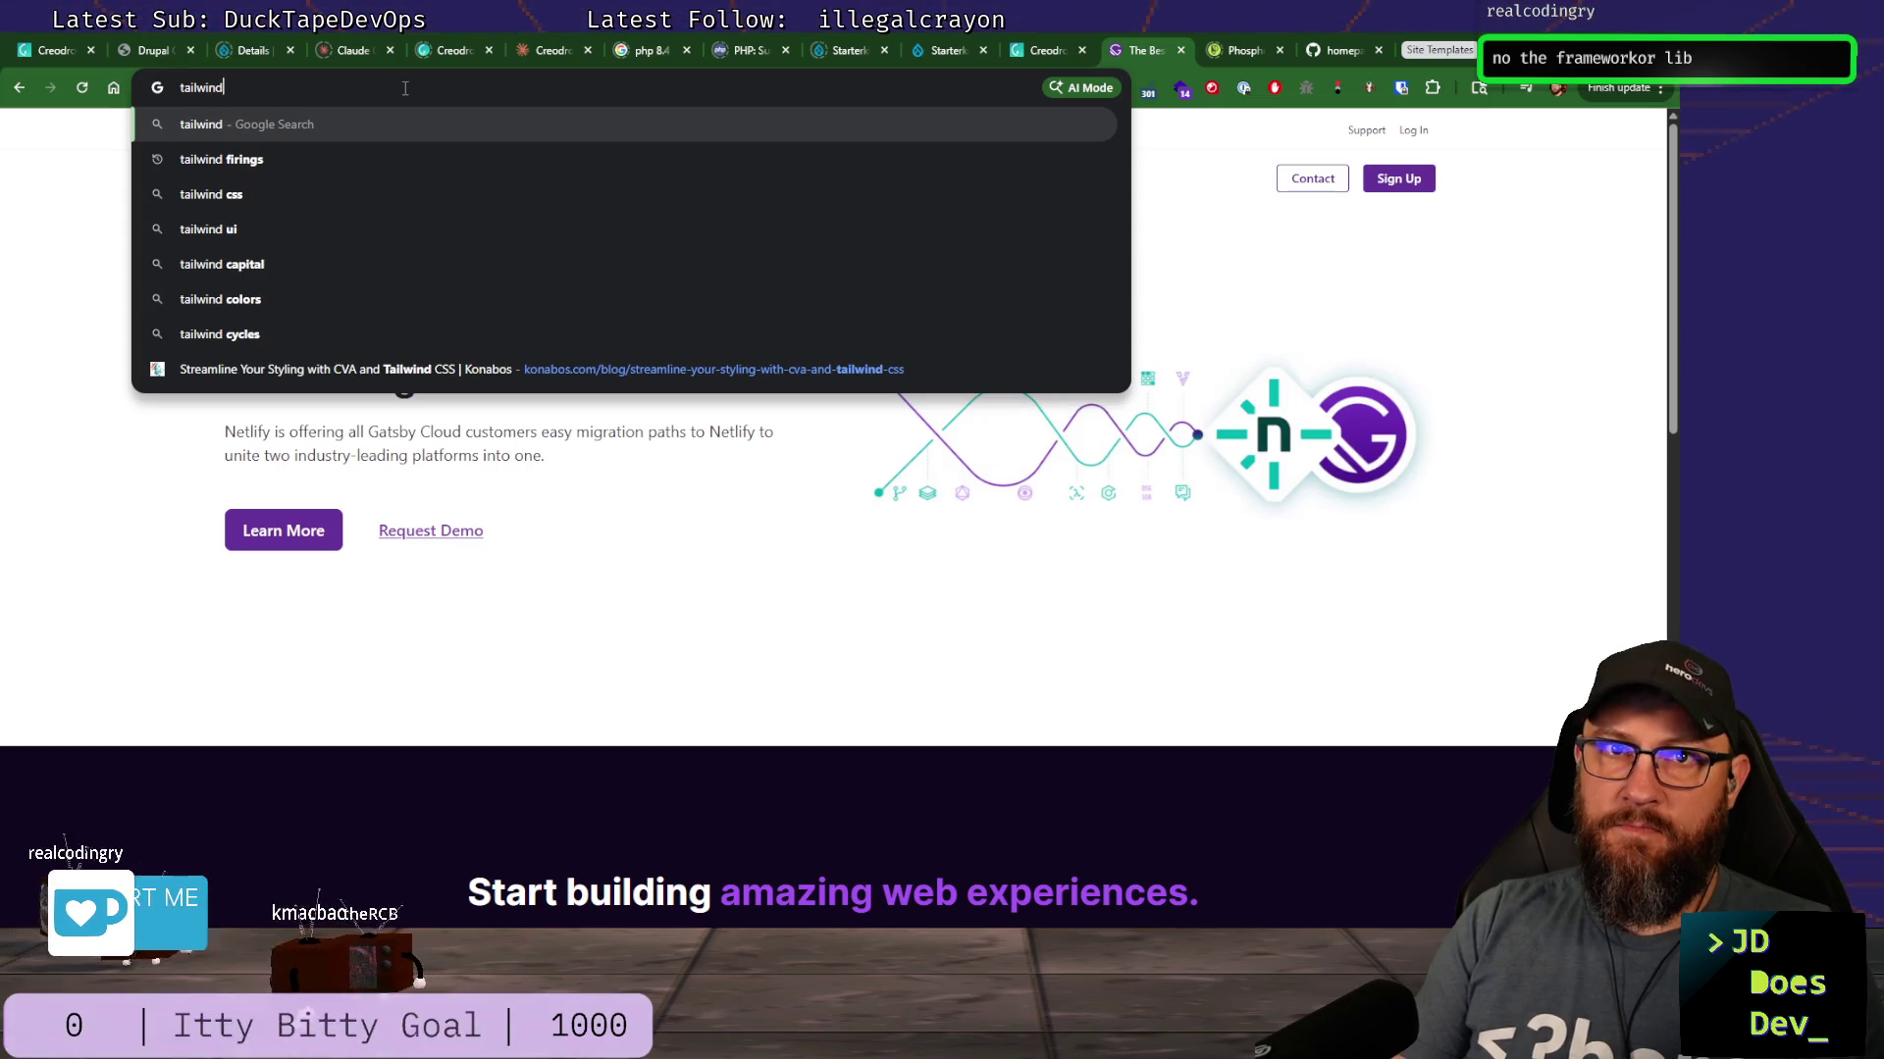
type("css")
key("Return")
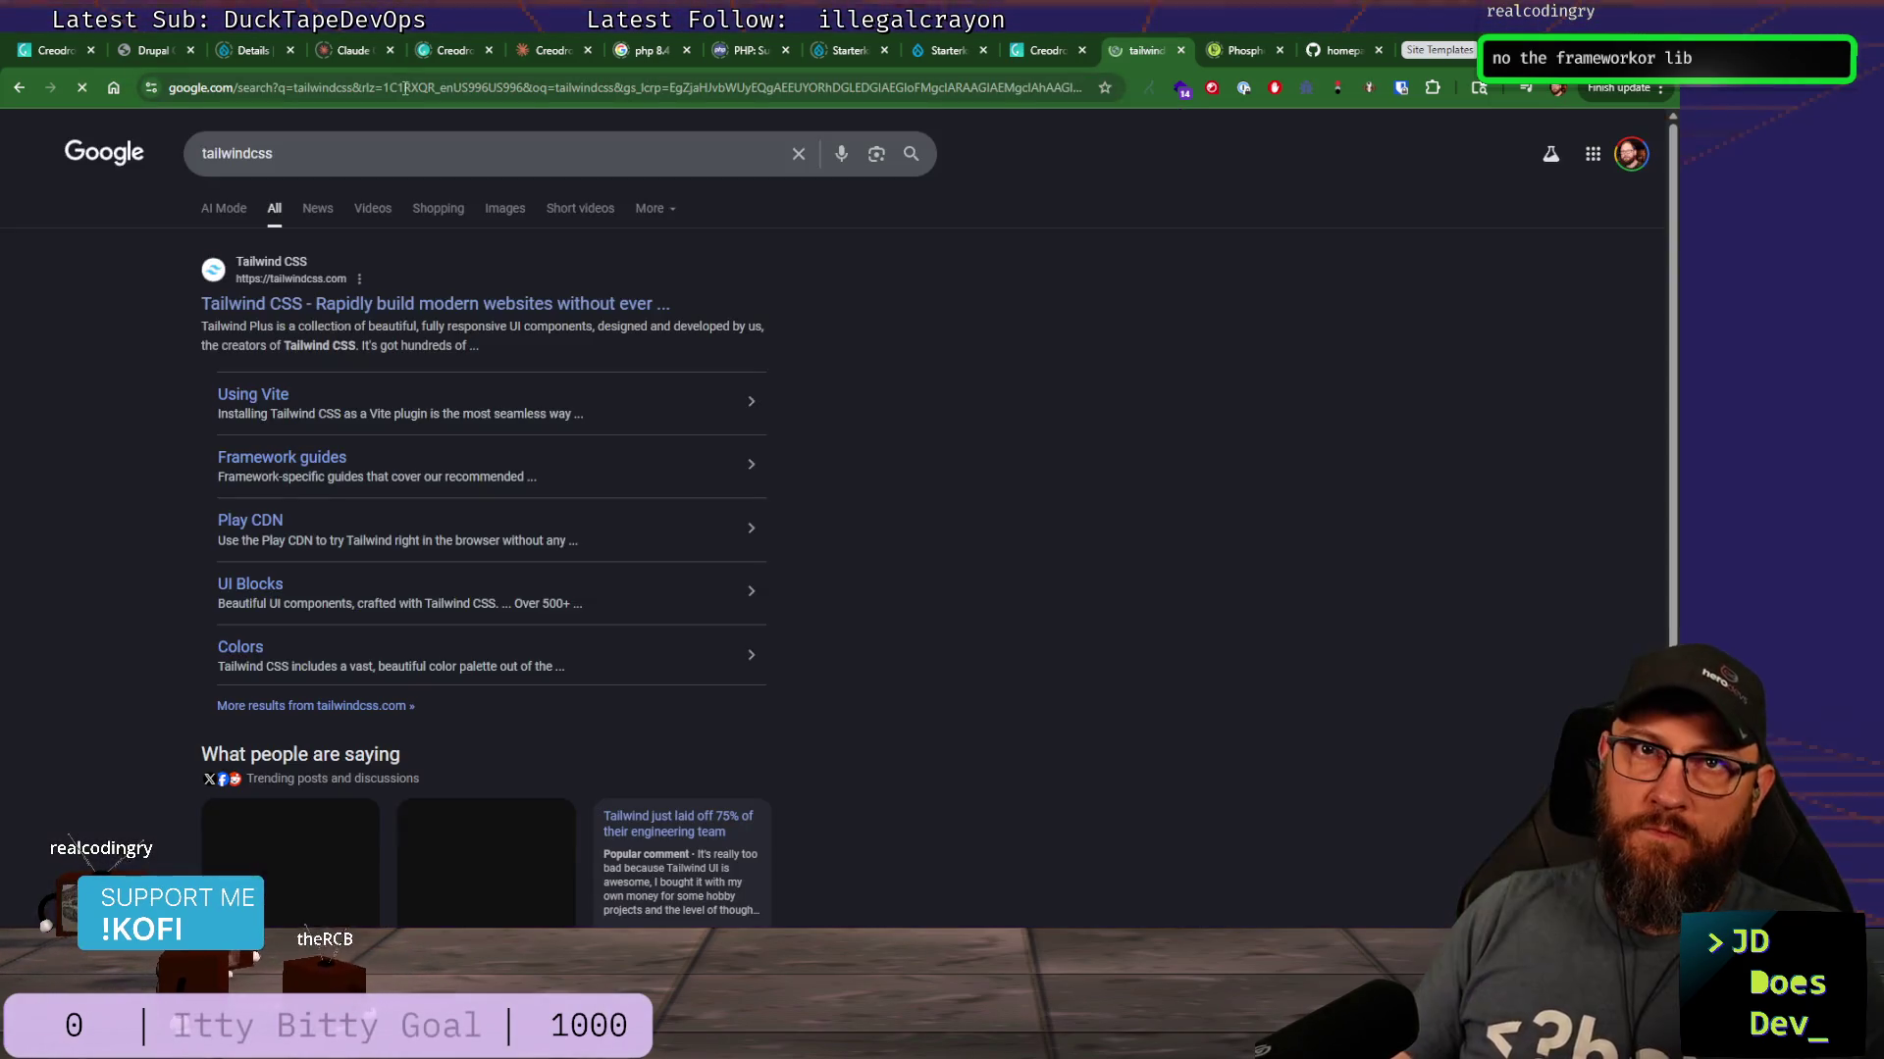
left_click(436, 297)
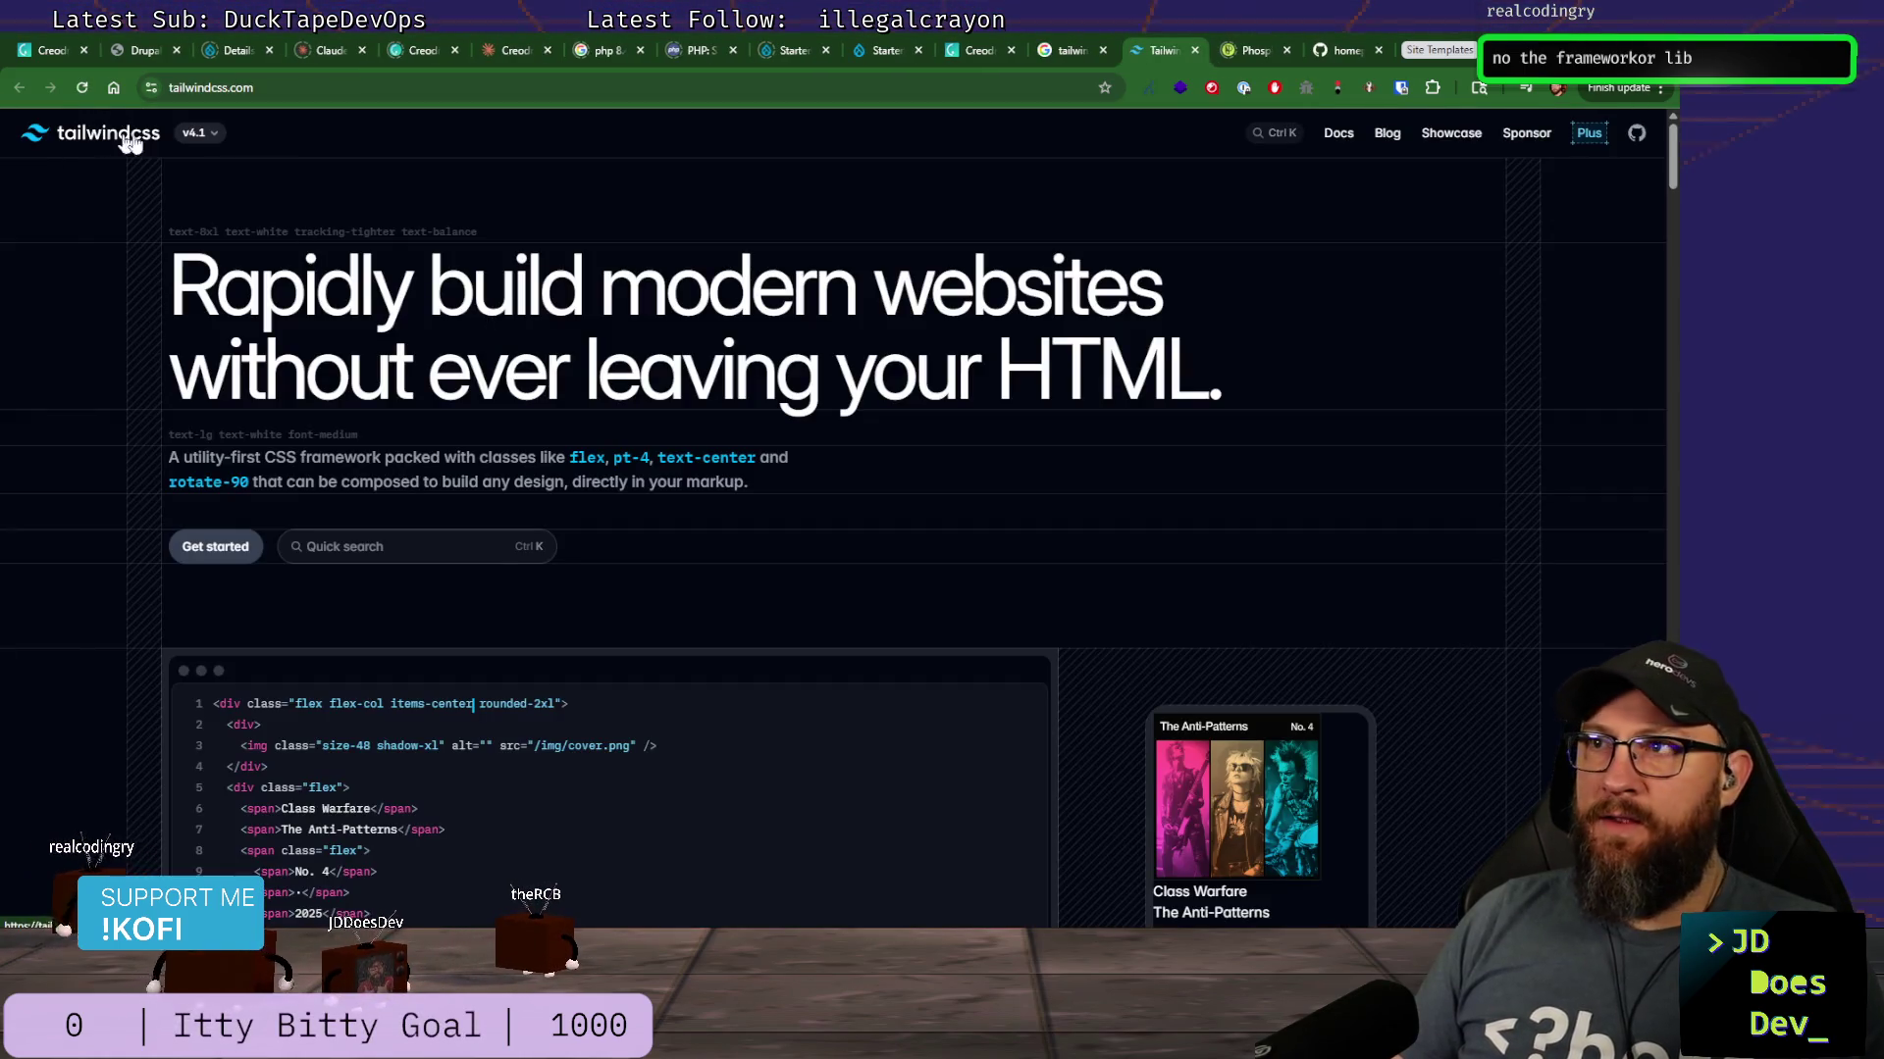
left_click(1520, 137)
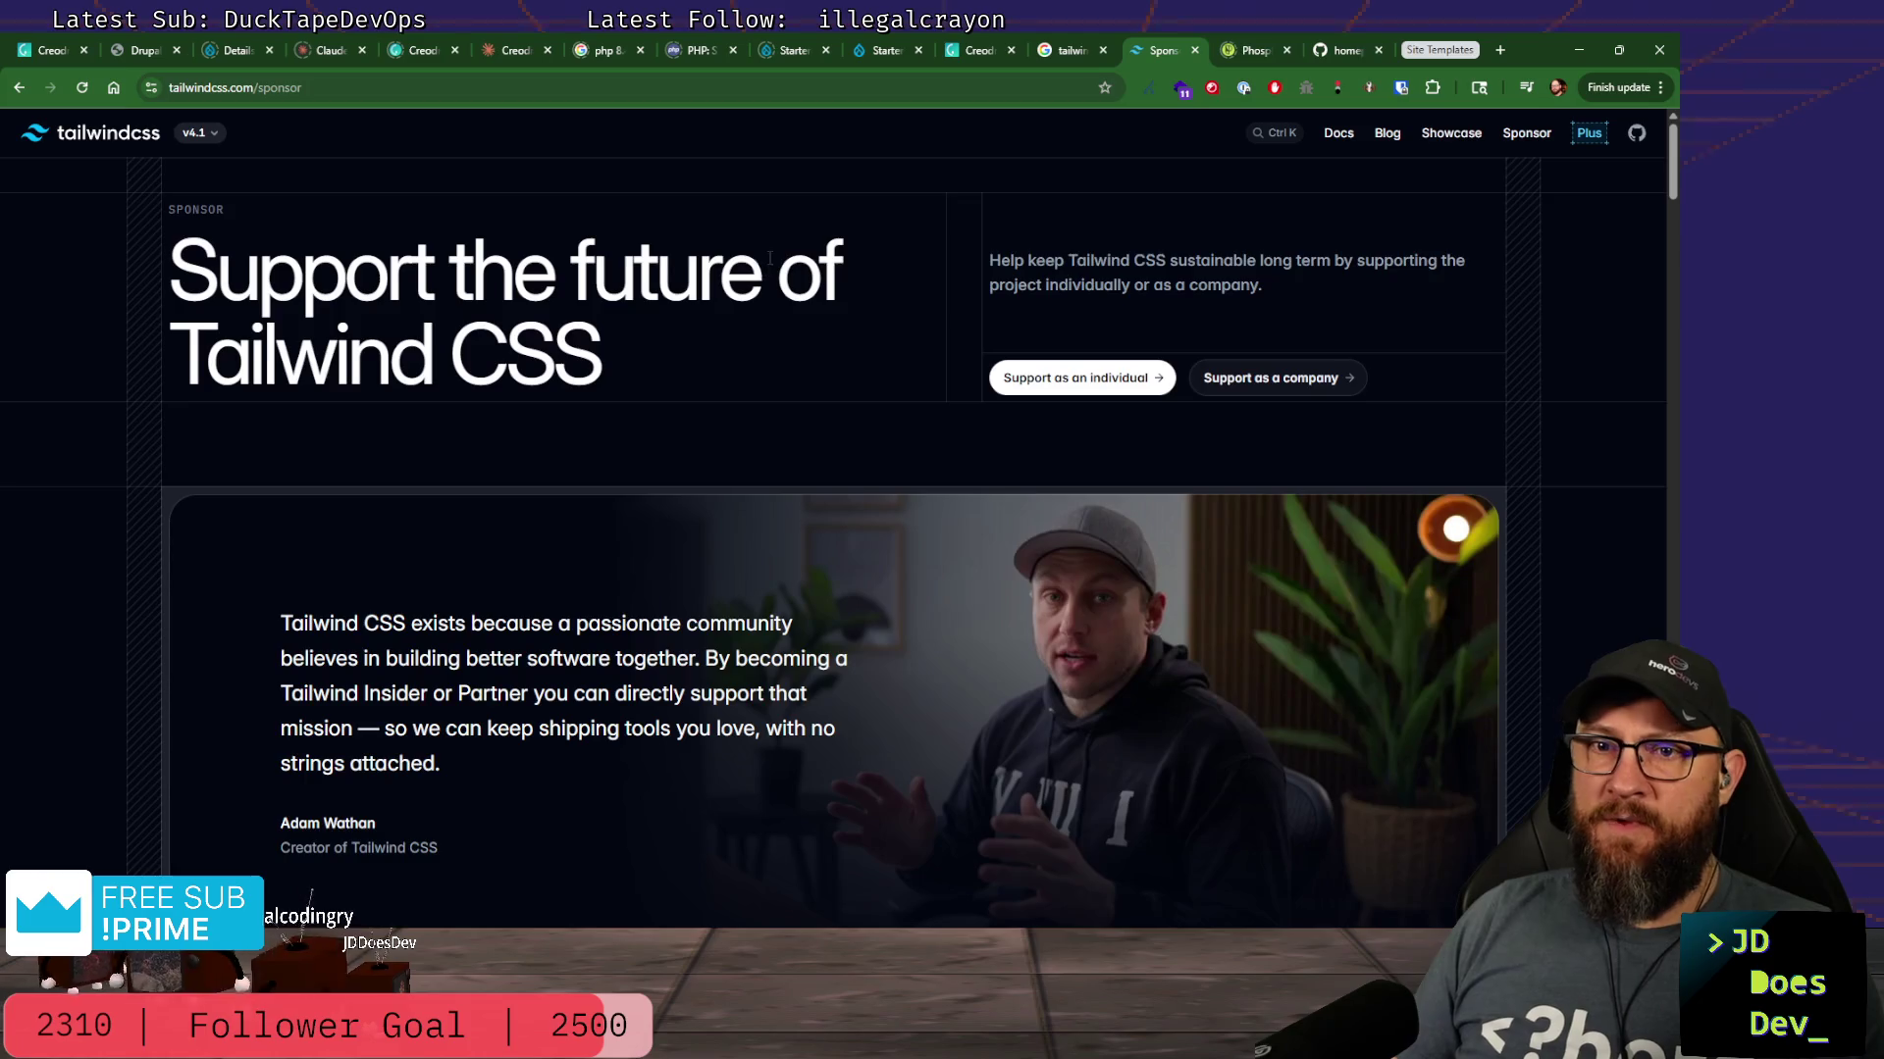
- Read through the sponsor tiers, FAQ and sponsor logo grids, then return to the top
scroll(767, 279, "down", 15)
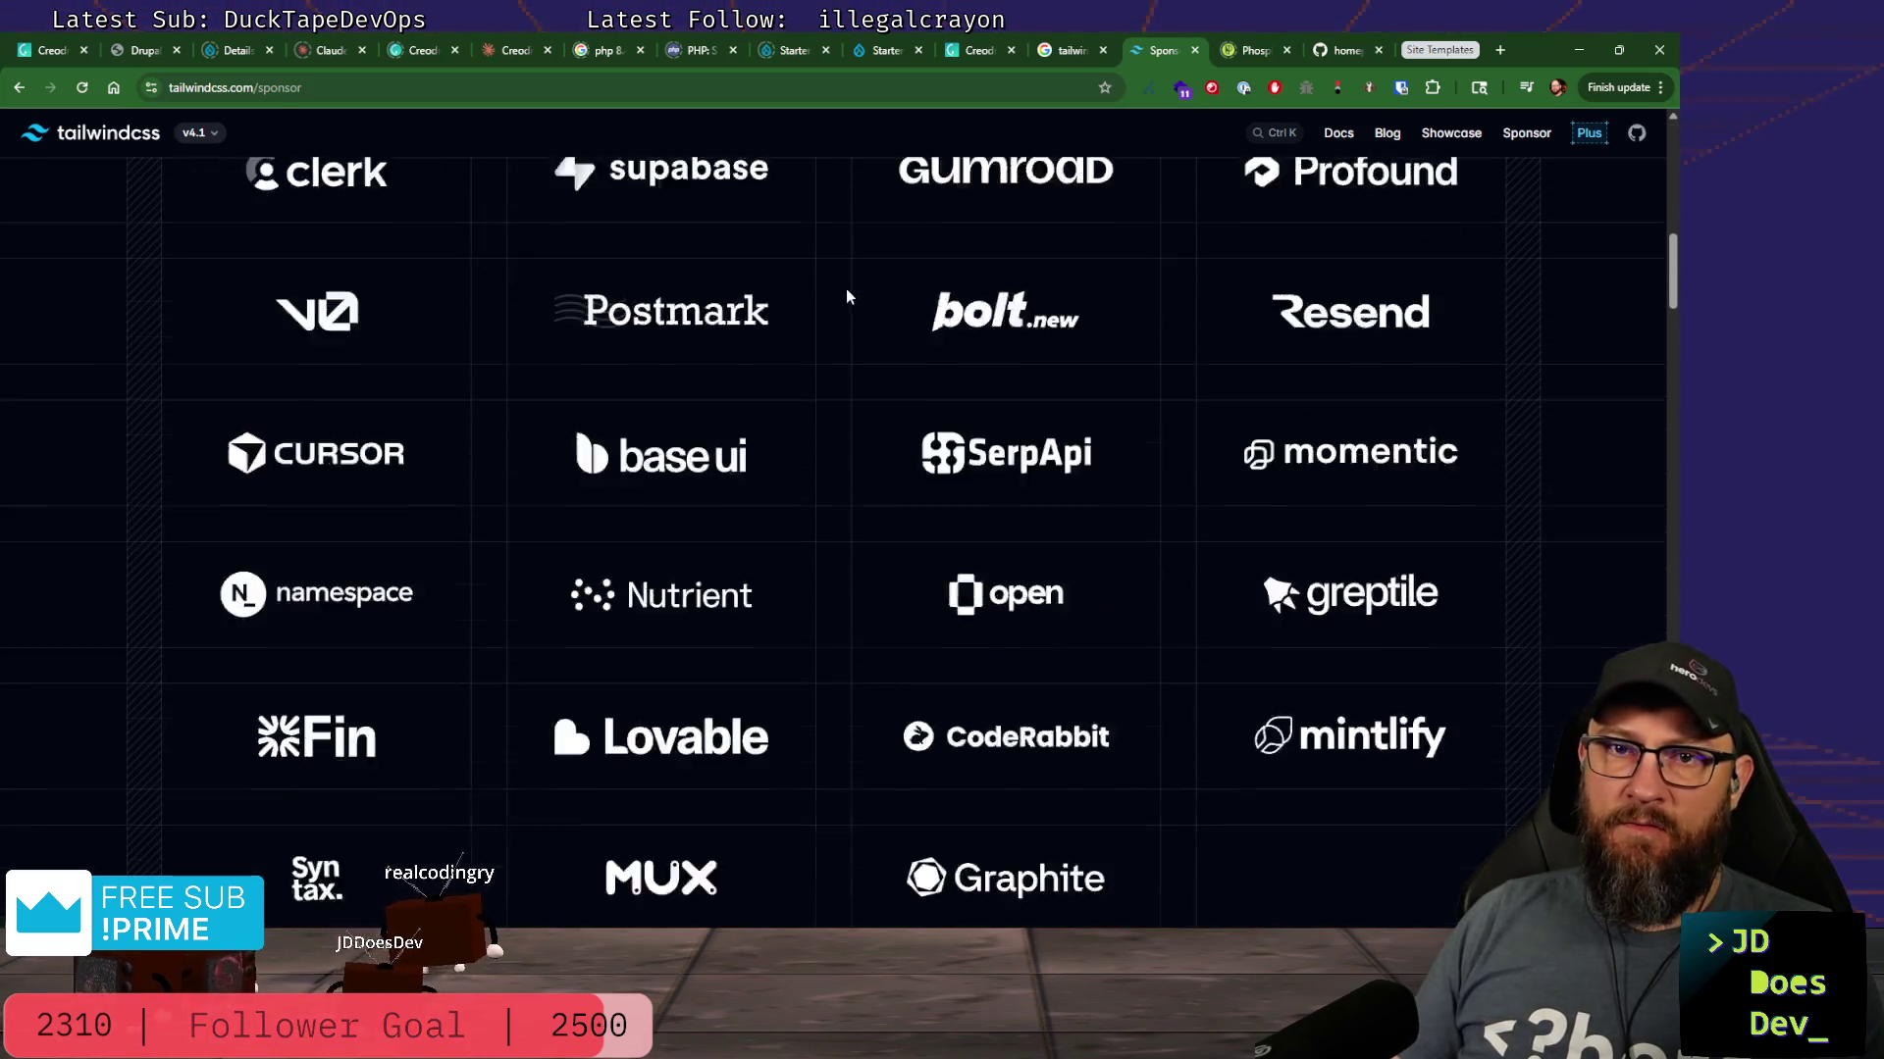
scroll(848, 287, "down", 5)
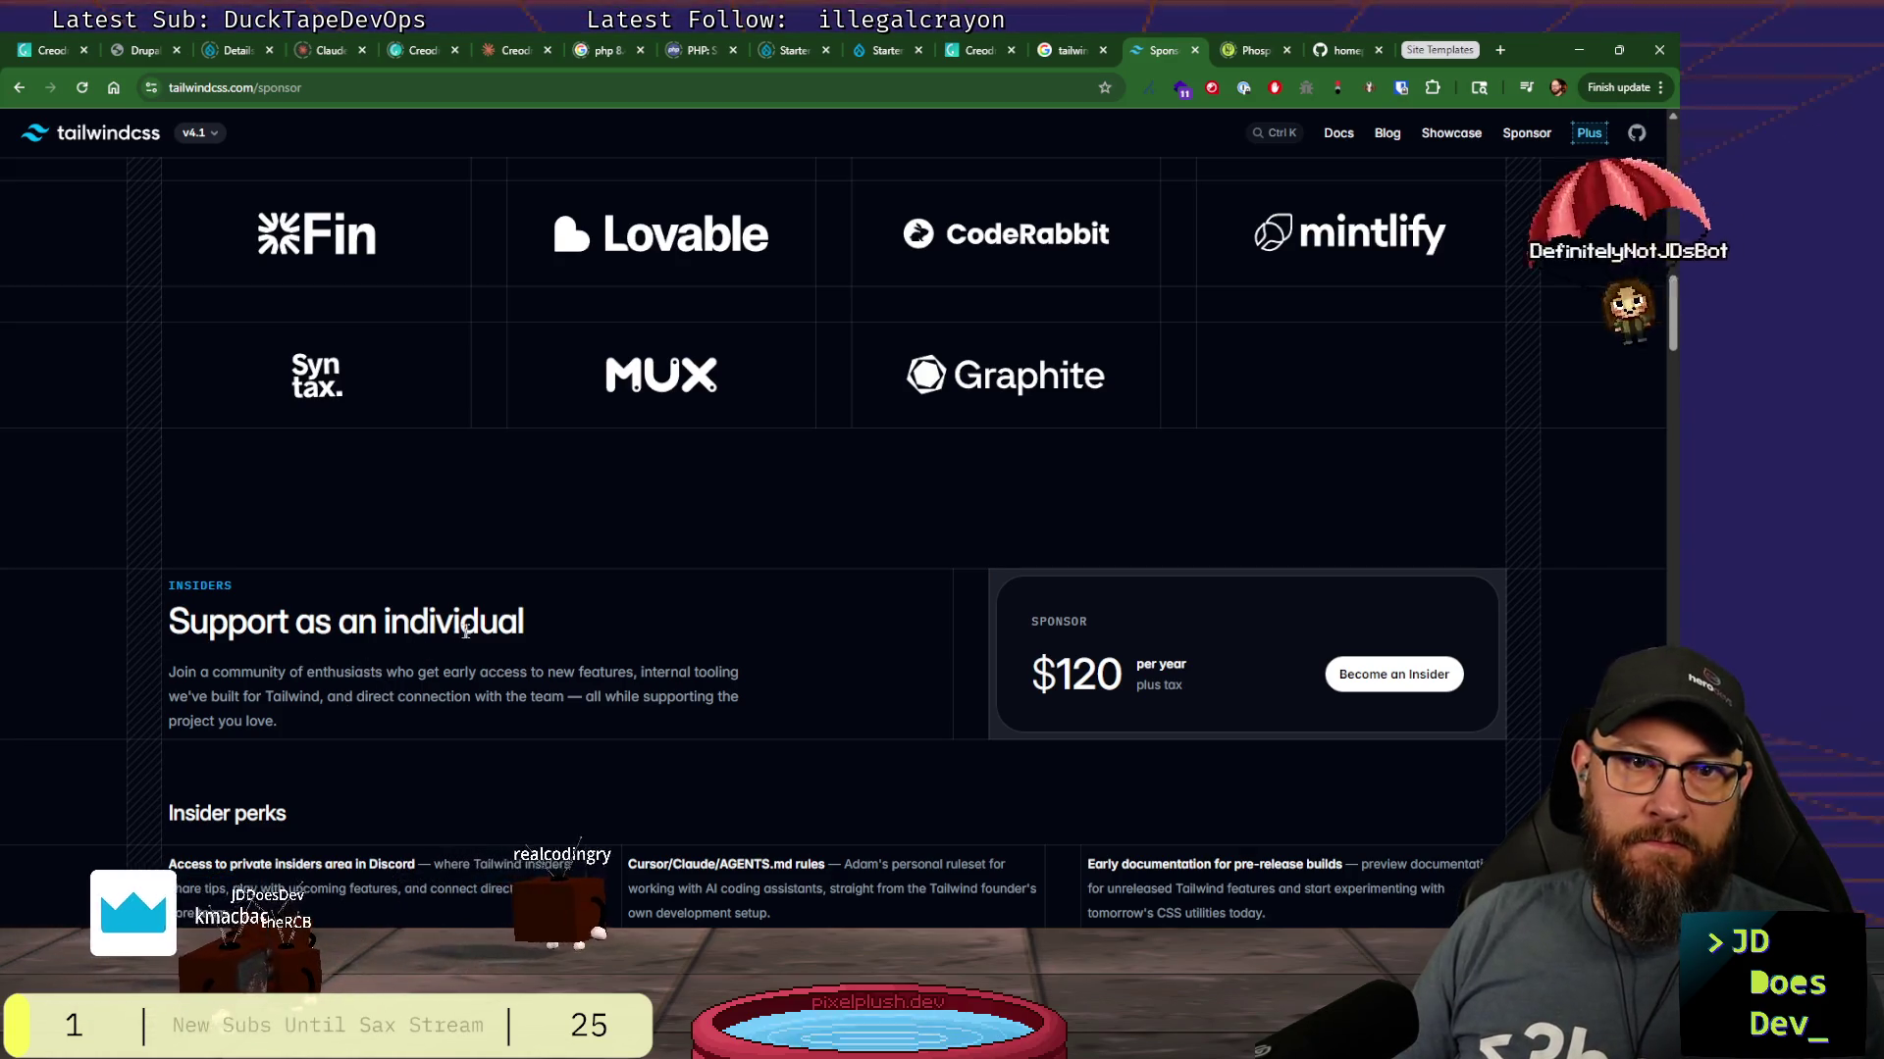
scroll(472, 609, "down", 7)
scroll(474, 604, "down", 6)
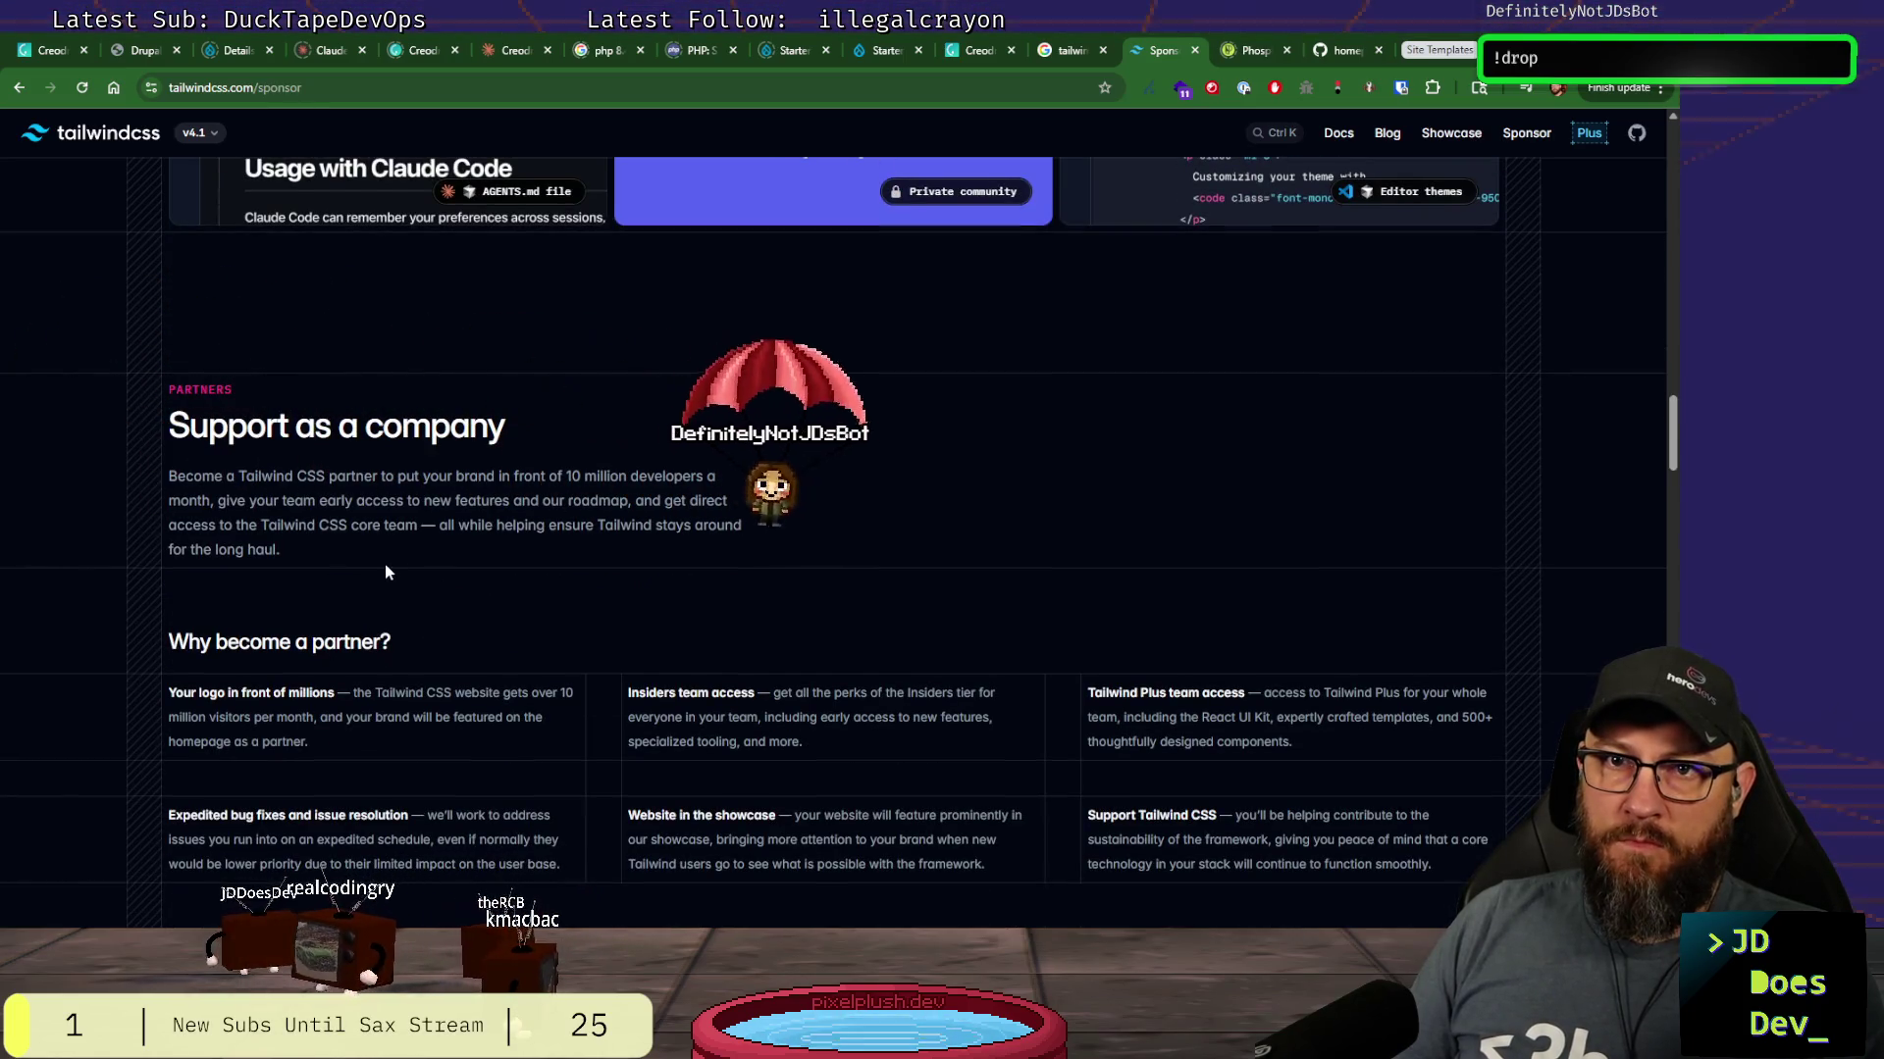
scroll(380, 563, "down", 3)
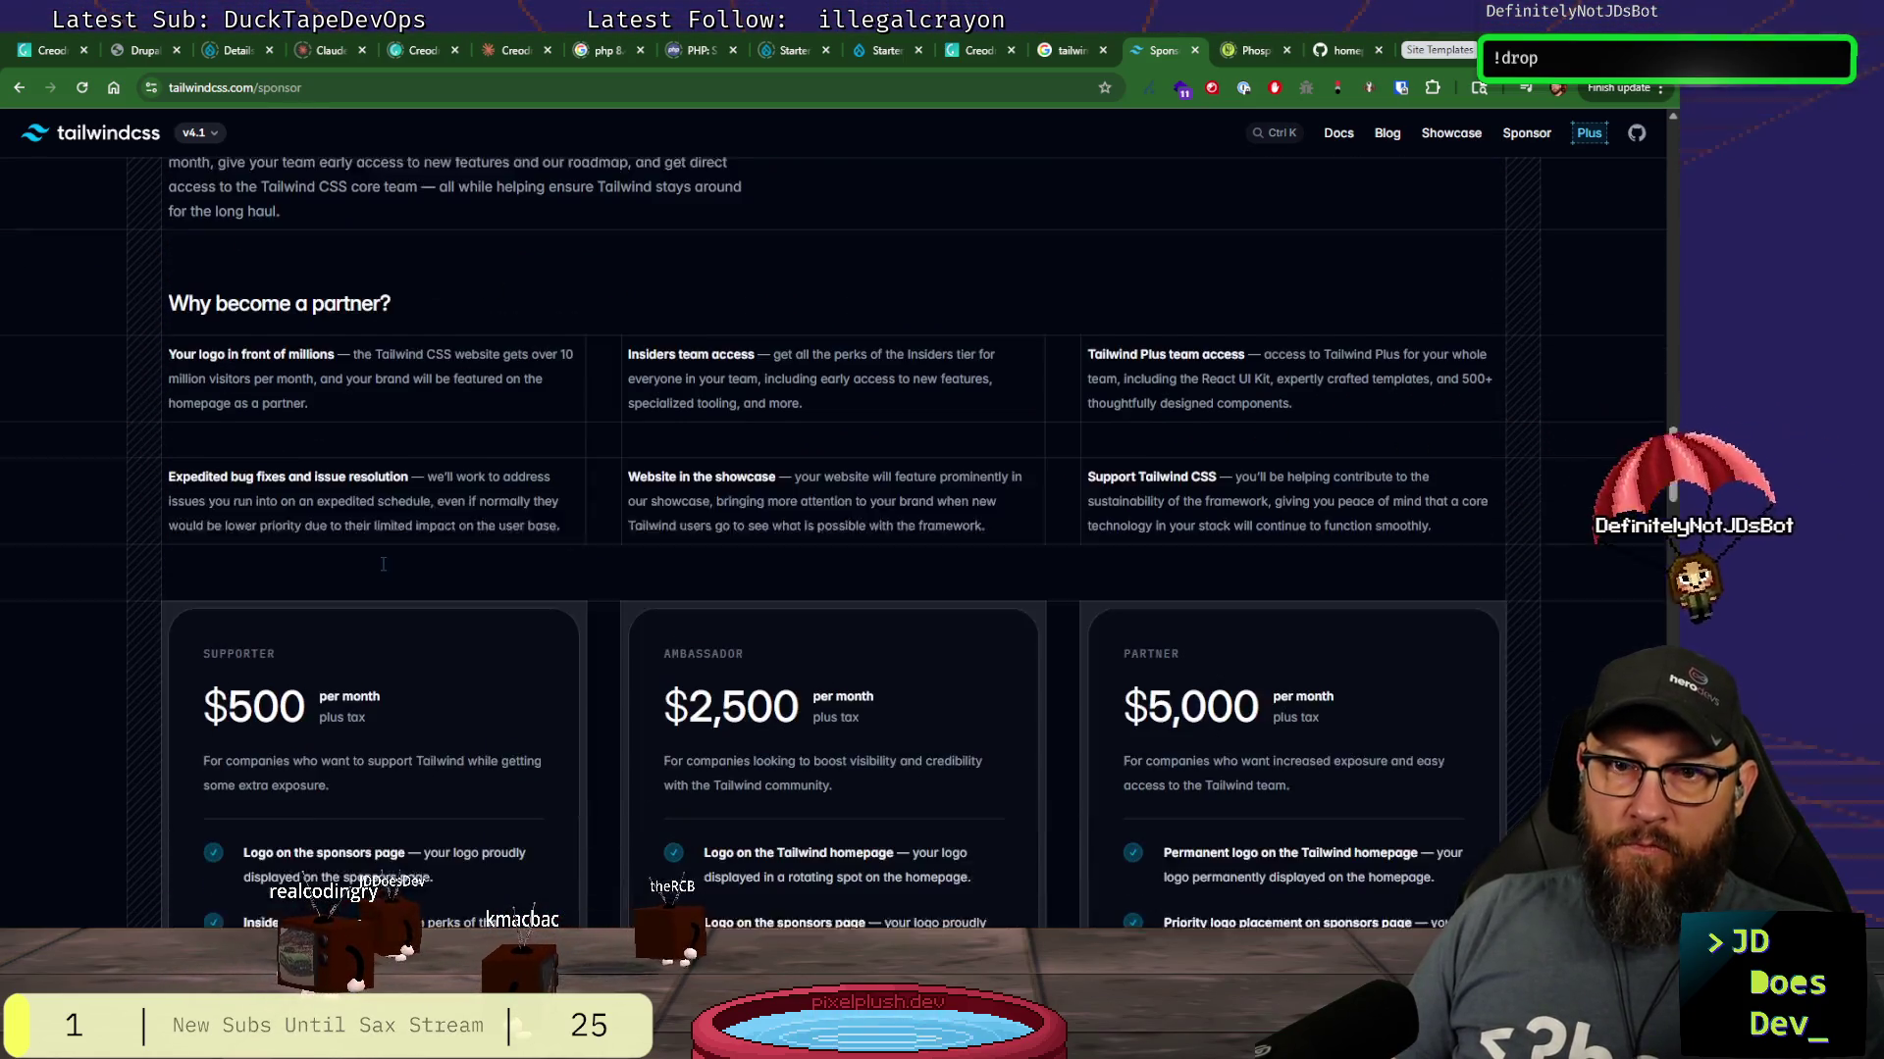
scroll(633, 525, "down", 3)
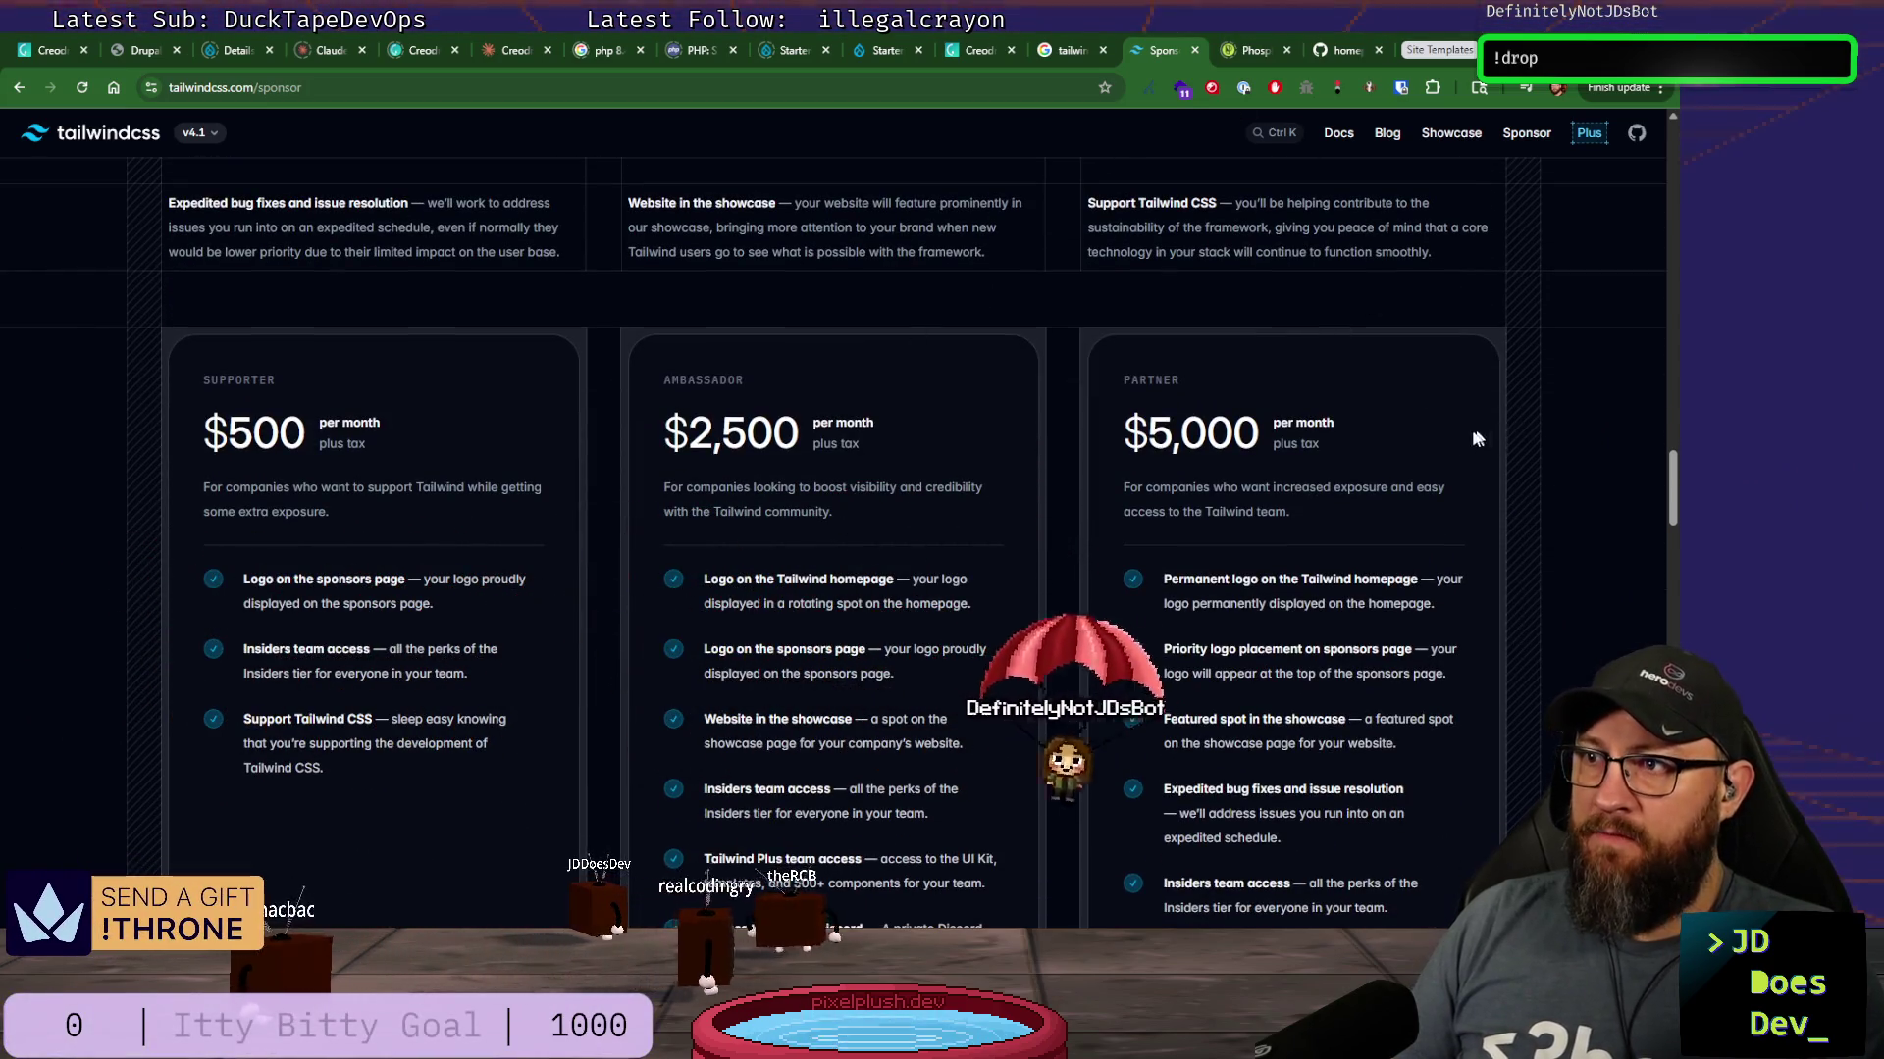
scroll(1277, 416, "down", 4)
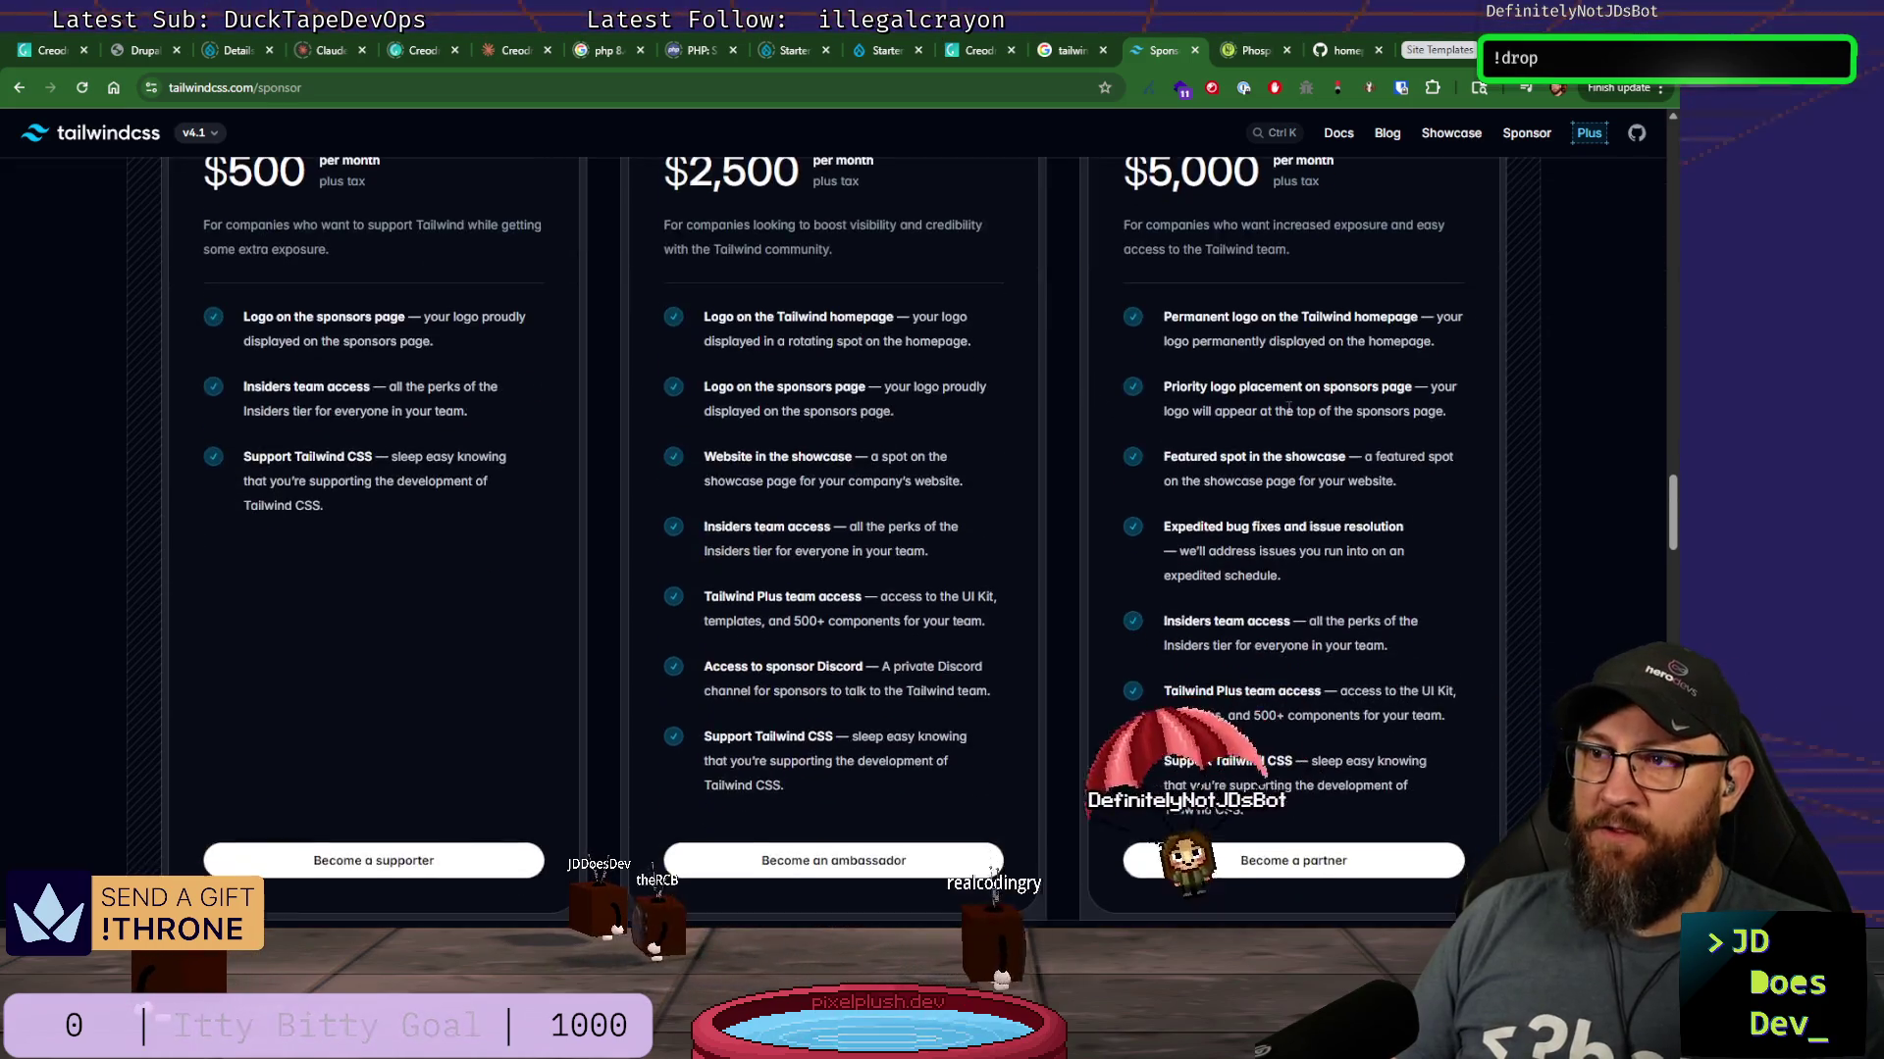
scroll(1273, 410, "down", 2)
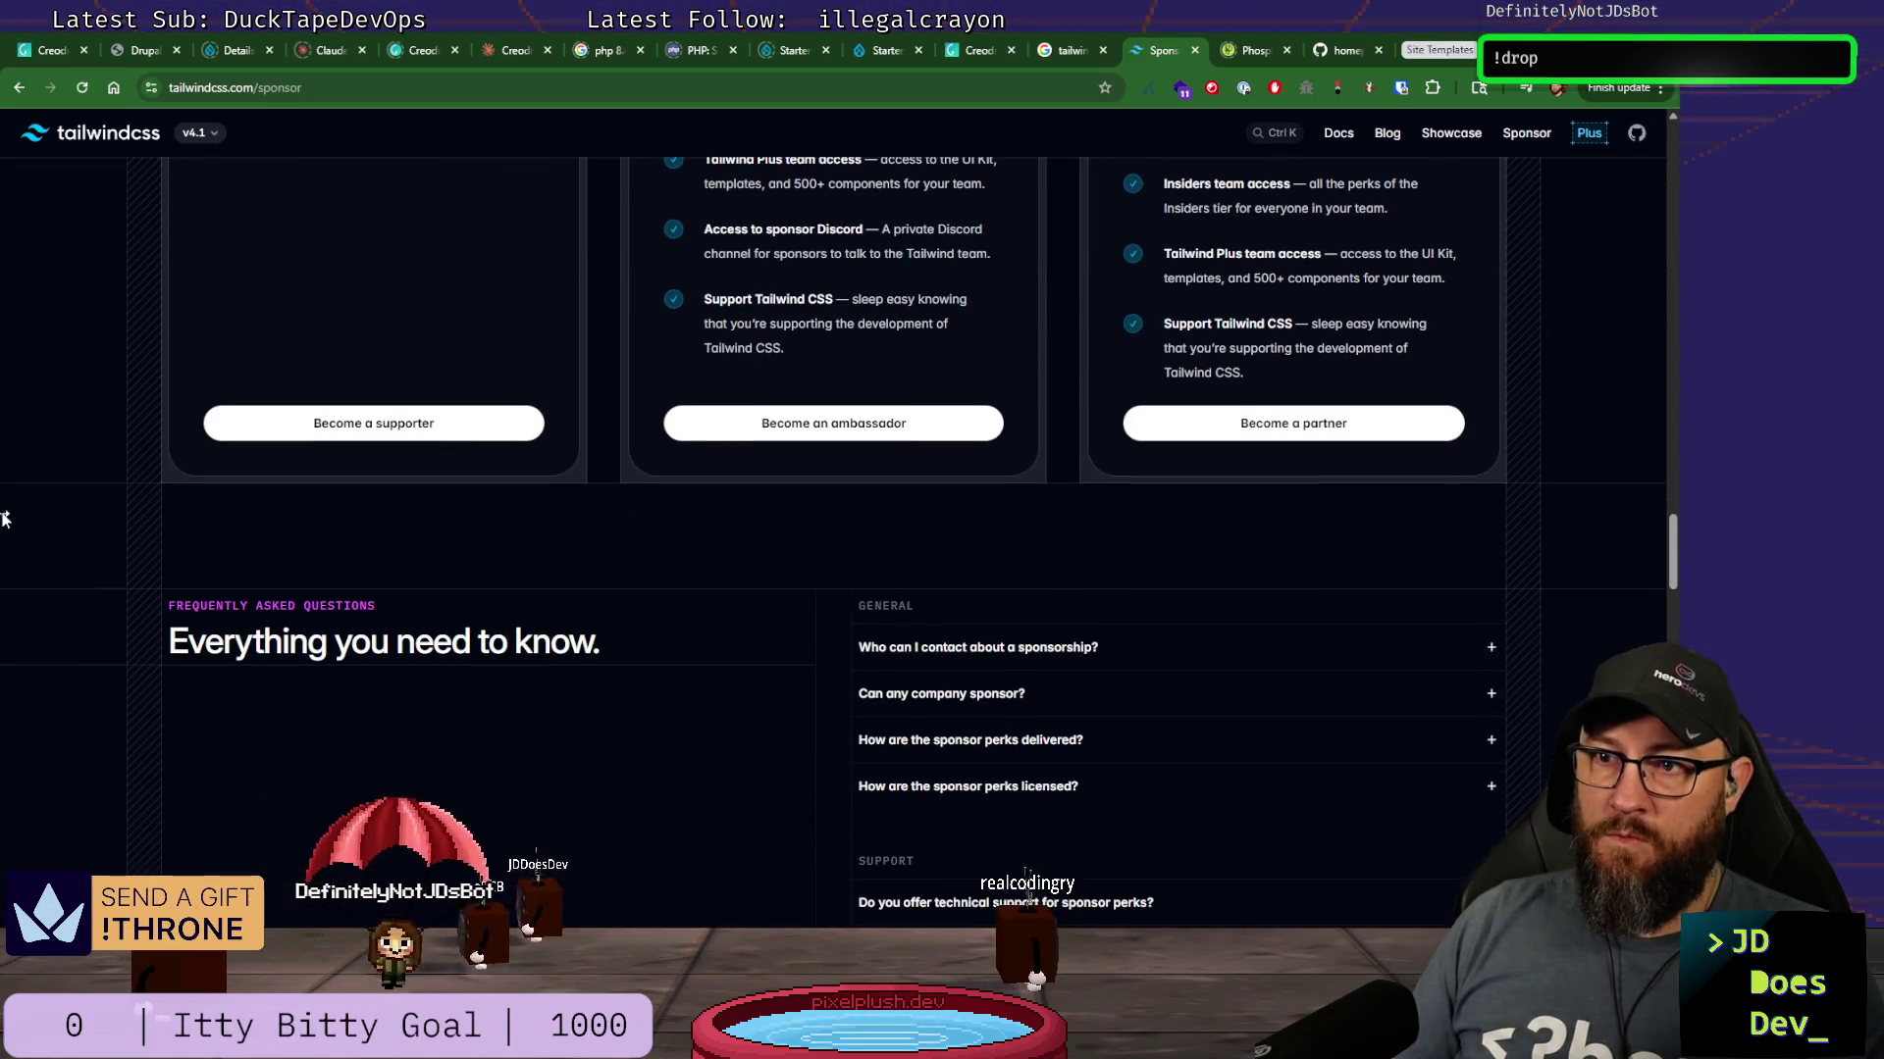
scroll(185, 486, "down", 1)
scroll(182, 482, "down", 2)
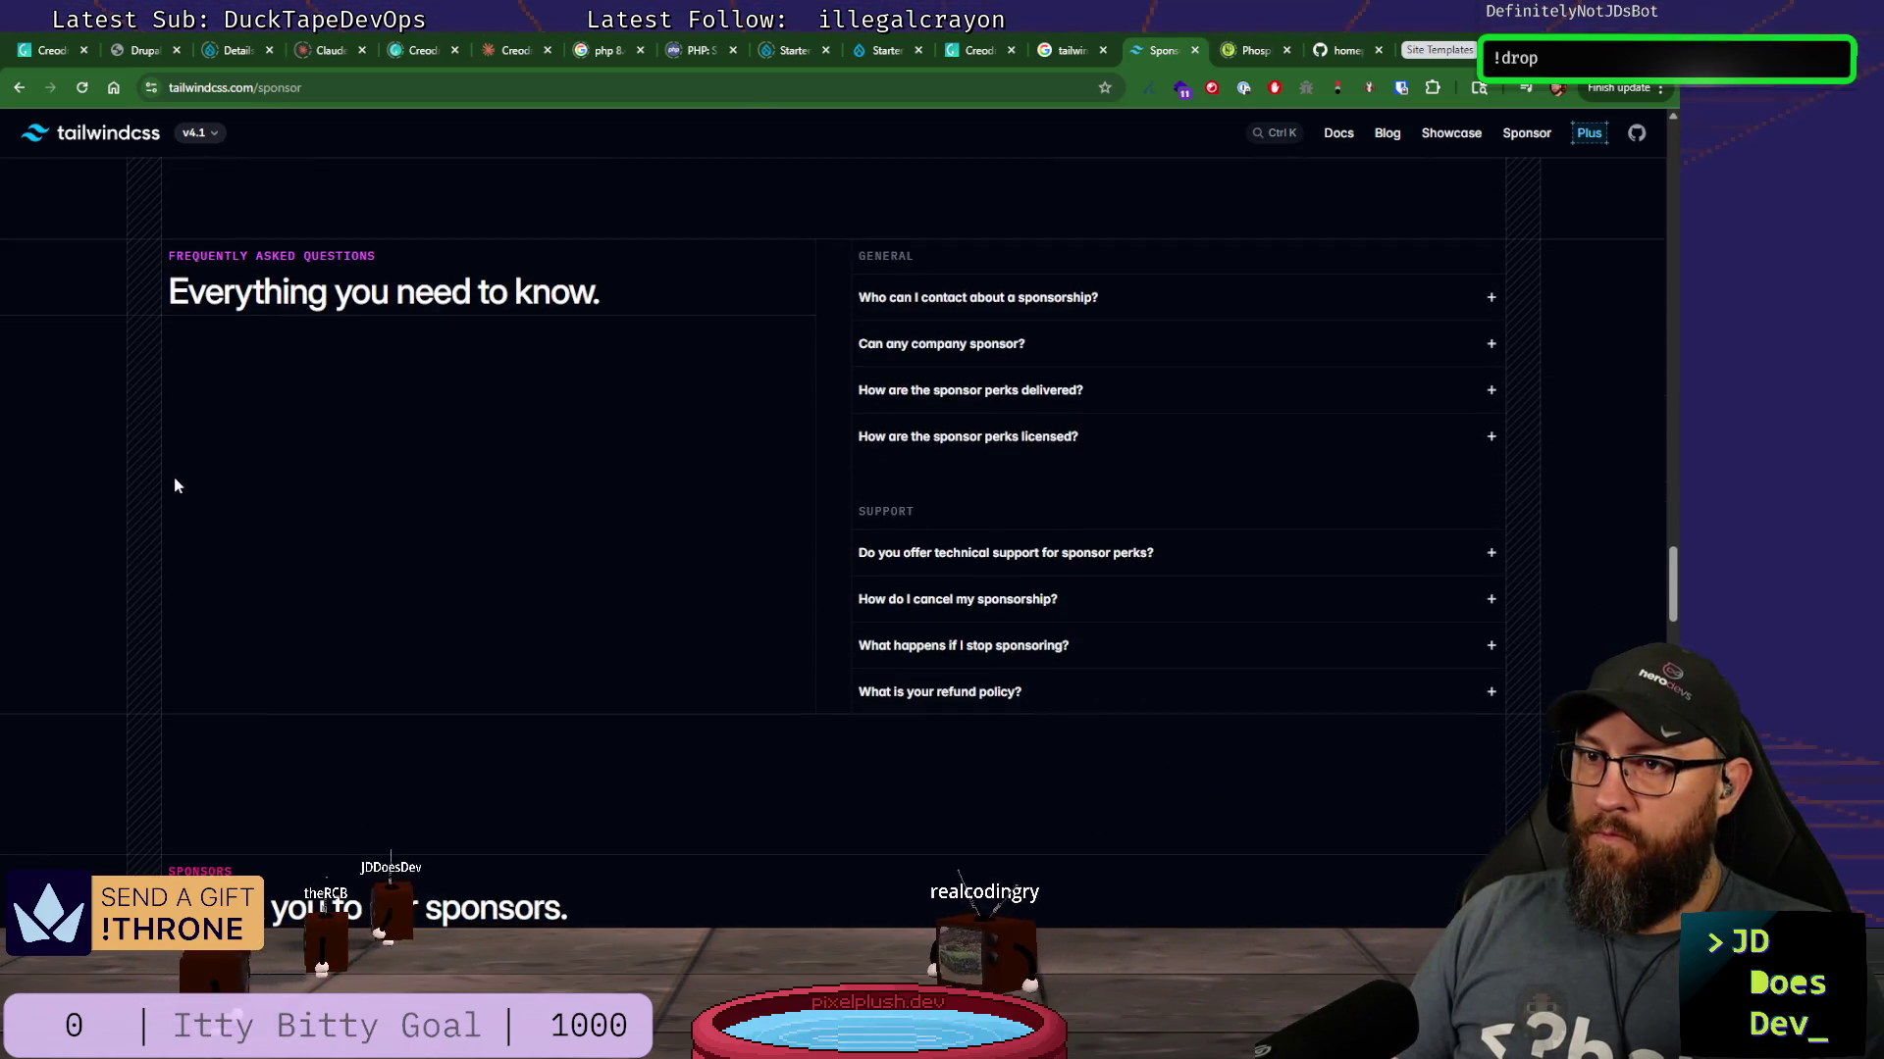
scroll(171, 475, "down", 3)
scroll(171, 475, "down", 5)
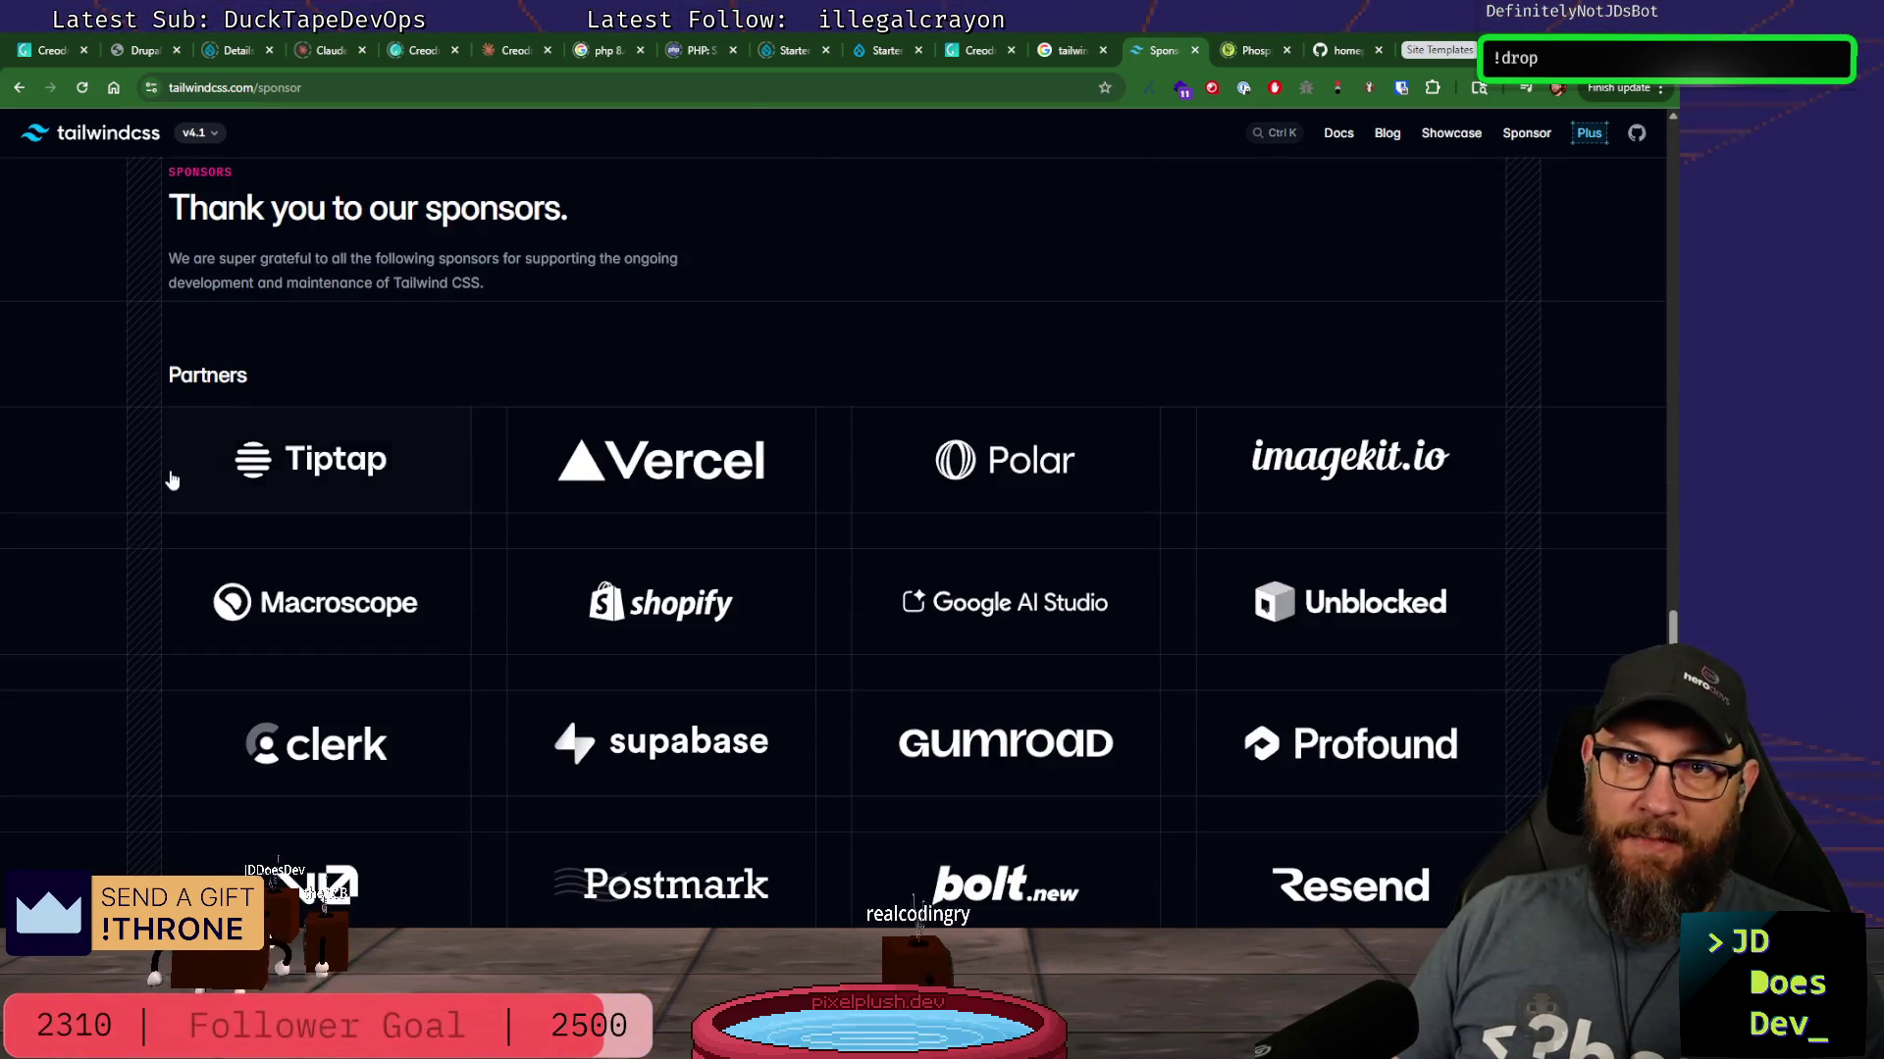
scroll(97, 436, "down", 3)
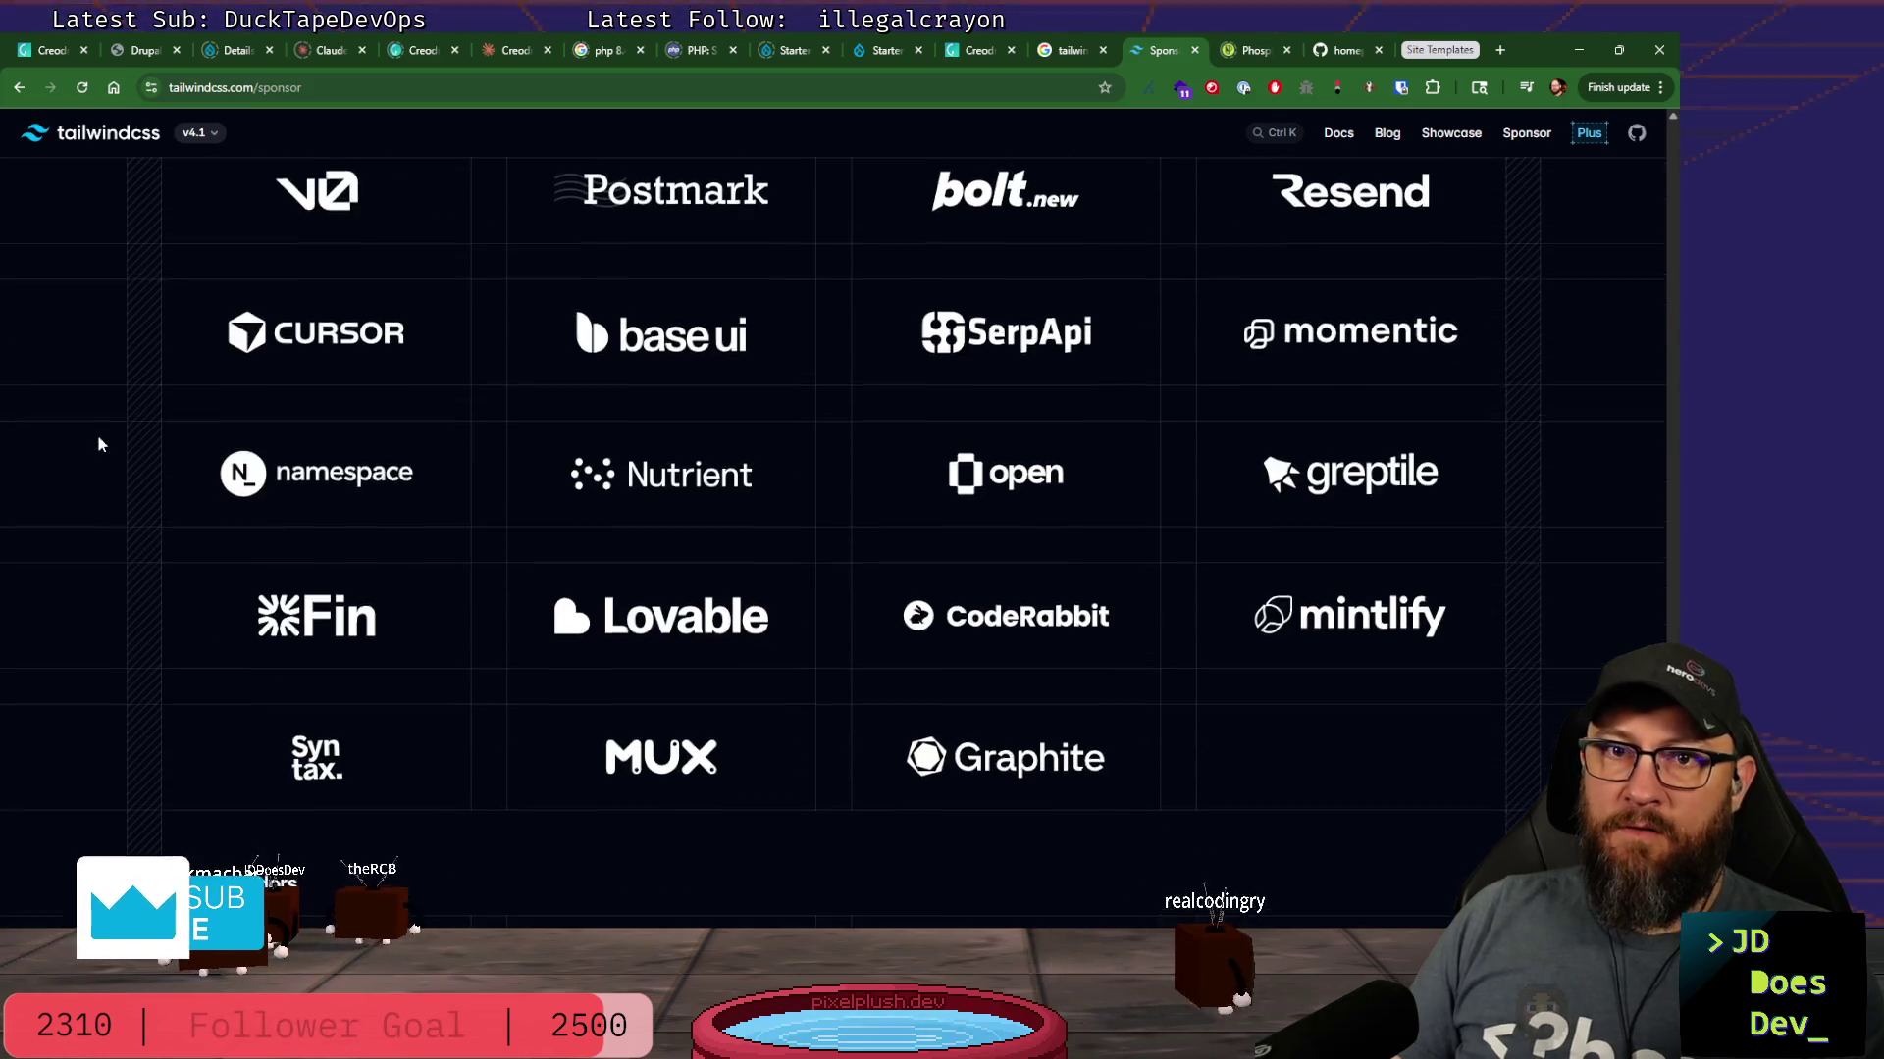
scroll(103, 433, "up", 6)
scroll(758, 375, "up", 15)
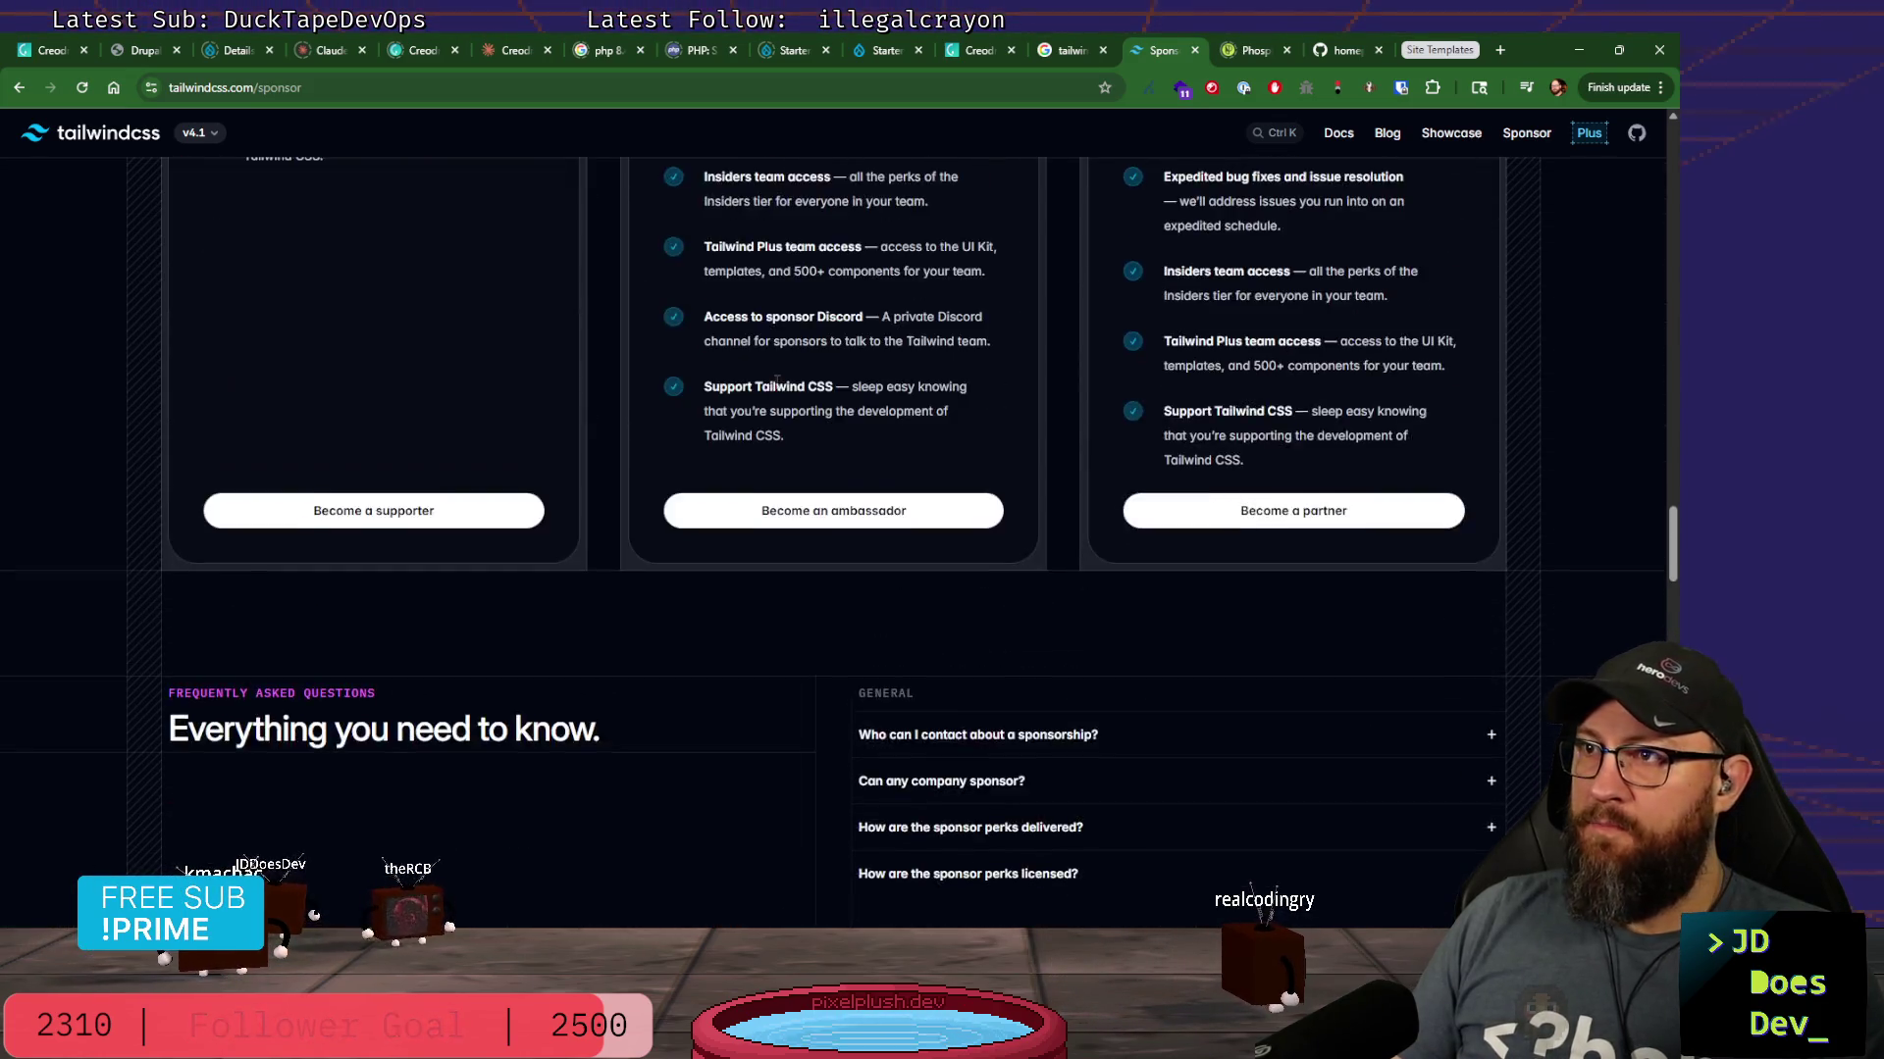
scroll(952, 528, "down", 12)
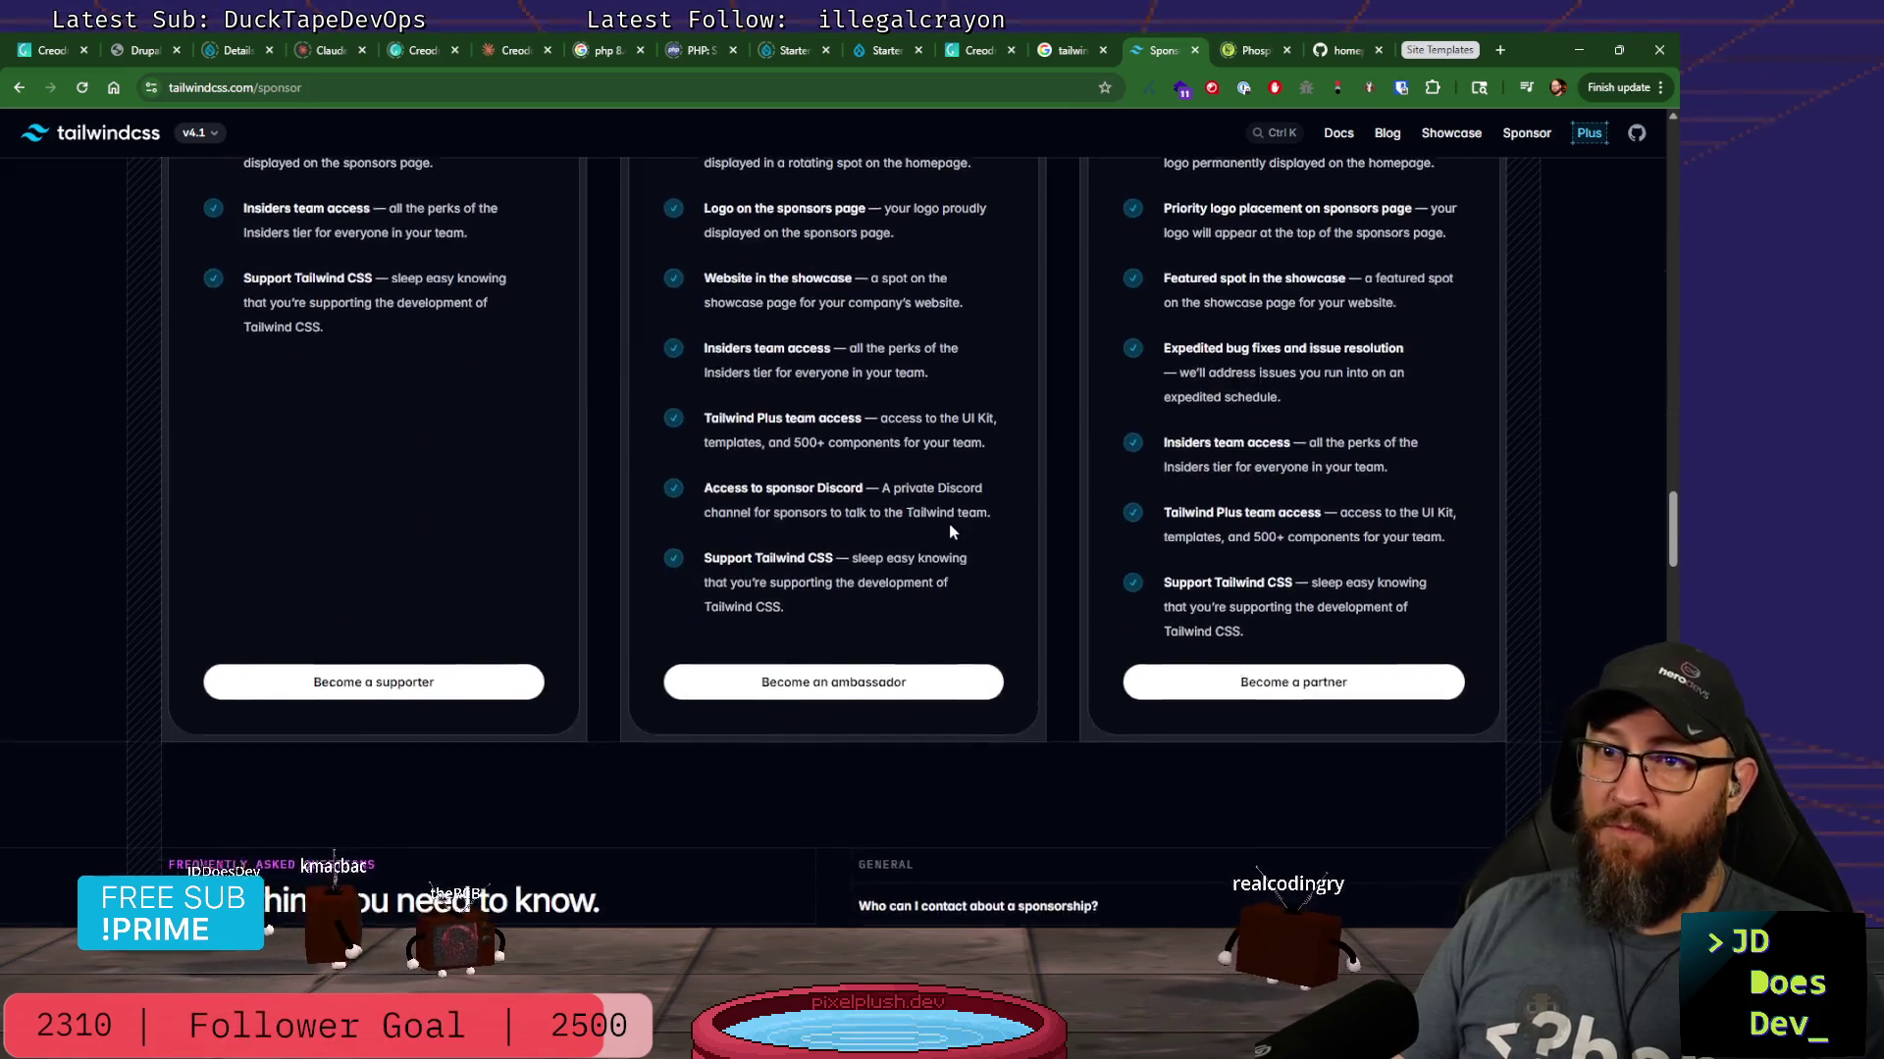
scroll(1044, 498, "down", 7)
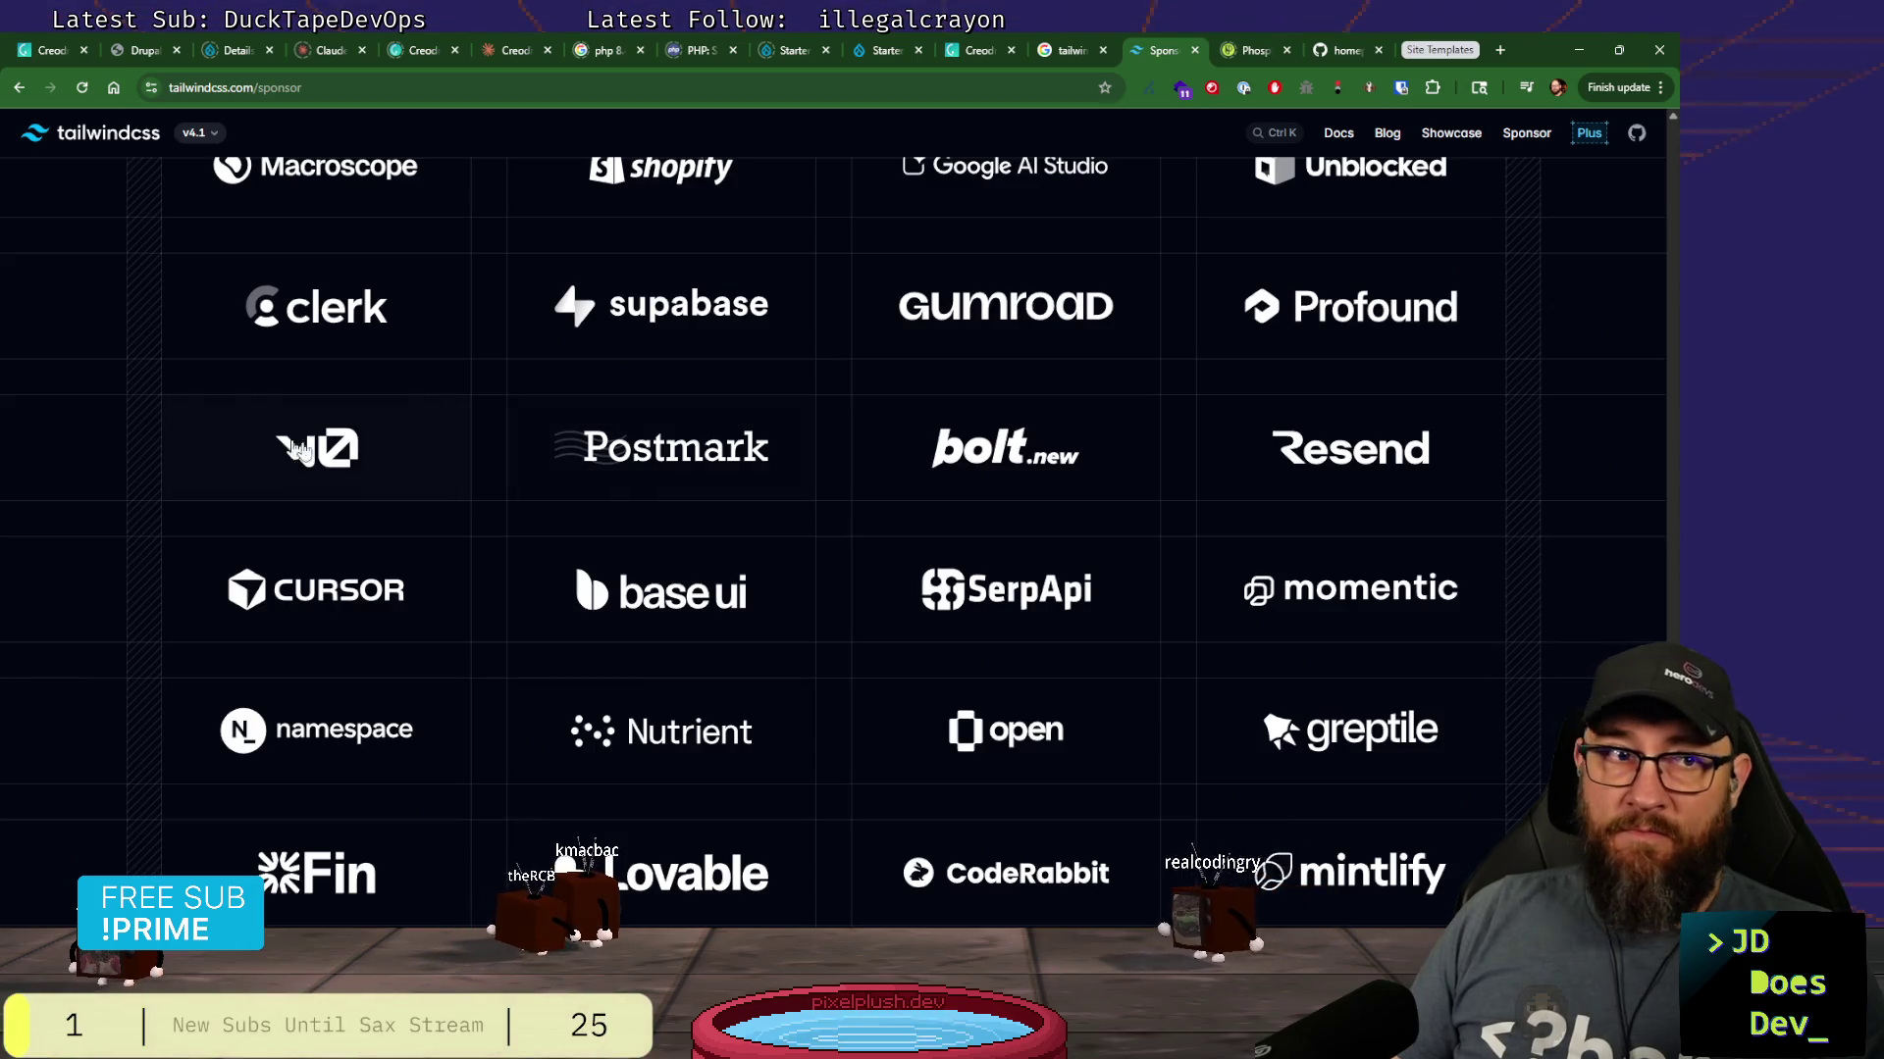
scroll(618, 626, "down", 3)
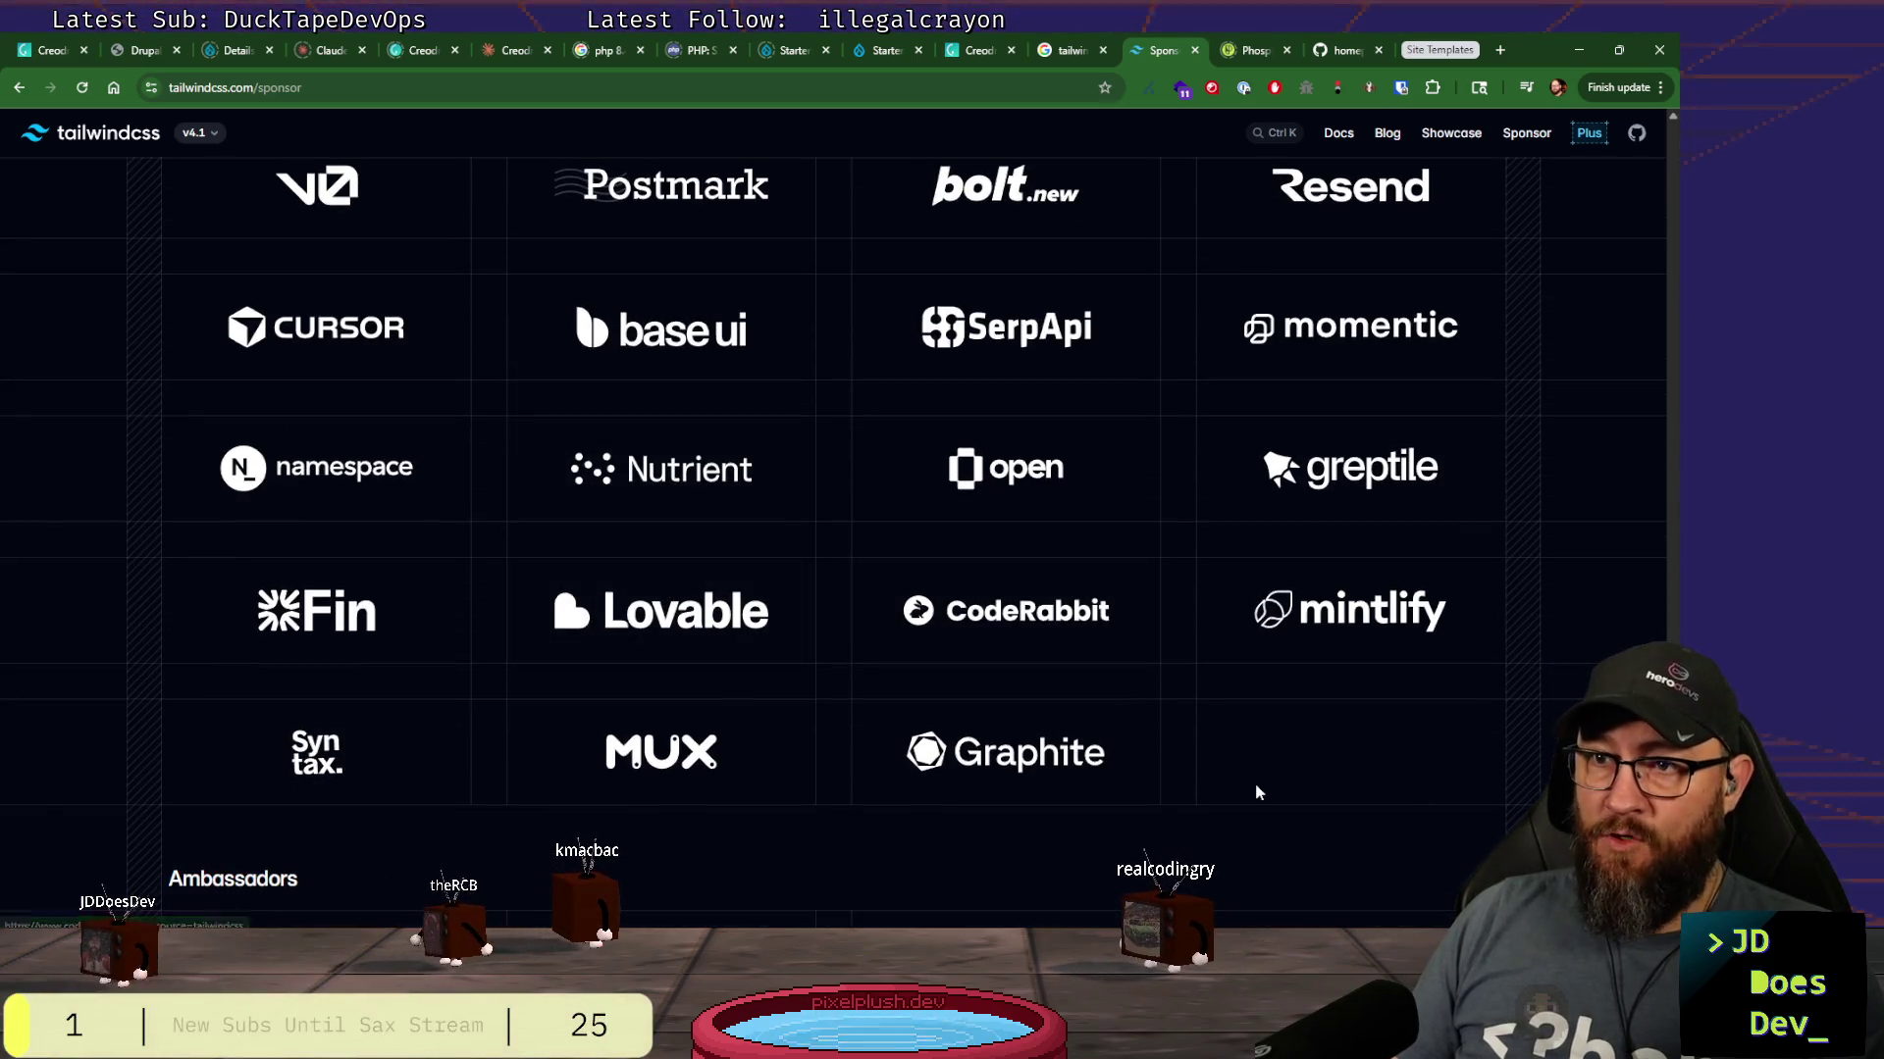
scroll(1263, 790, "up", 6)
scroll(217, 287, "up", 2)
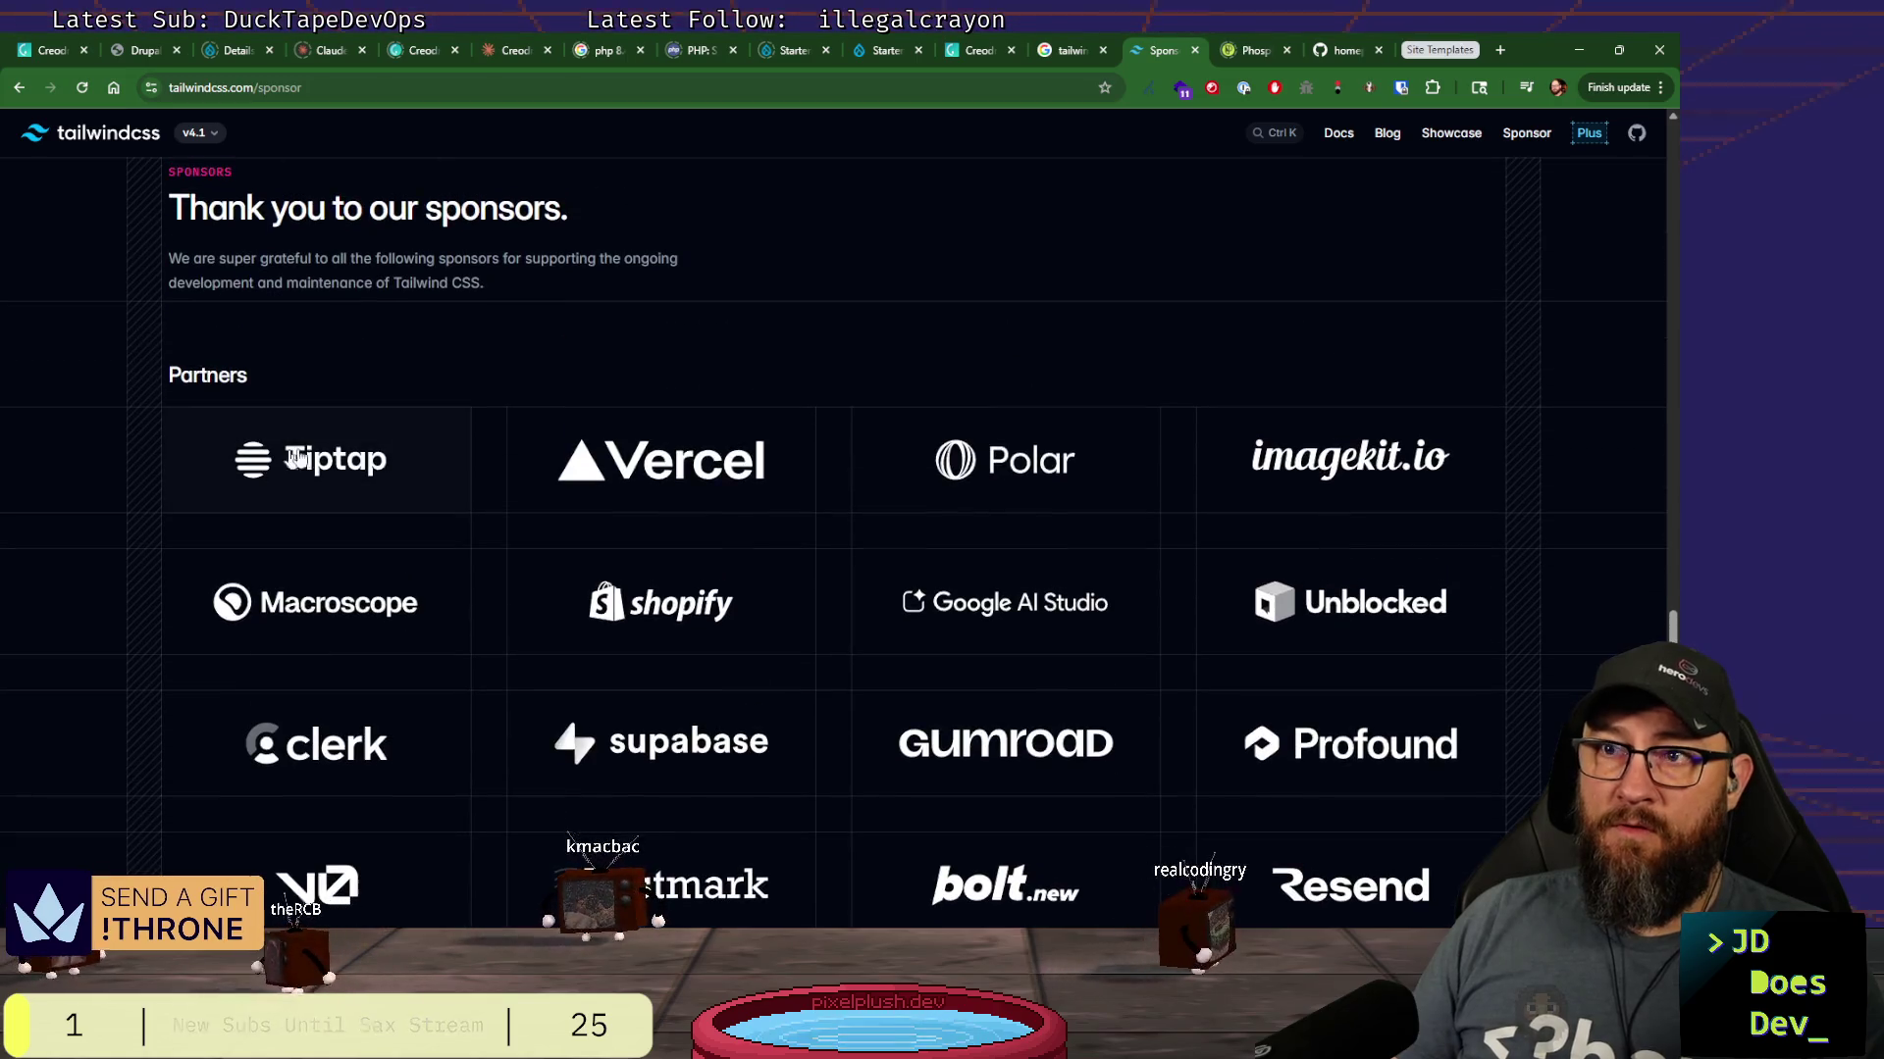
scroll(216, 376, "down", 4)
scroll(432, 466, "up", 2)
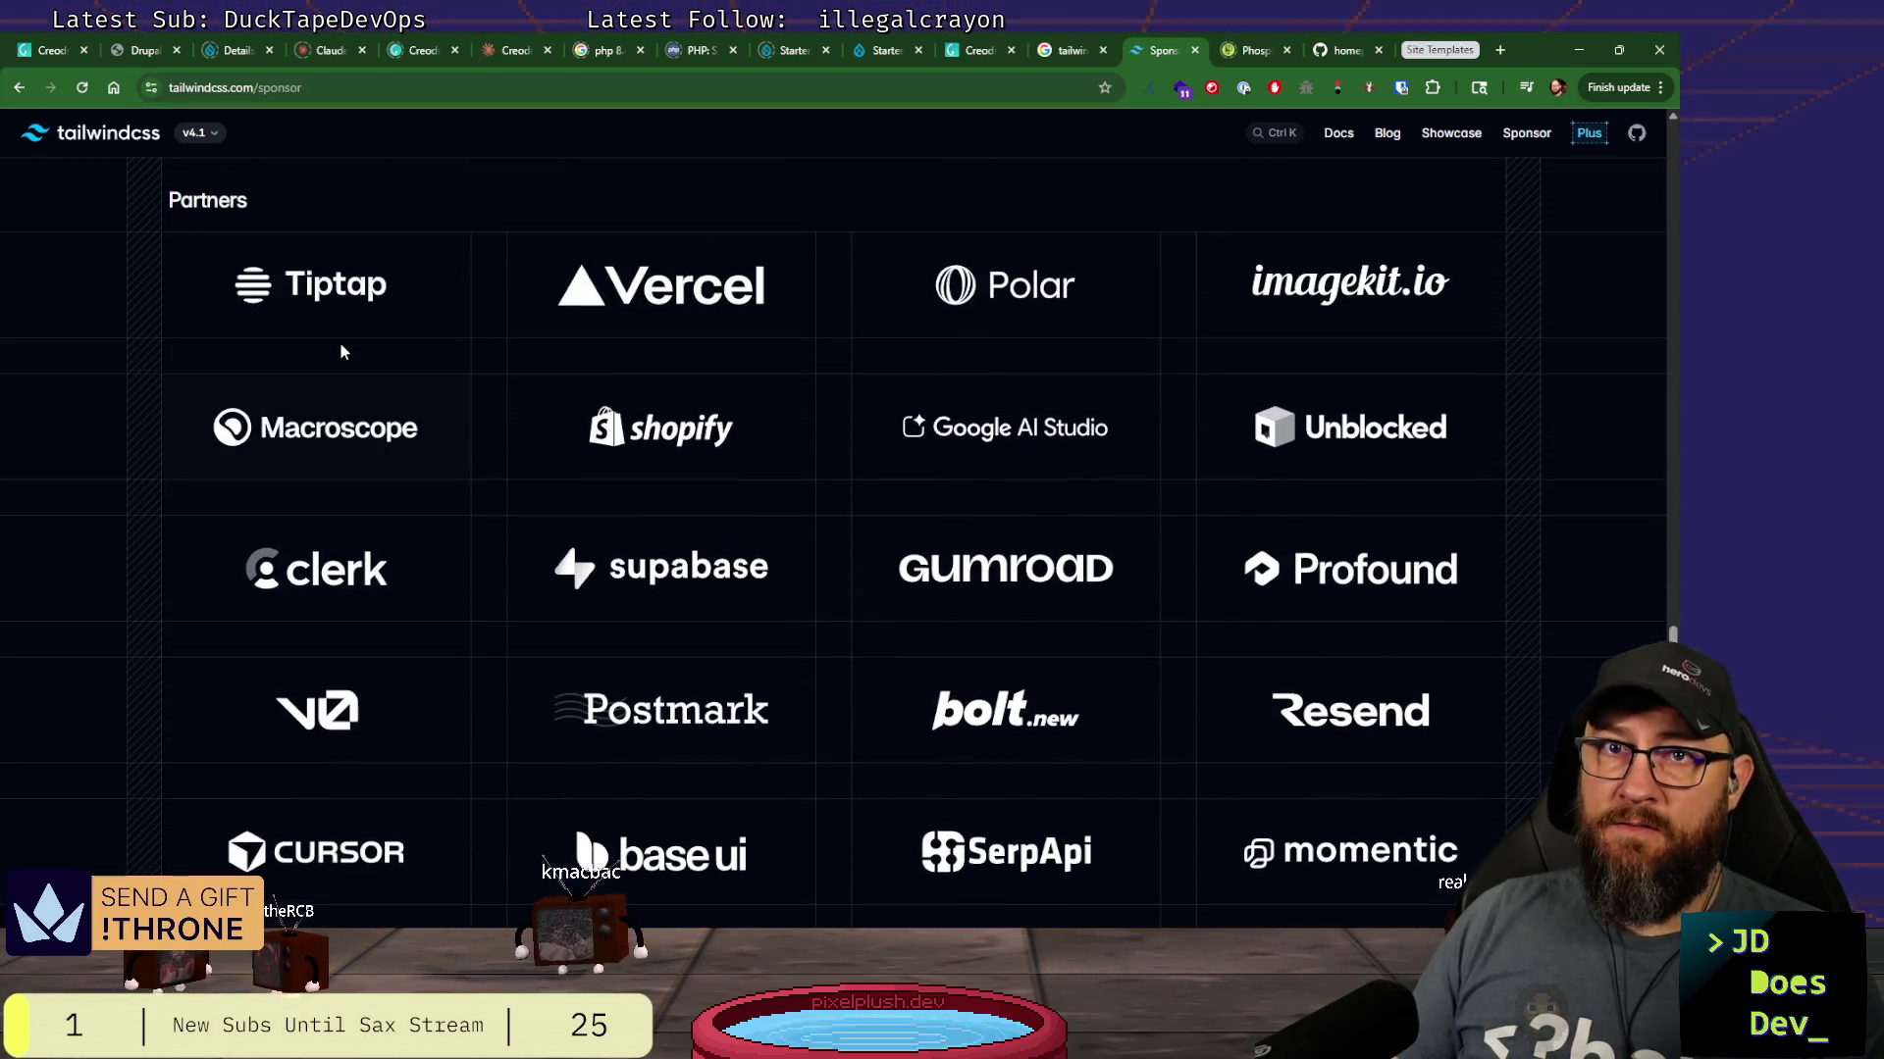
scroll(340, 603, "down", 6)
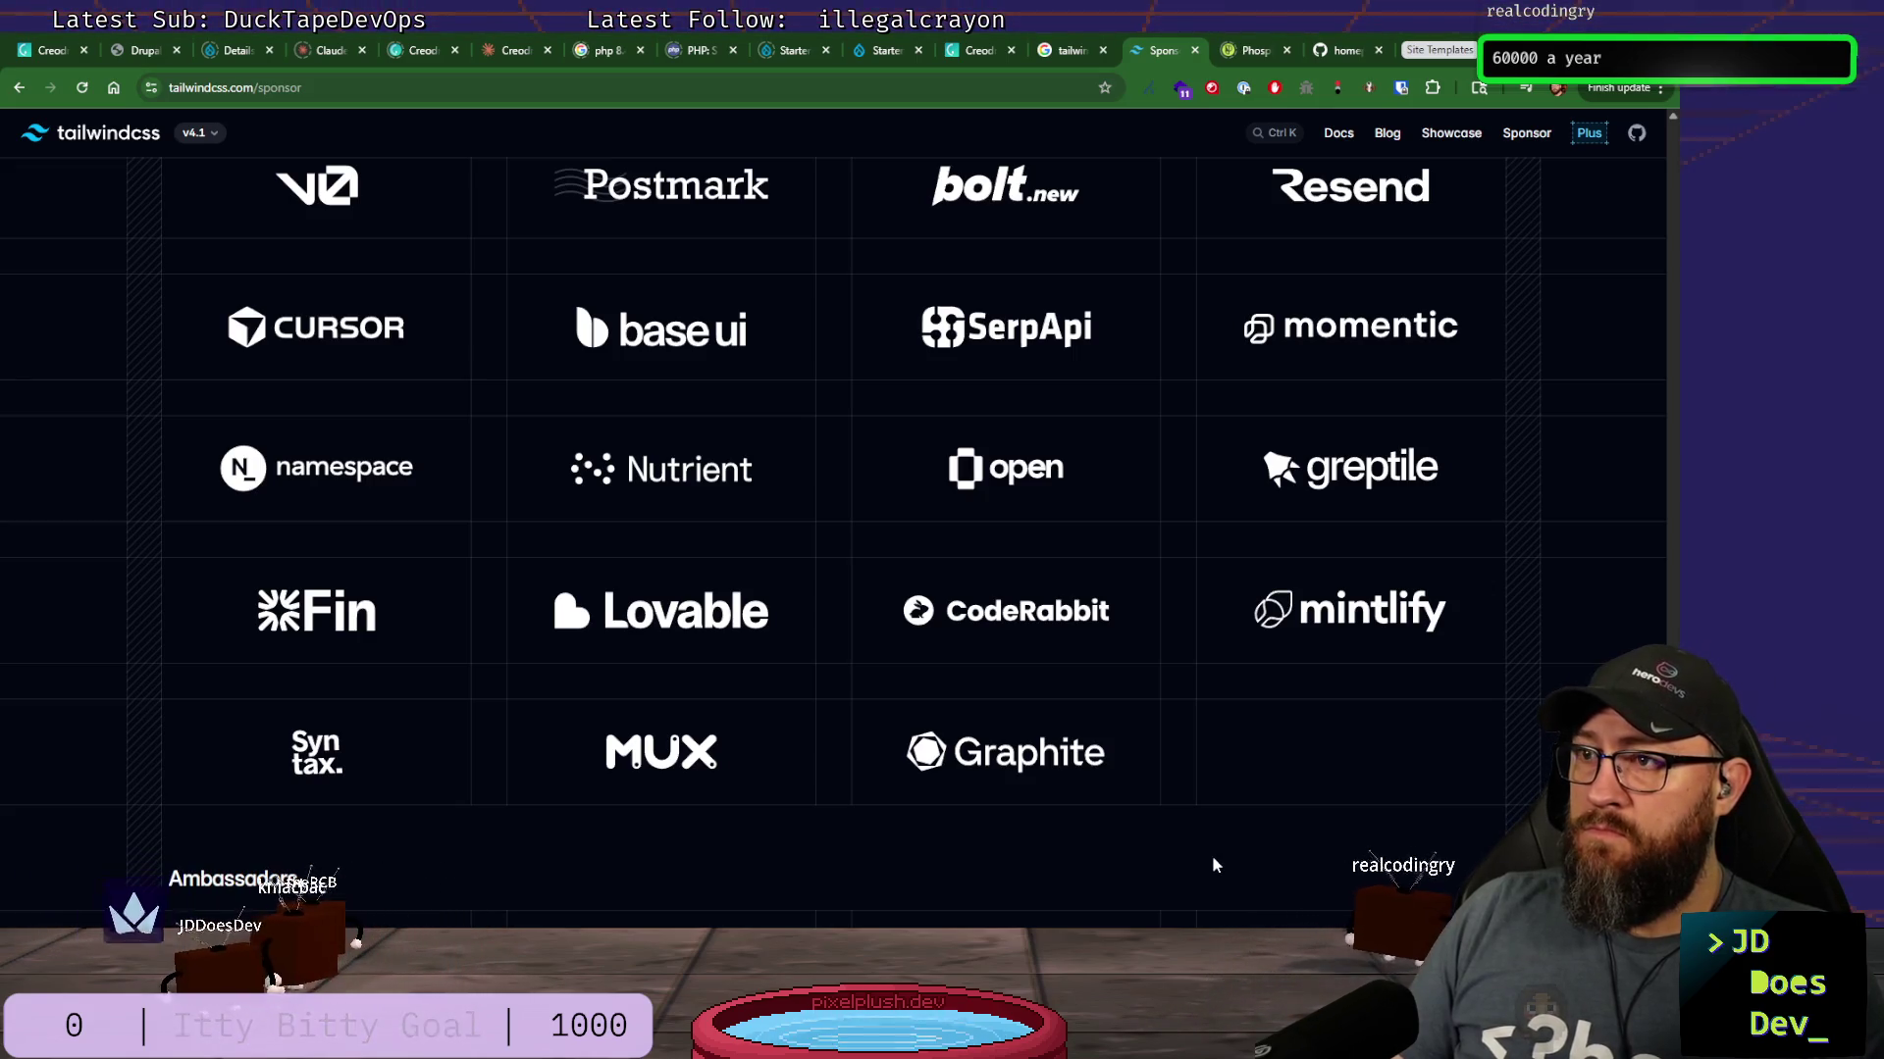
scroll(1206, 860, "down", 9)
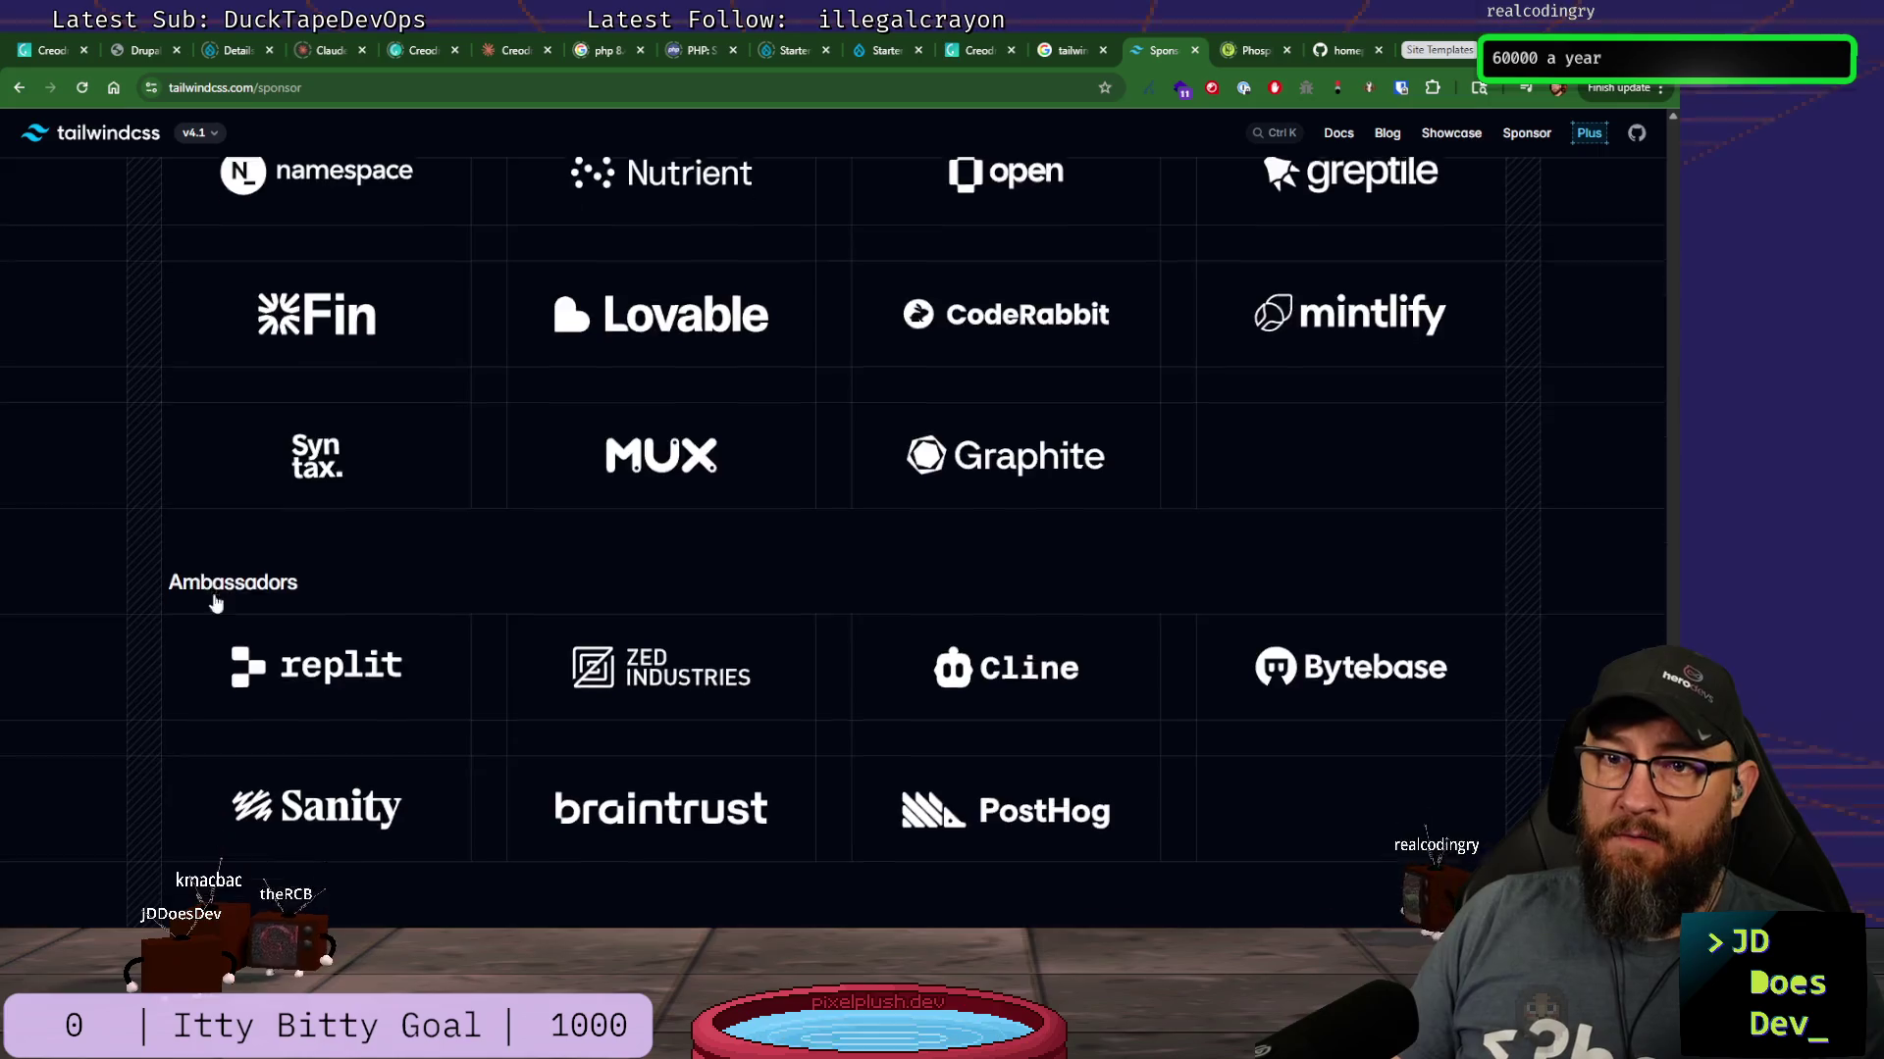
scroll(895, 706, "down", 10)
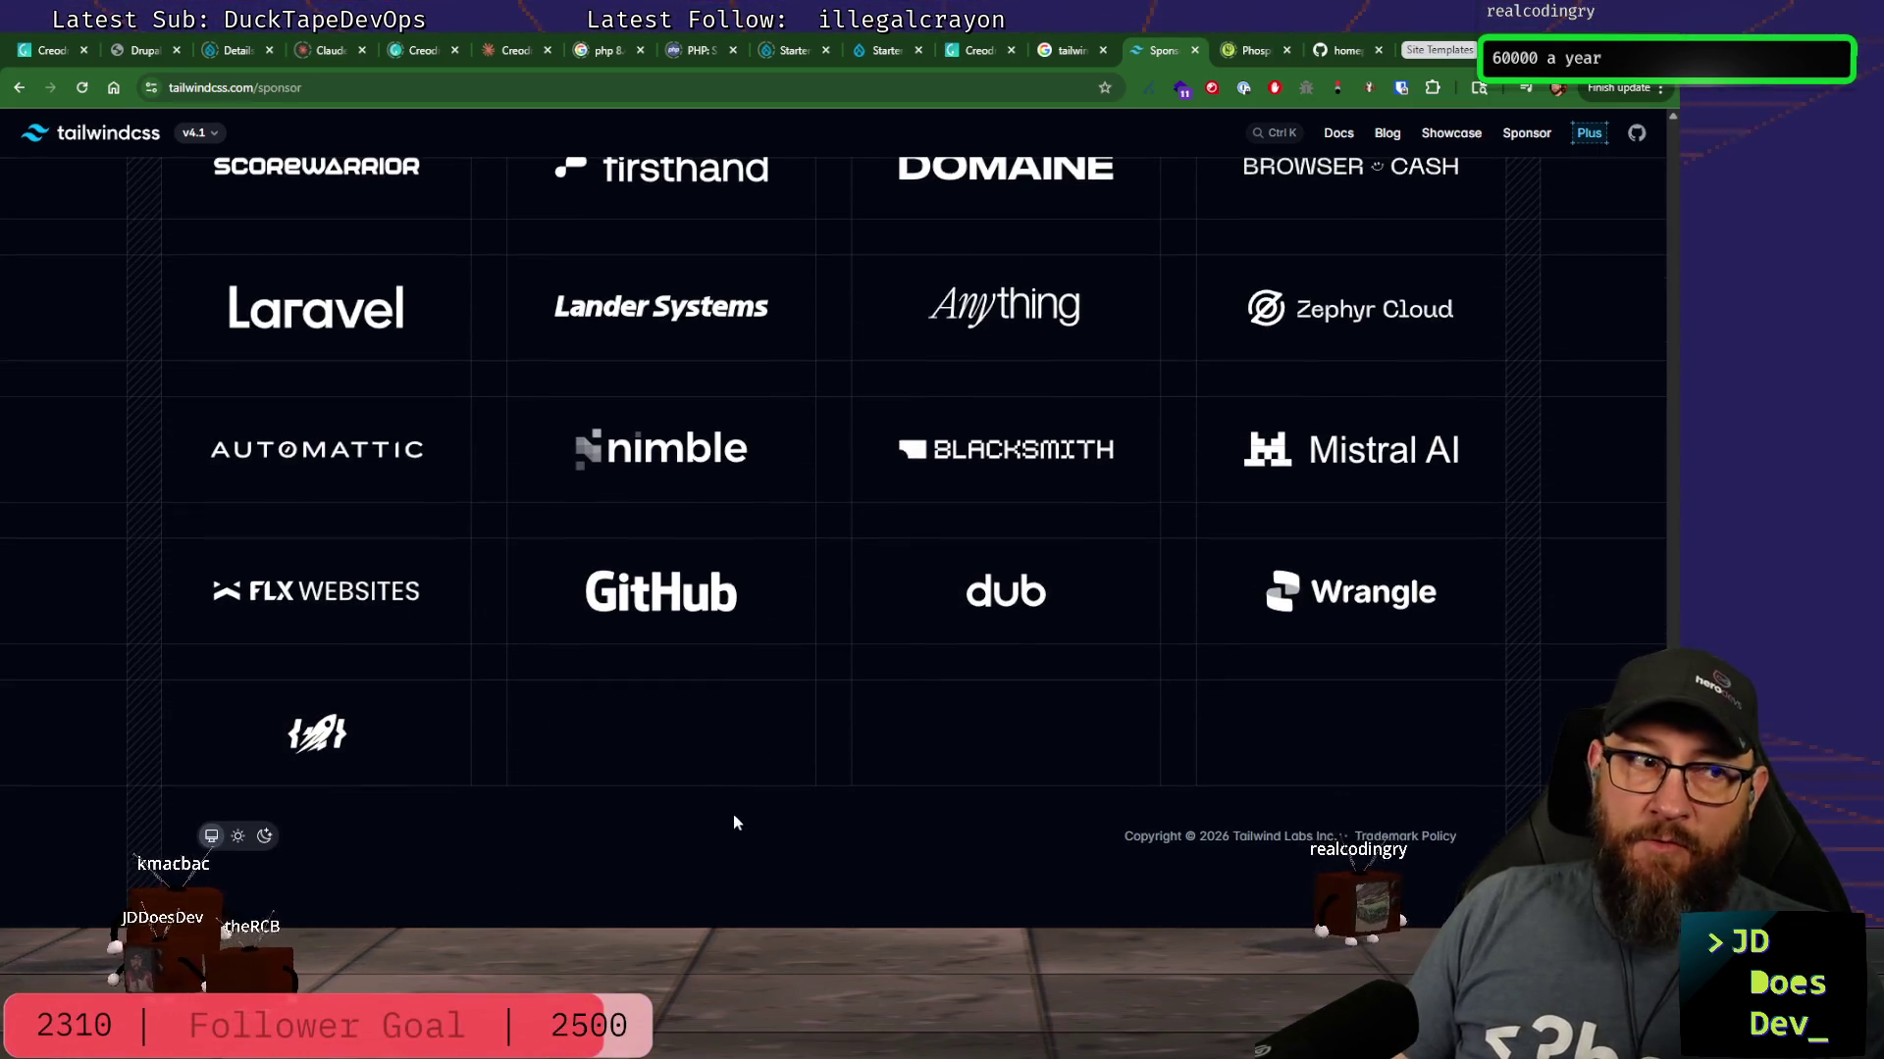
scroll(574, 650, "up", 20)
scroll(574, 649, "up", 11)
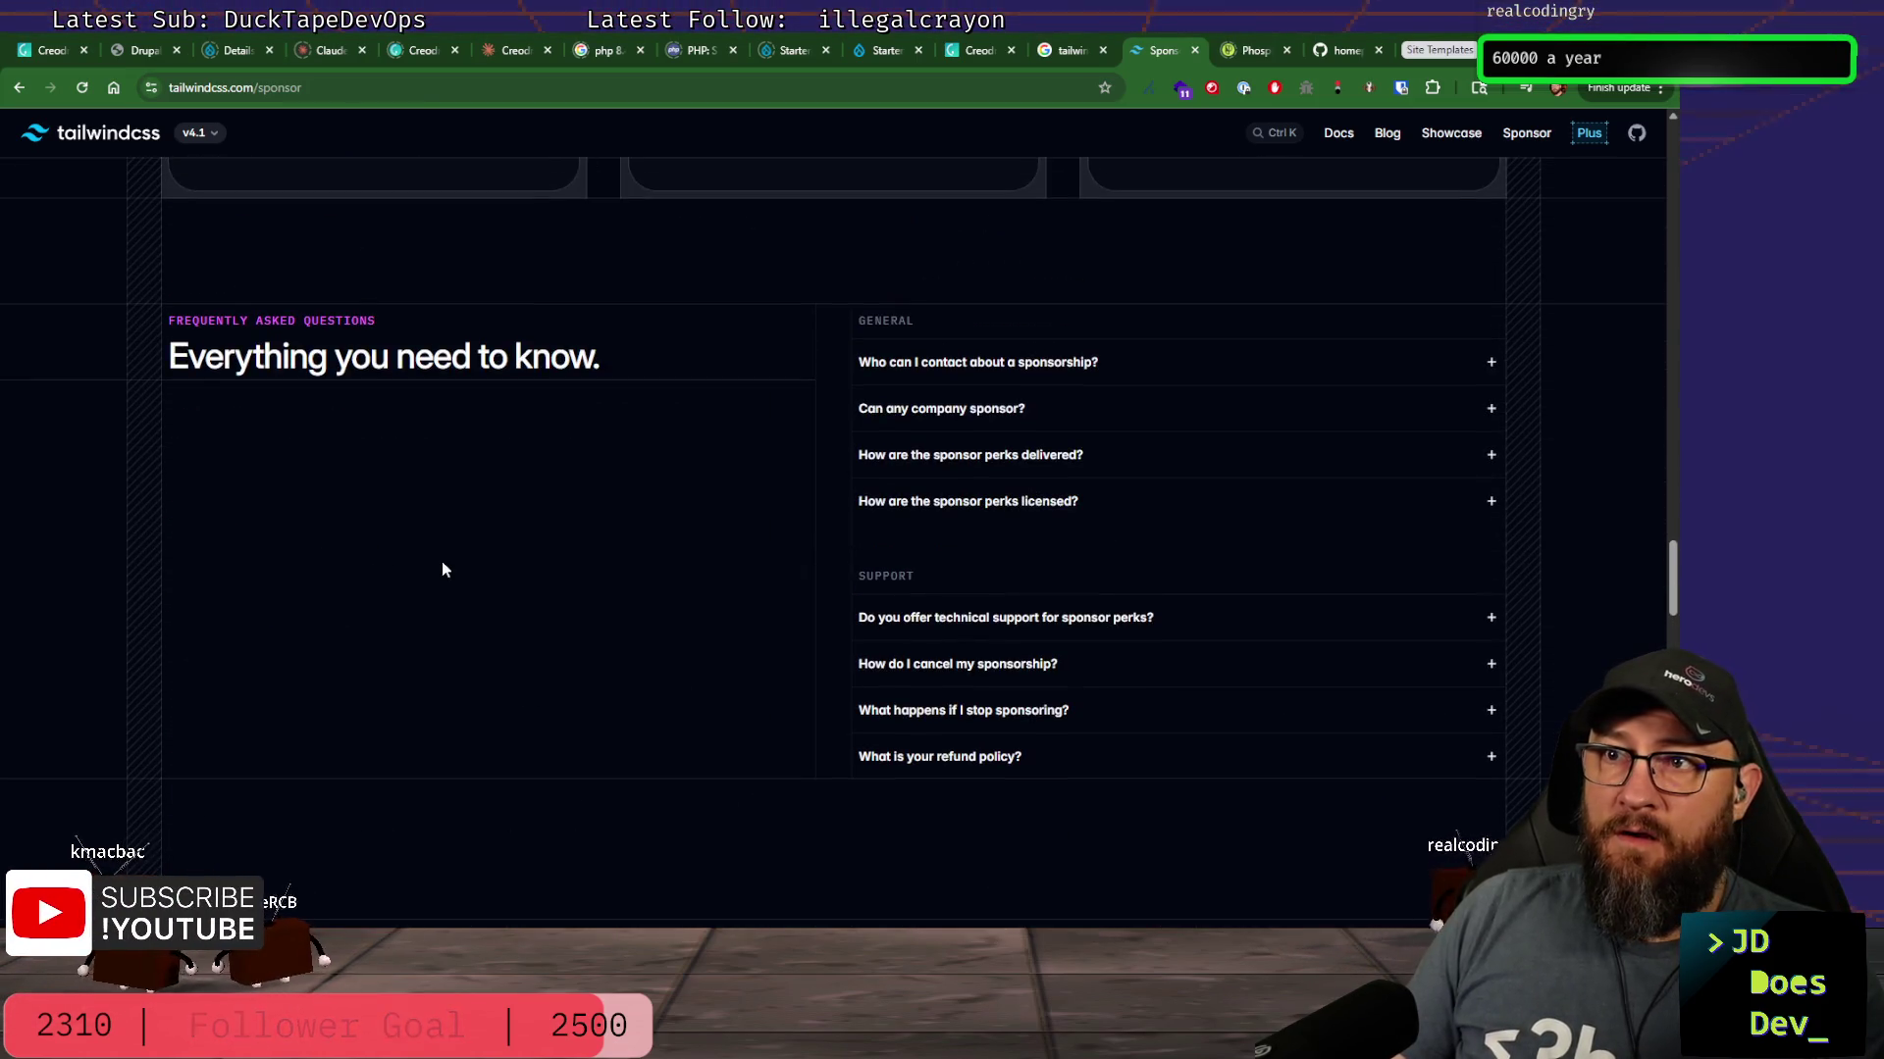
scroll(736, 630, "up", 8)
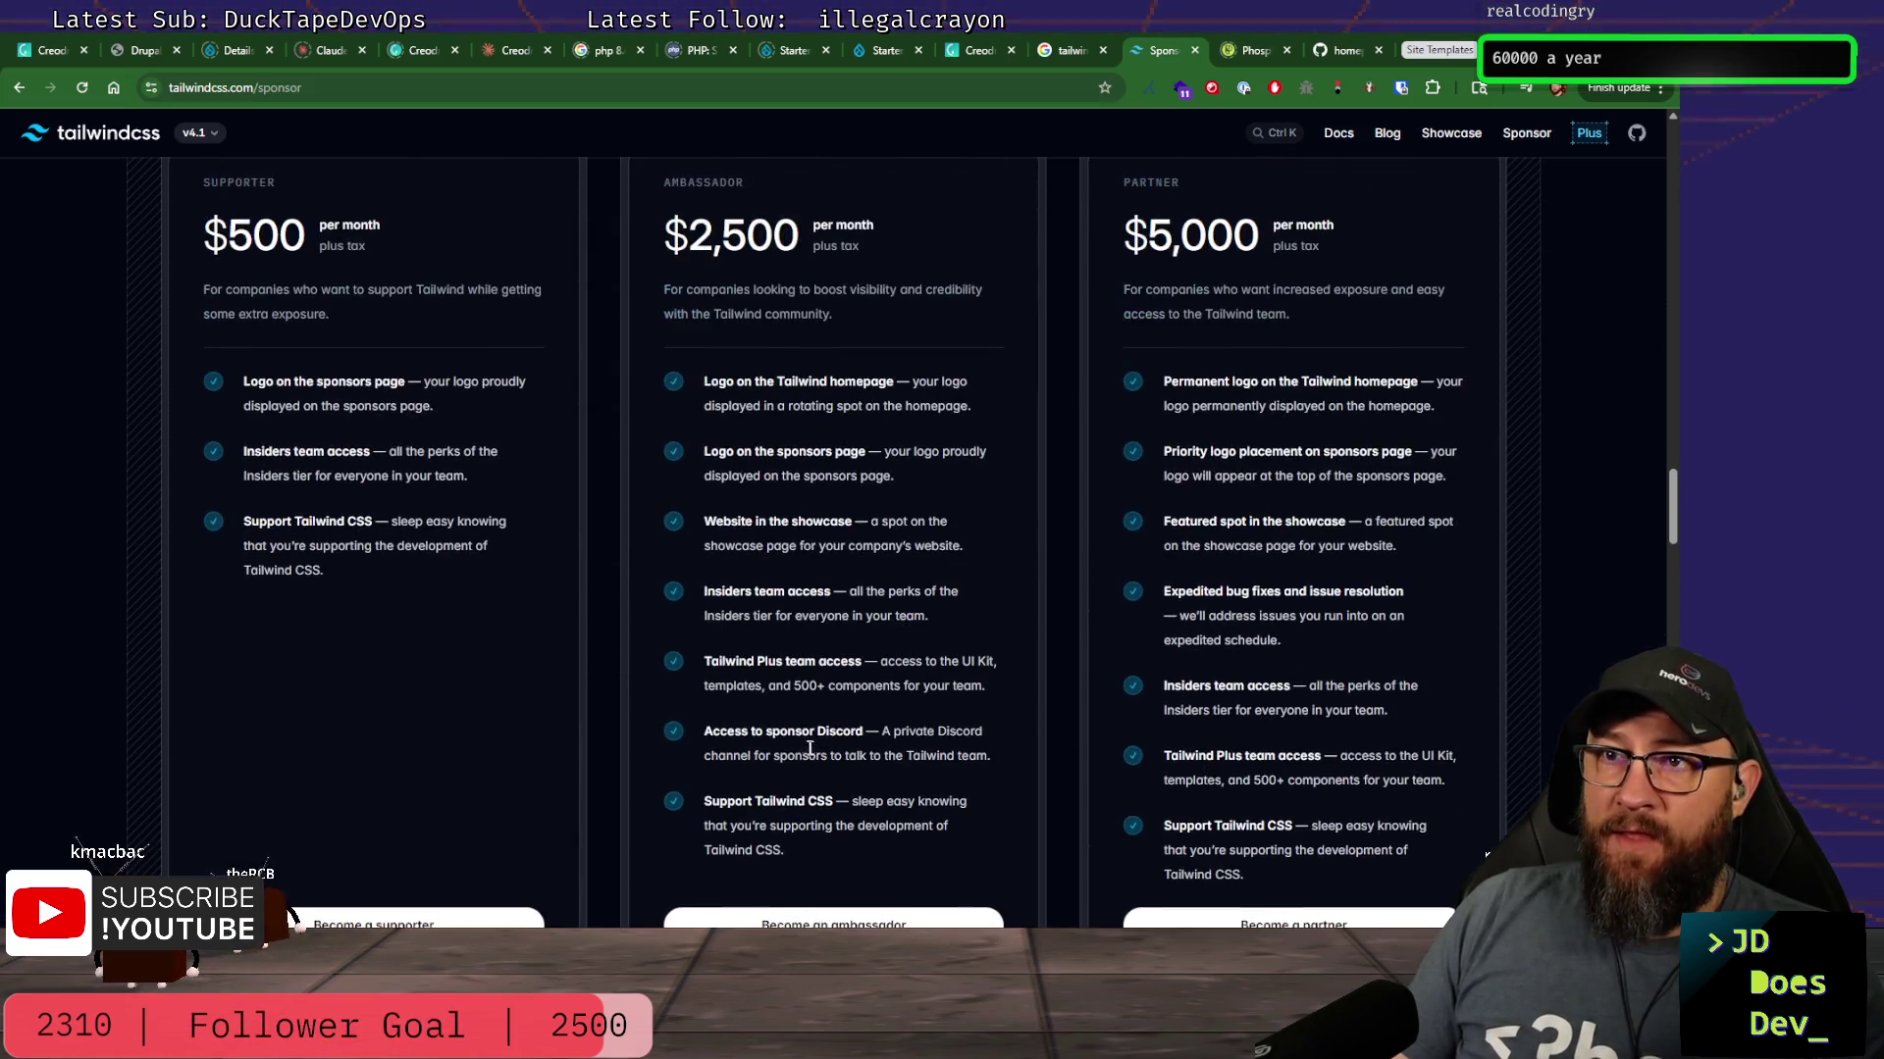
scroll(714, 703, "up", 4)
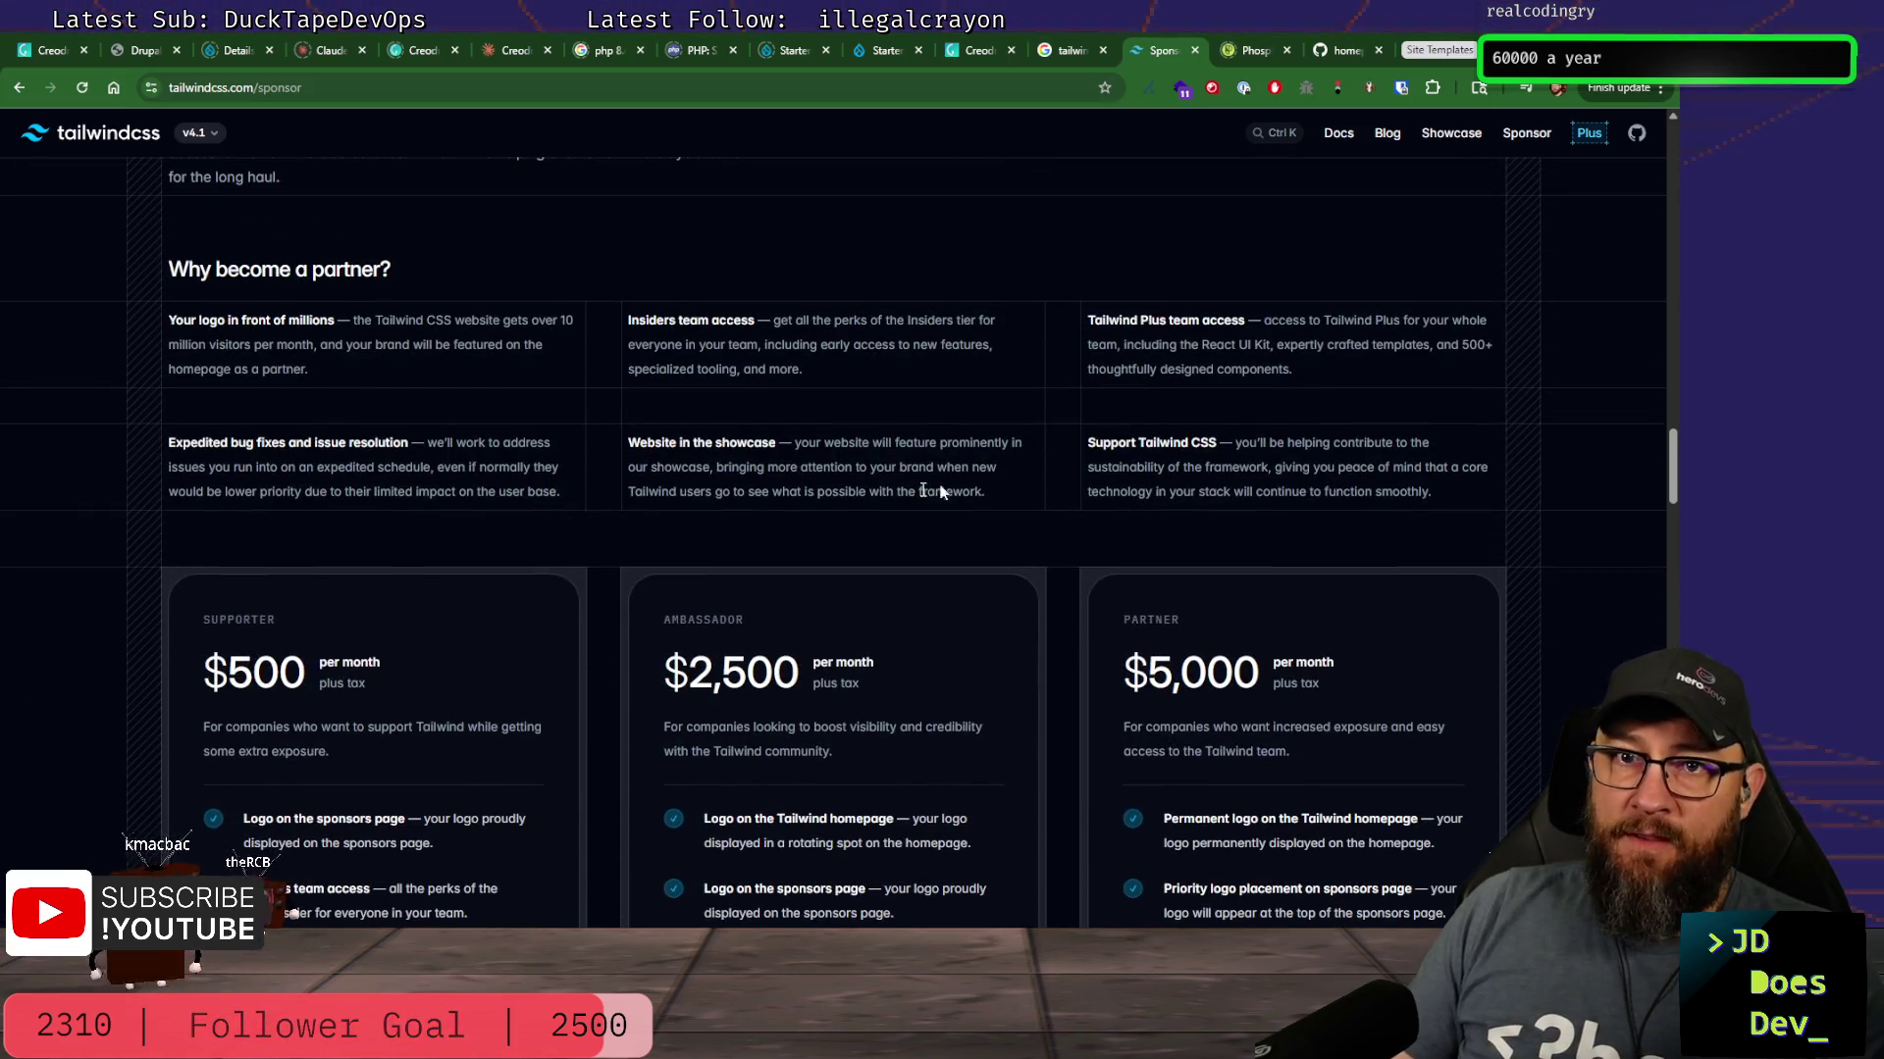
scroll(467, 506, "up", 12)
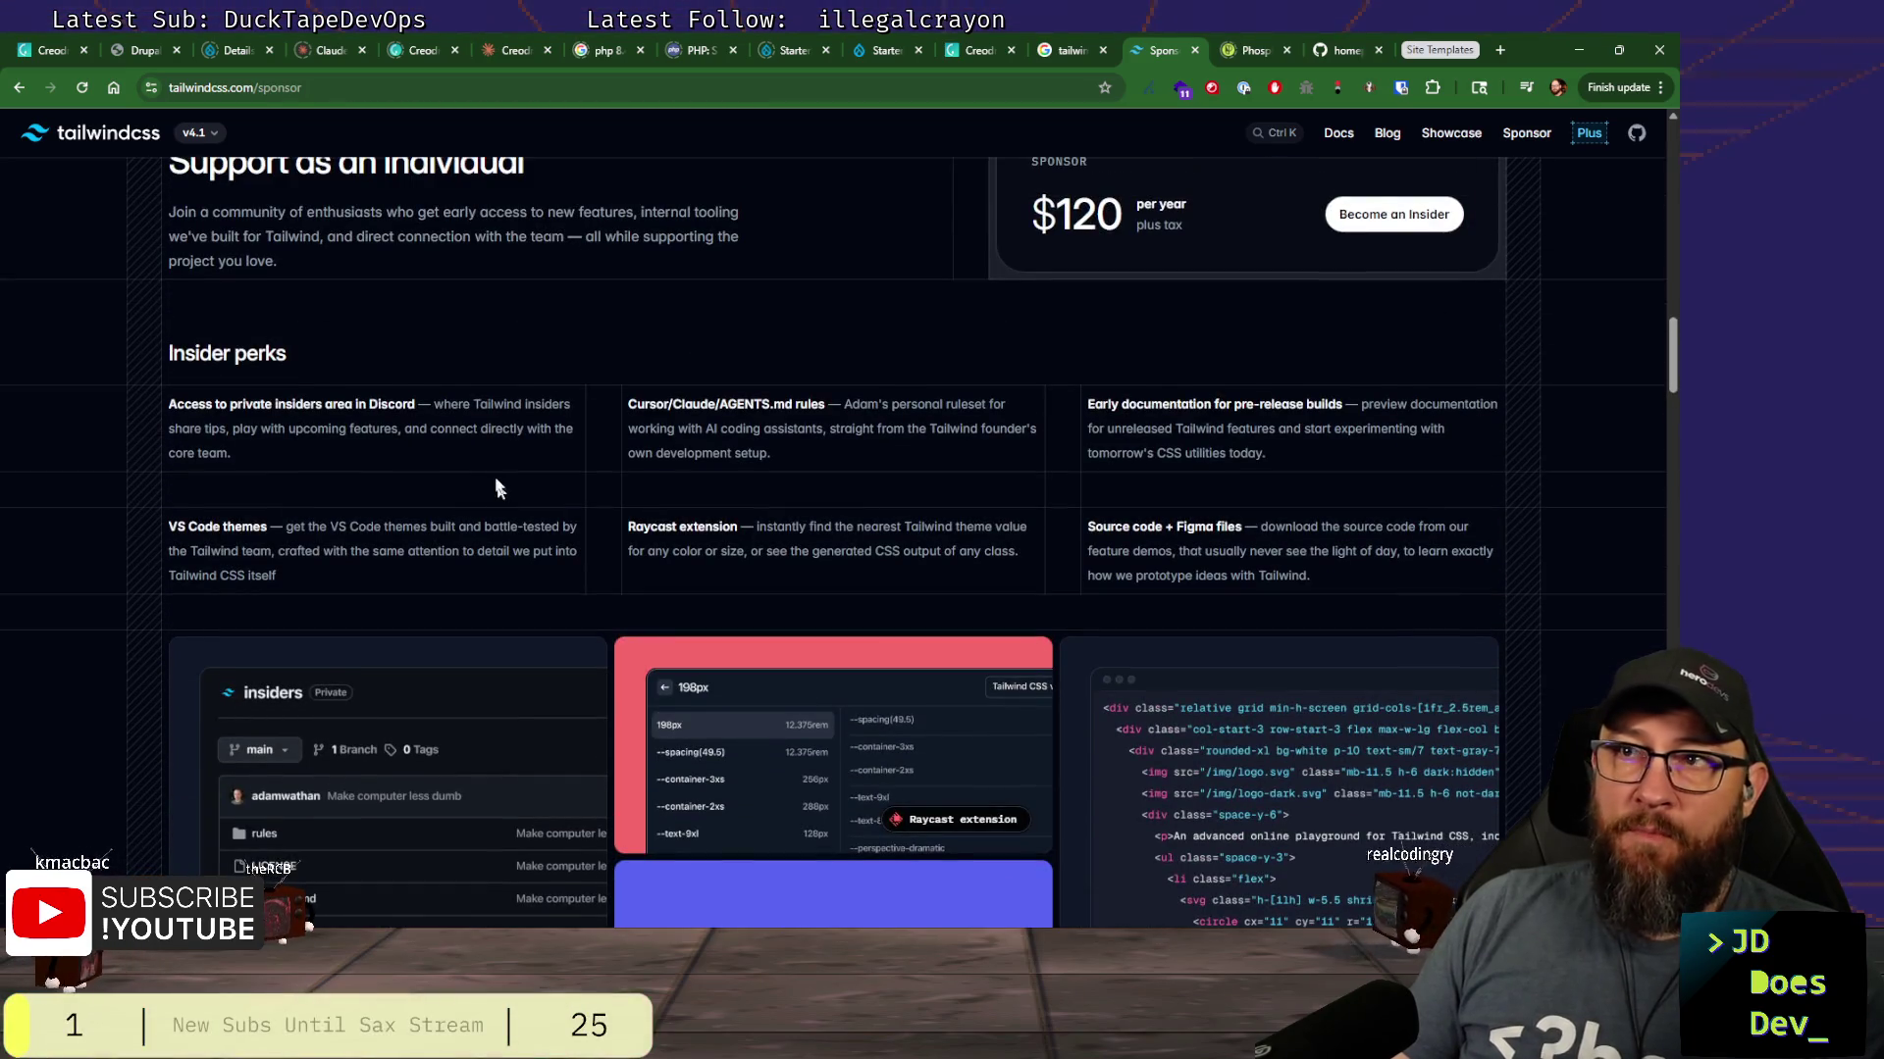
scroll(412, 382, "up", 15)
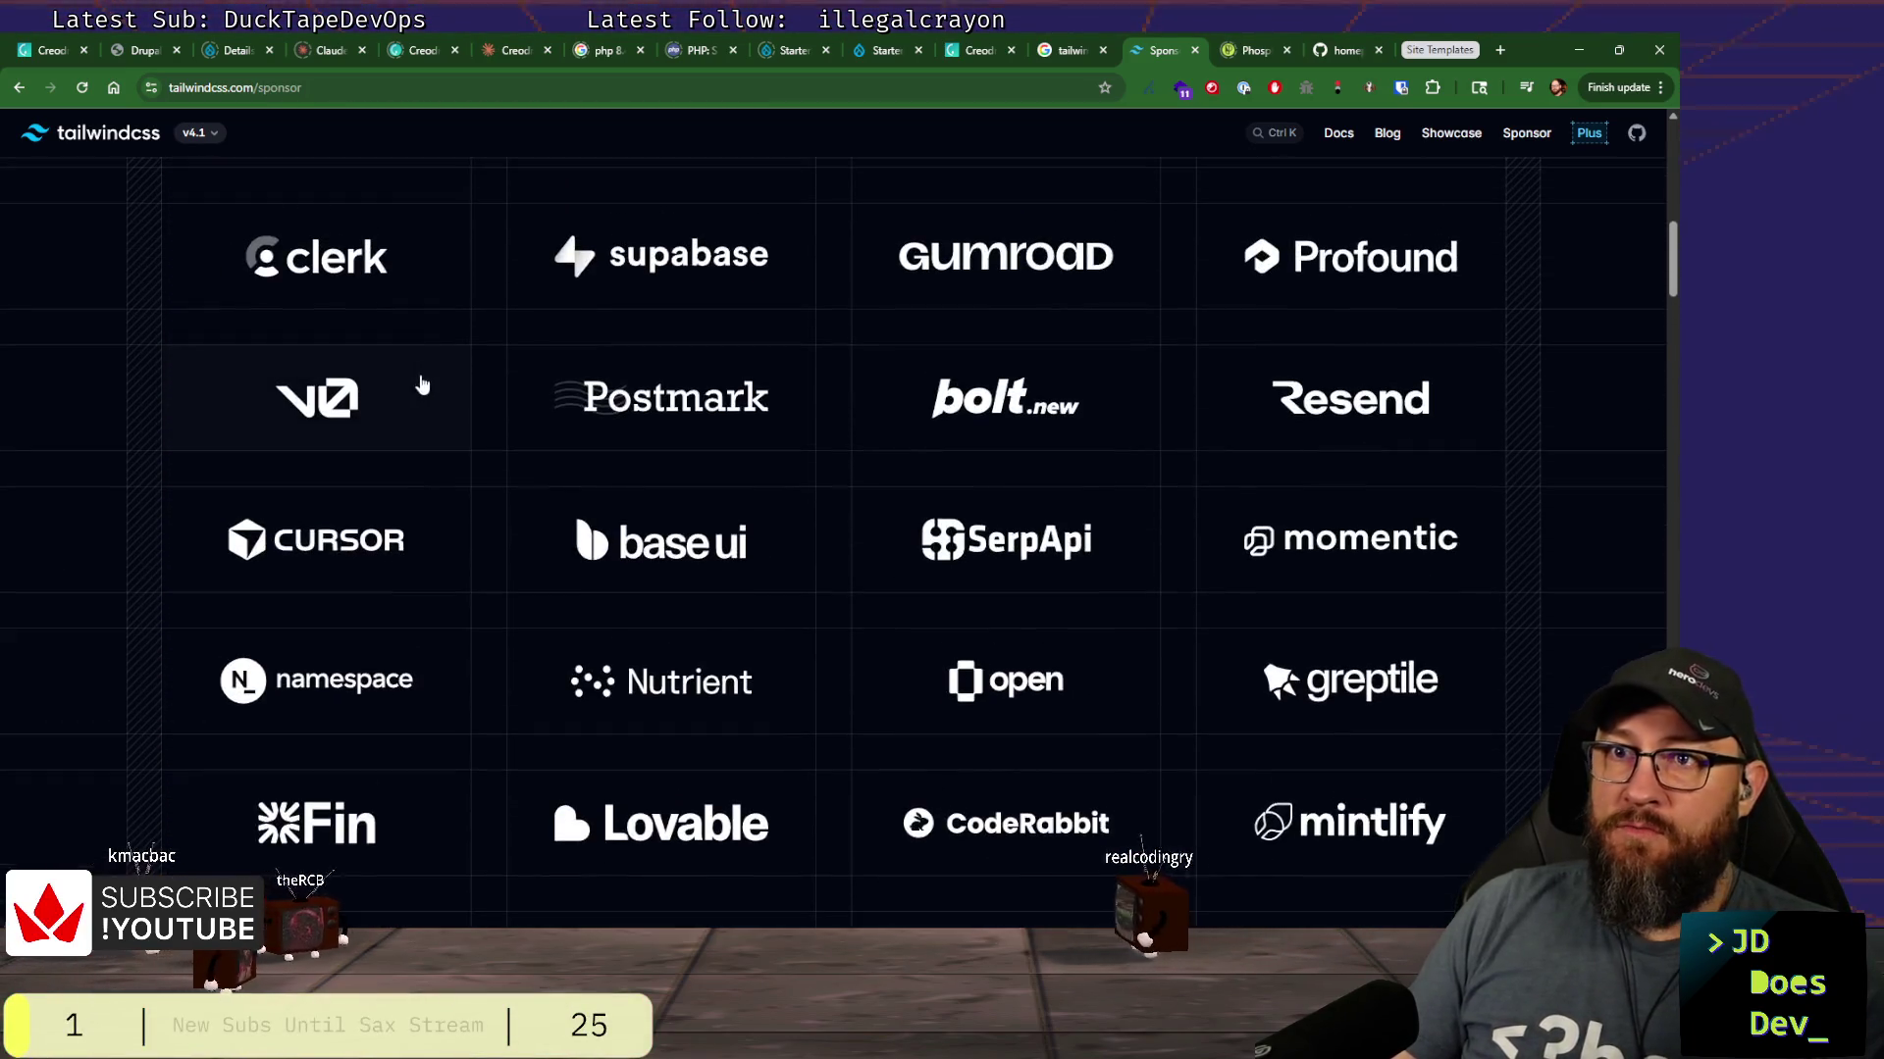
scroll(421, 384, "up", 6)
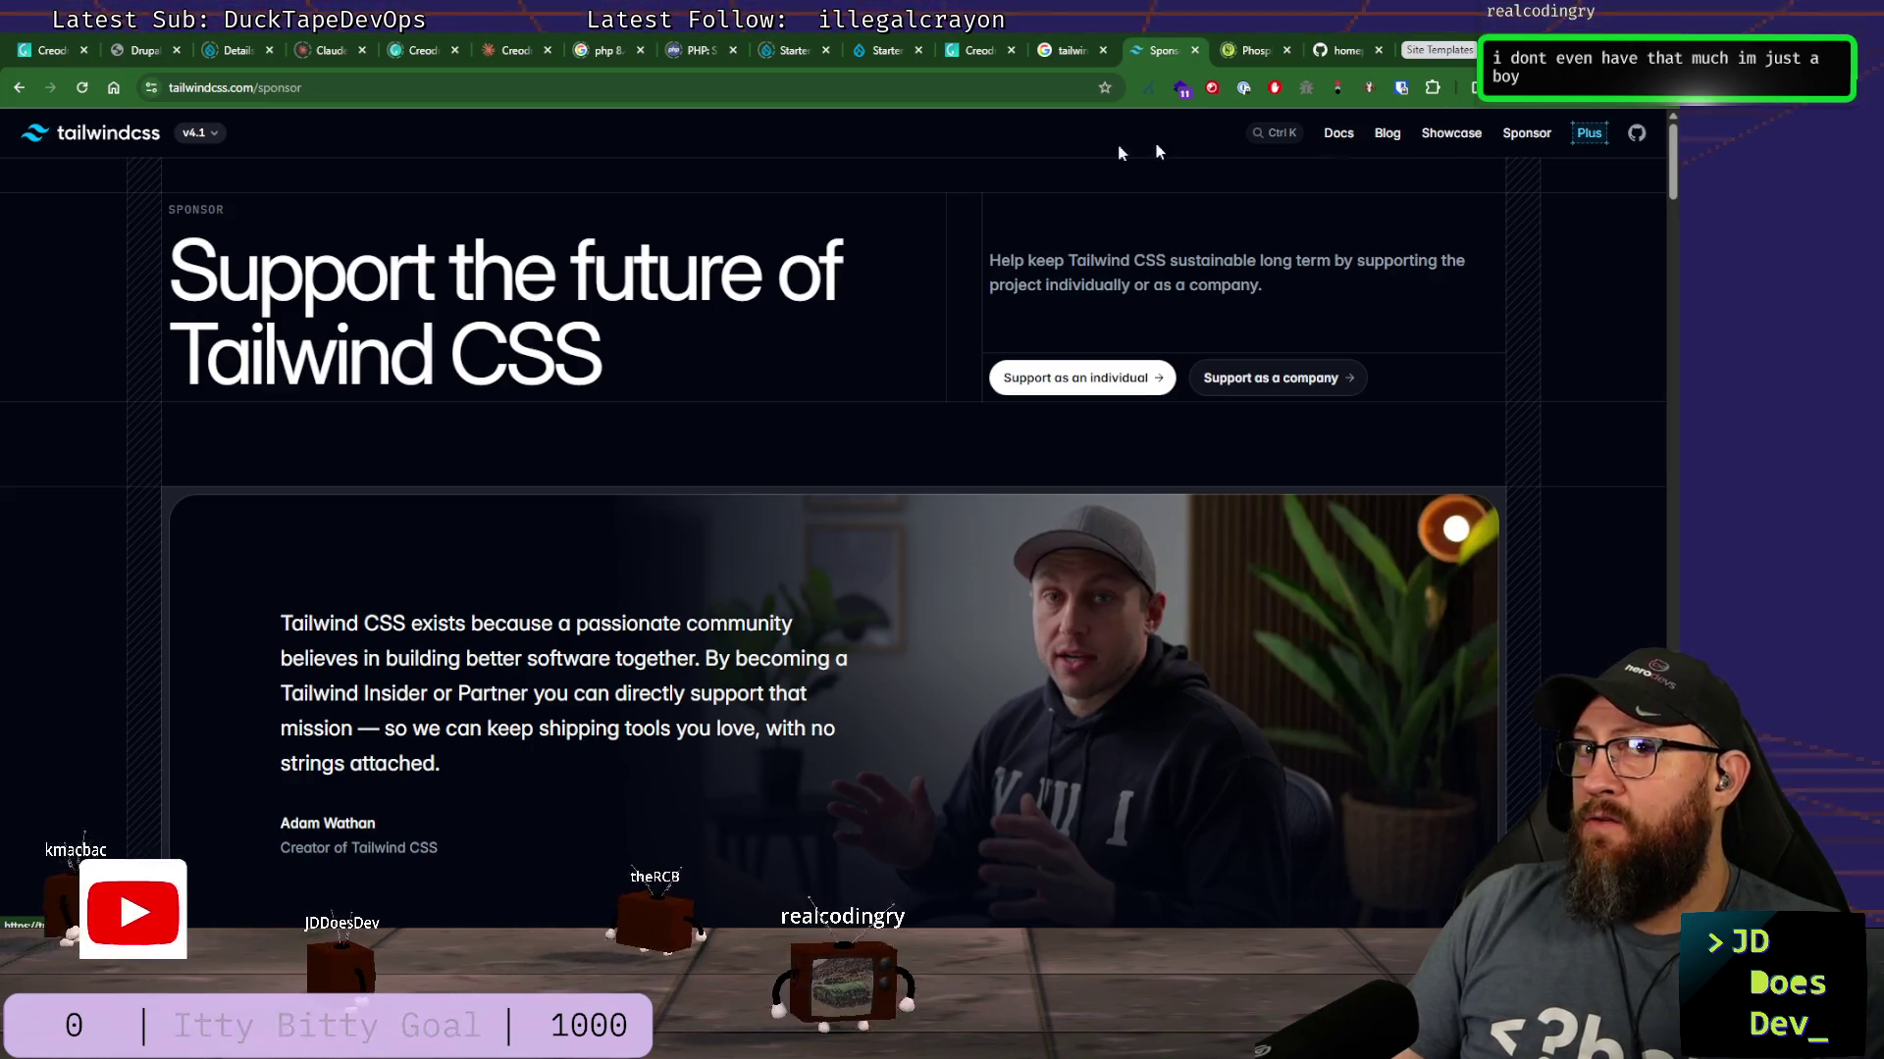
left_click_drag(260, 87, 292, 88)
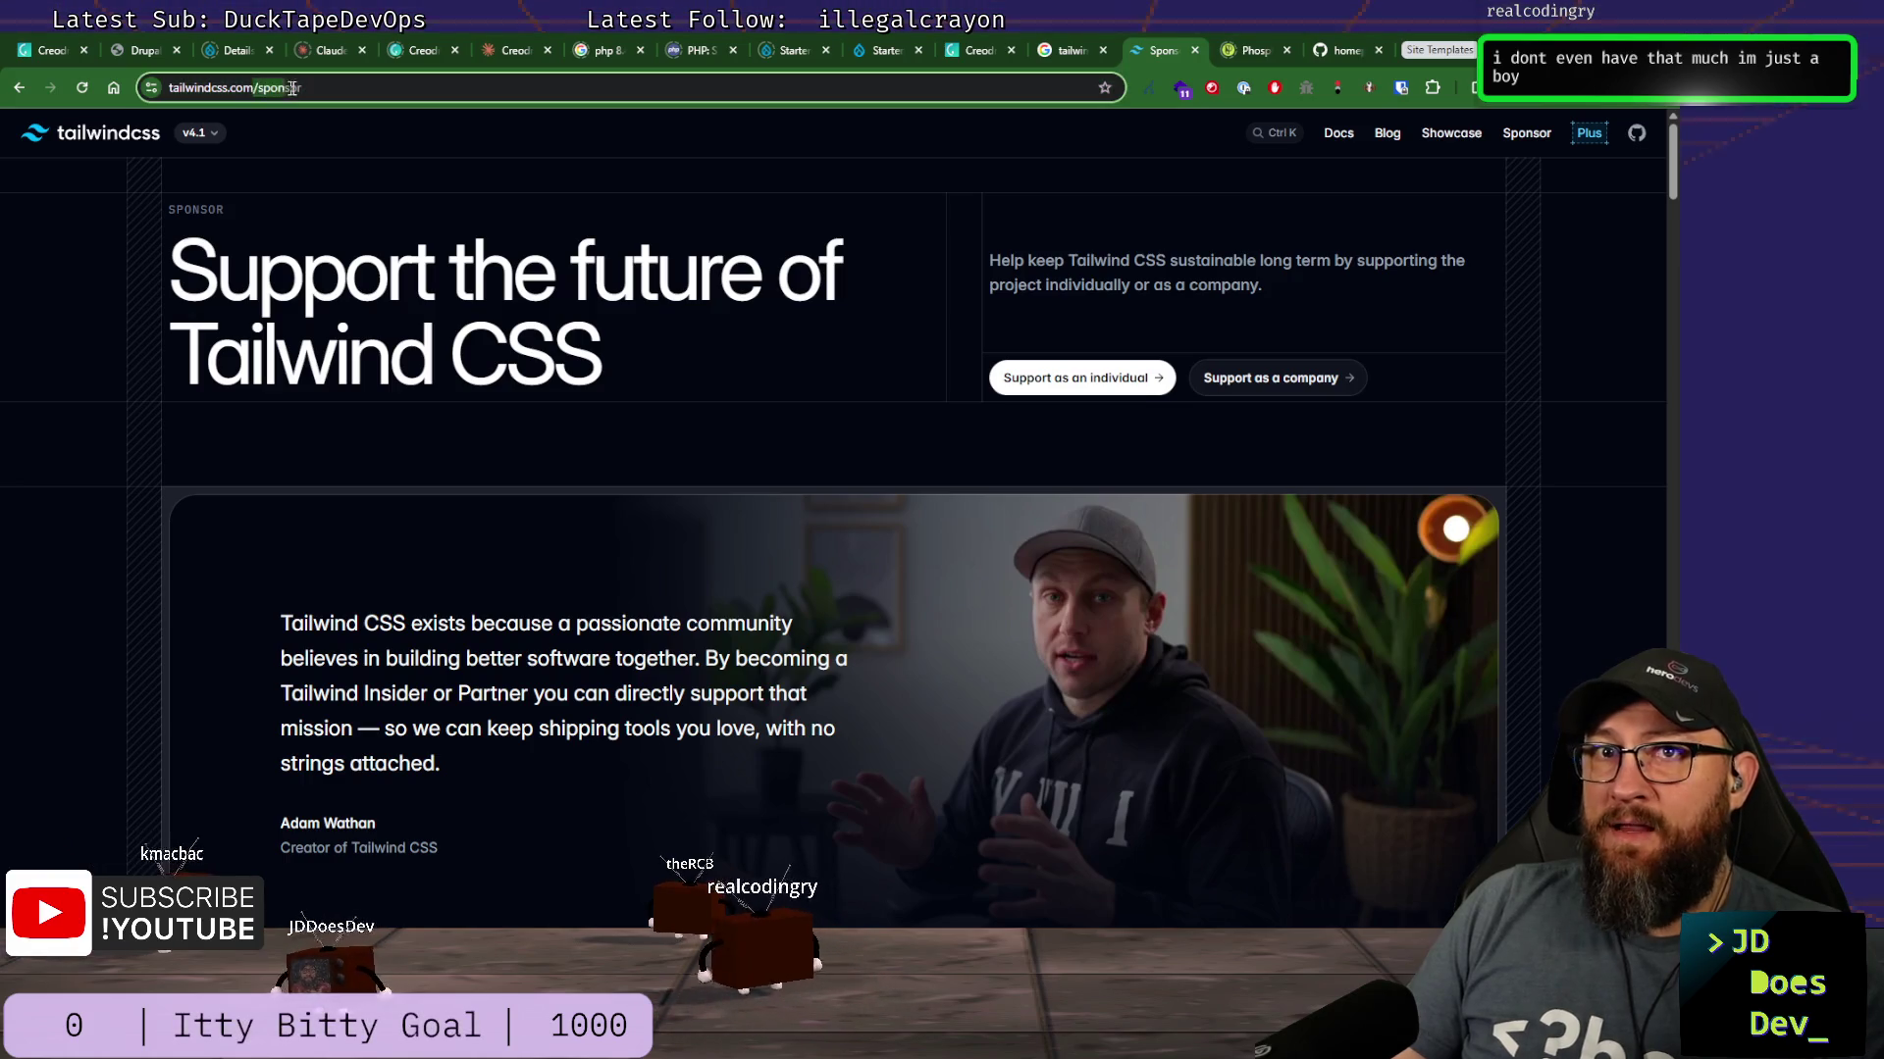
- Load the tailwindcss.com homepage and scroll through its feature showcase
key("BackSpace")
key("Return")
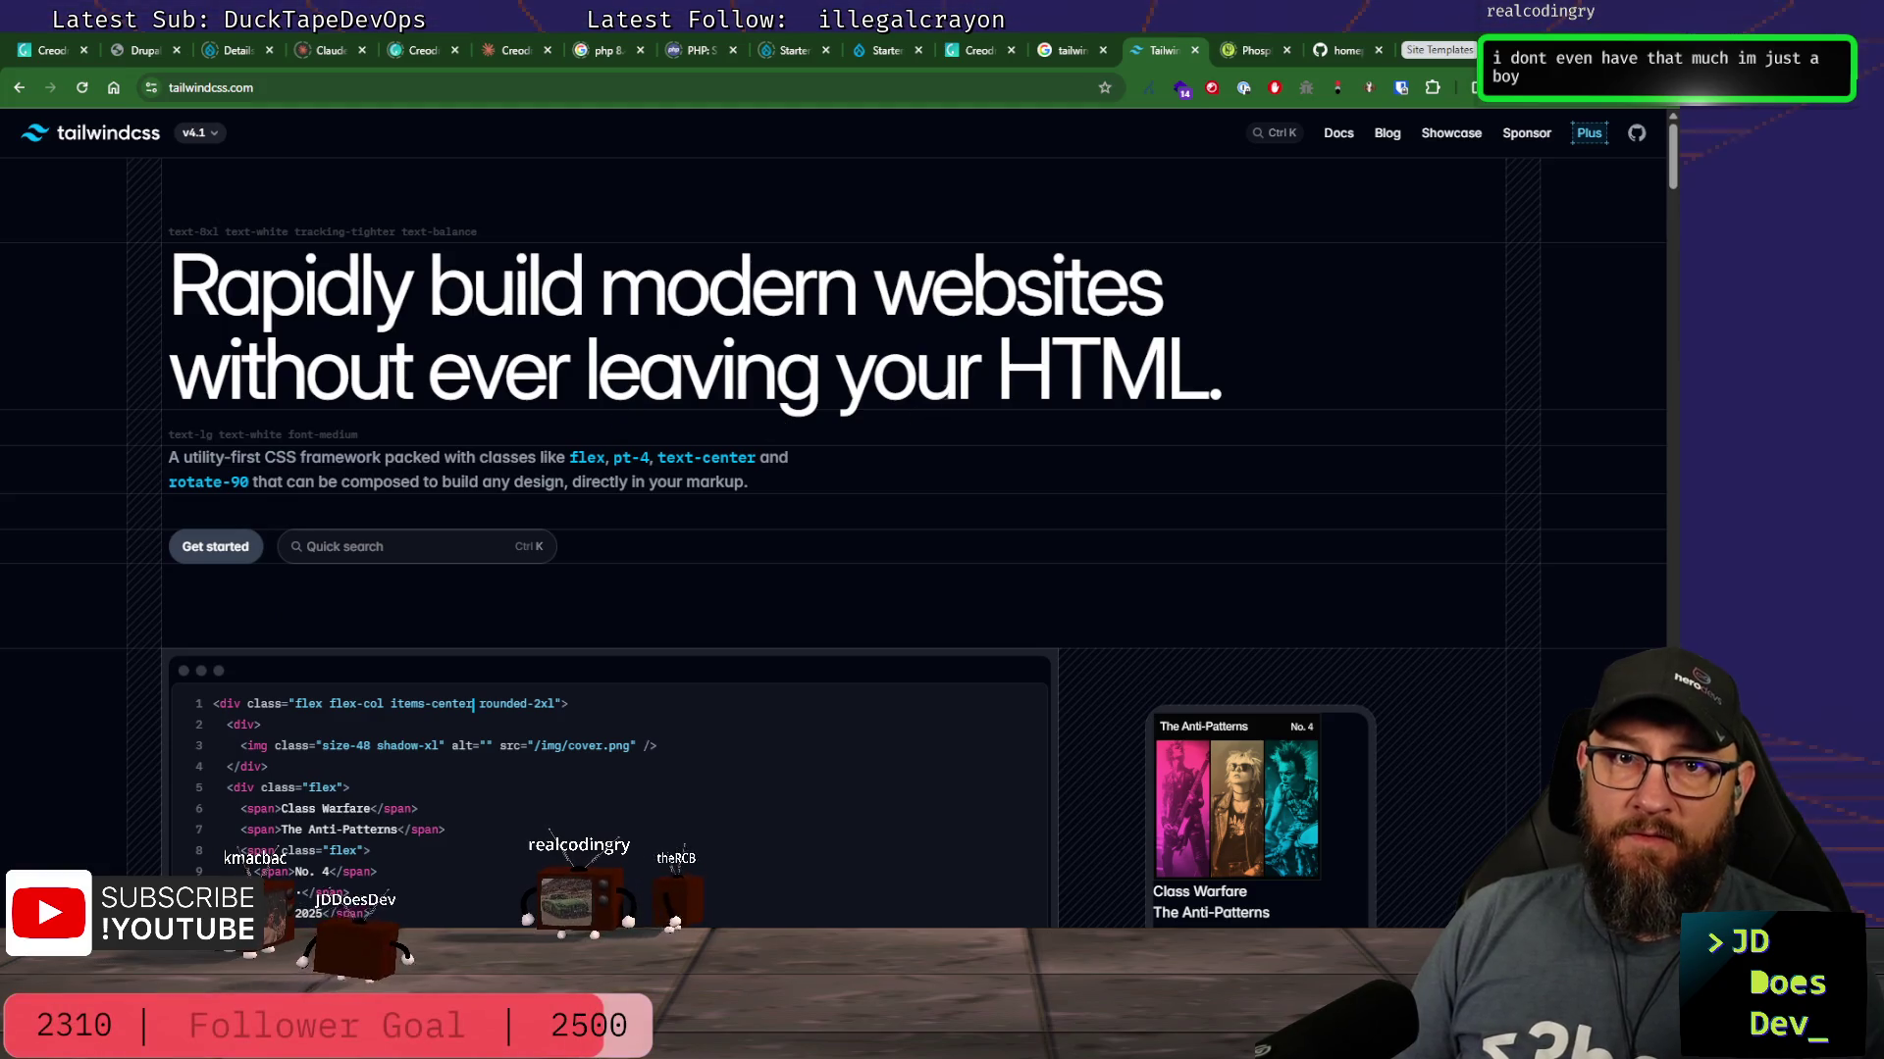
scroll(724, 426, "down", 4)
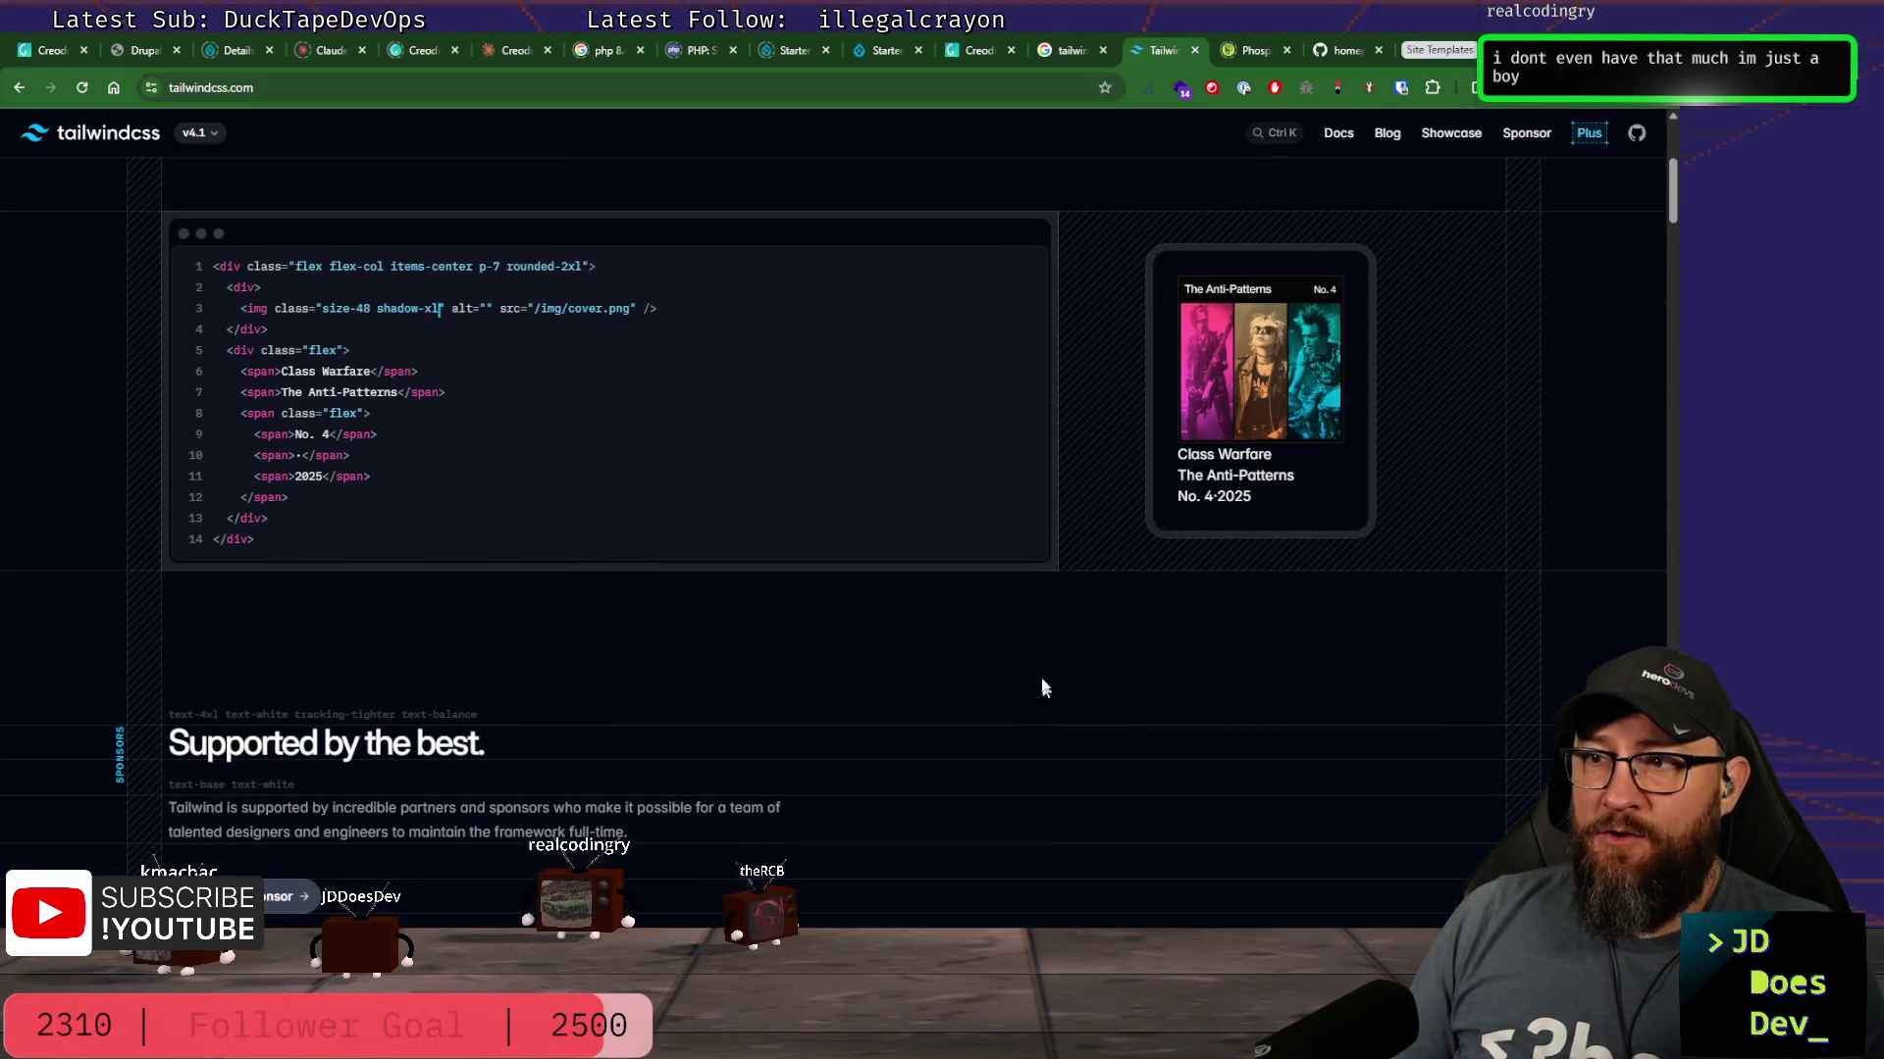
scroll(675, 635, "down", 2)
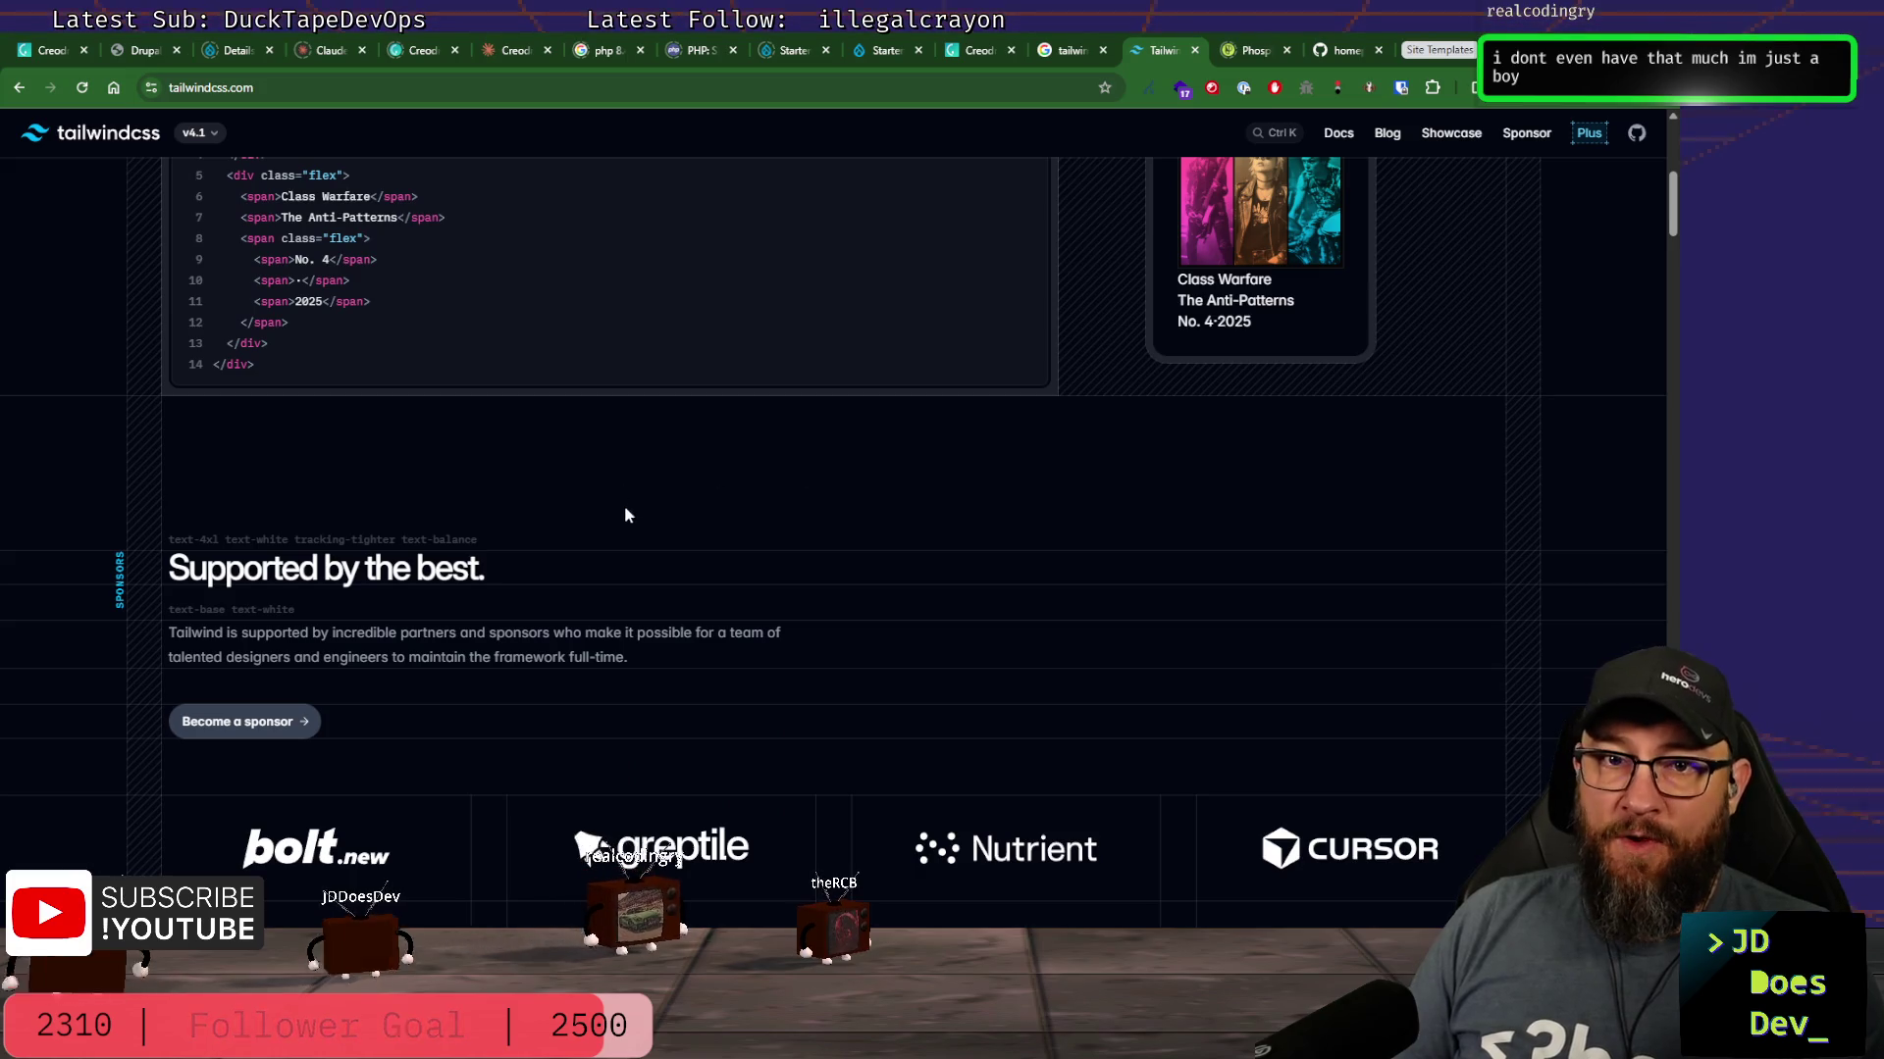
scroll(732, 462, "down", 5)
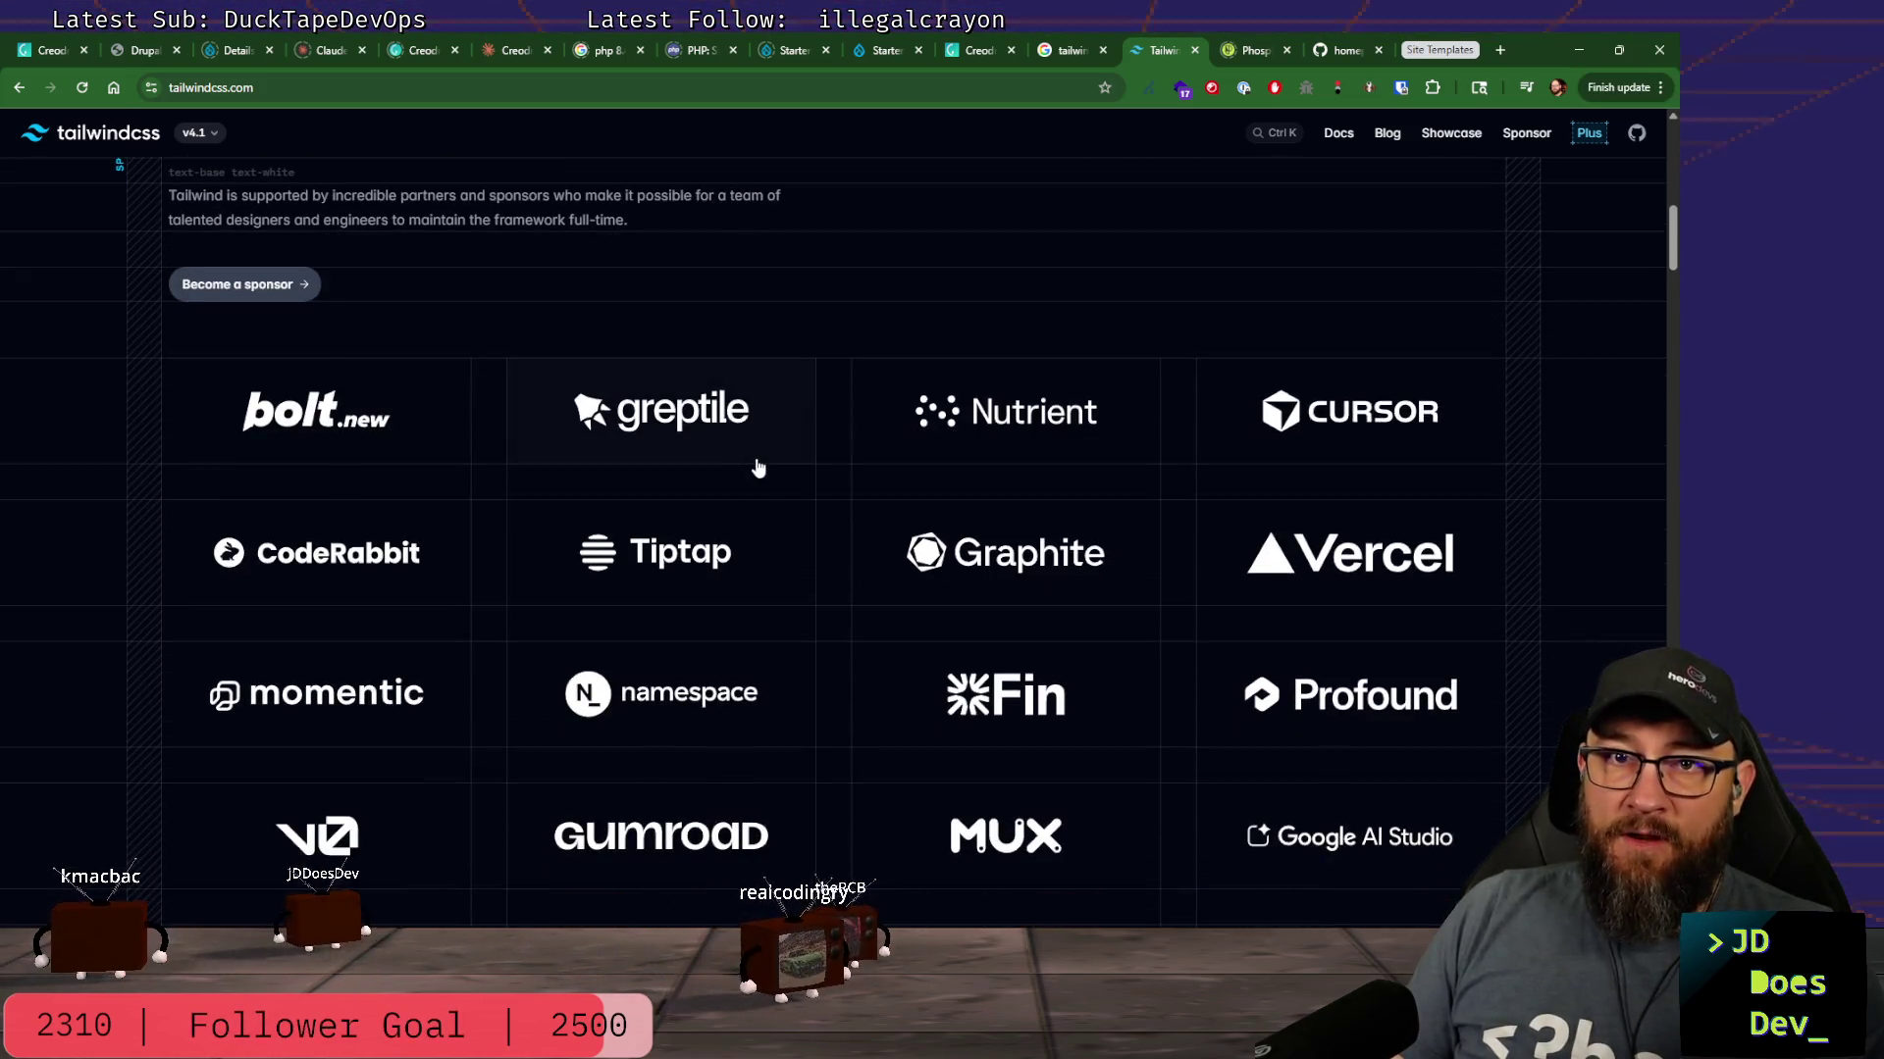
scroll(761, 461, "down", 10)
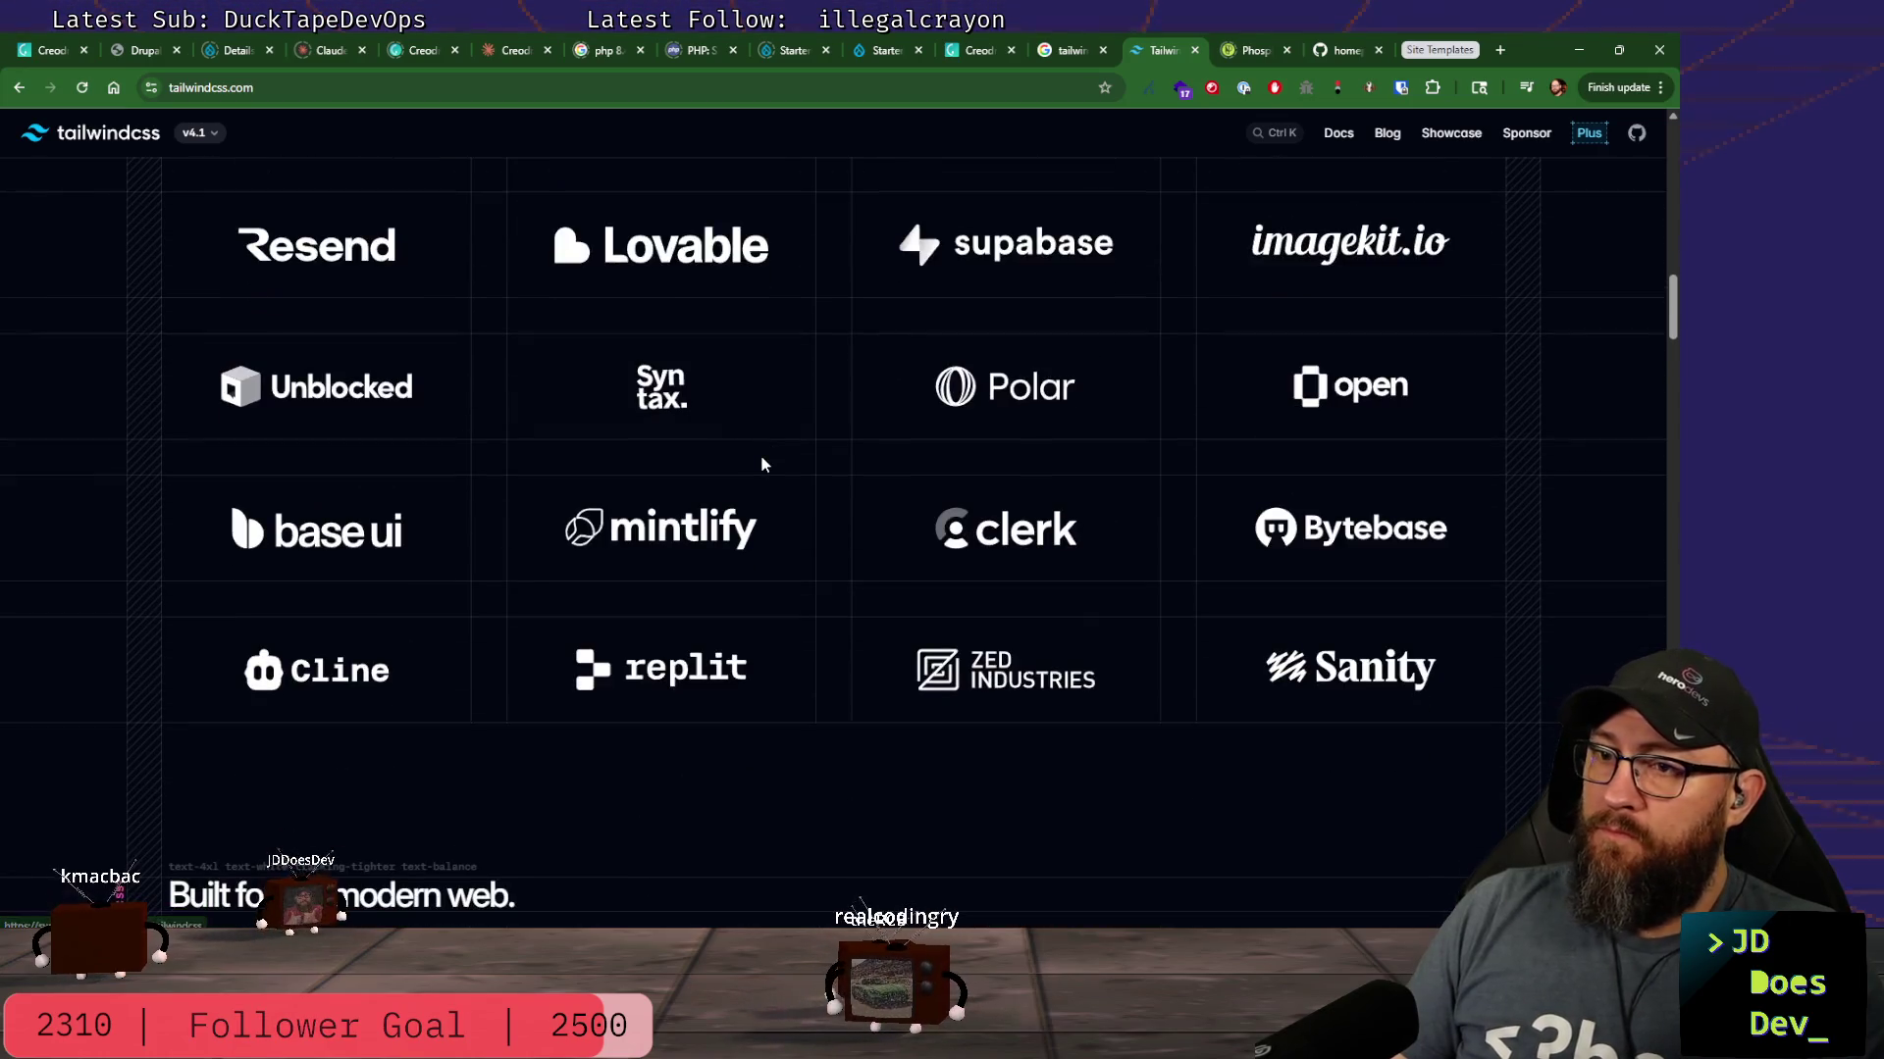
scroll(763, 463, "down", 5)
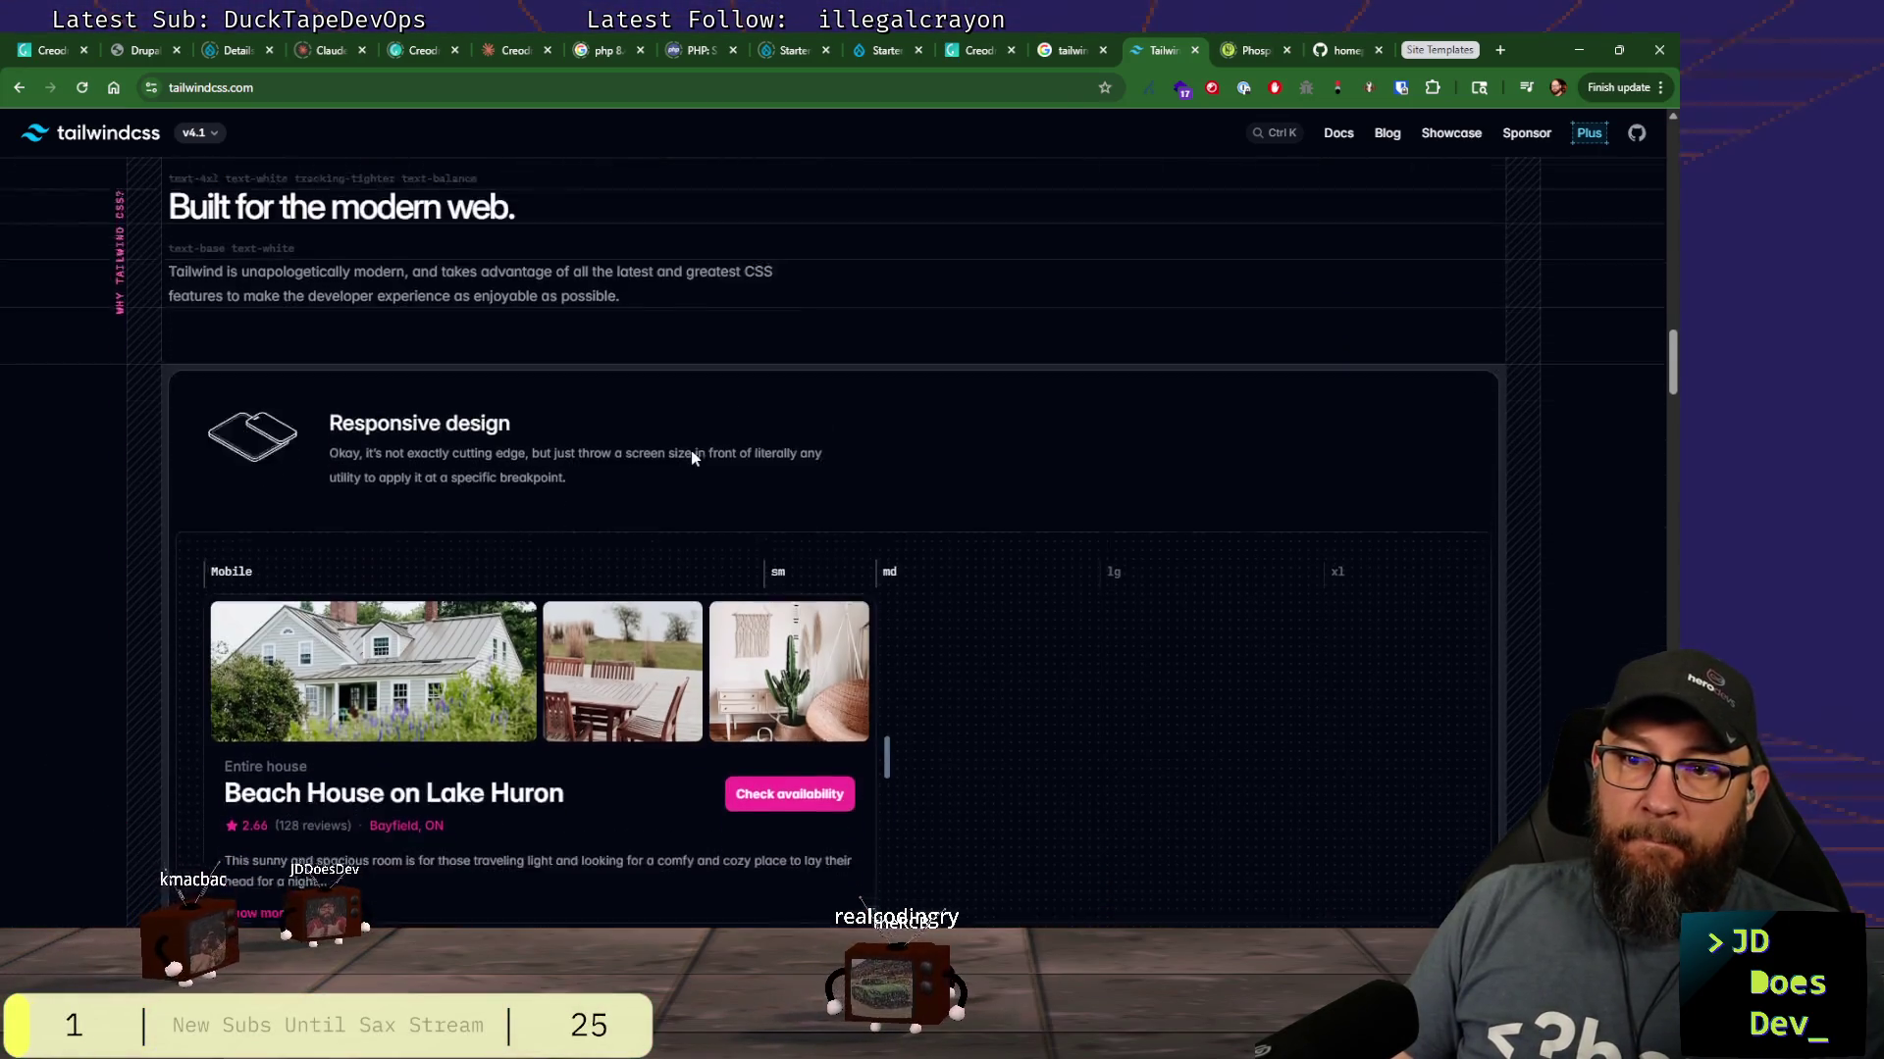
scroll(697, 449, "down", 8)
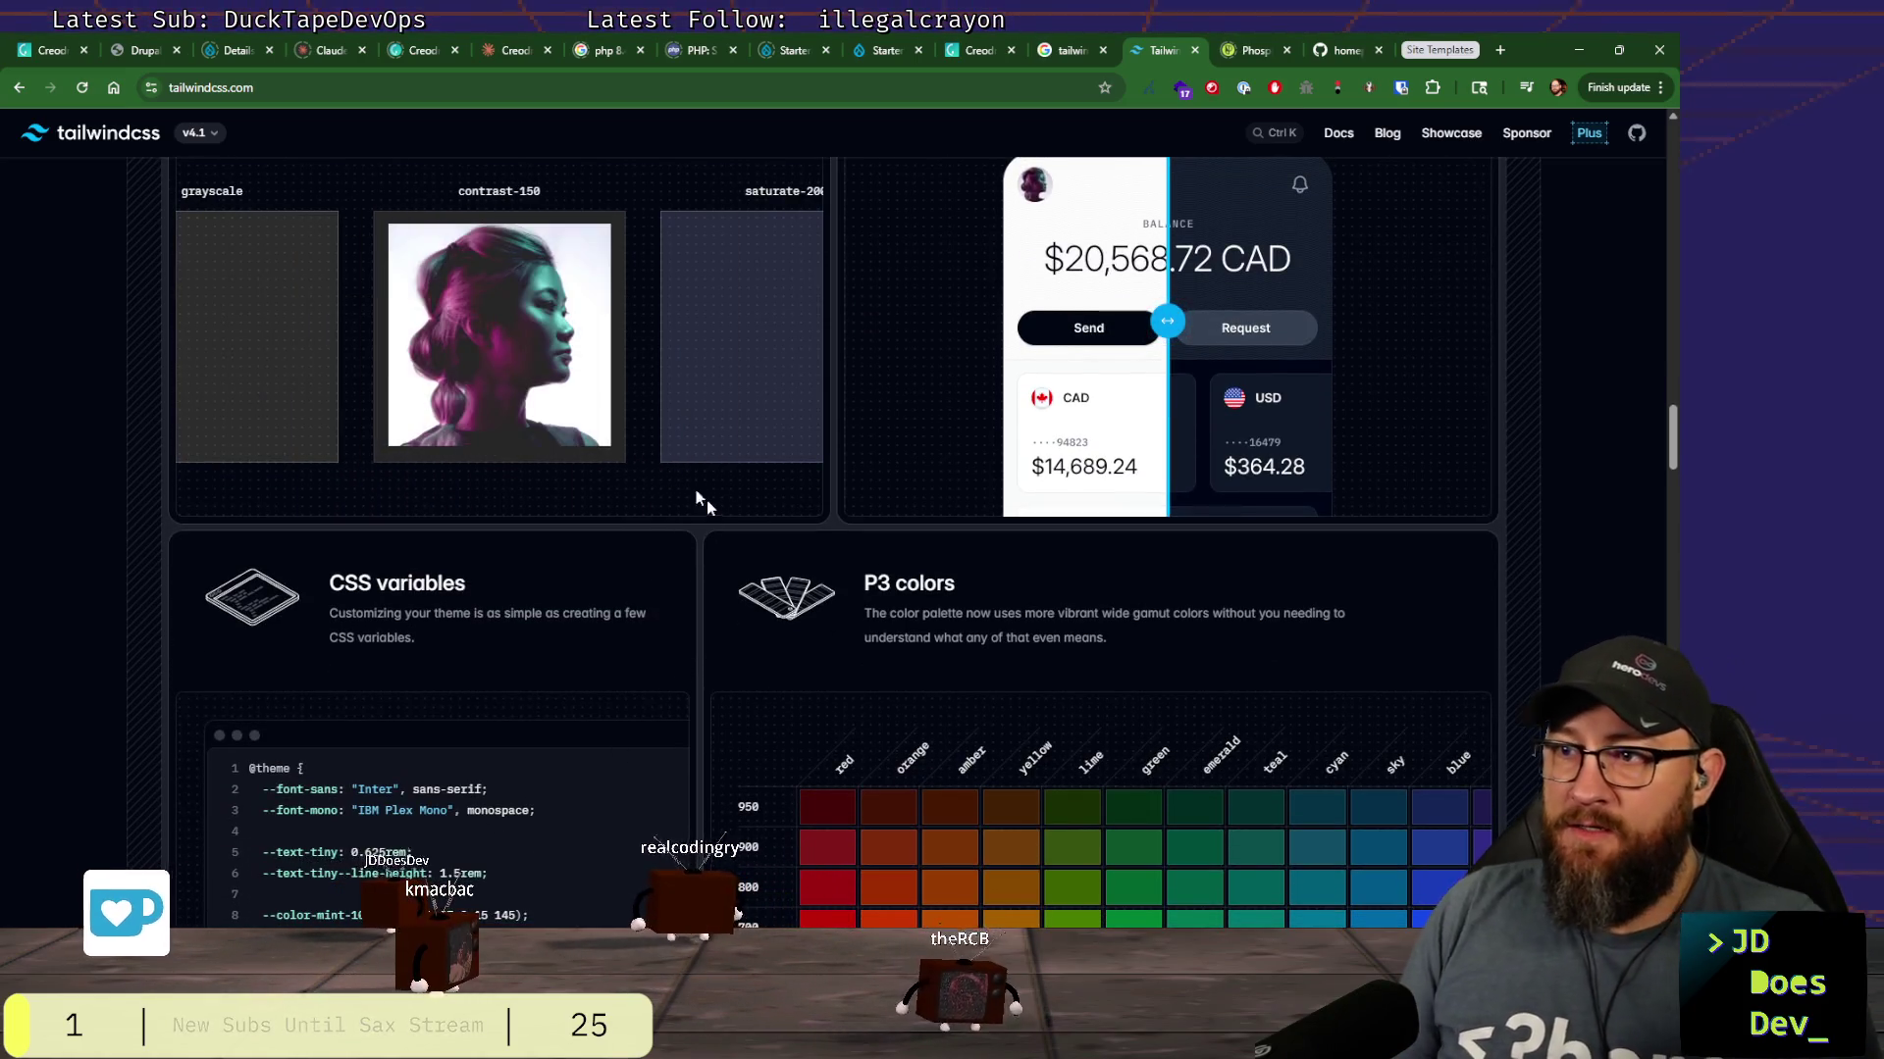
scroll(721, 500, "down", 4)
scroll(720, 495, "down", 1)
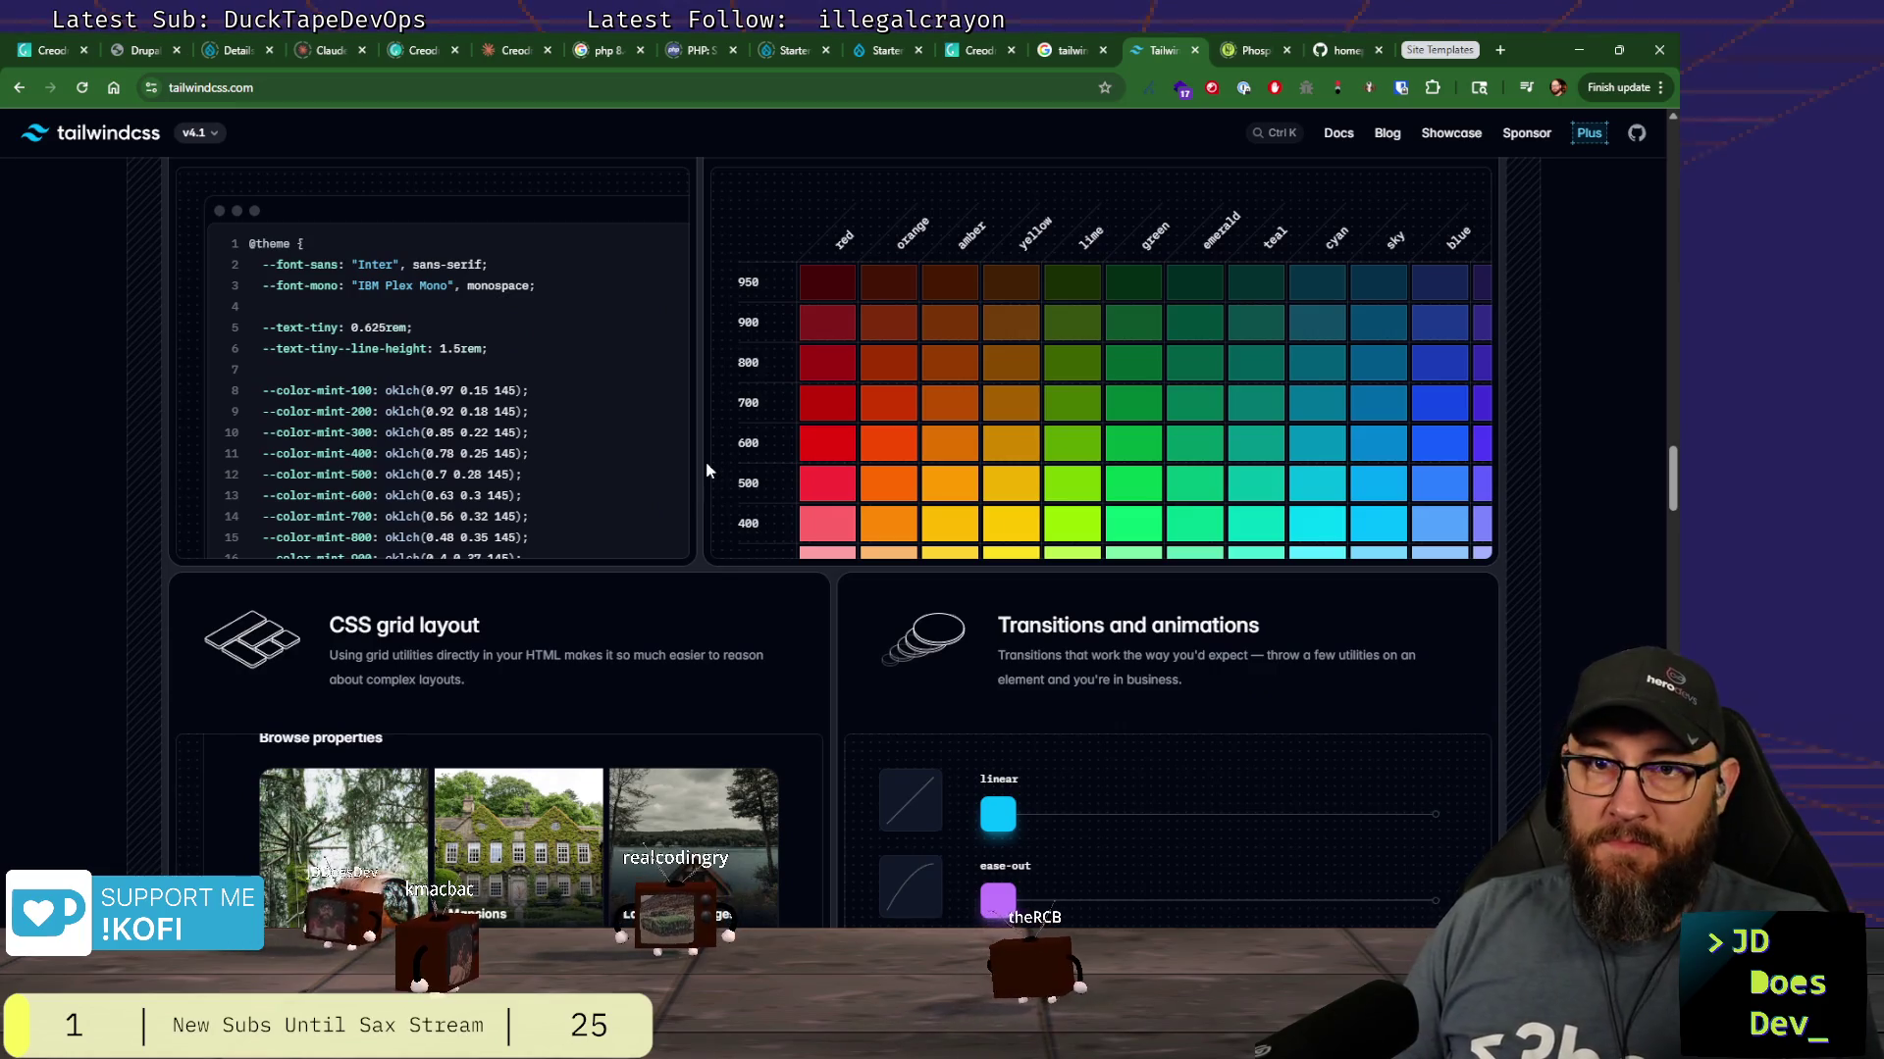
scroll(704, 461, "down", 2)
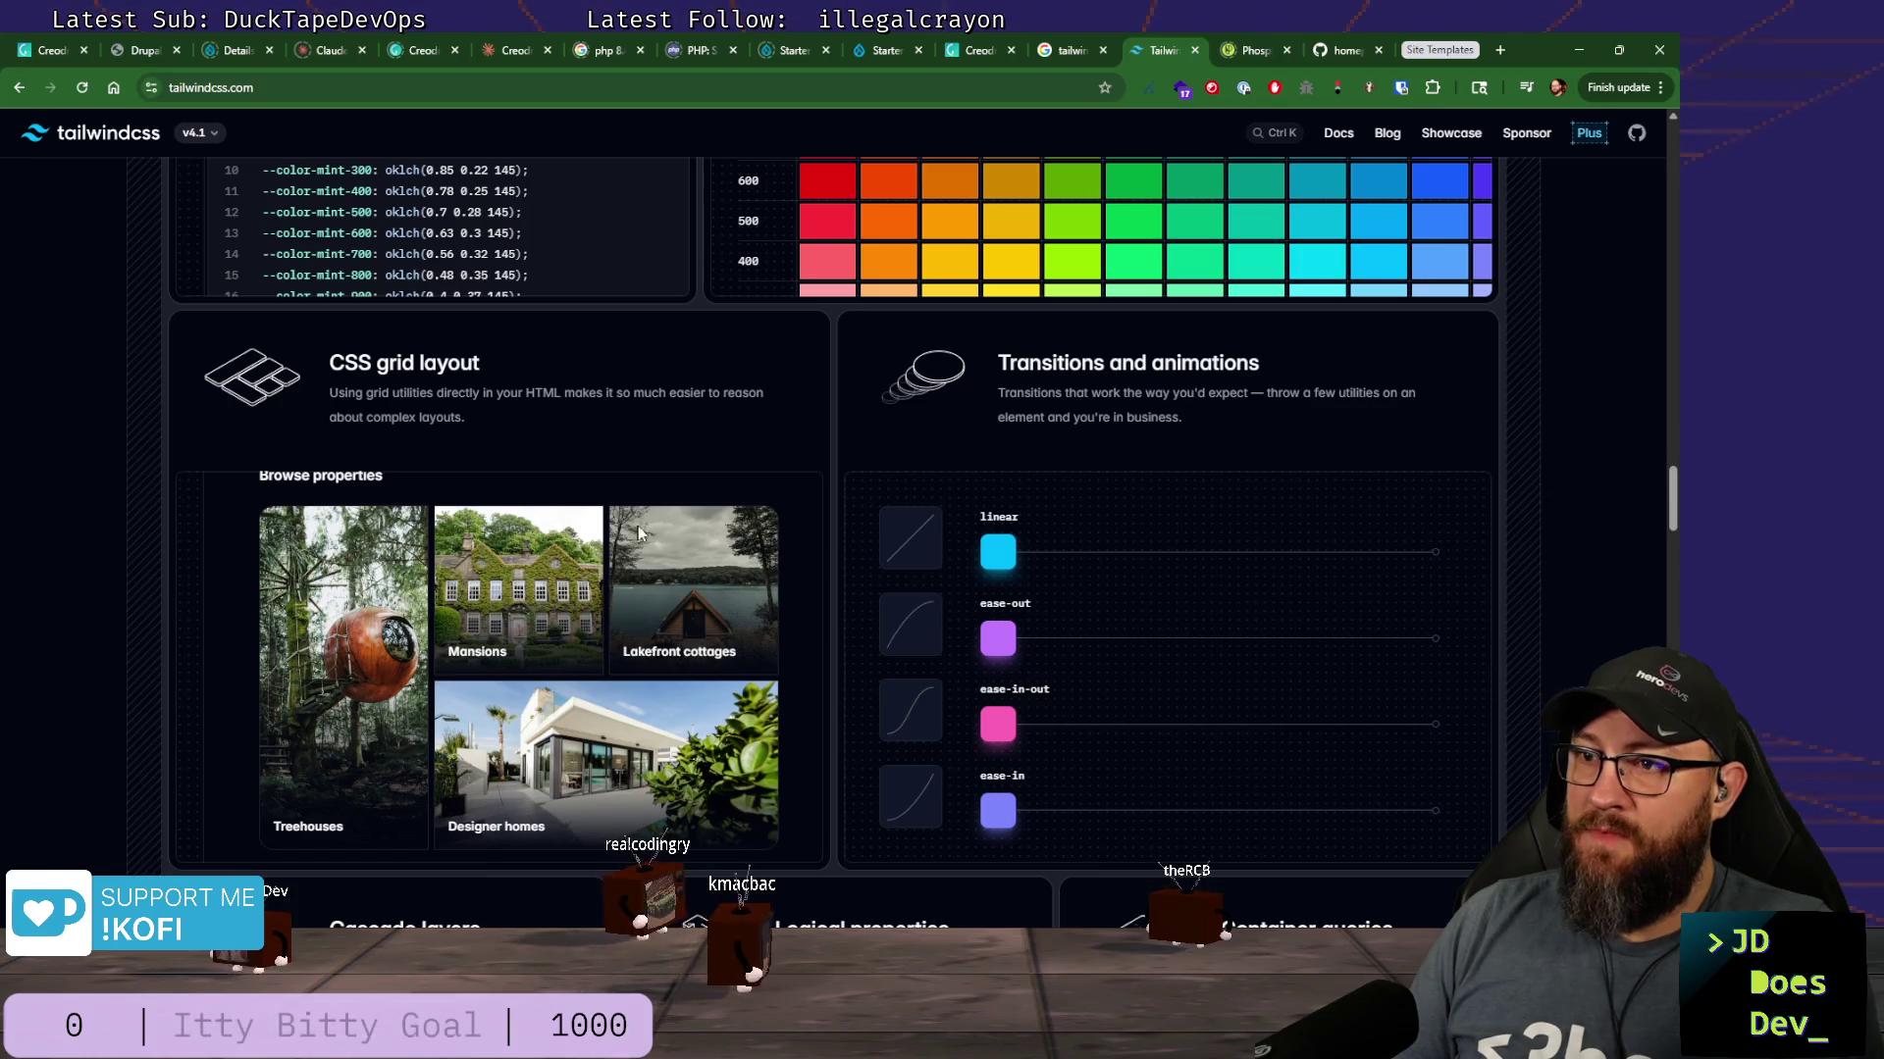
scroll(224, 549, "down", 7)
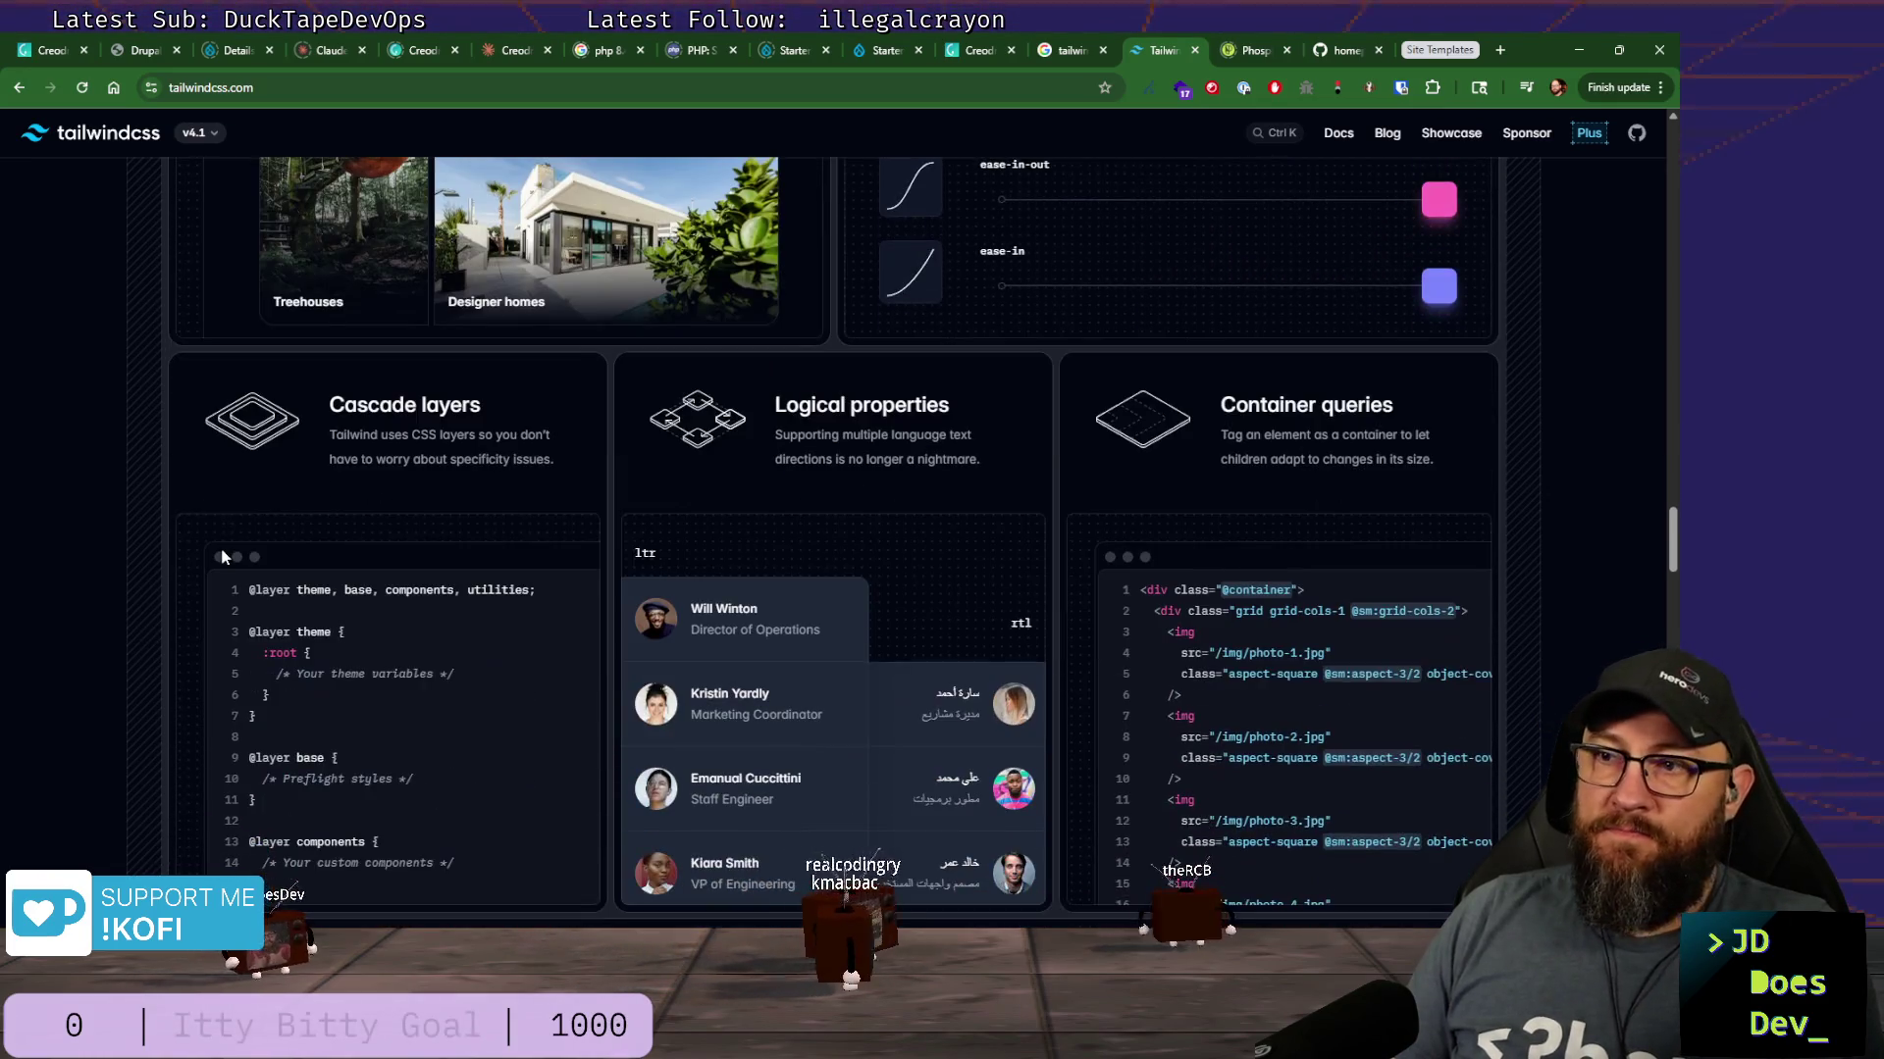
scroll(220, 569, "down", 5)
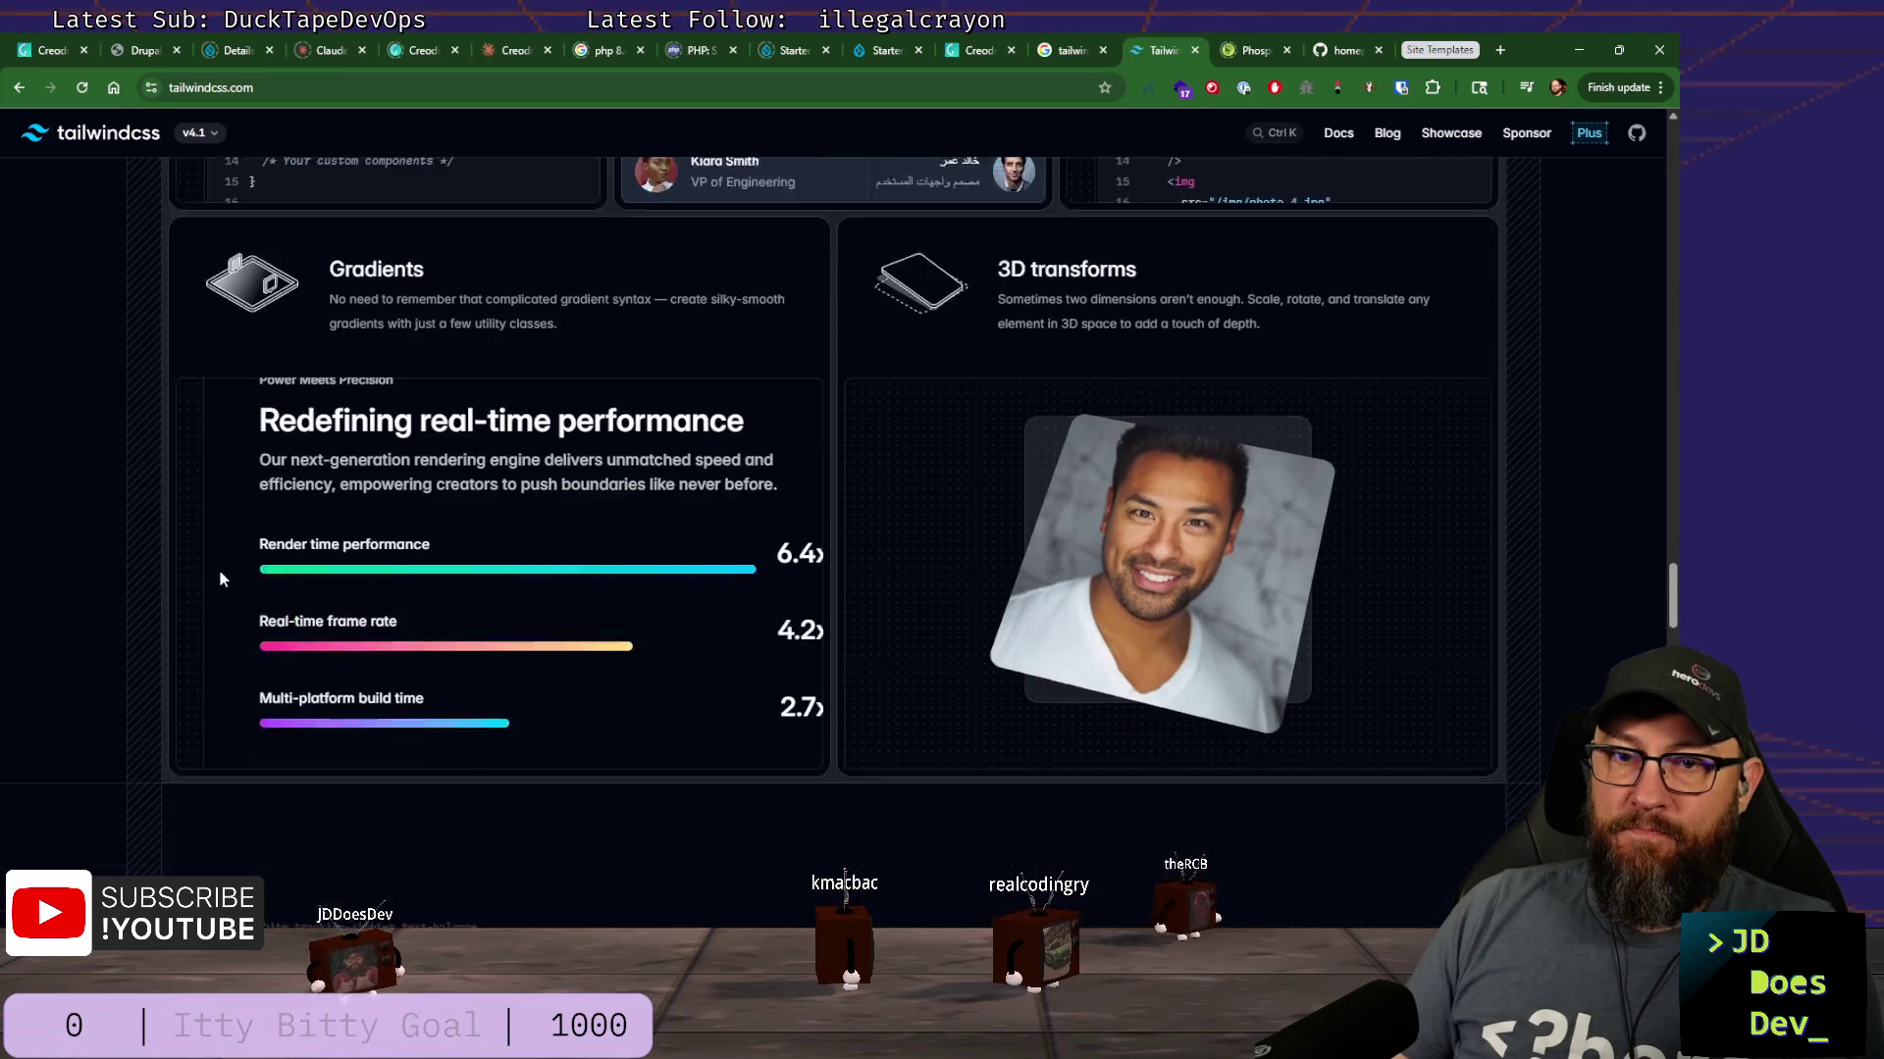
scroll(549, 696, "down", 3)
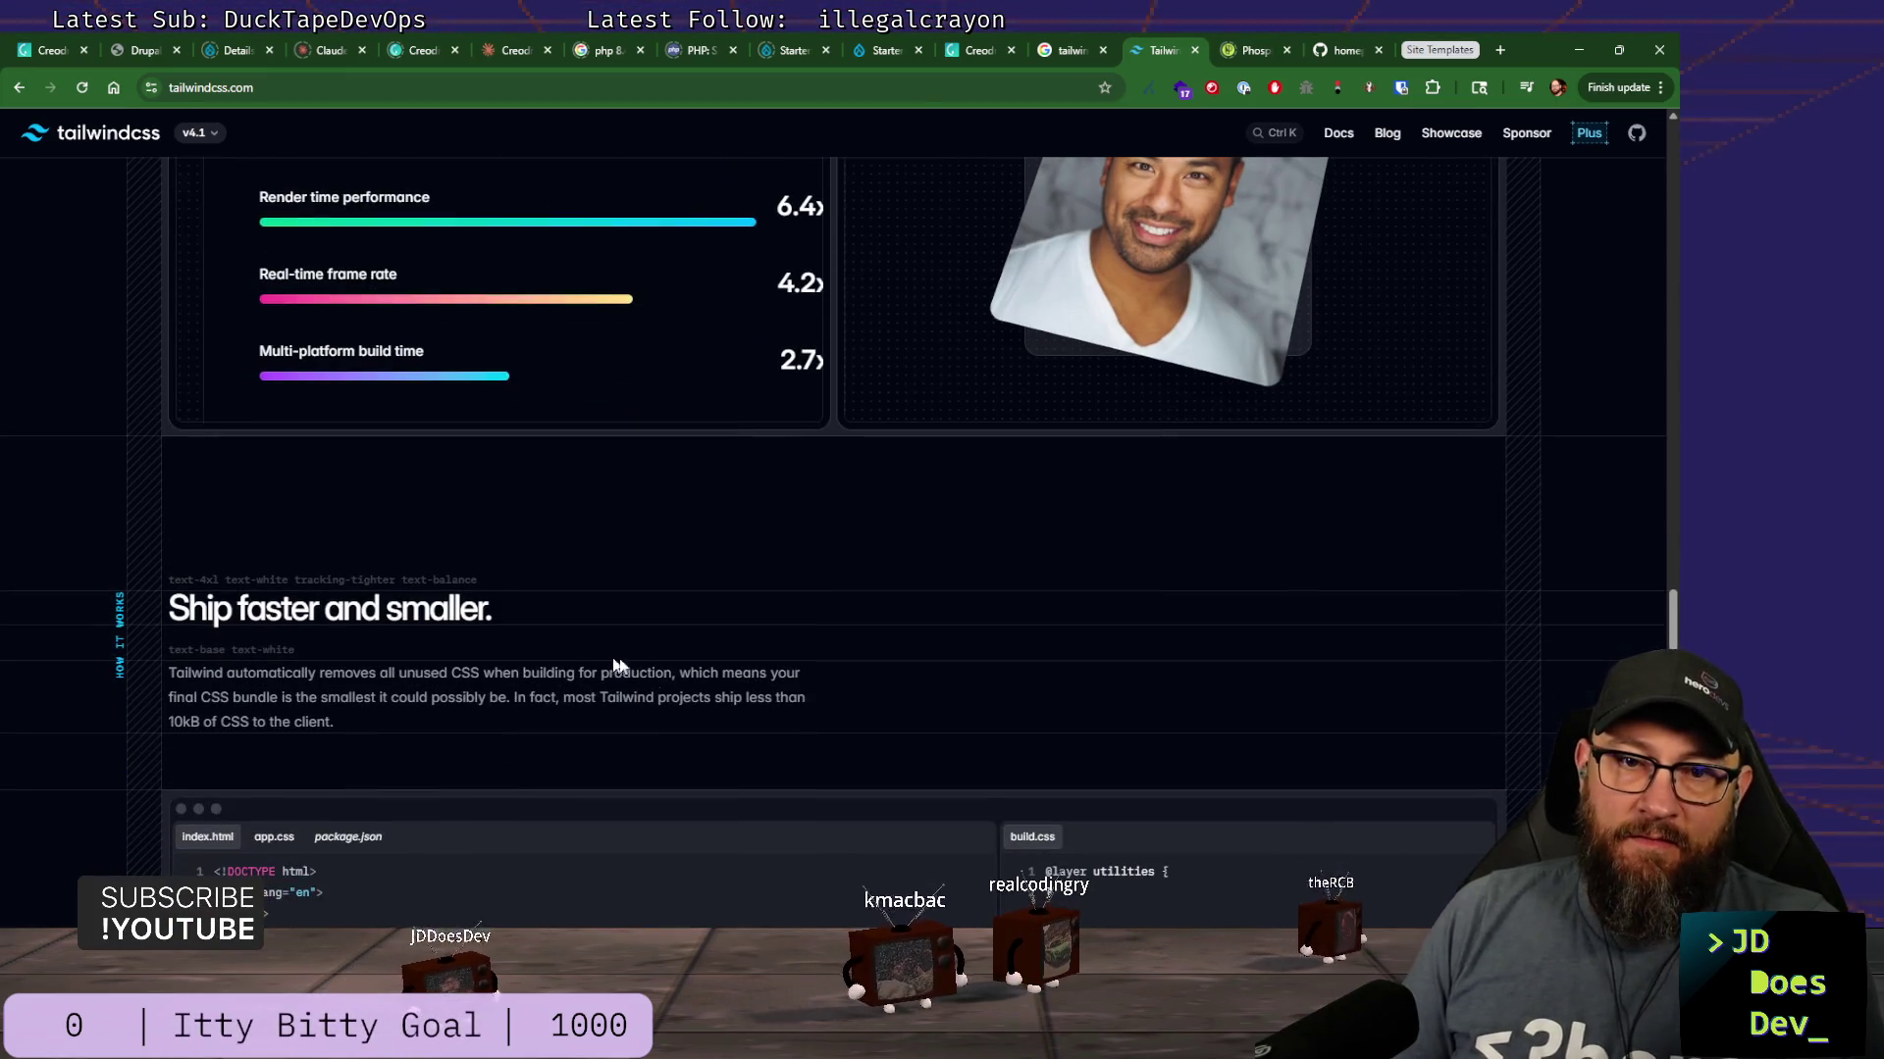
scroll(987, 693, "down", 8)
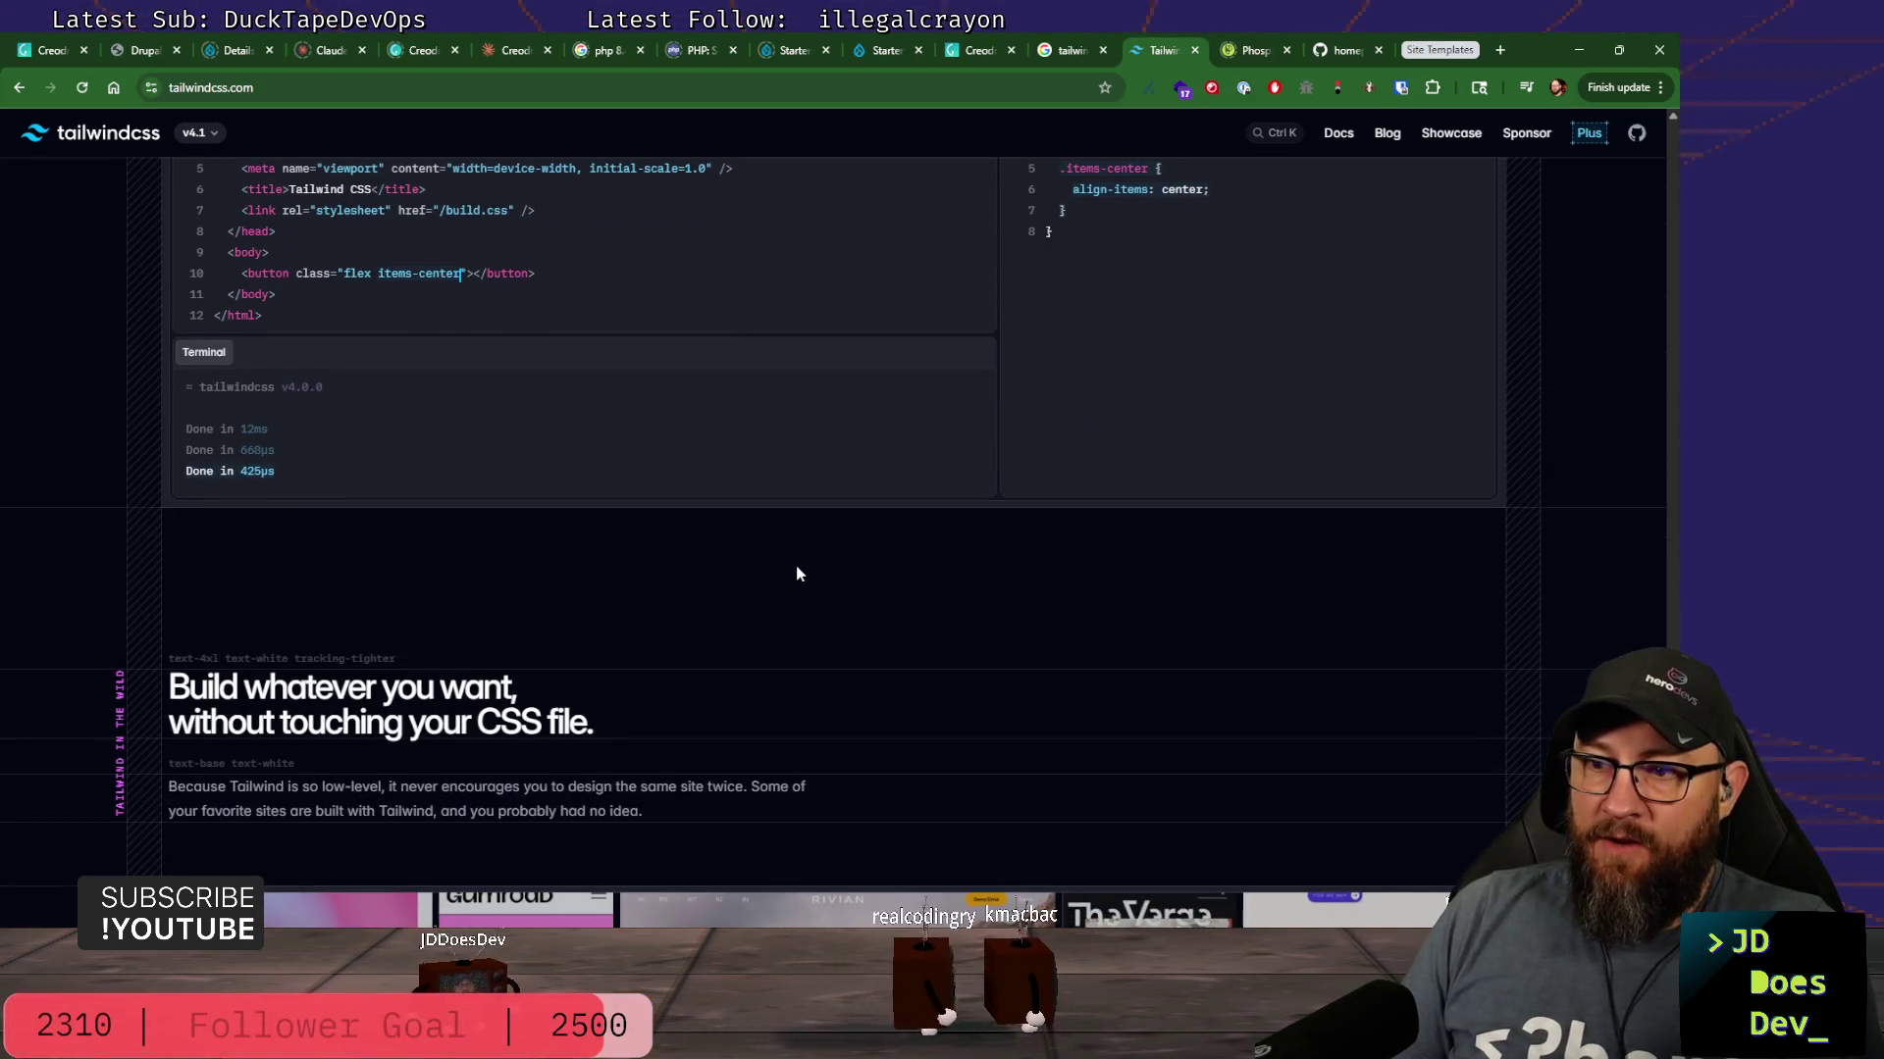
scroll(810, 561, "down", 2)
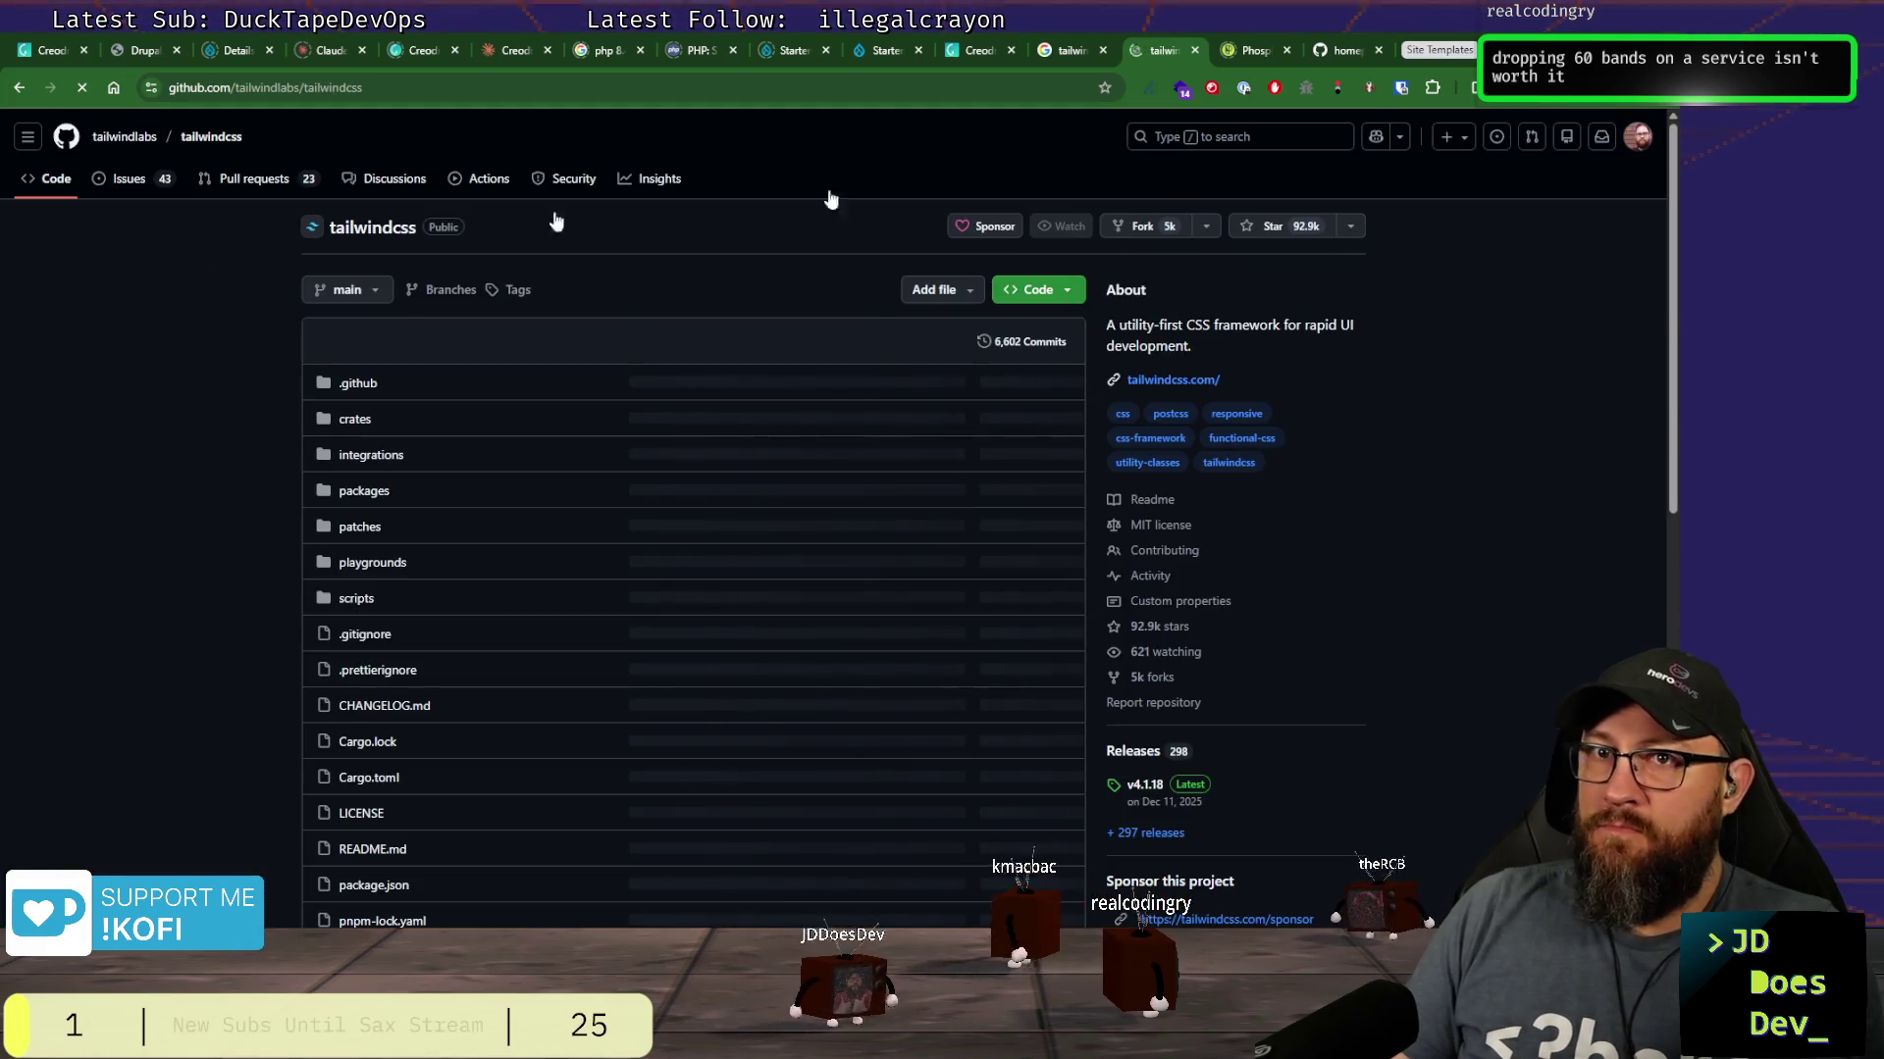
- Open the tailwindcss Issues tab, filter to Closed, and scroll through the closed issues
left_click(124, 189)
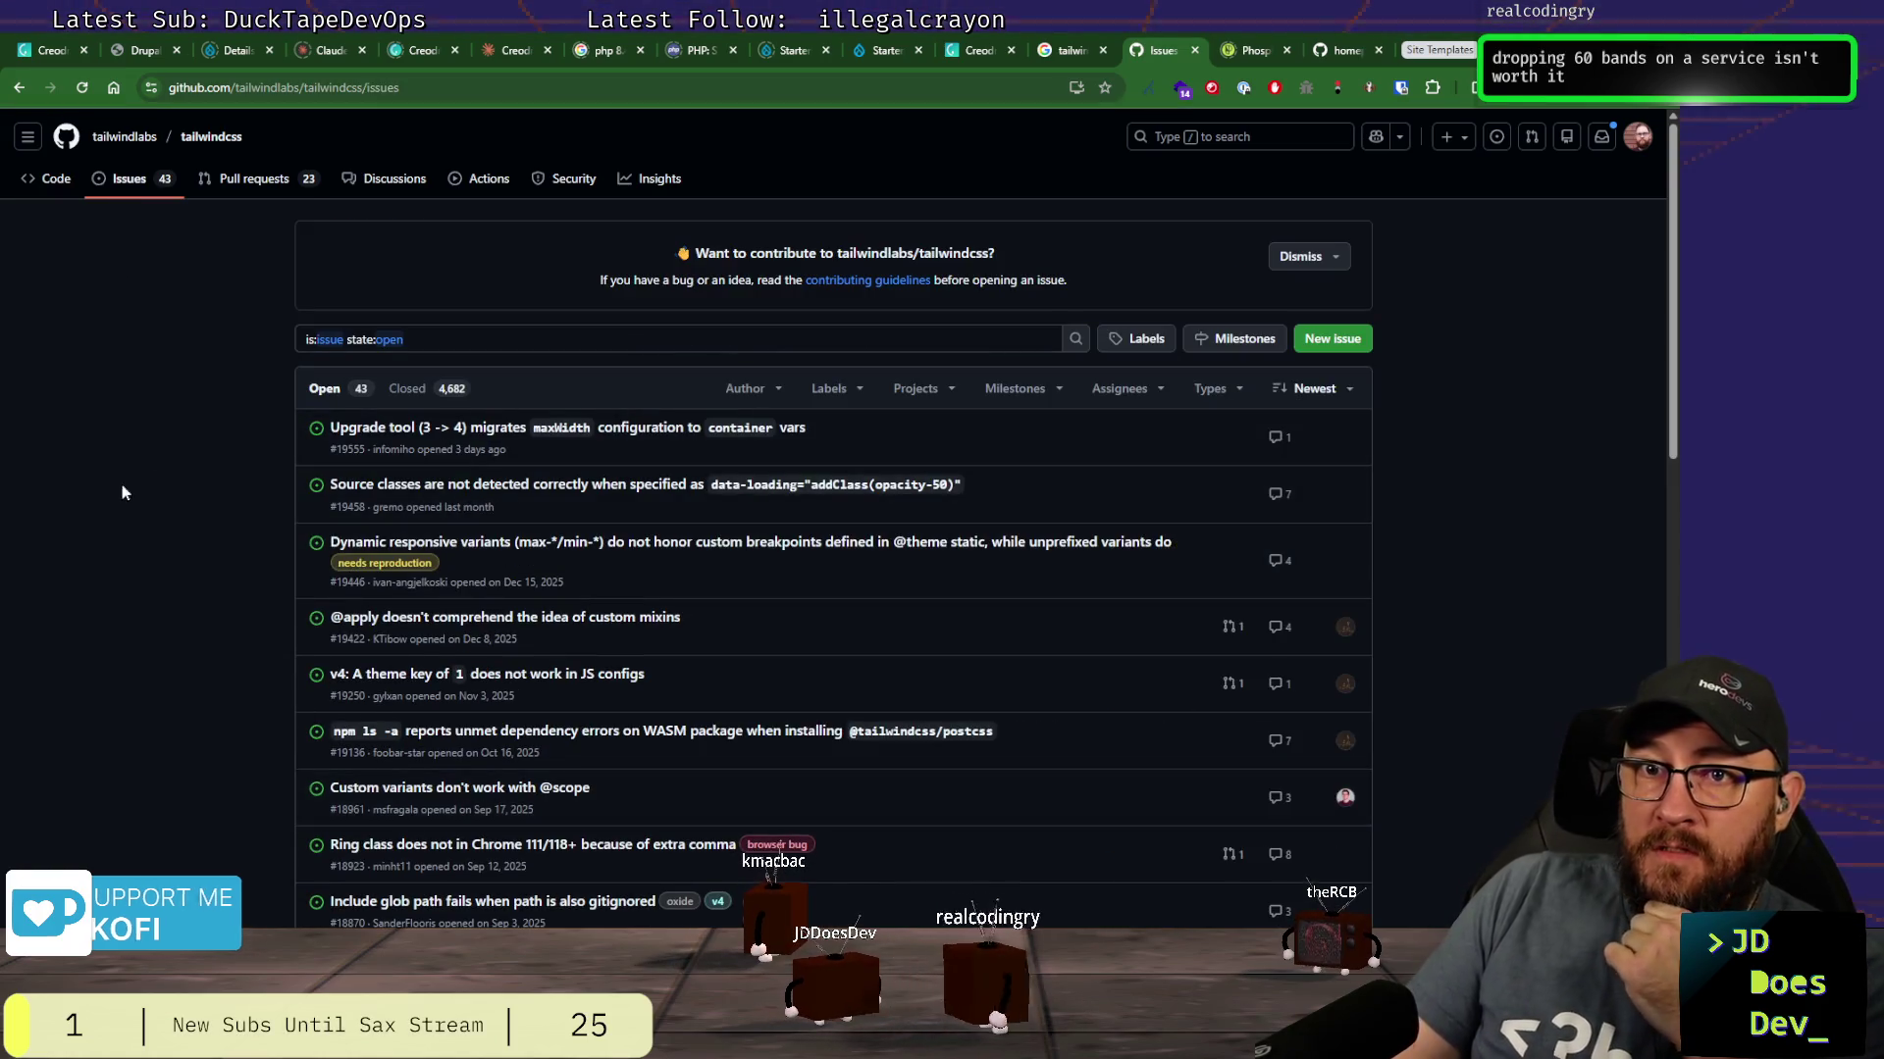
scroll(512, 243, "down", 1)
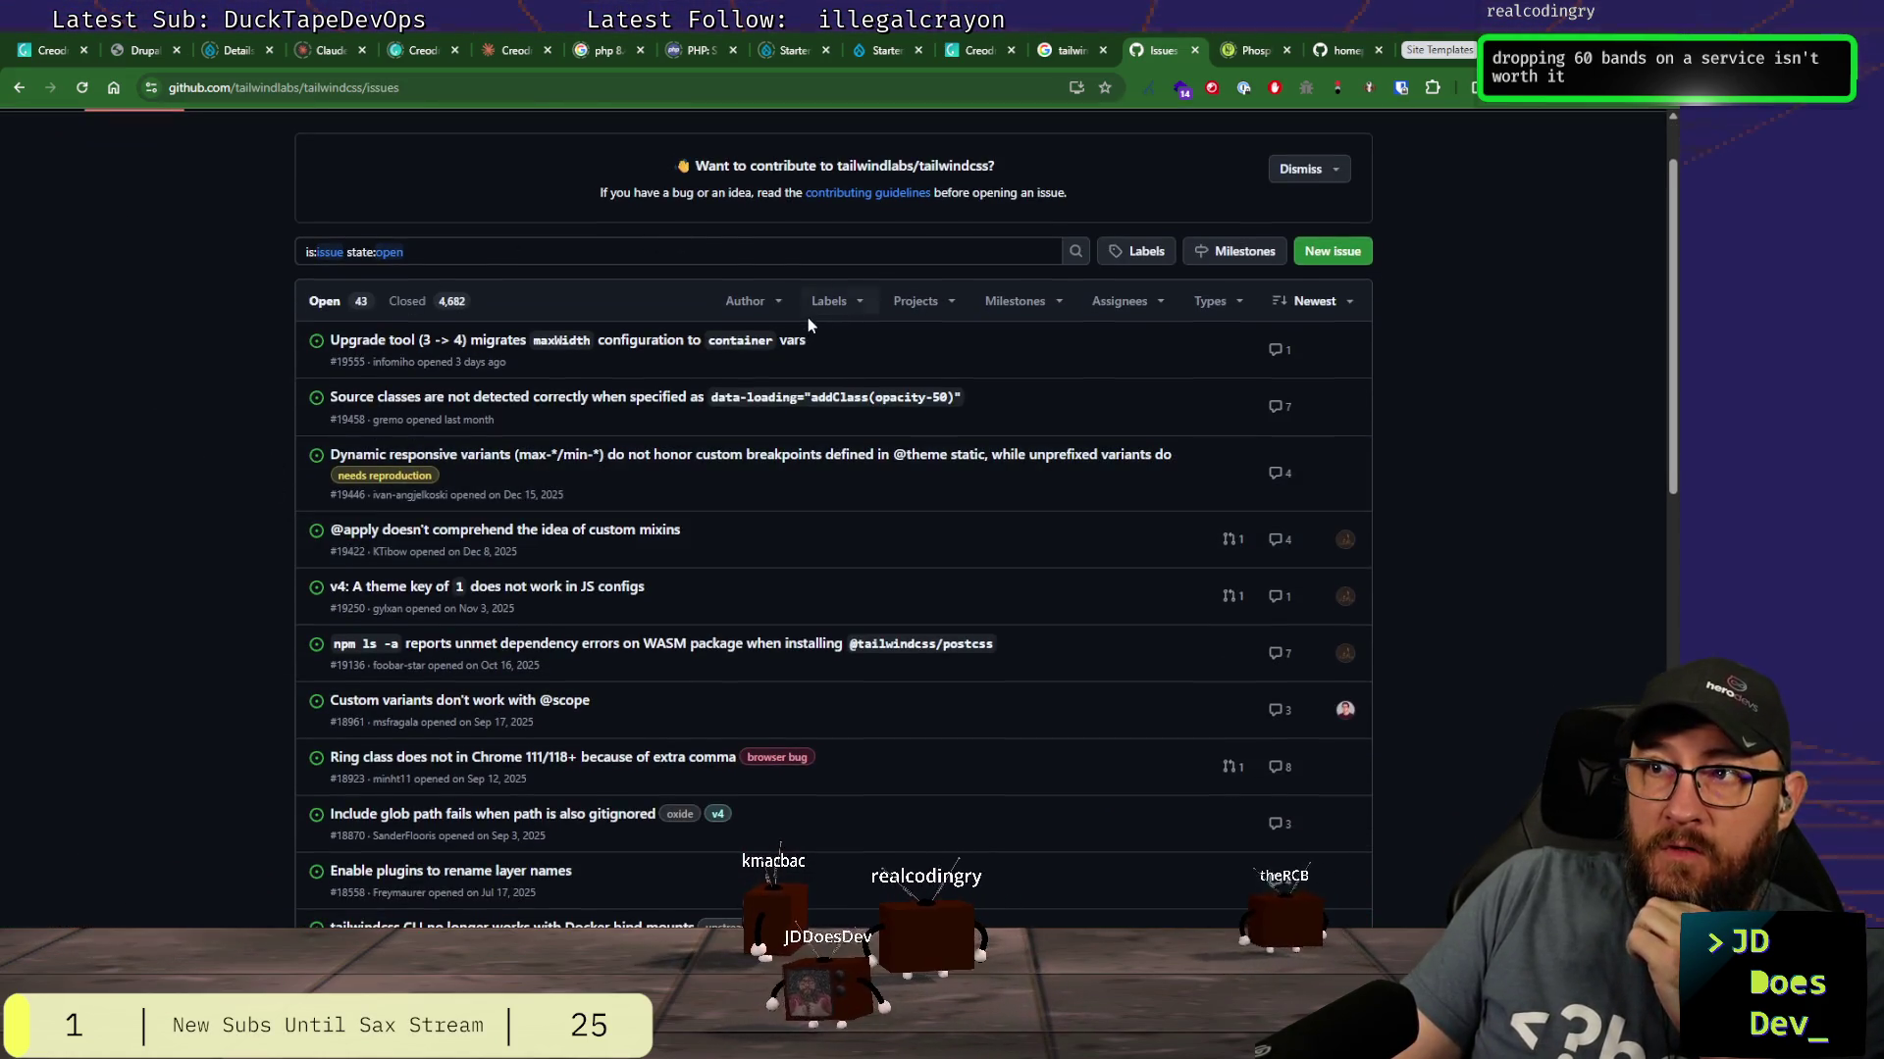
left_click(415, 304)
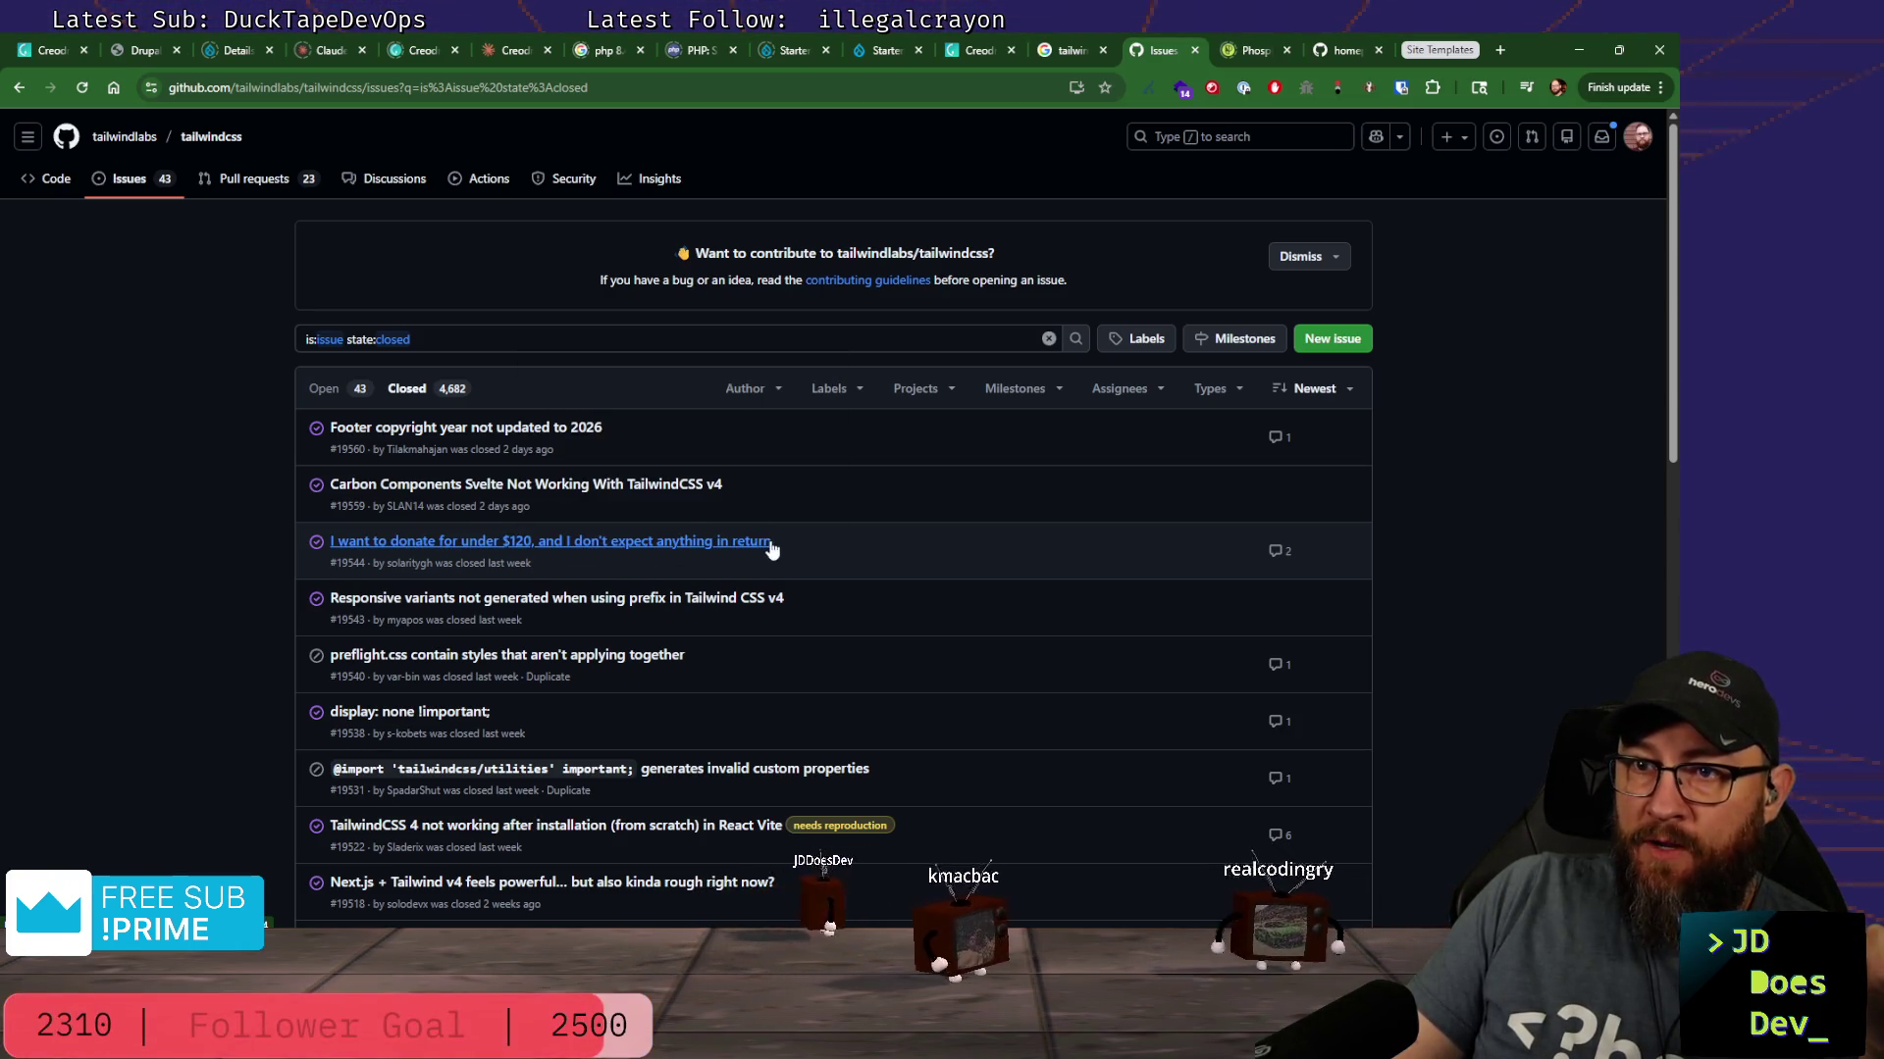
scroll(784, 535, "down", 2)
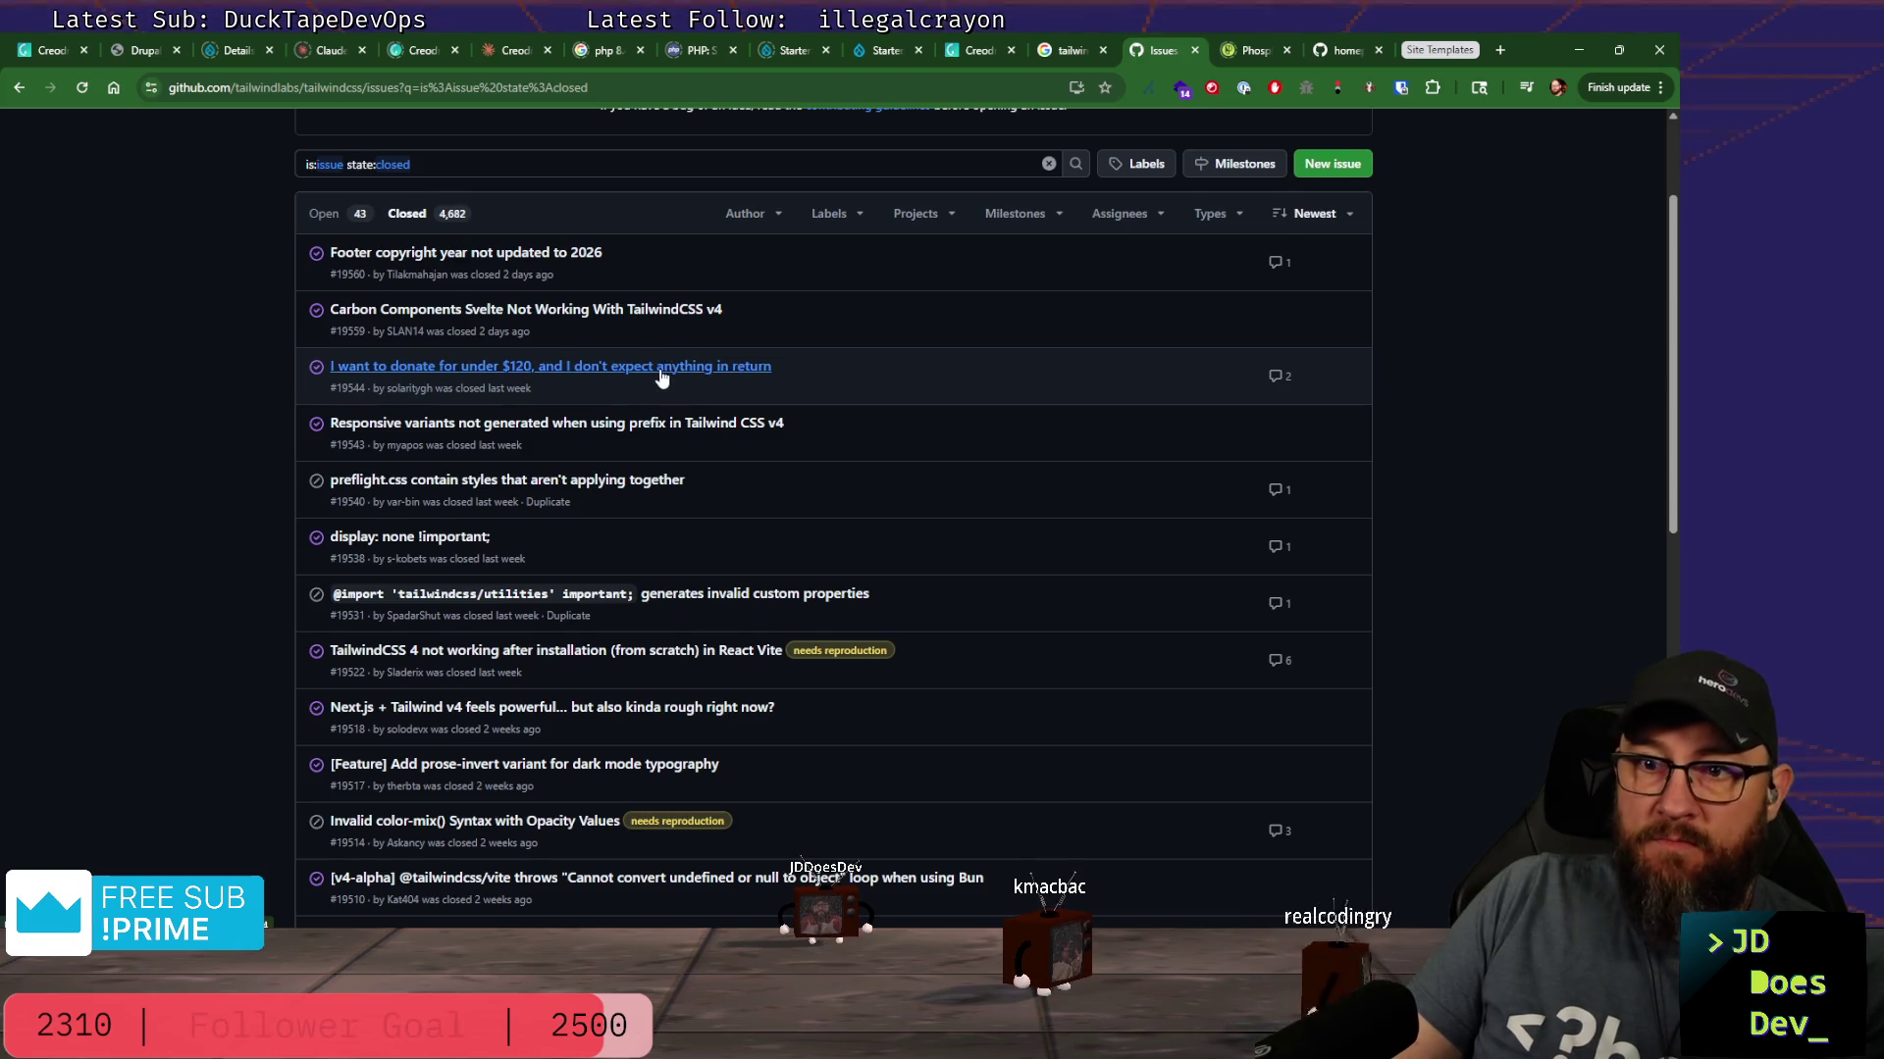
scroll(660, 377, "down", 1)
scroll(886, 701, "down", 2)
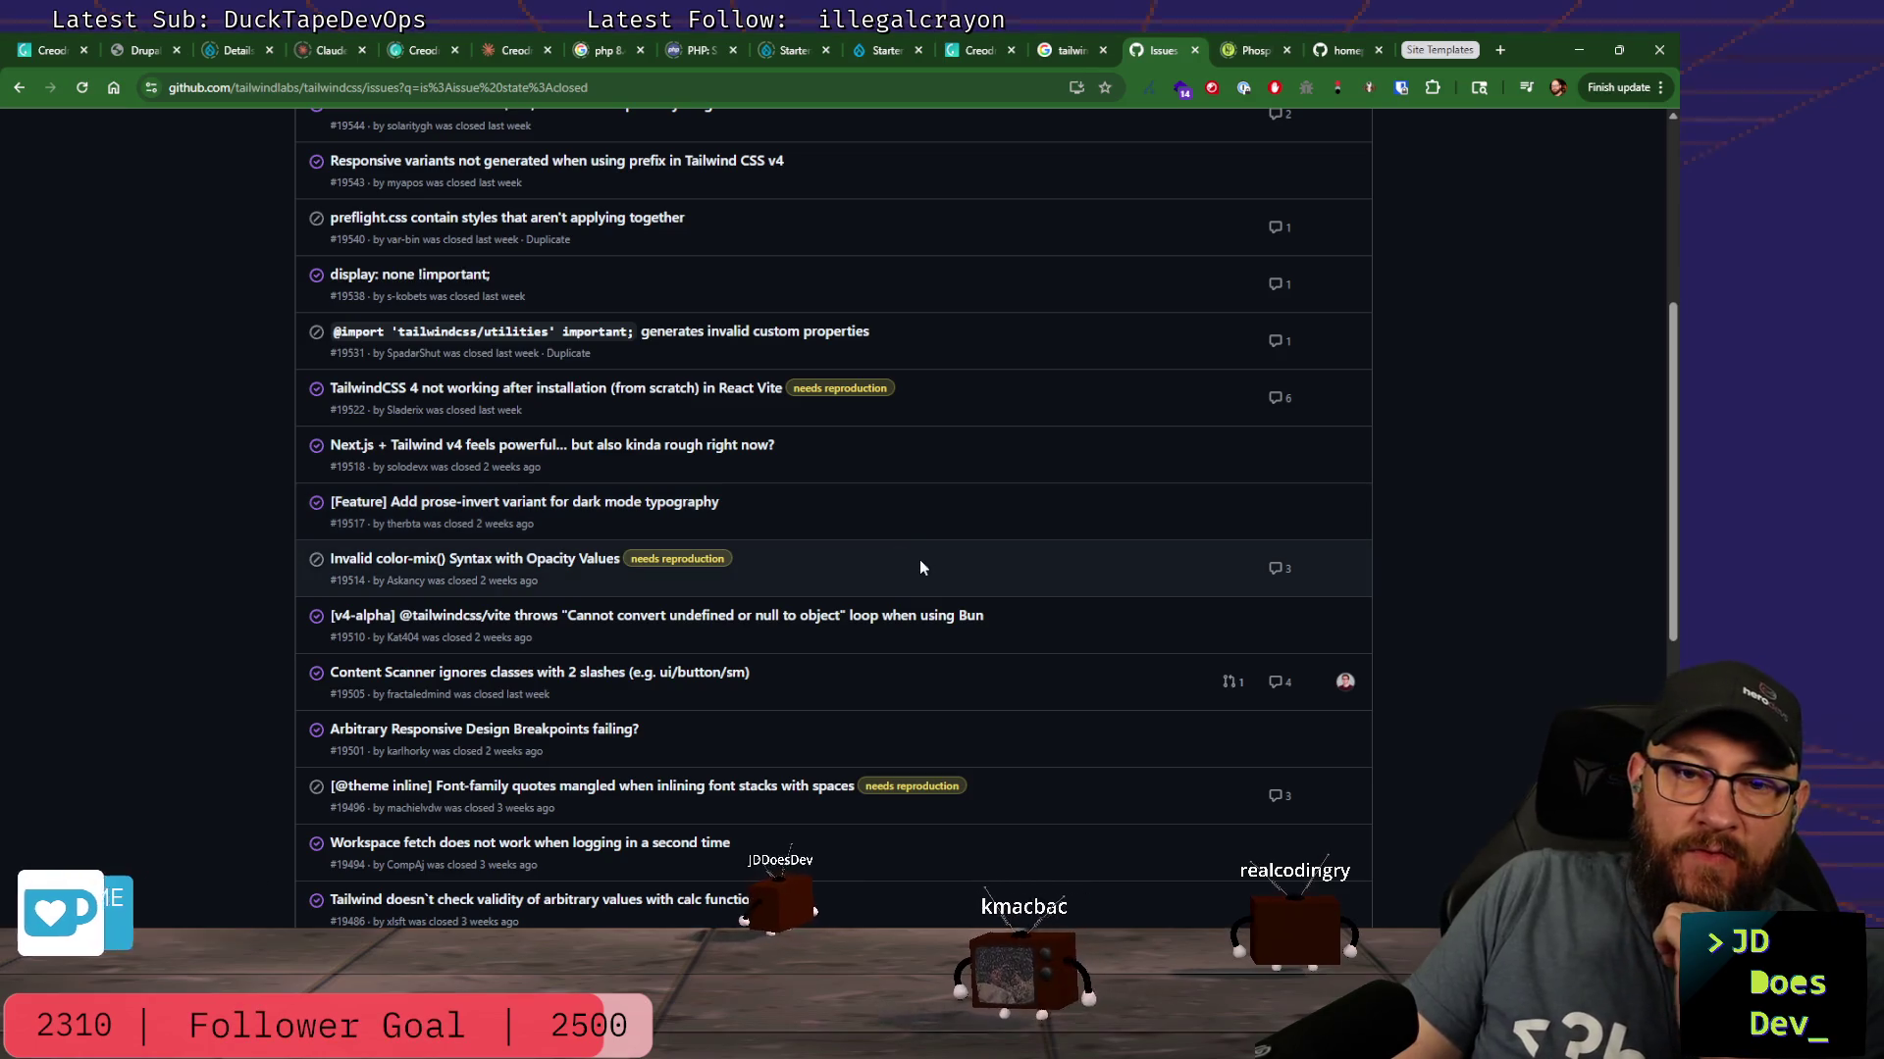
scroll(921, 557, "down", 1)
scroll(922, 555, "down", 2)
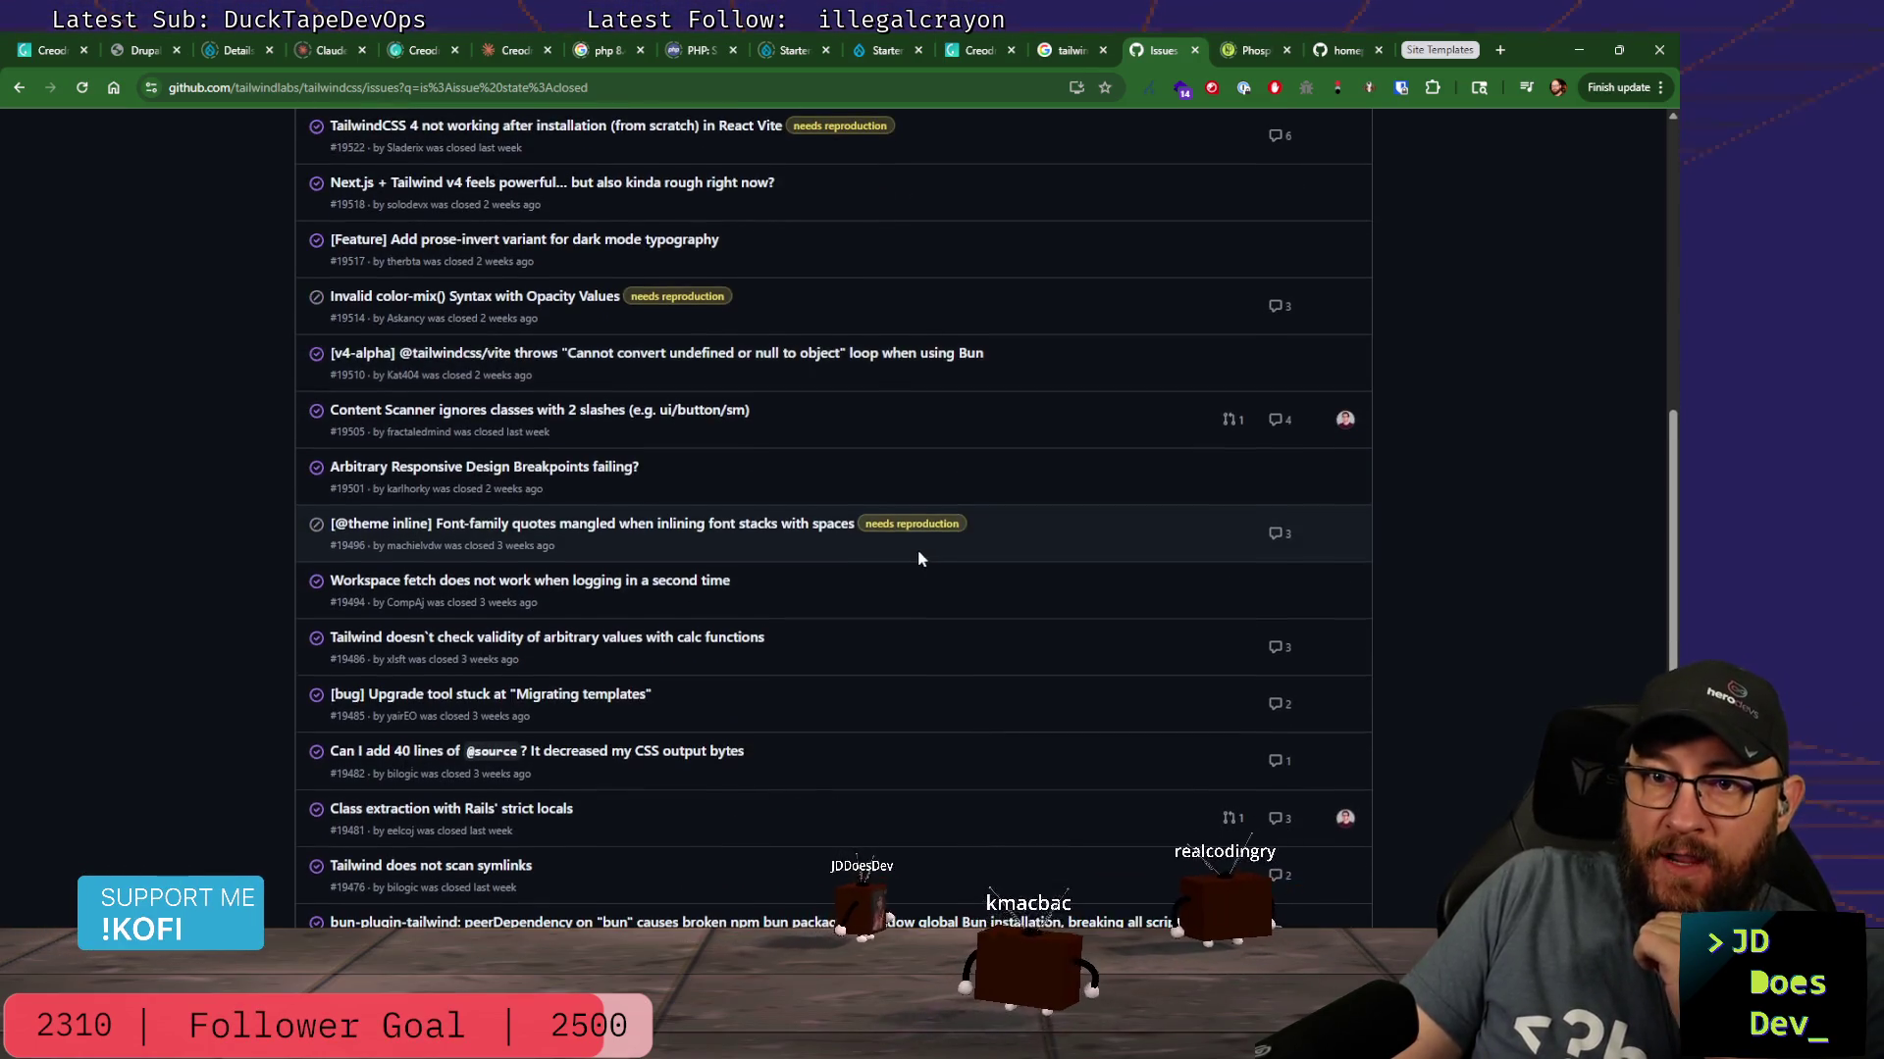
scroll(917, 552, "down", 1)
scroll(886, 557, "up", 6)
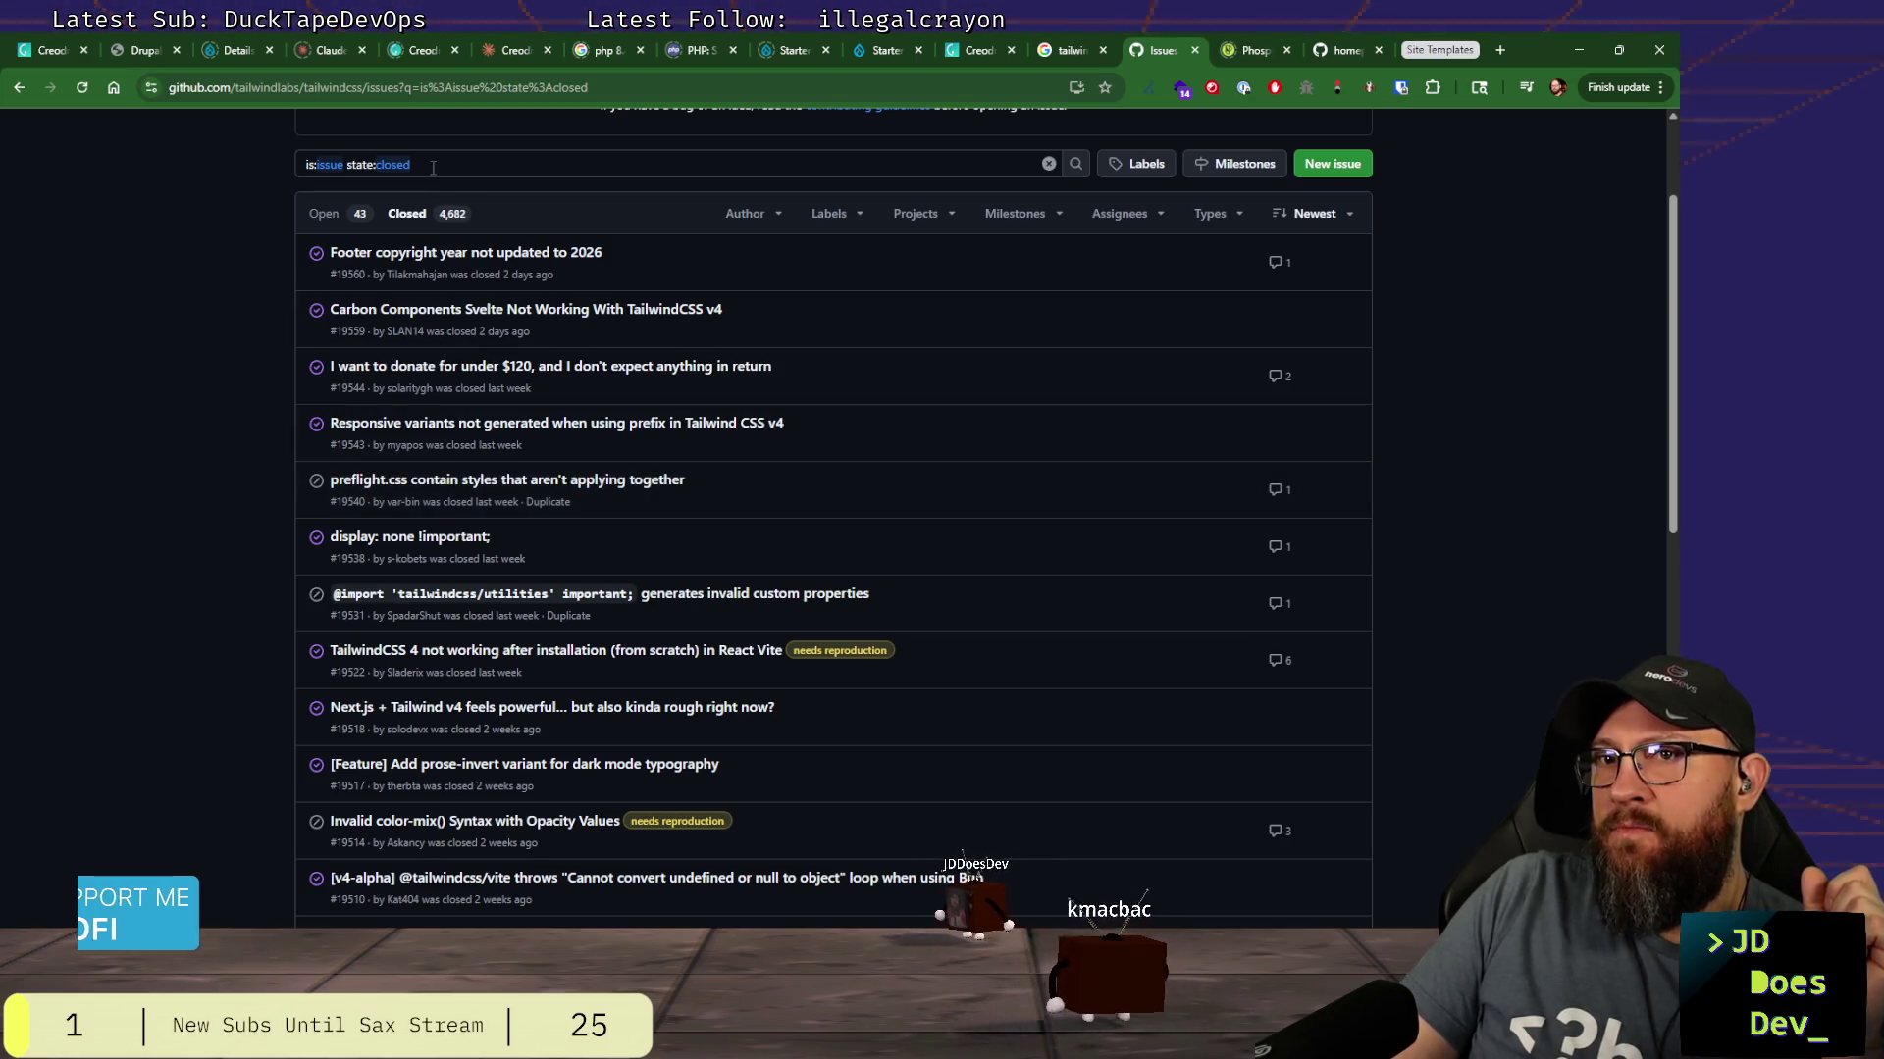
scroll(510, 461, "up", 2)
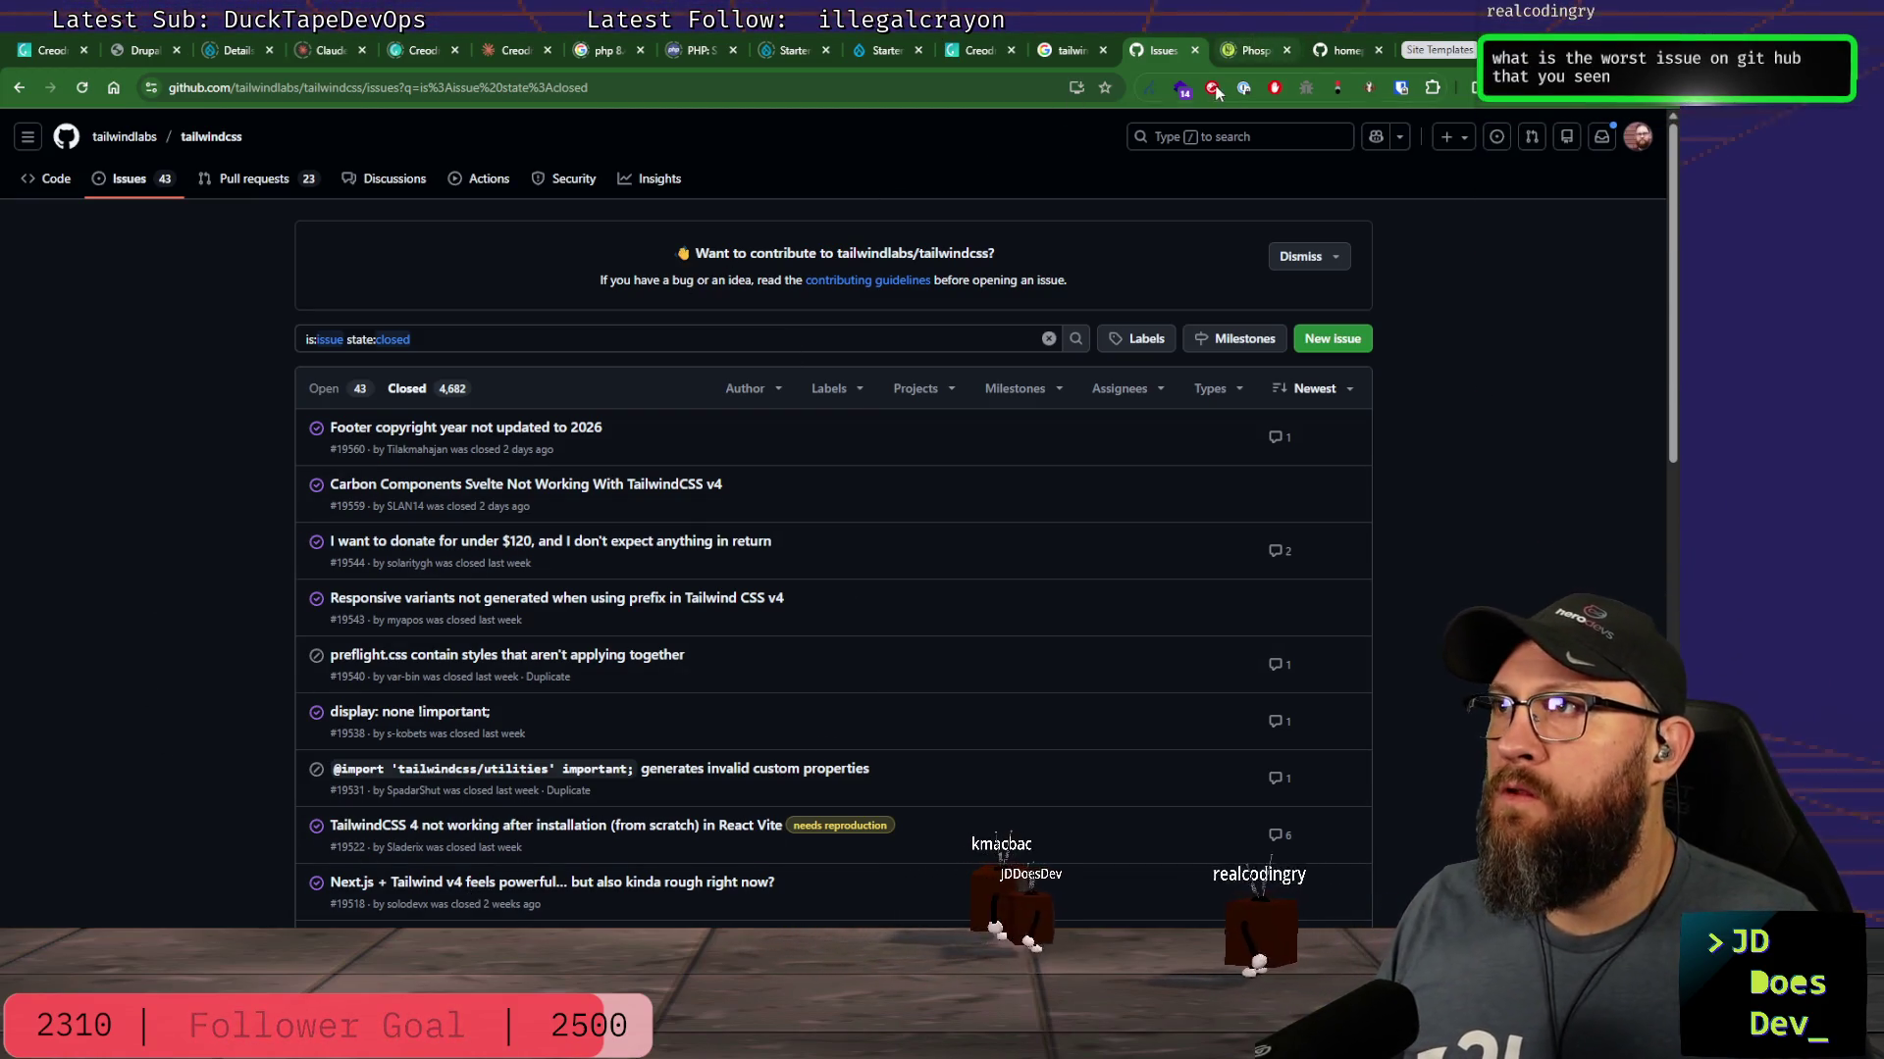
- Go back to the 43 open issues and select the repository path in the address
left_click(16, 90)
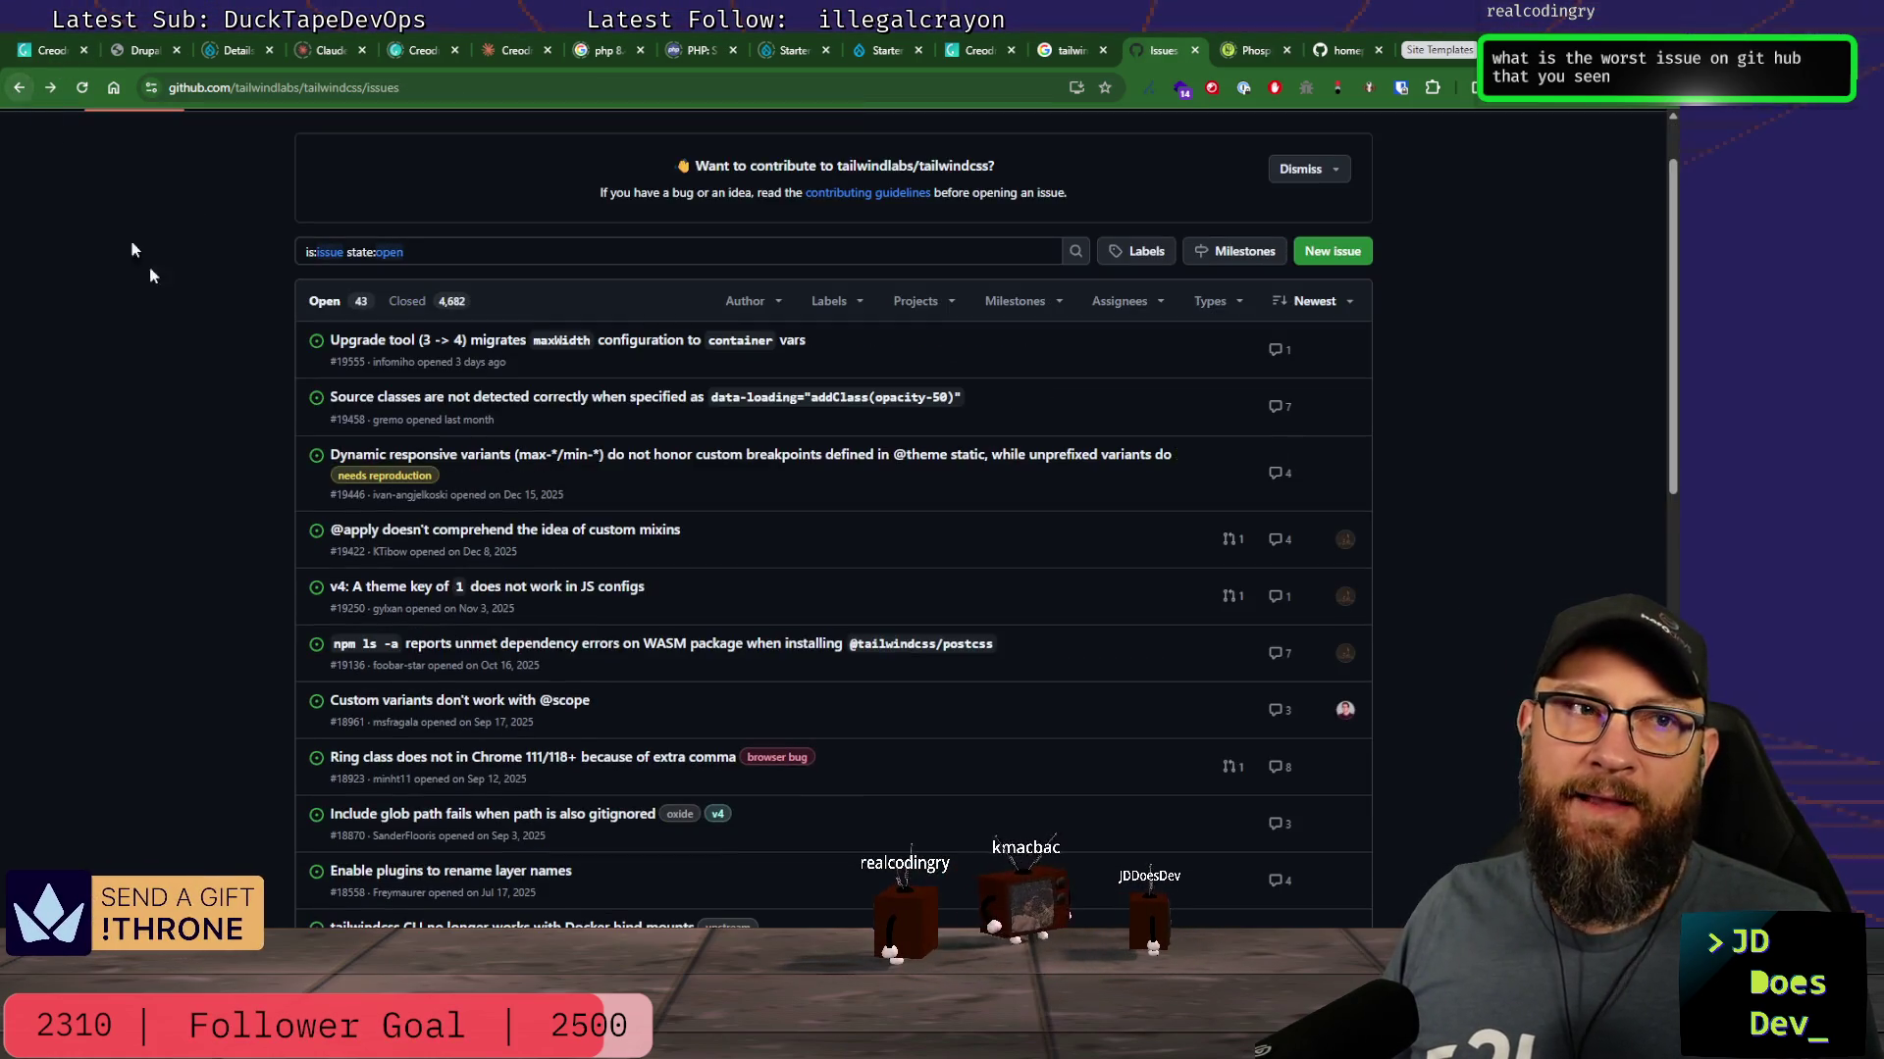
scroll(304, 414, "up", 1)
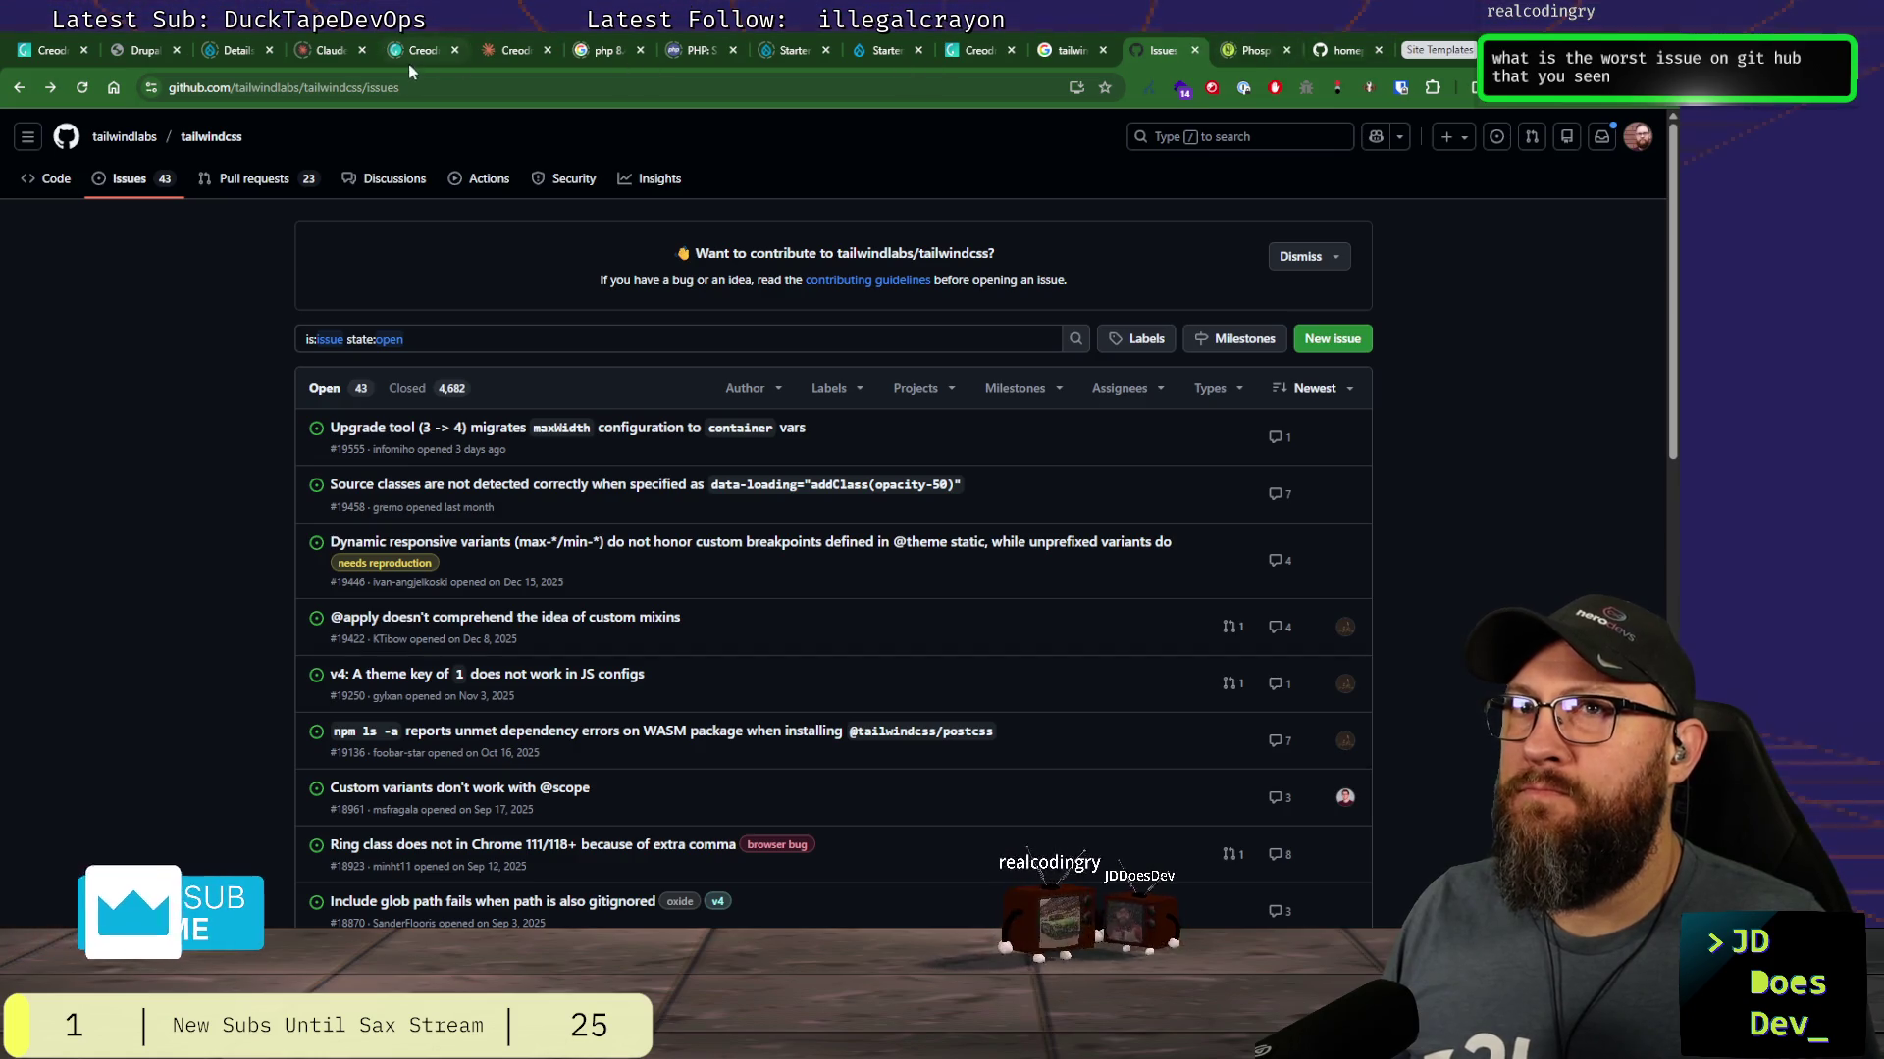
left_click_drag(430, 87, 236, 84)
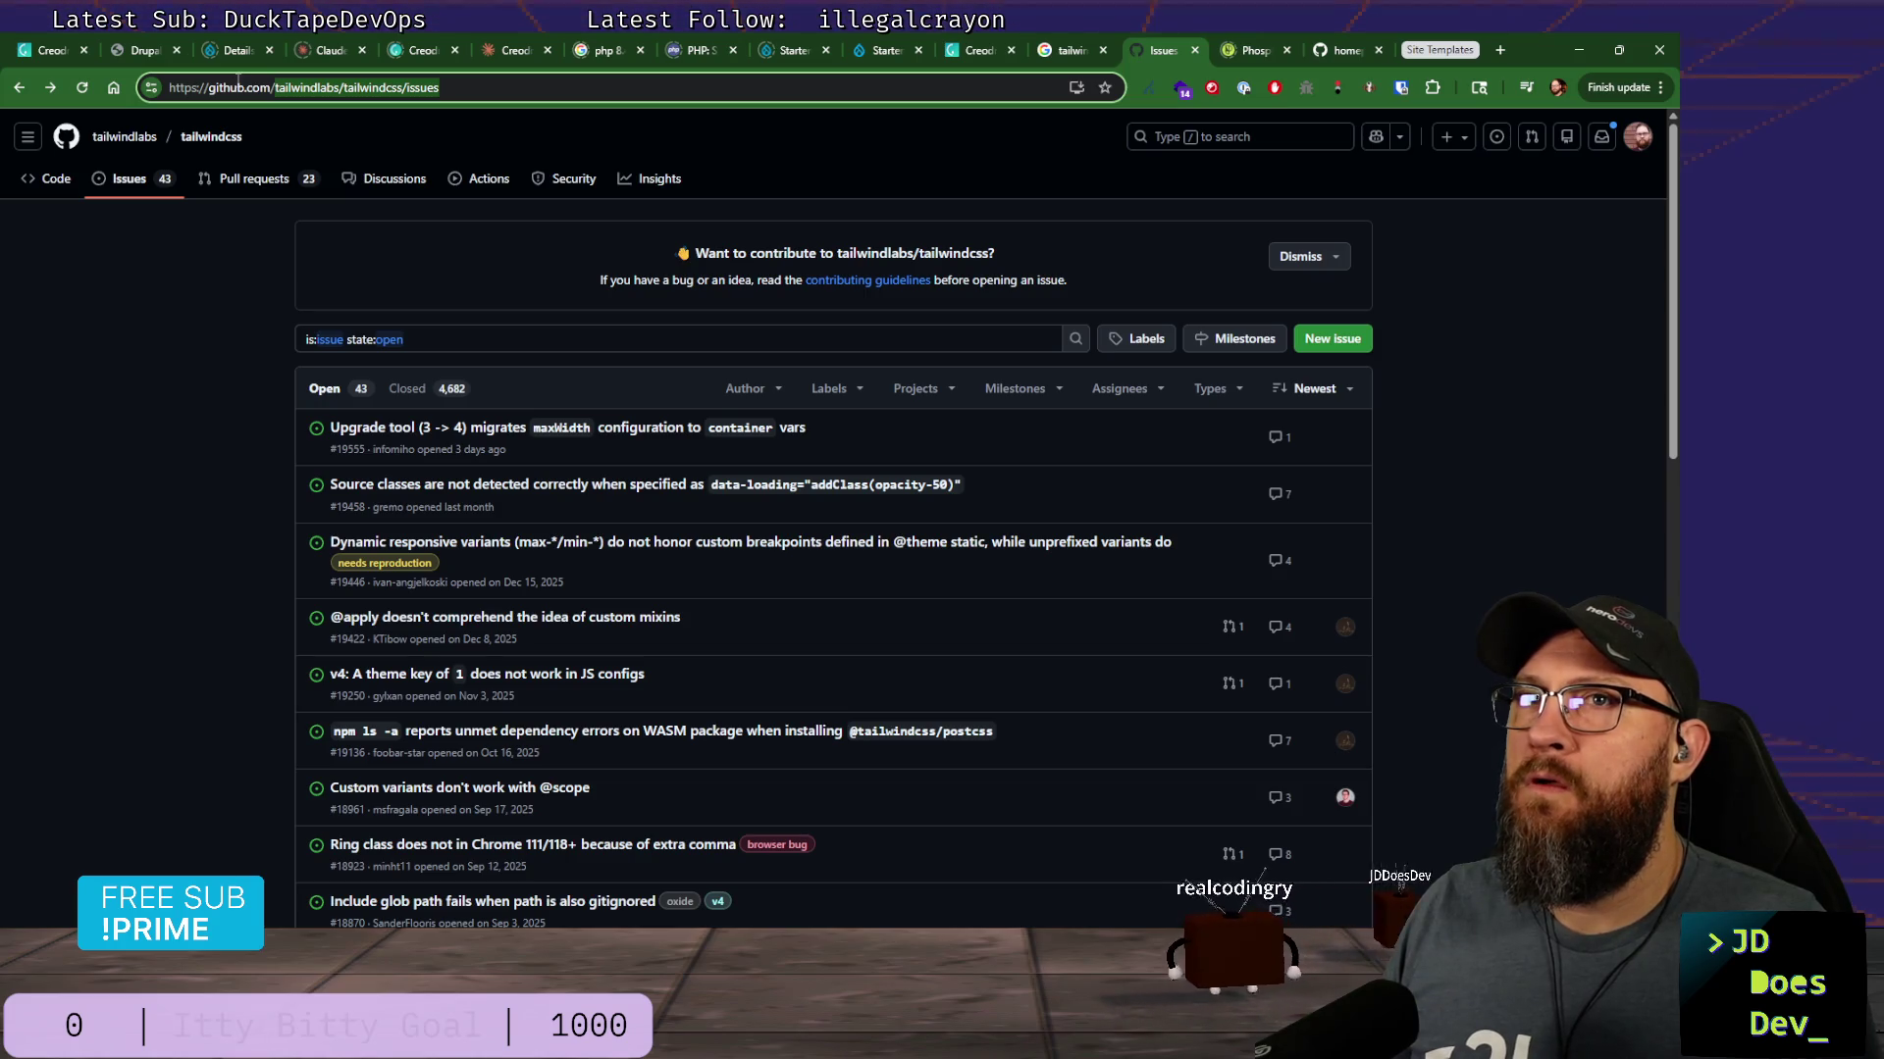
- Replace the GitHub address with vanilla-css.com and load the Vanilla CSS site
key("BackSpace")
key("BackSpace")
key("BackSpace")
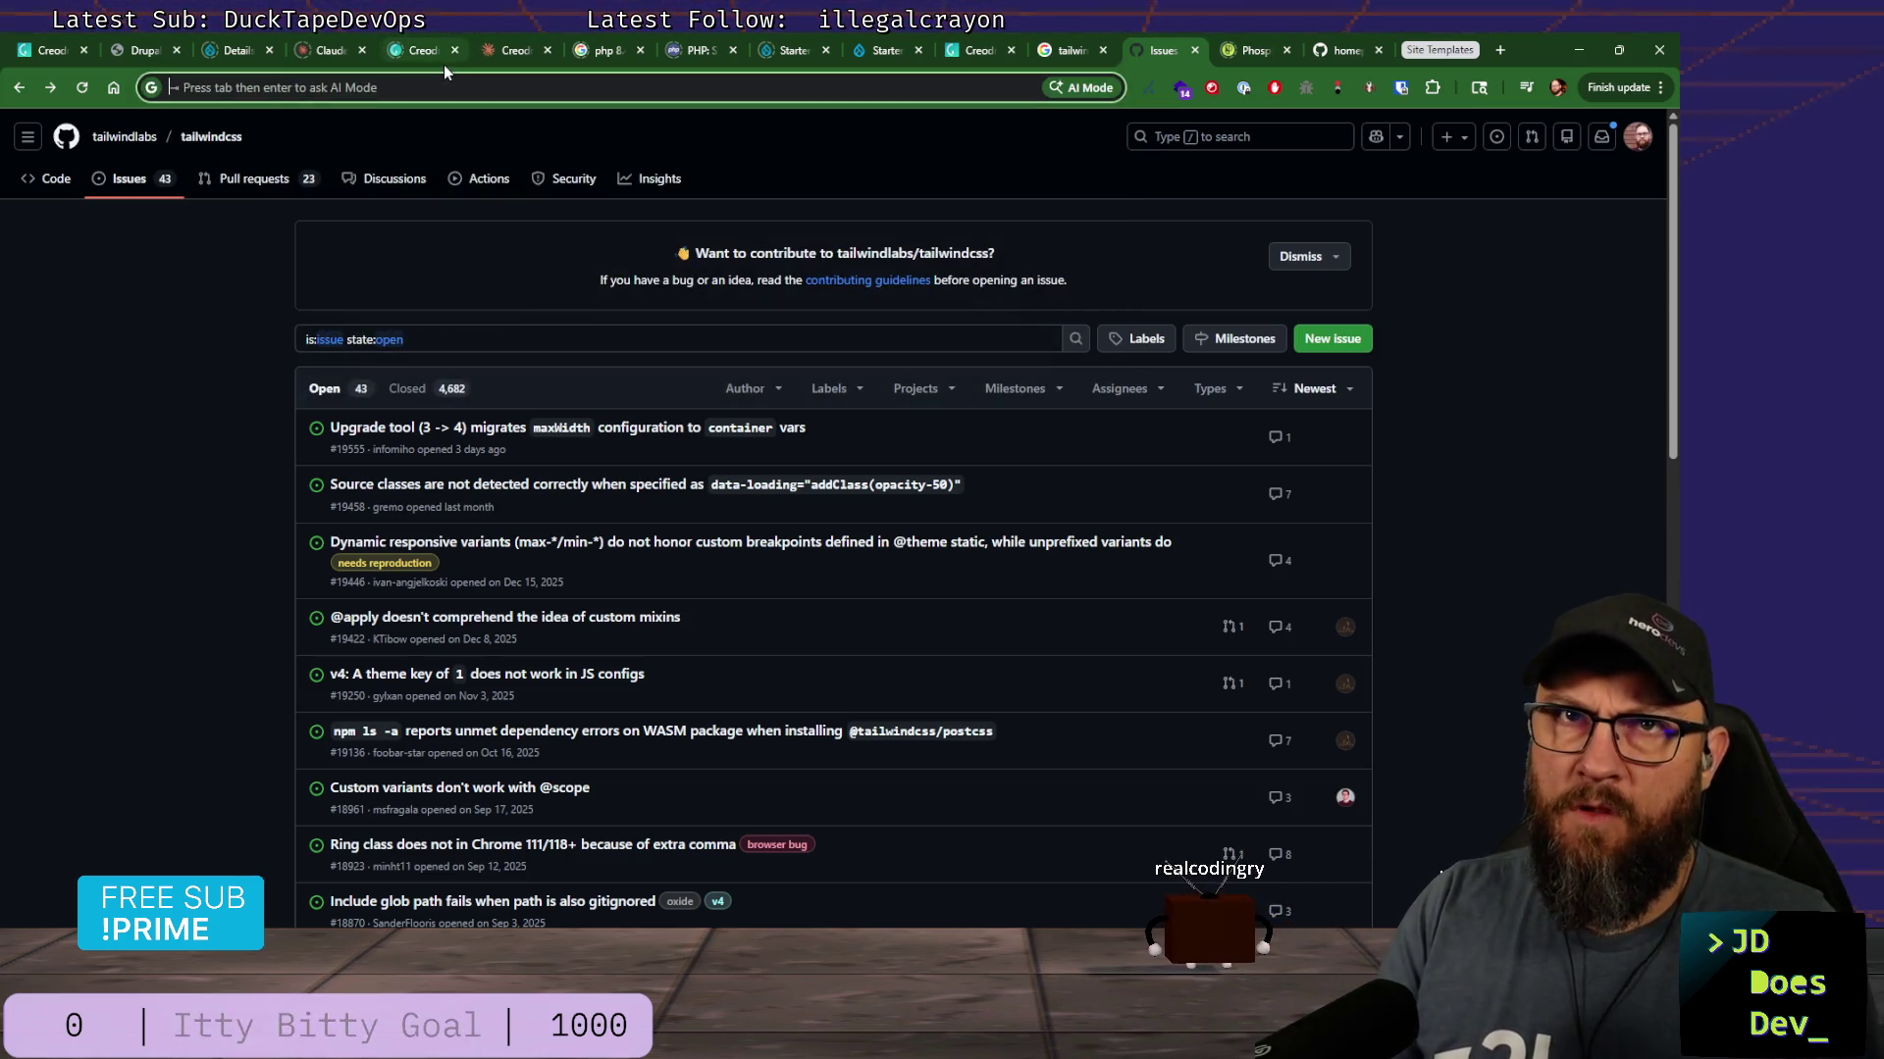
type("vanilla")
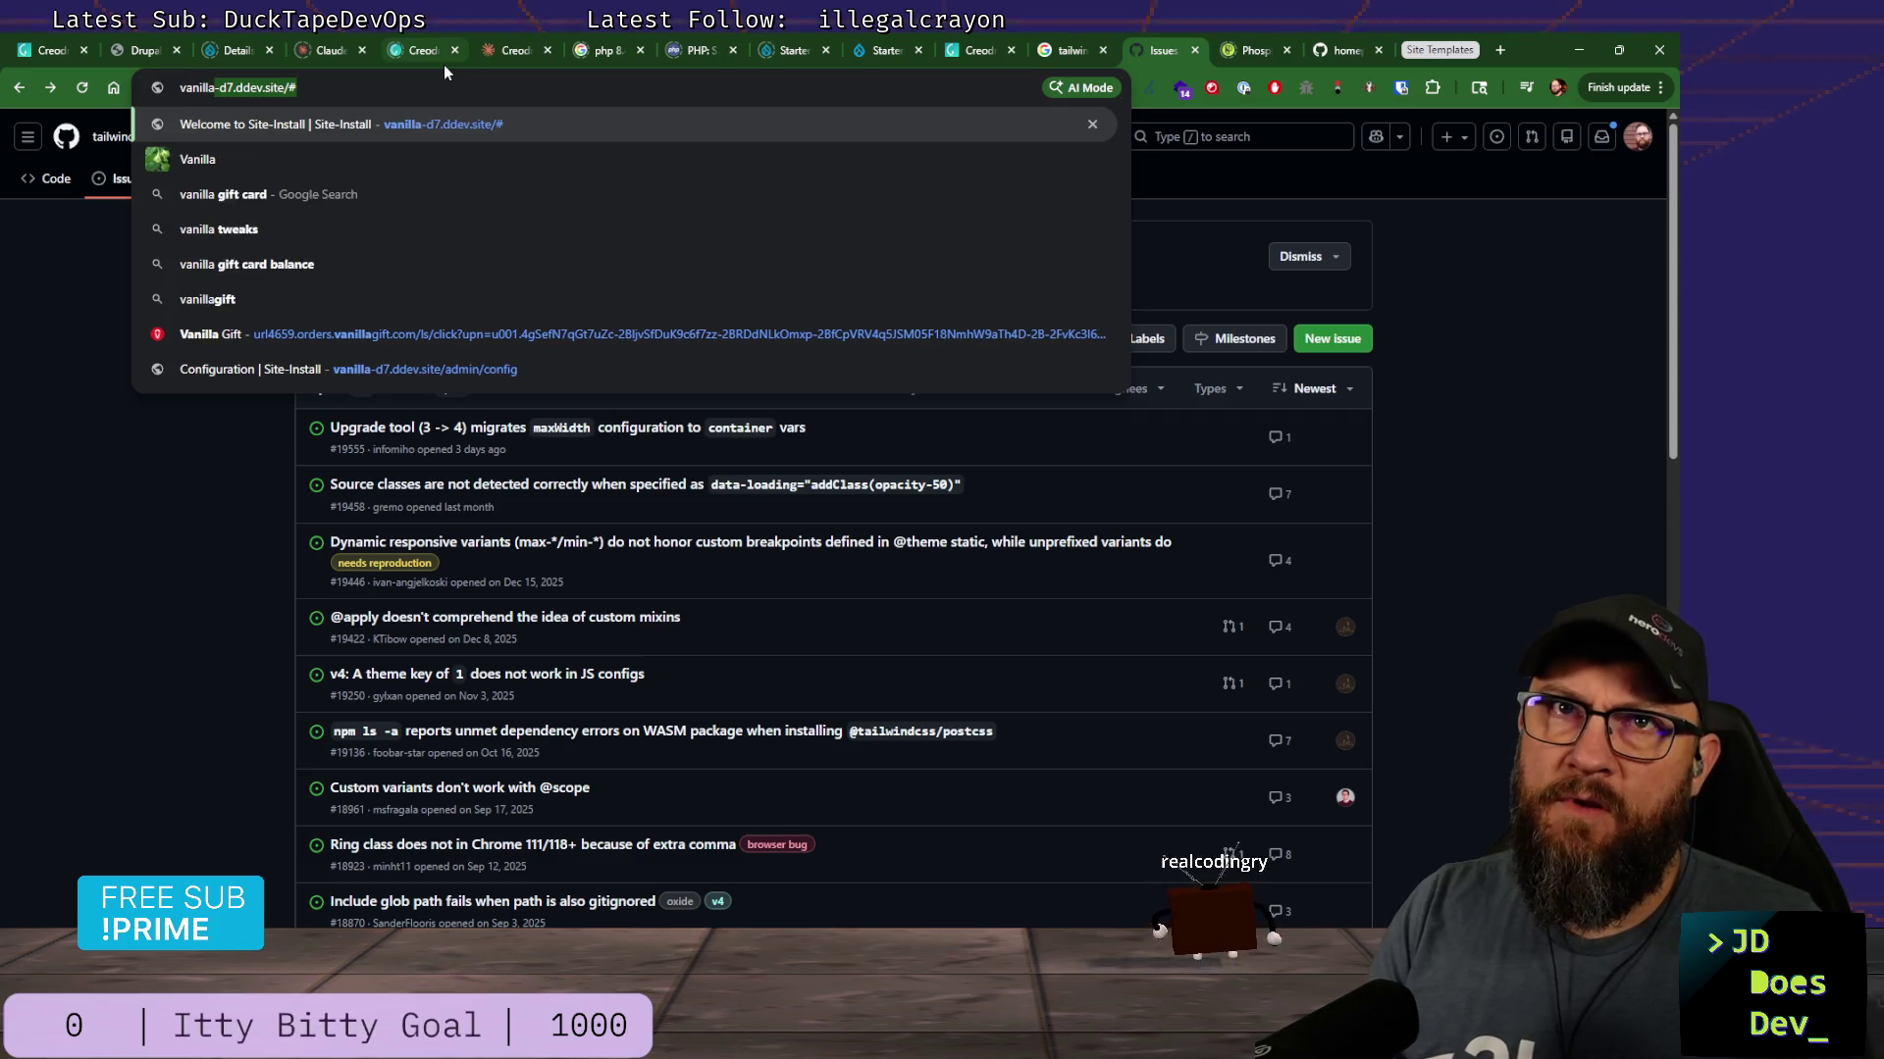
type("css")
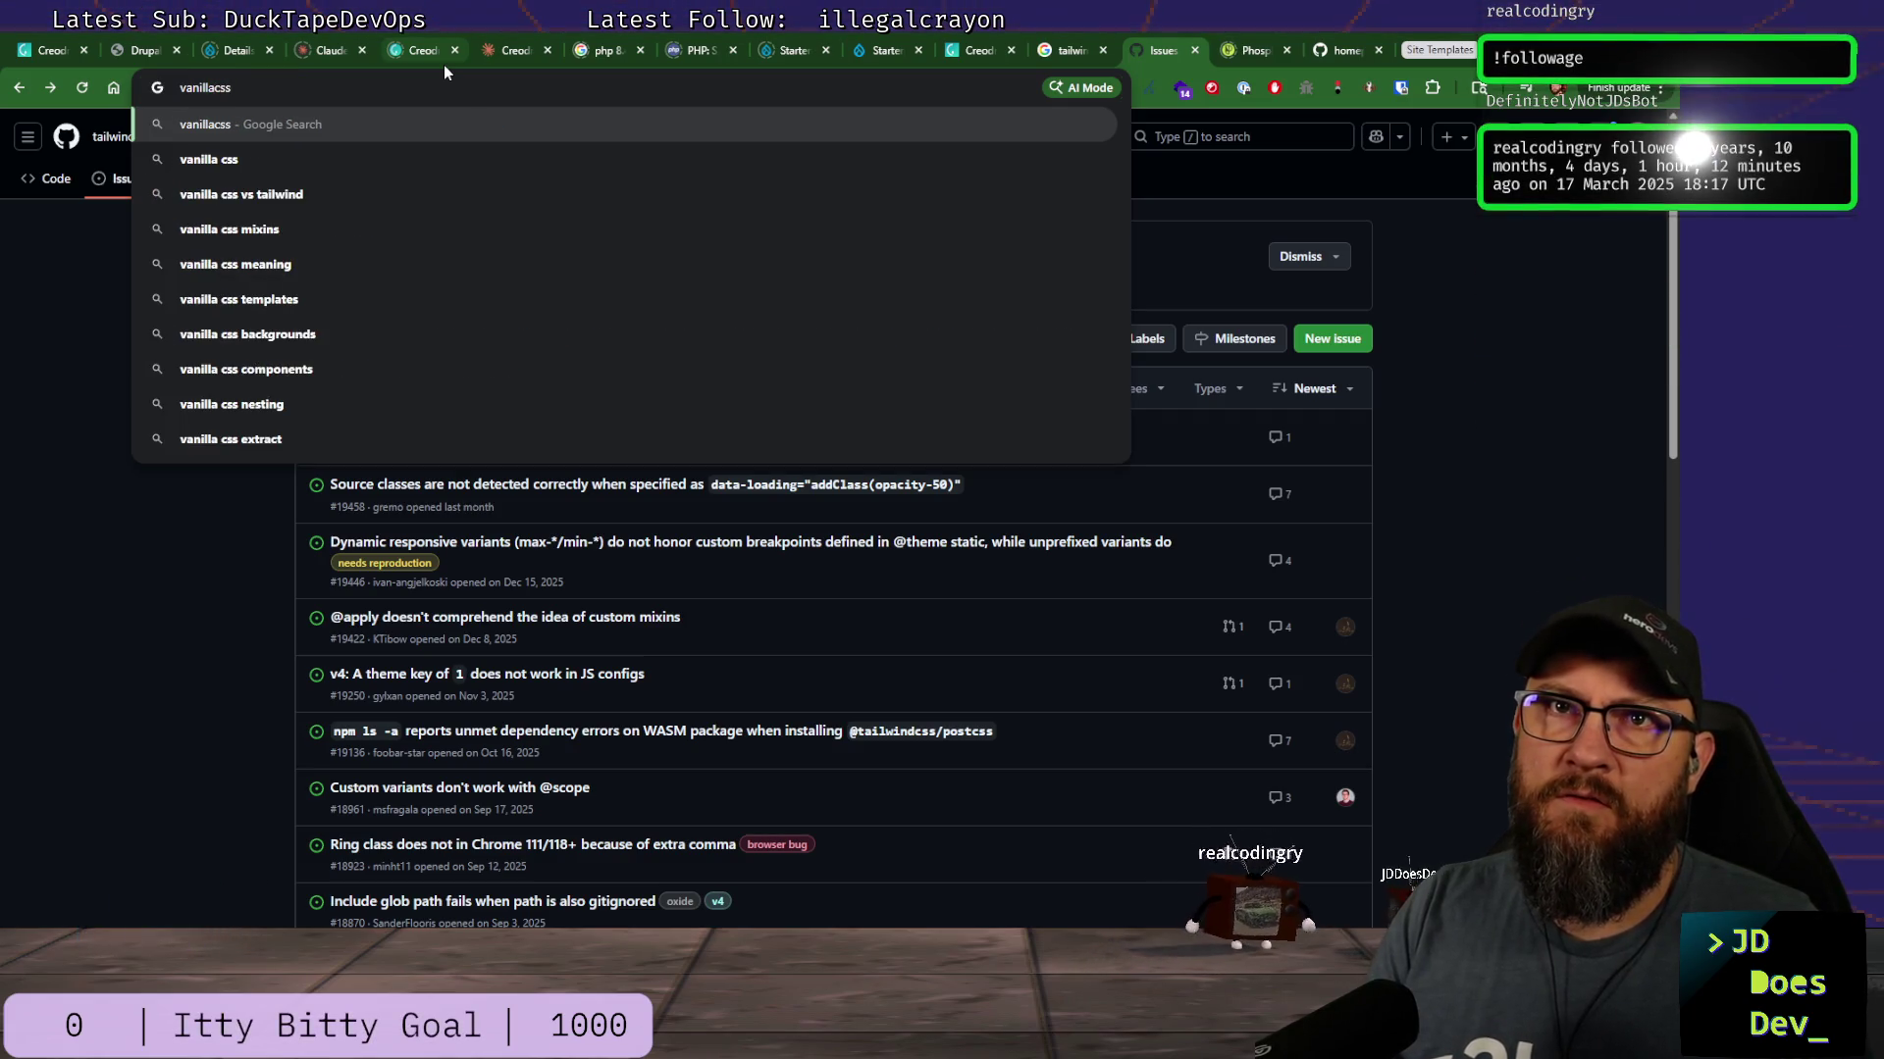
key("BackSpace")
key("BackSpace")
key("BackSpace")
type("-css.")
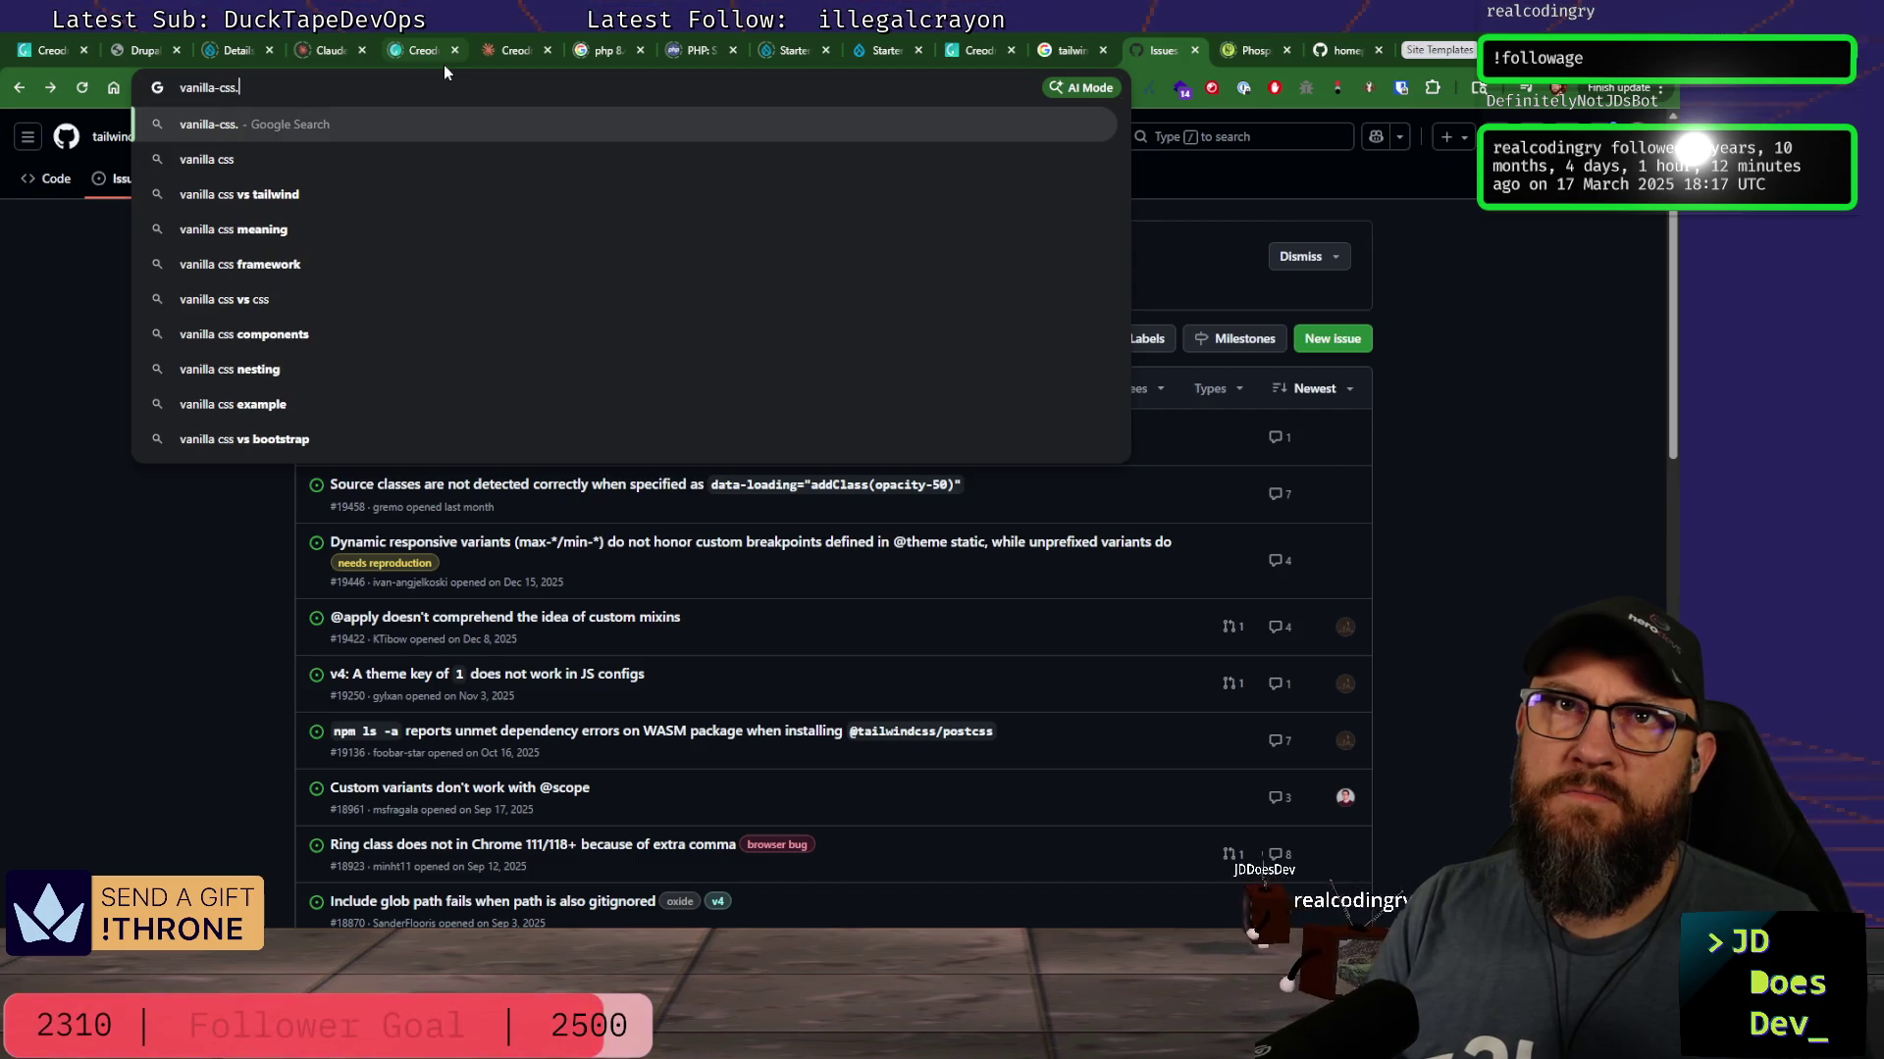
type("com")
key("Return")
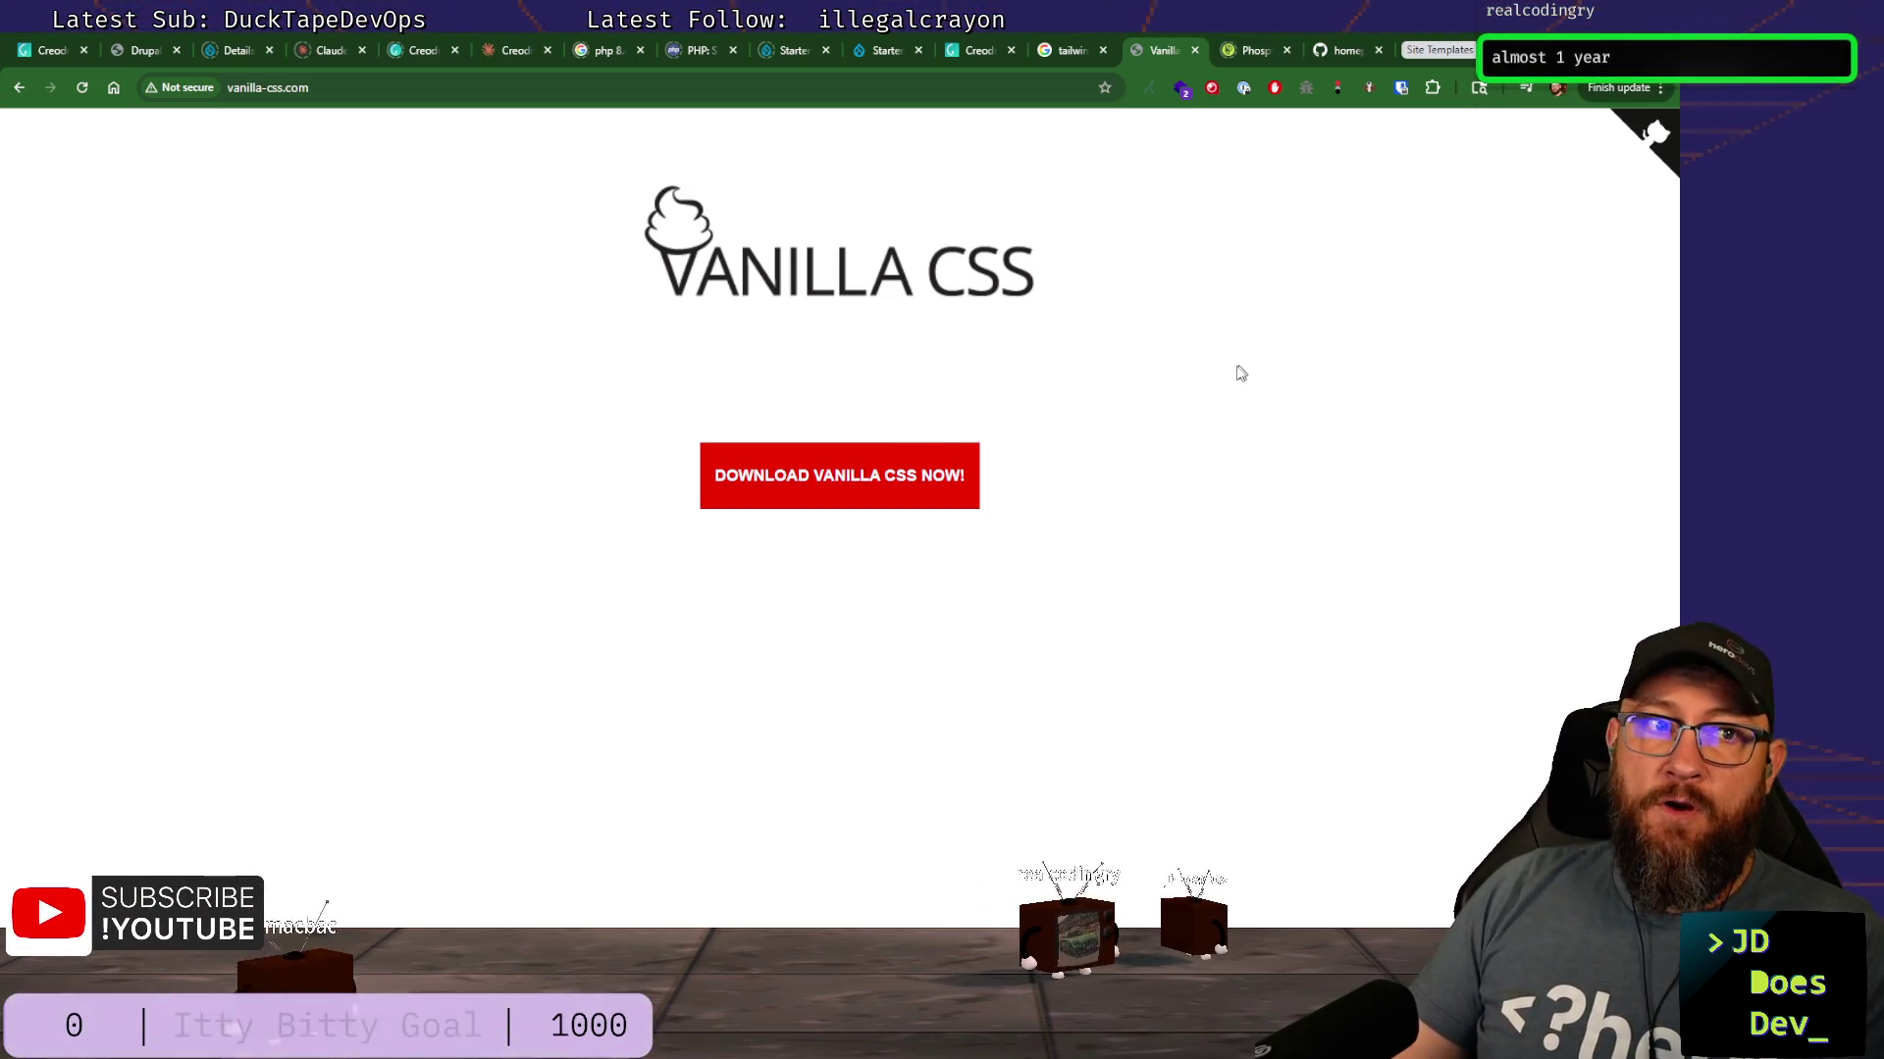
key("ctrl+l")
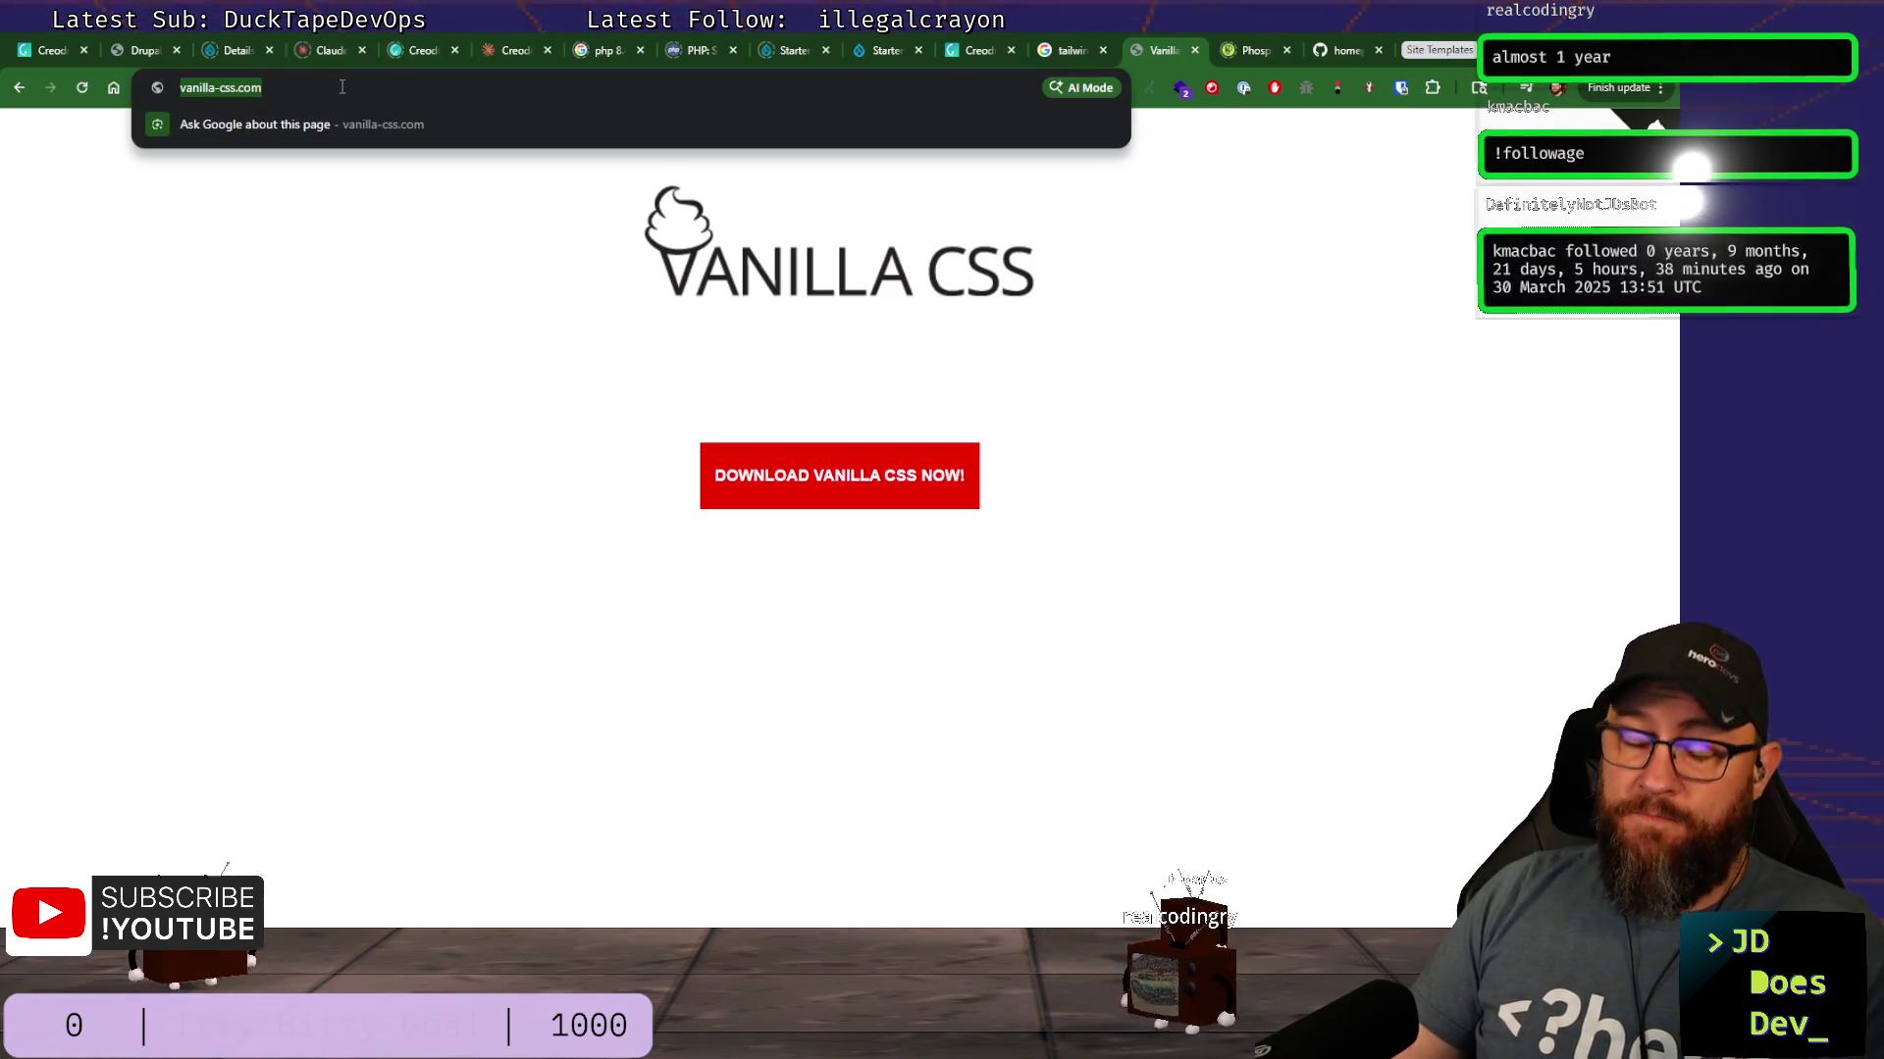
key("Escape")
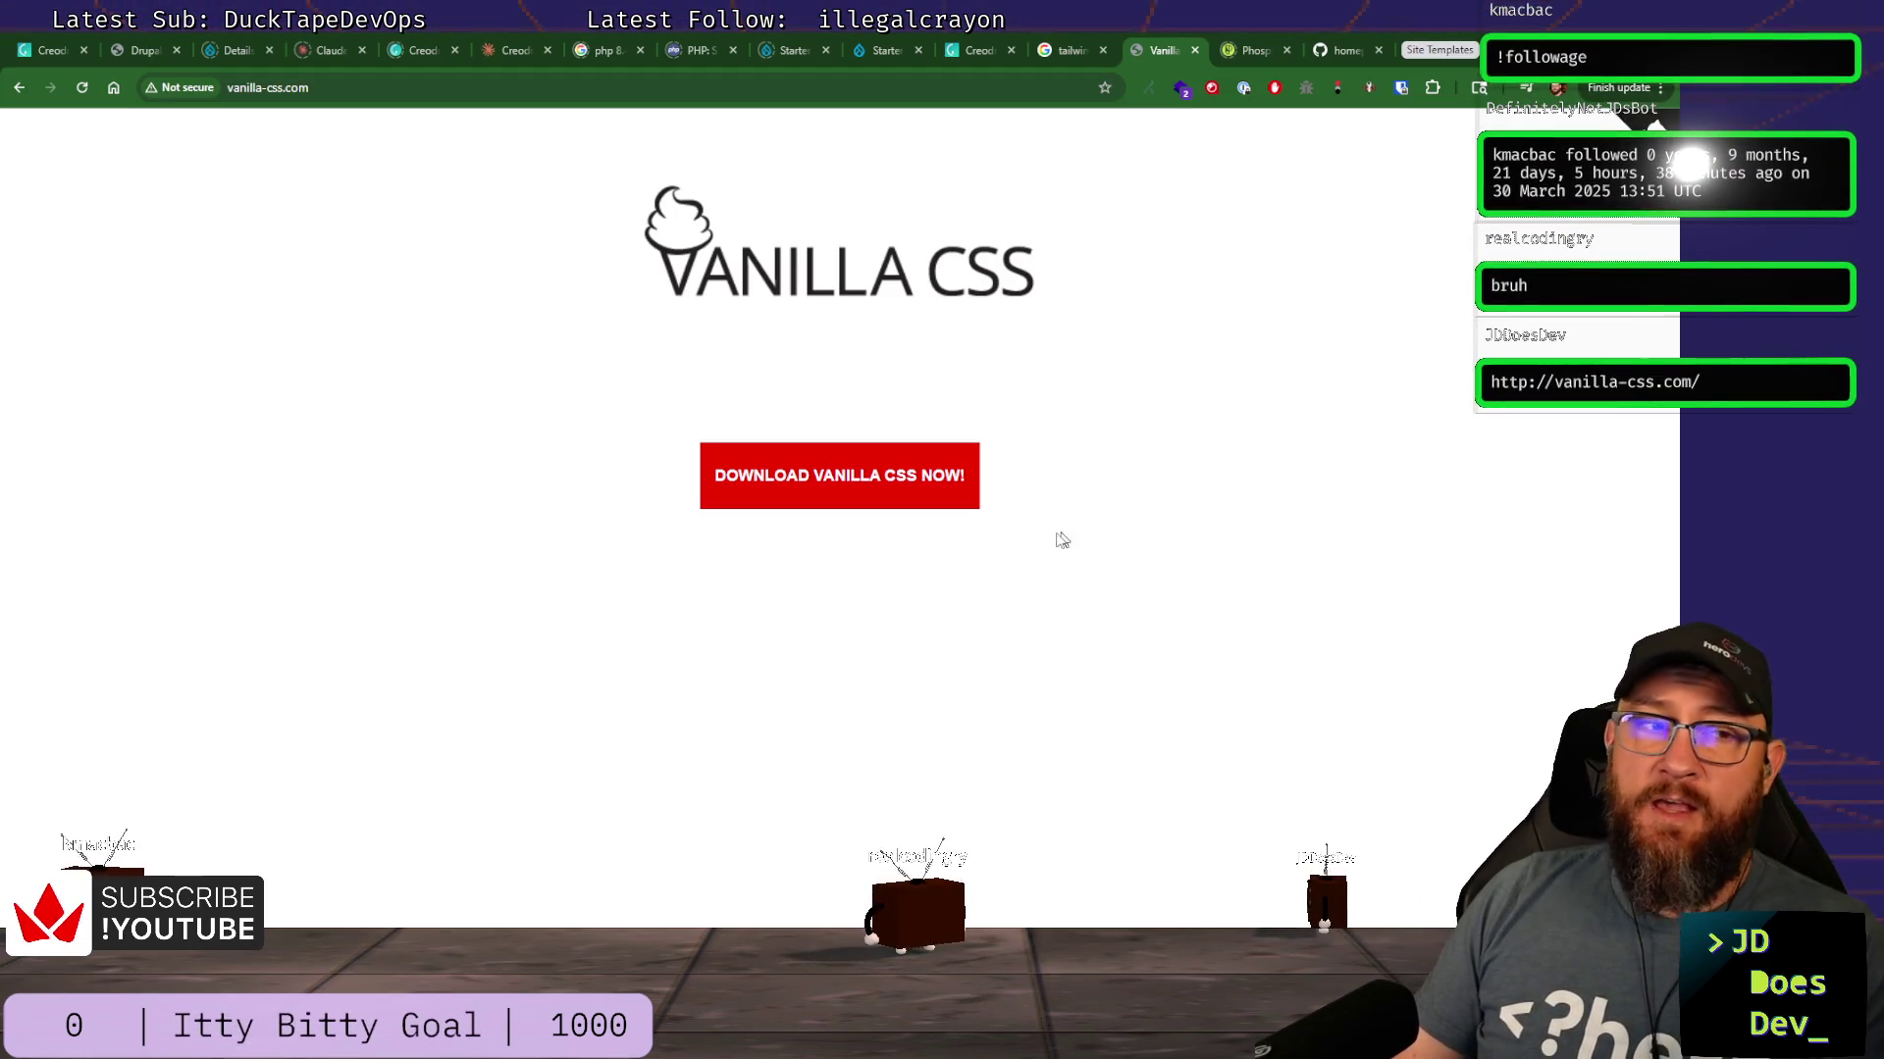
- Save the Vanilla CSS stylesheet as downloads_styles.css in creodrop-landing, then return to VS Code
left_click(872, 490)
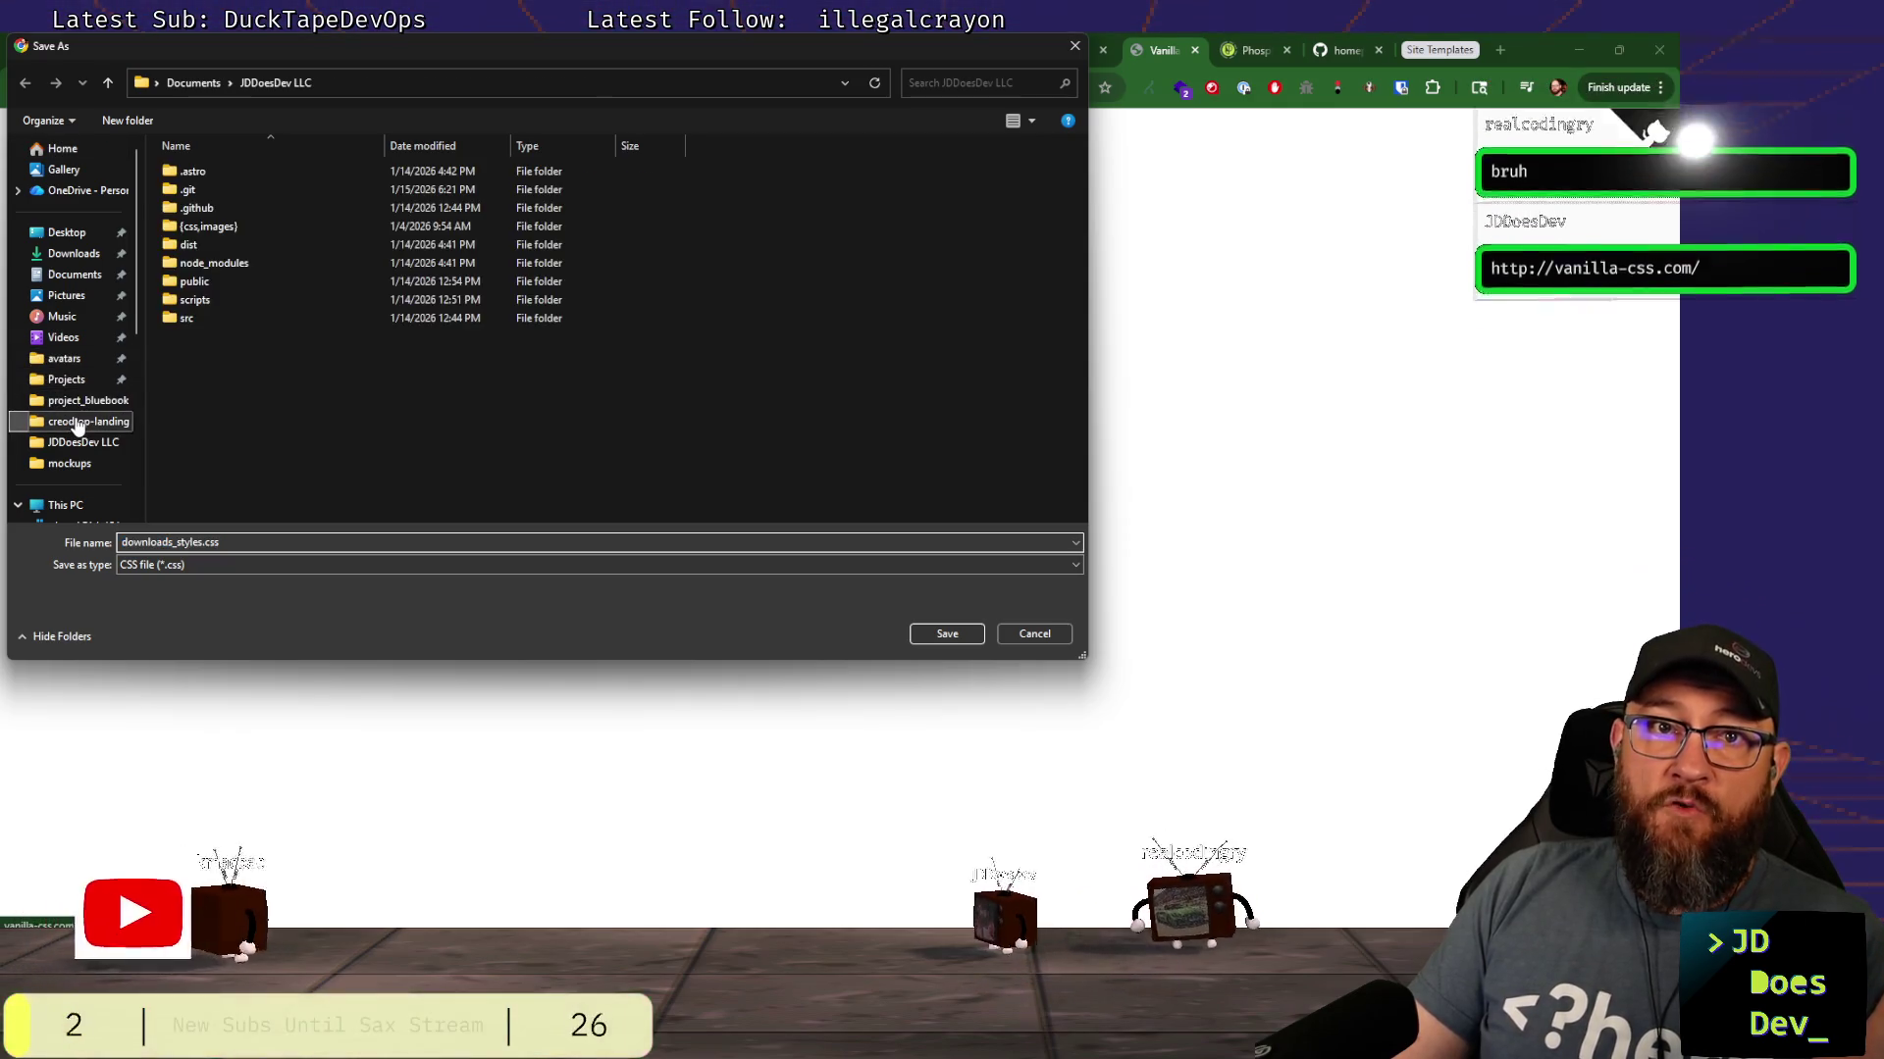
left_click(934, 637)
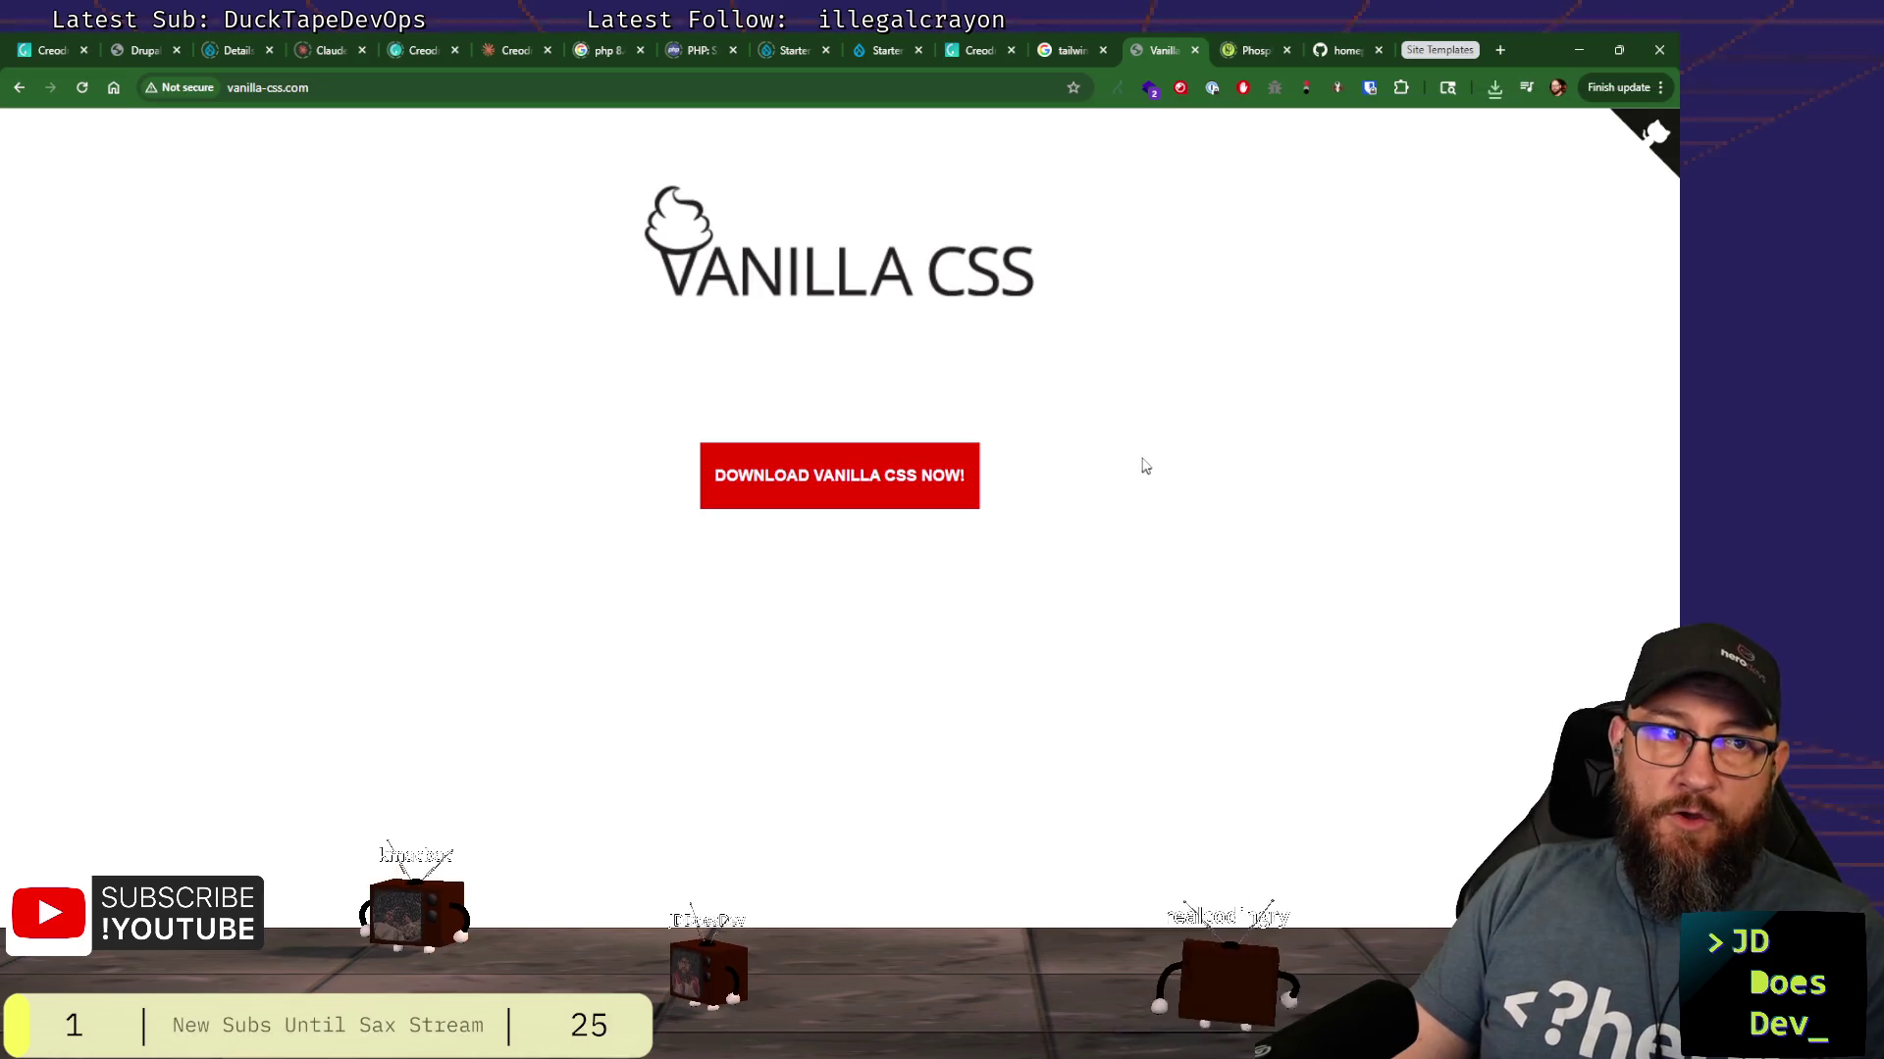
key("alt+Tab")
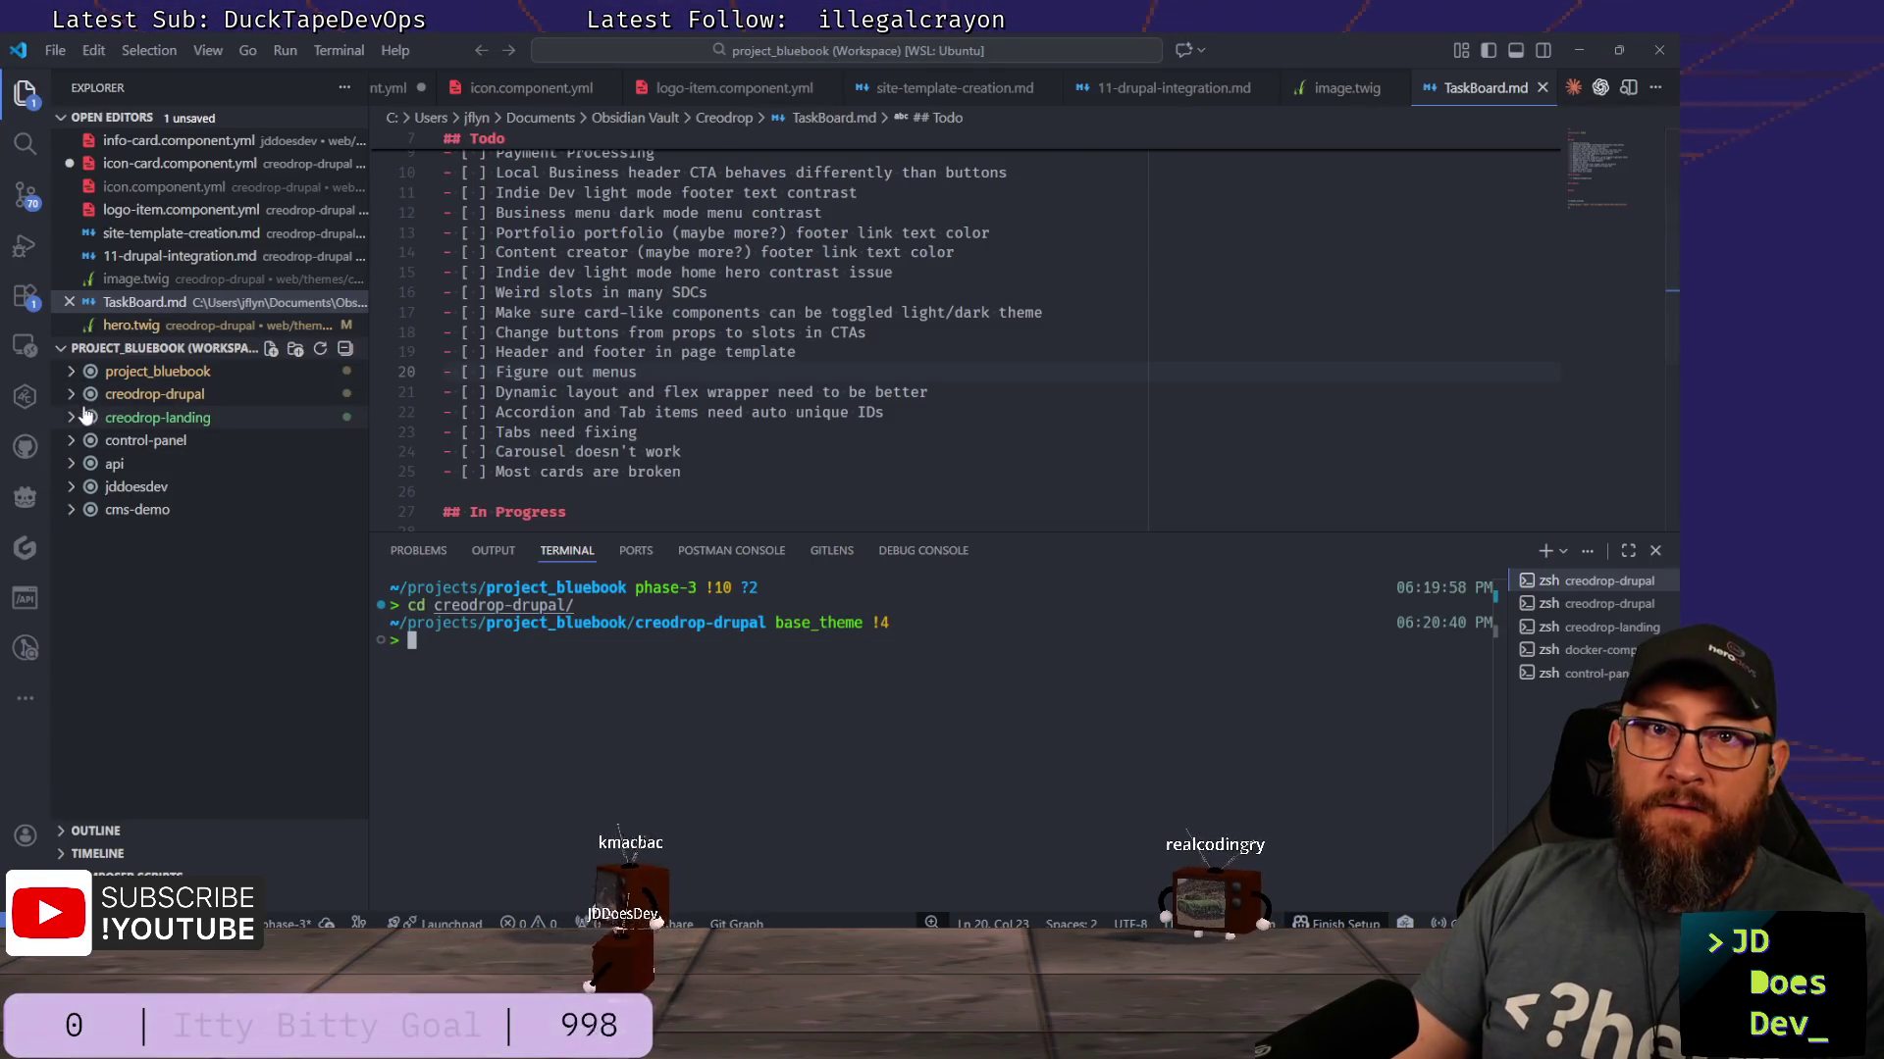
left_click(156, 417)
scroll(220, 515, "down", 3)
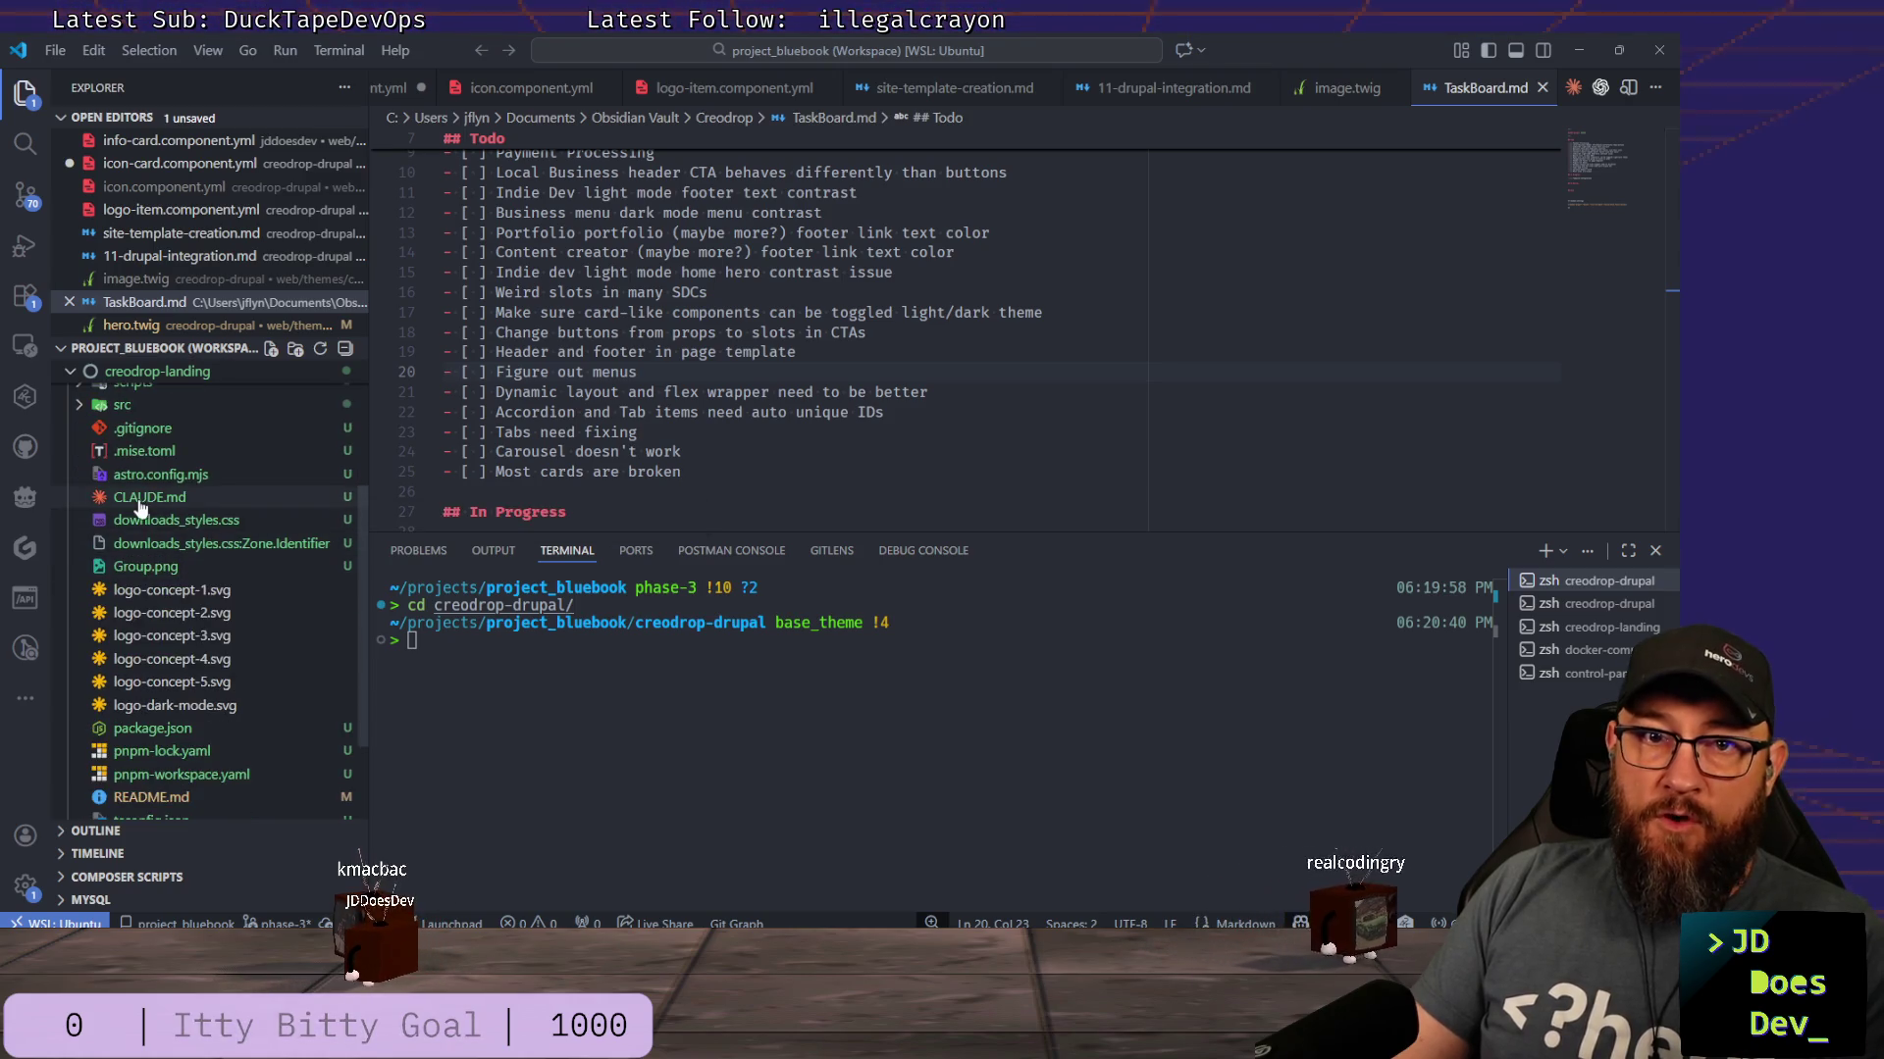
scroll(235, 530, "down", 3)
scroll(309, 677, "up", 2)
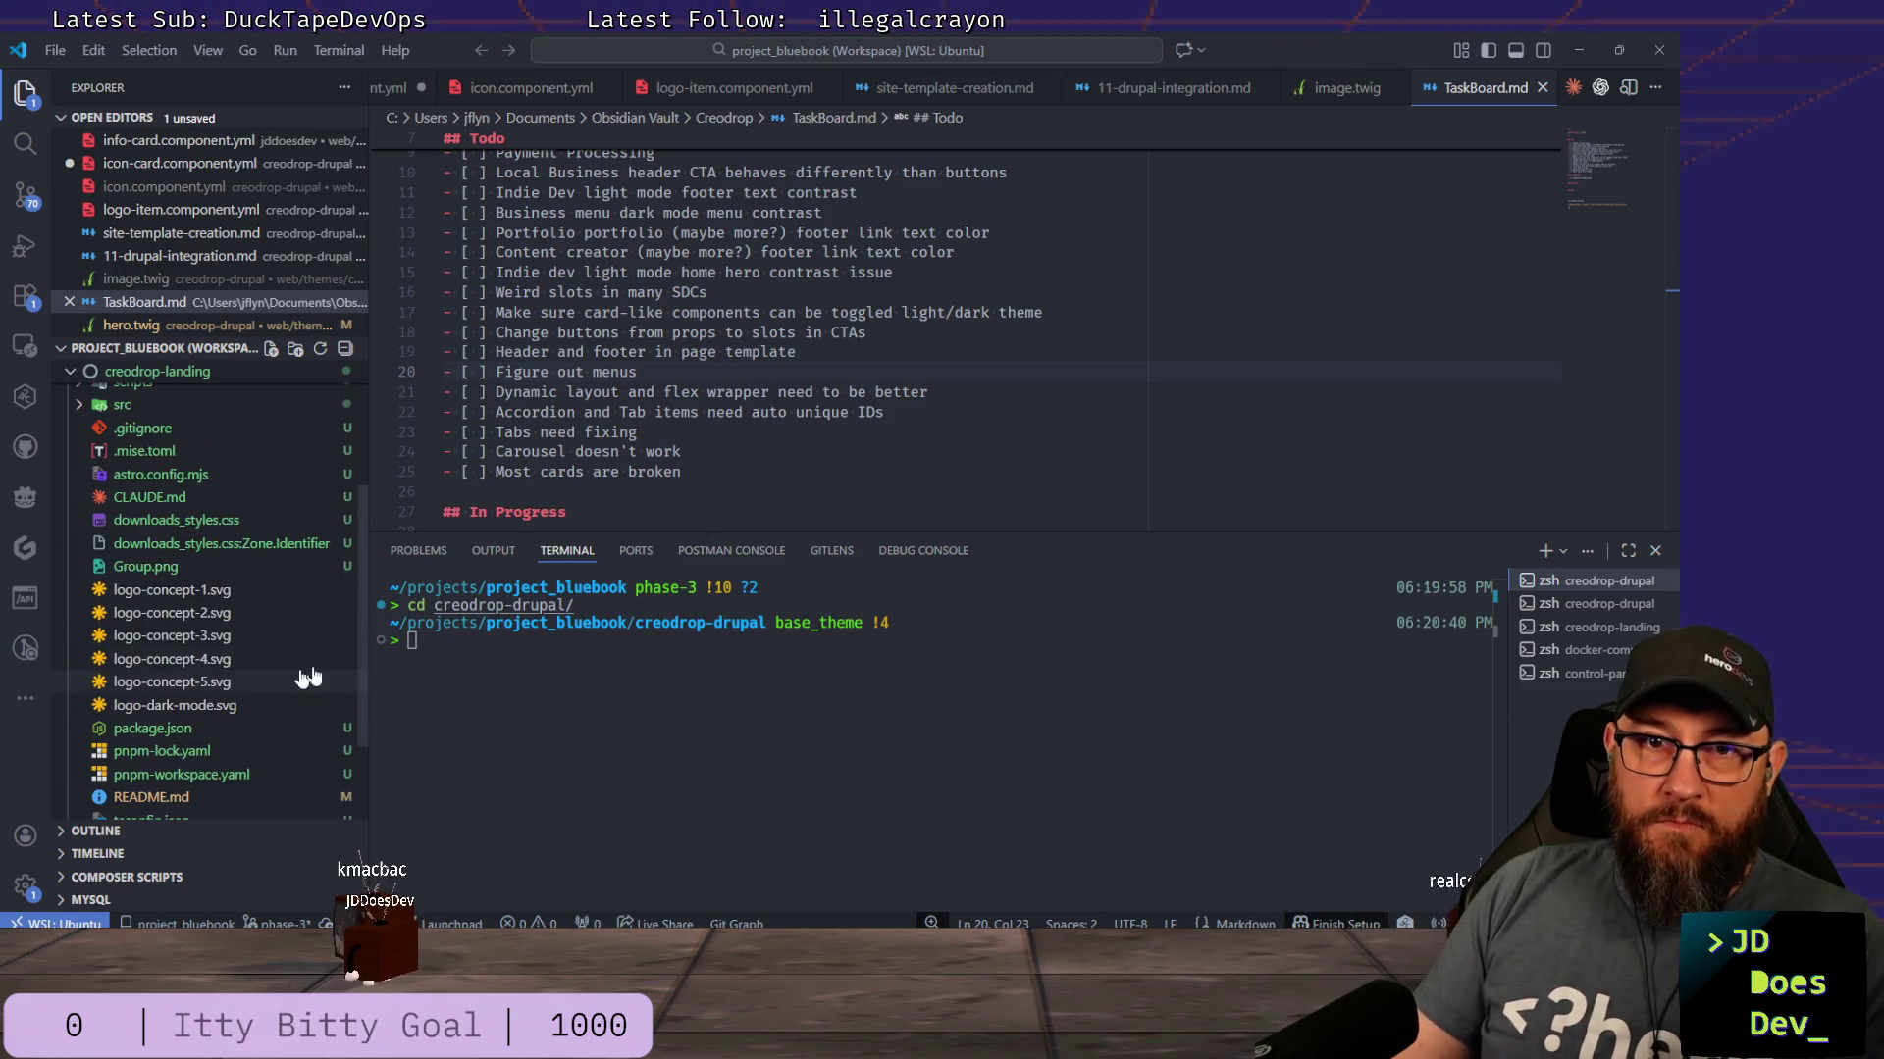
scroll(197, 545, "up", 2)
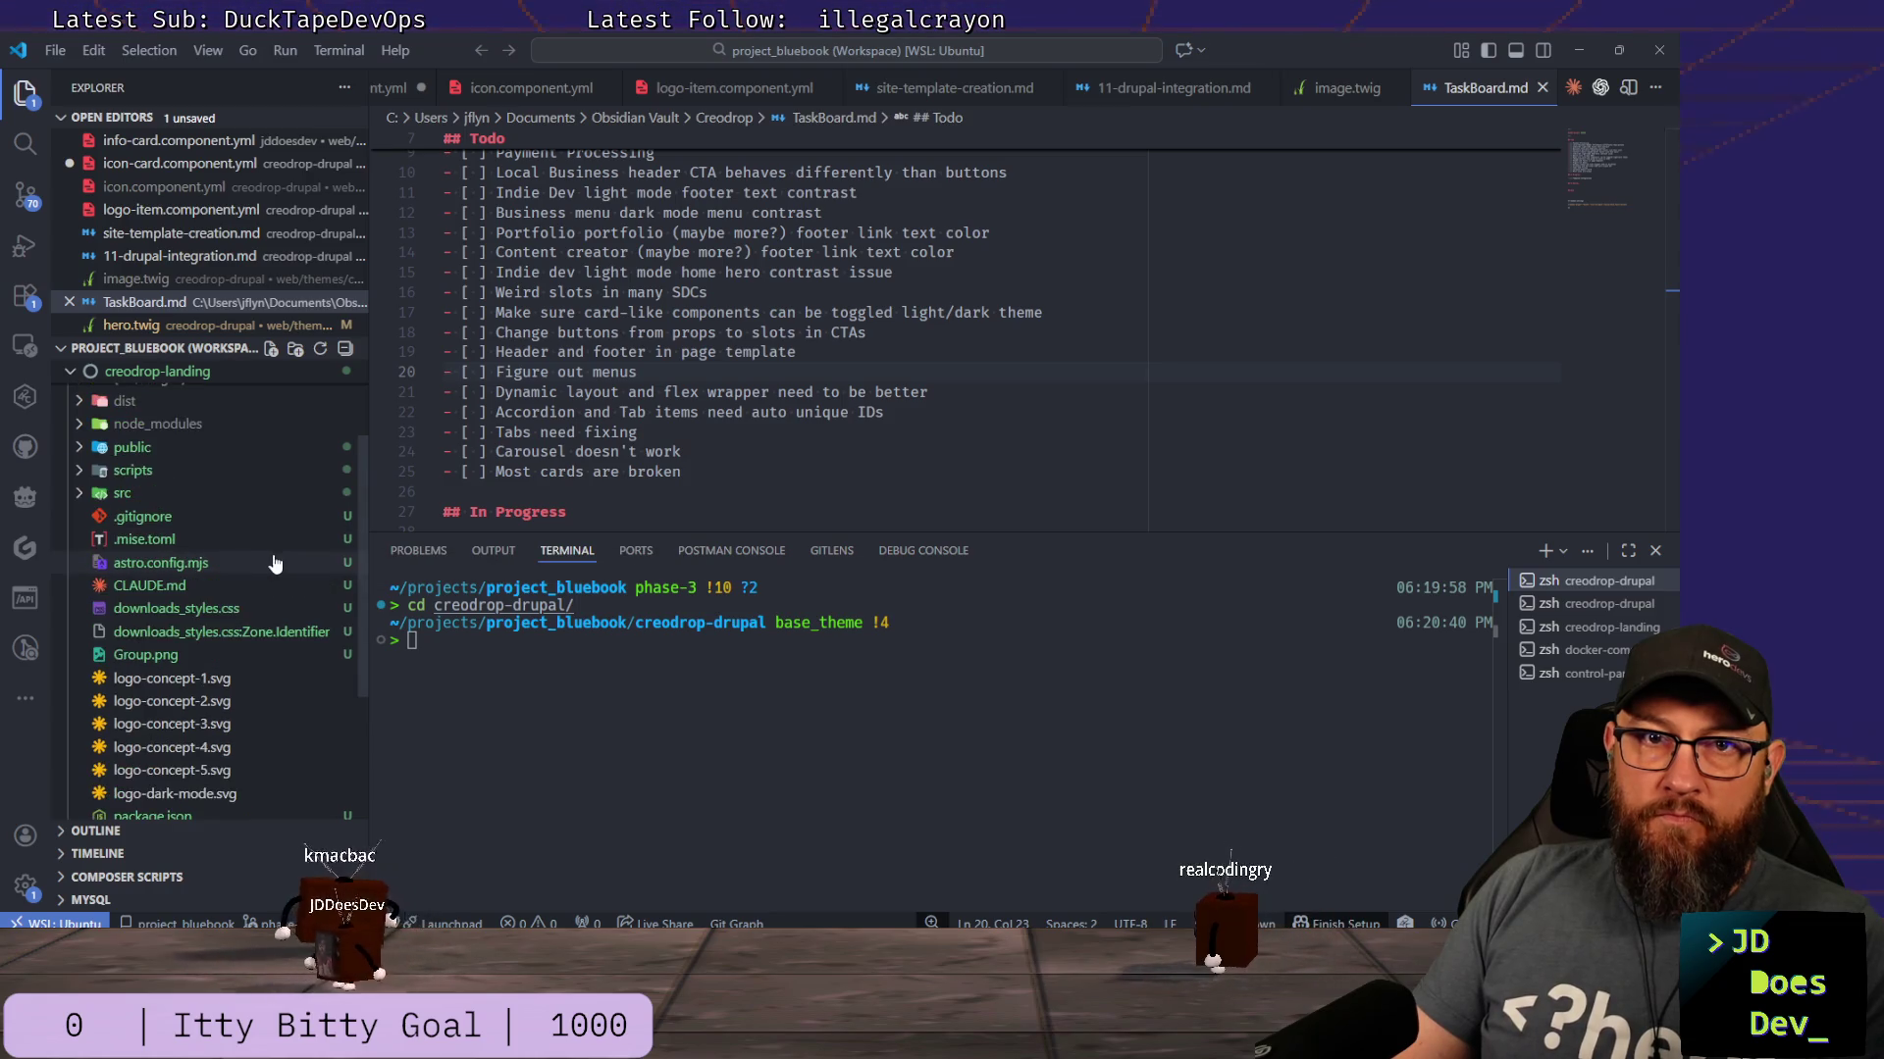
scroll(314, 550, "up", 3)
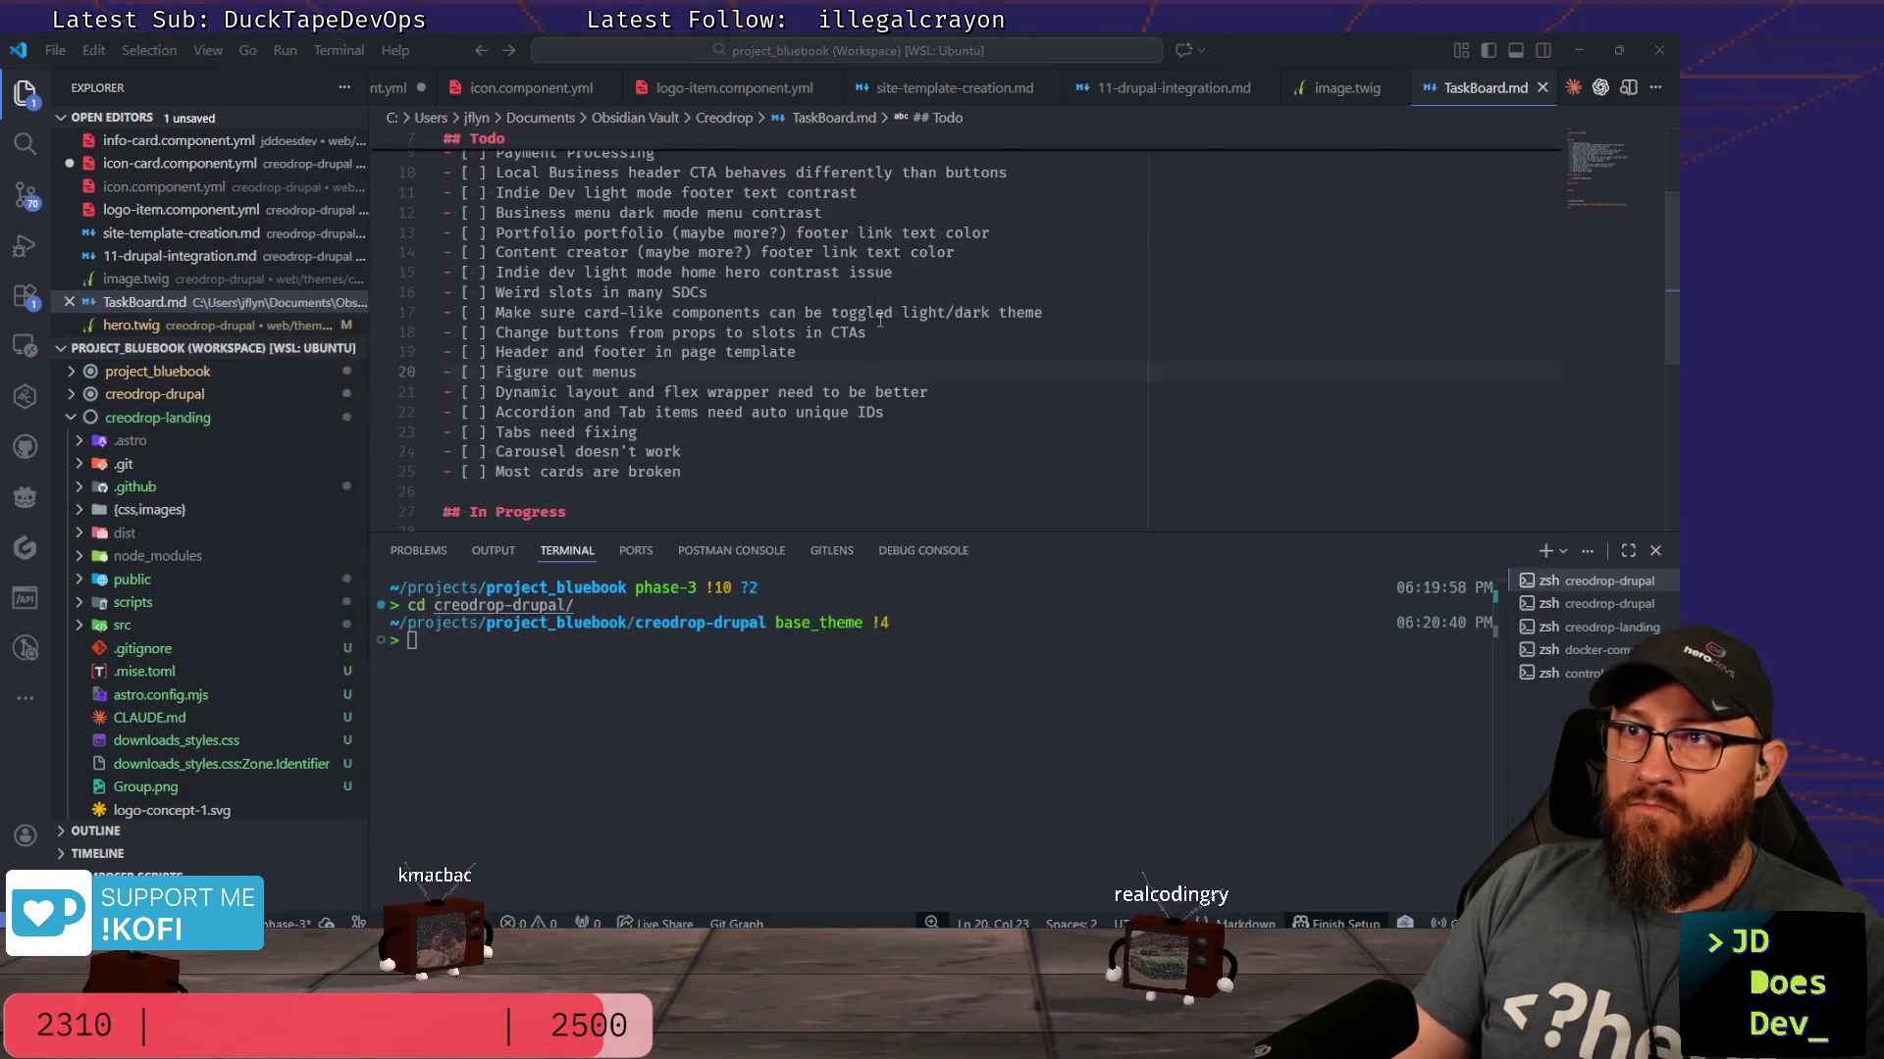
key("alt+Tab")
left_click(1495, 88)
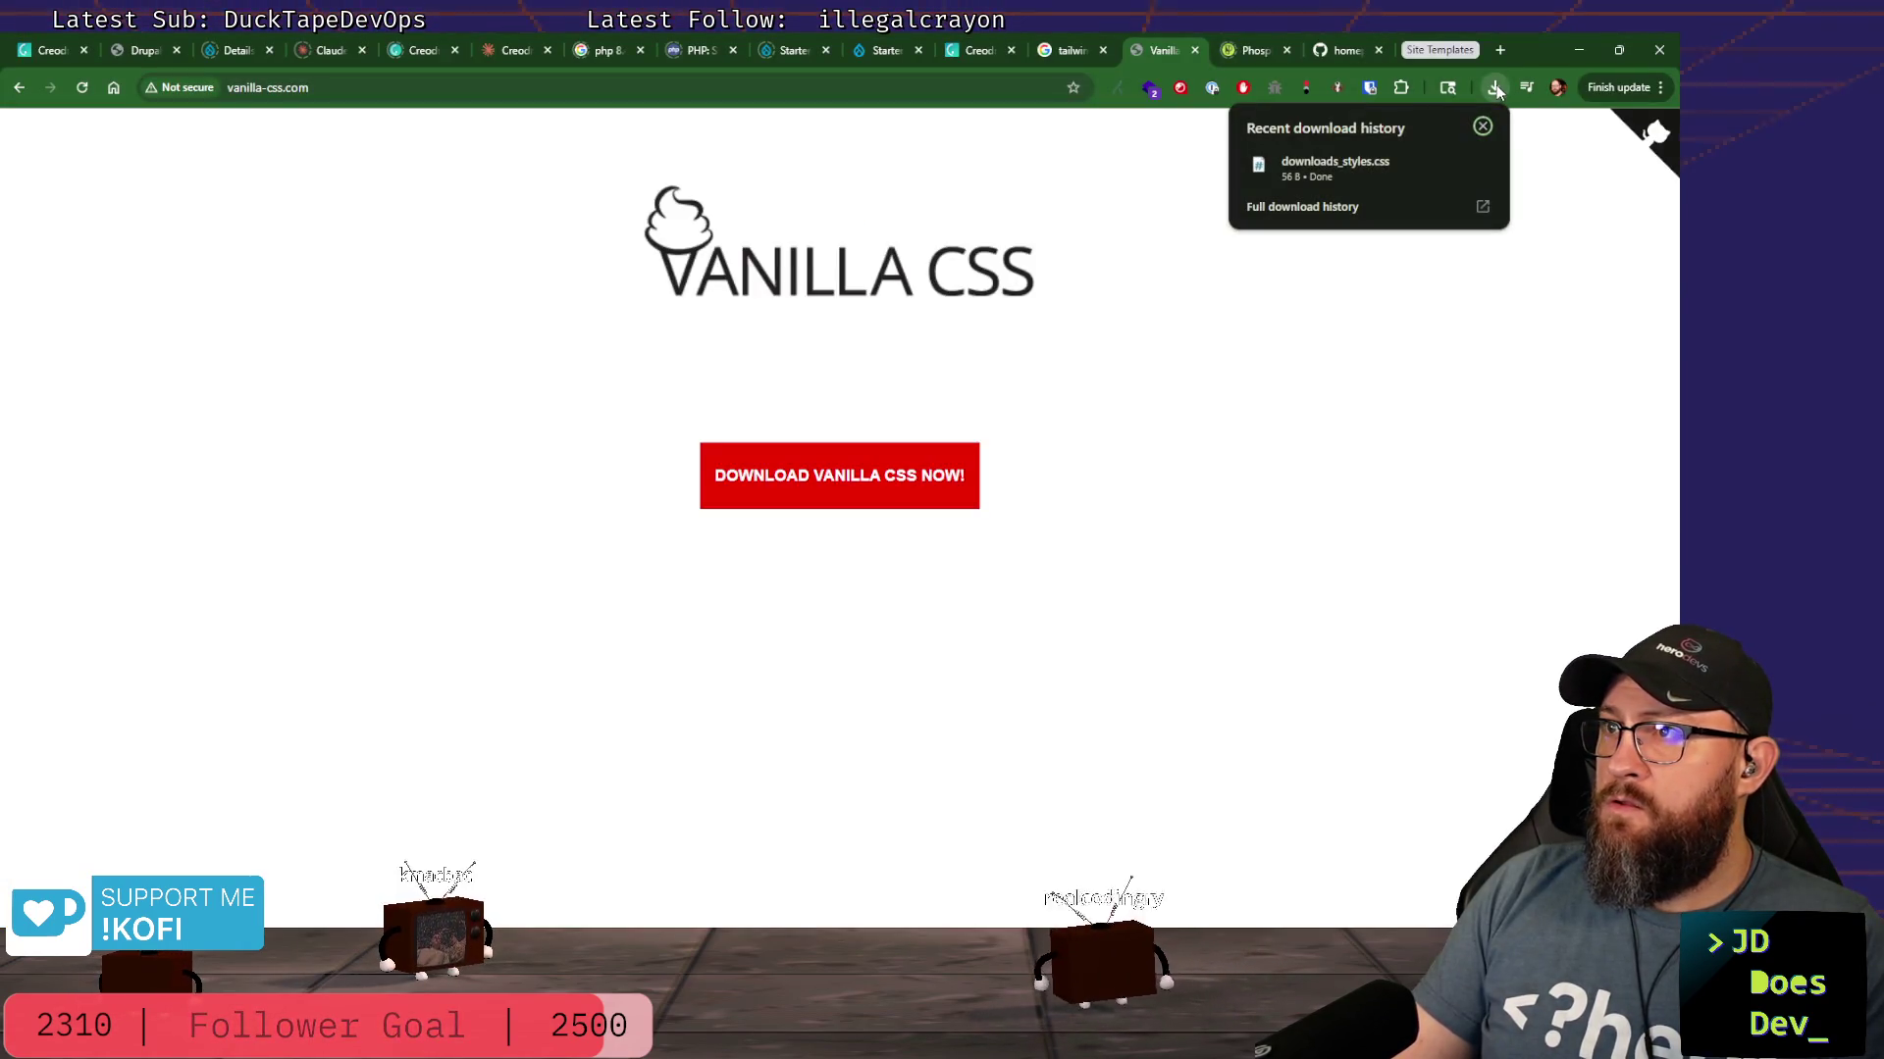
key("alt+Tab")
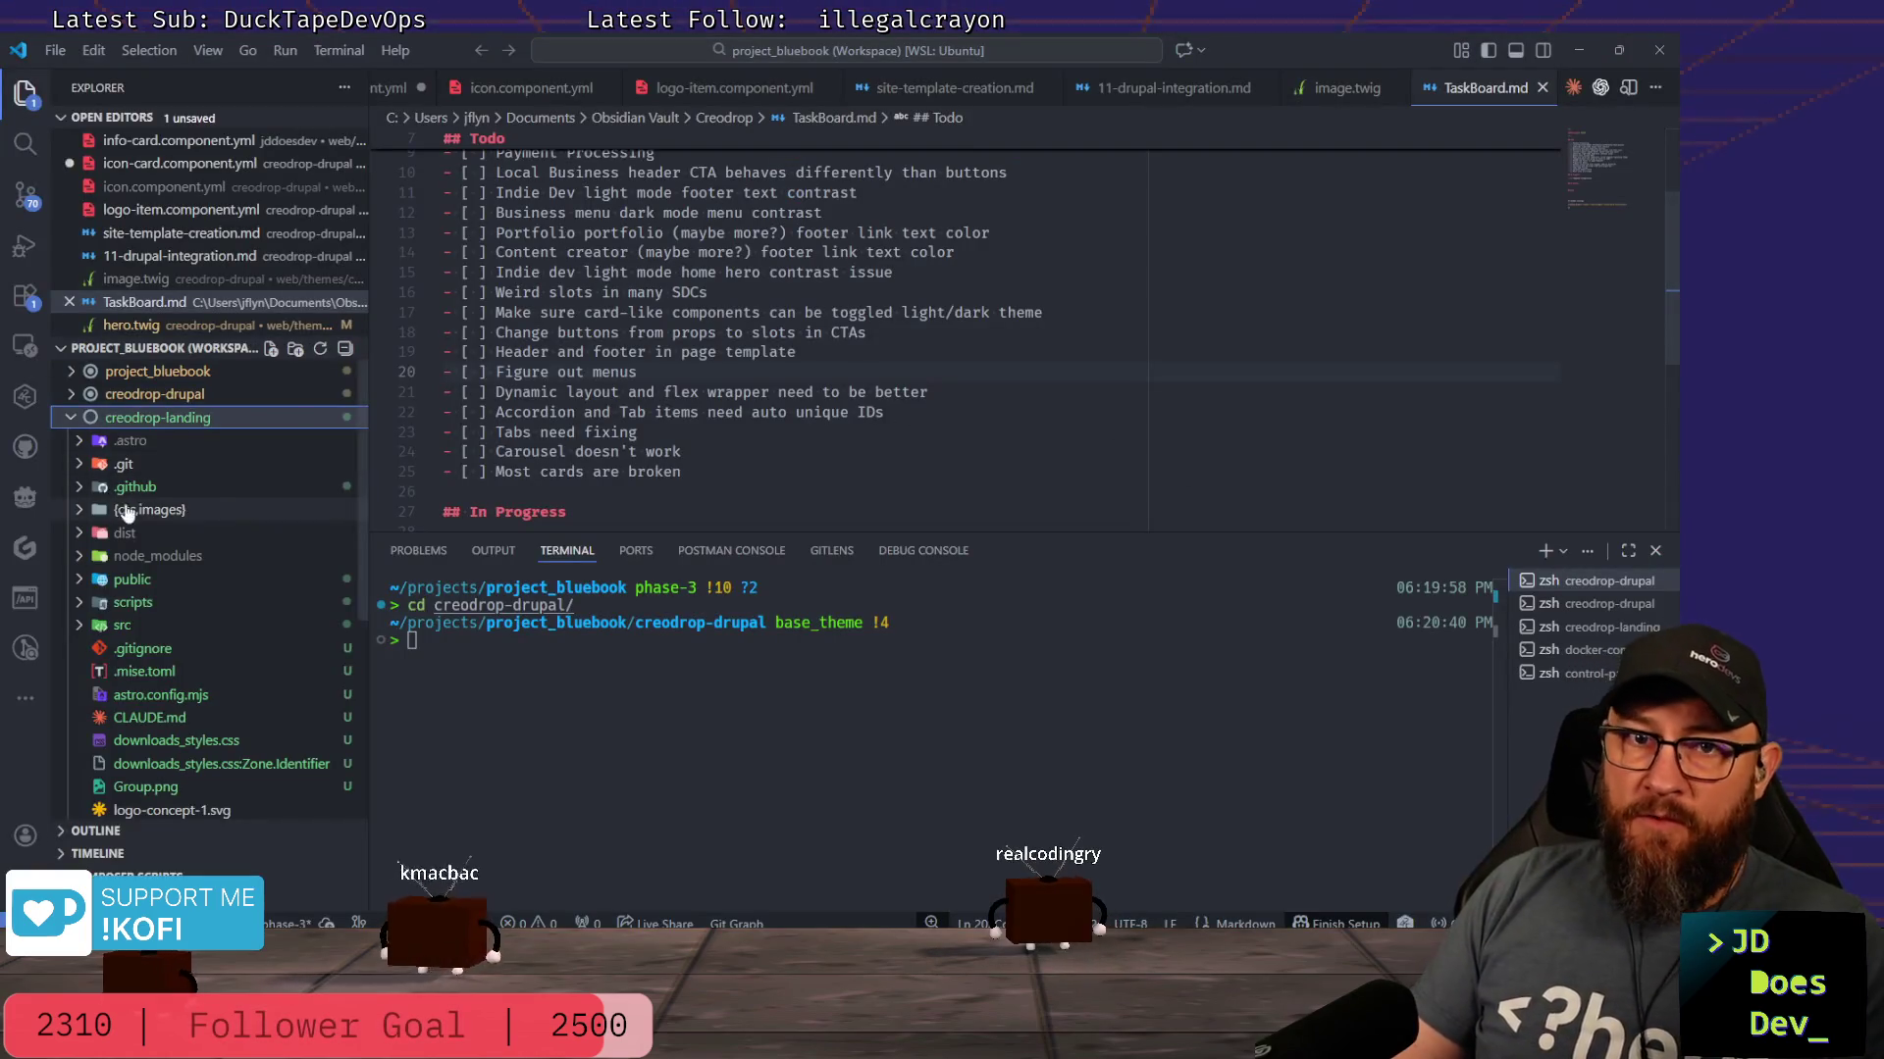
scroll(185, 552, "down", 2)
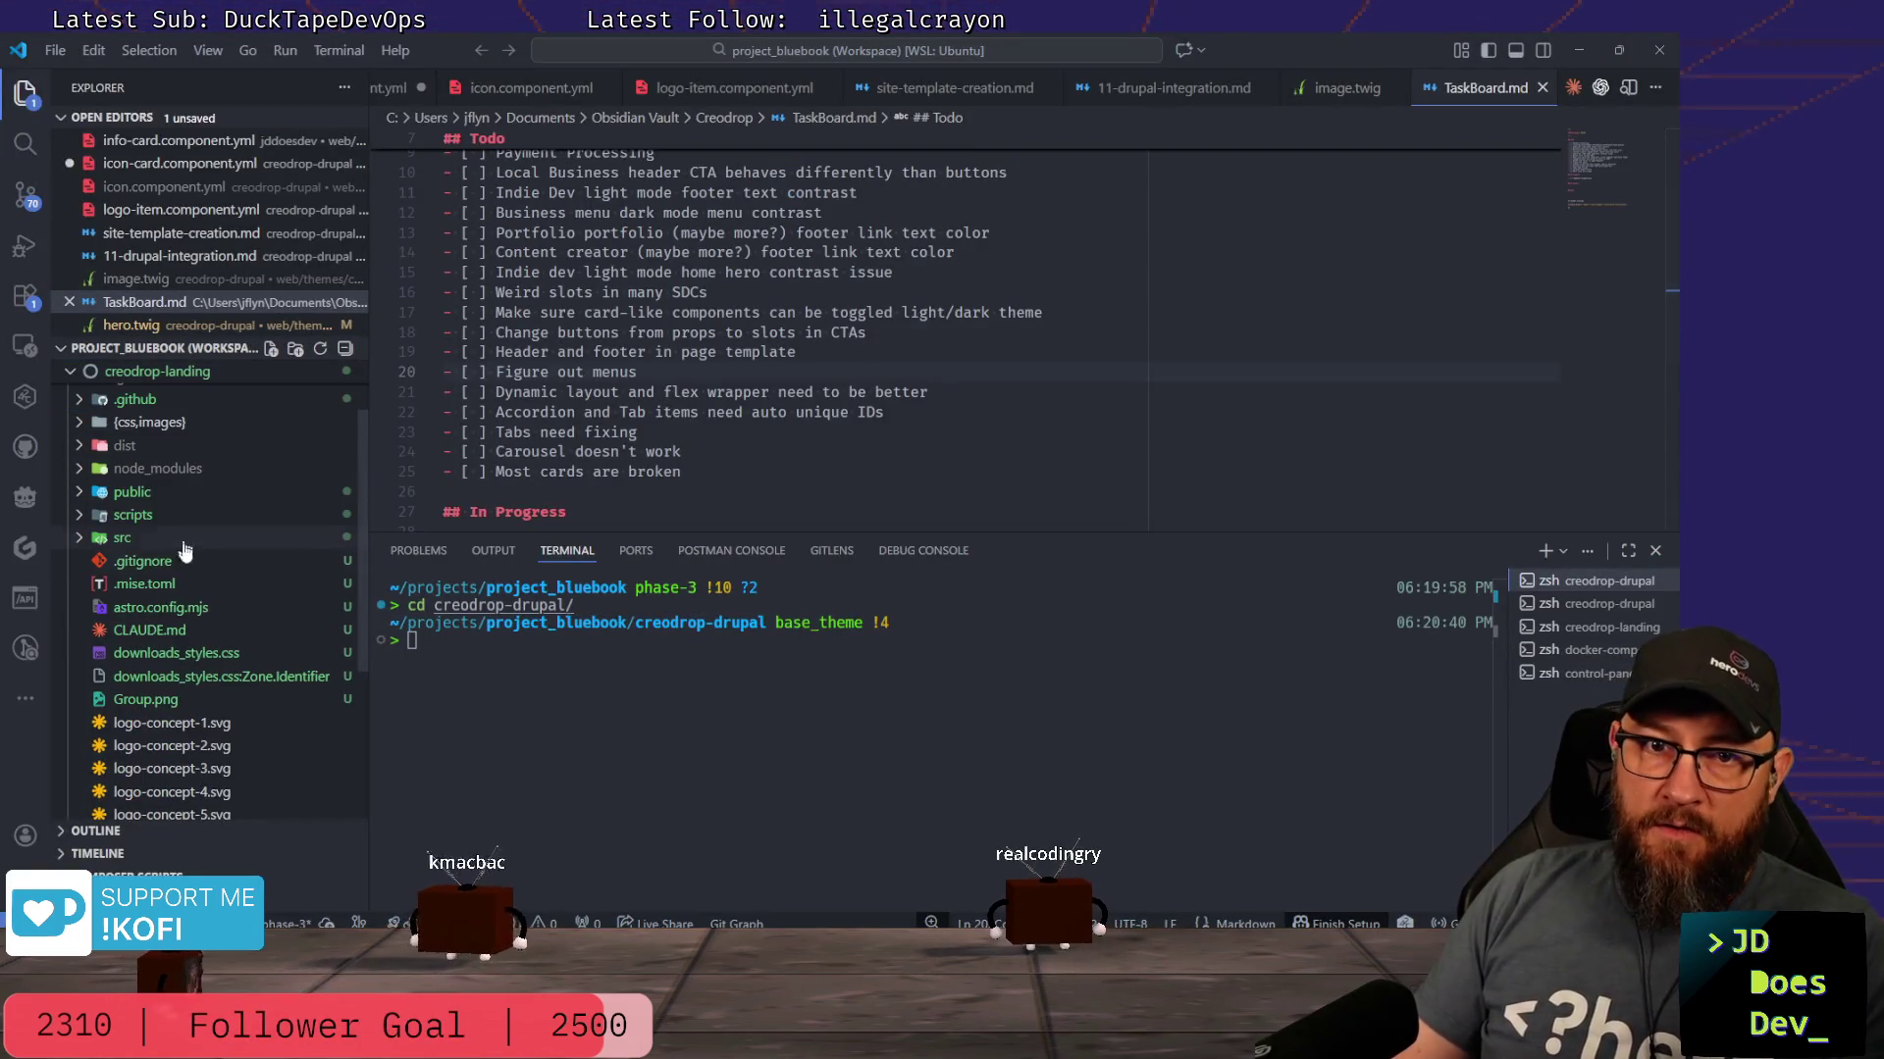
left_click(179, 653)
left_click(487, 402)
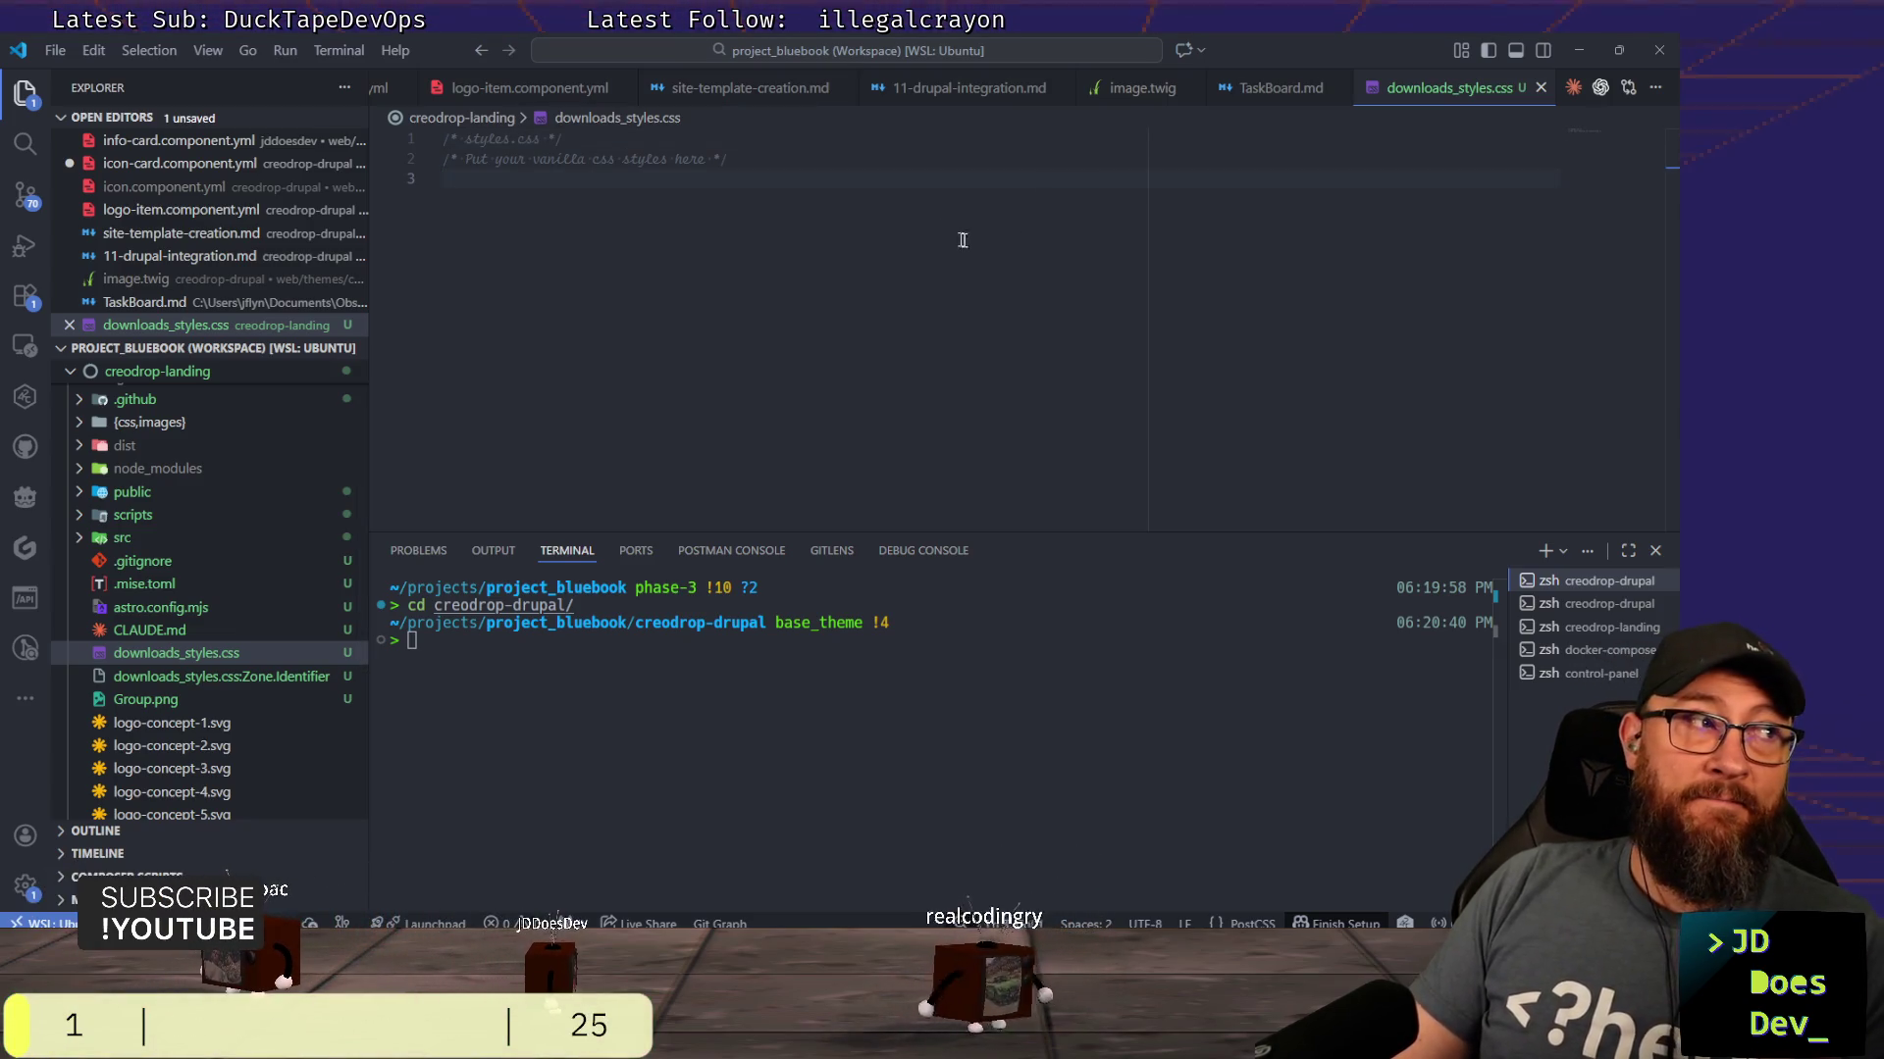
- Look over the two comment lines in downloads_styles.css, then switch to the vanilla-css GitHub repository
left_click_drag(729, 142, 381, 90)
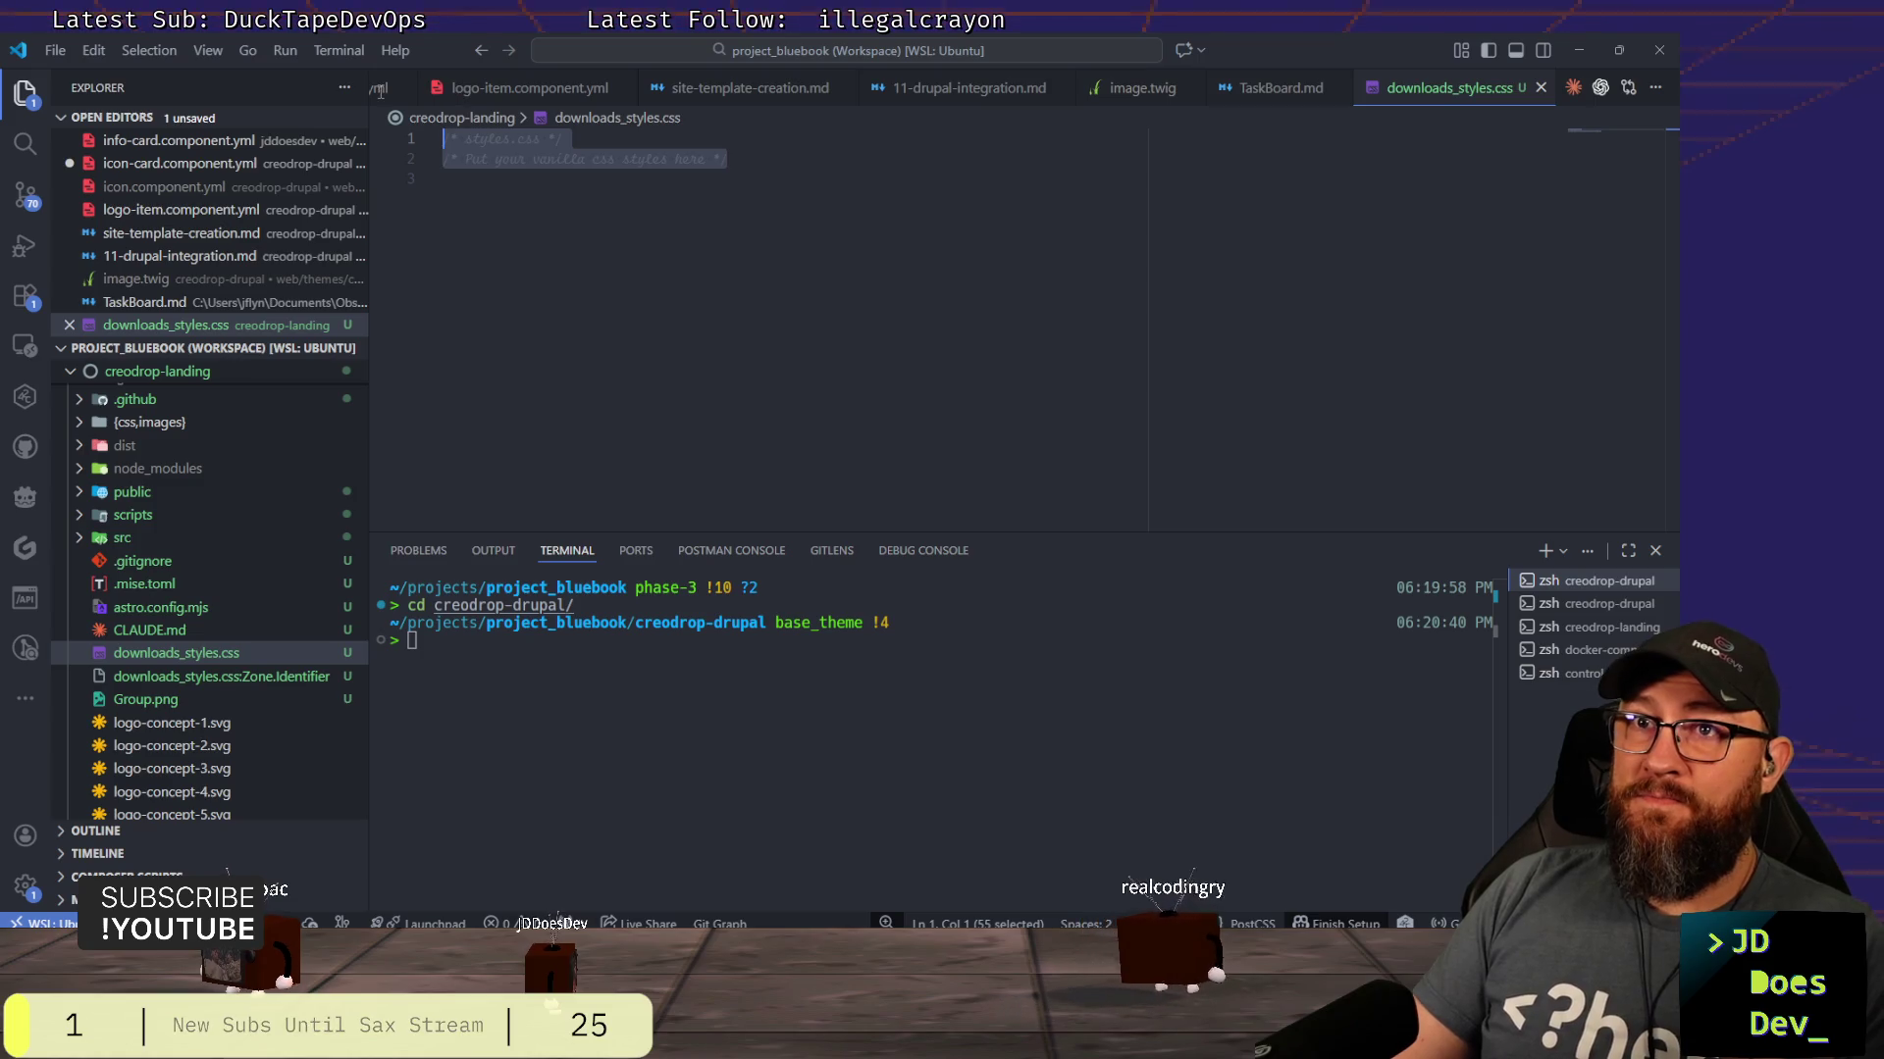
left_click(891, 210)
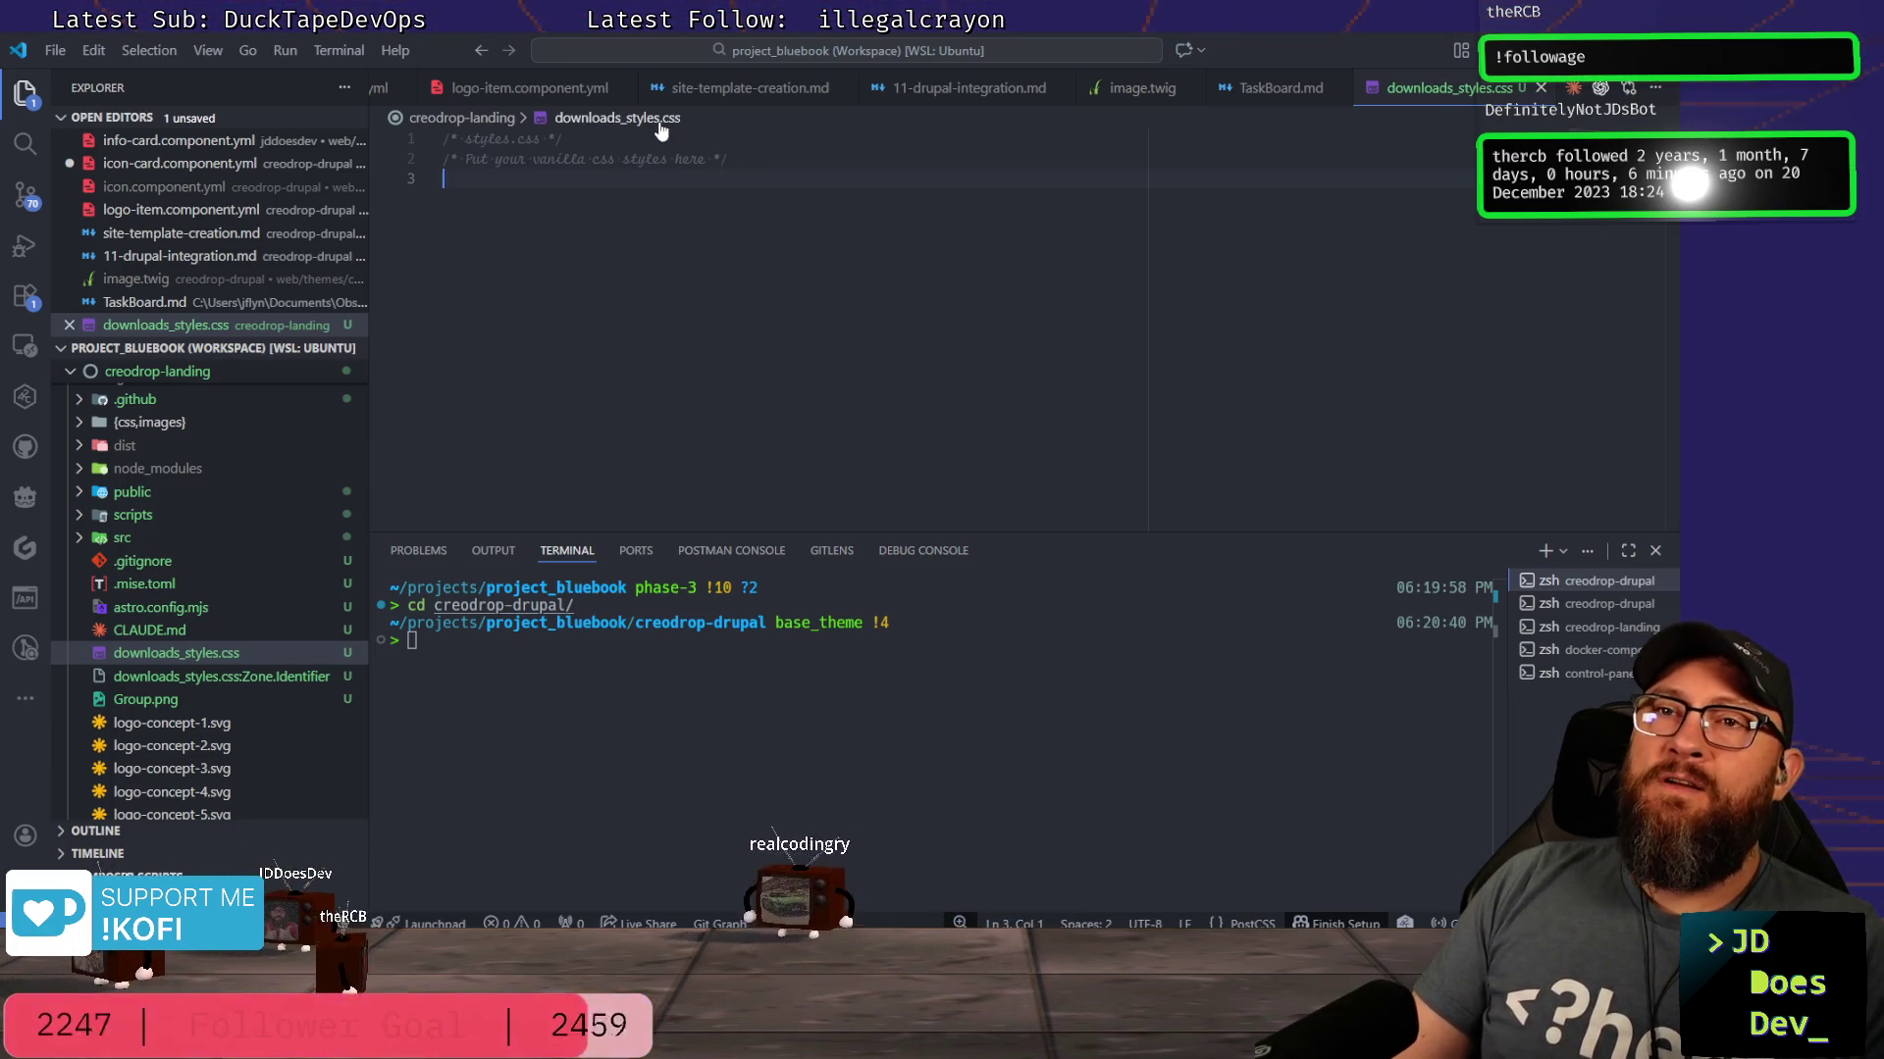
left_click_drag(727, 150, 446, 142)
left_click(771, 350)
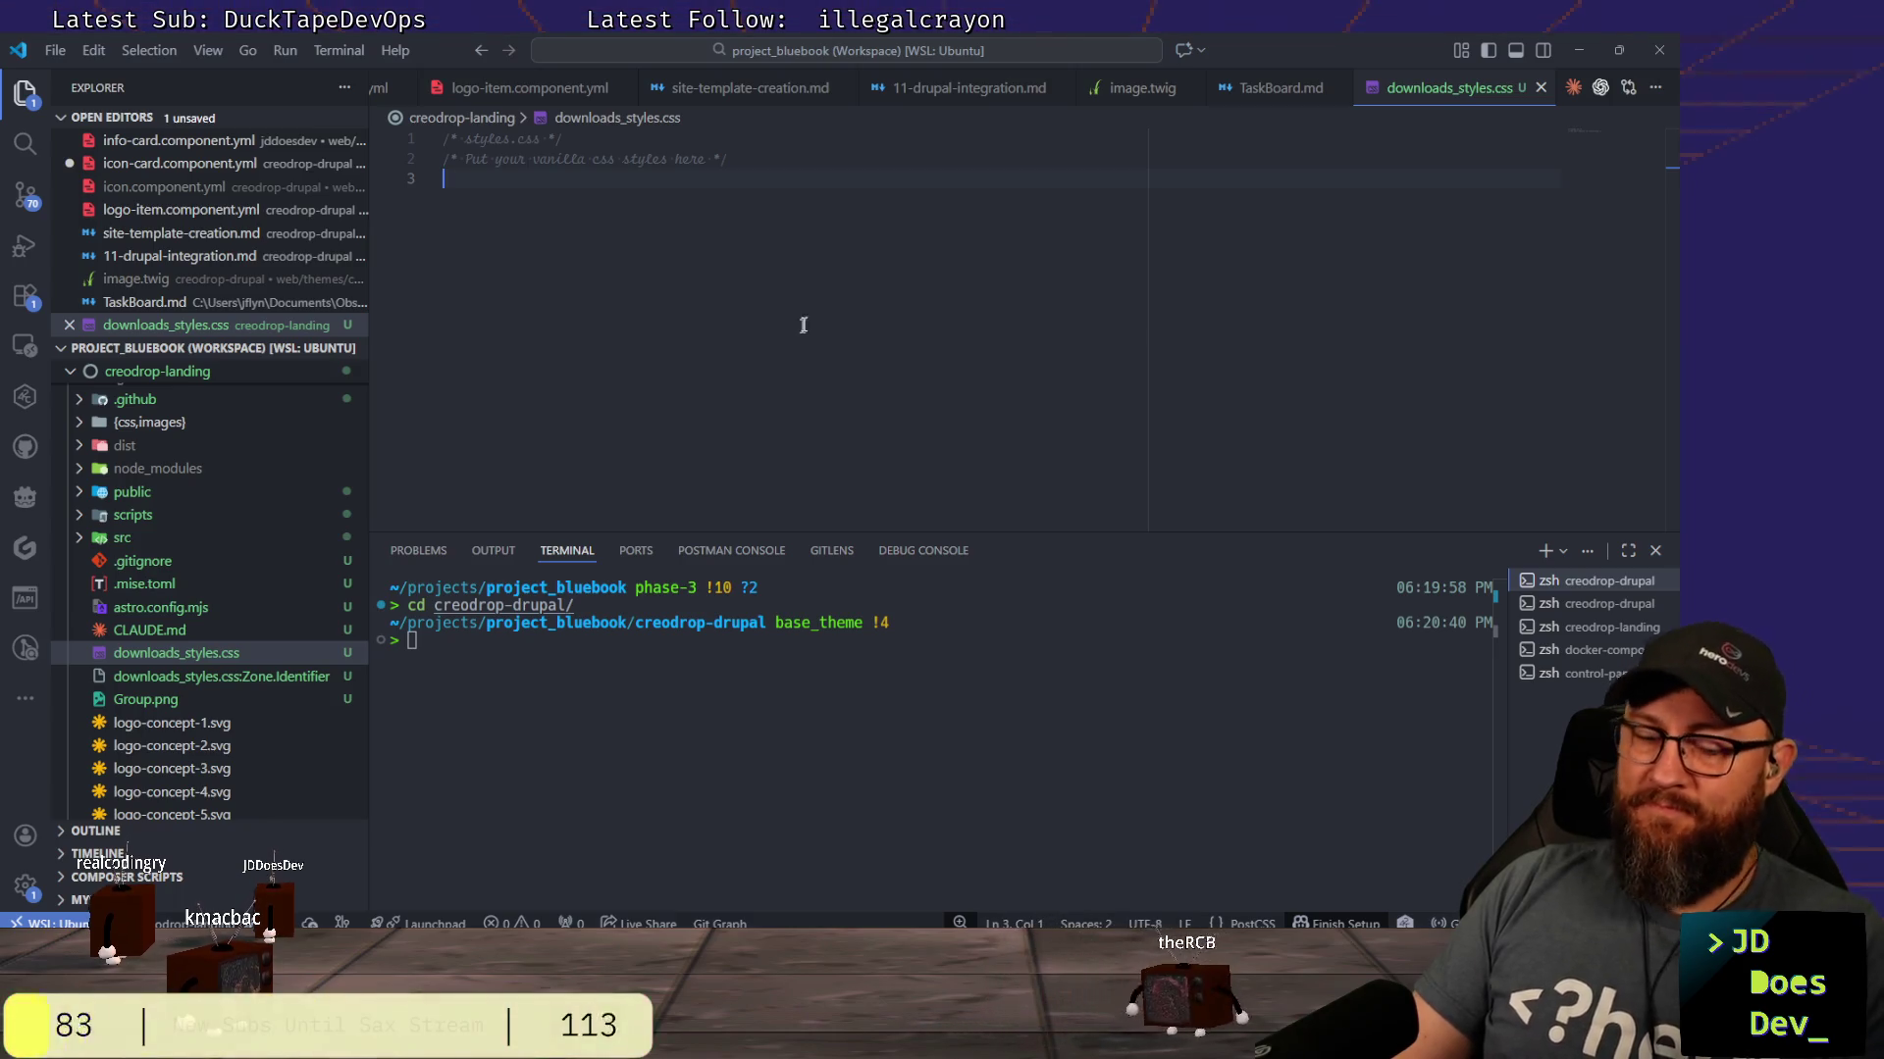
key("alt+Tab")
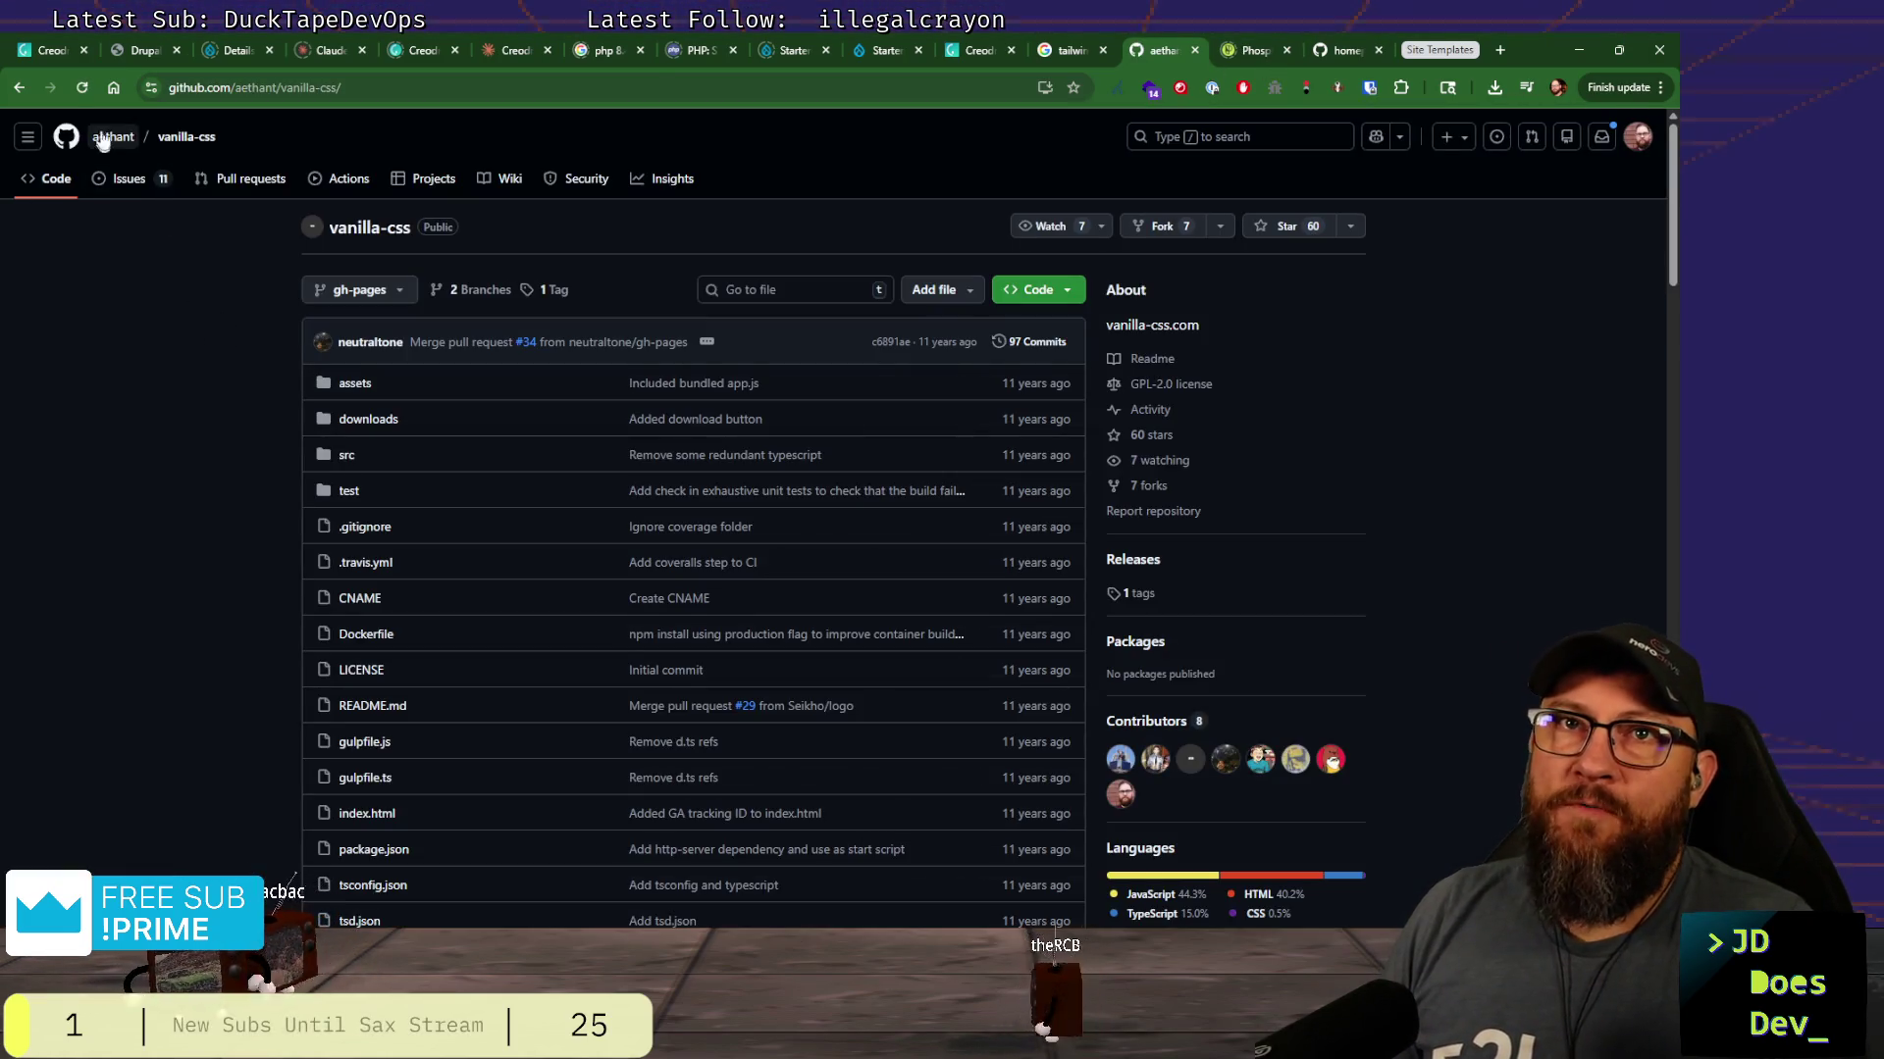
- Scroll over the vanilla-css repository page and open its Issues list
scroll(932, 481, "down", 4)
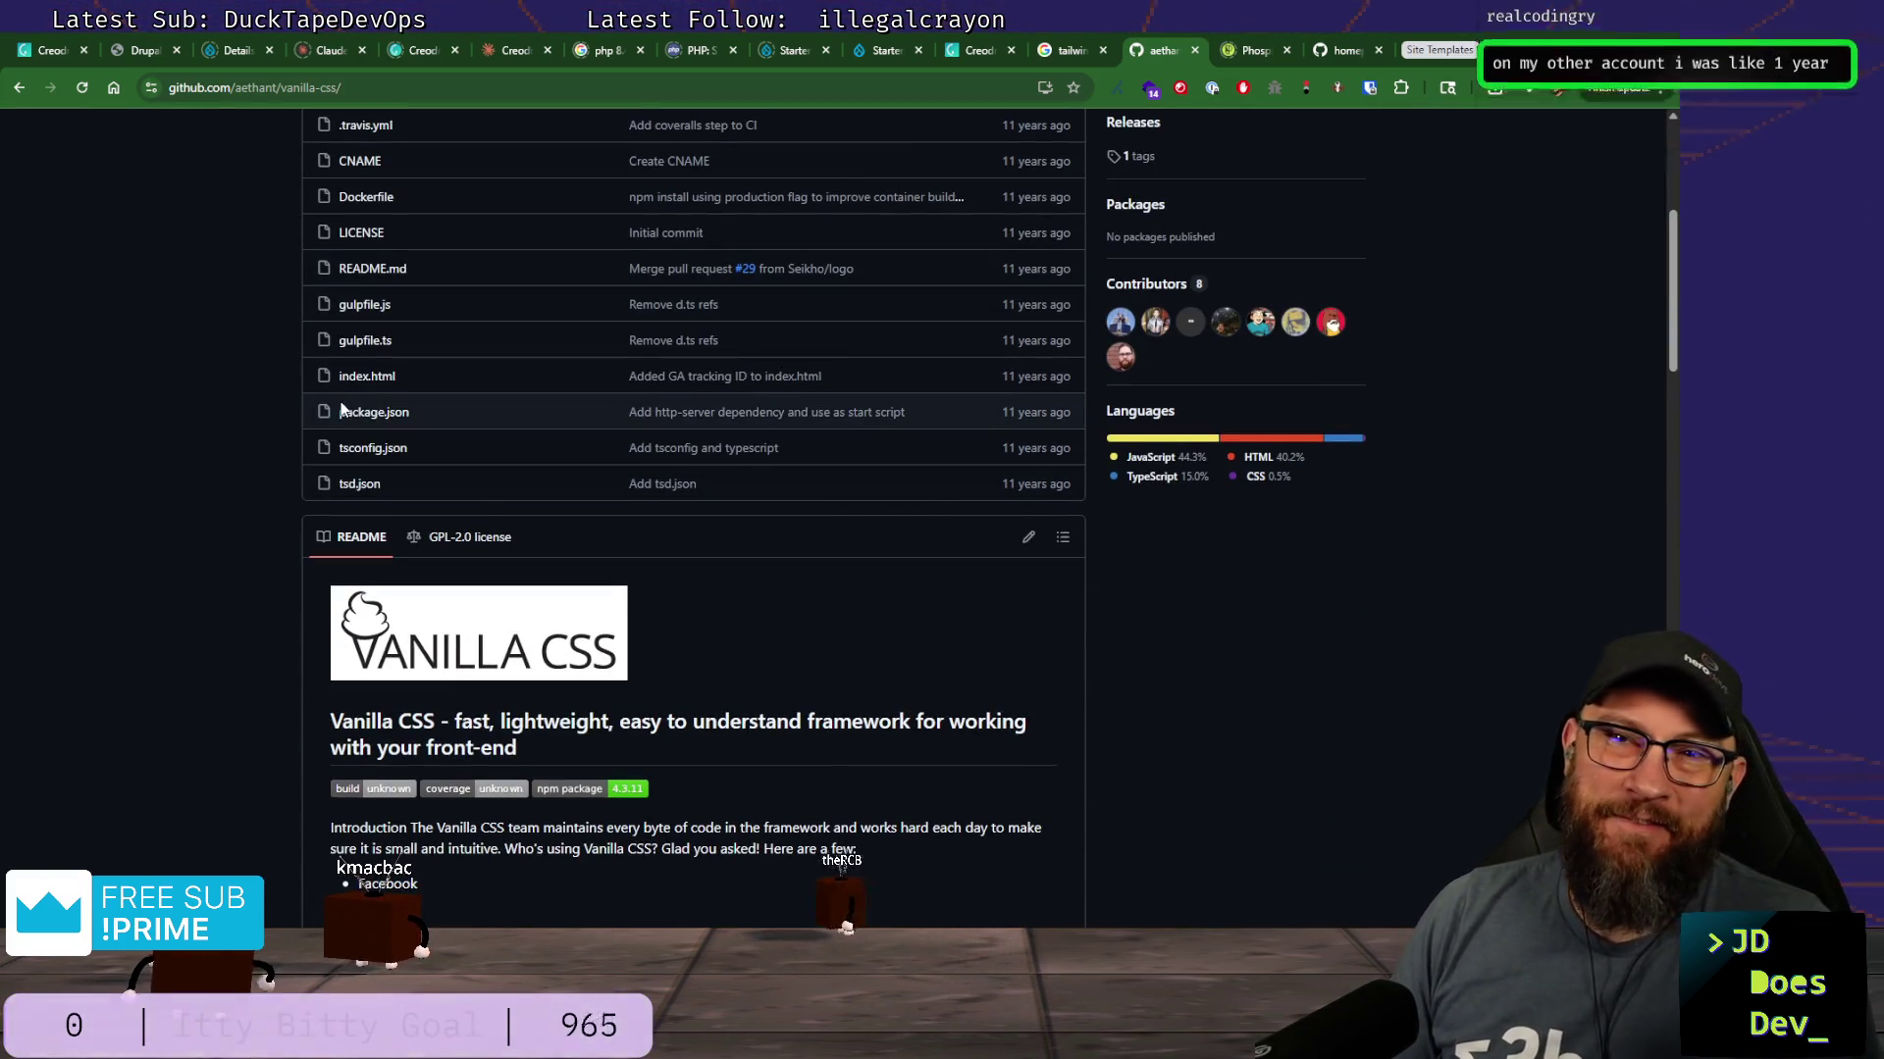
scroll(371, 411, "up", 1)
scroll(371, 410, "up", 1)
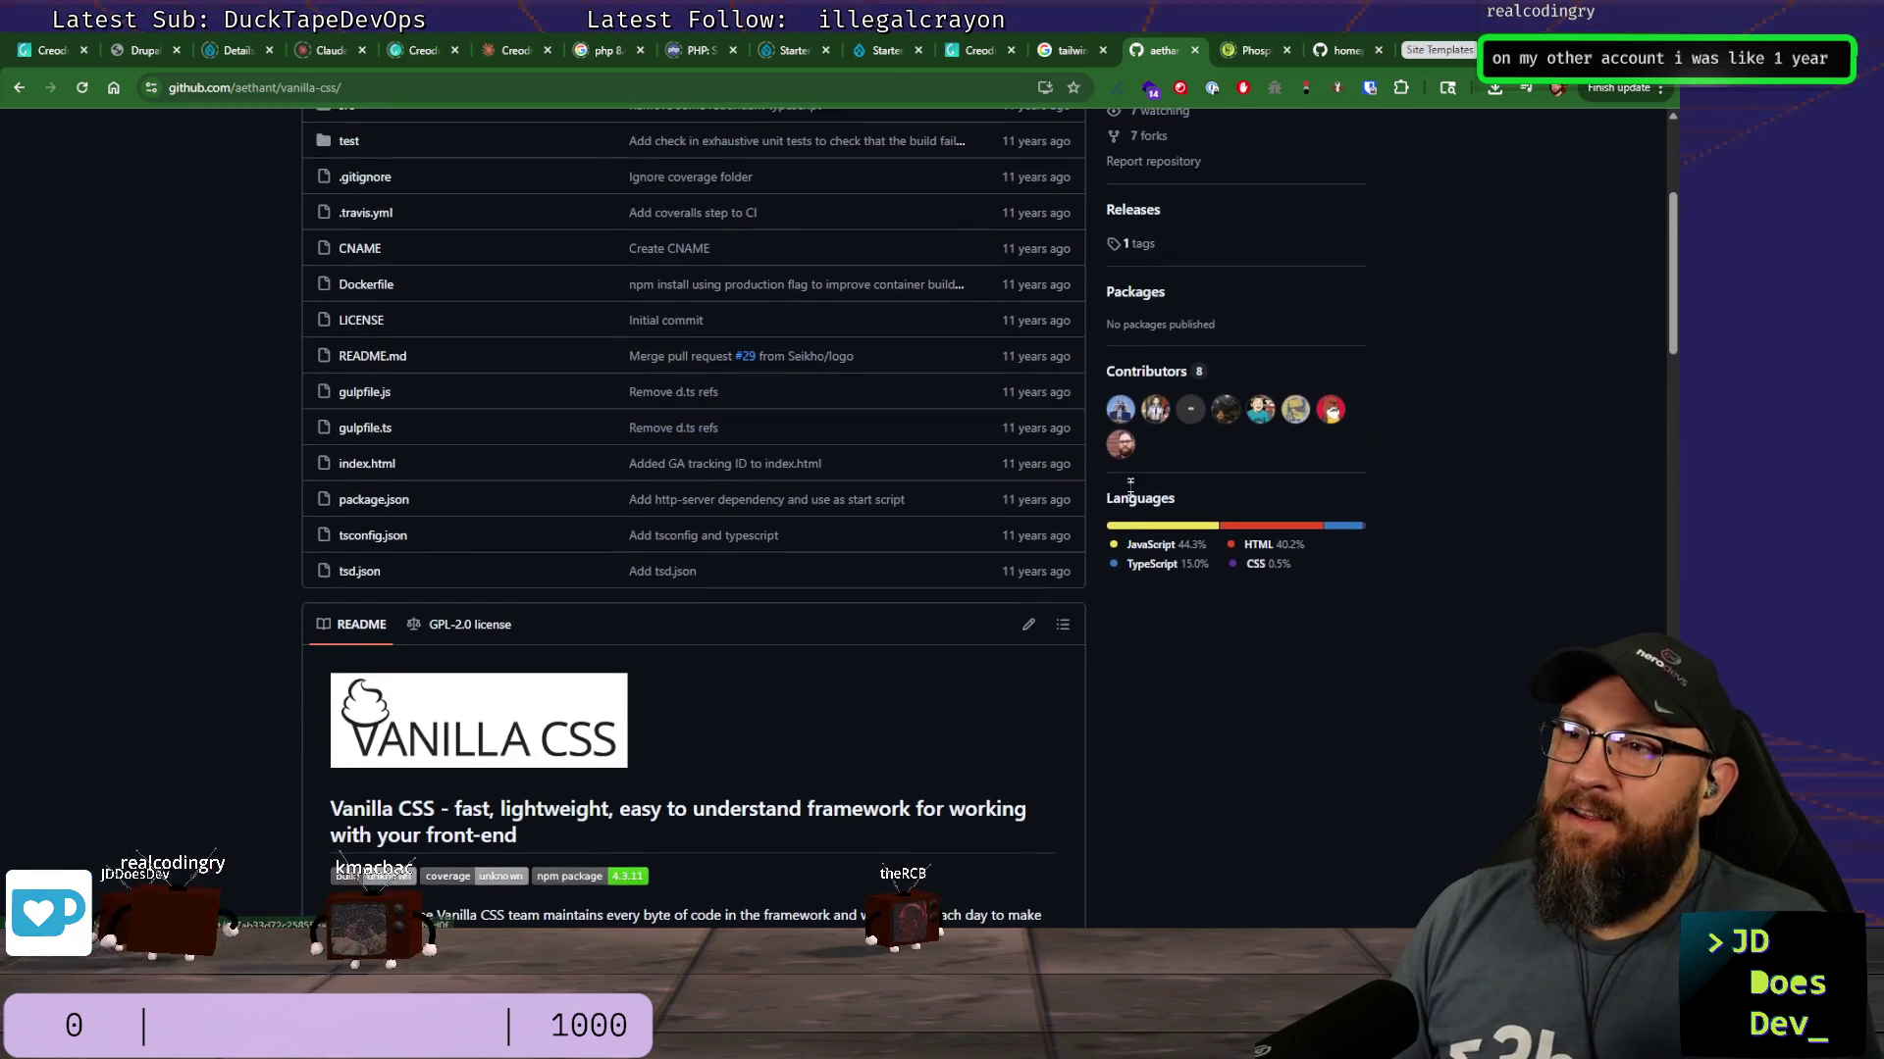
scroll(245, 410, "up", 4)
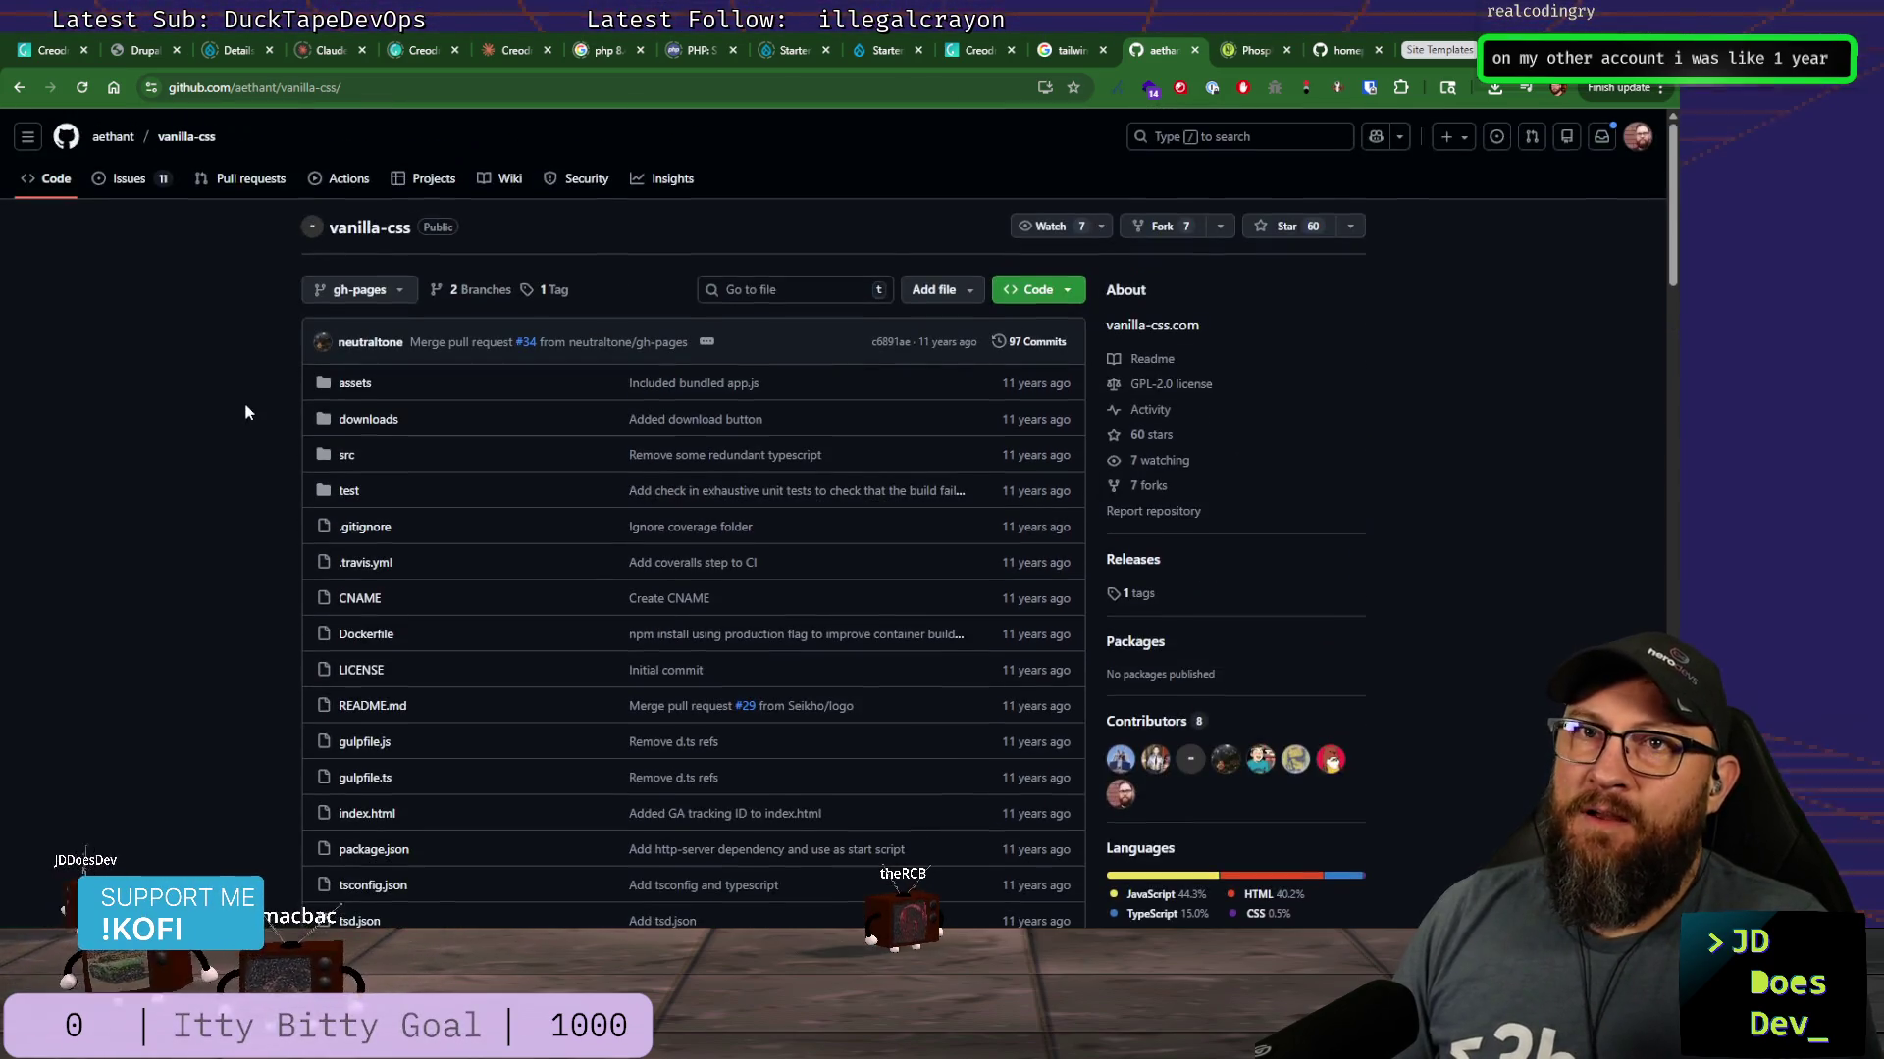
left_click(134, 191)
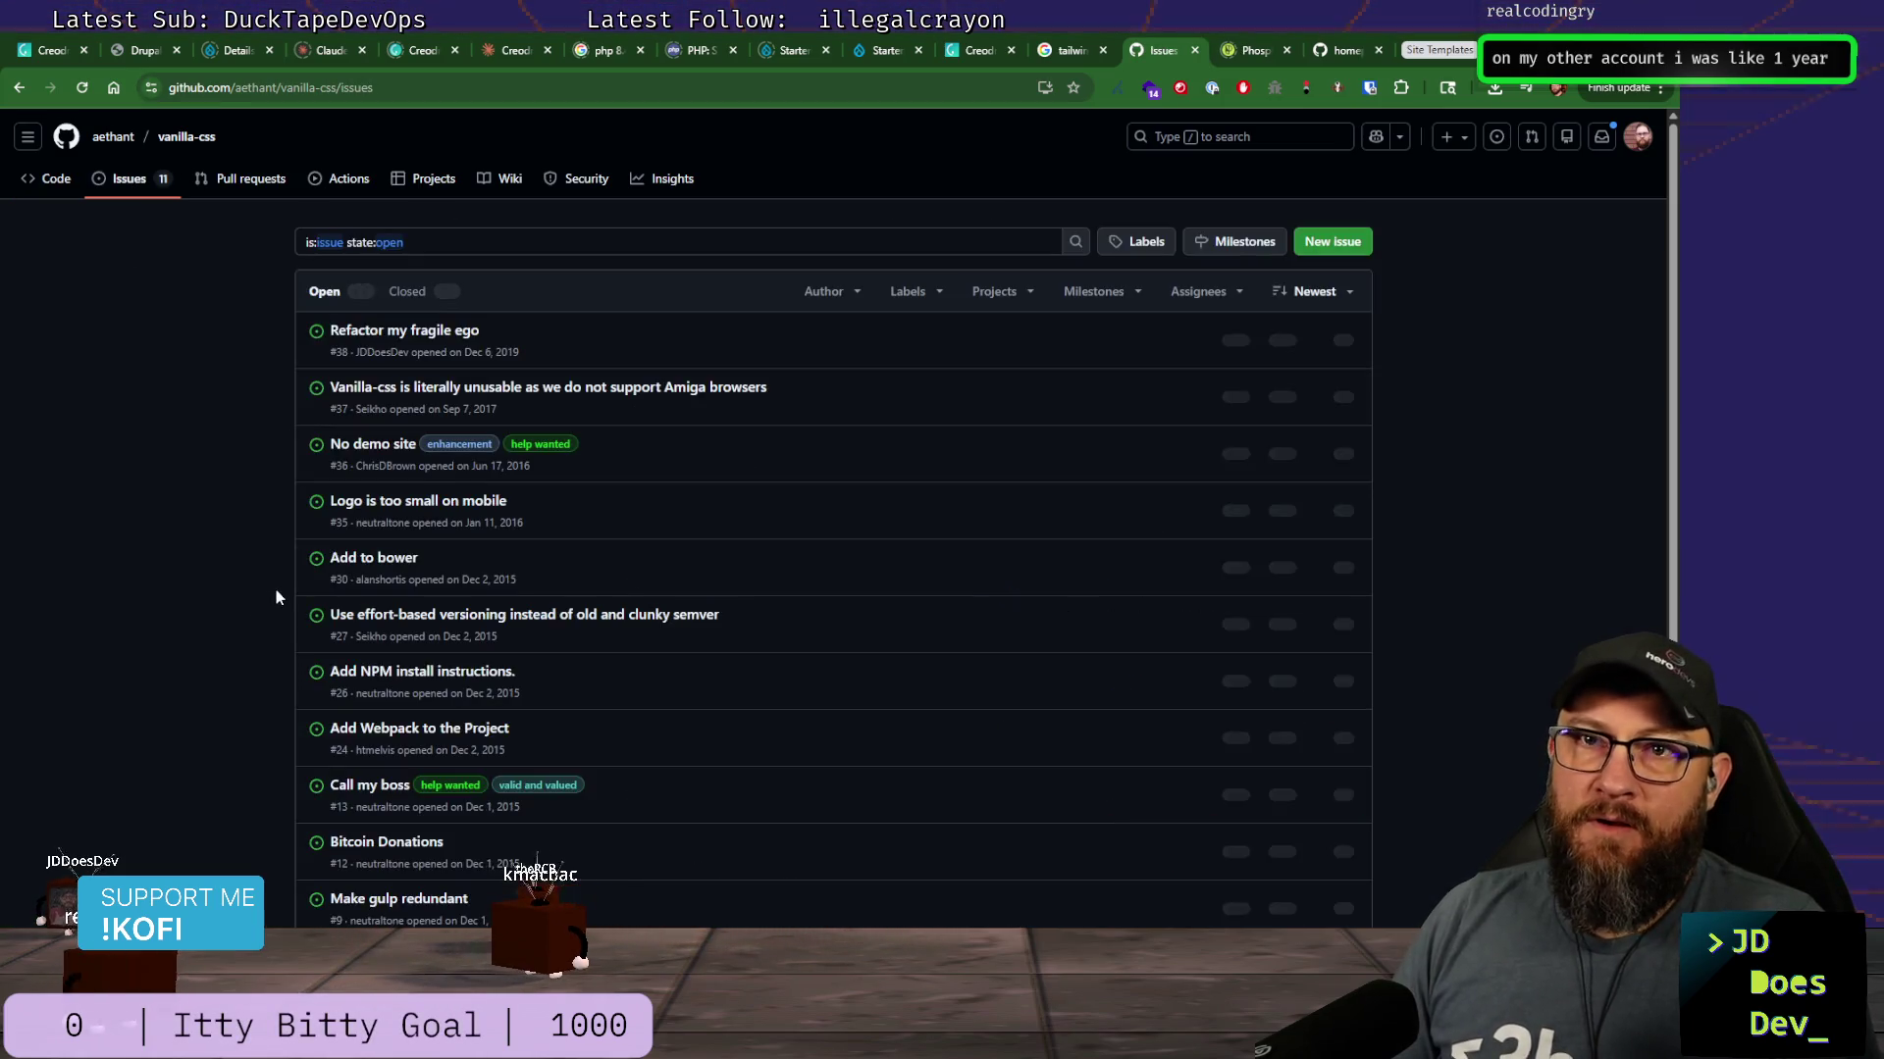
- Open issue #38 'Refactor my fragile ego' and zoom the page to 125%
left_click(463, 336)
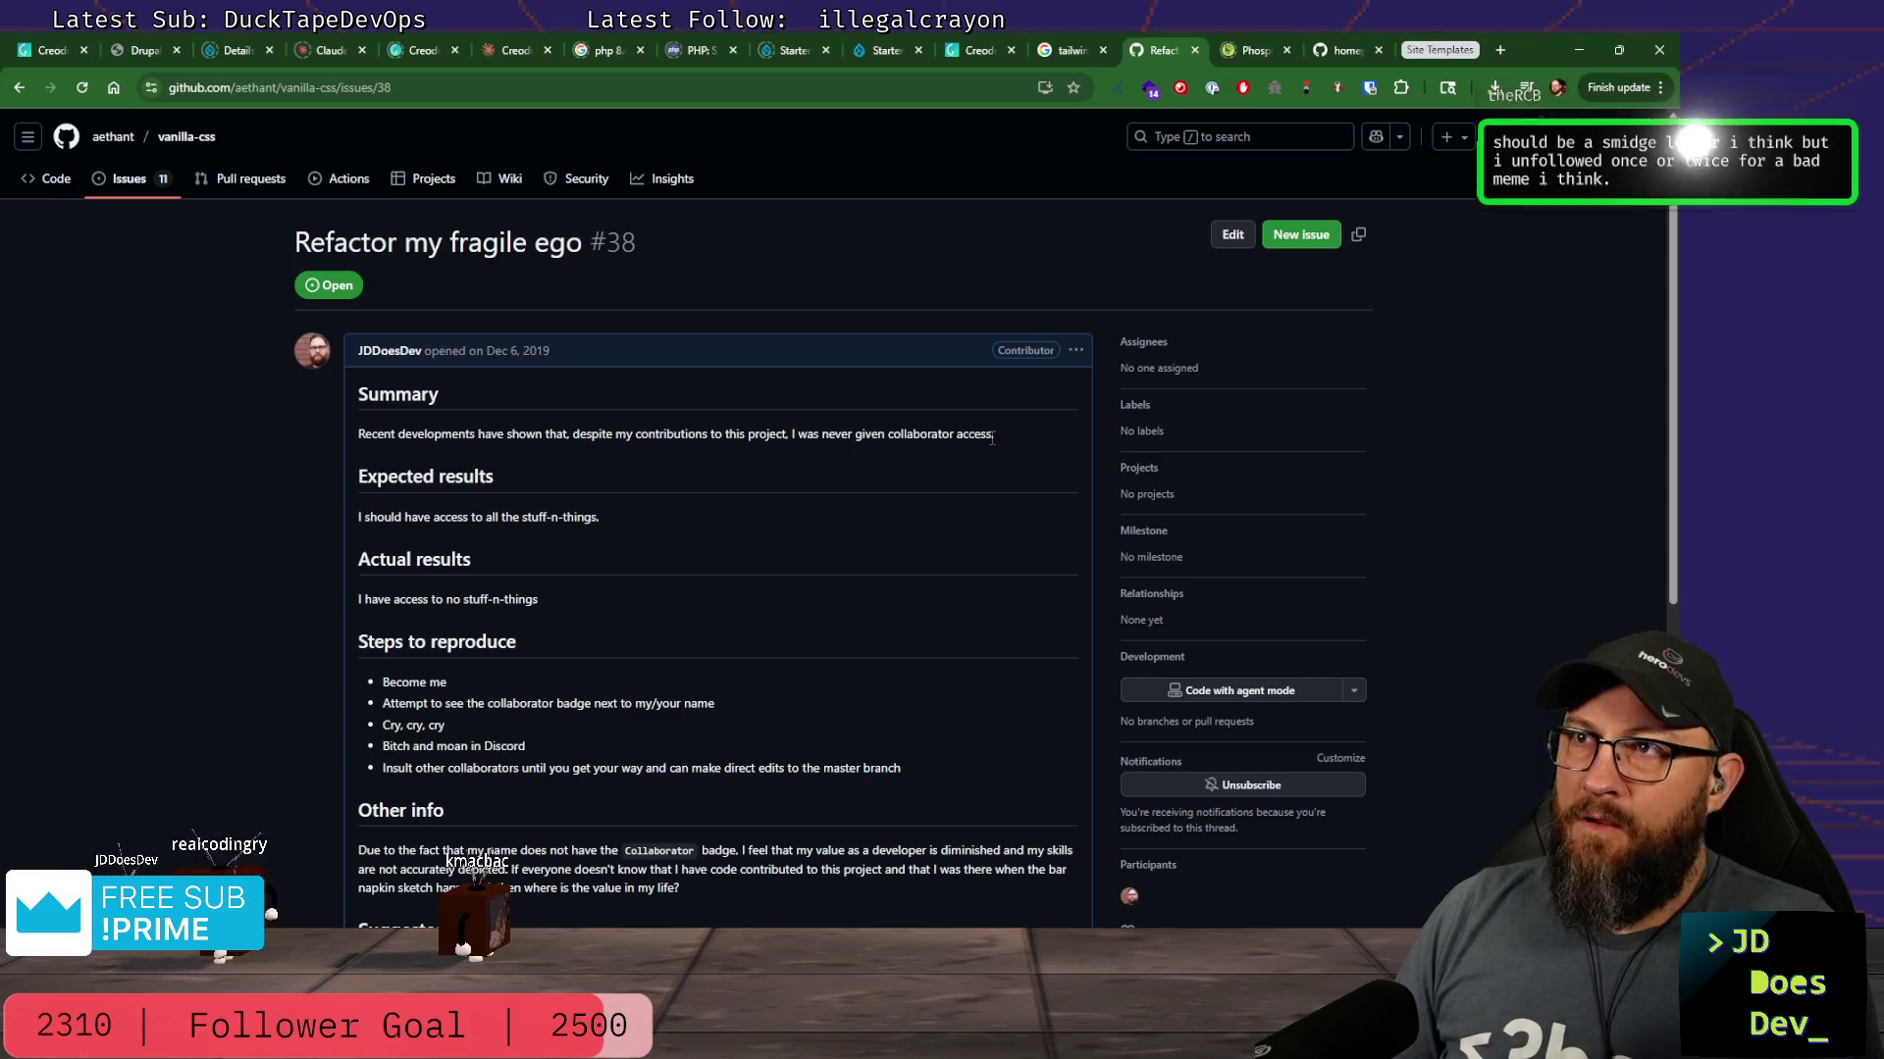
key("ctrl+equal")
key("ctrl+equal")
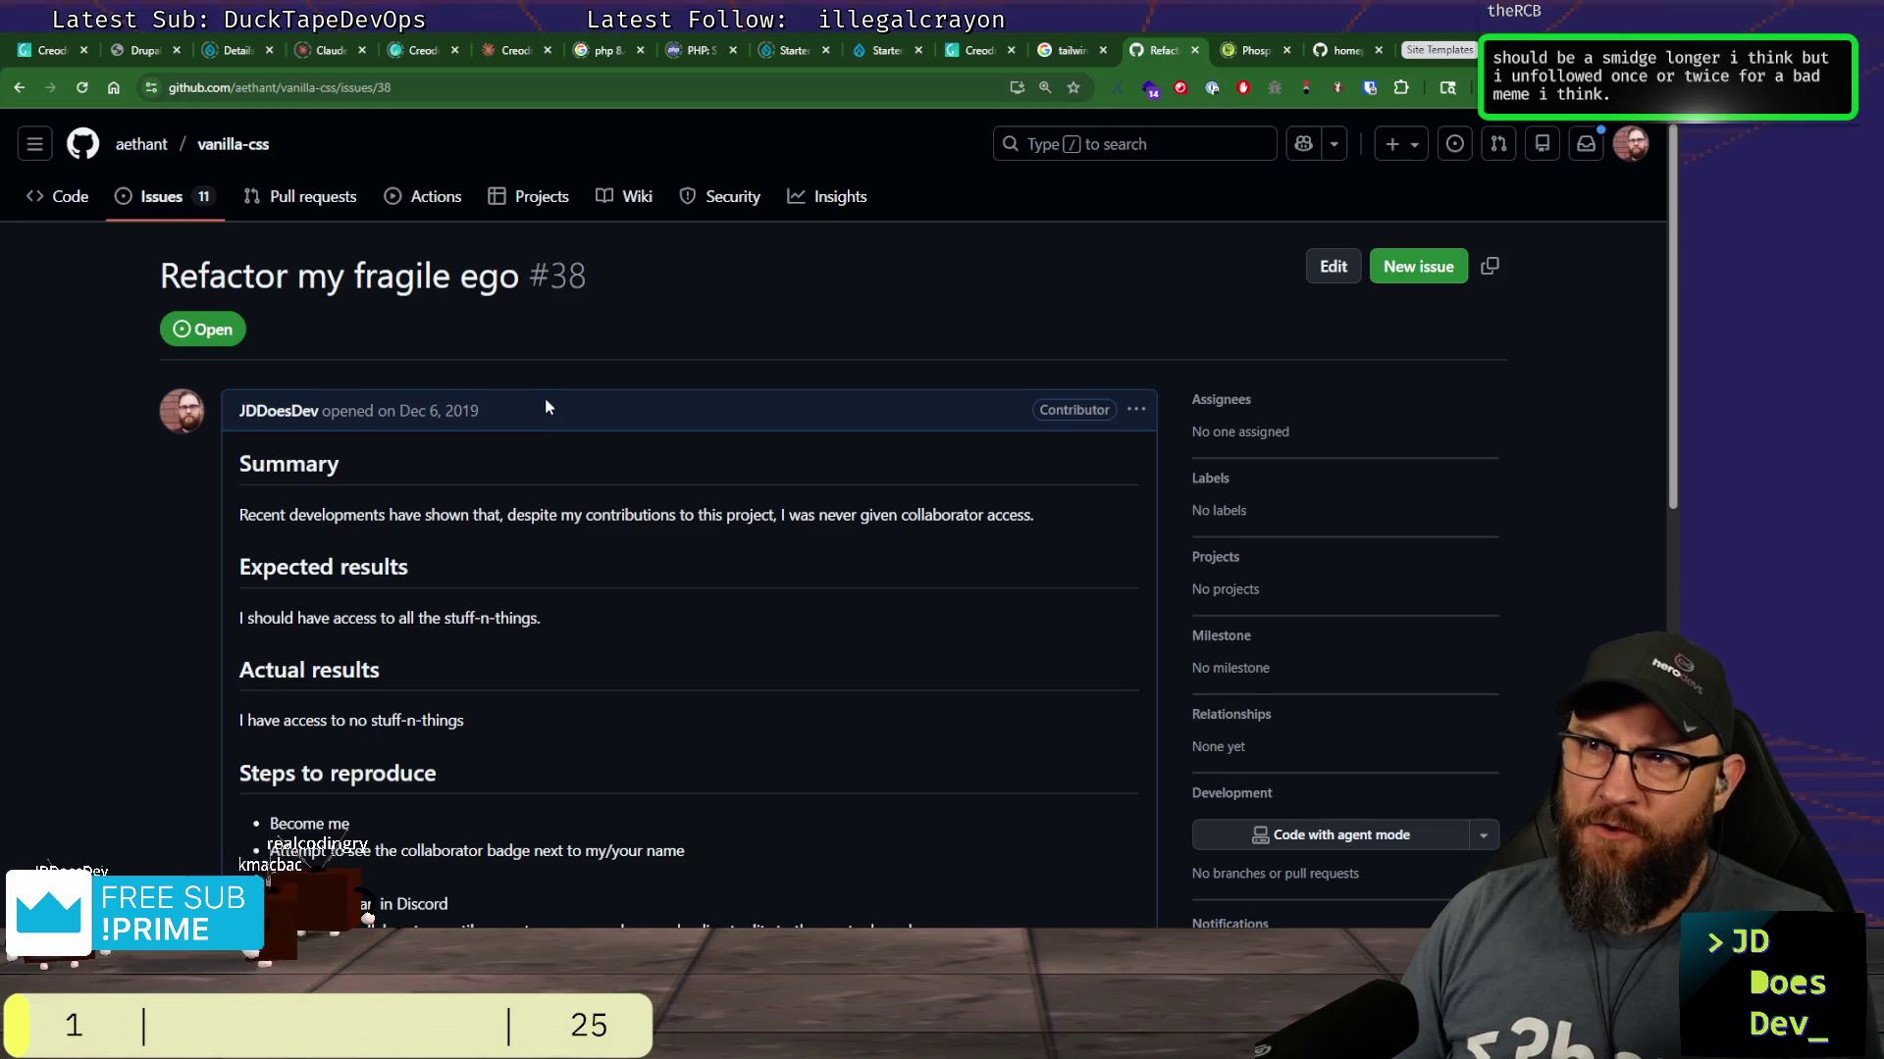
scroll(544, 397, "down", 2)
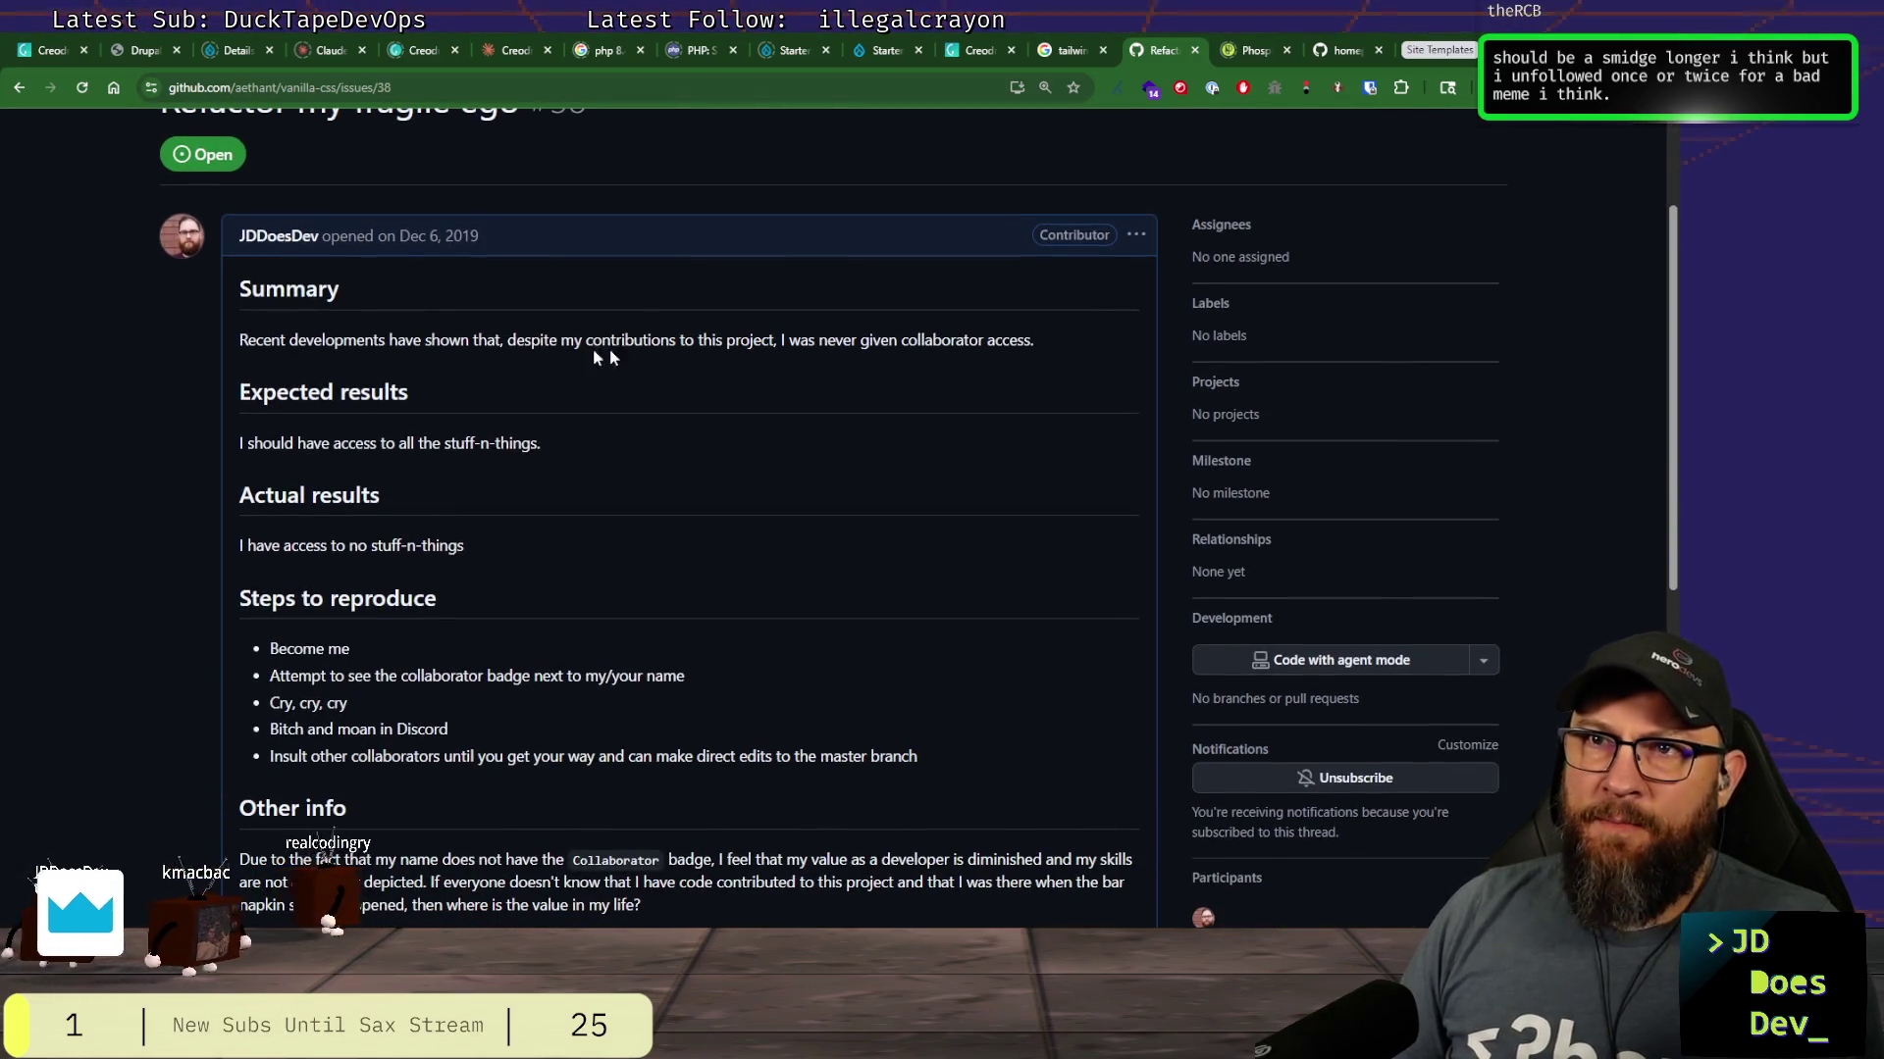
- Read through the issue's summary, actual results, reproduction steps and suggested fix
left_click_drag(240, 340, 1033, 342)
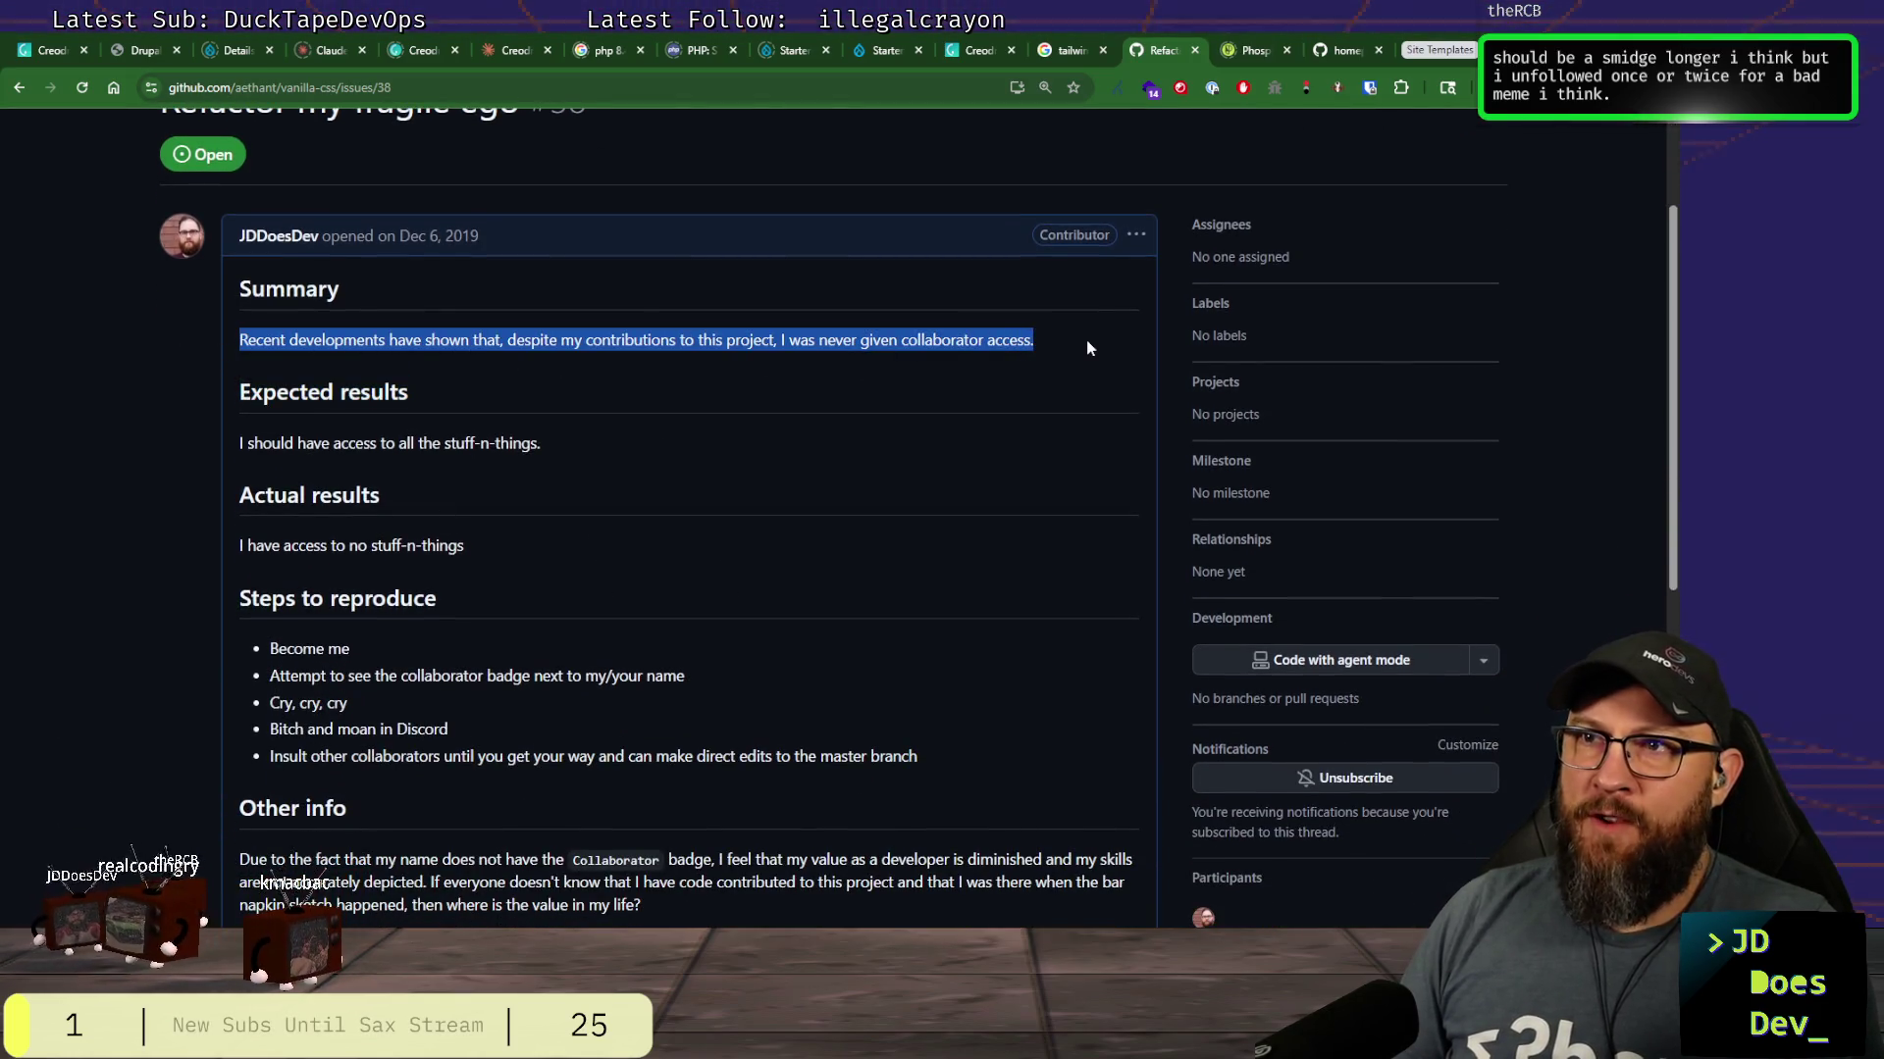
left_click(595, 437)
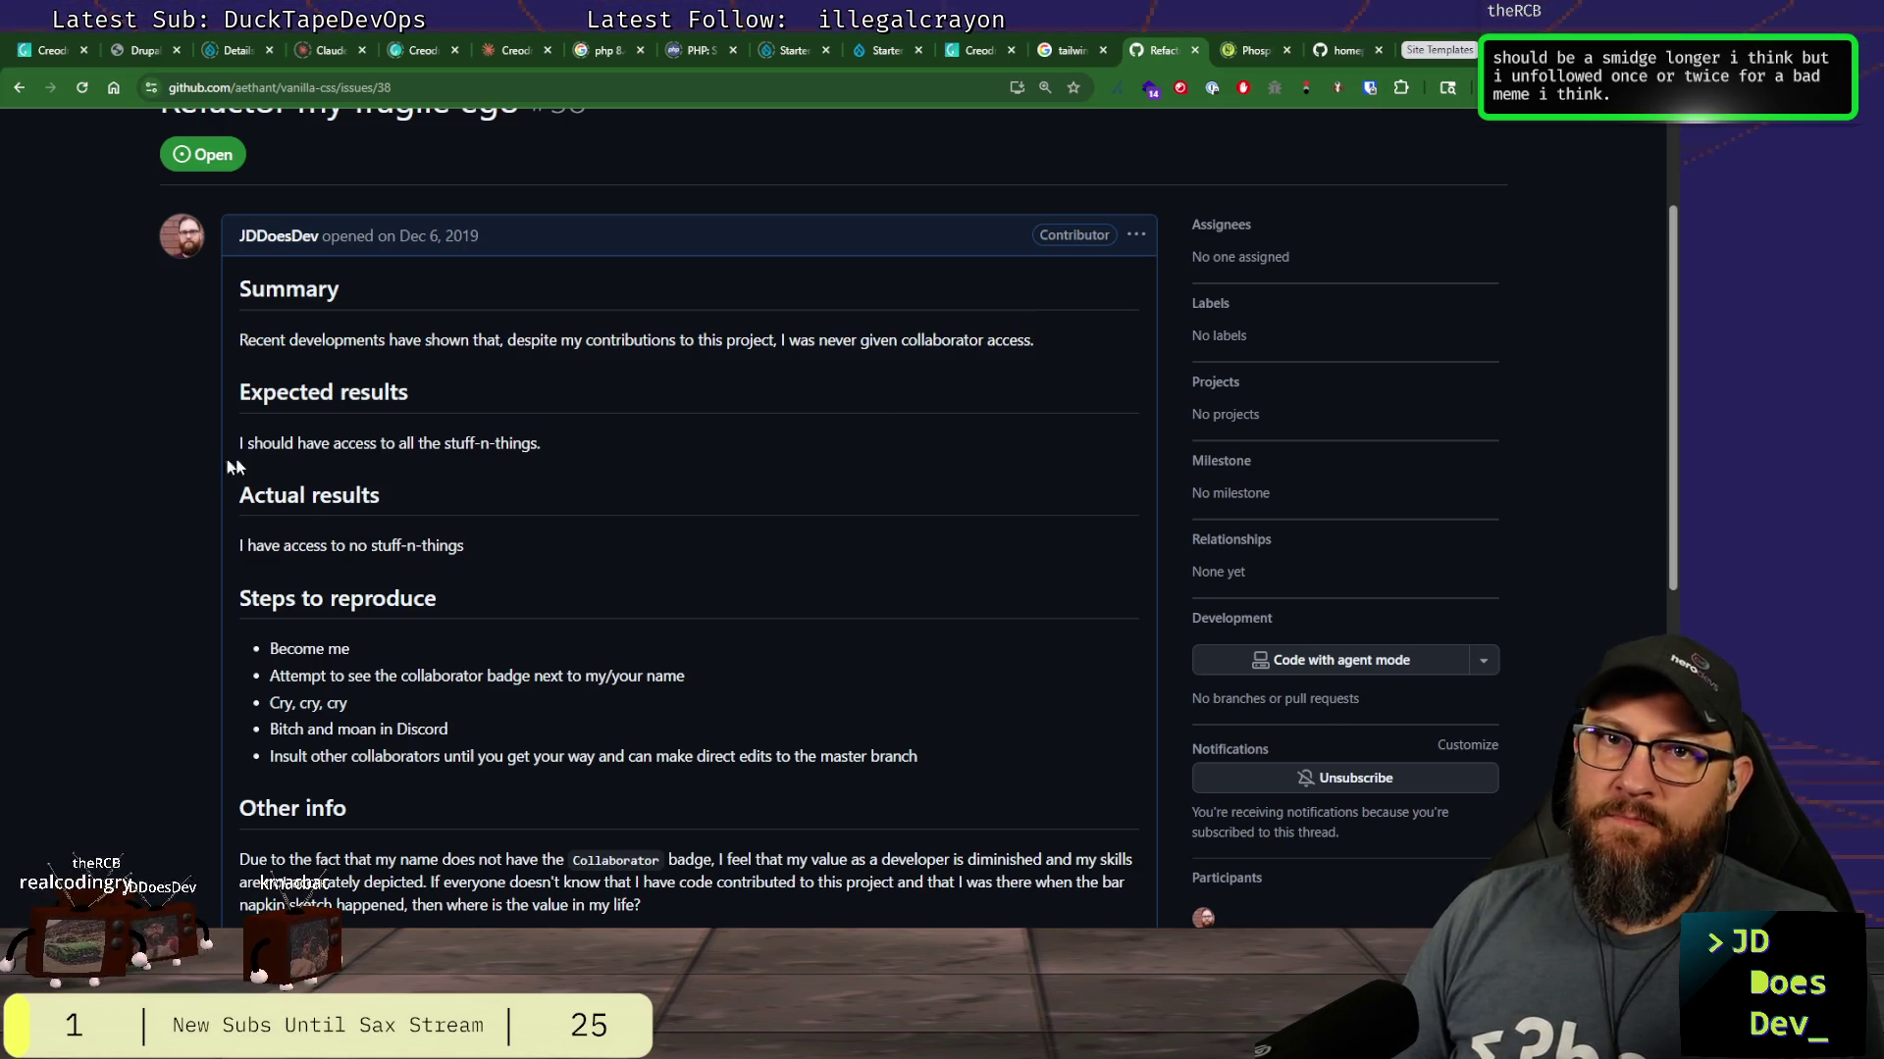
left_click_drag(468, 546, 235, 552)
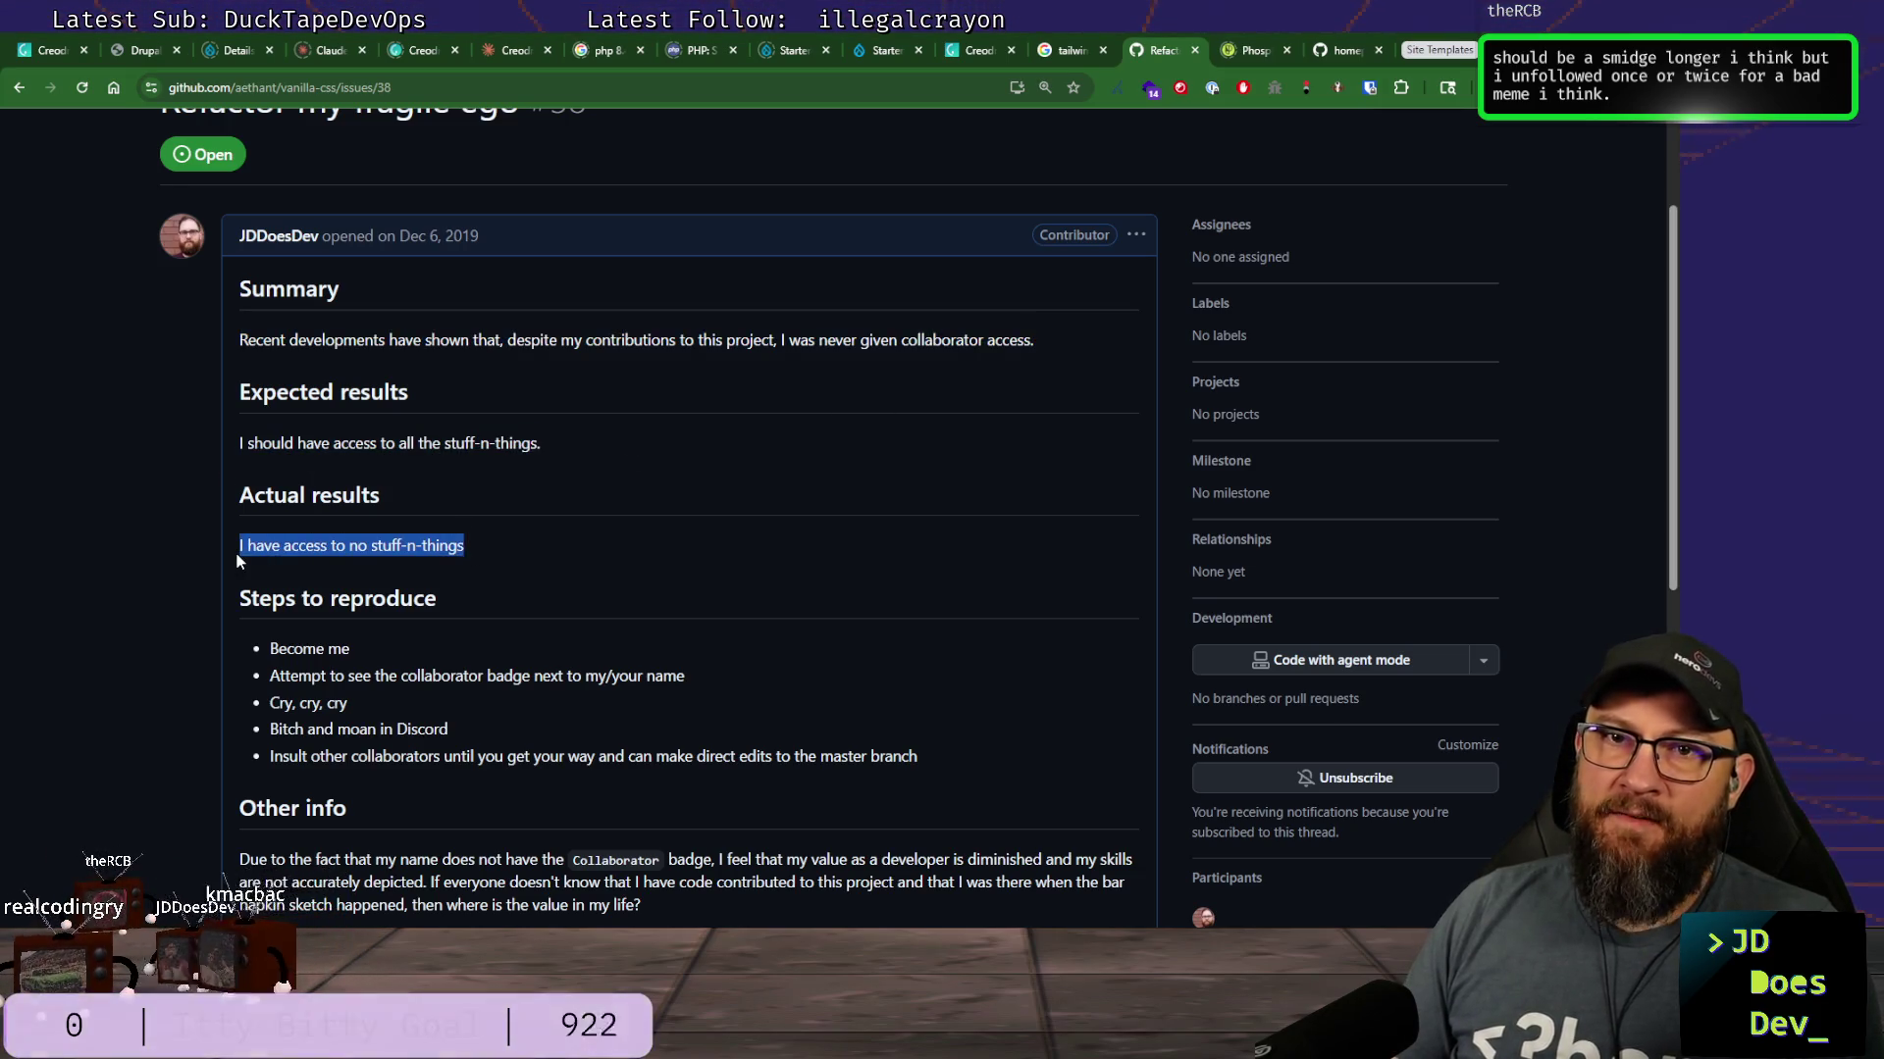
left_click(566, 703)
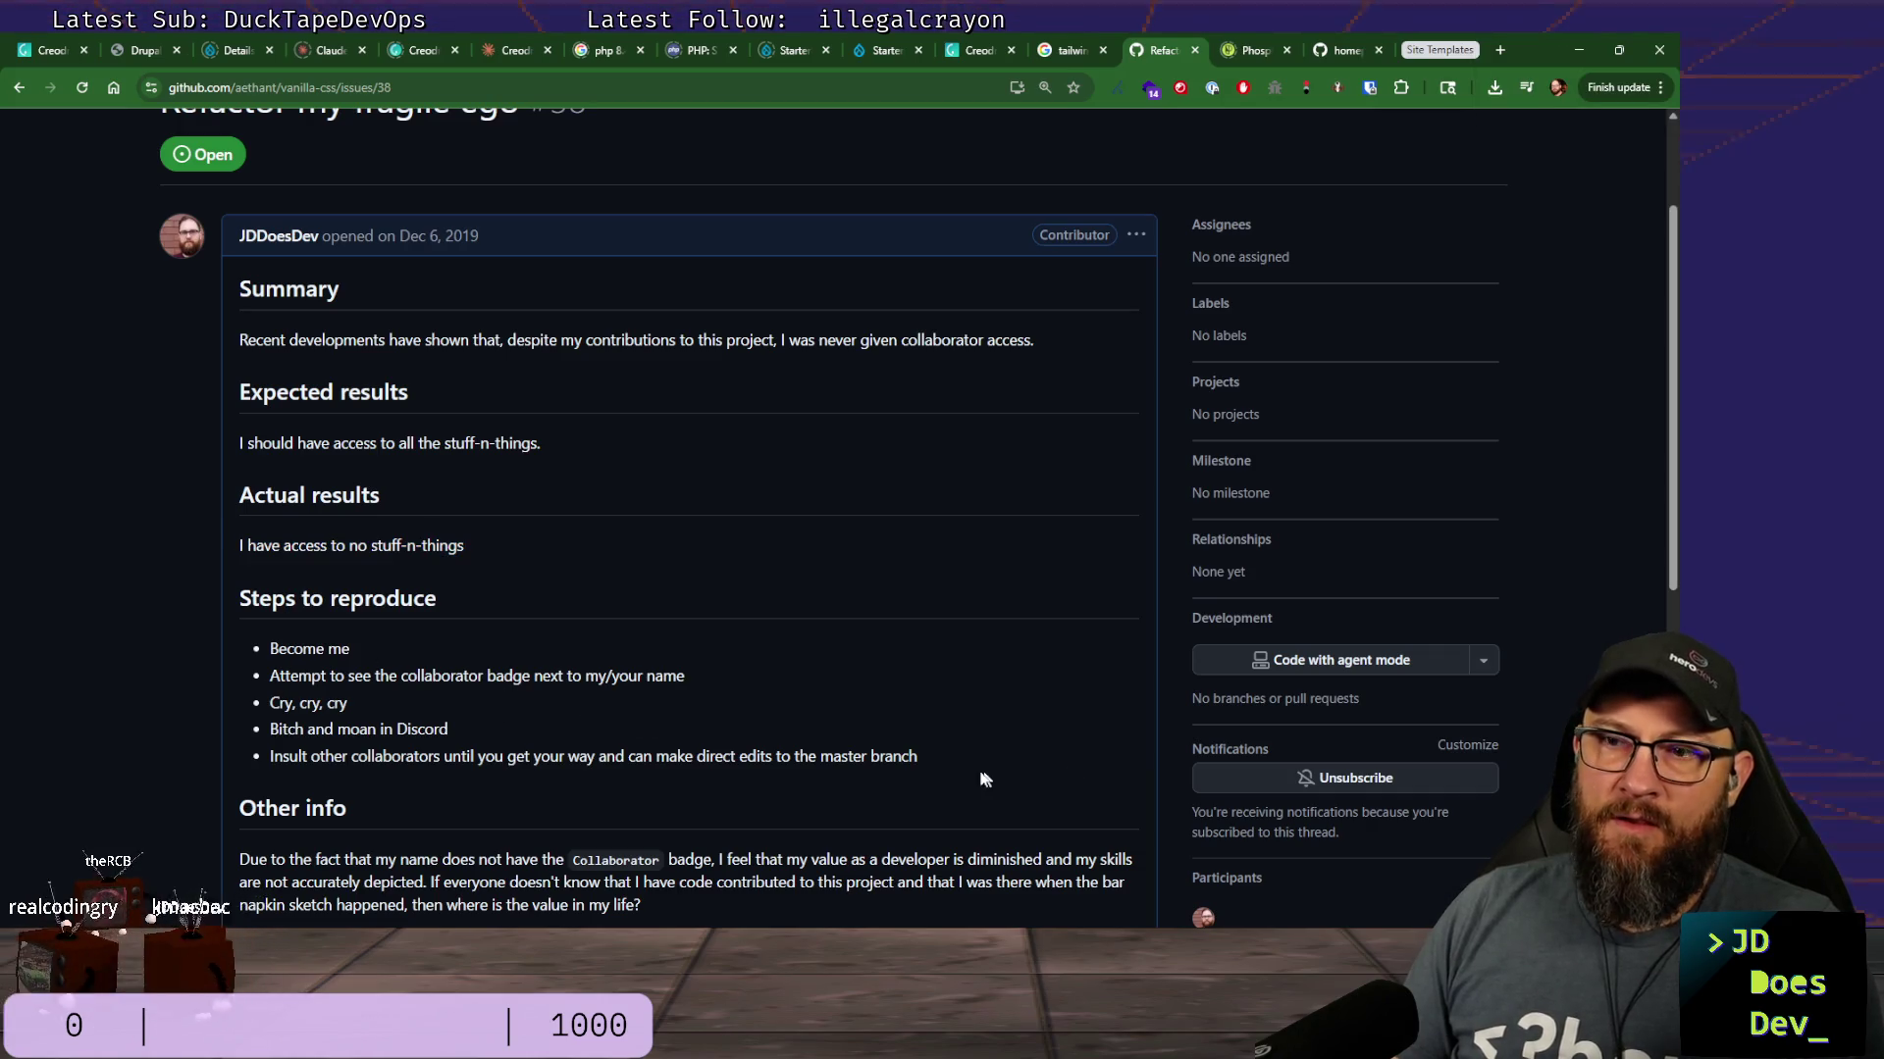
mouse_move(945, 749)
left_mouse_down()
mouse_move(369, 703)
mouse_move(243, 648)
left_mouse_up()
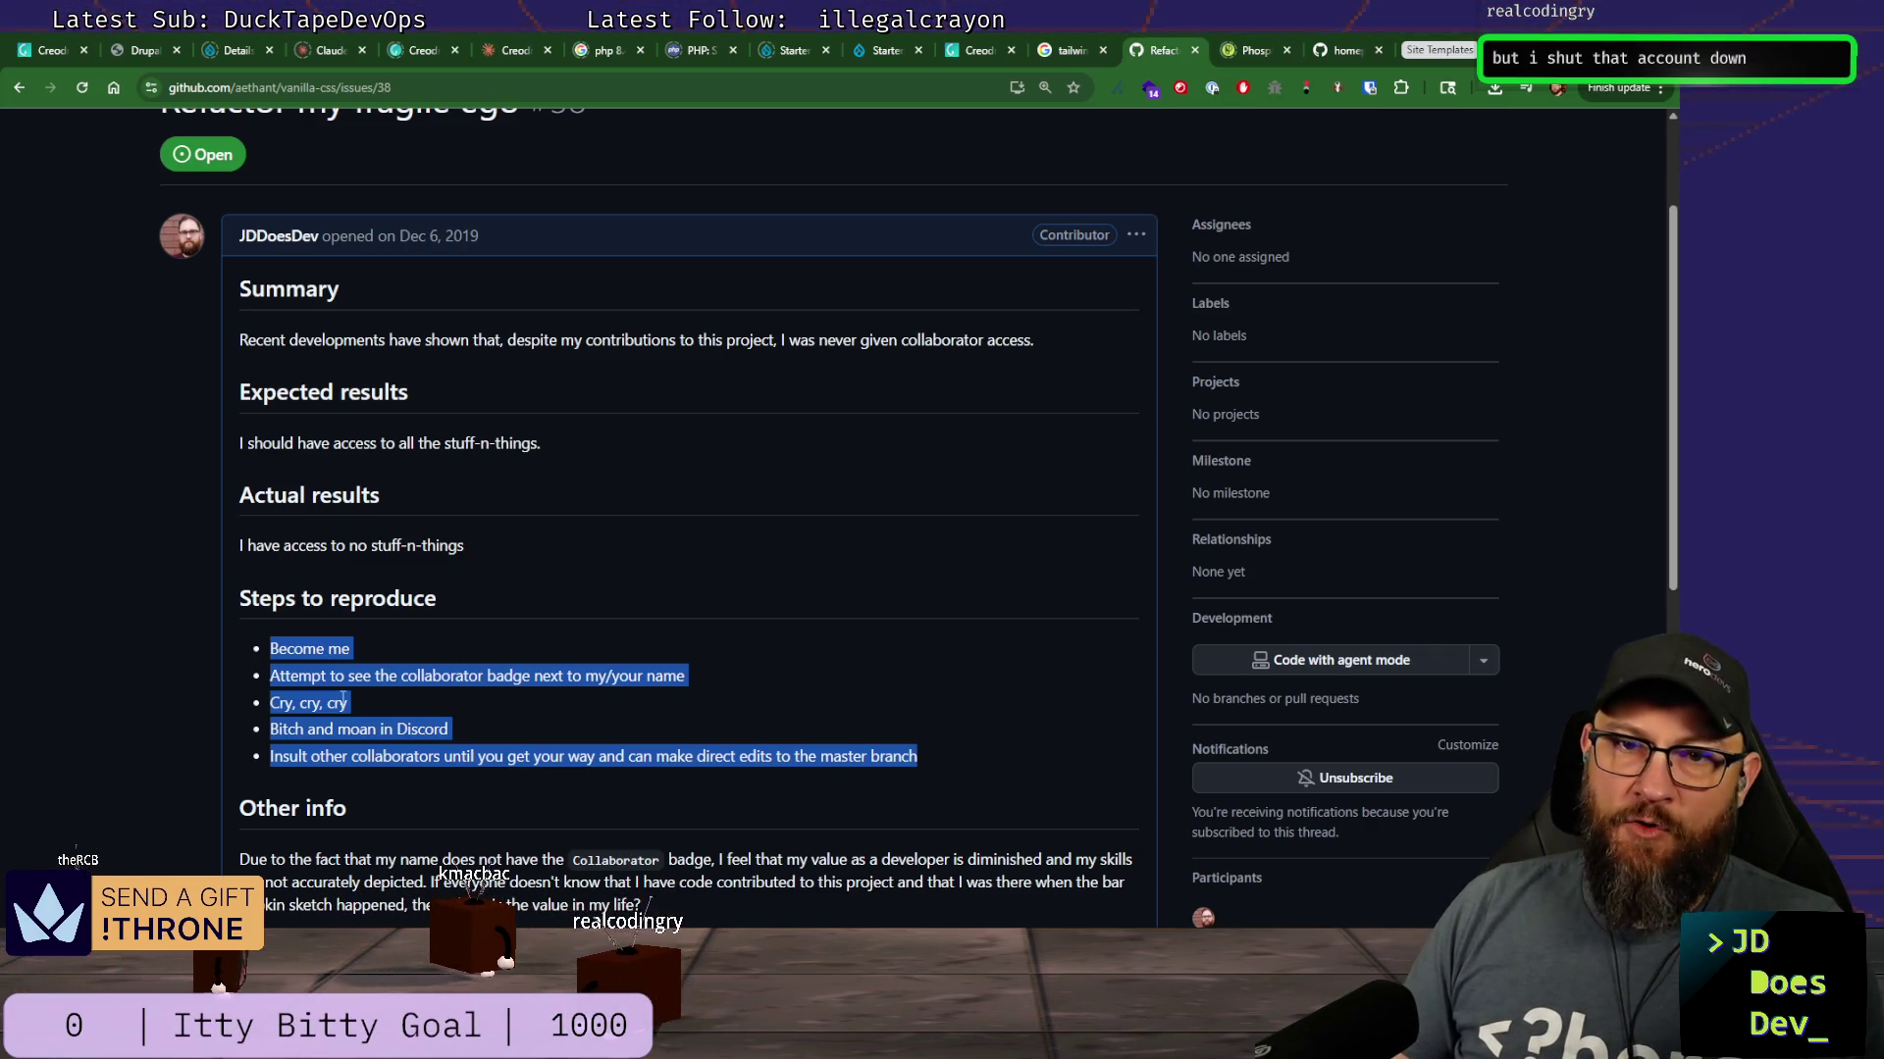
scroll(850, 763, "down", 3)
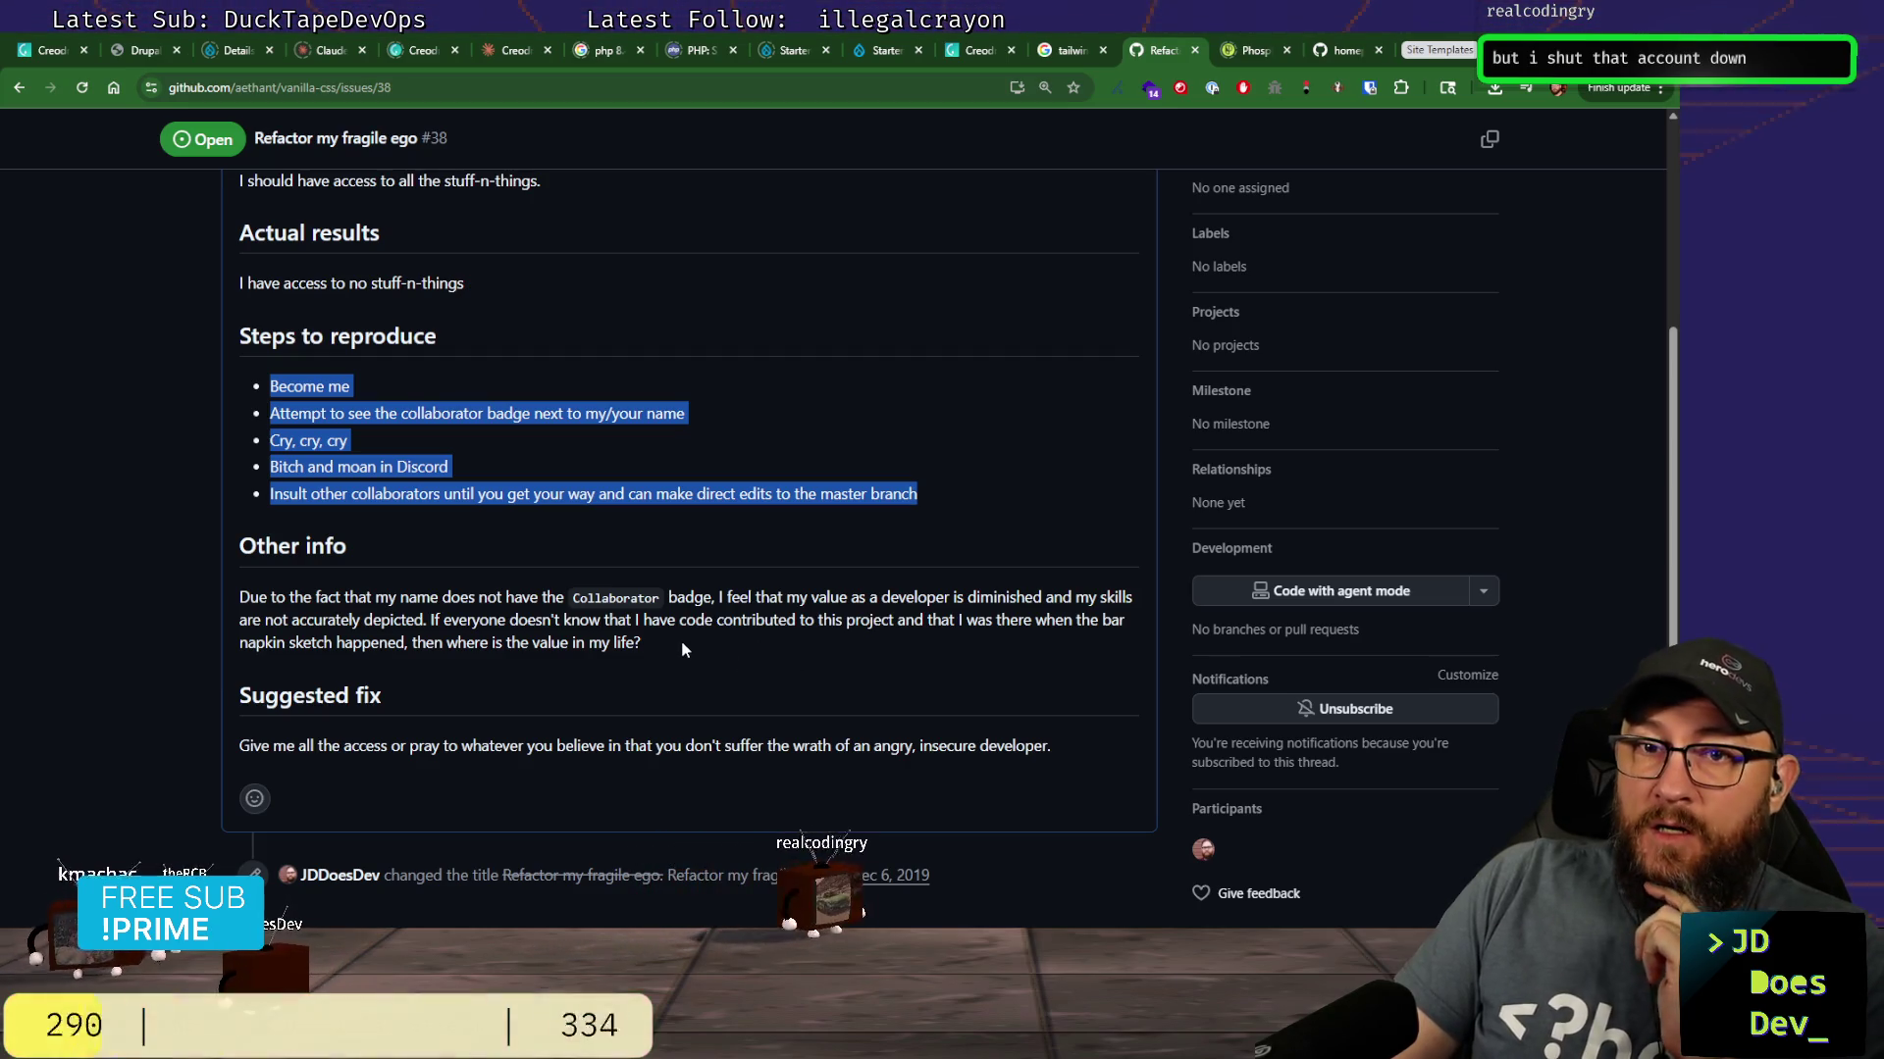
scroll(689, 637, "down", 2)
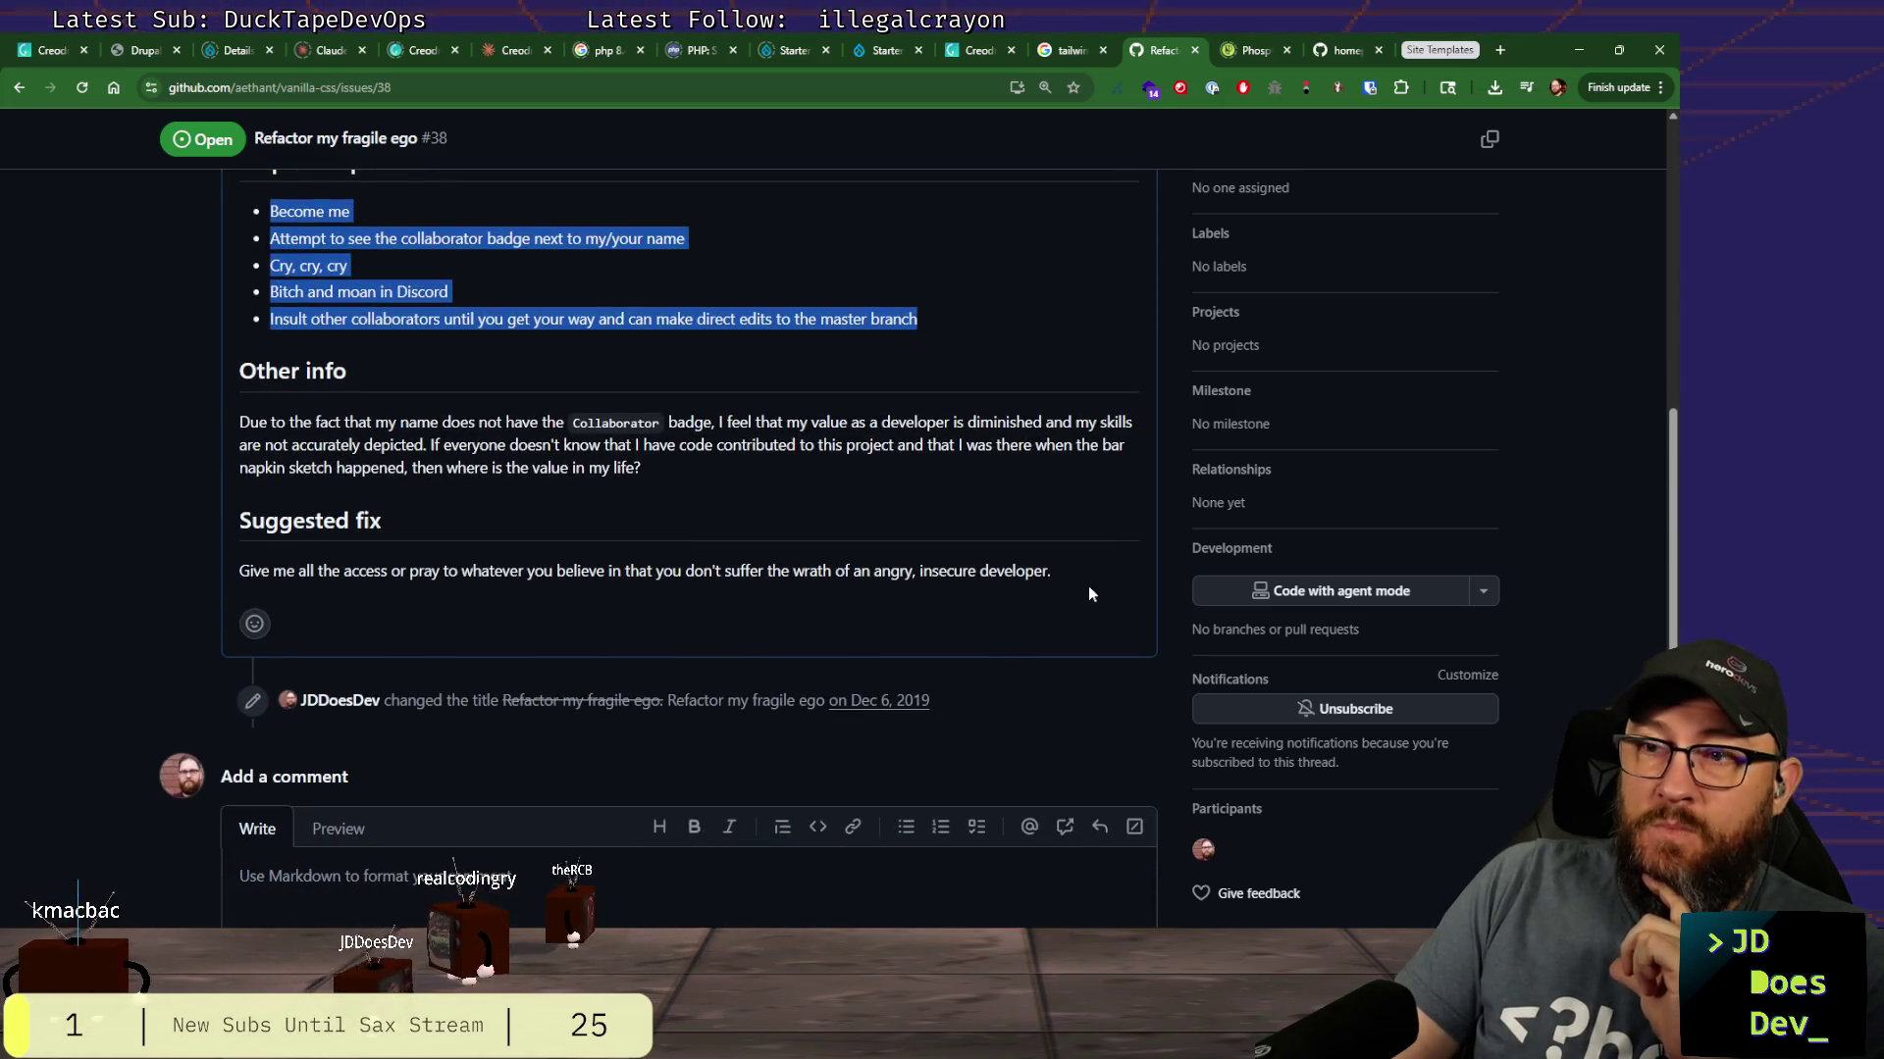
left_click_drag(1089, 594, 179, 584)
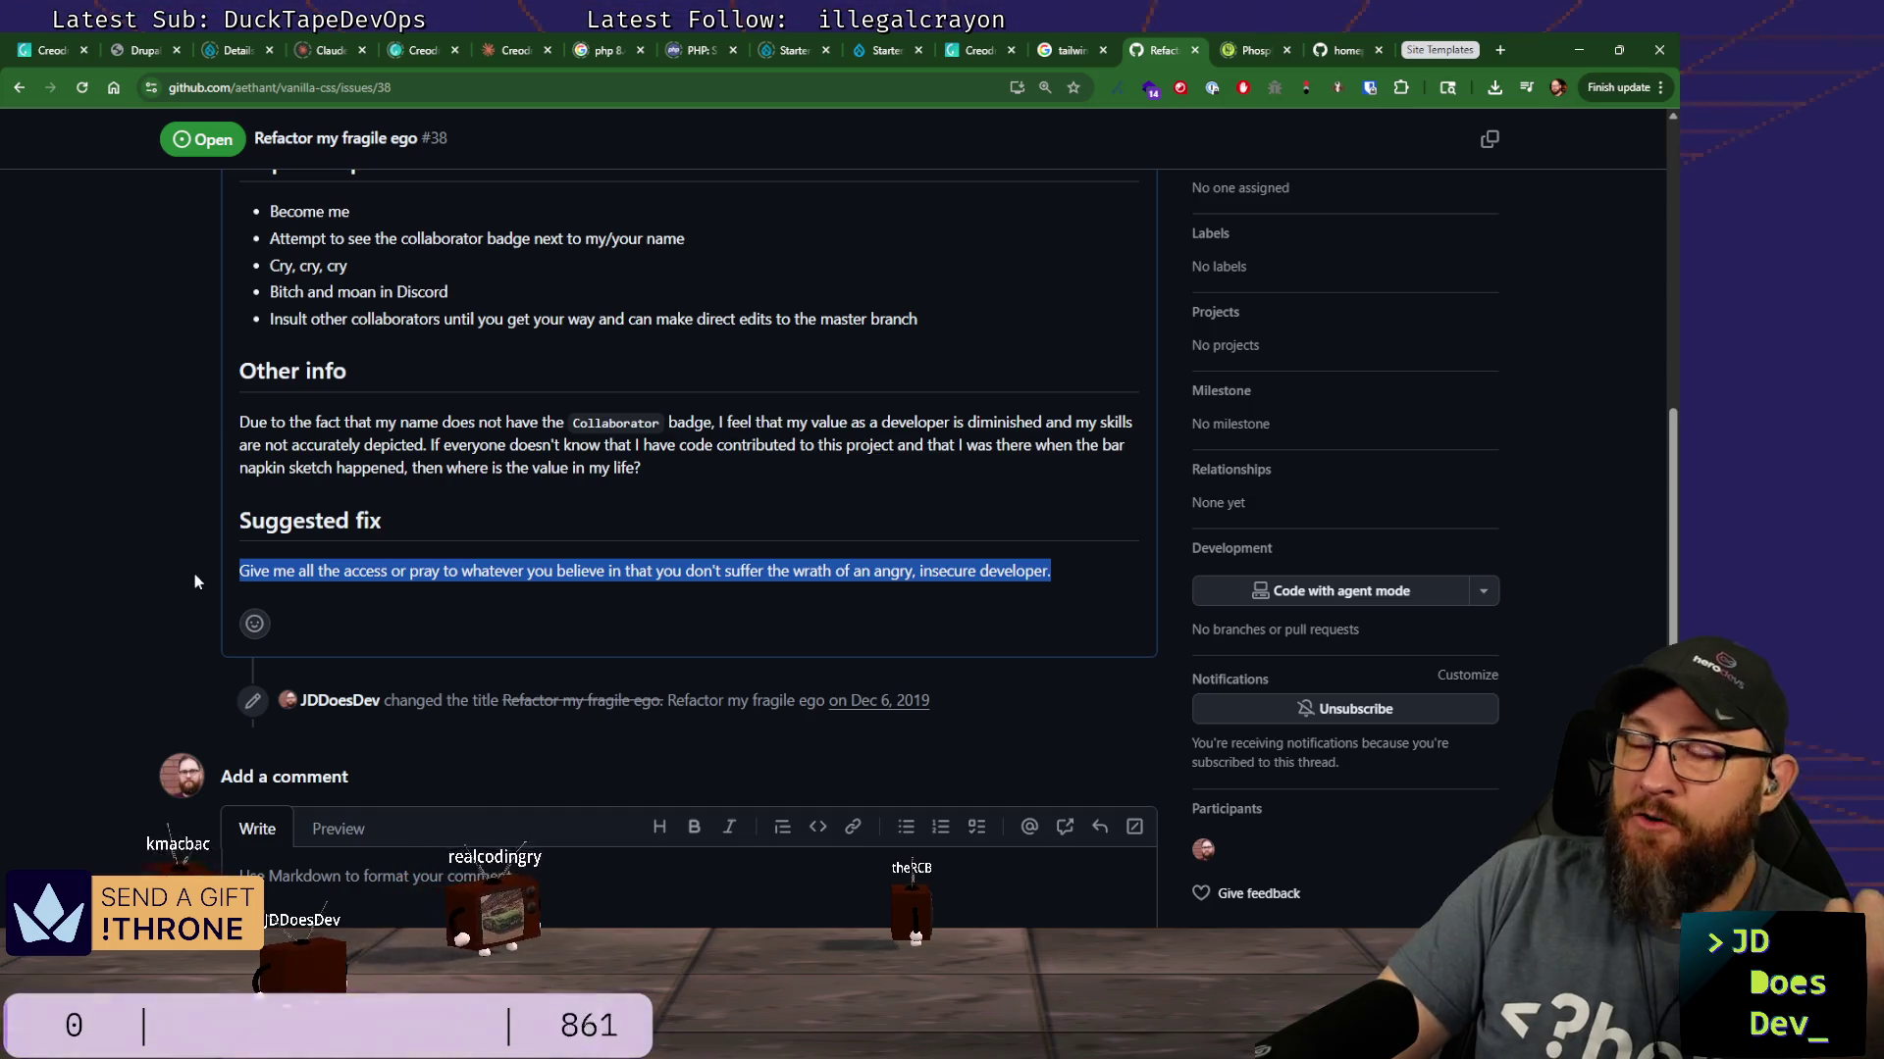
scroll(135, 469, "up", 6)
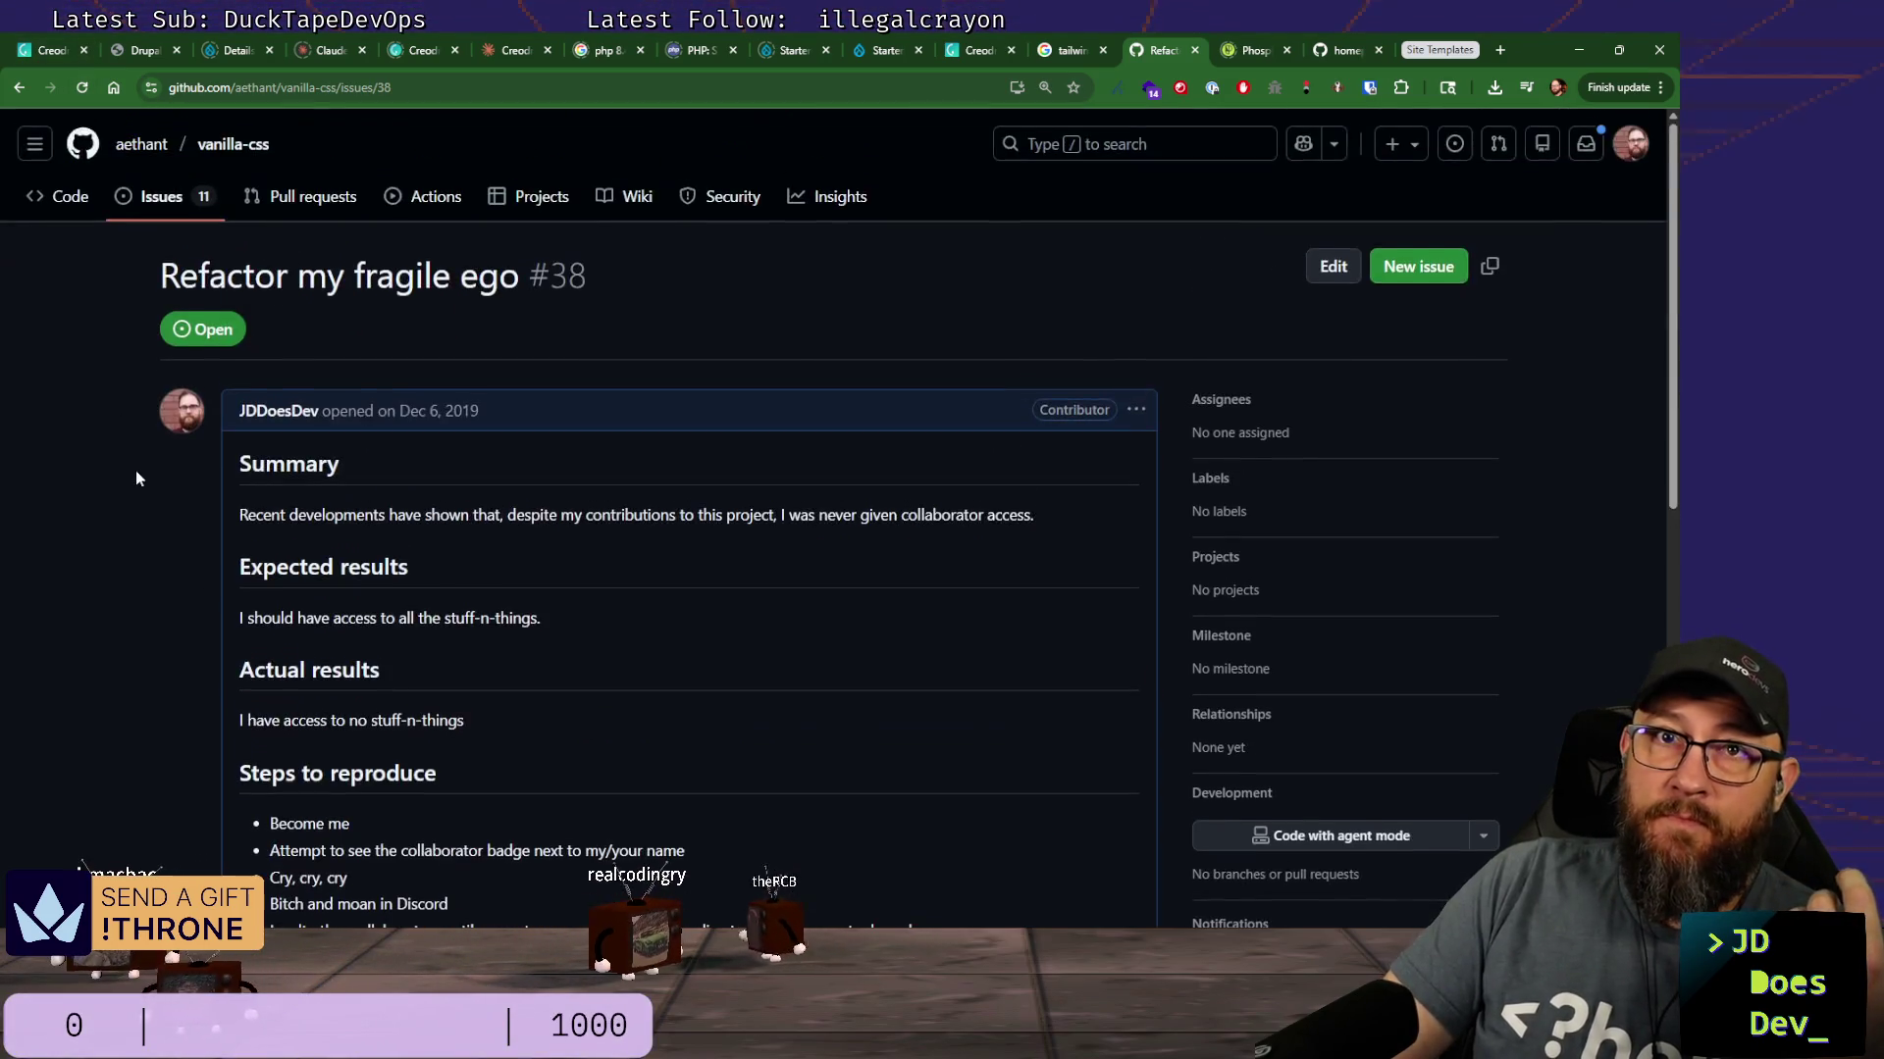
- Open issue #26 'Add NPM install instructions' from the issues list and skim it
left_click(163, 200)
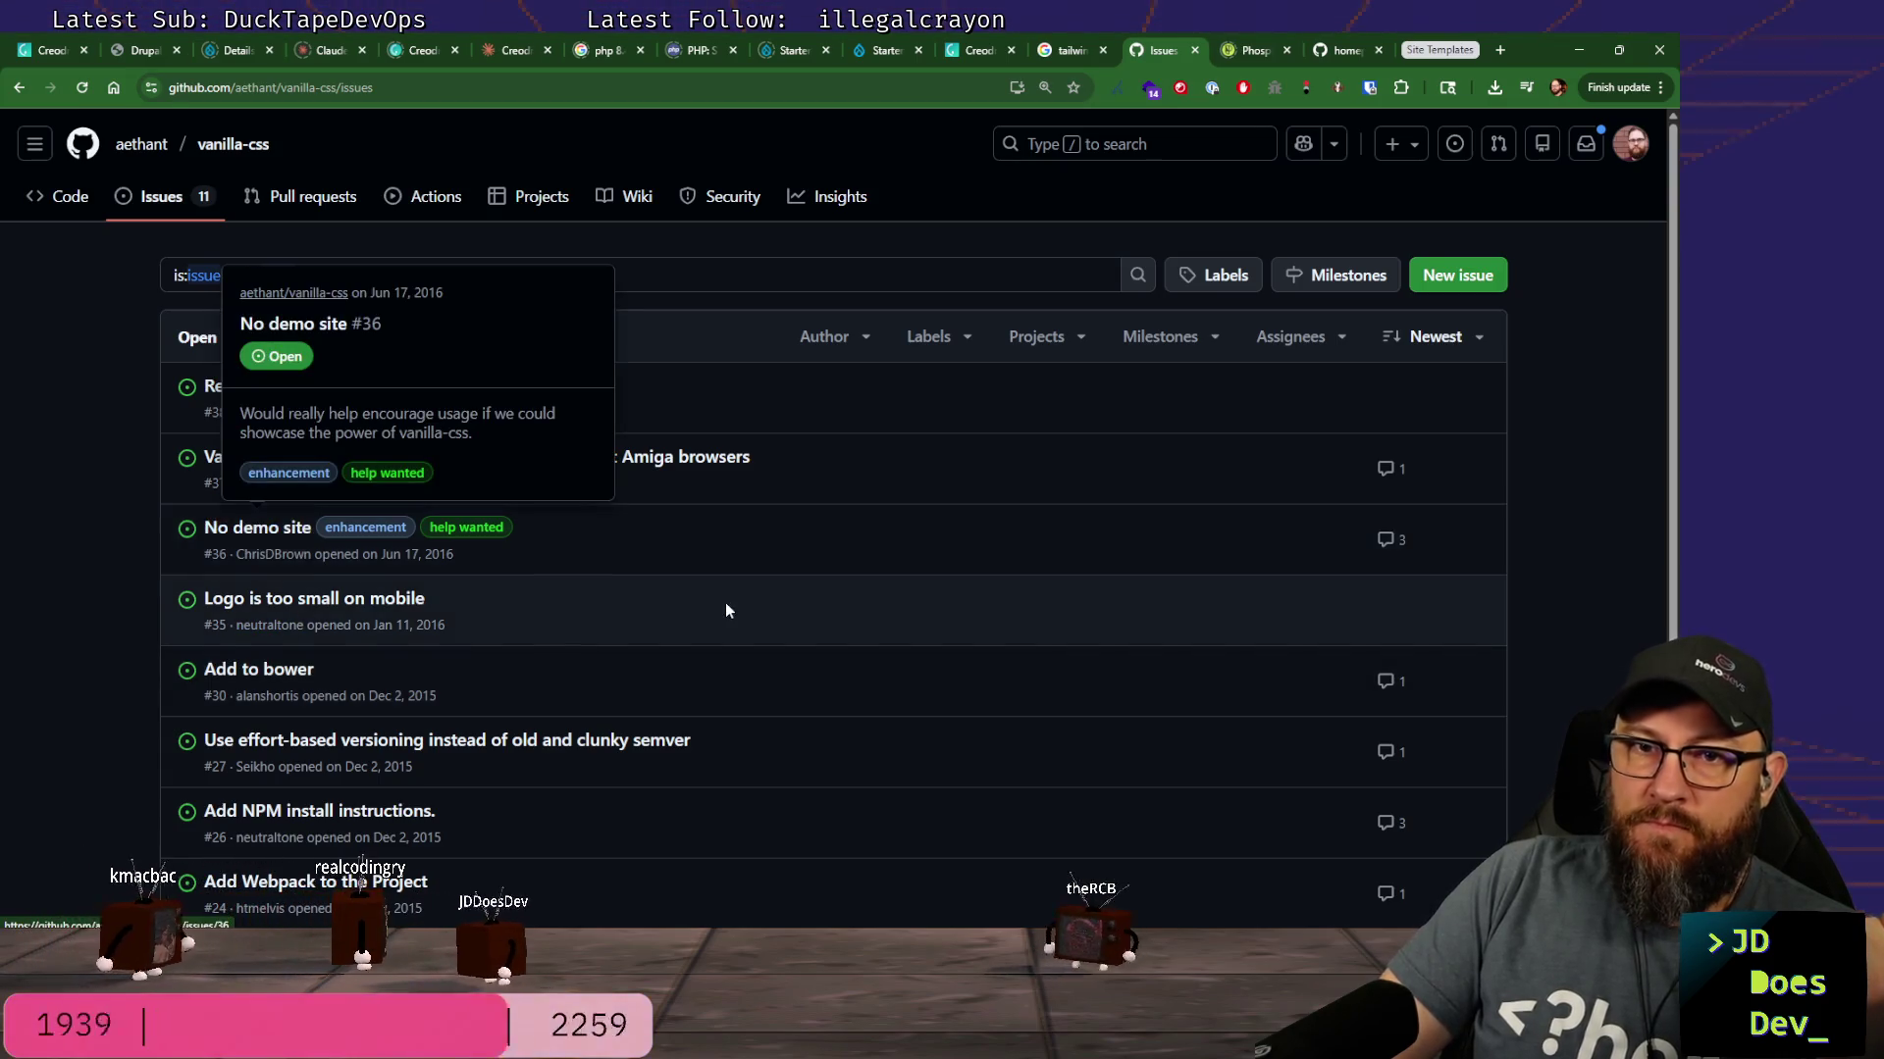
scroll(727, 604, "down", 3)
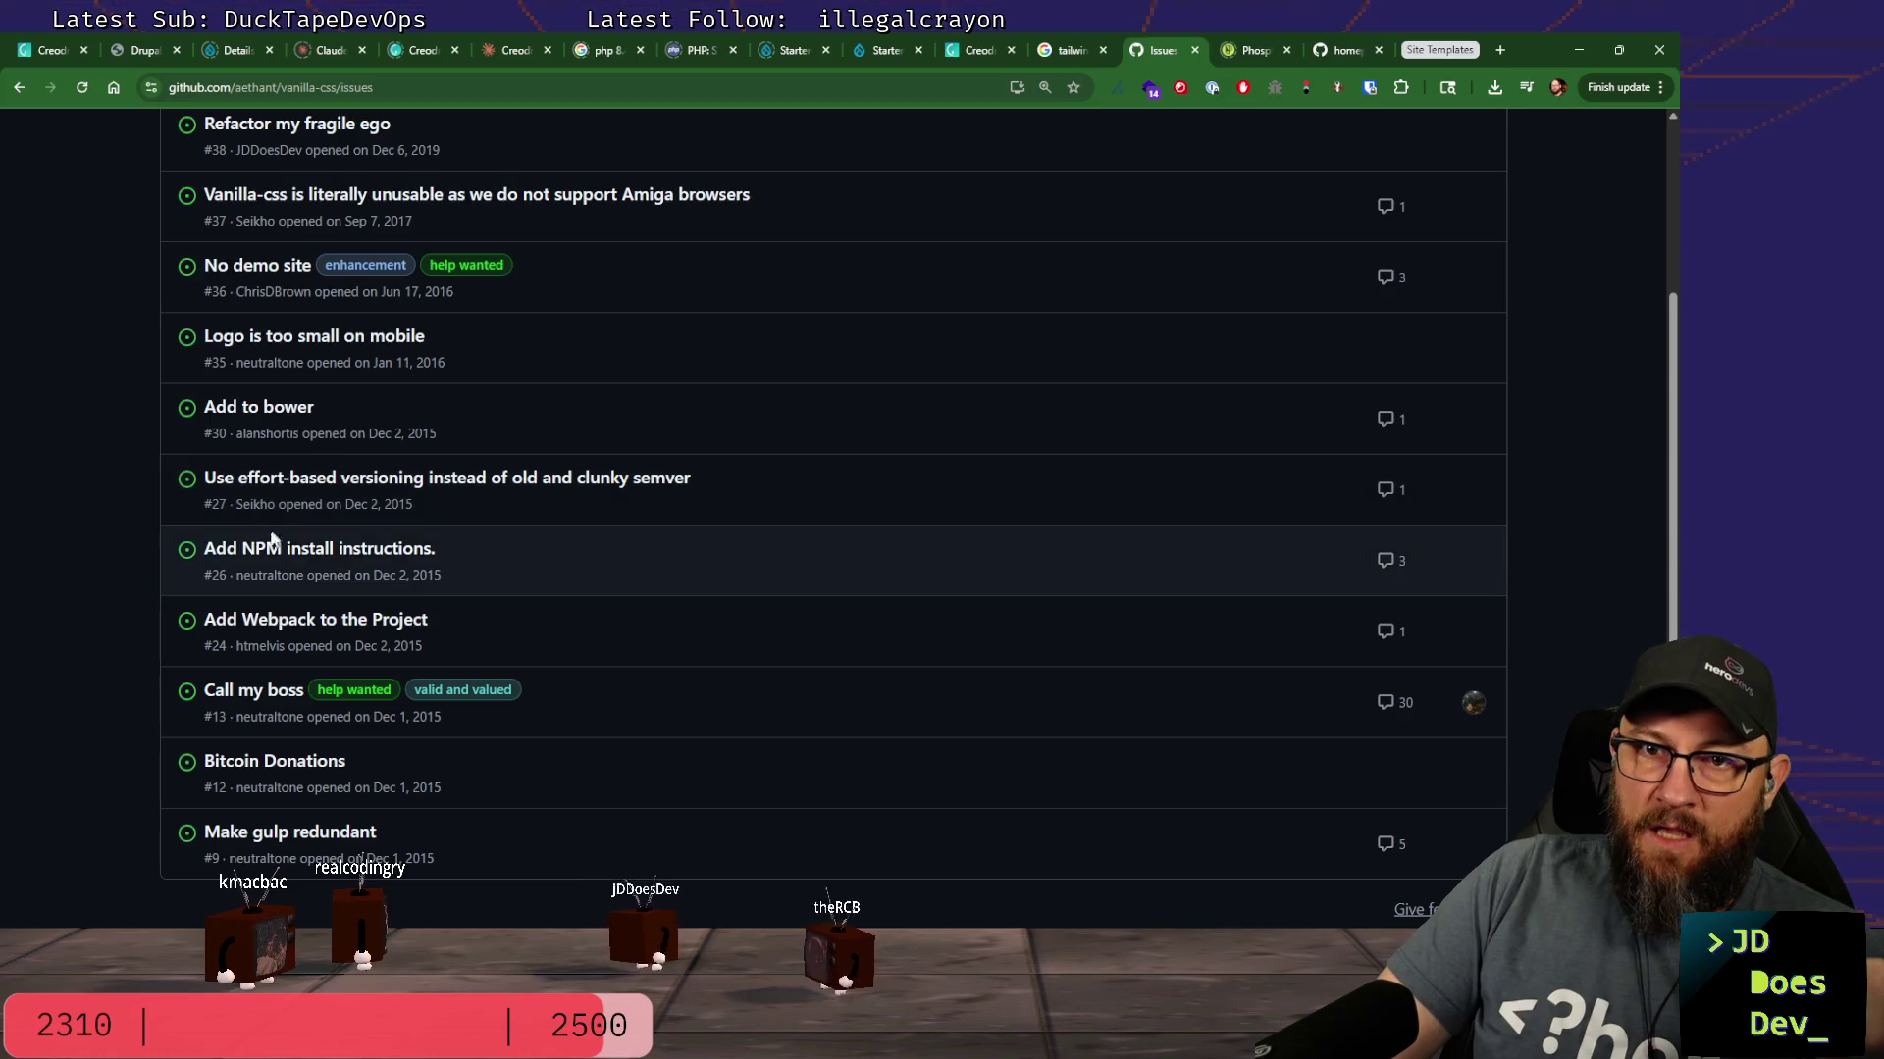
left_click(324, 549)
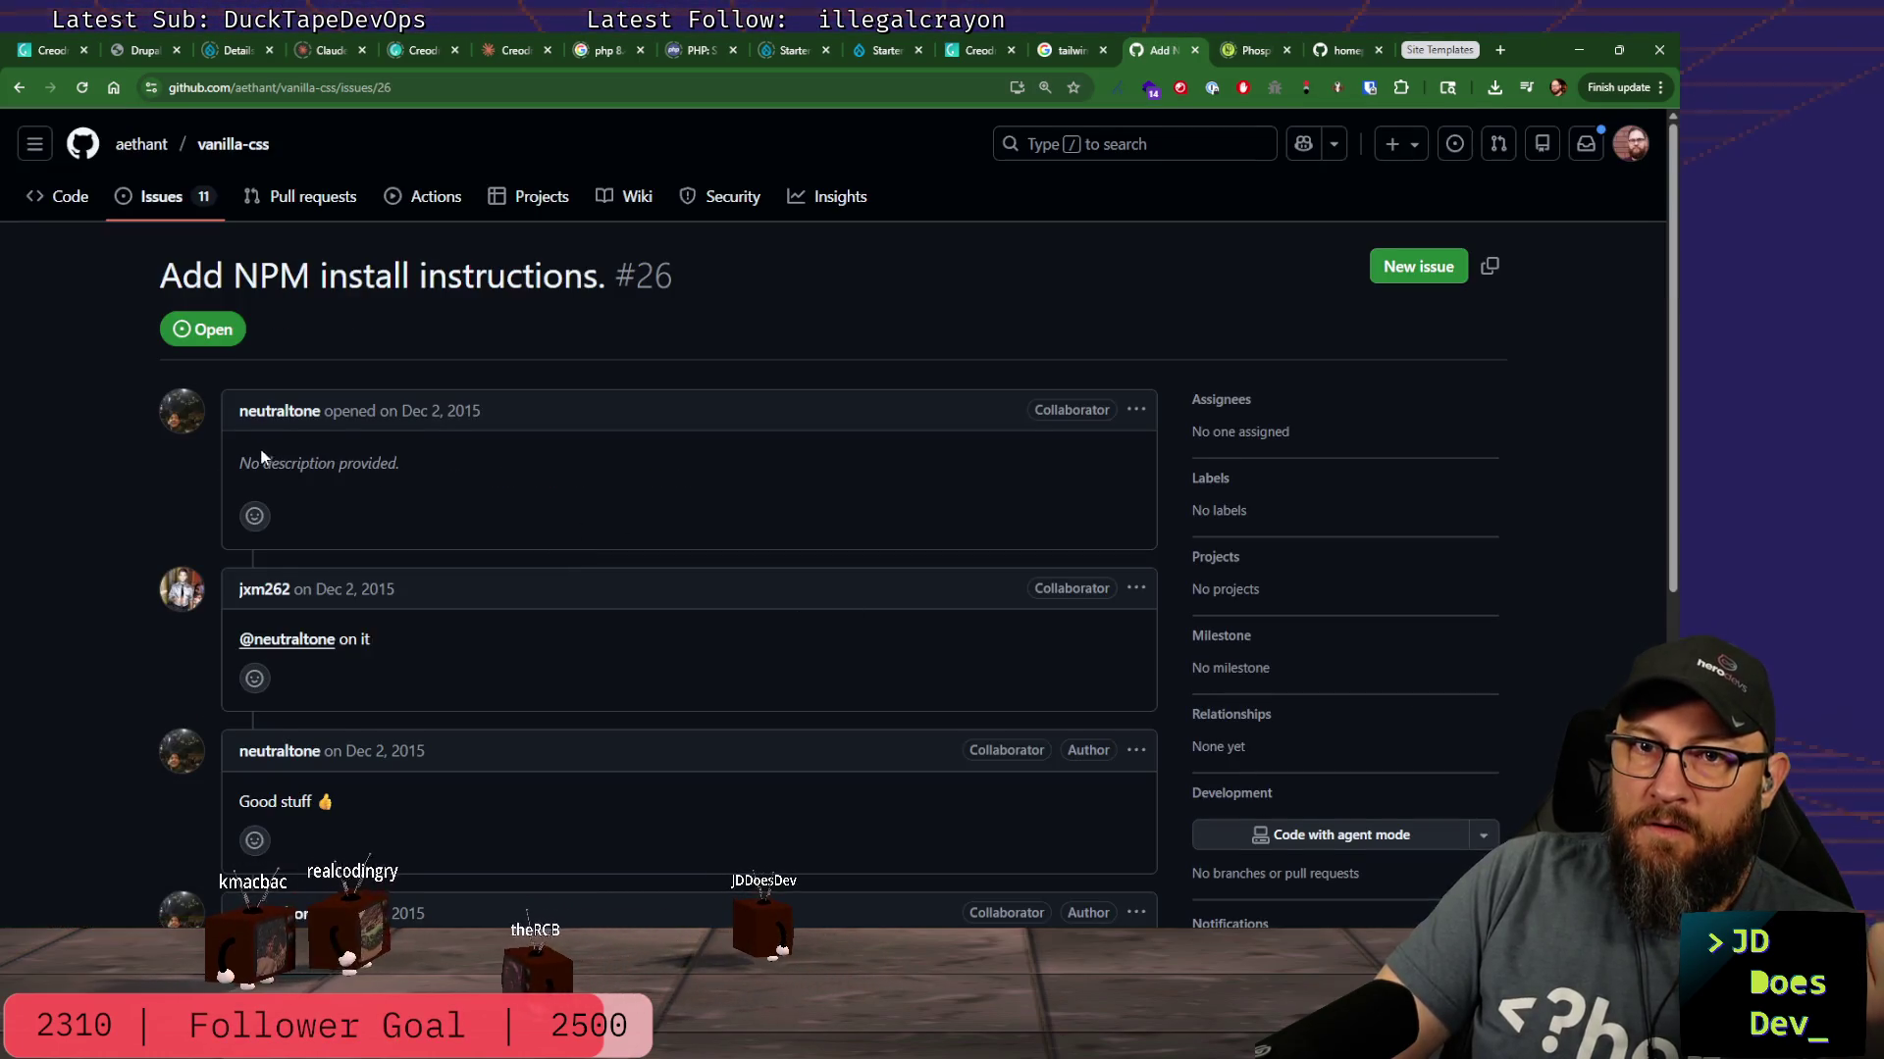
scroll(912, 625, "down", 3)
scroll(913, 625, "down", 3)
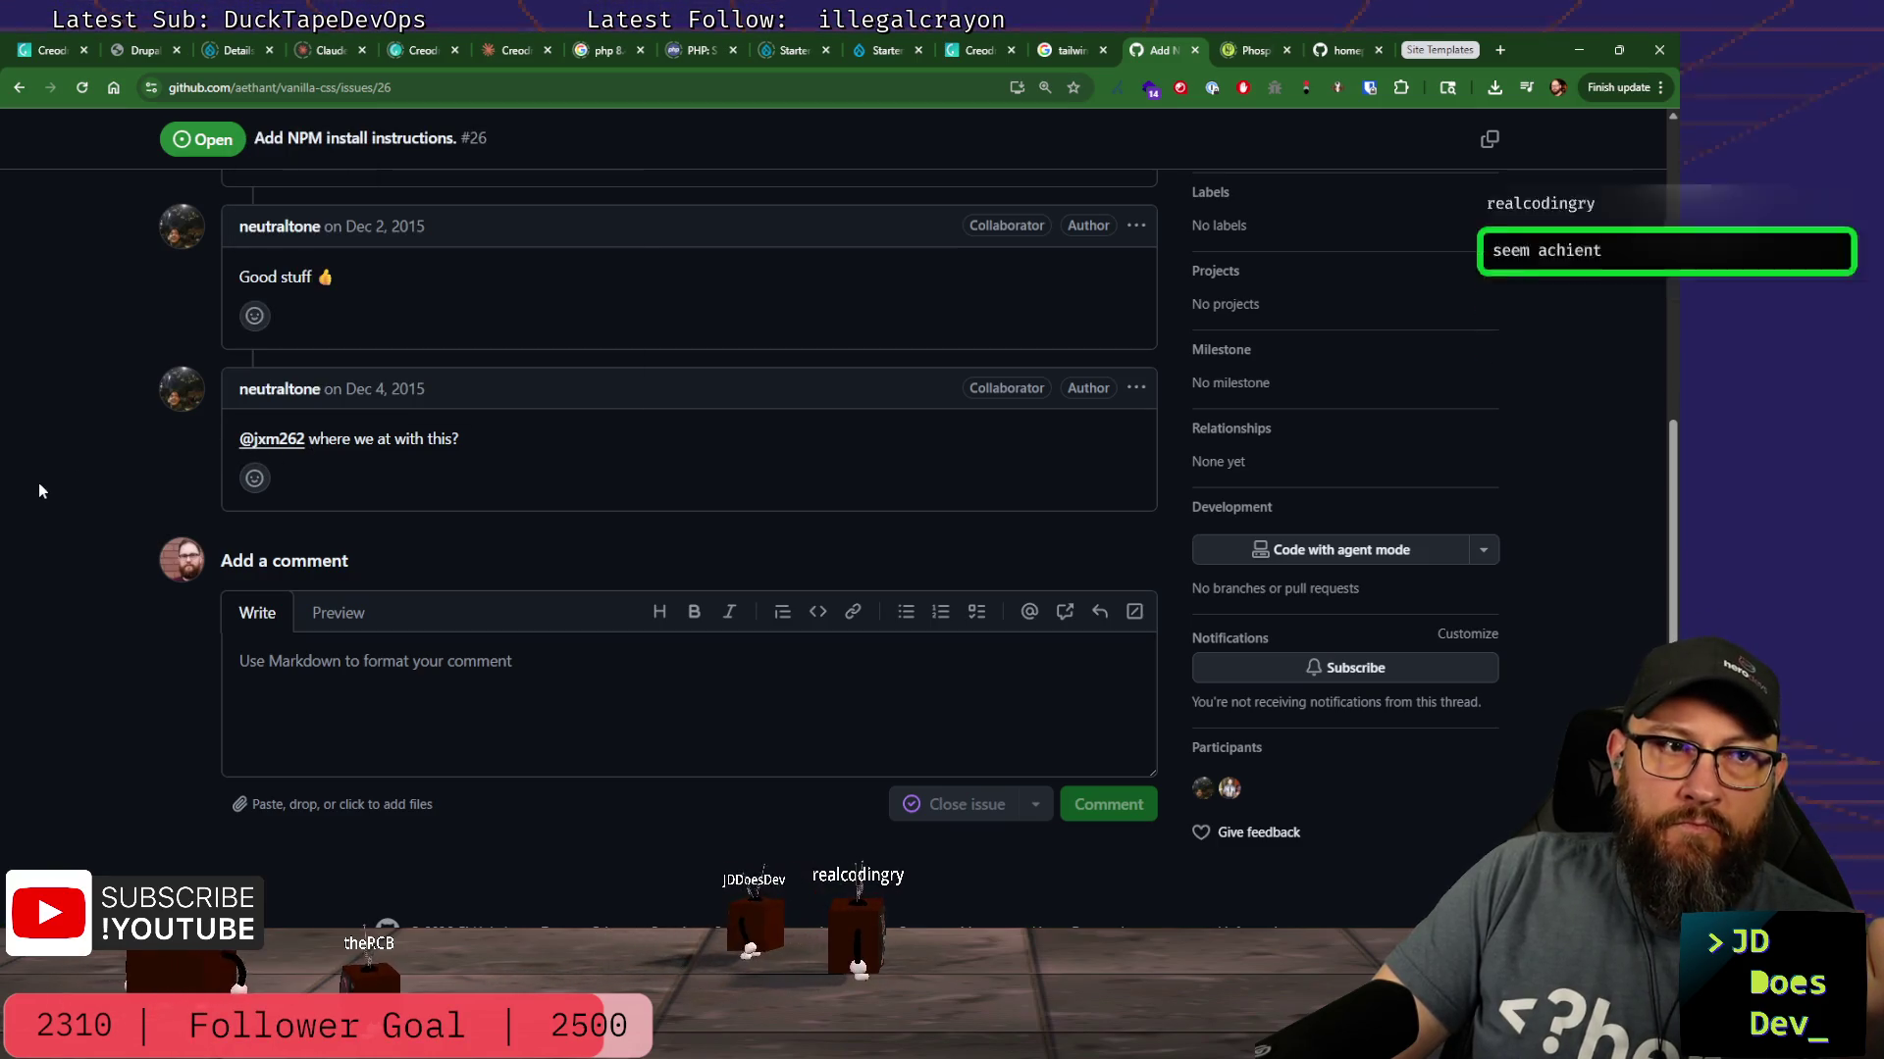
scroll(105, 496, "up", 6)
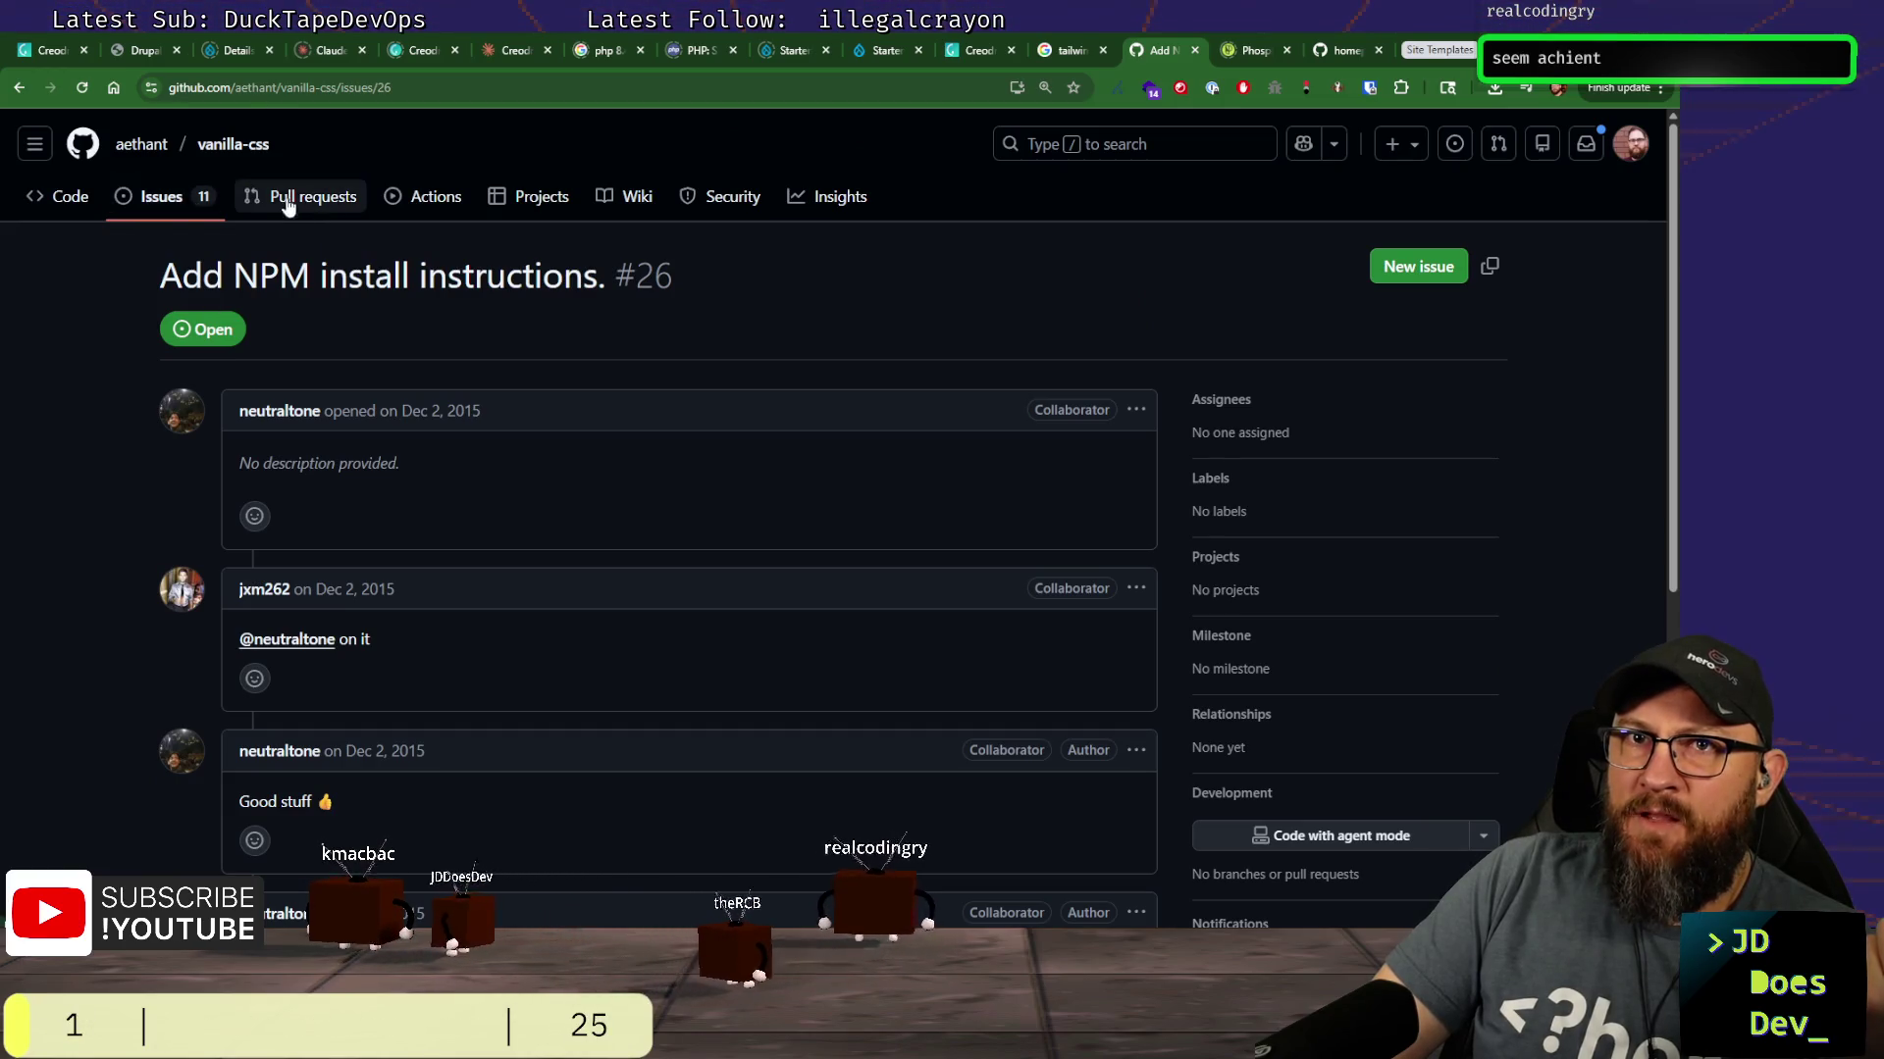
- Filter to closed issues, read #32 'Run vanilla-css in a container', then go back
left_click(135, 197)
left_click(300, 337)
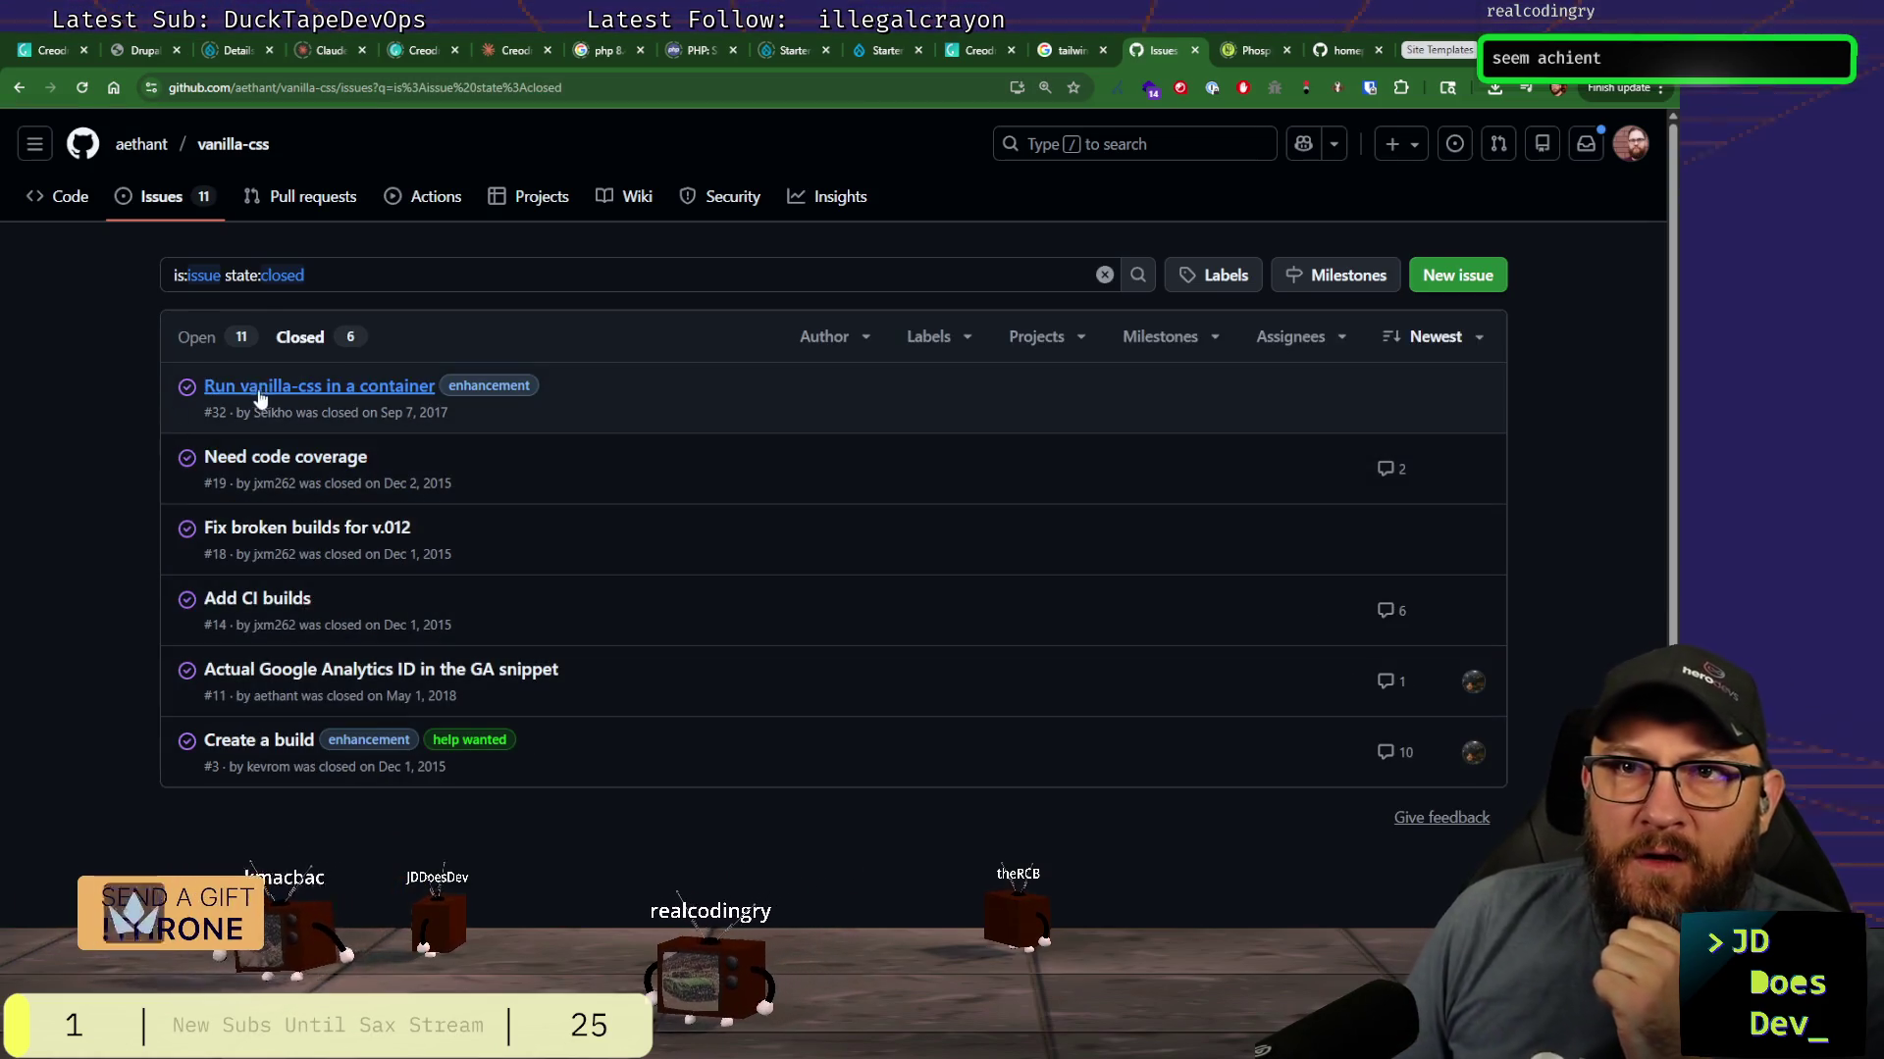
left_click(274, 392)
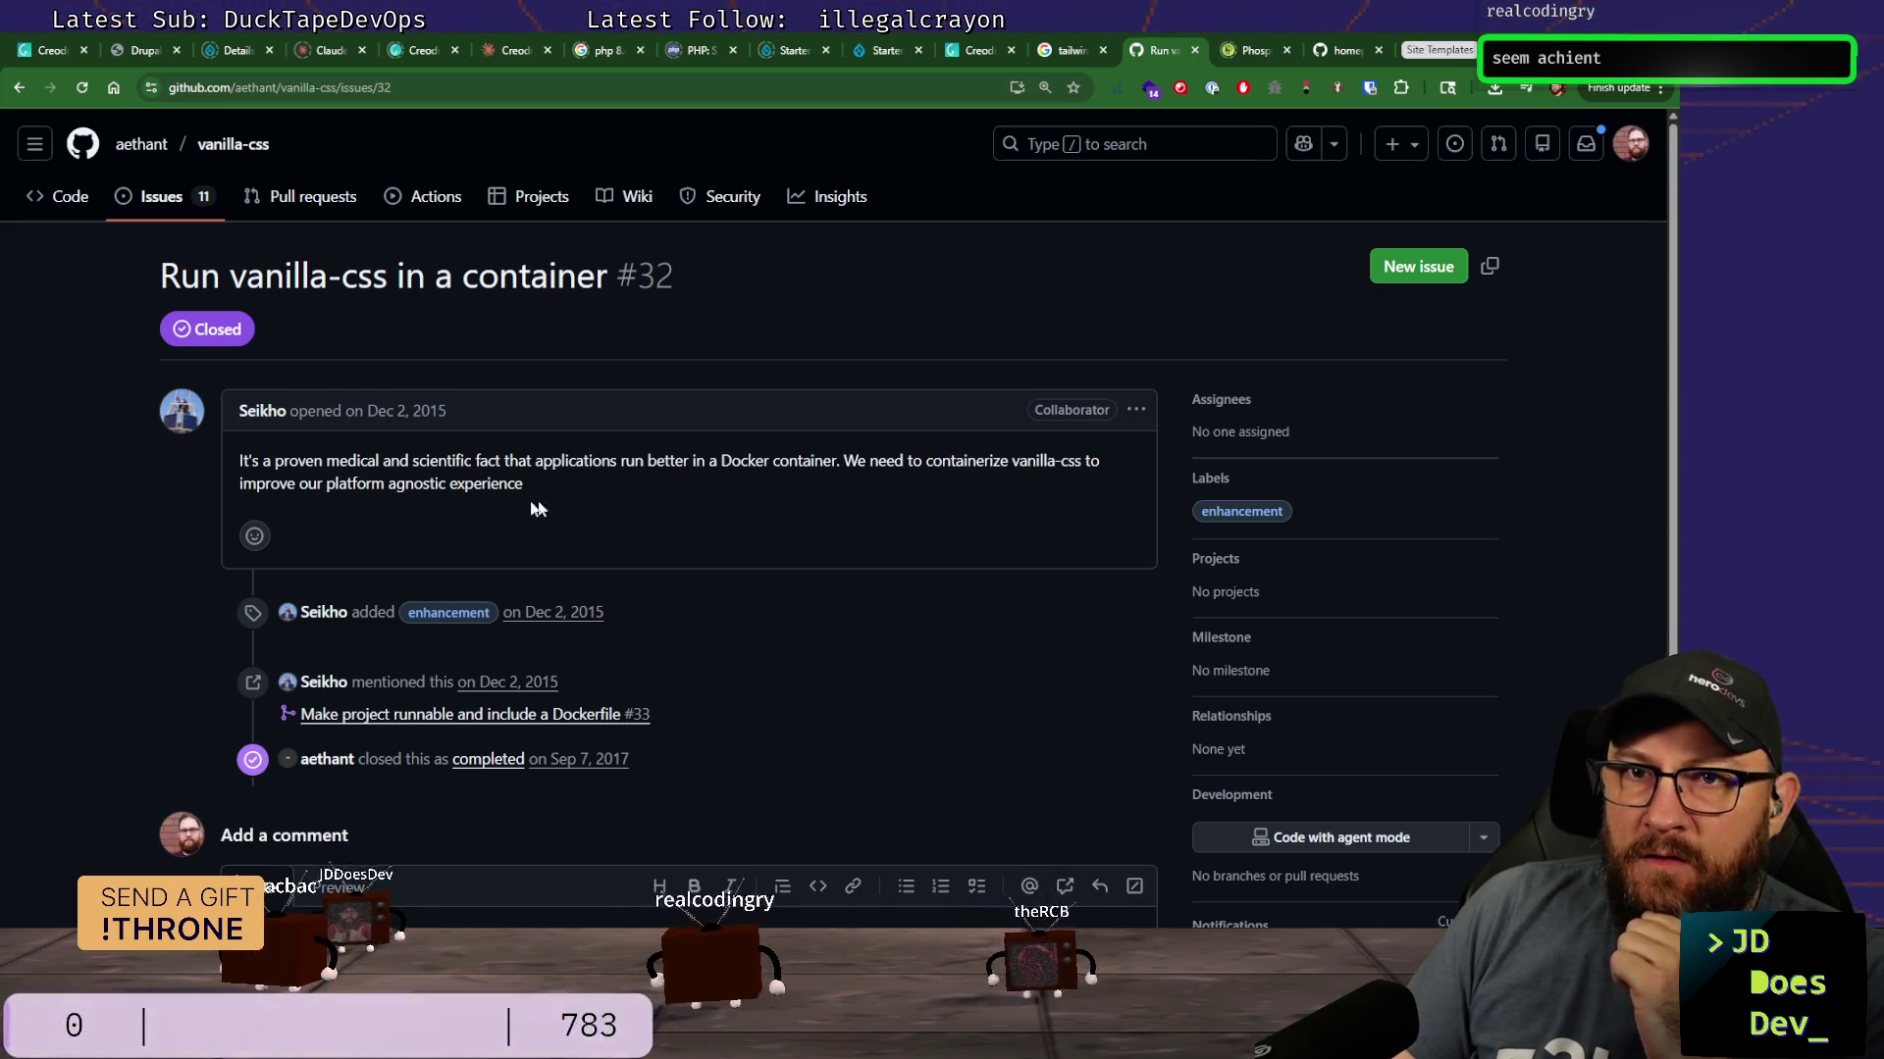
left_click_drag(535, 484, 262, 456)
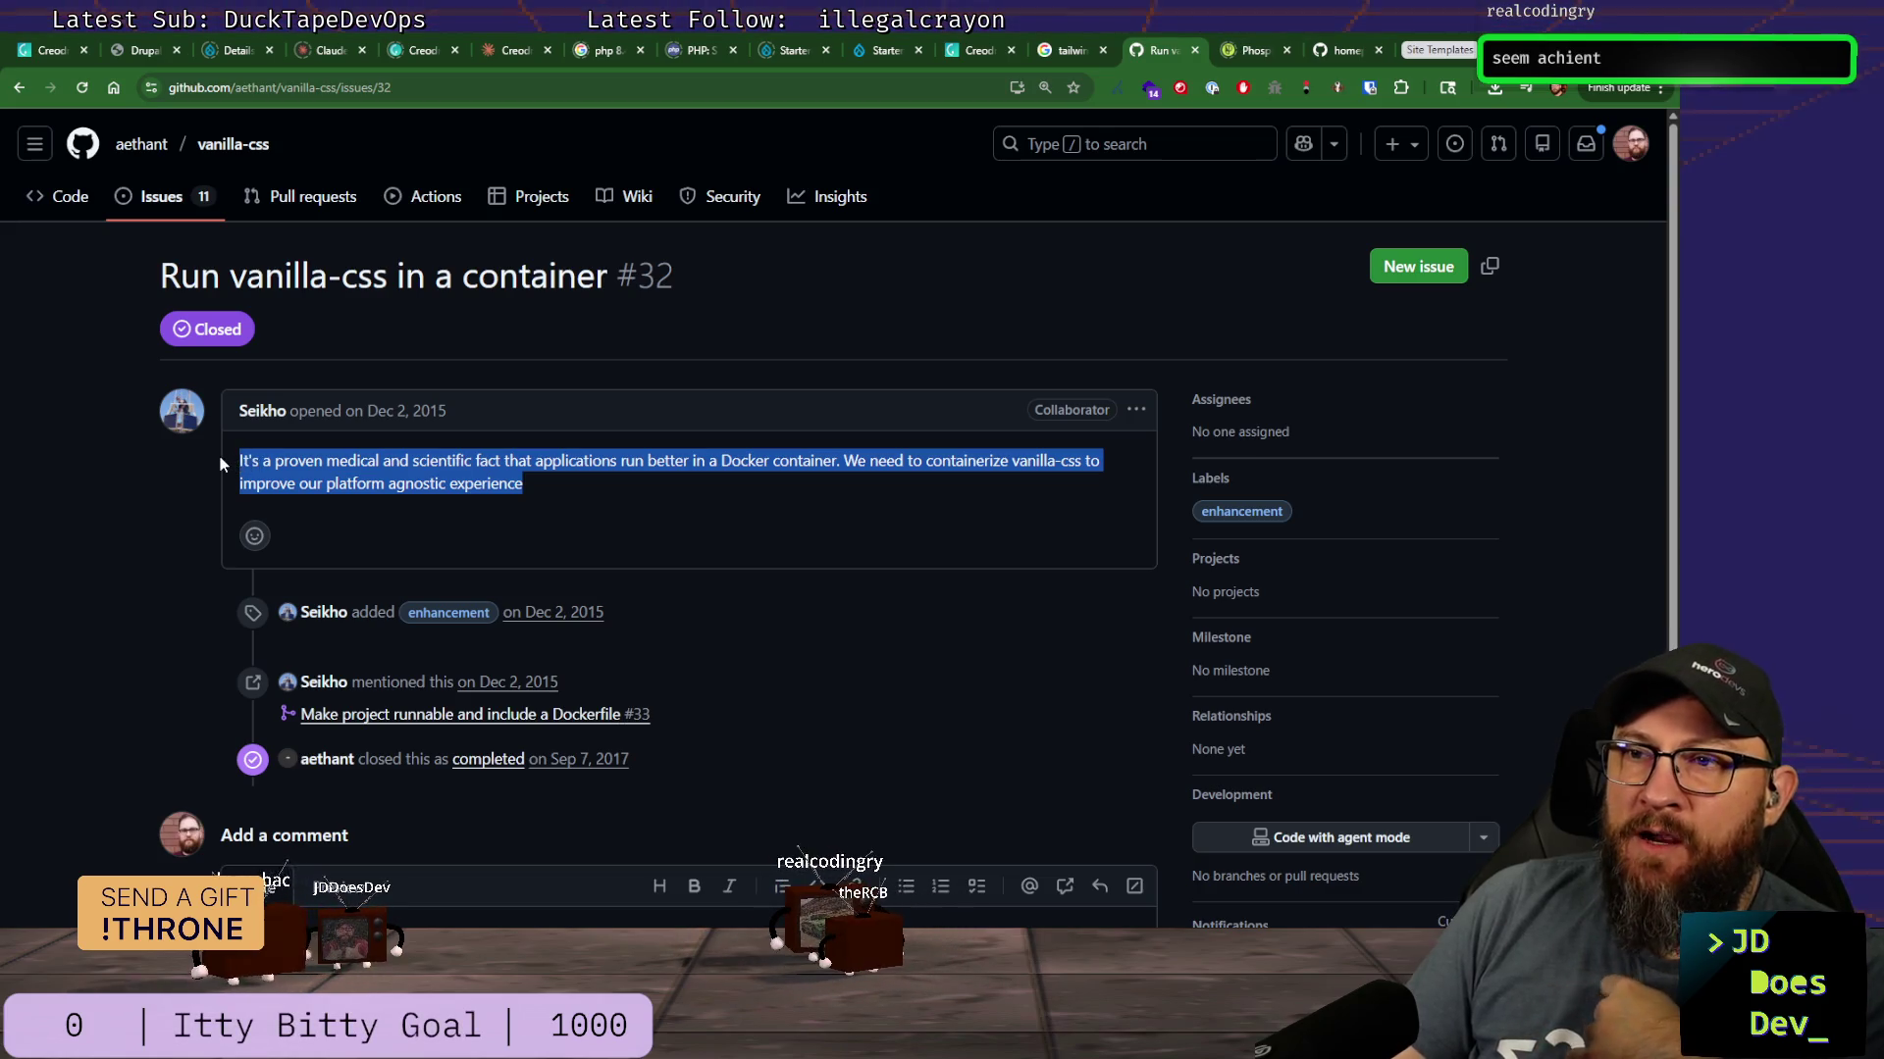
scroll(903, 634, "down", 2)
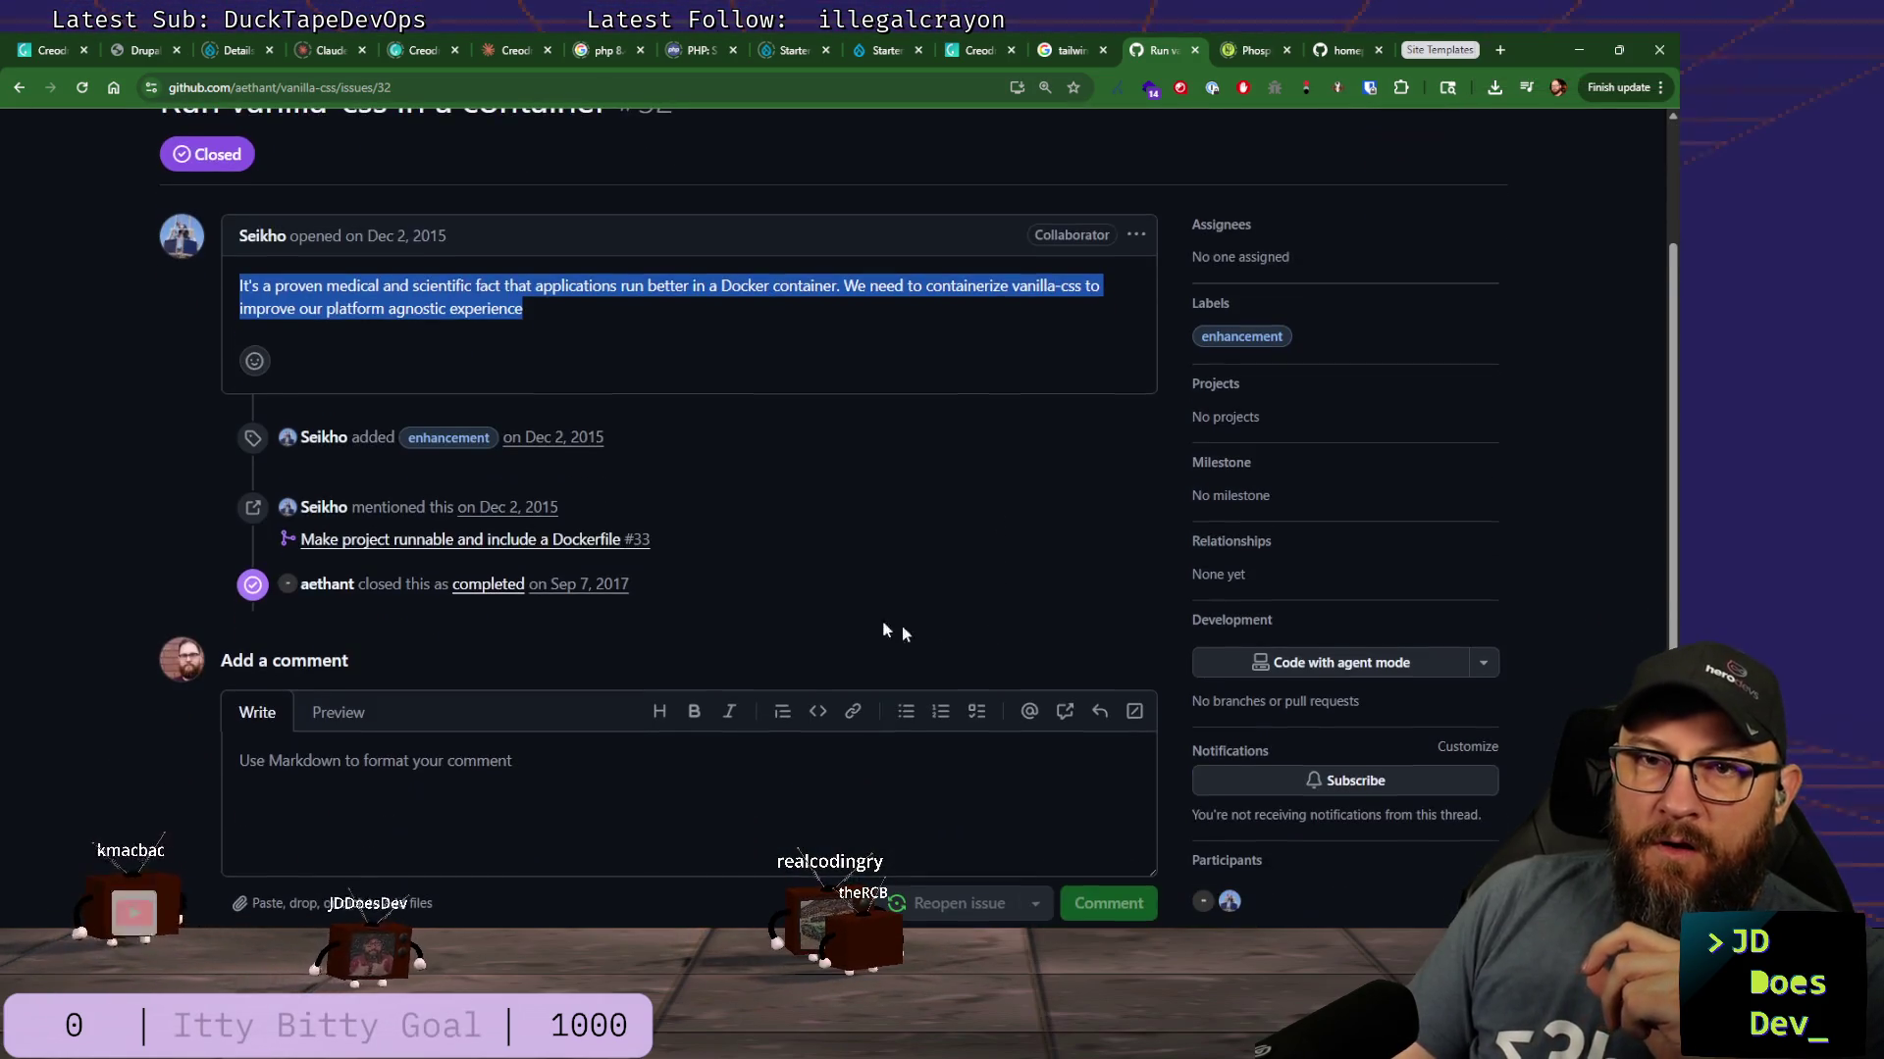
left_click(18, 89)
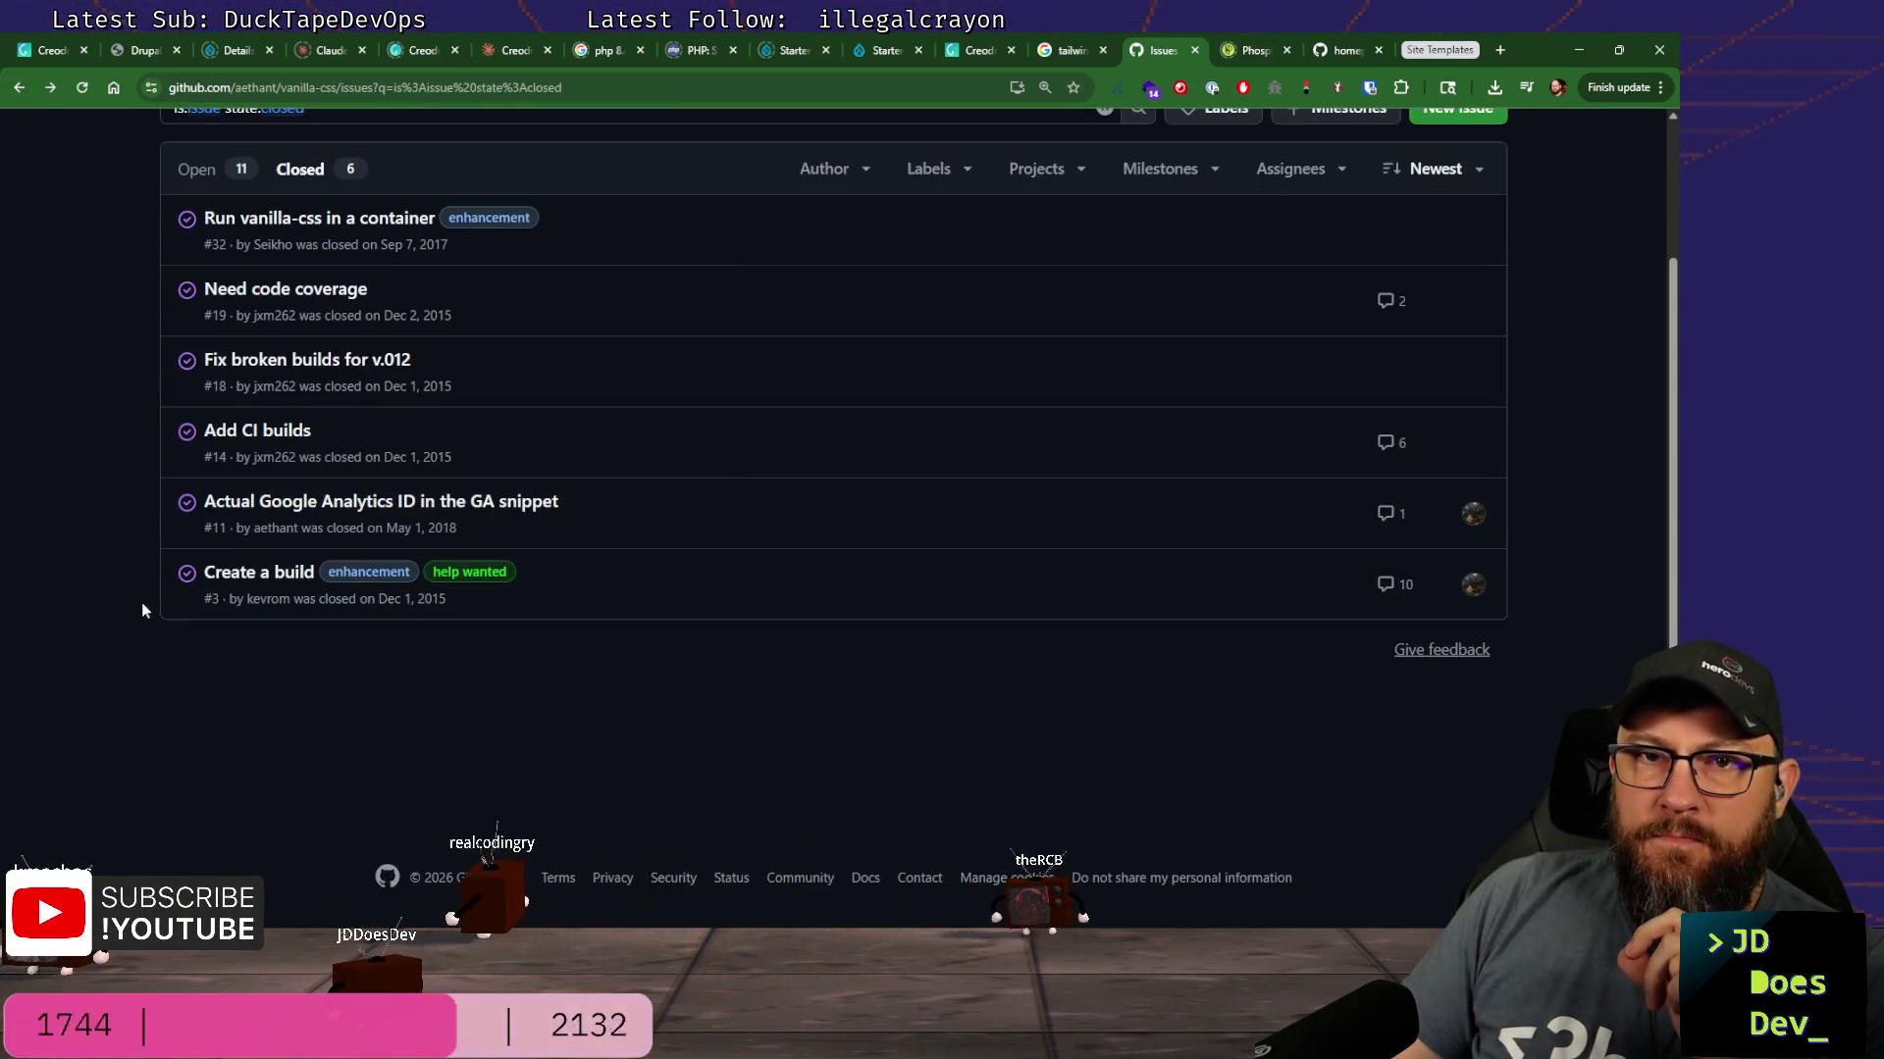
- Open issue 'Need code coverage' and read through its linked pull request #21
mouse_move(245, 578)
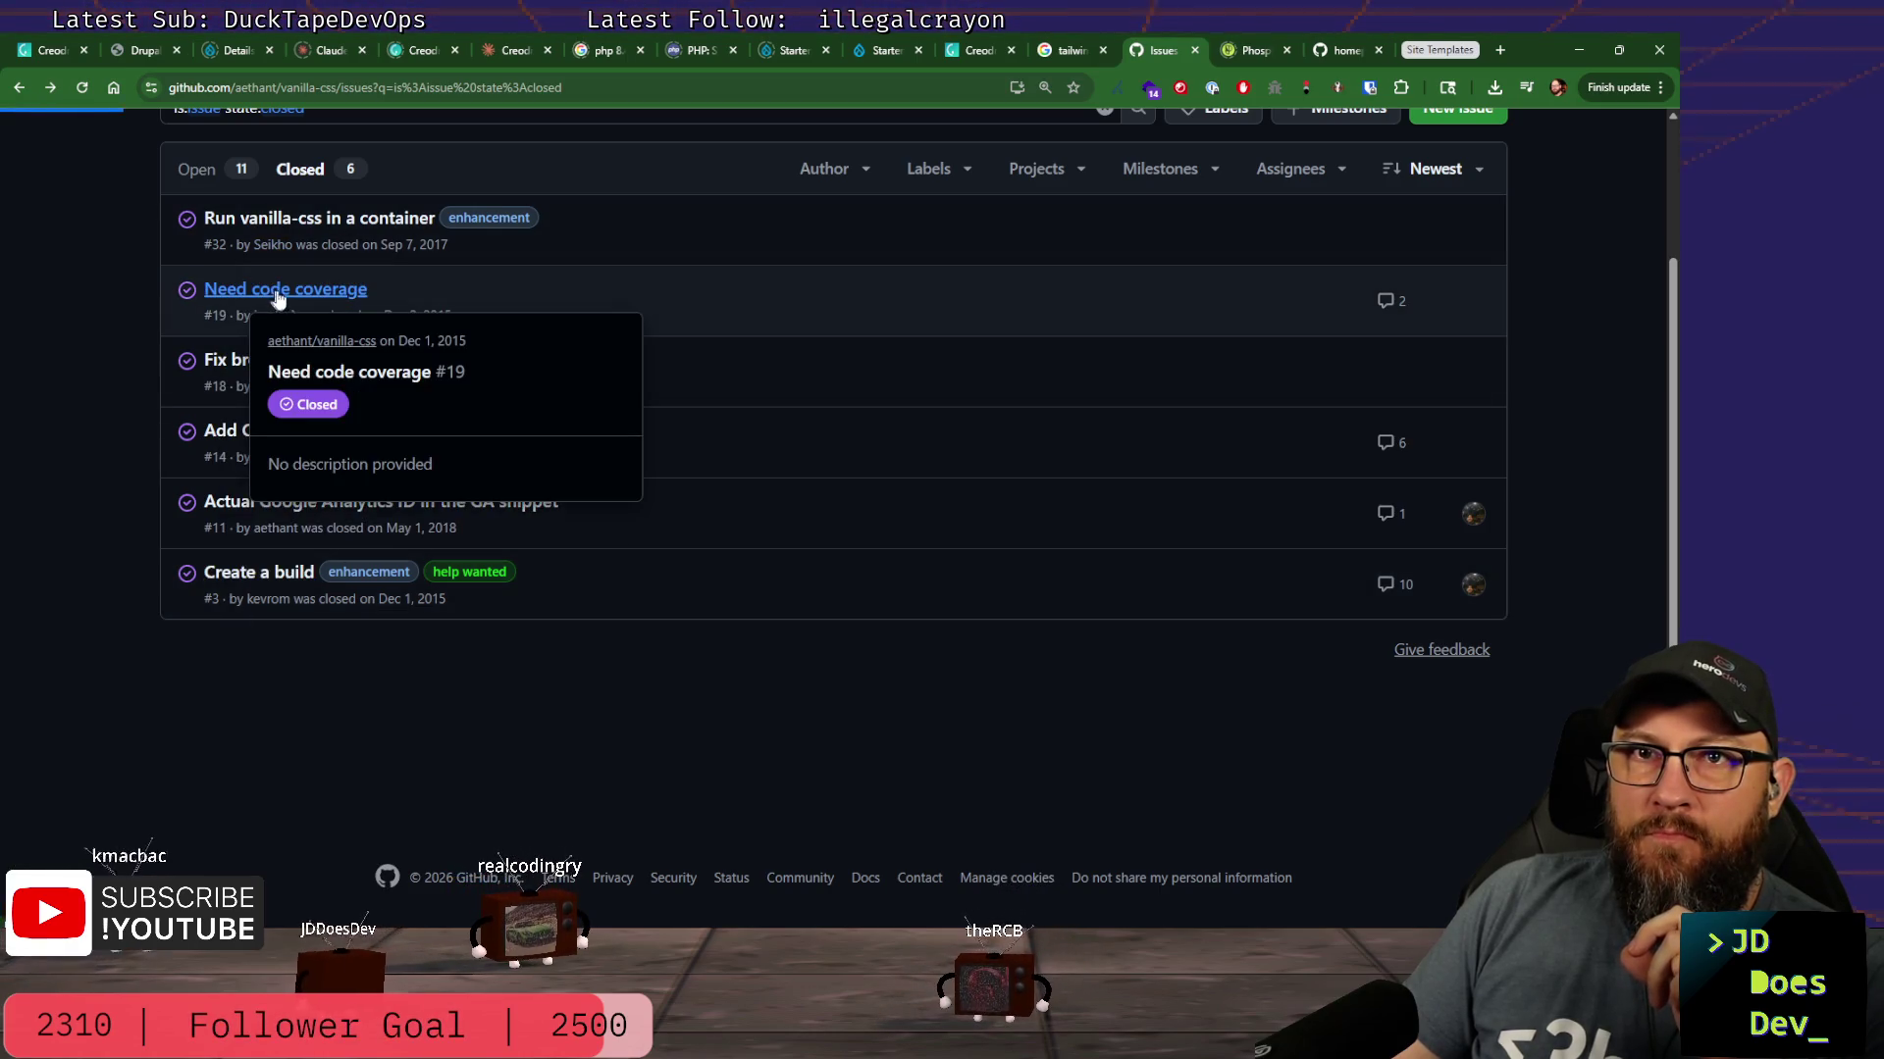
left_click(276, 295)
scroll(189, 441, "down", 3)
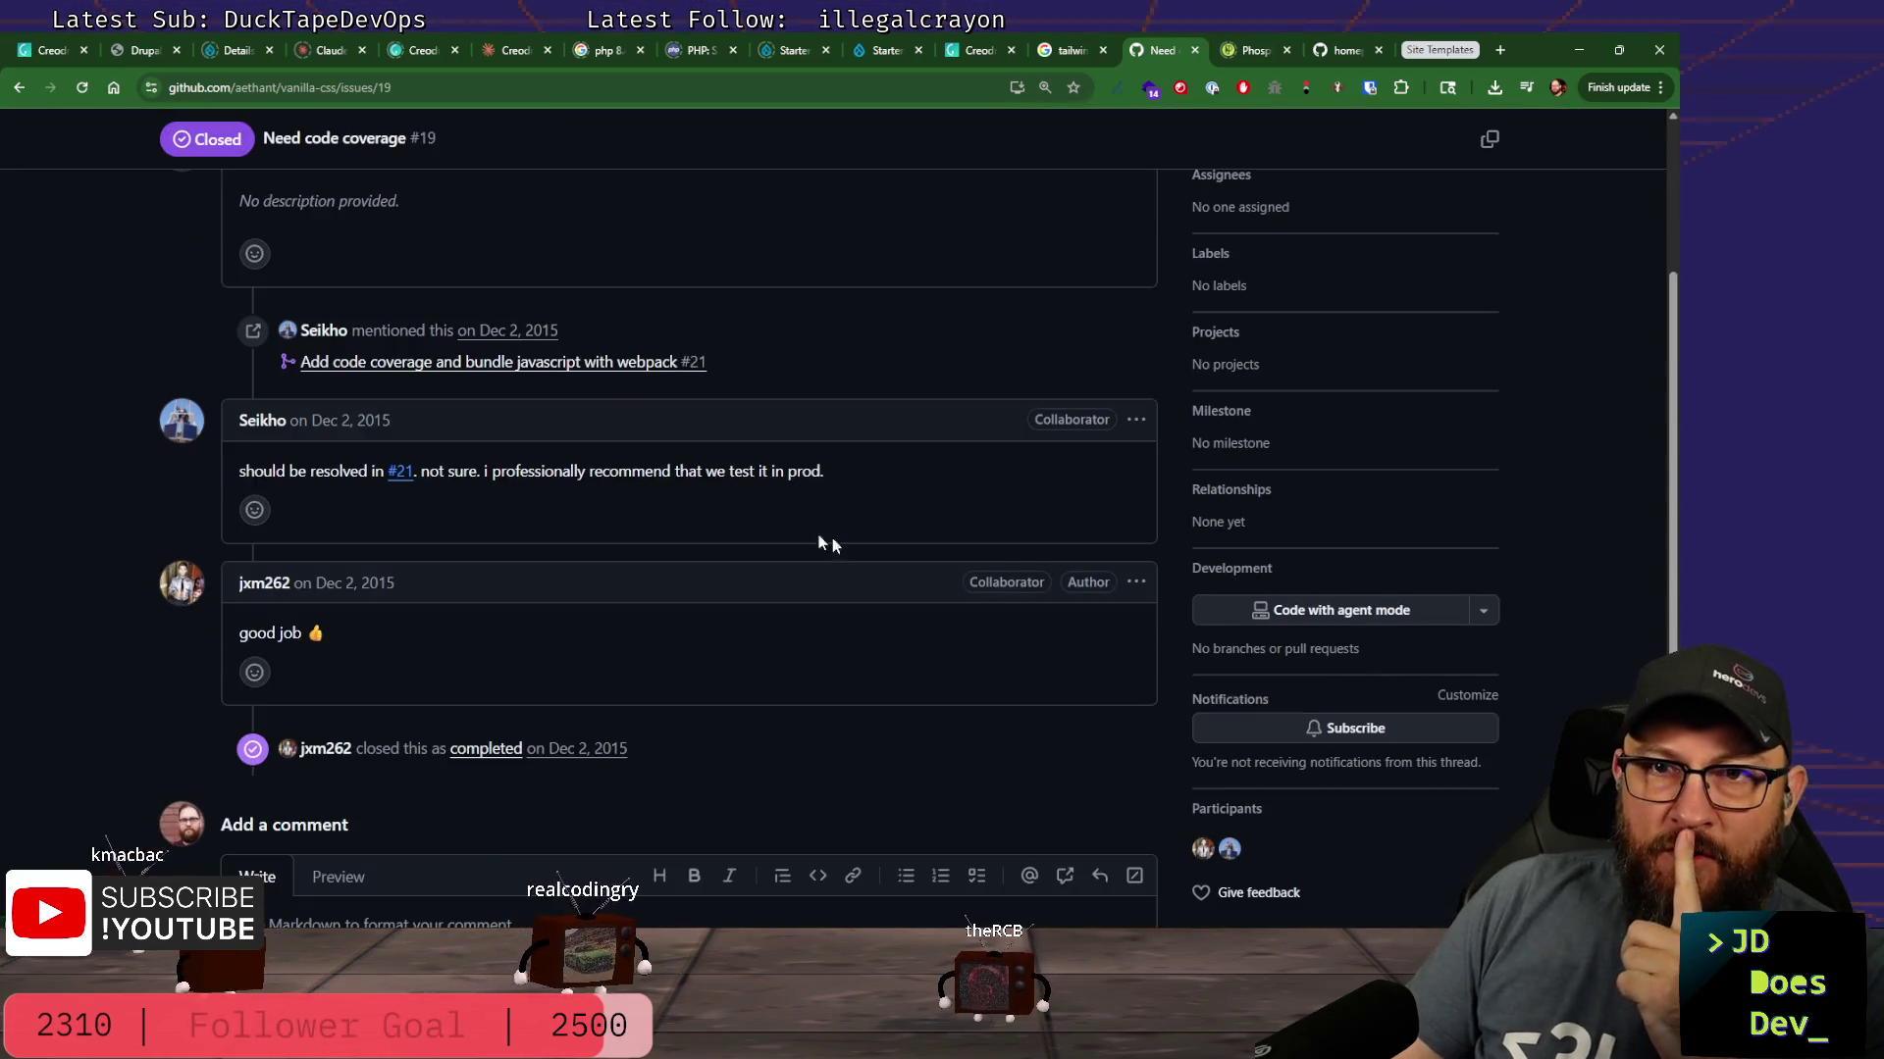
left_click(400, 473)
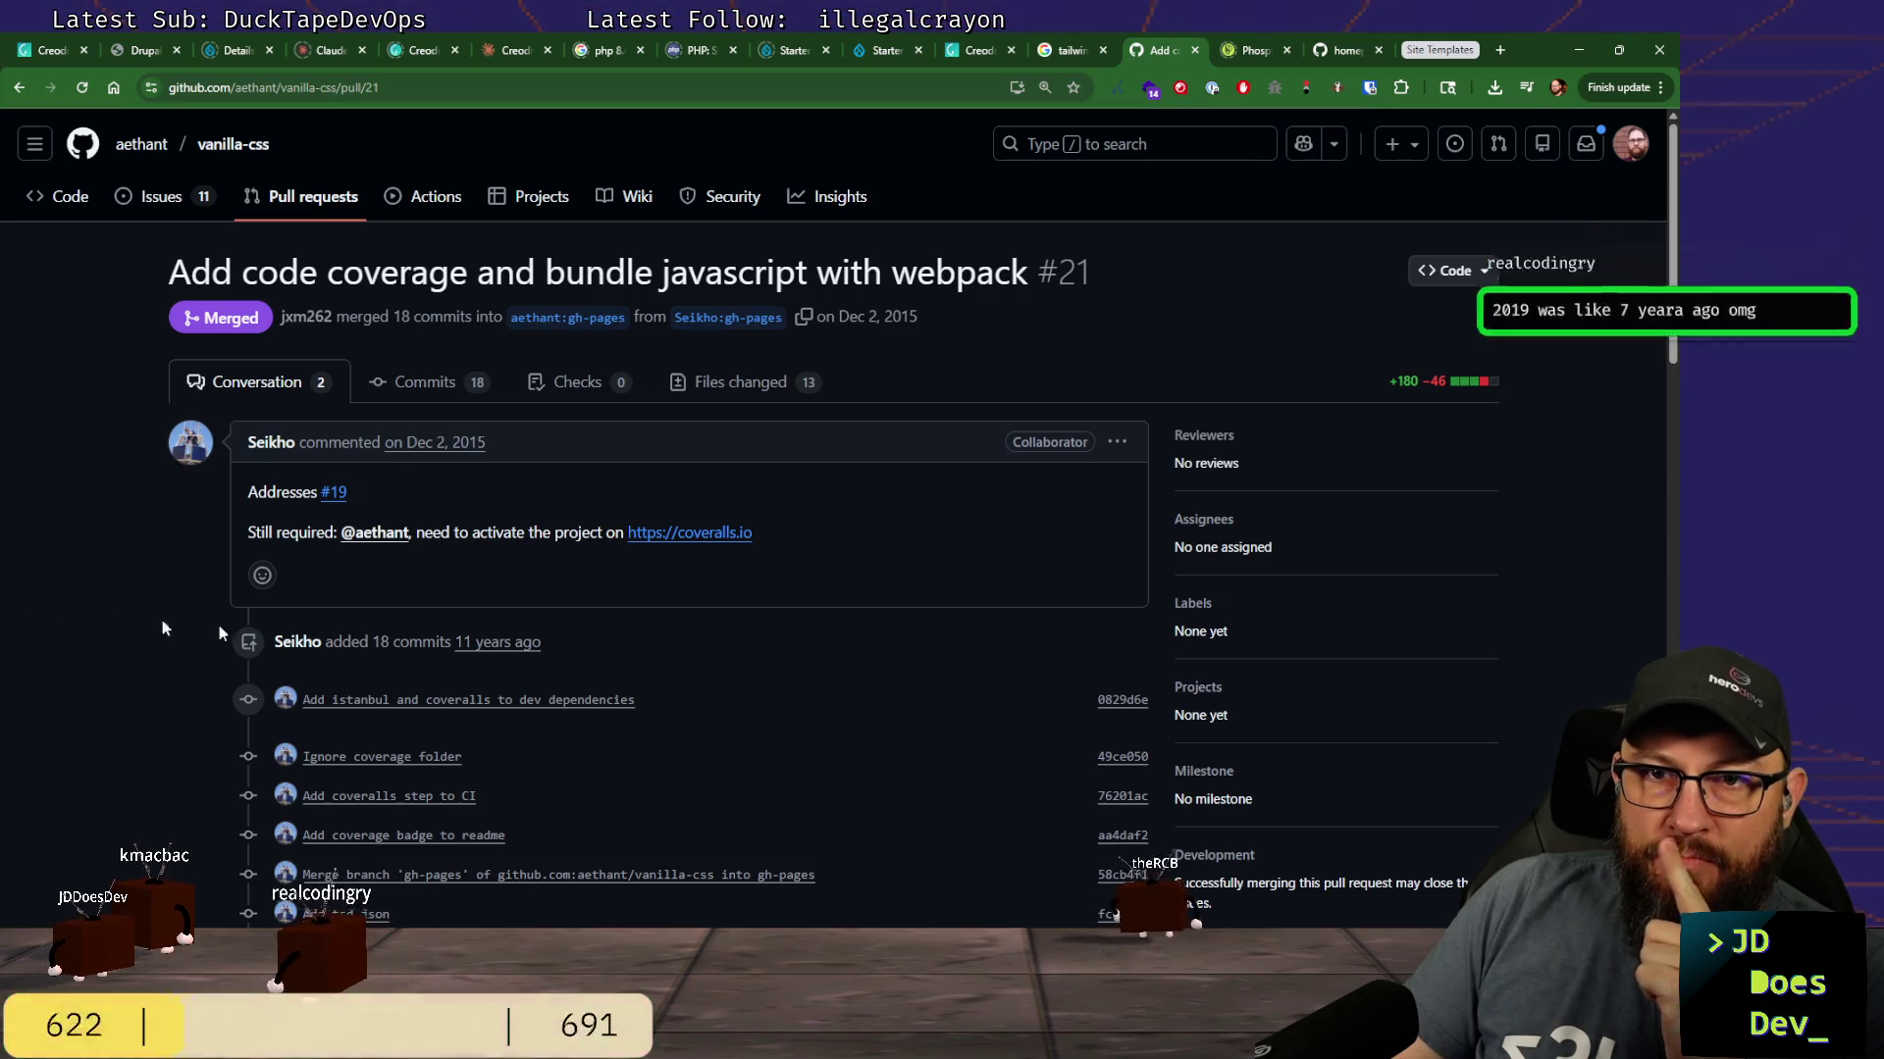
scroll(485, 614, "down", 3)
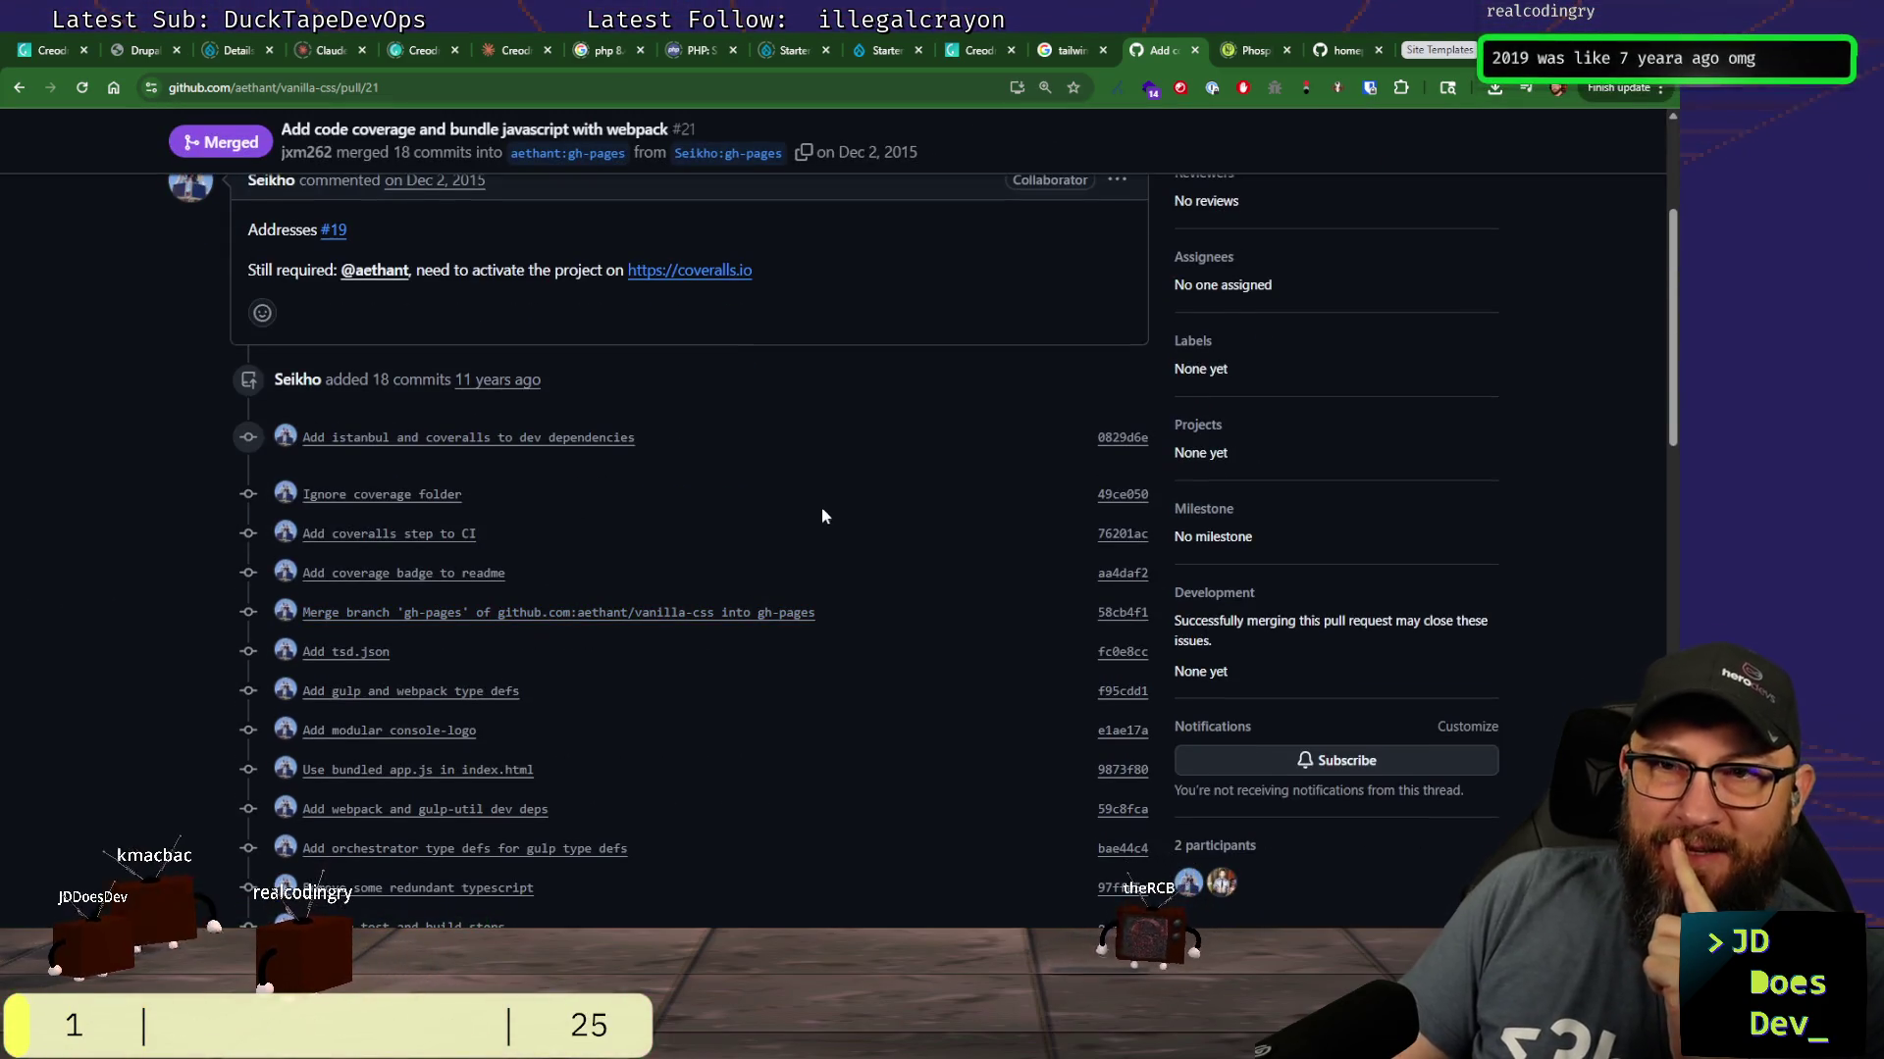
scroll(824, 520, "down", 9)
scroll(824, 530, "down", 2)
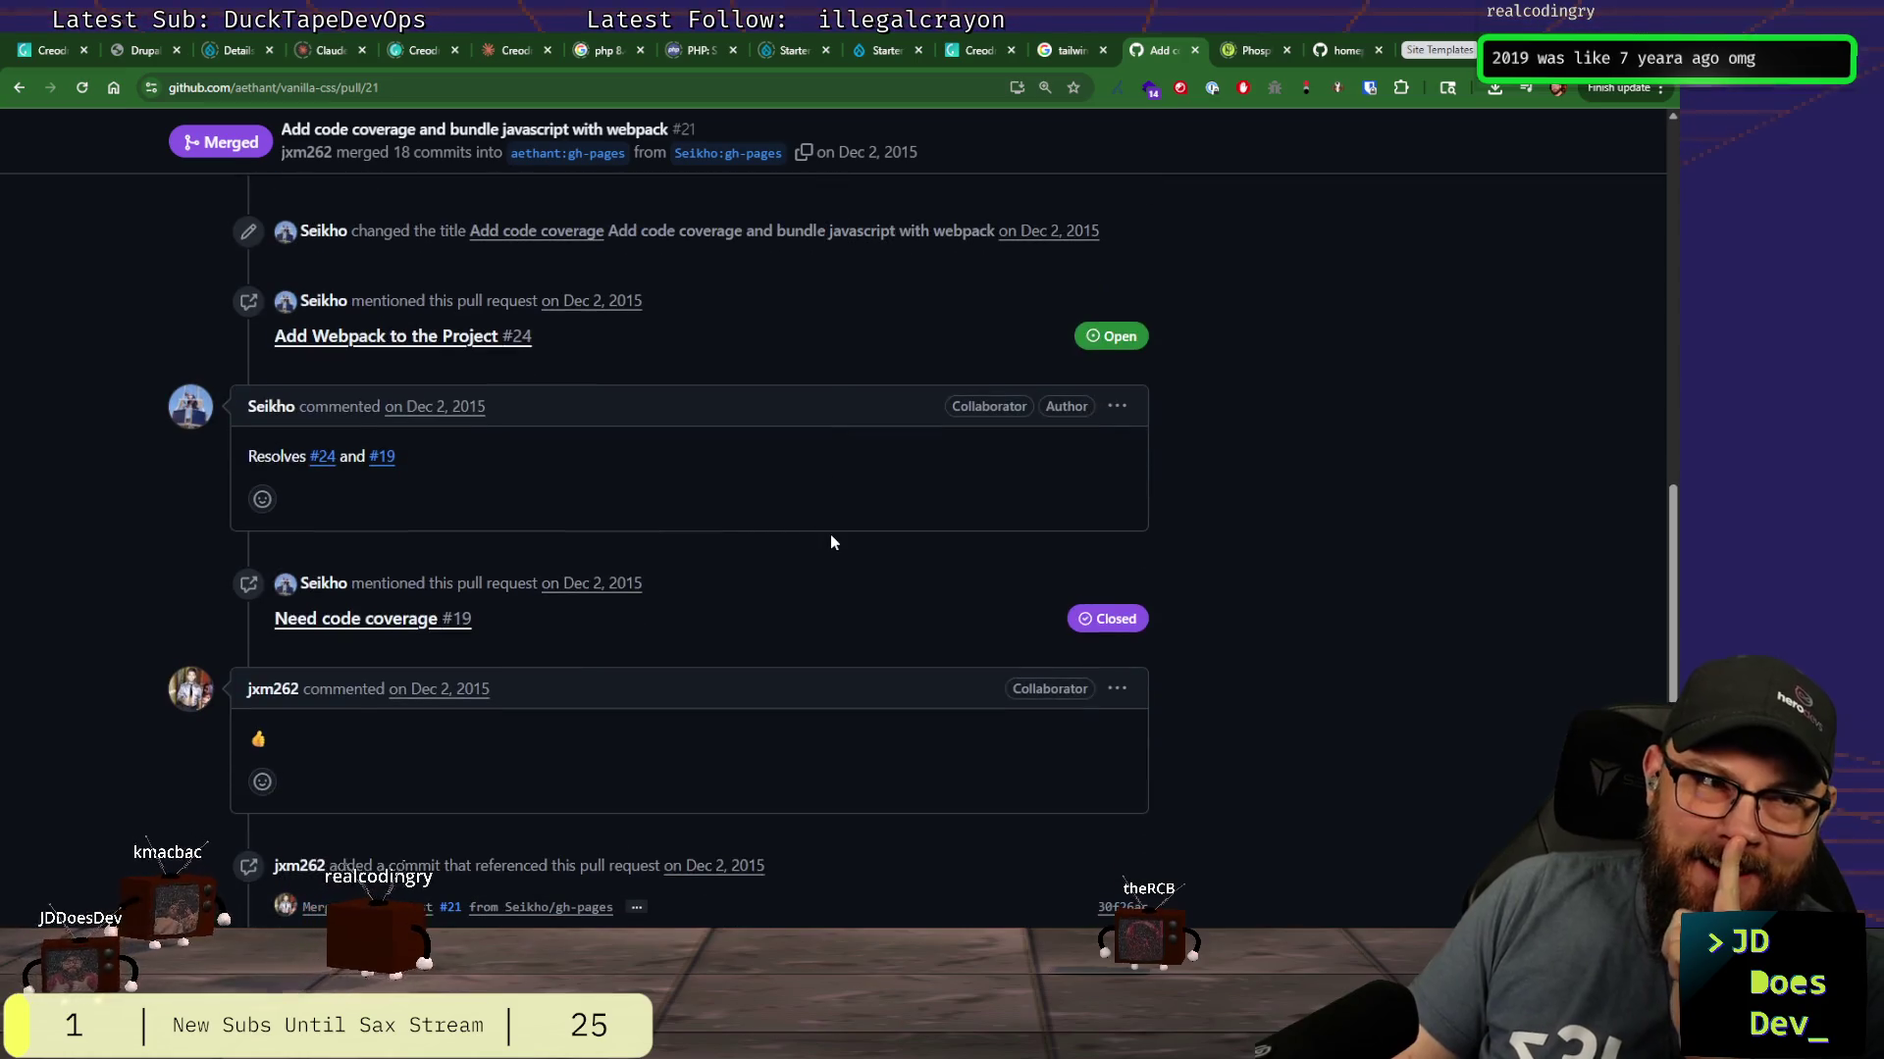
scroll(826, 535, "down", 2)
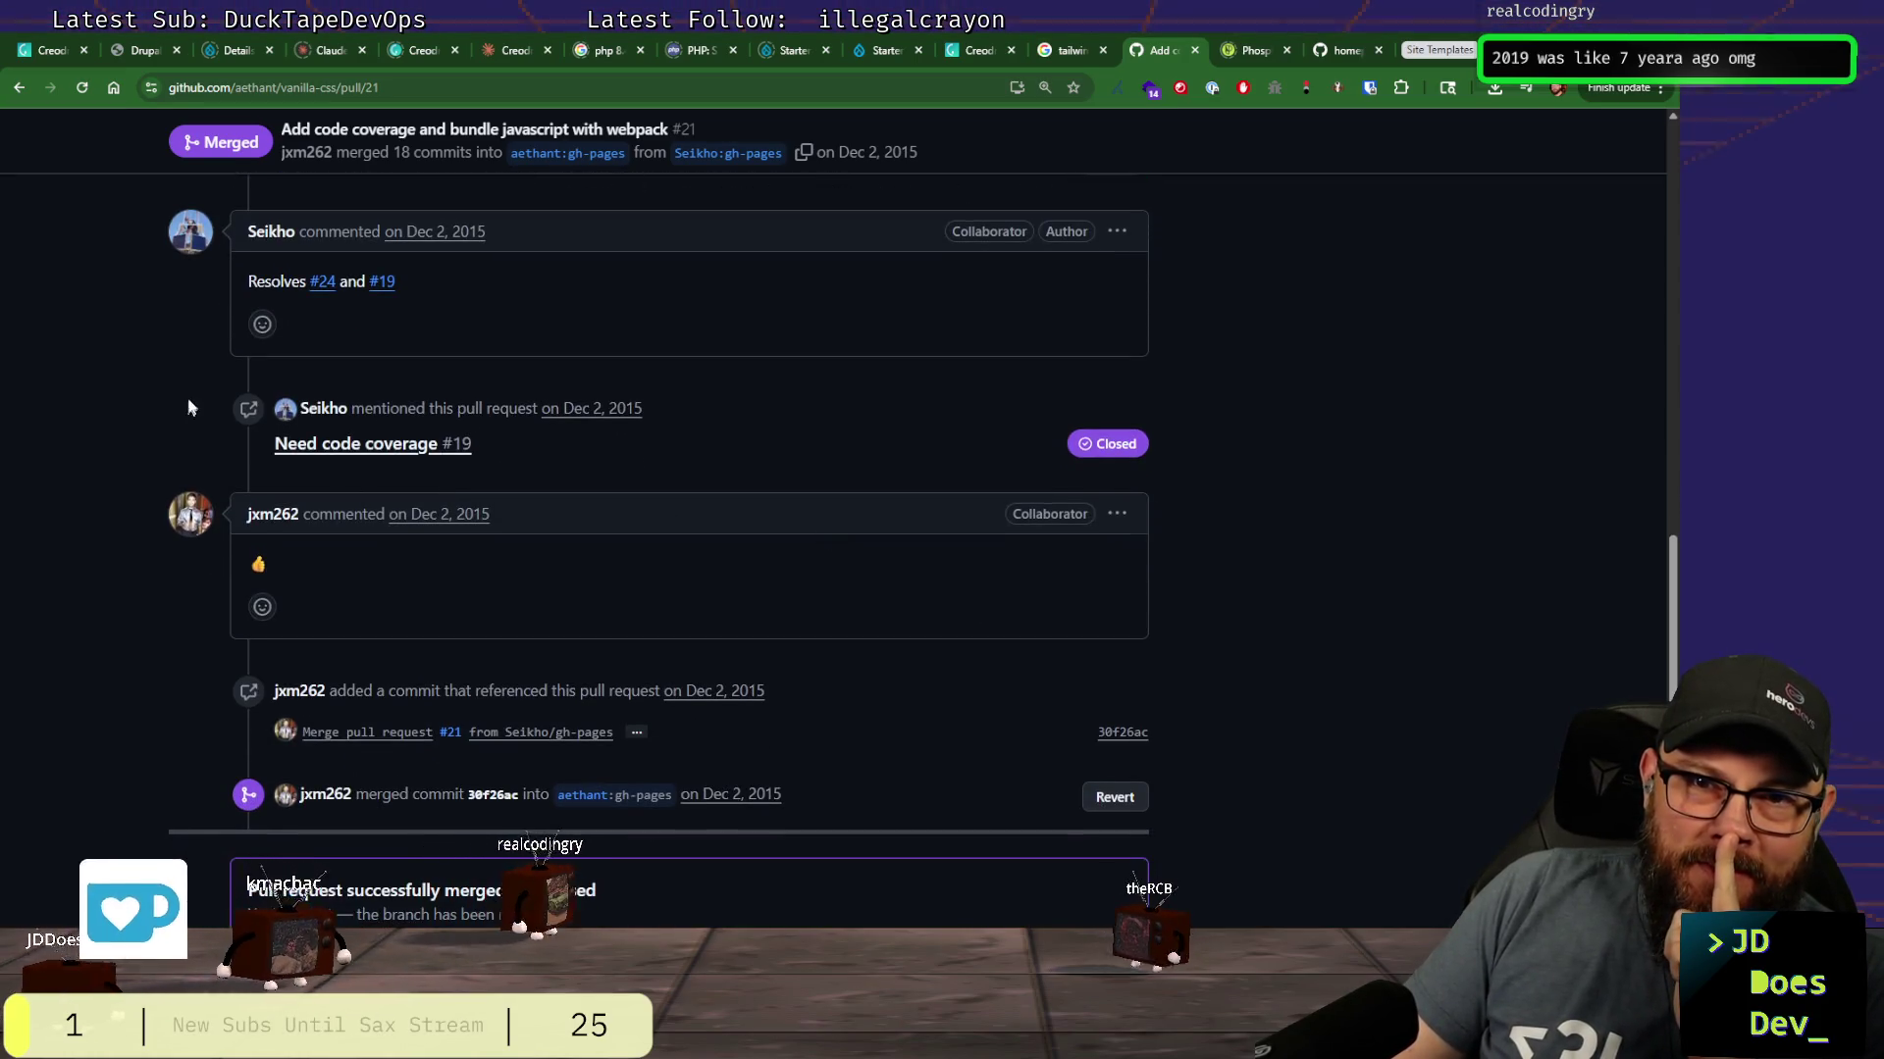
scroll(196, 392, "down", 3)
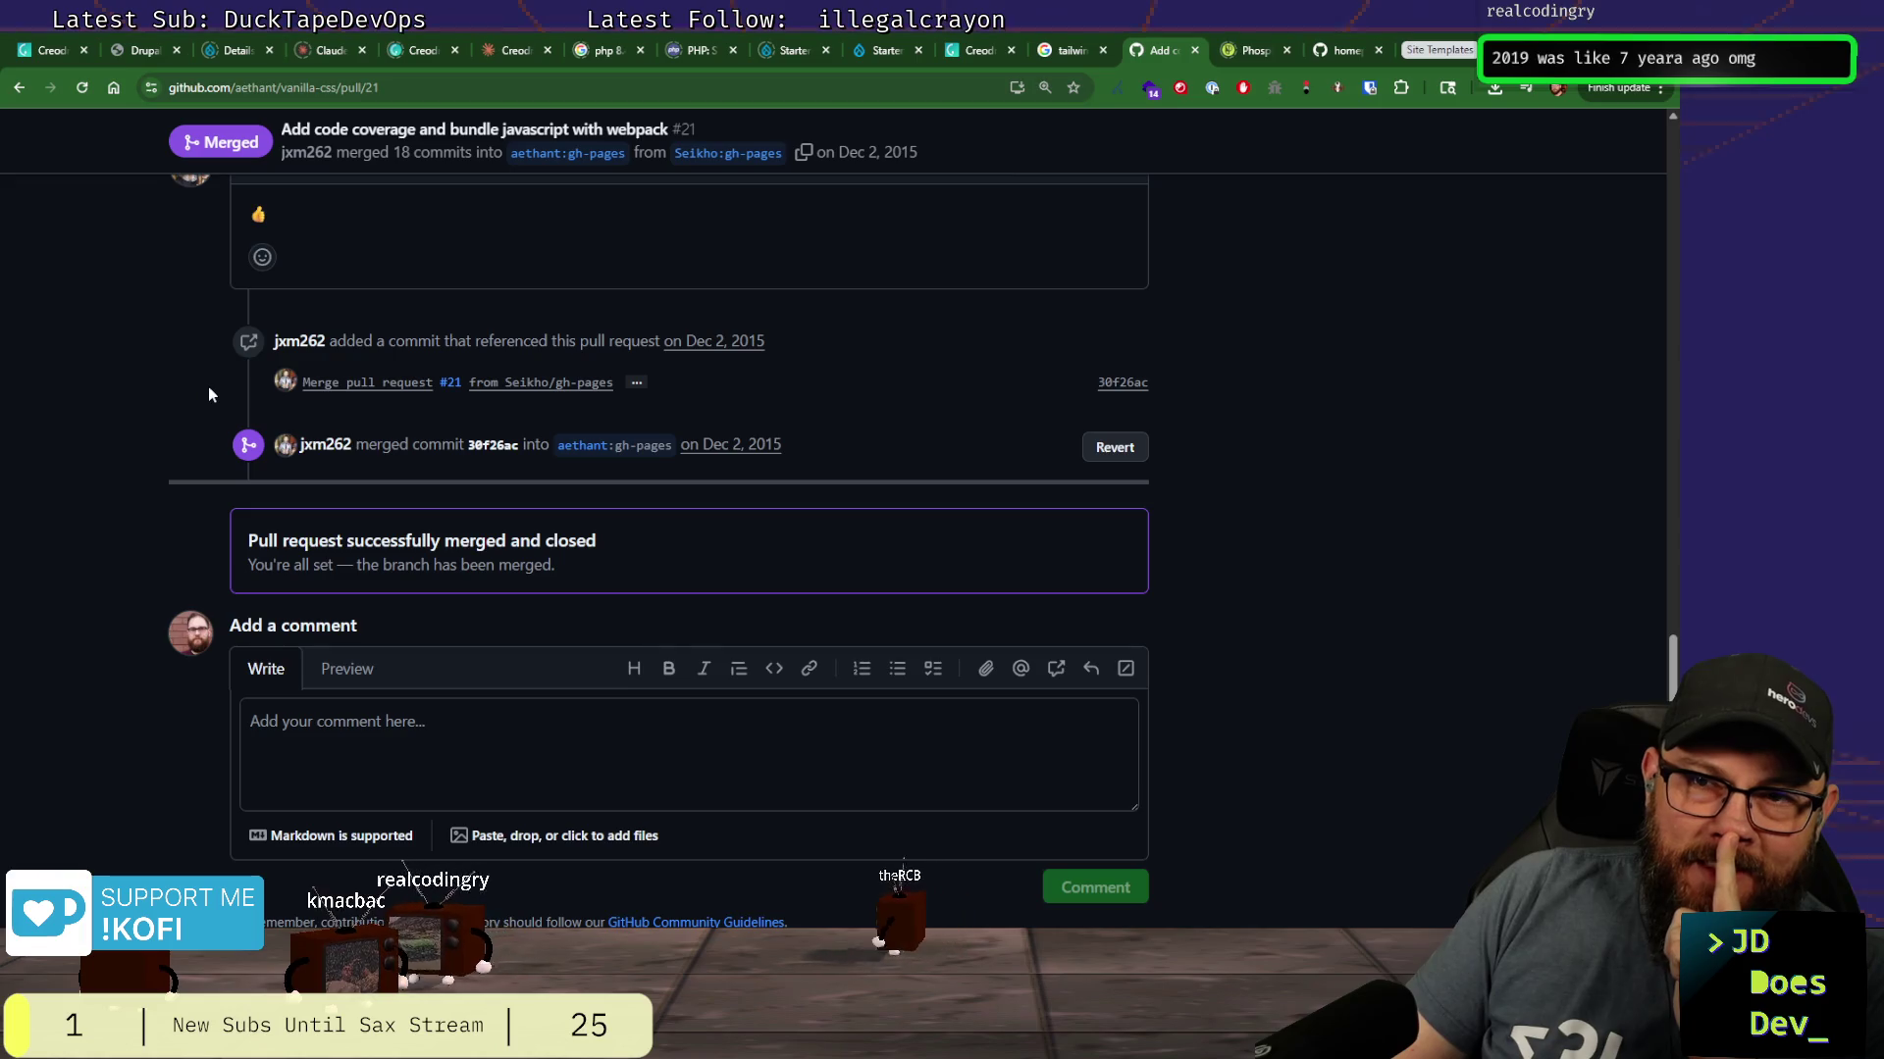
scroll(209, 389, "up", 2)
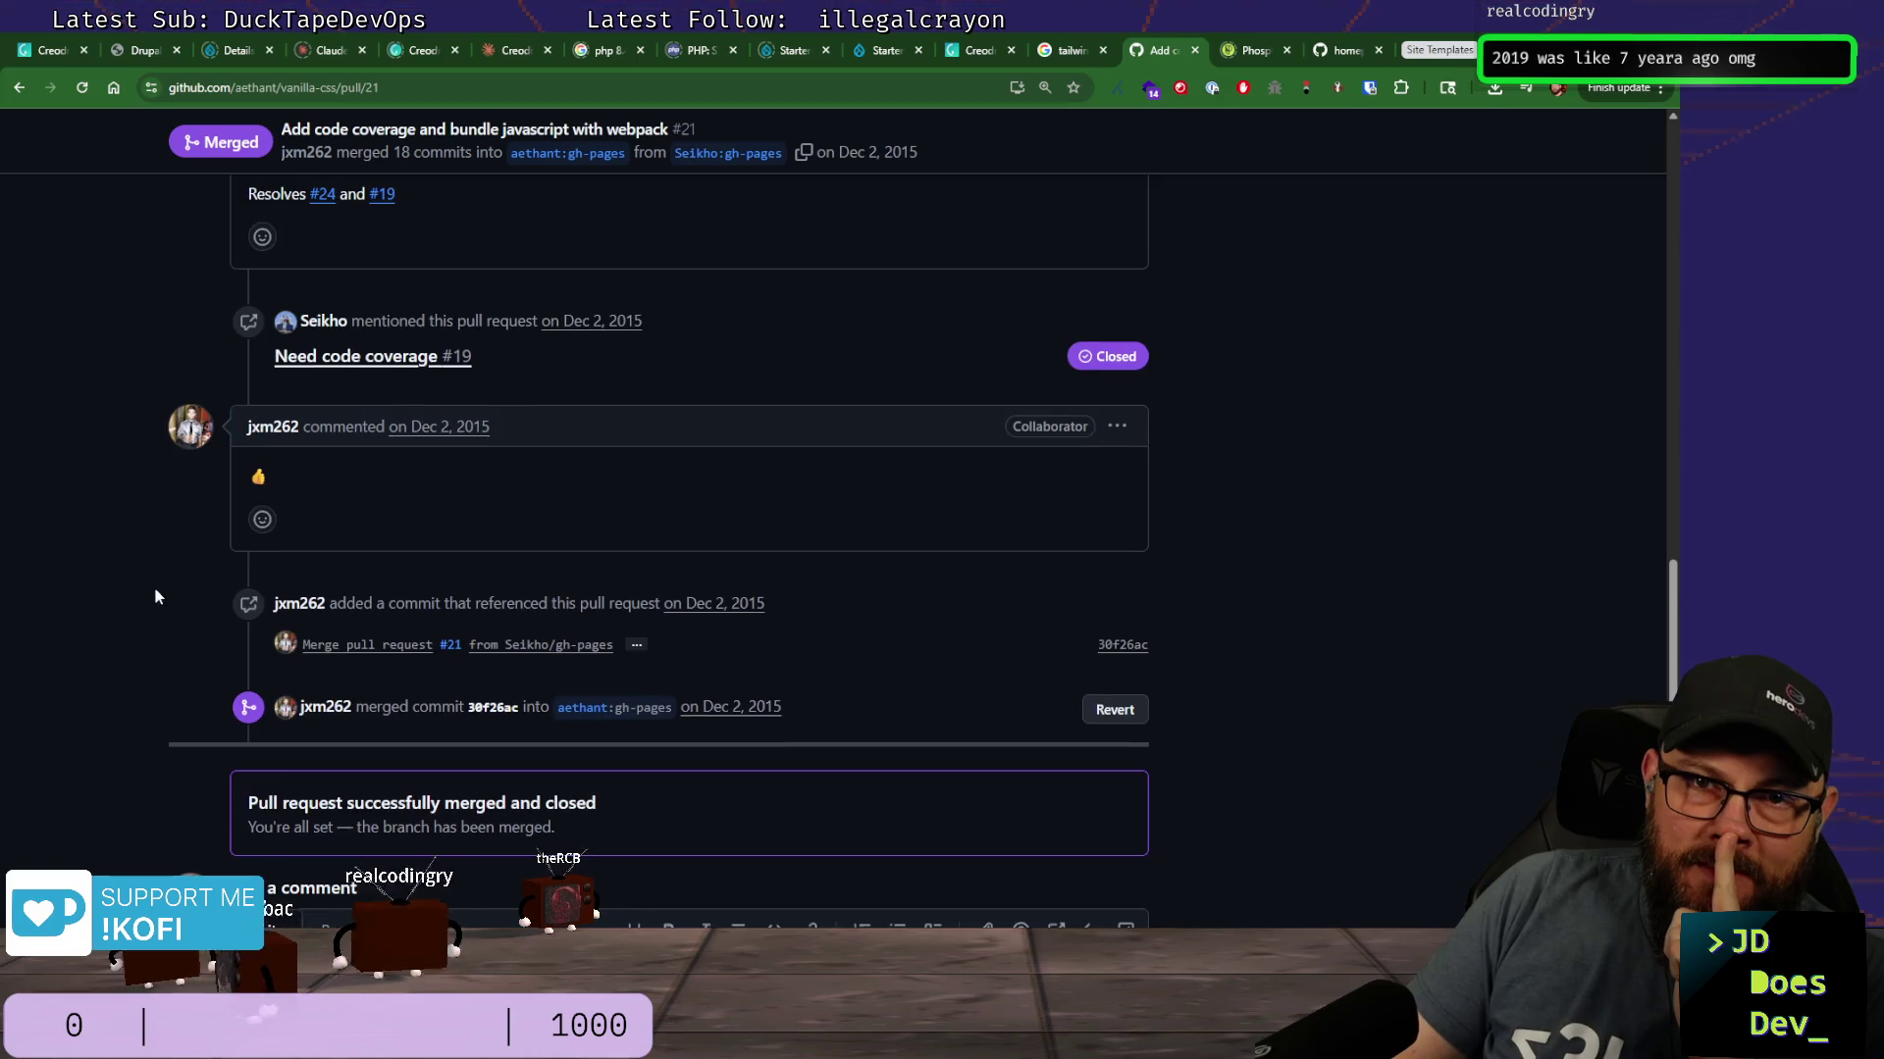
scroll(153, 589, "up", 10)
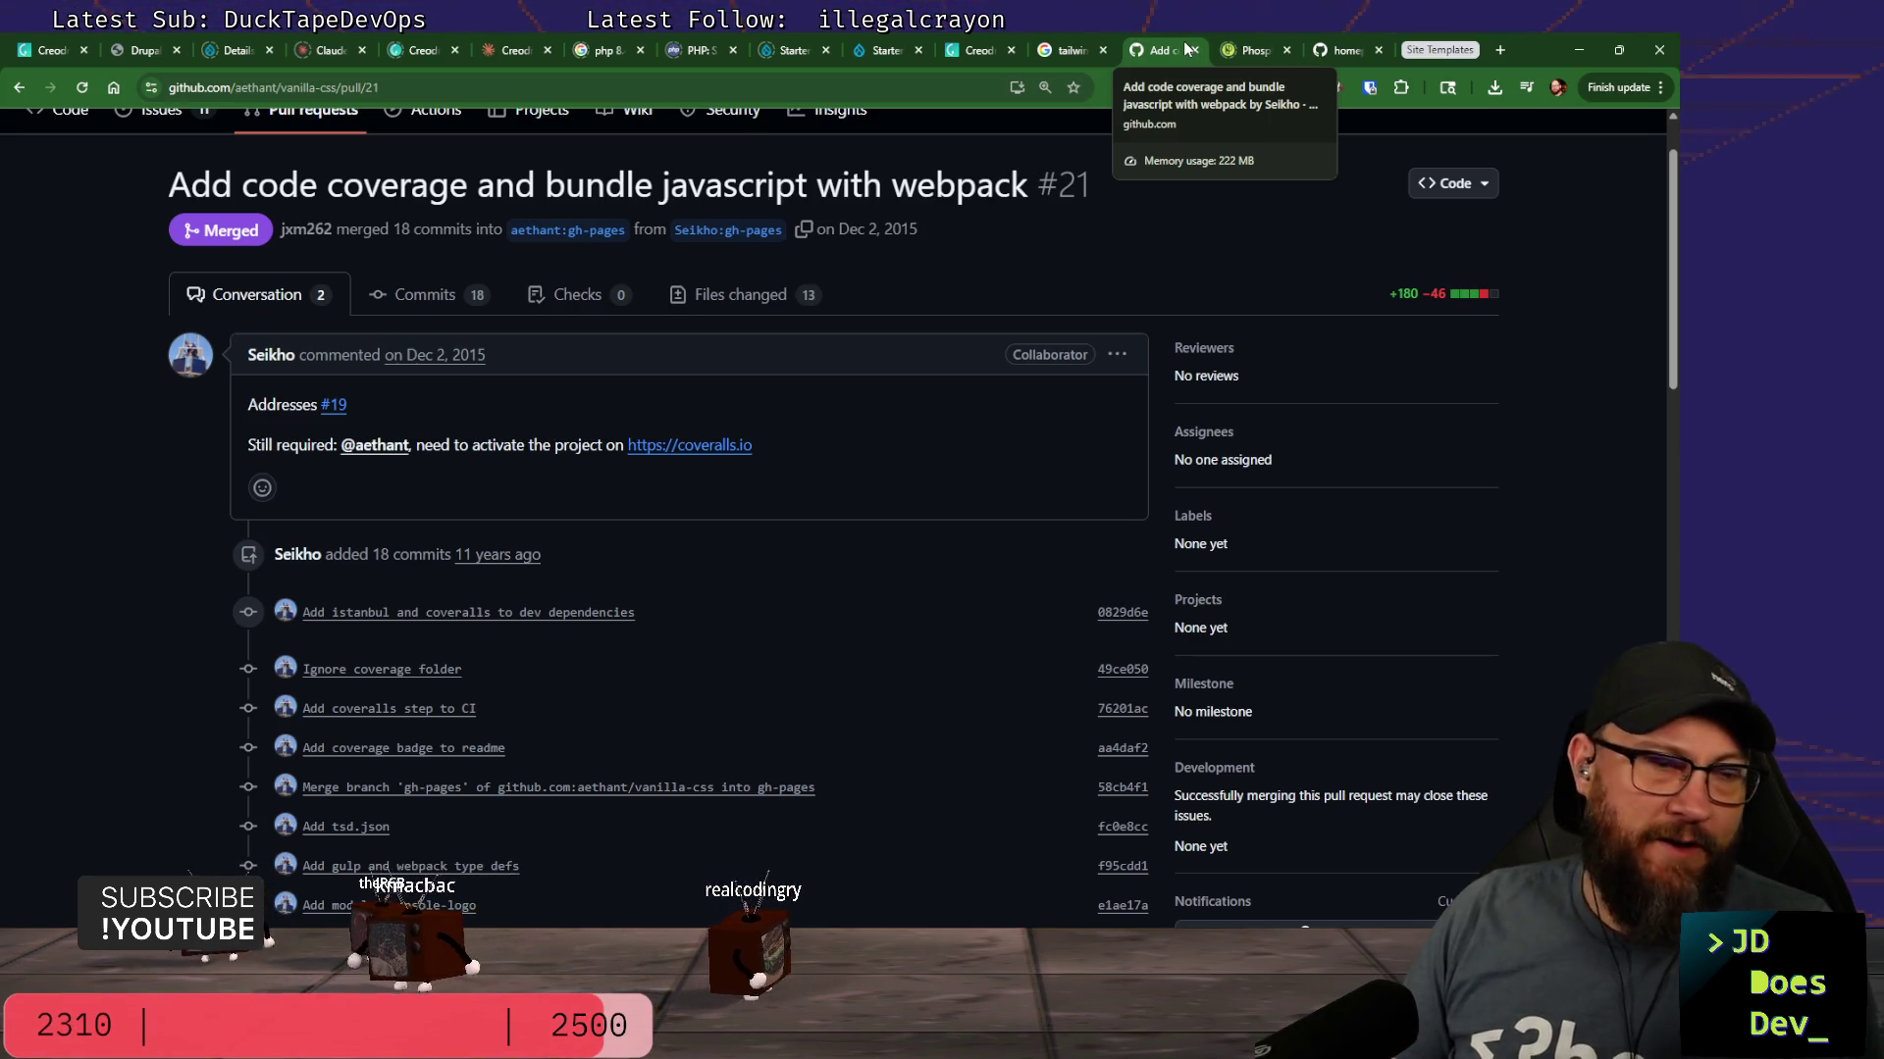
- Close the pull request #21 tab and return to VS Code
left_click(1193, 50)
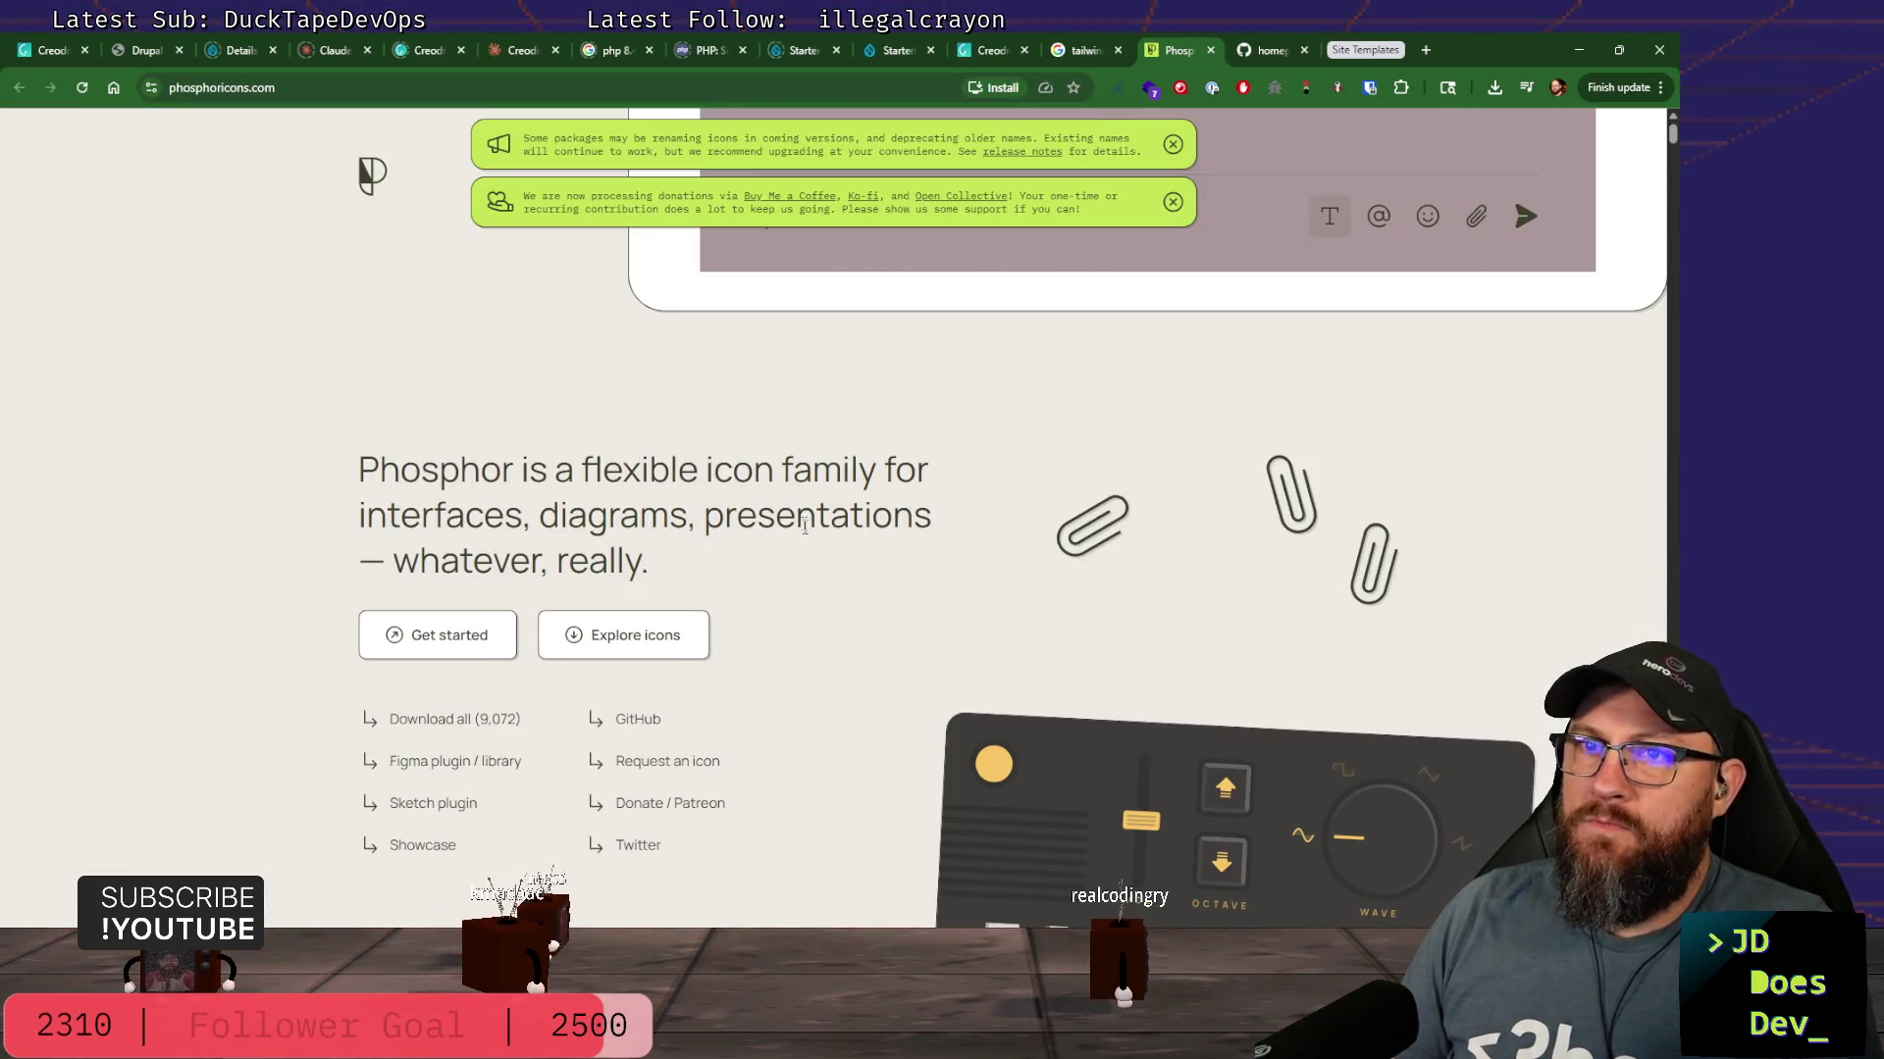
mouse_move(704, 265)
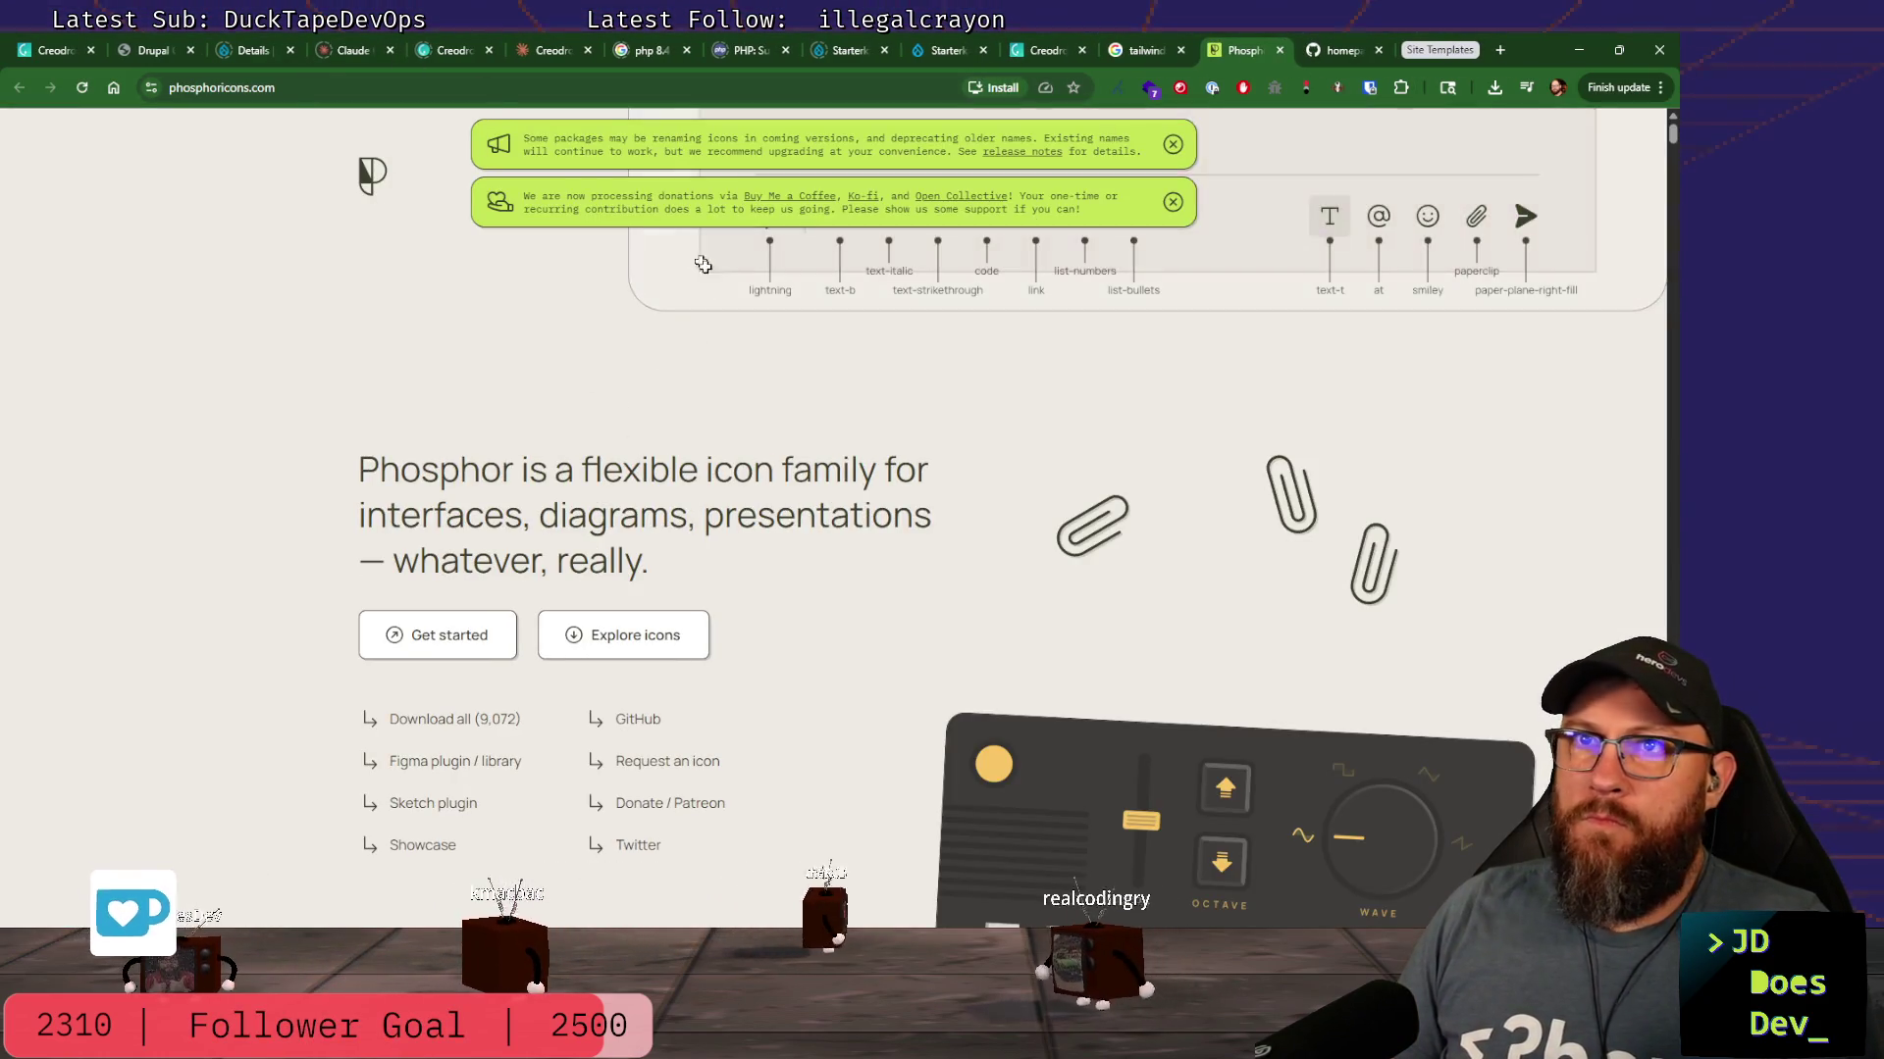
key("alt+Tab")
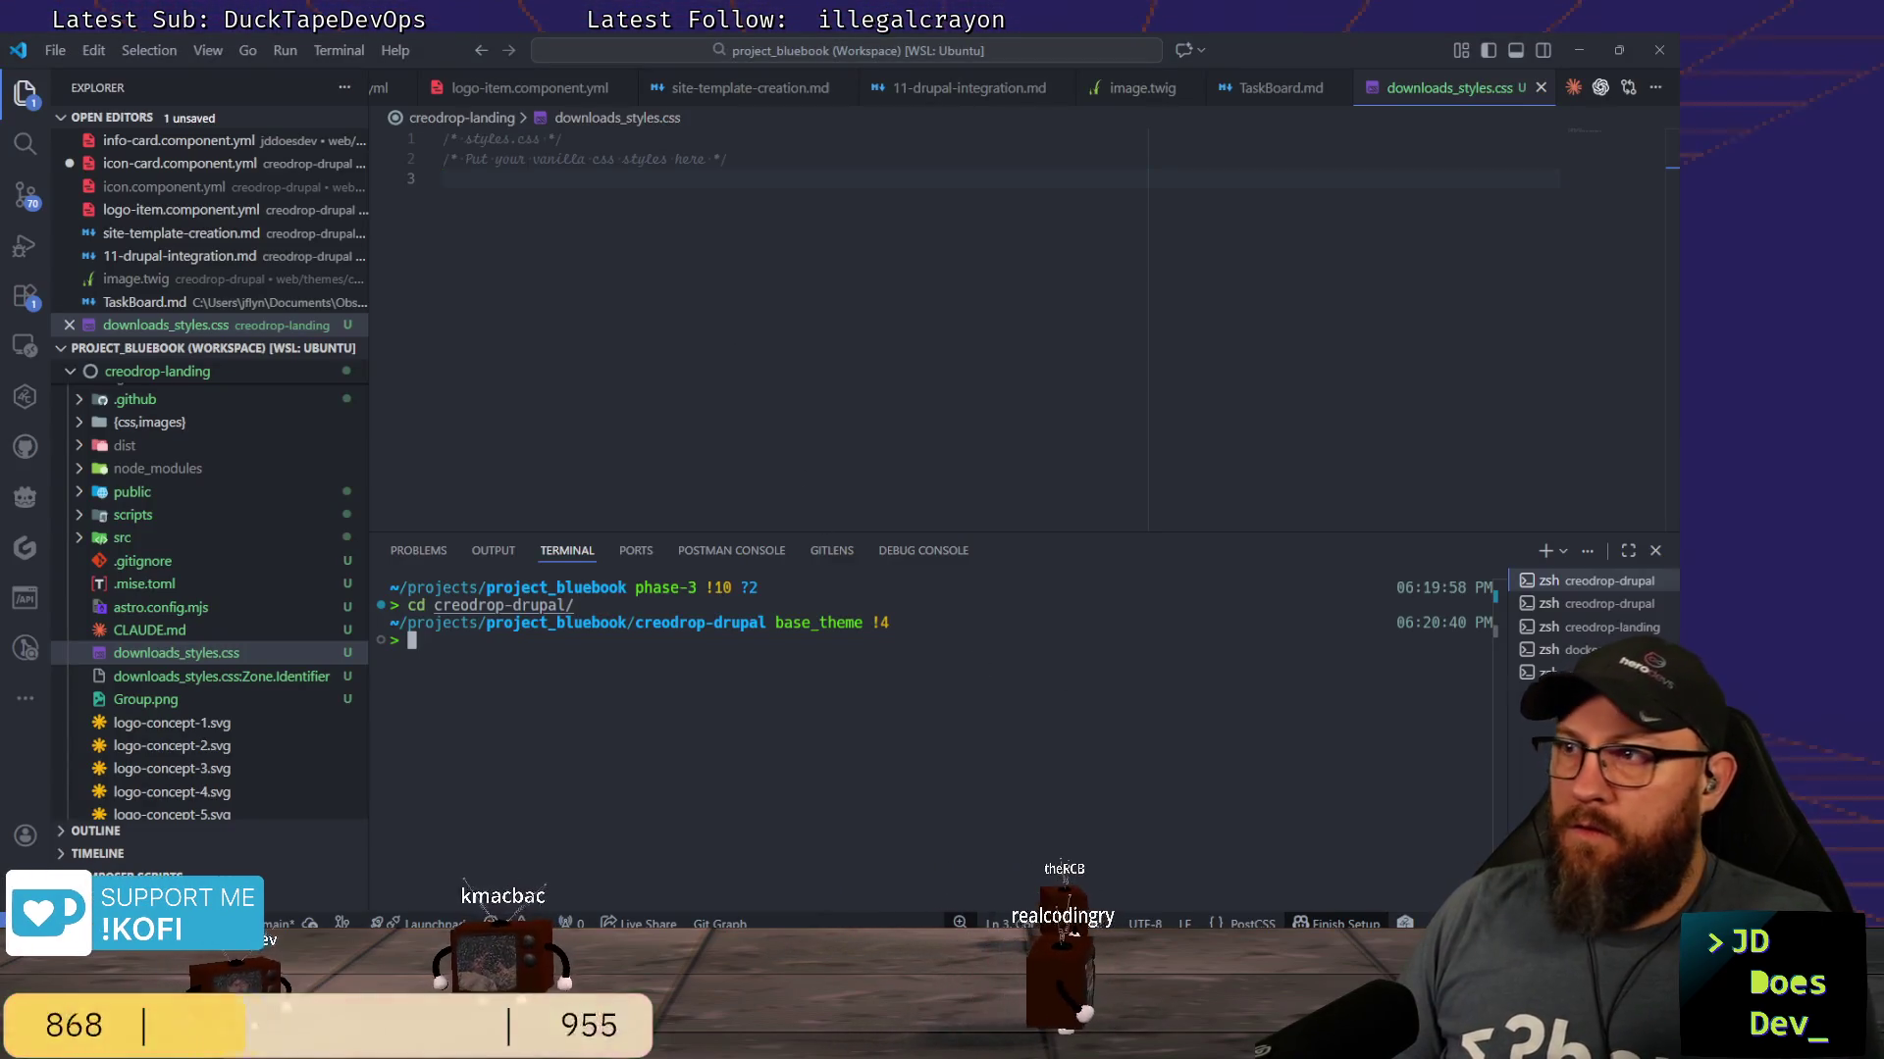
- Launch Claude Code, resume the latest title-cta session, then switch to the creodrop-drupal zsh terminal
mouse_move(1574, 610)
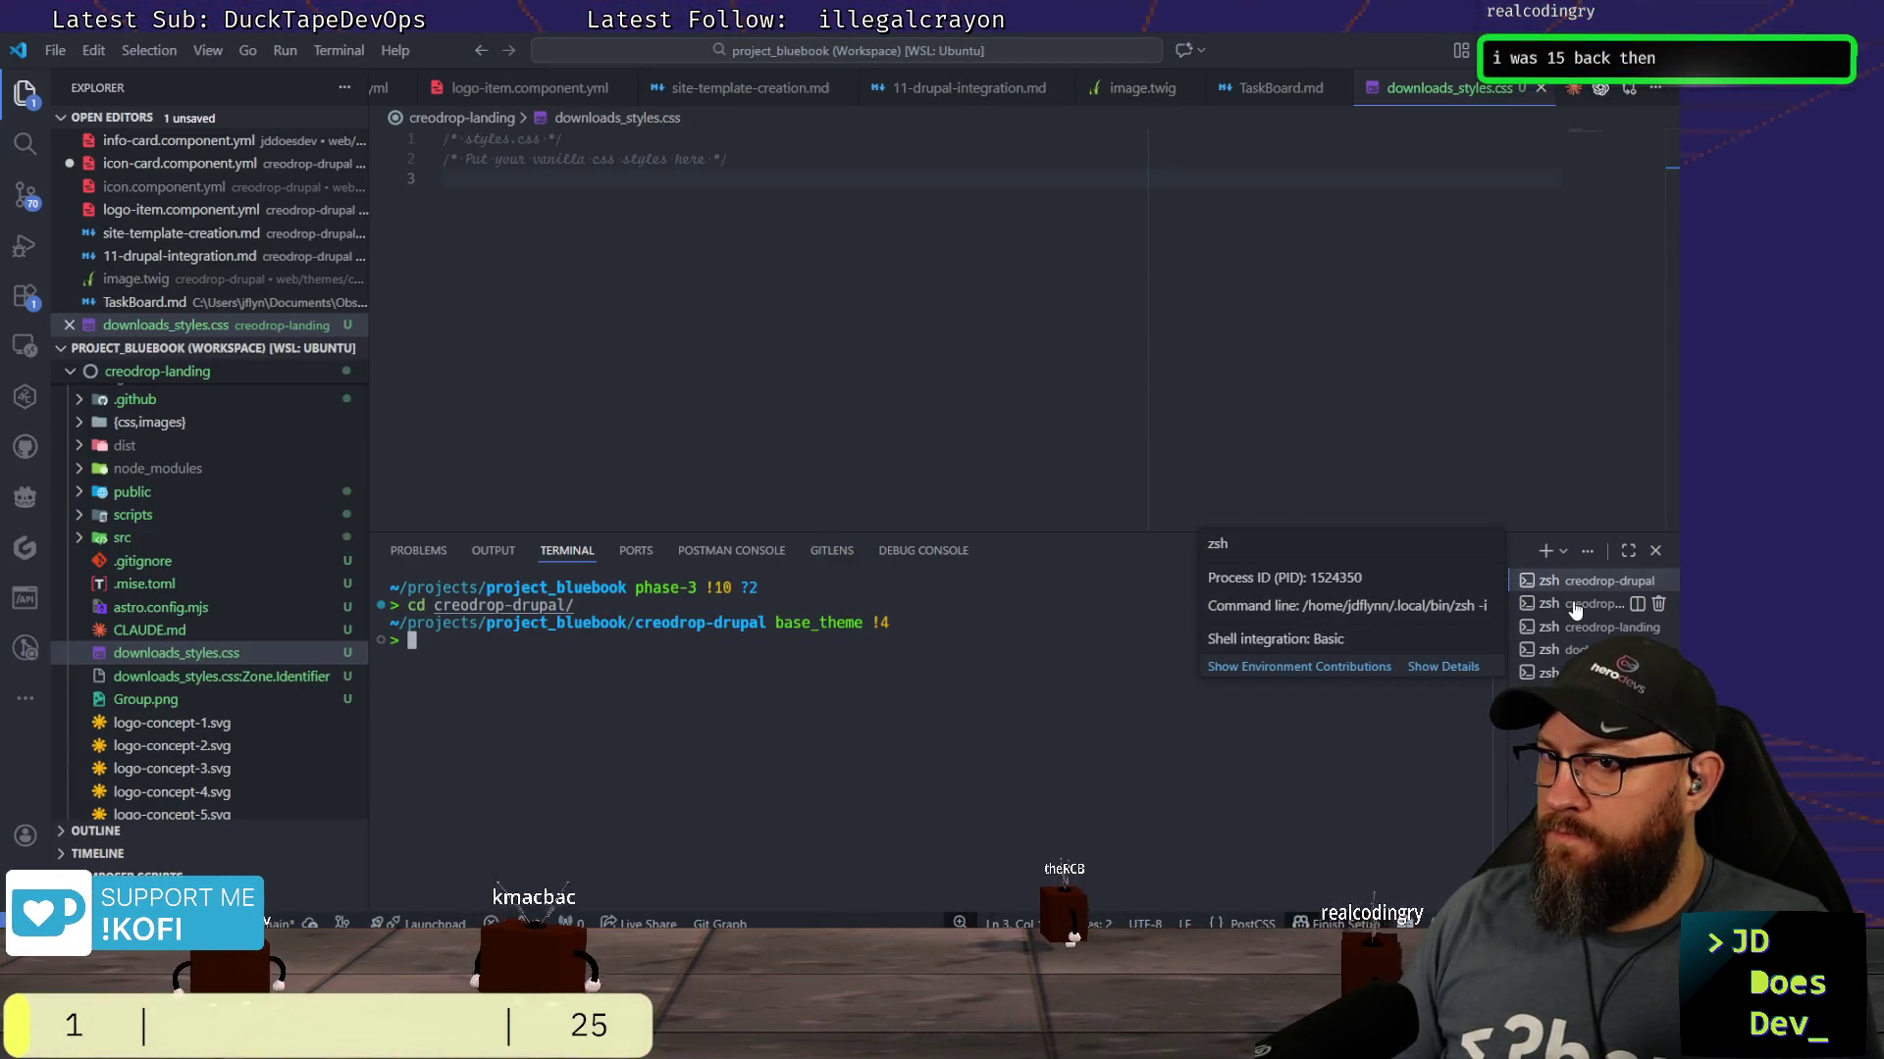
type("claude")
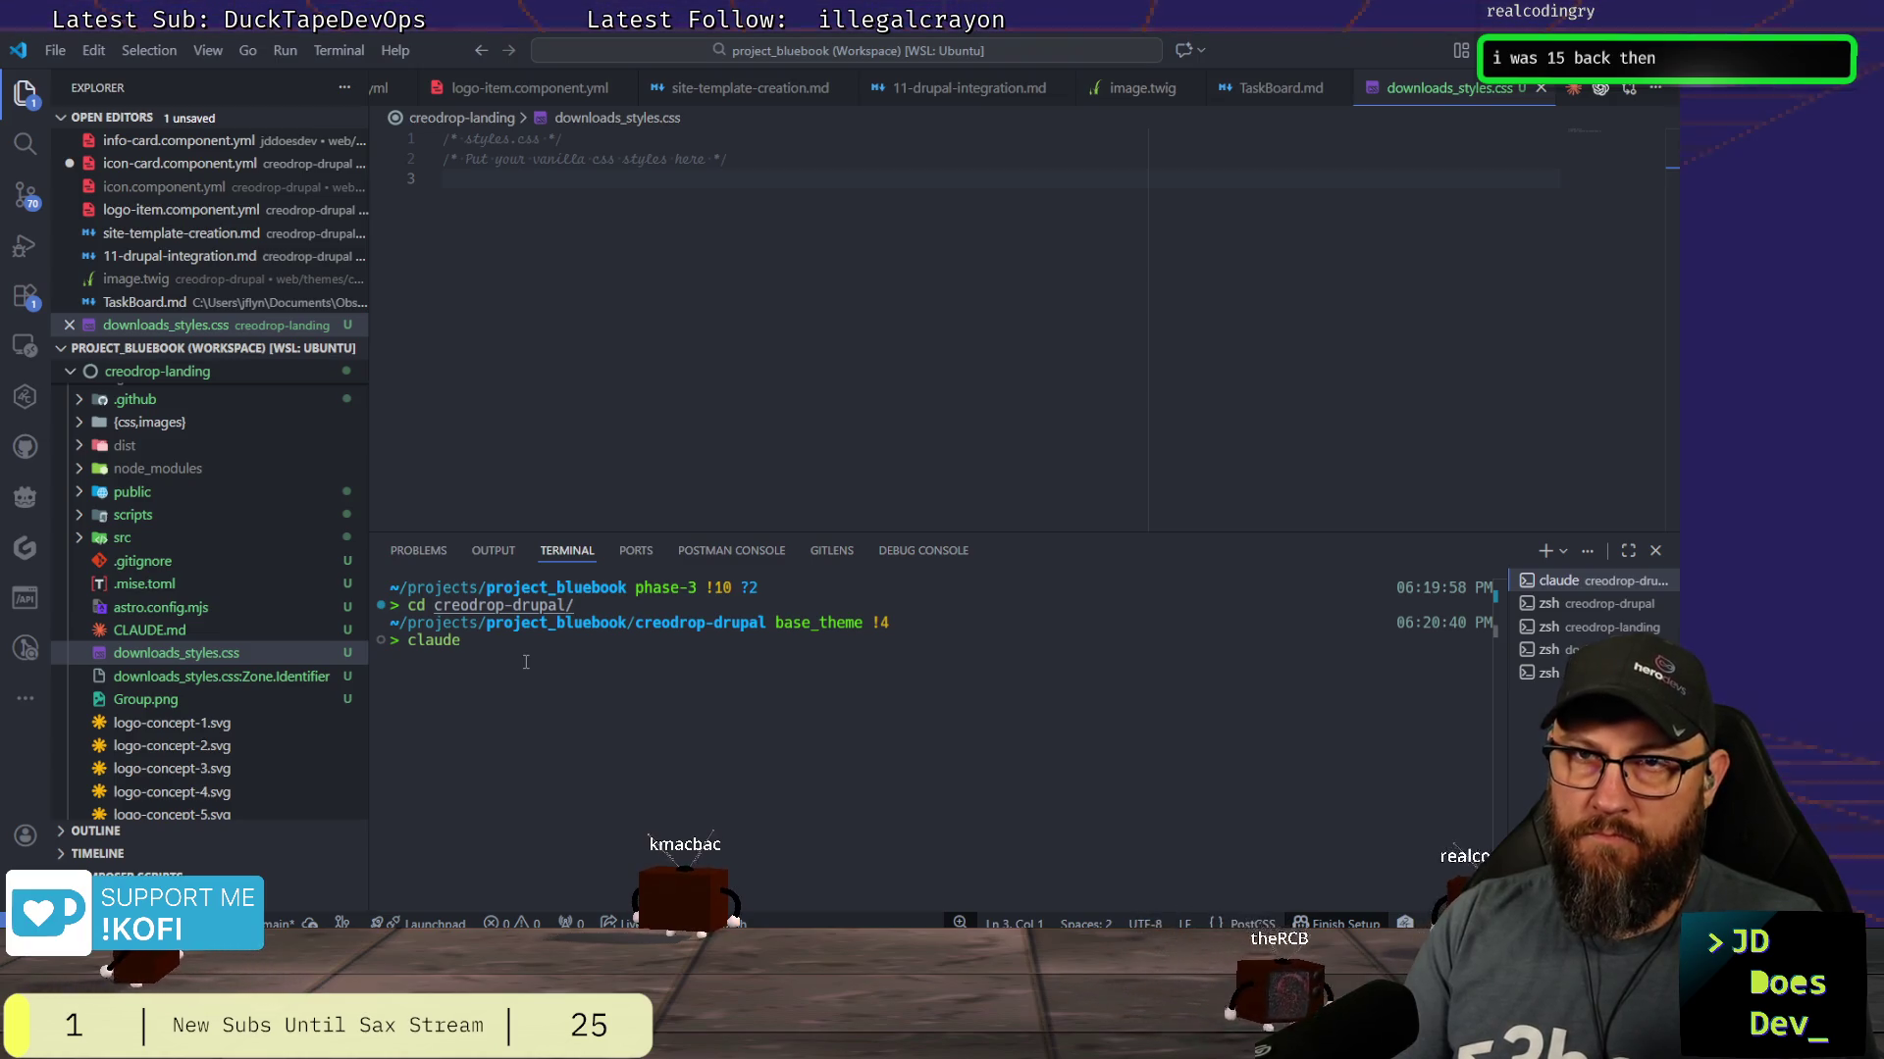
type("/resu")
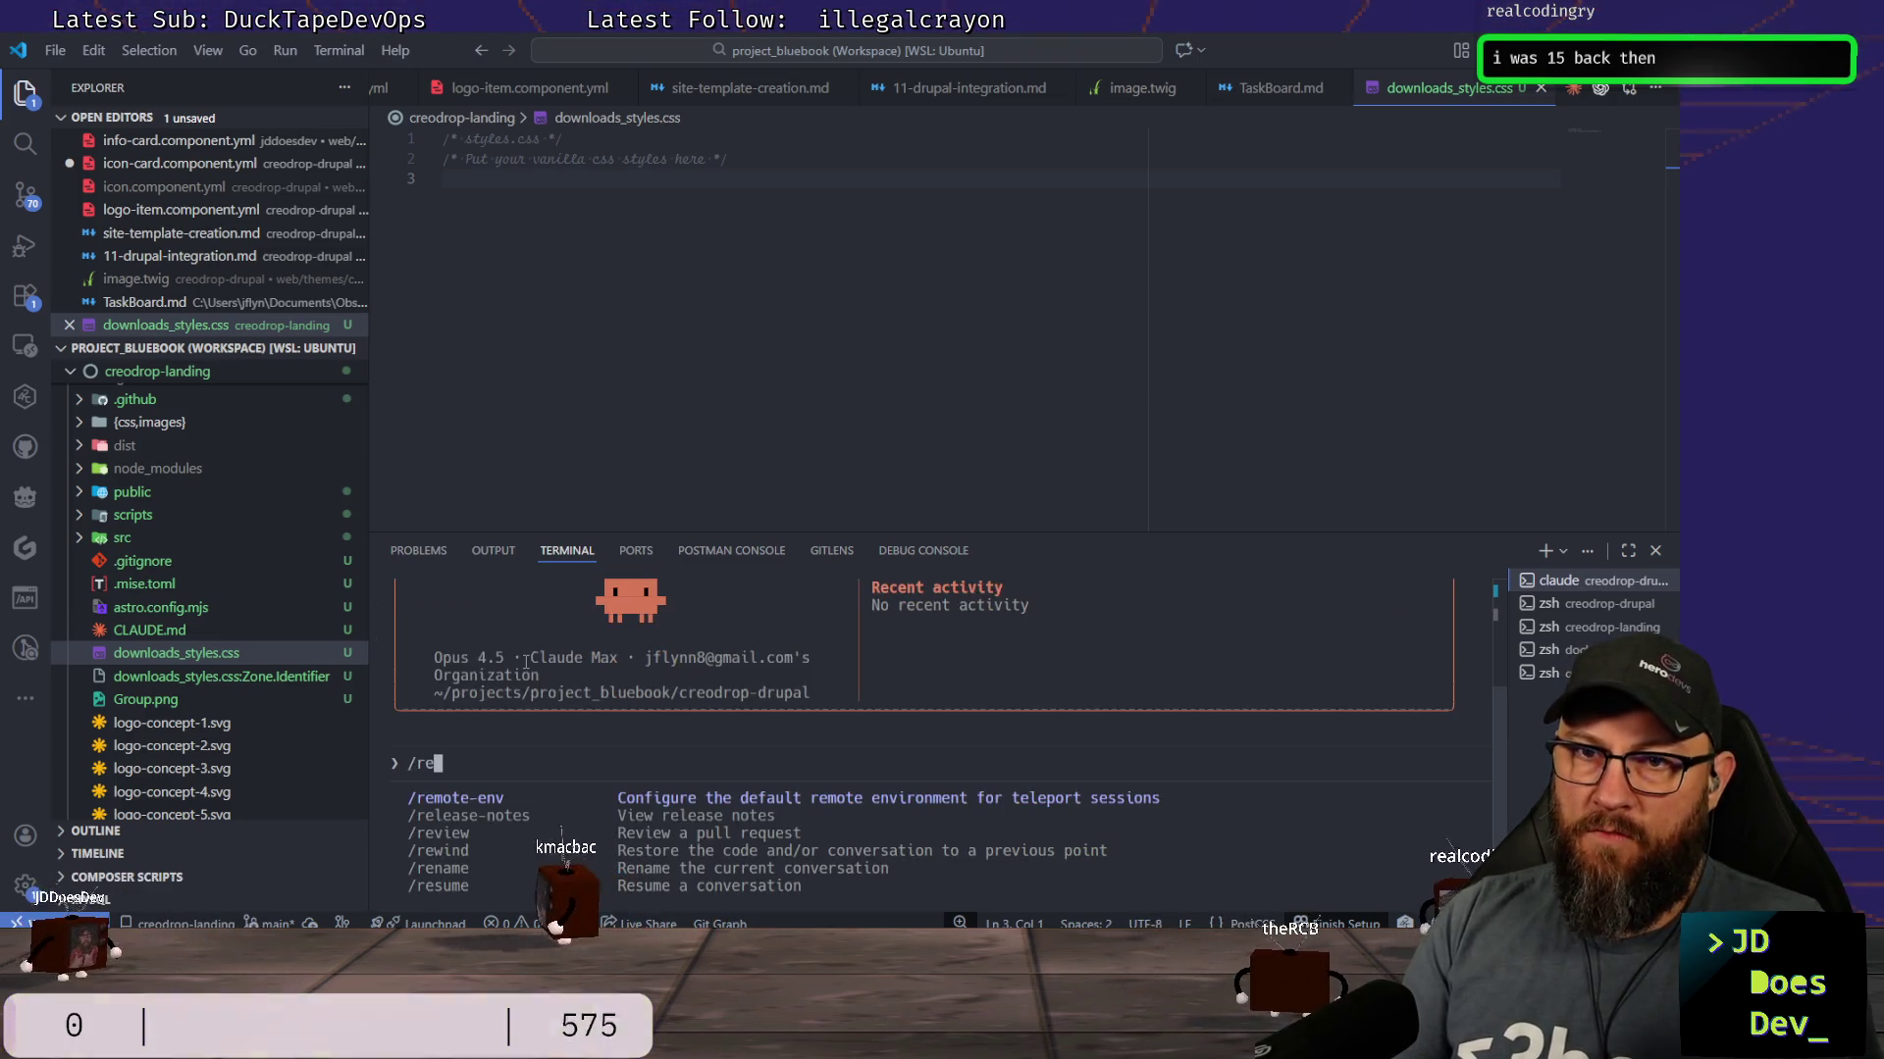
type("me")
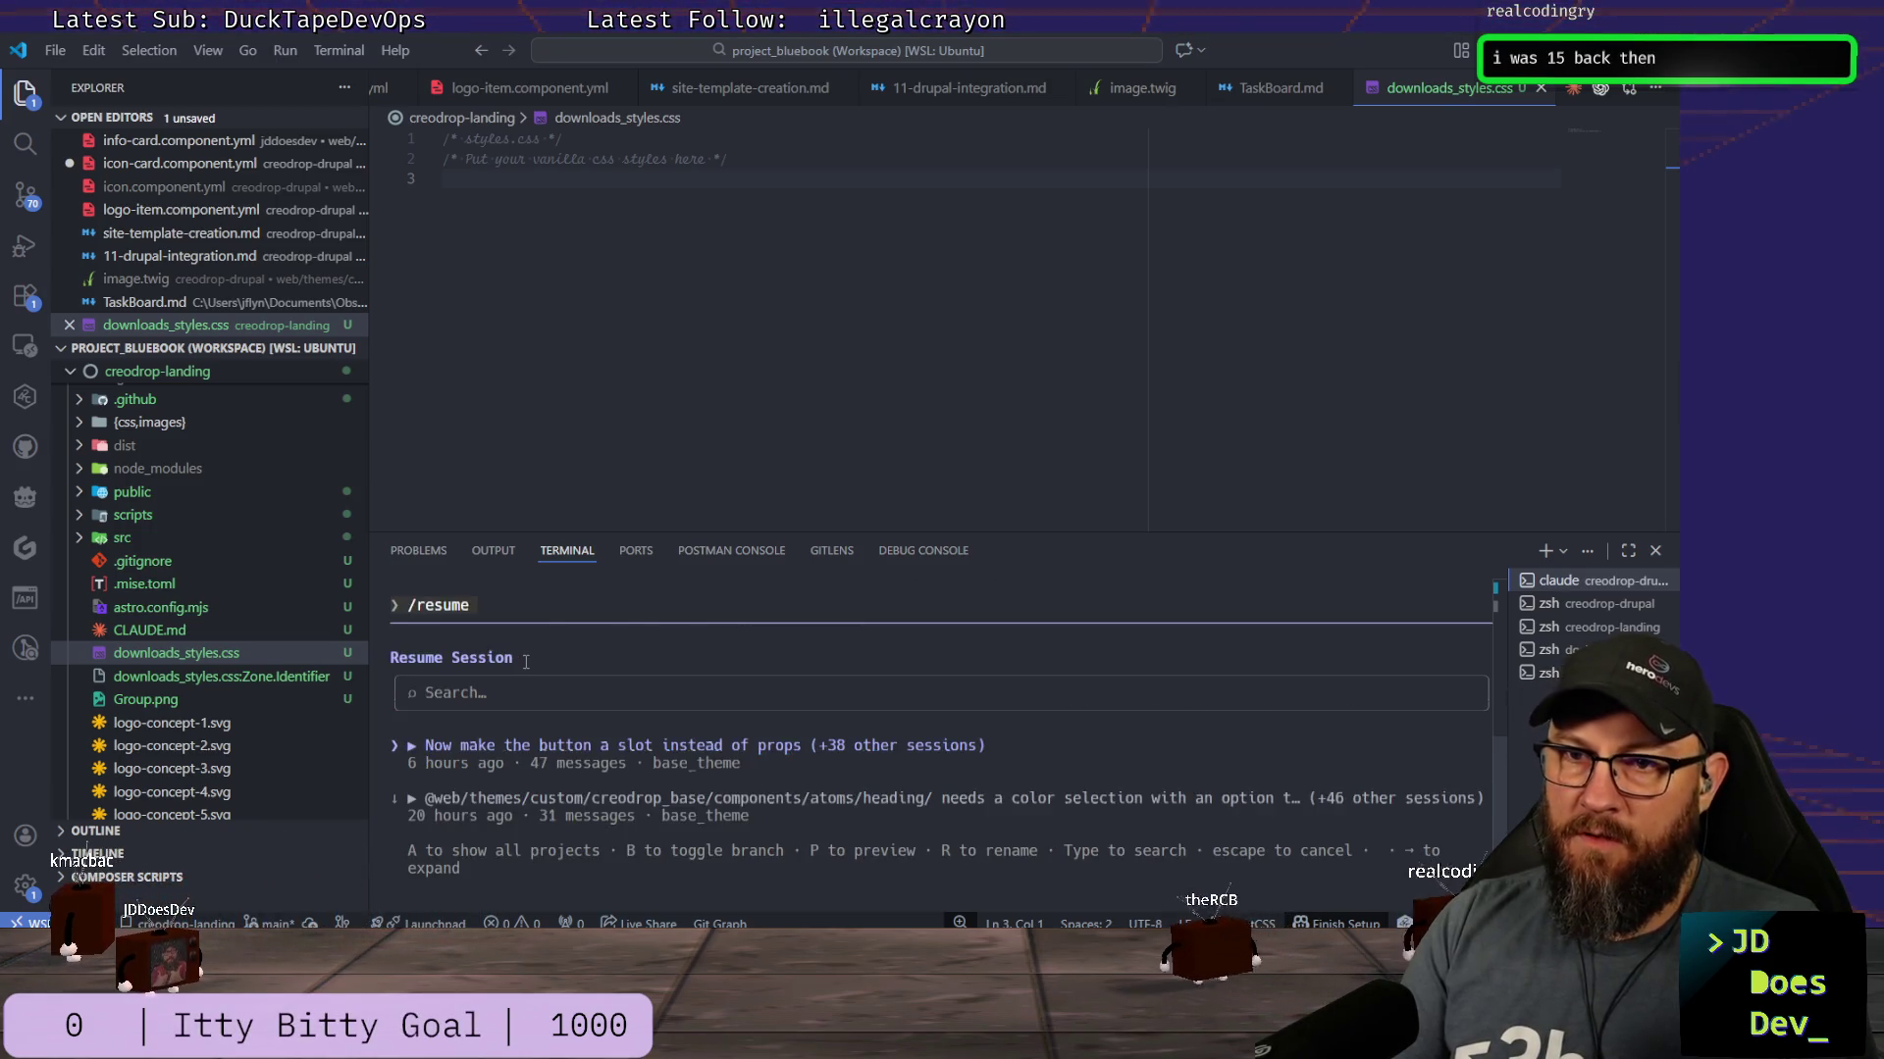
key("Return")
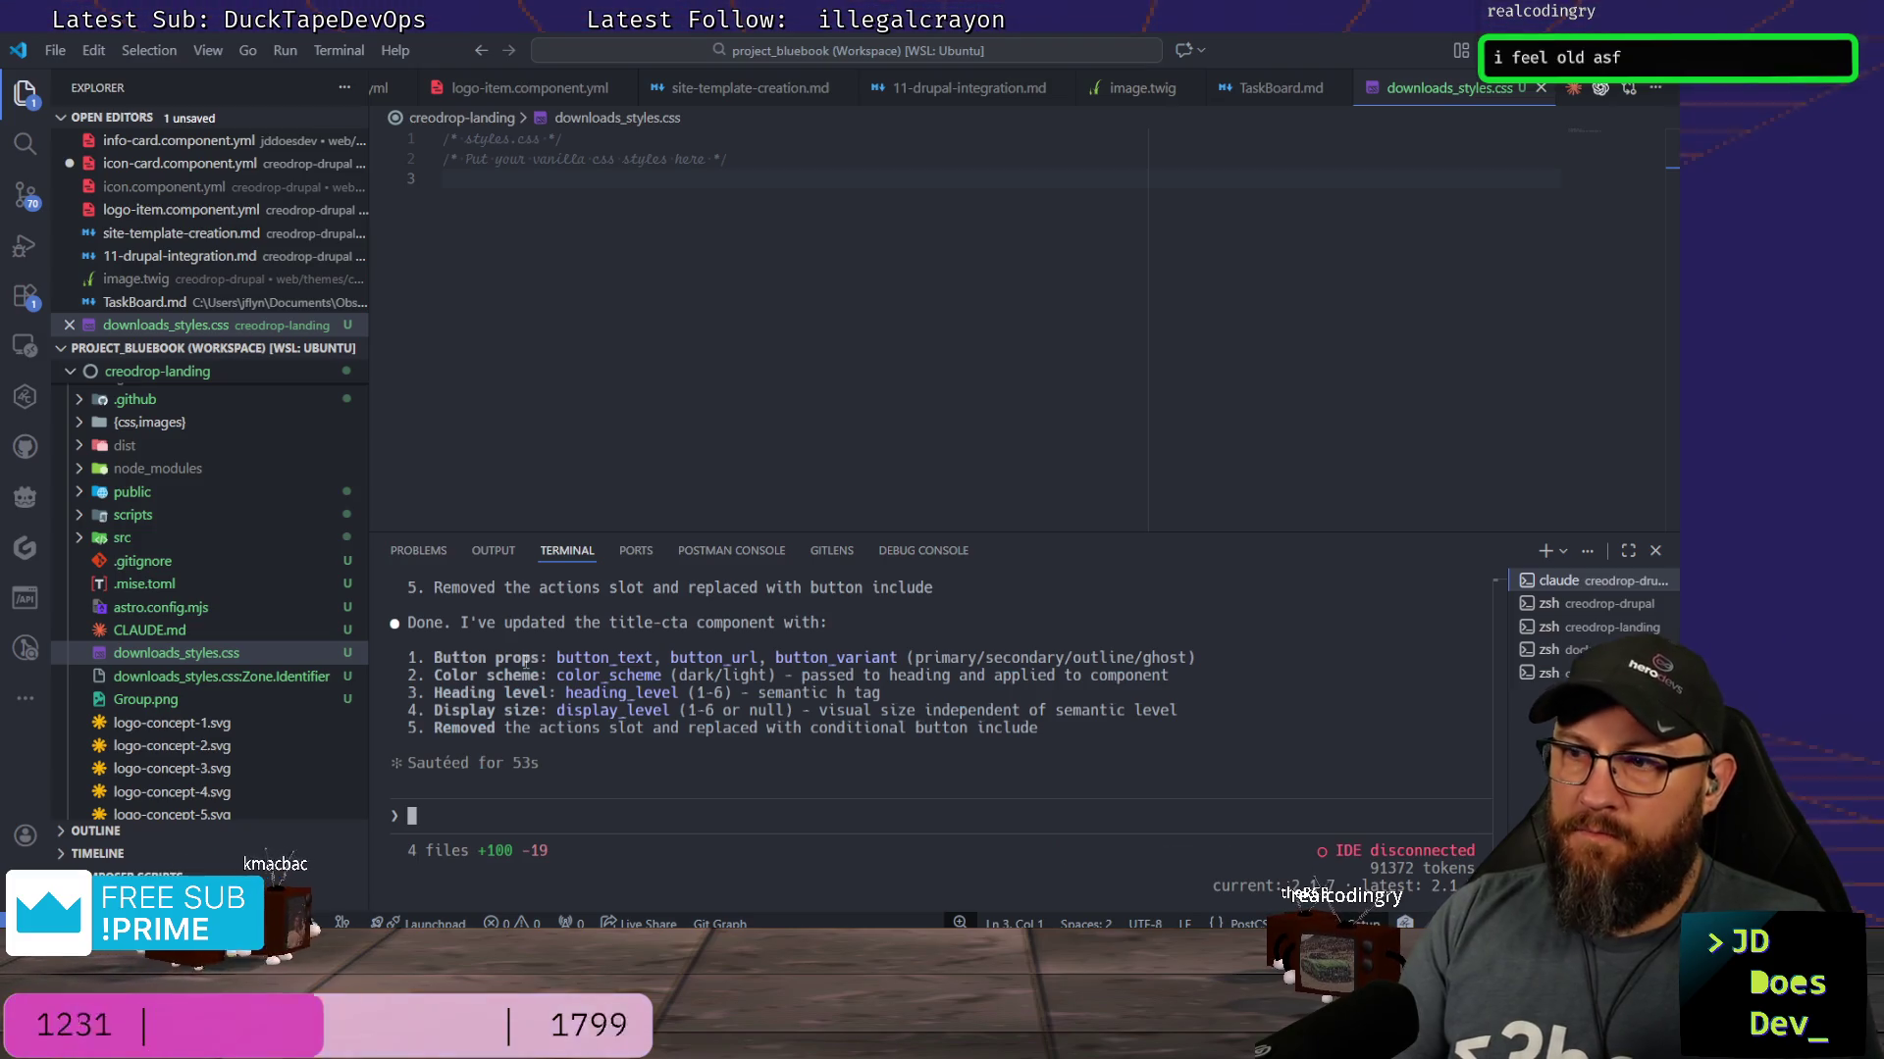
left_click(1595, 604)
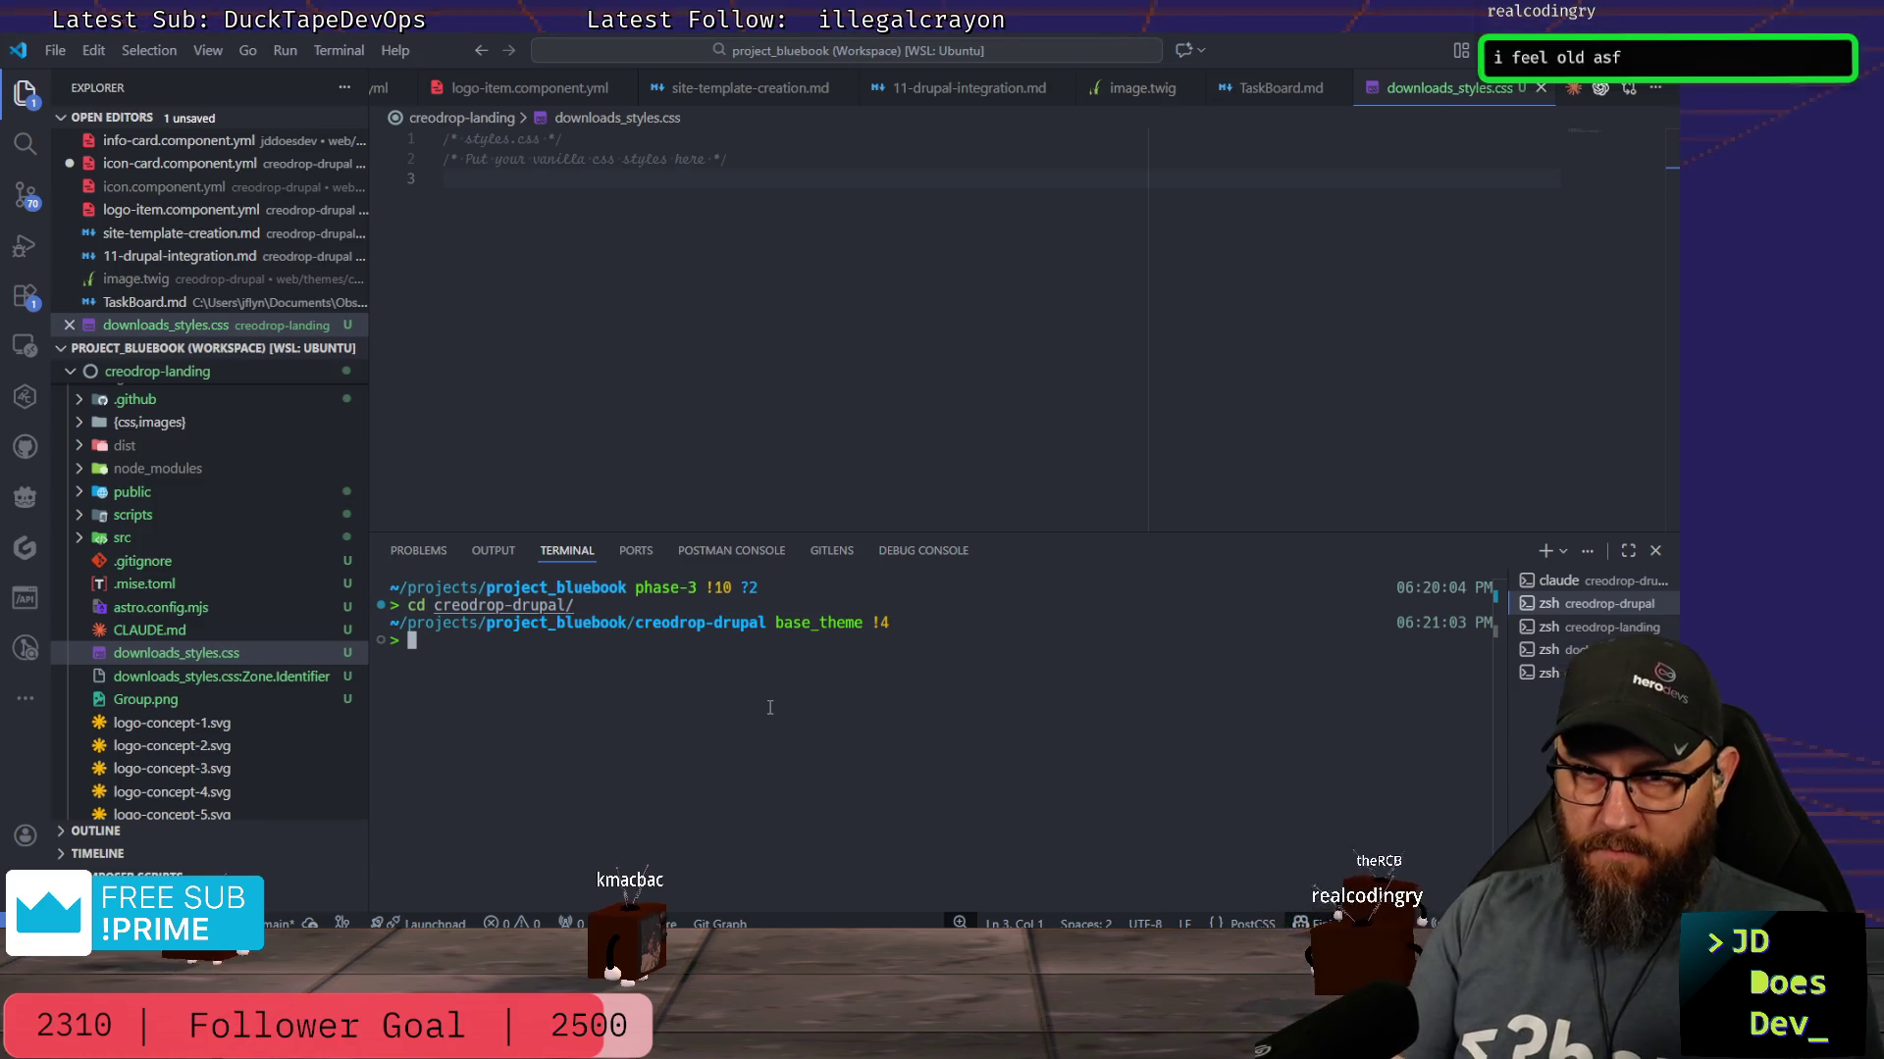
type("ddev s")
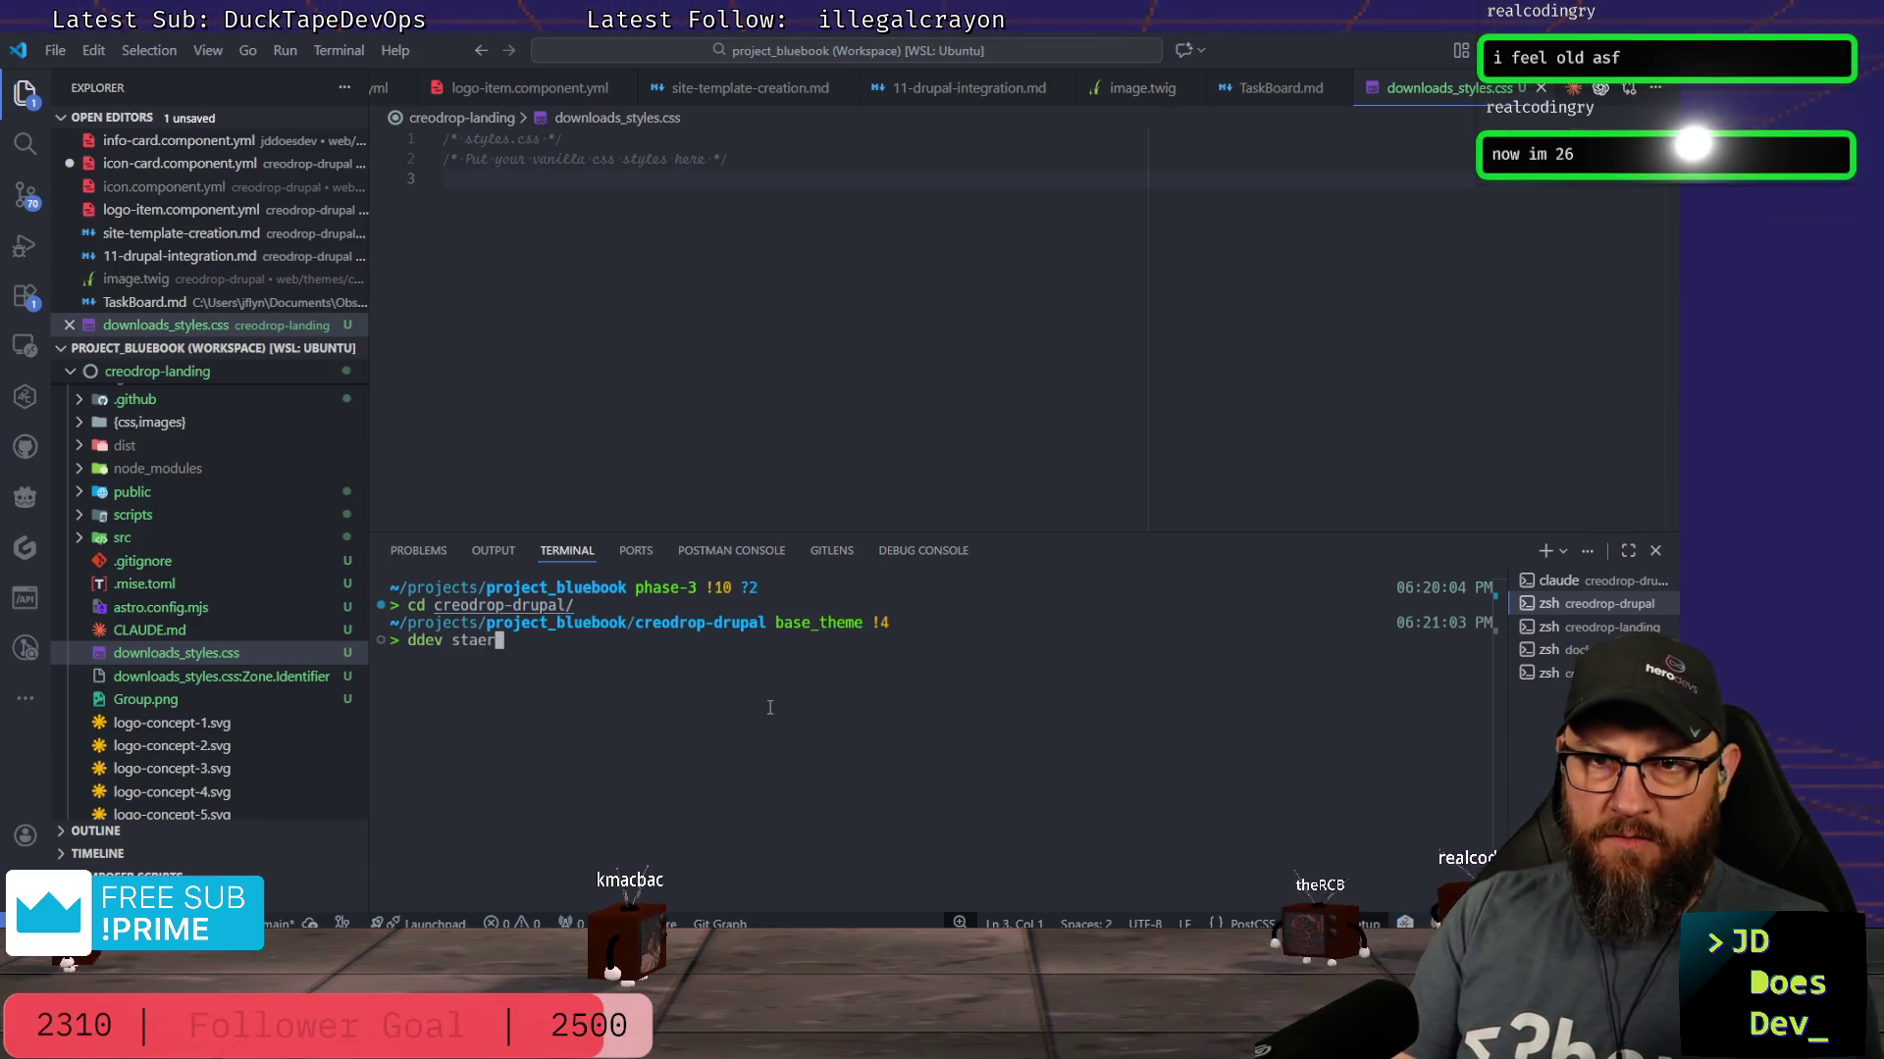
type("t")
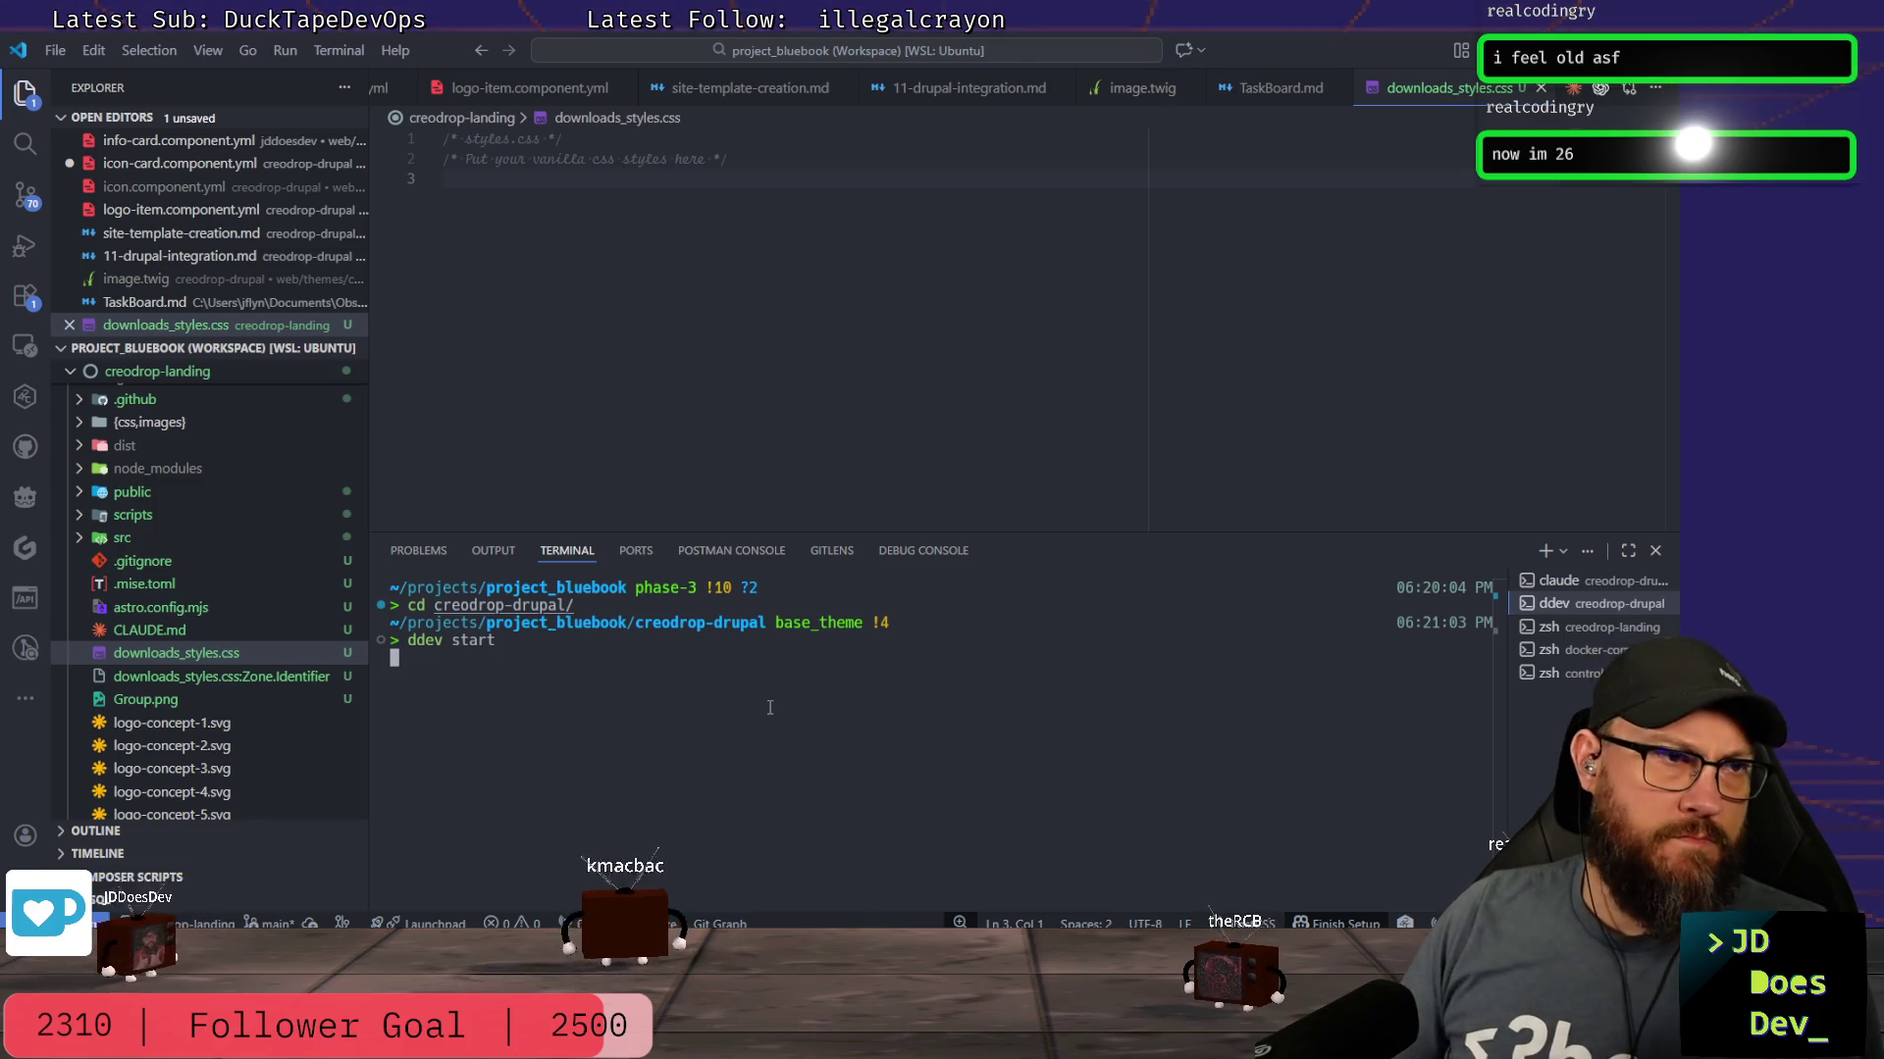
key("Return")
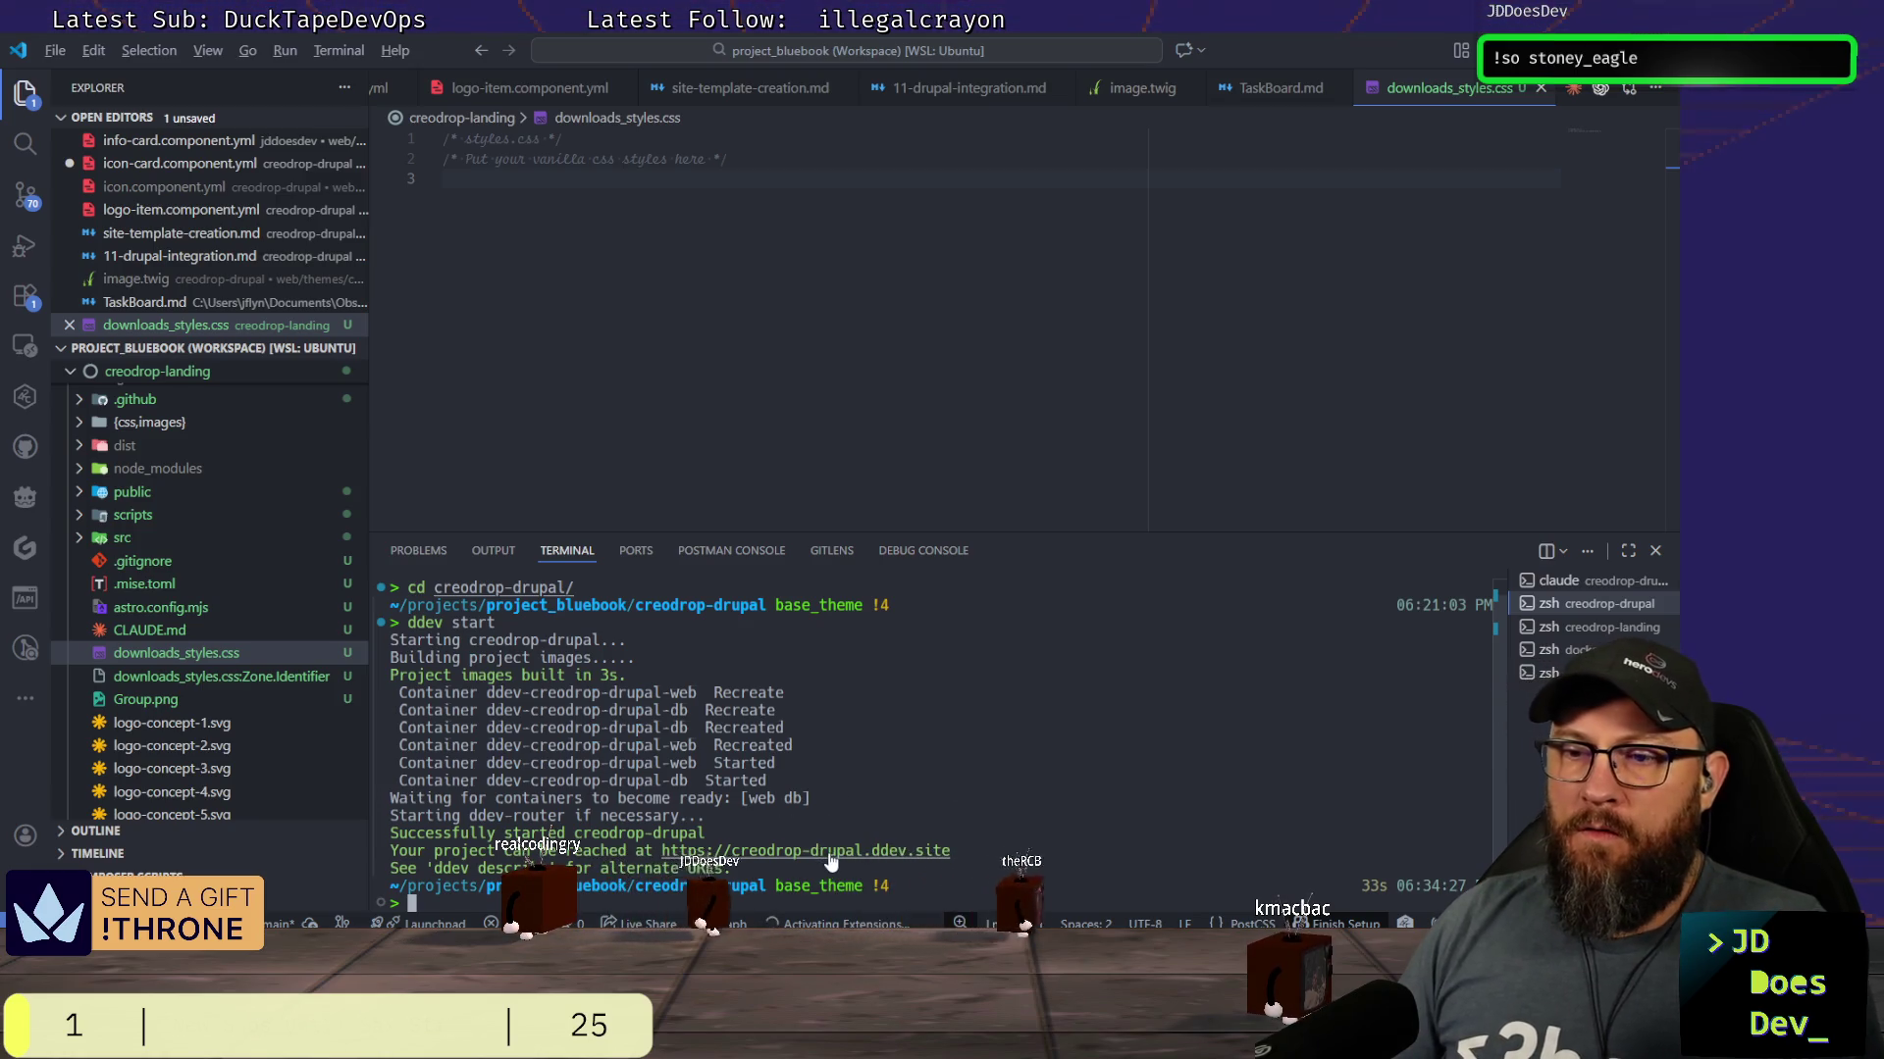
left_click(830, 854, "alt")
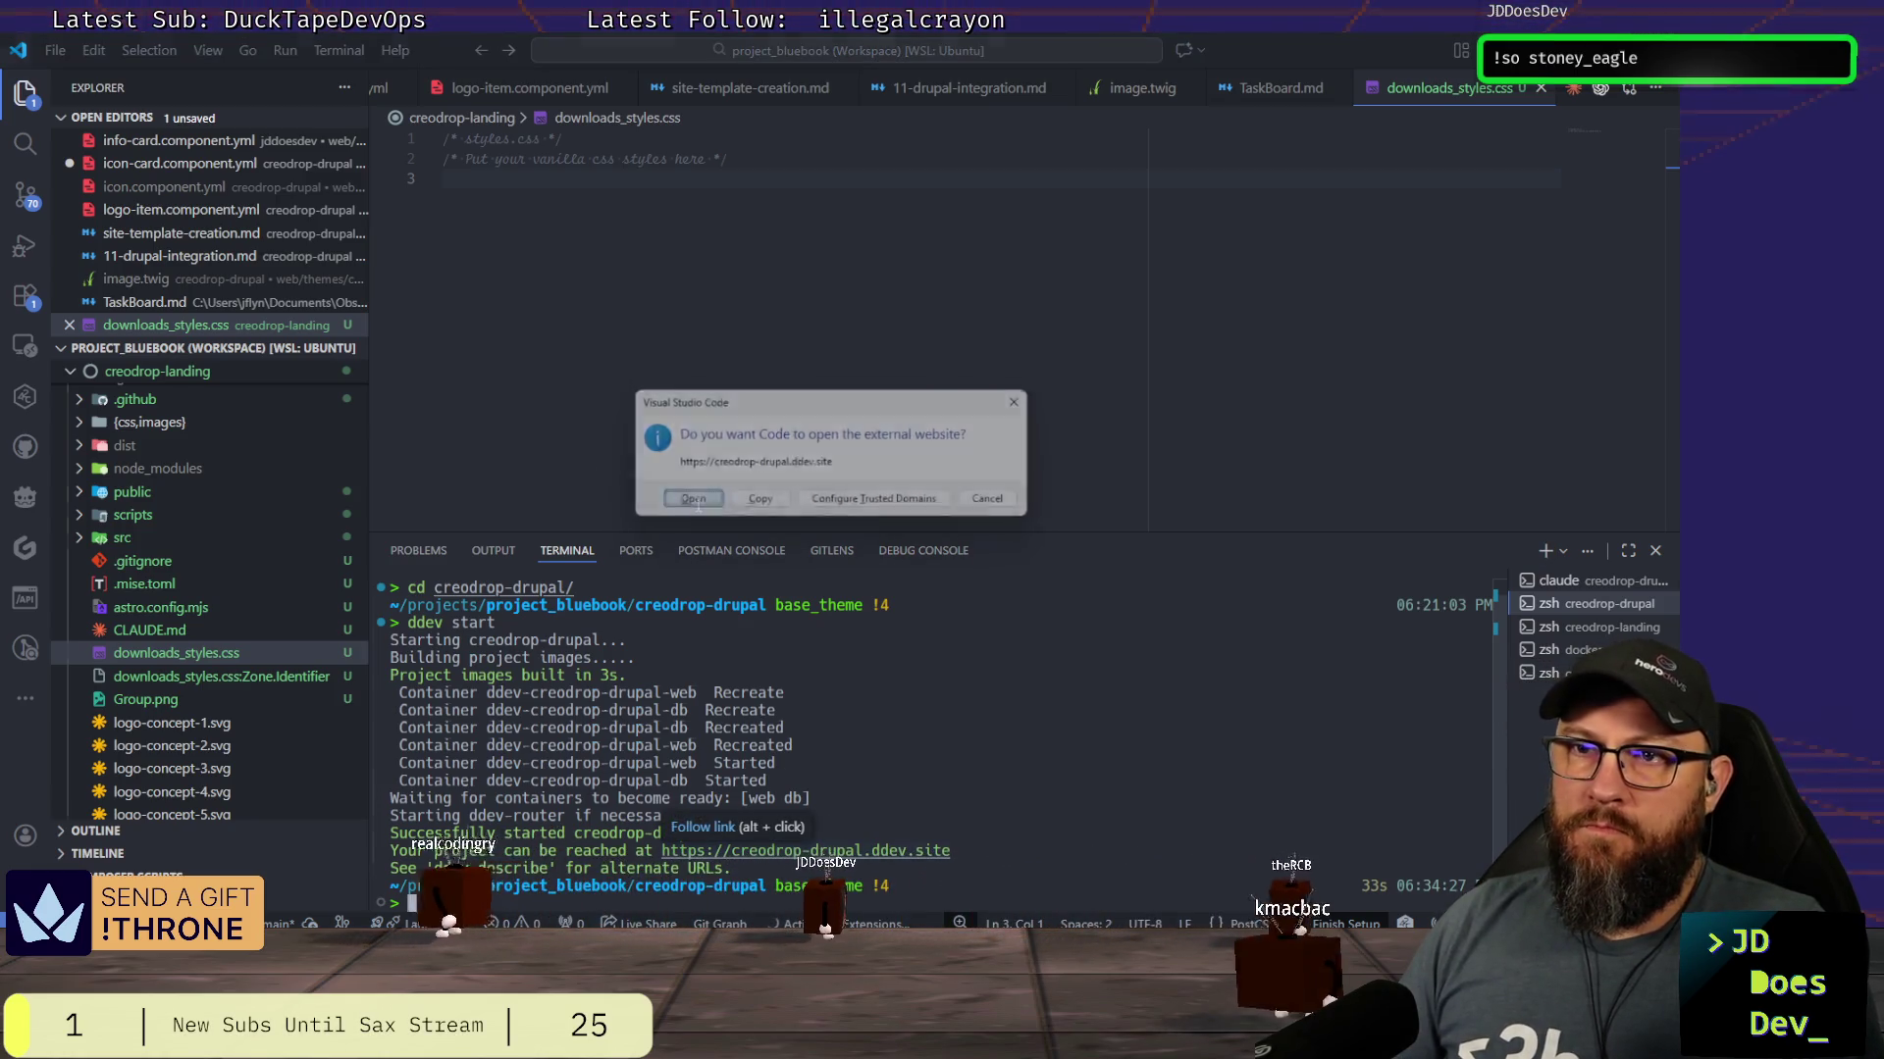
left_click(695, 499)
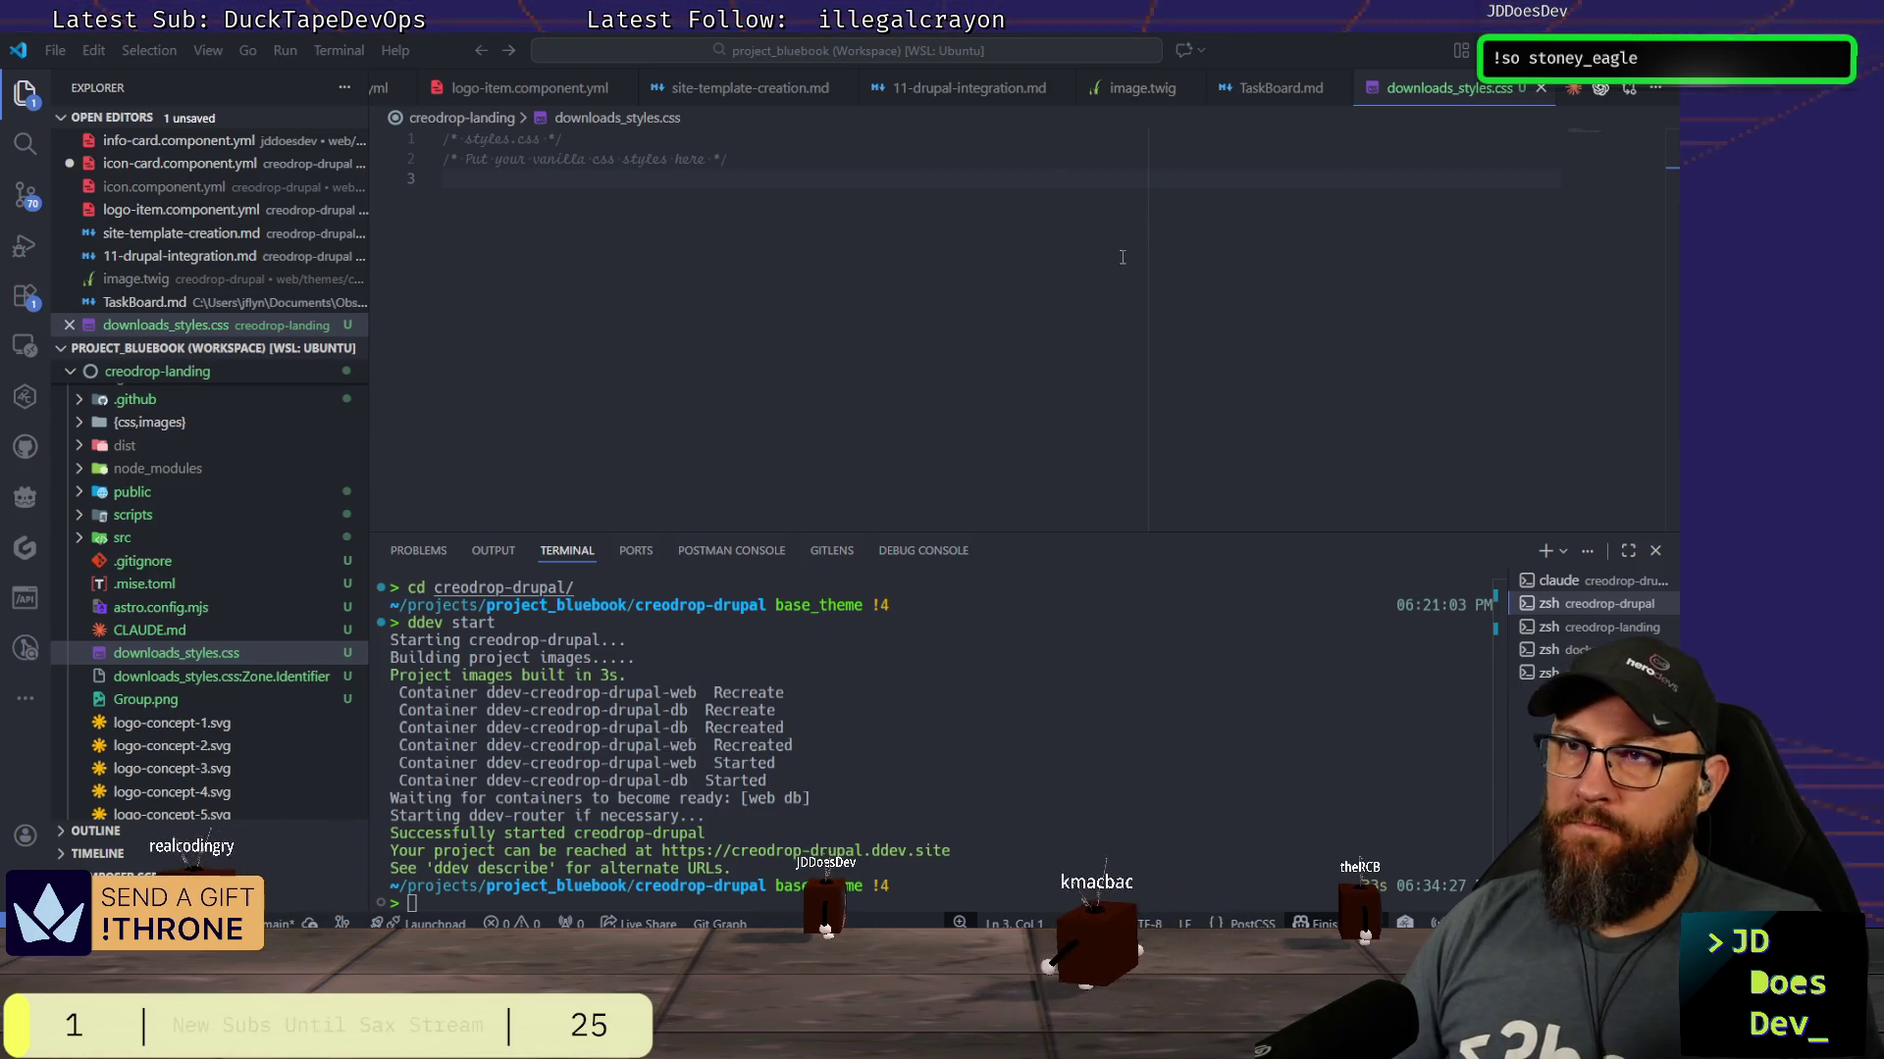
key("alt+Tab")
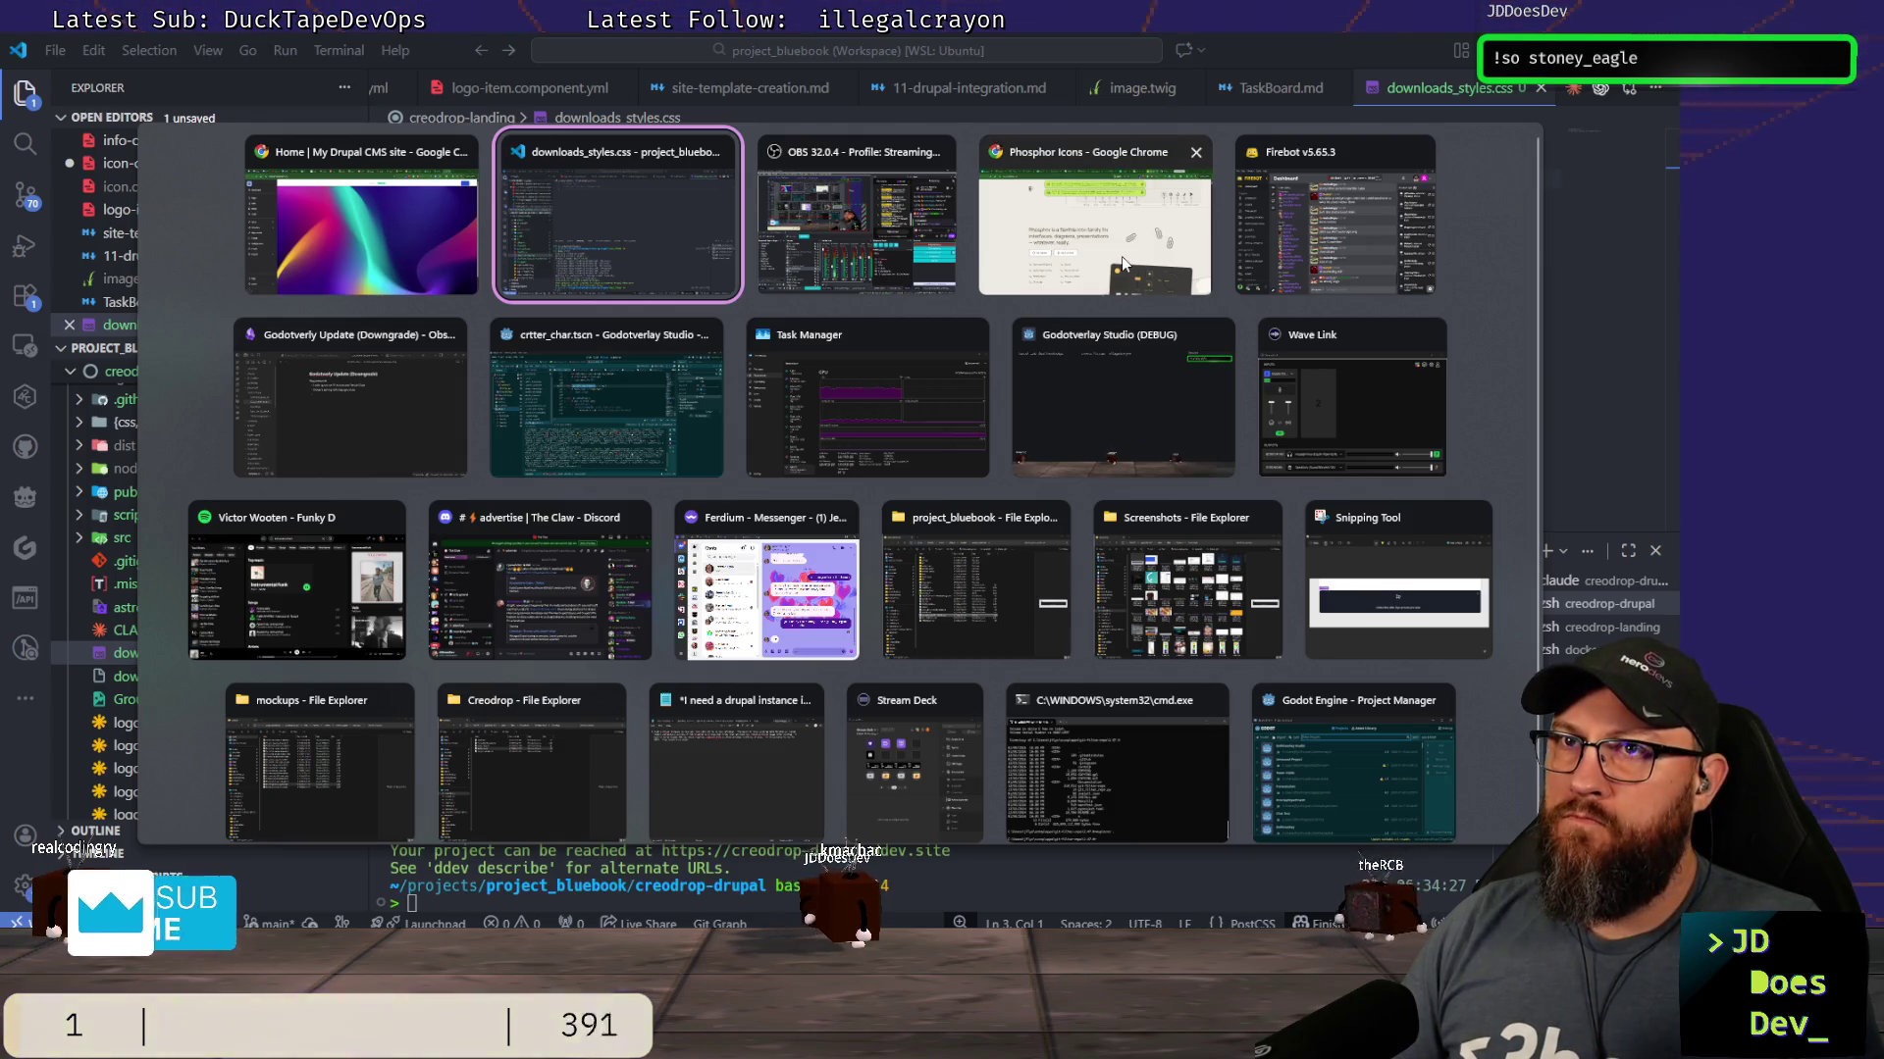
- View the local creodrop-drupal Home page, close the extra Drupal tab, and return to VS Code
key("Tab")
key("Tab")
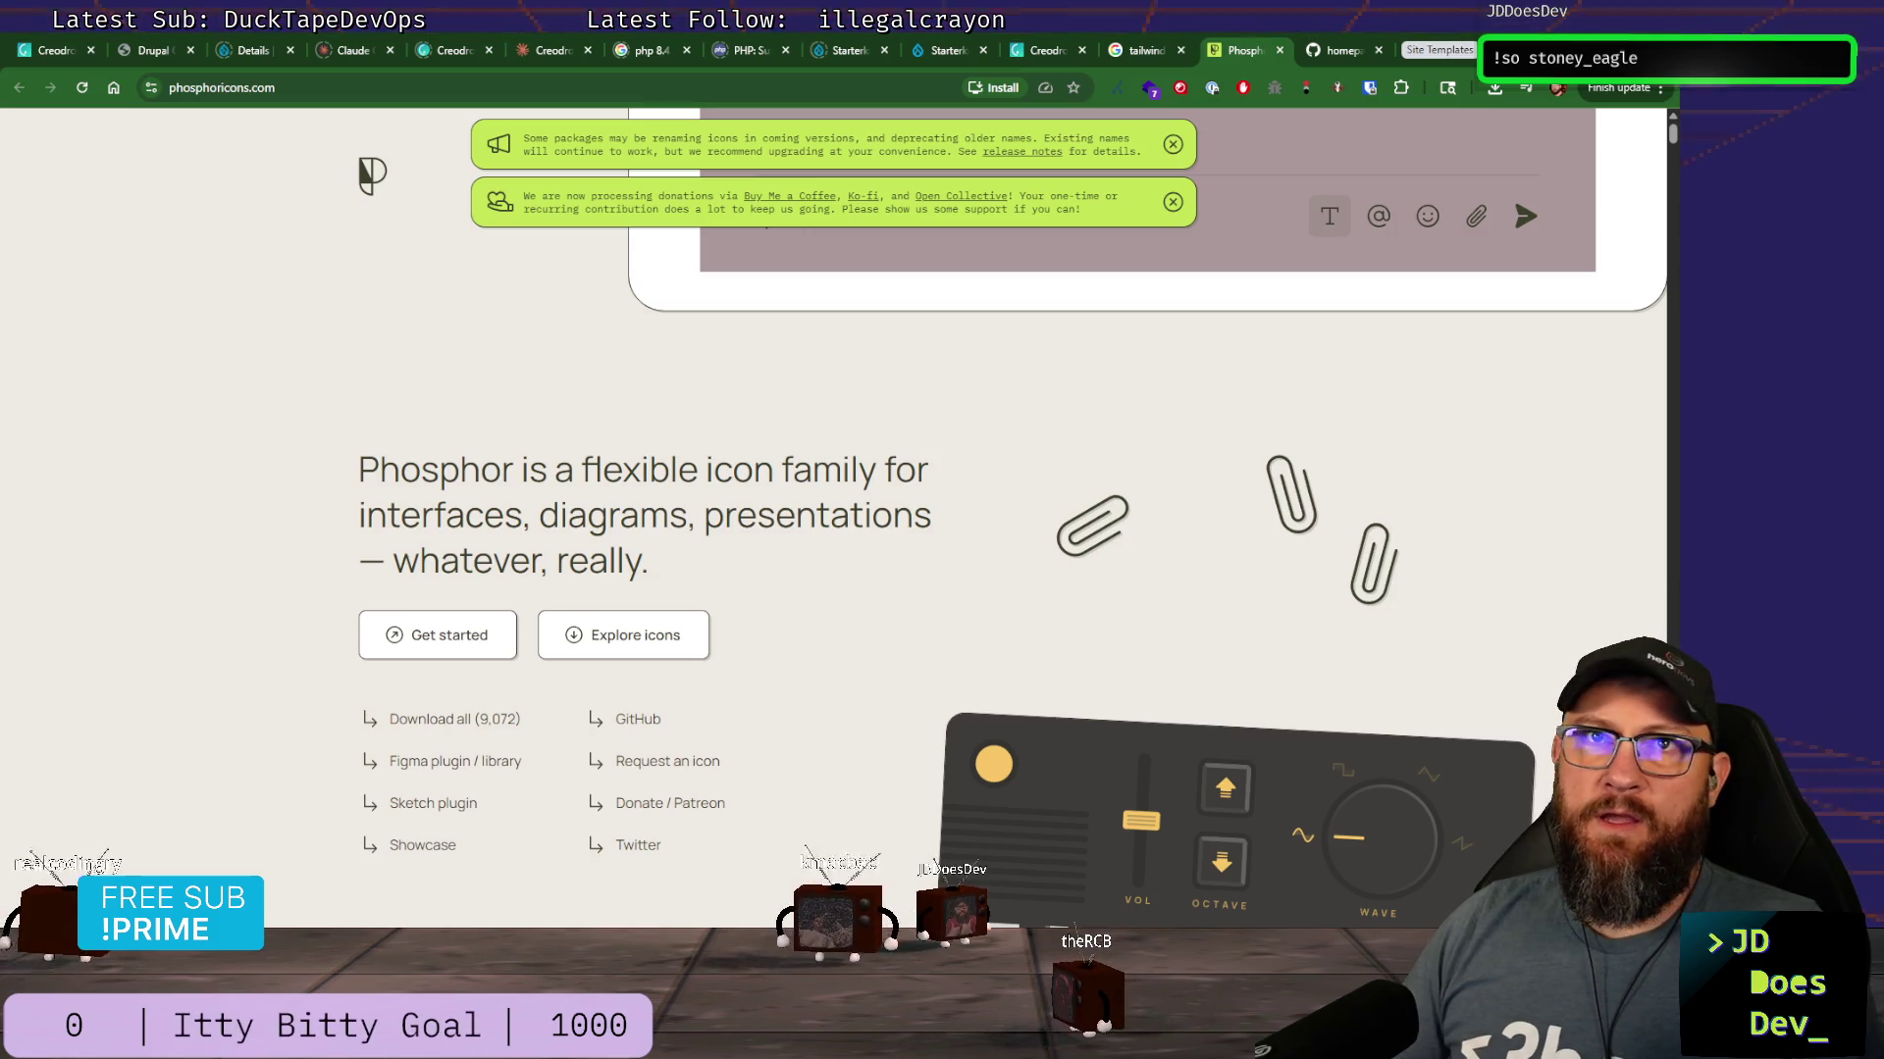
left_click(521, 54)
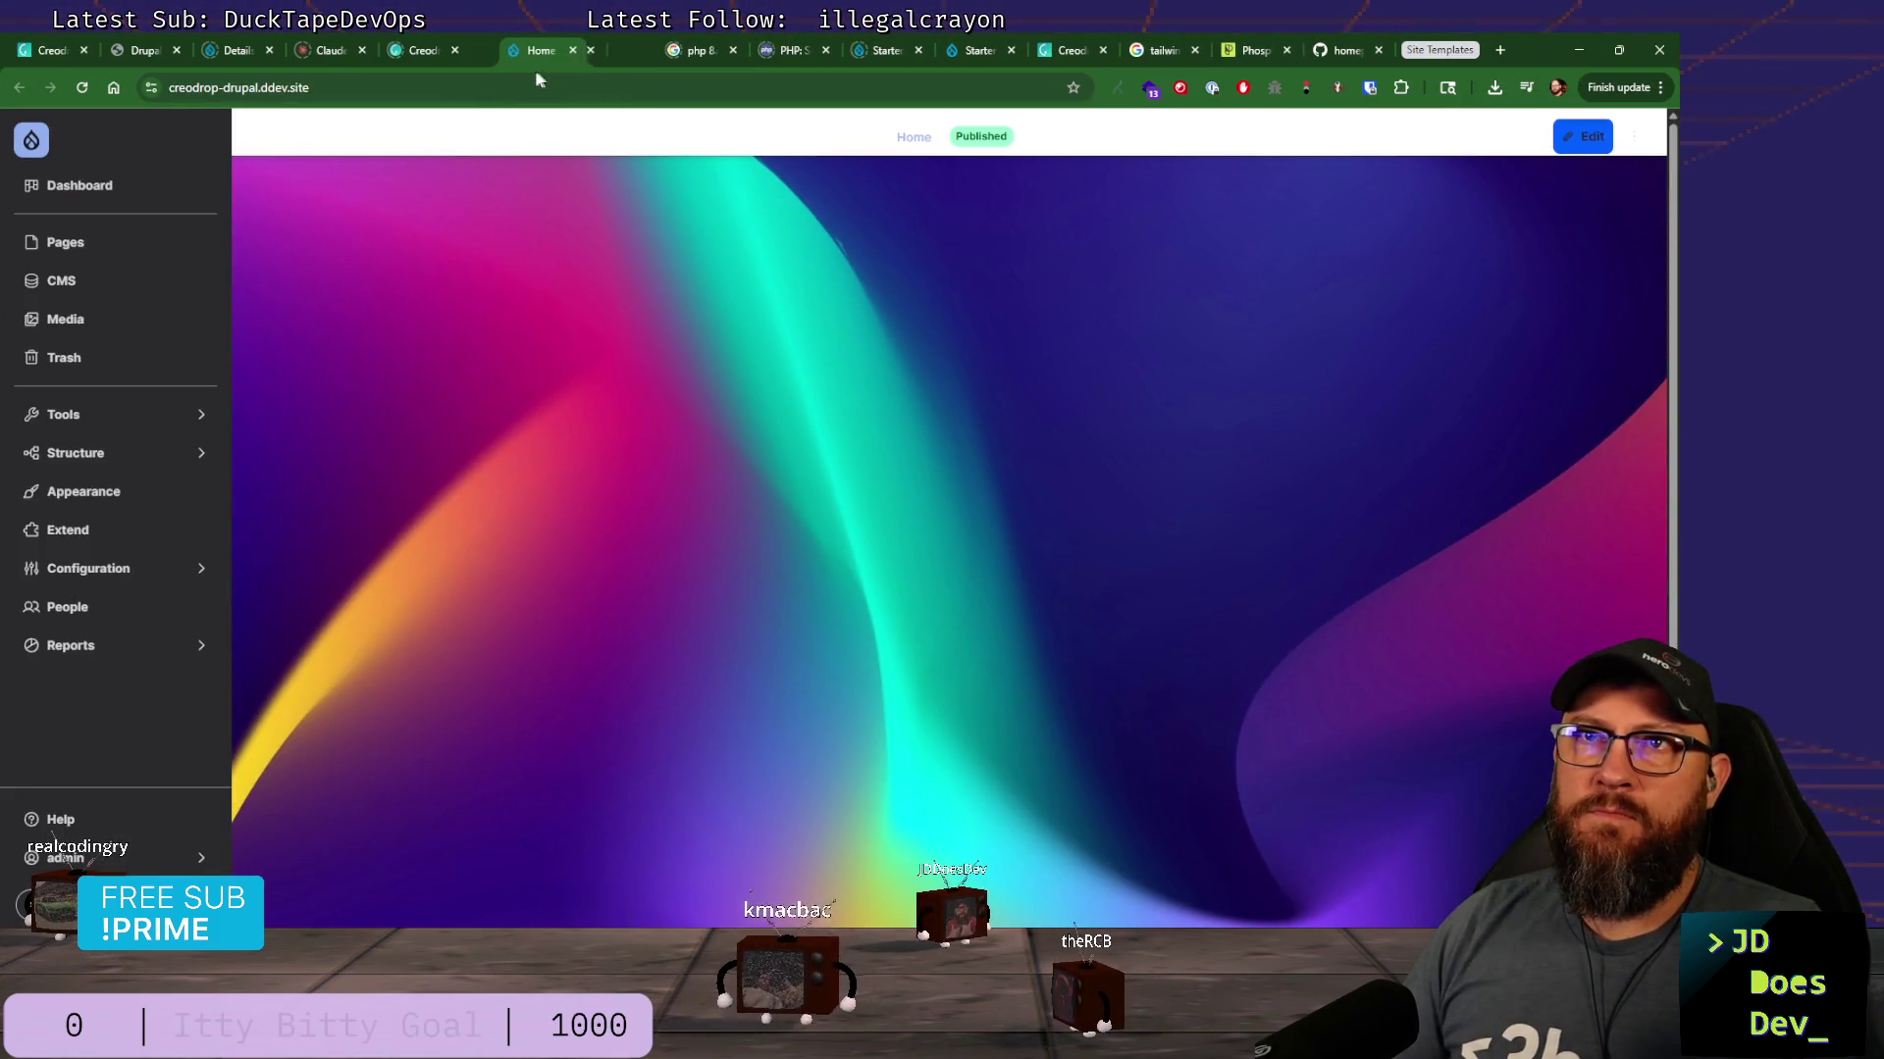
left_click(177, 51)
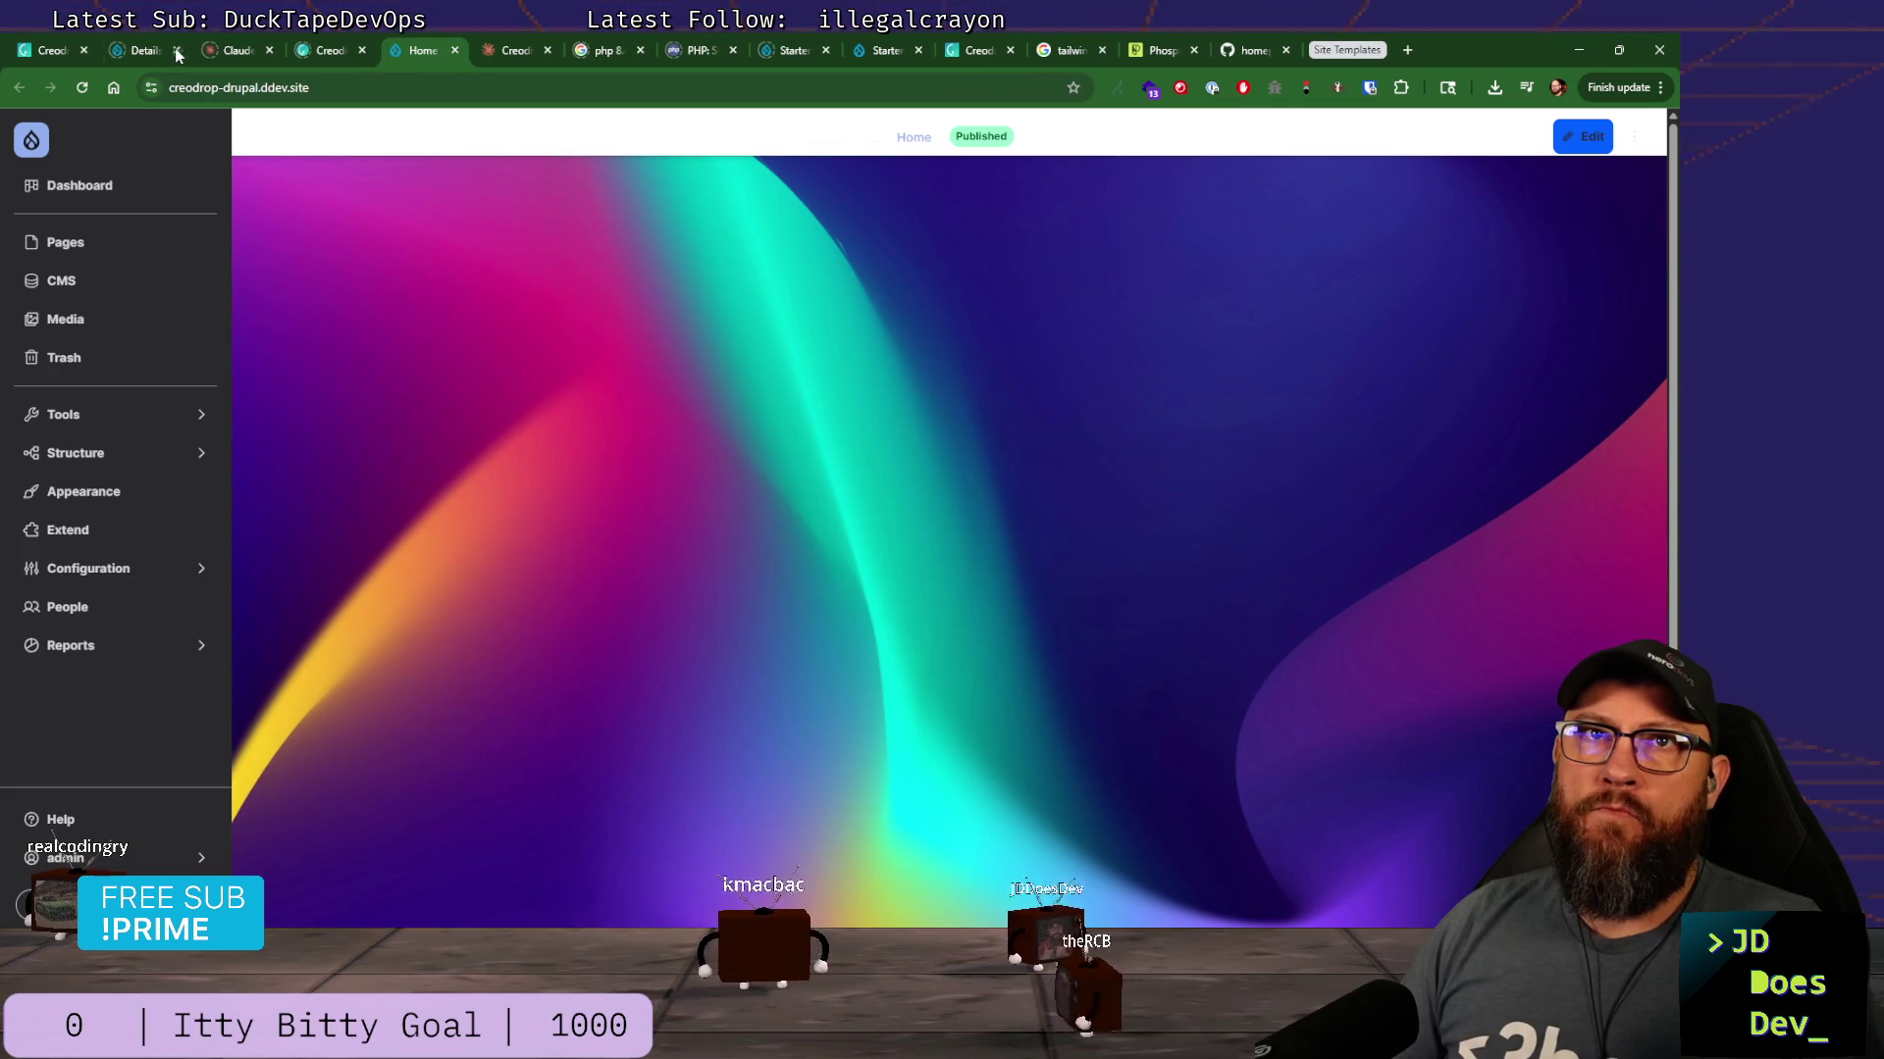
scroll(1121, 334, "down", 1)
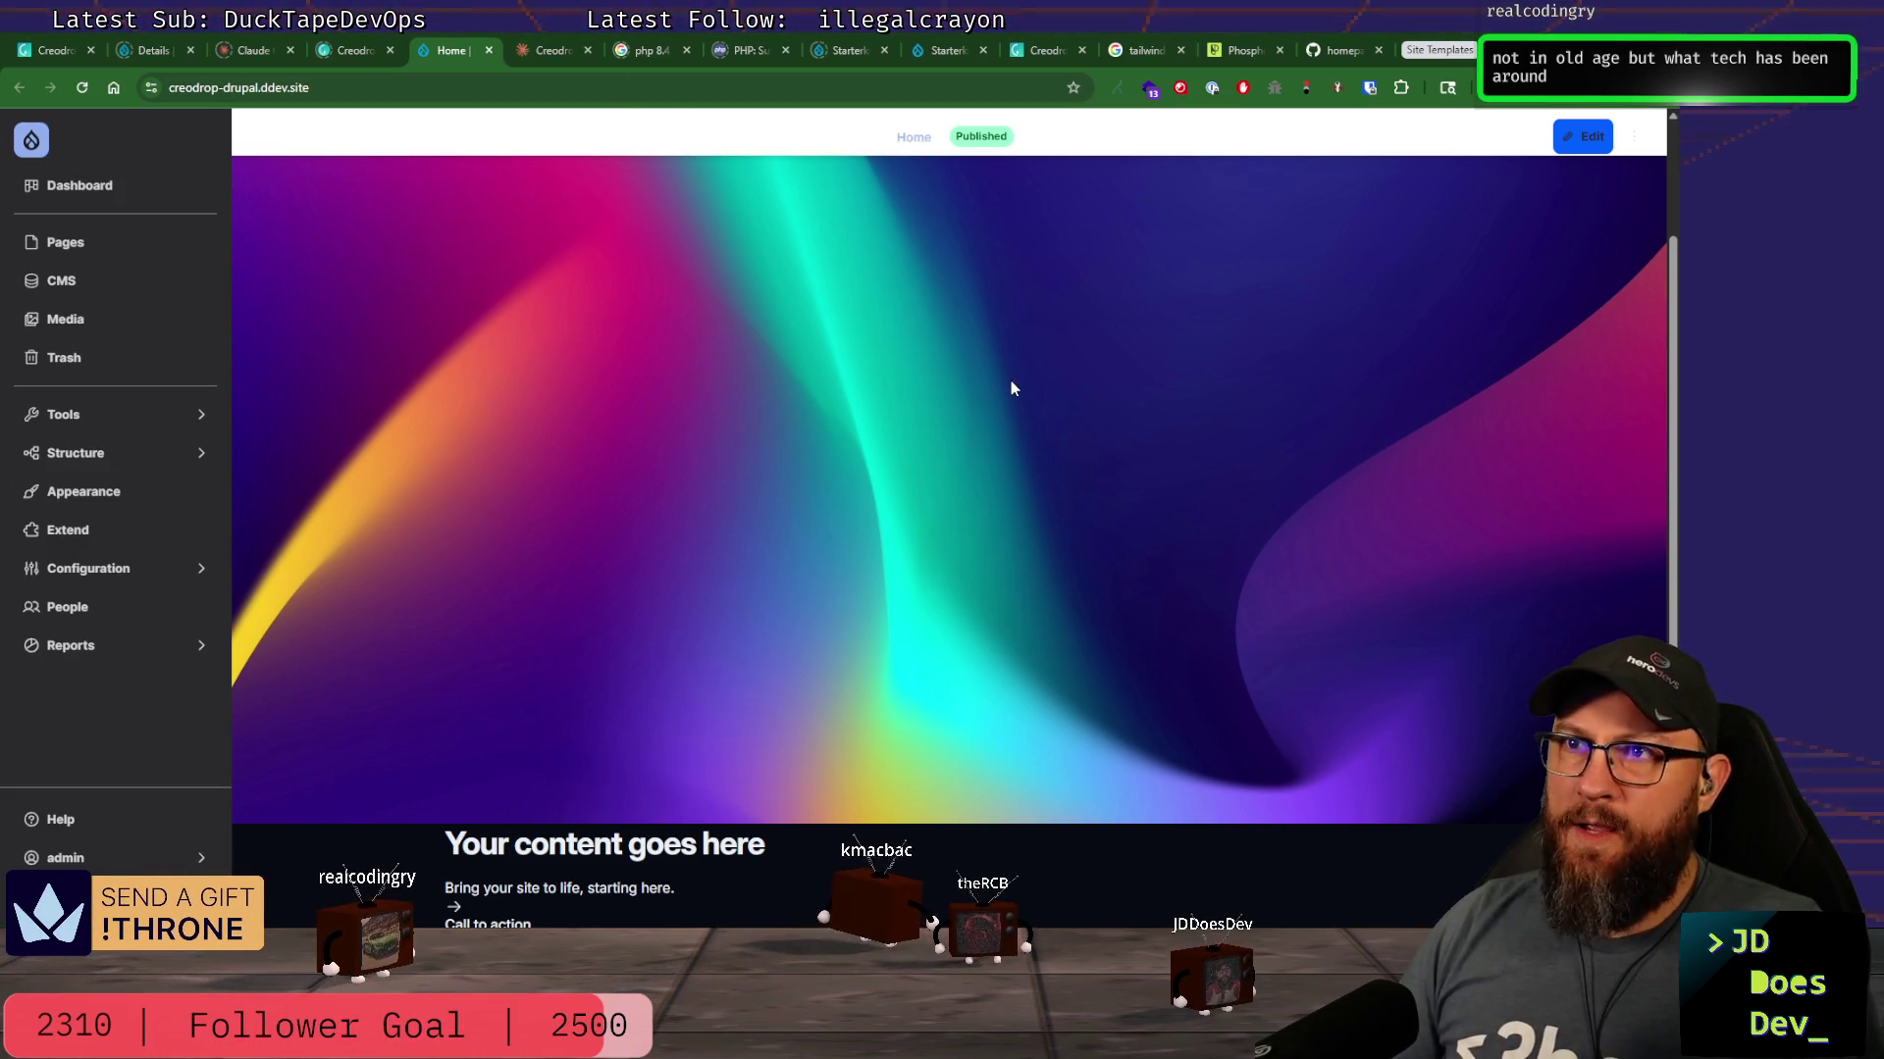
key("alt+Tab")
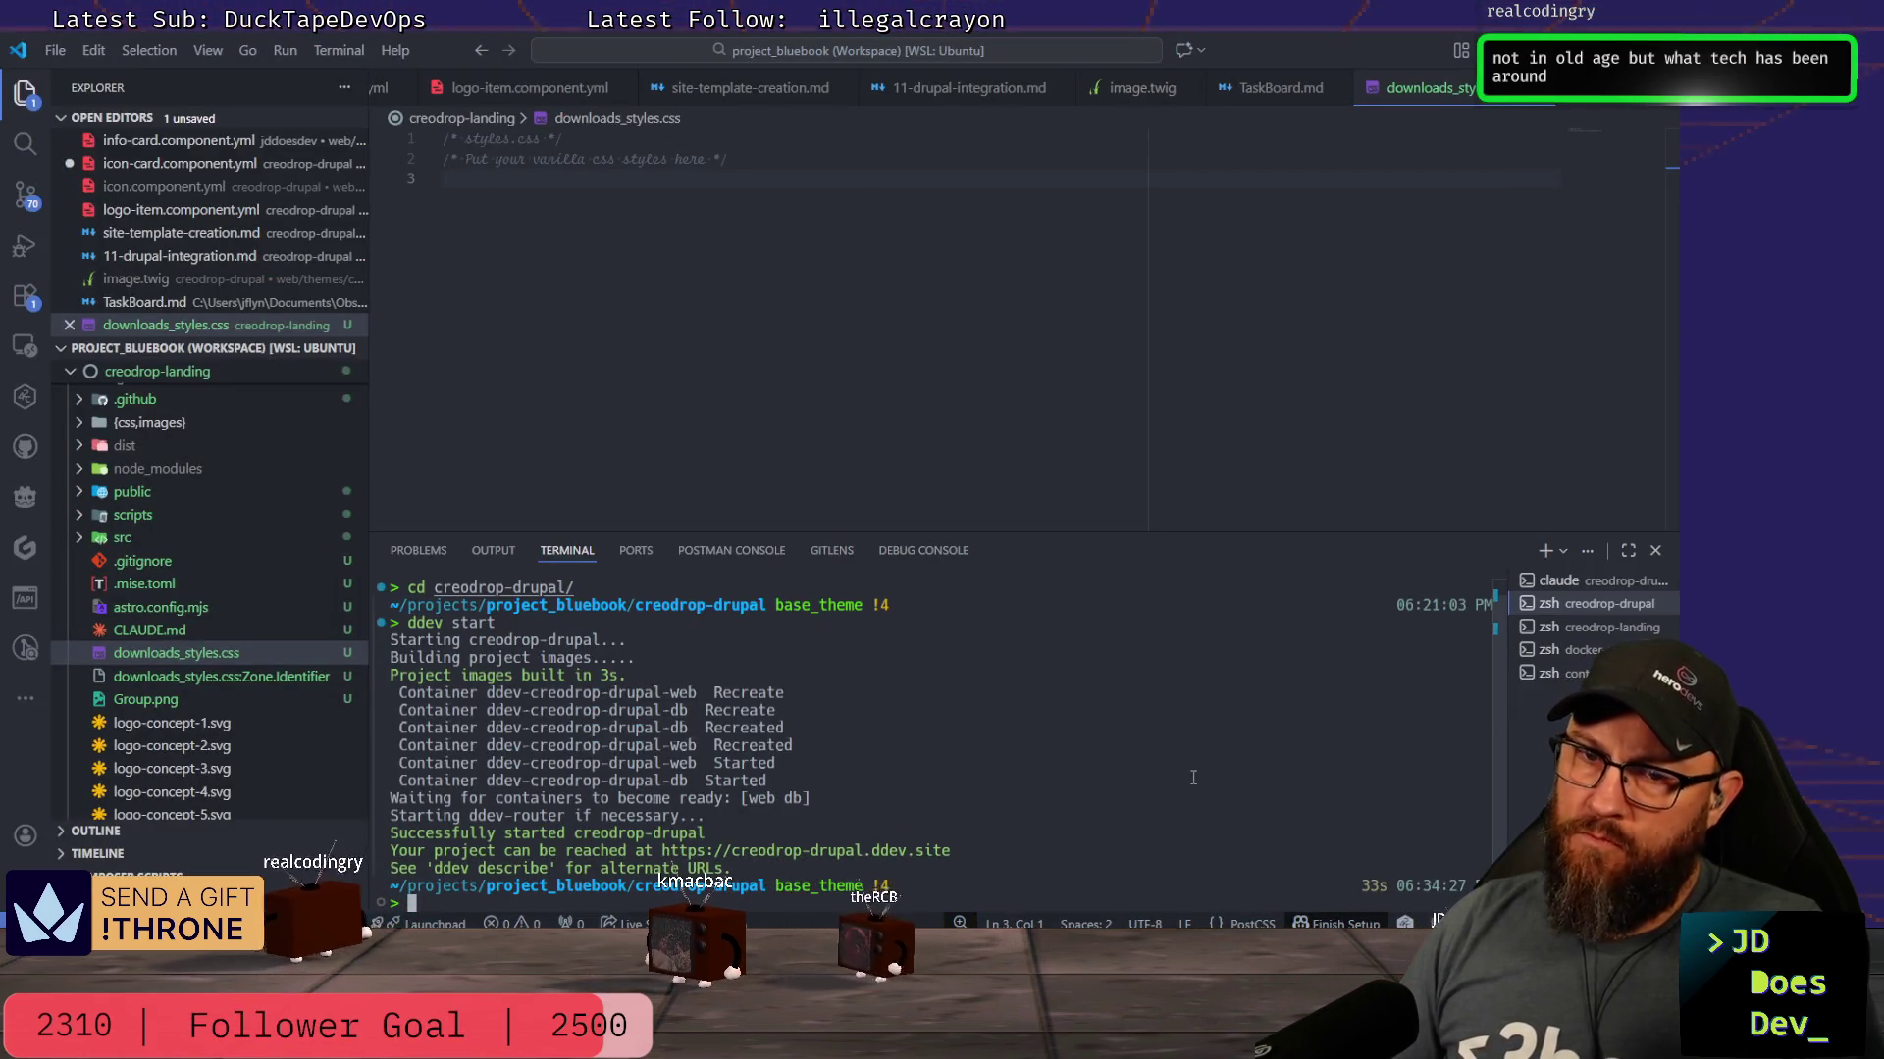
- Run ddev delete and confirm removing the creodrop-drupal project, volumes and images
type("elete")
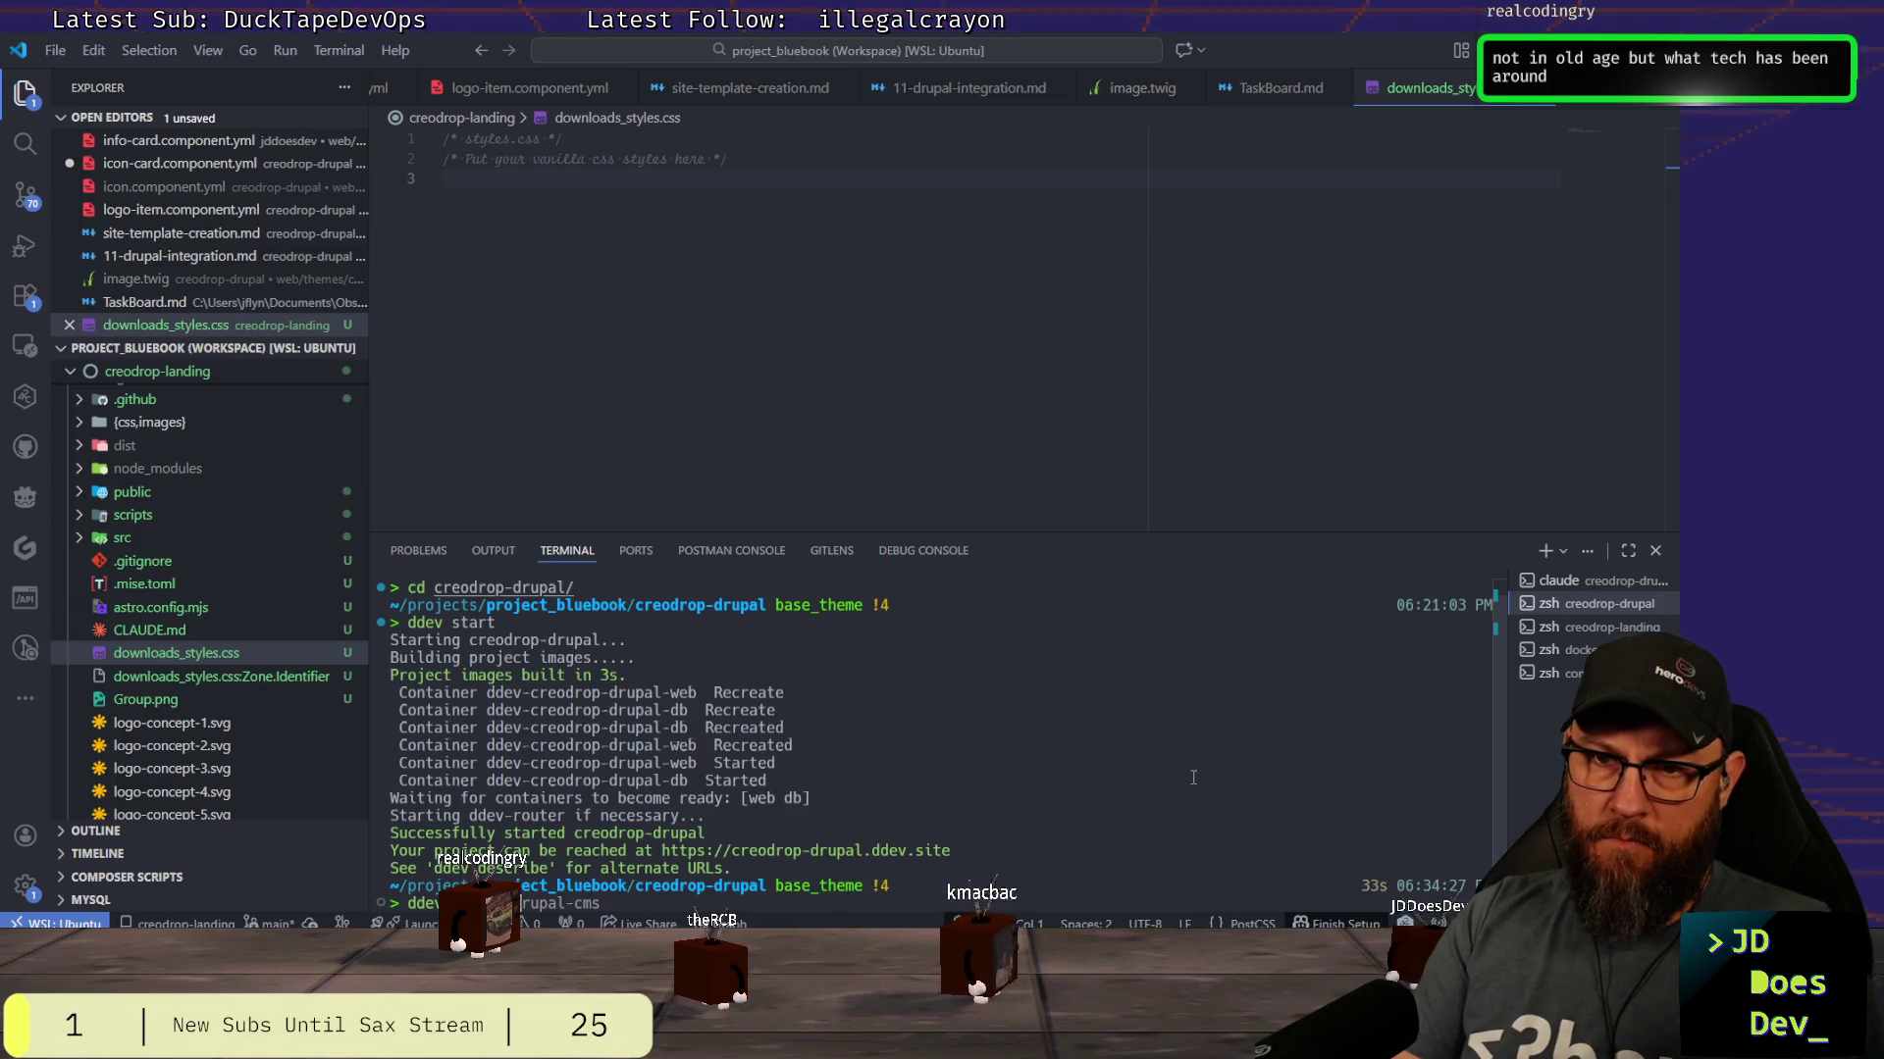
key("Return")
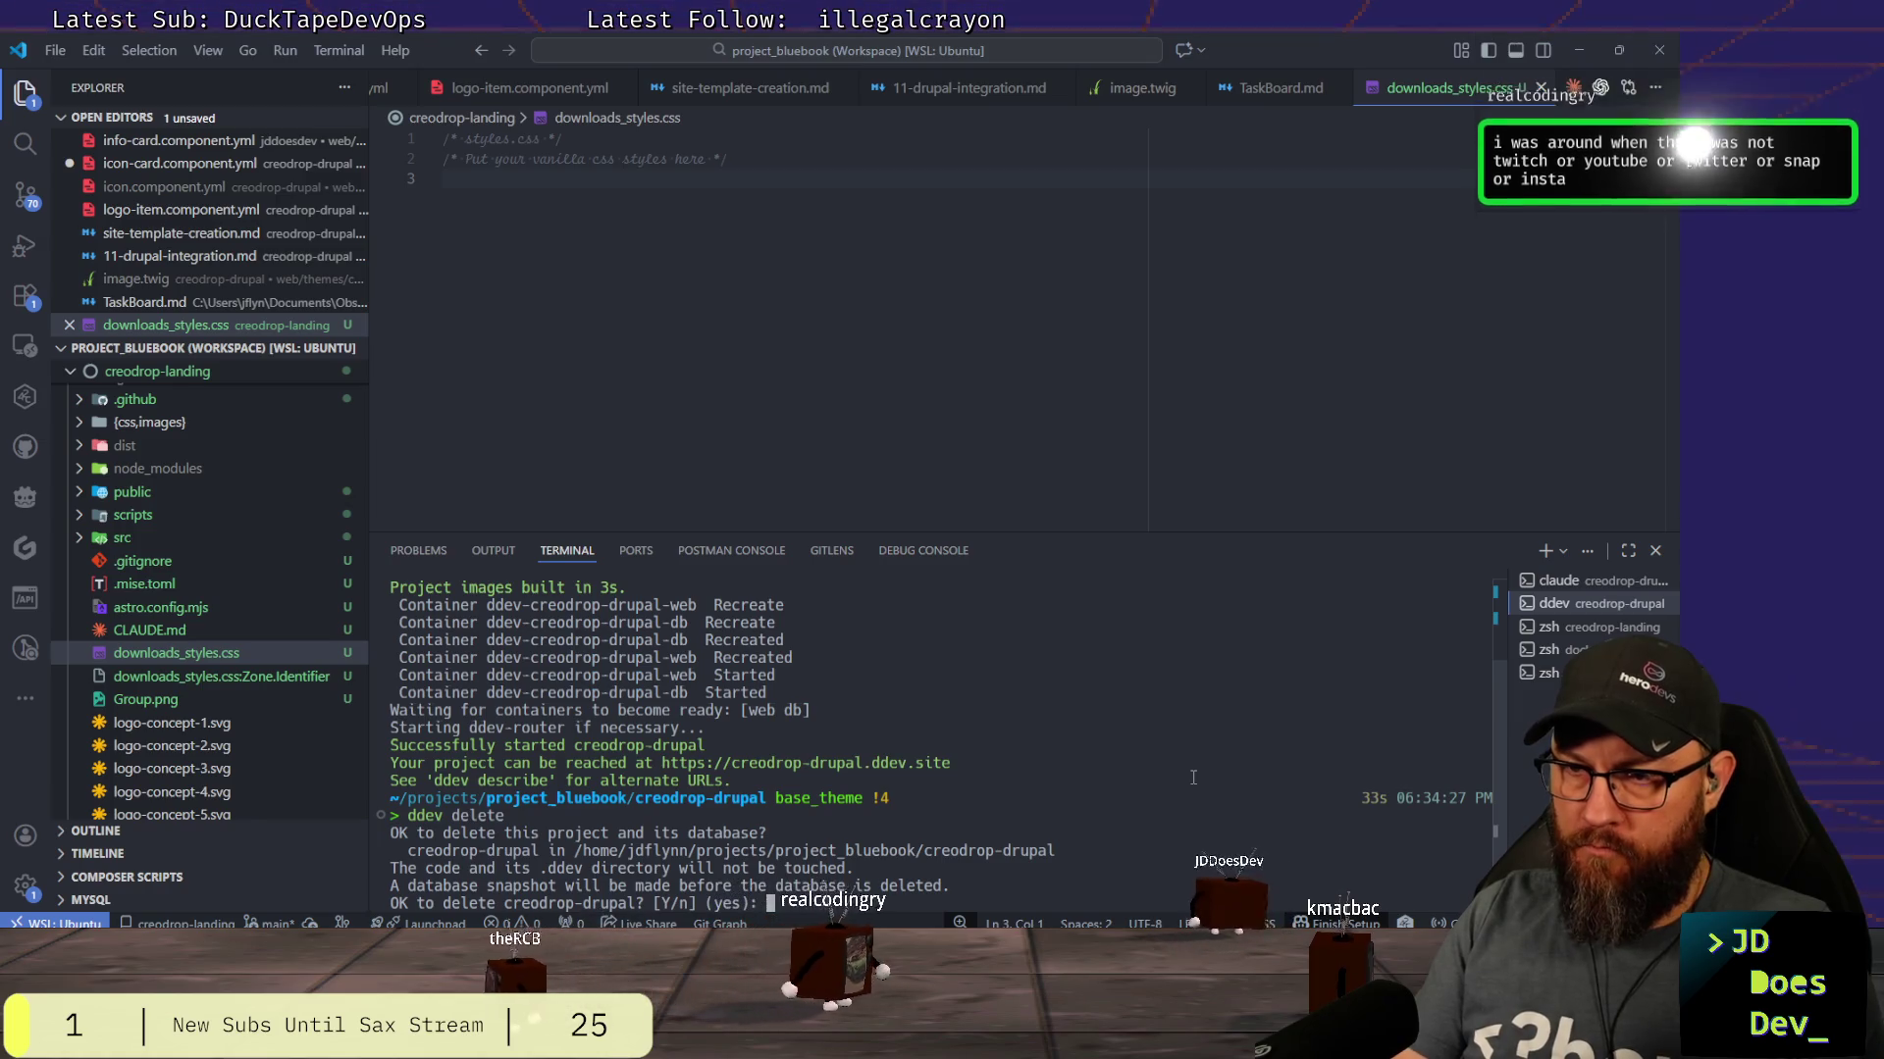
key("Return")
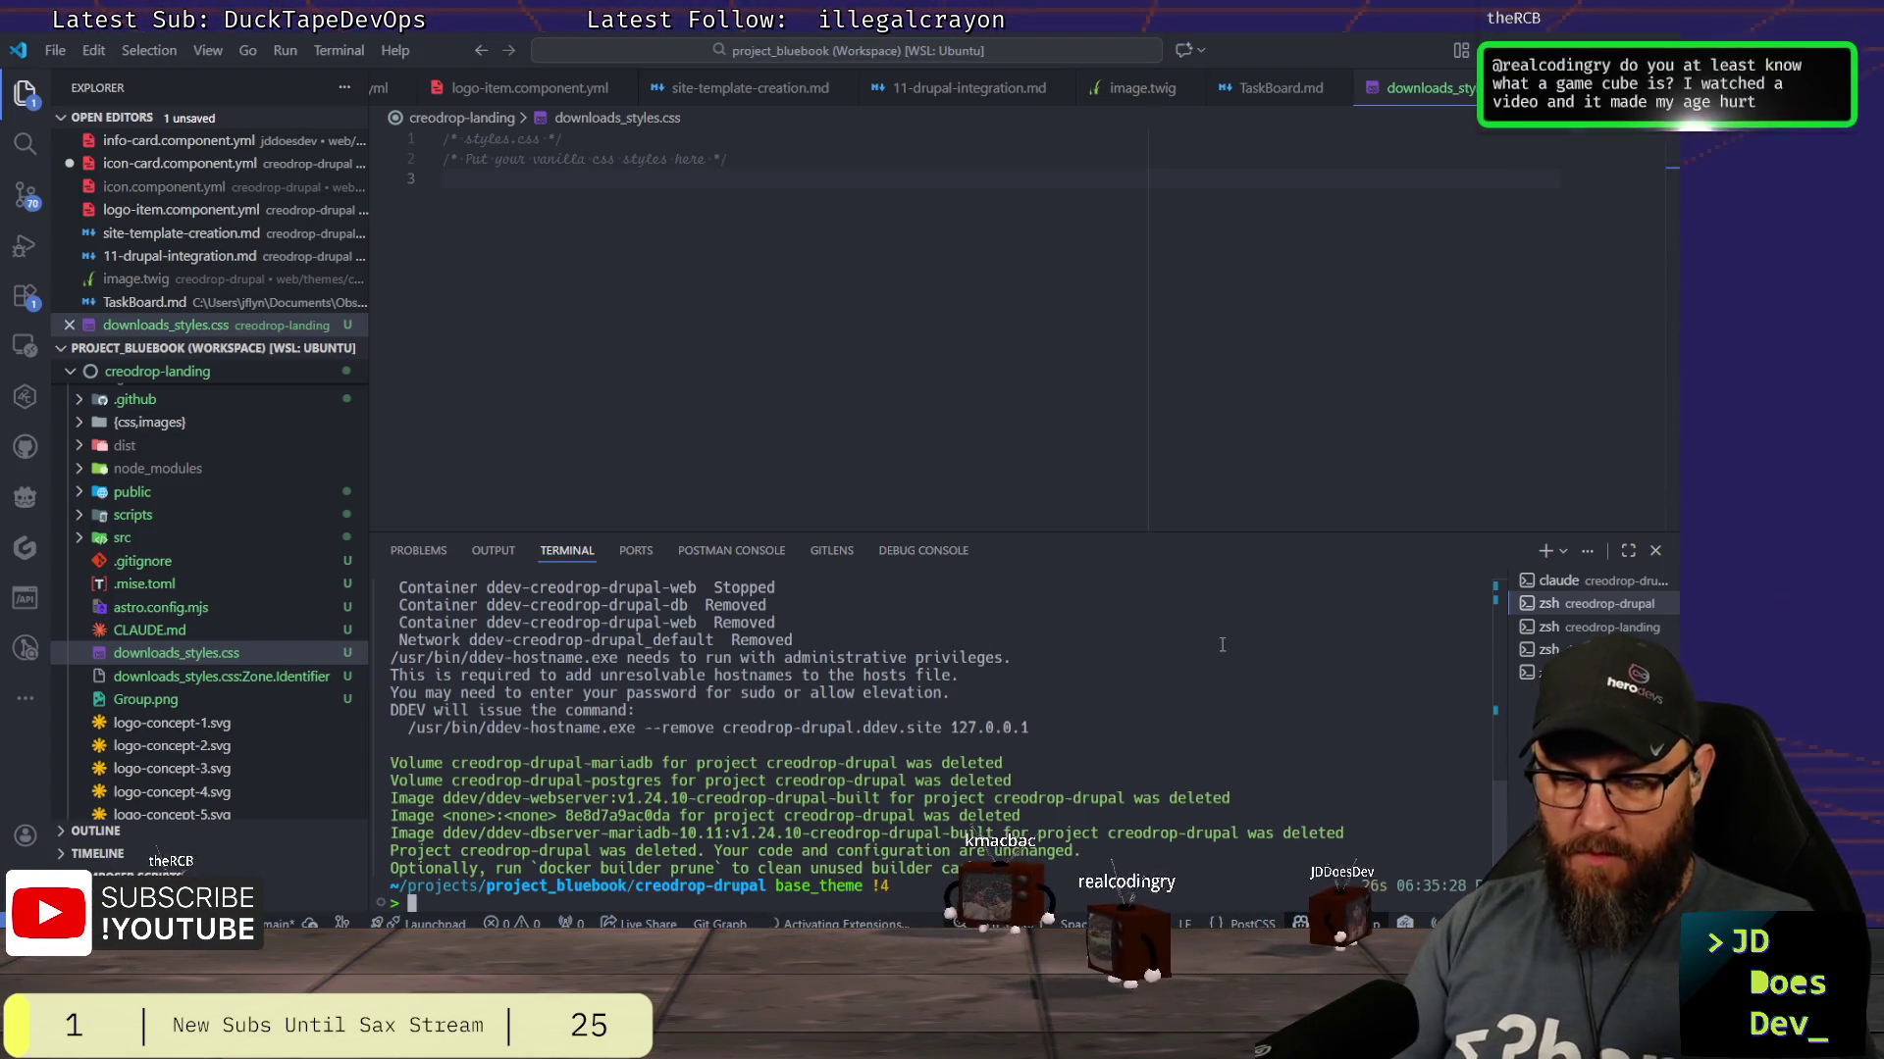
- Run docker builder prune, confirm with y, and review the 1.89GB of reclaimed cache
type("builder prune")
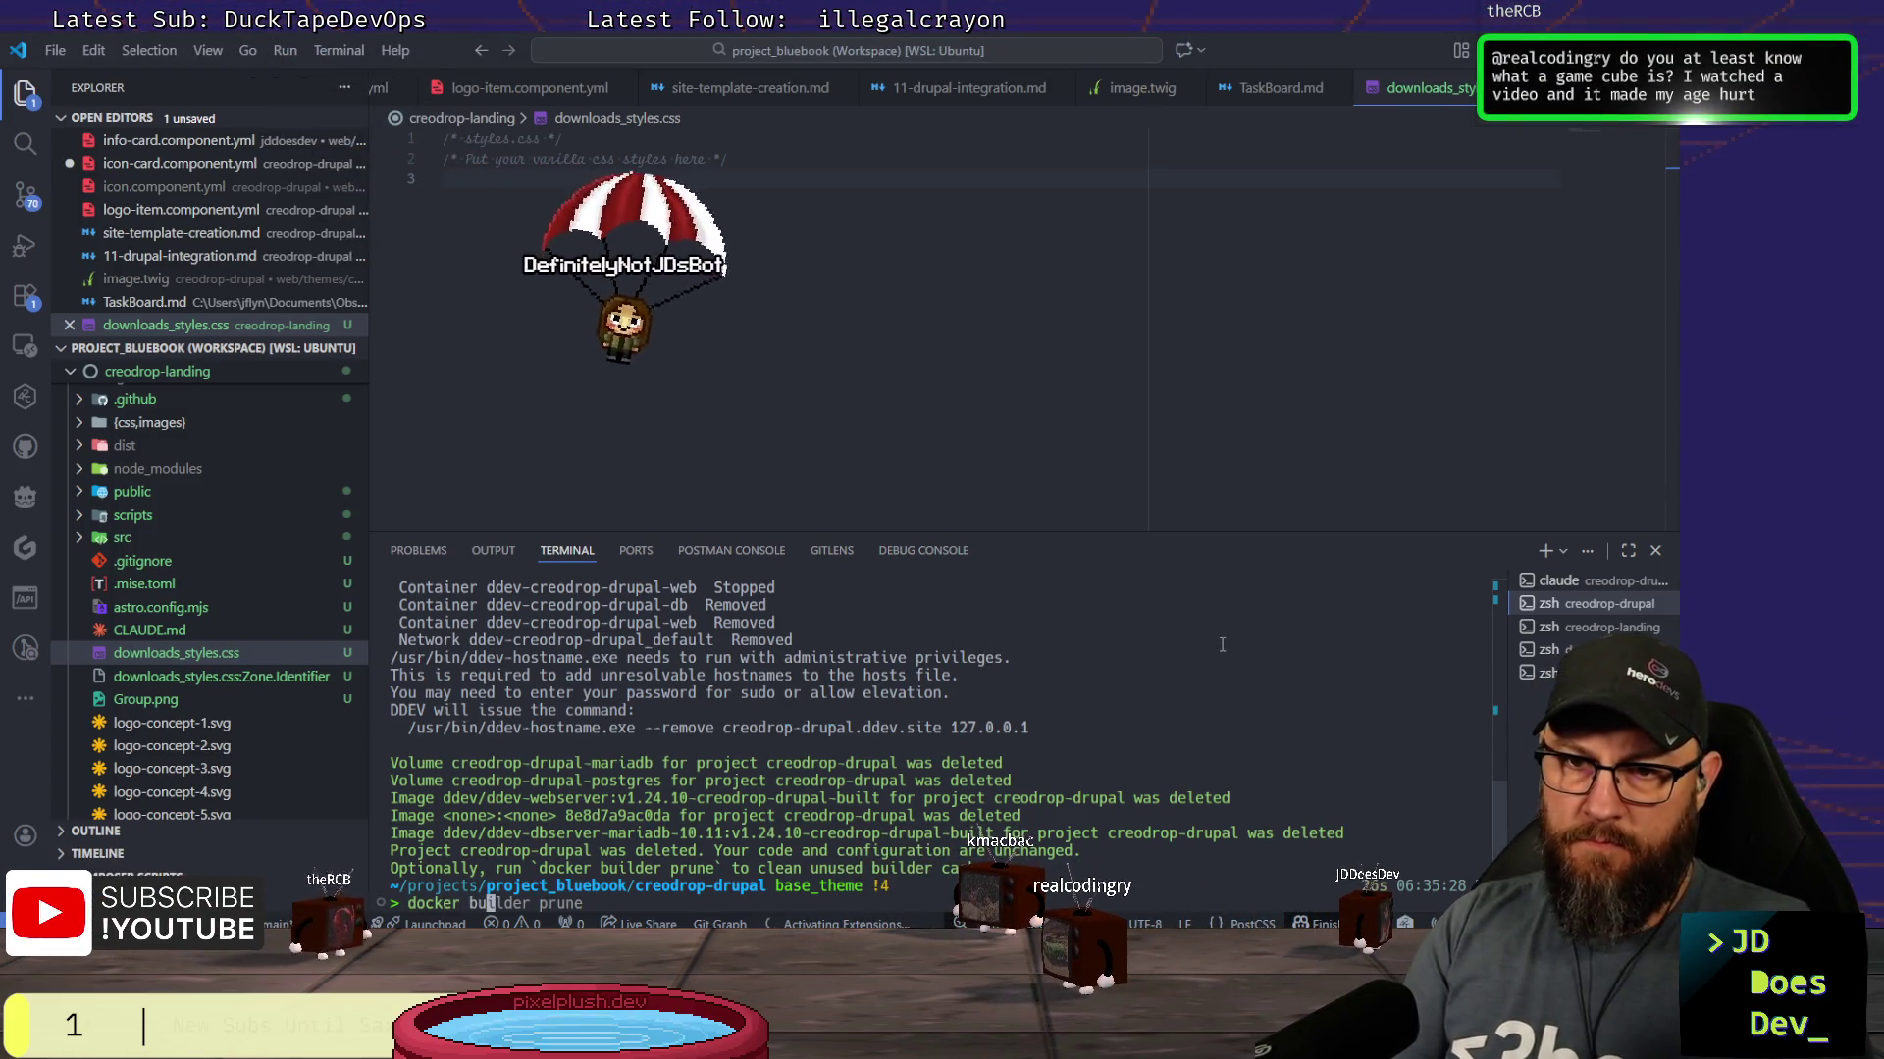
key("Return")
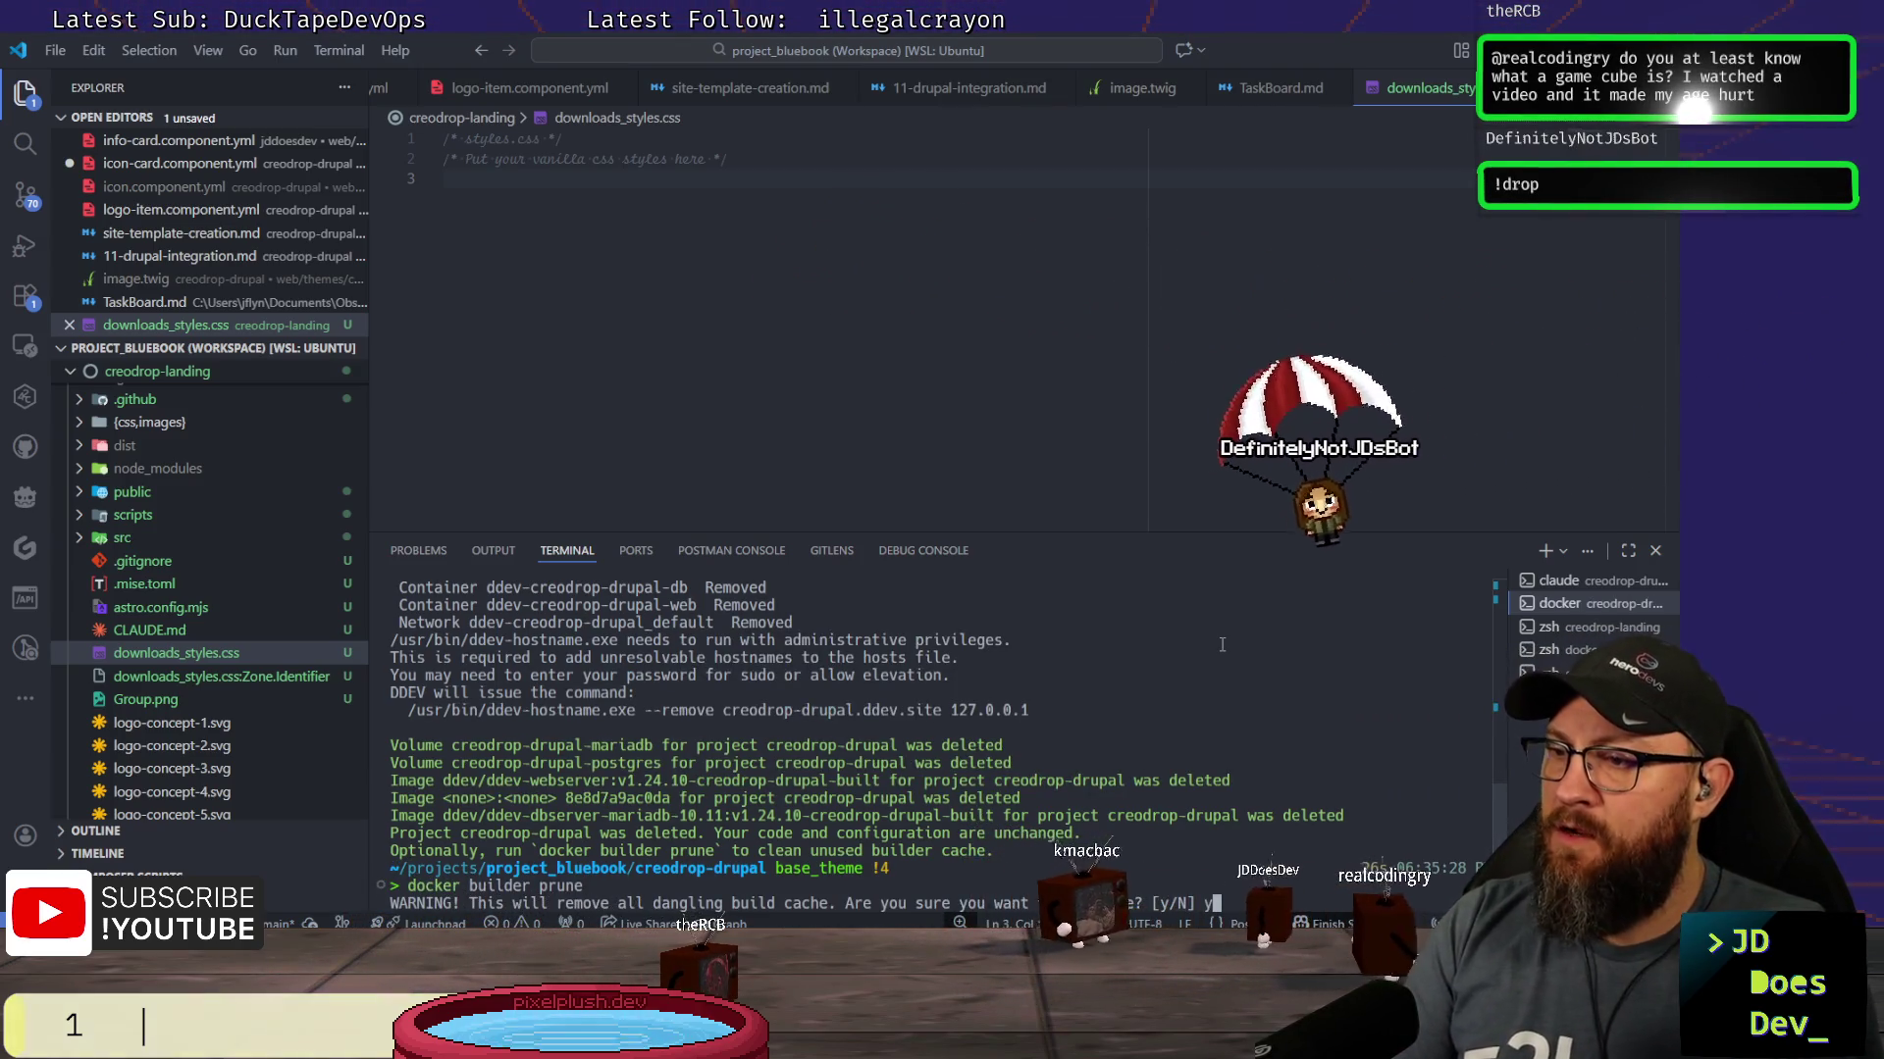
type("y")
key("Return")
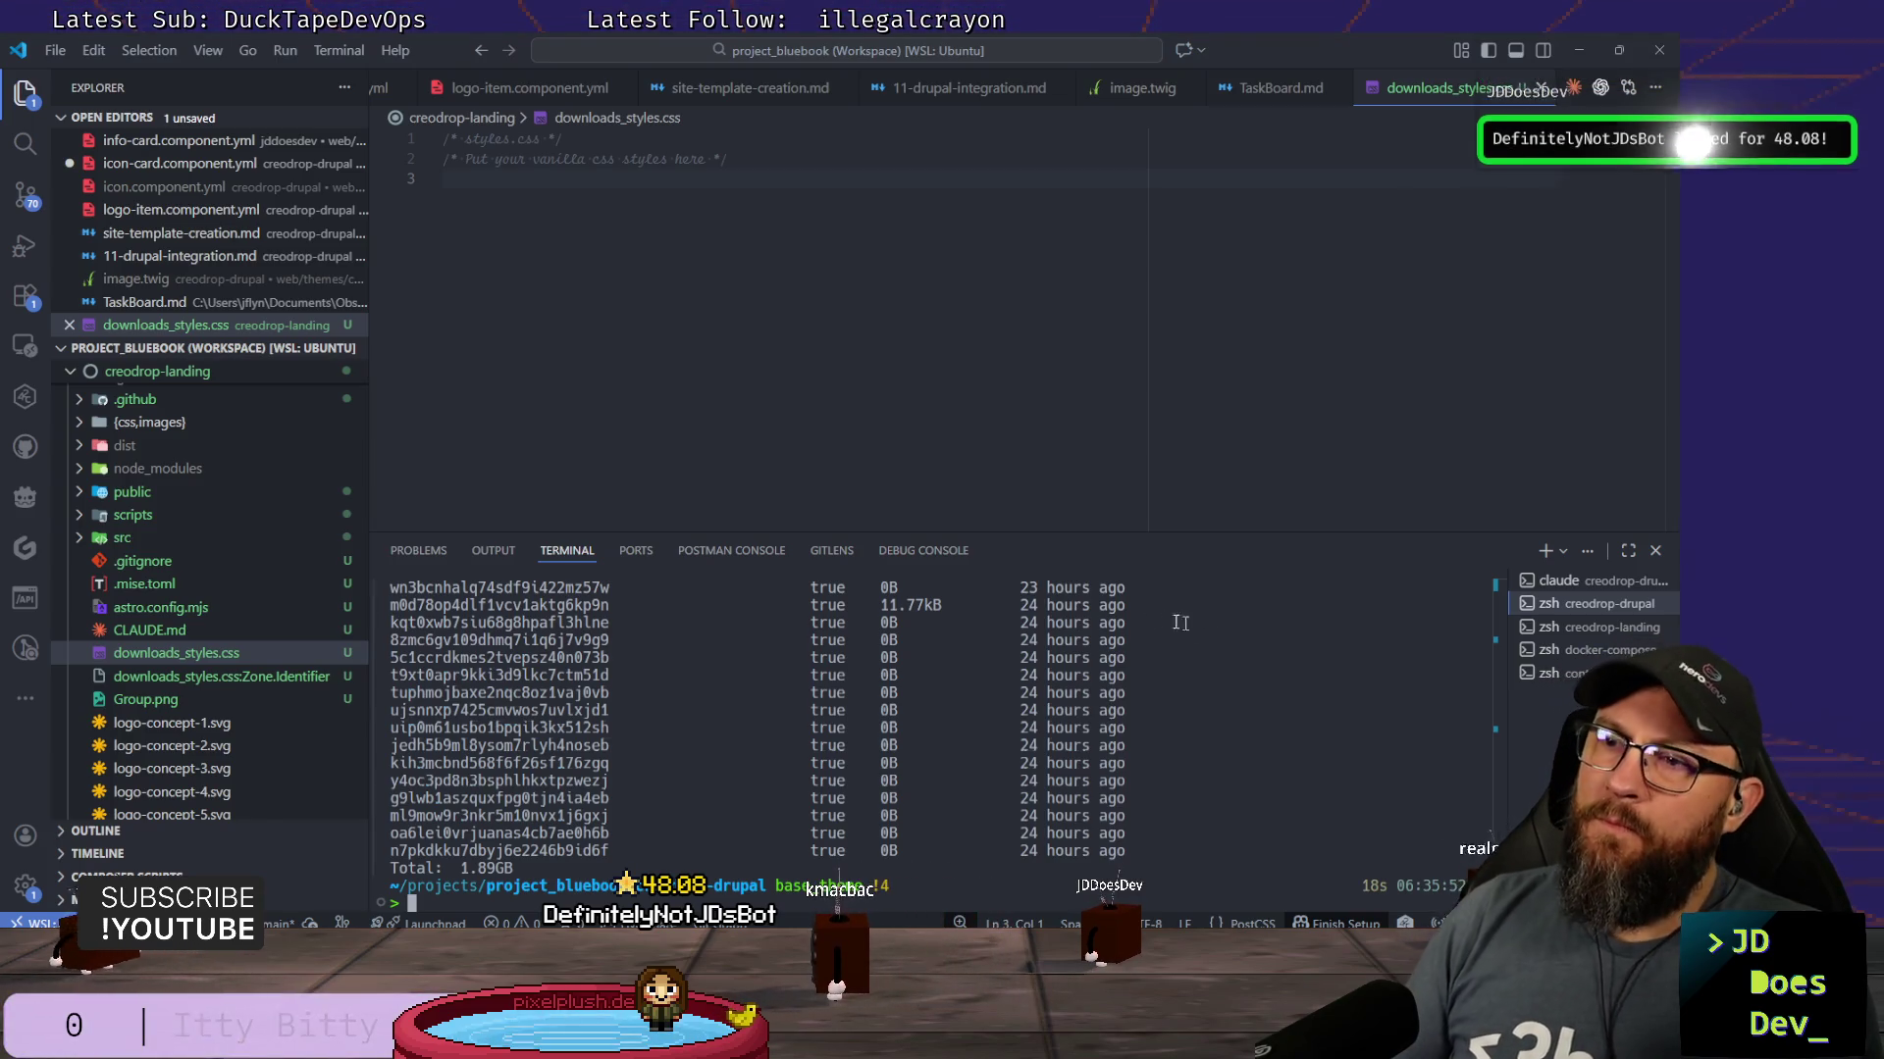
scroll(803, 723, "up", 5)
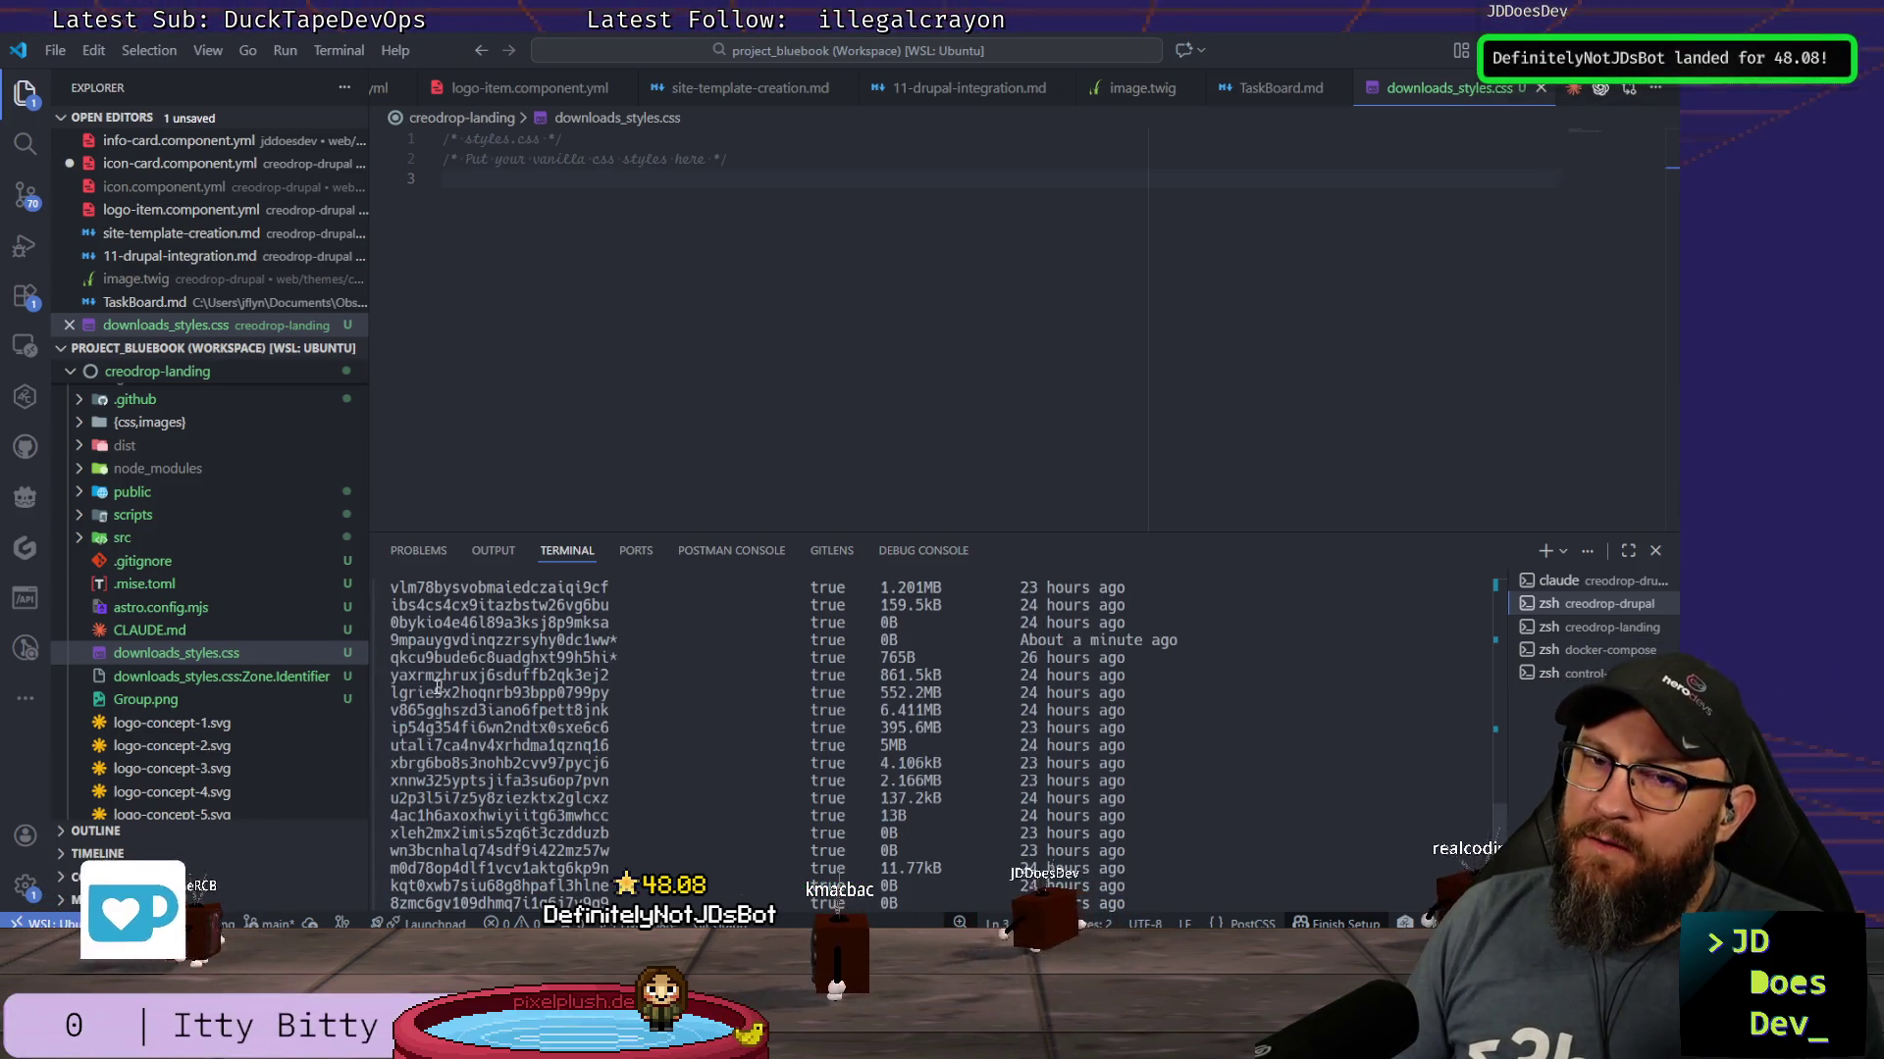
scroll(772, 715, "up", 6)
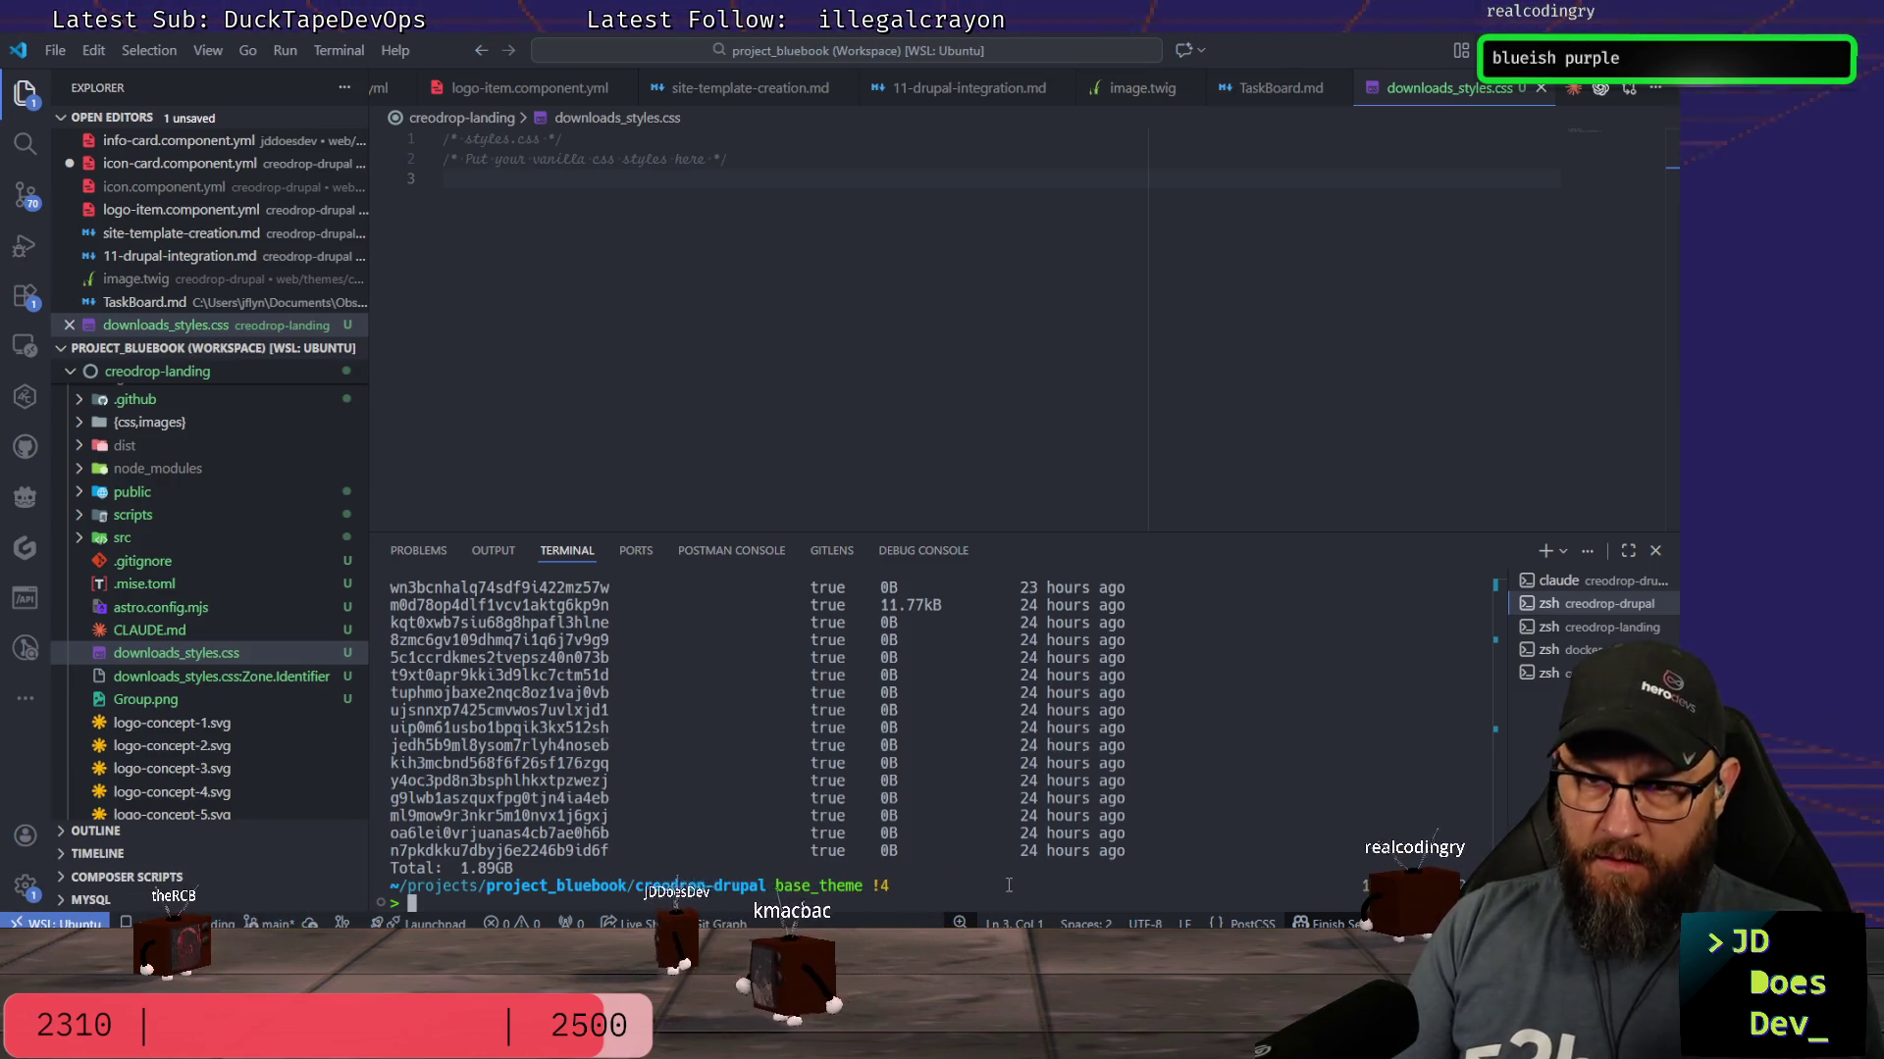
type("ddev ")
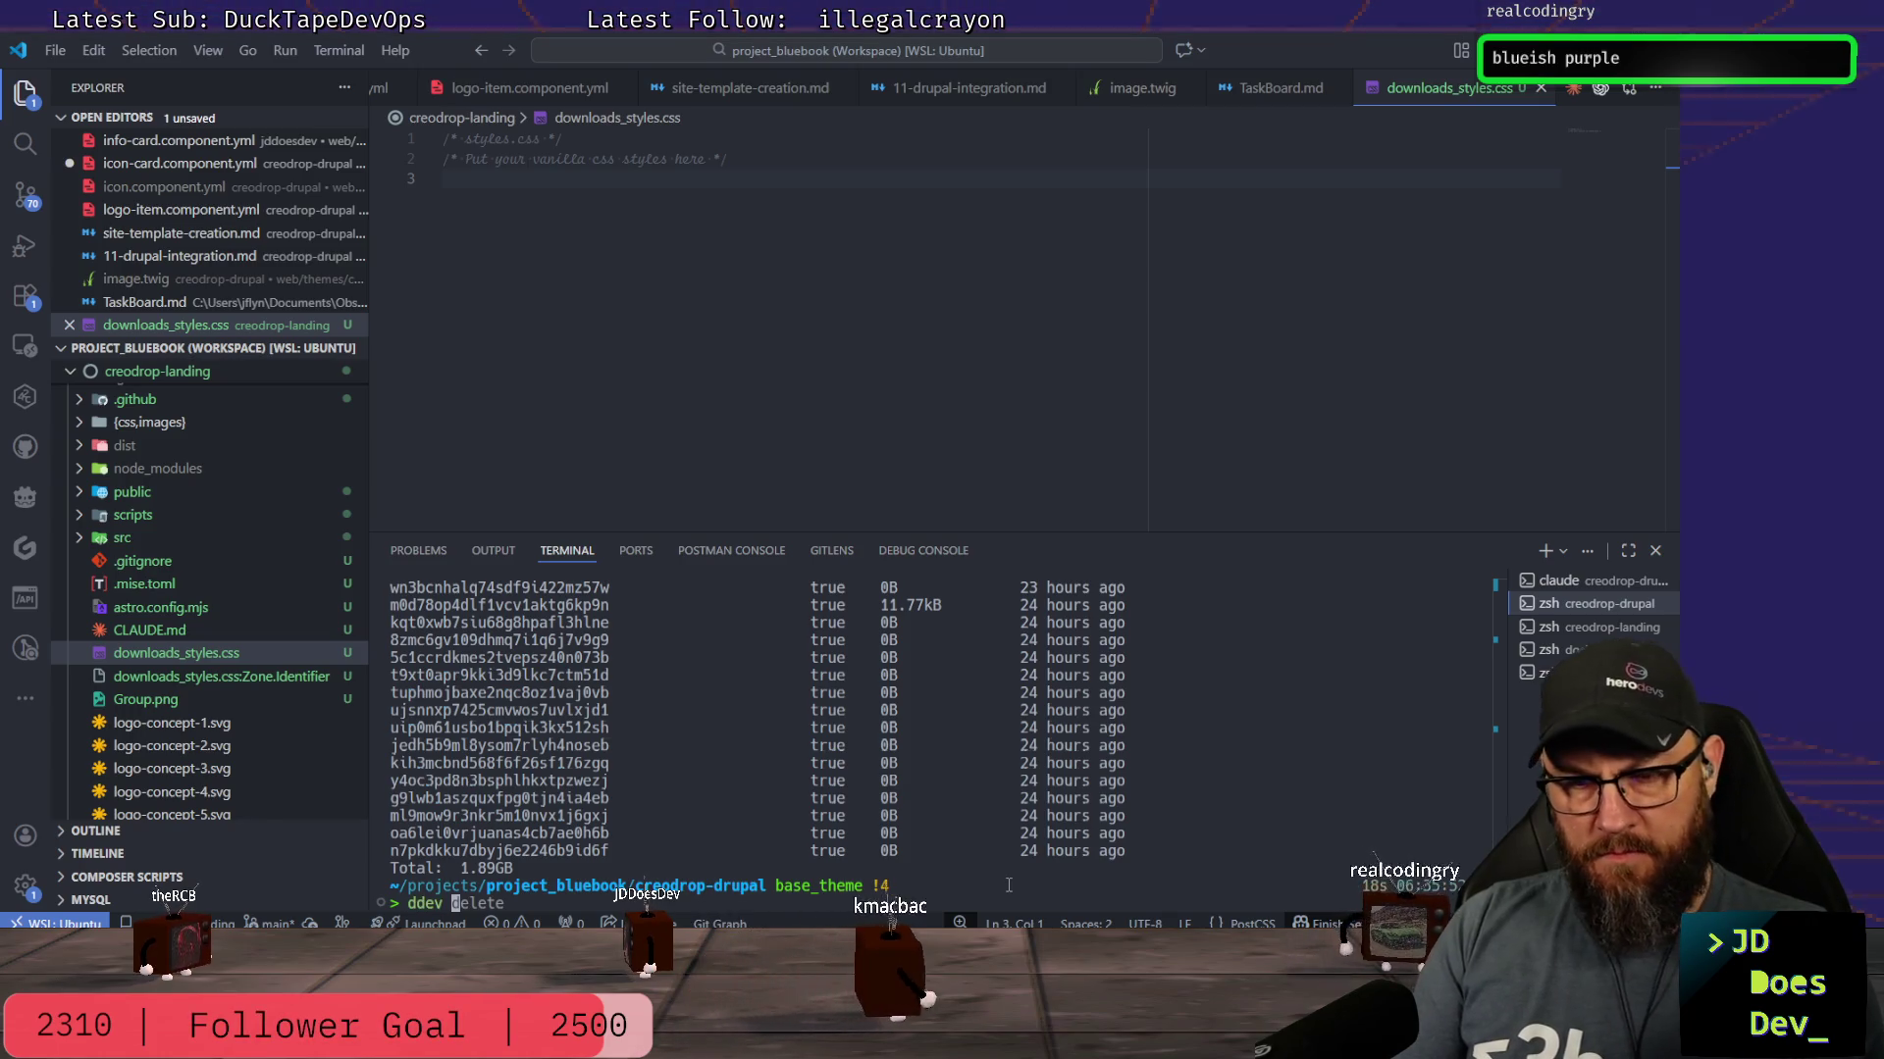
type("start")
key("Return")
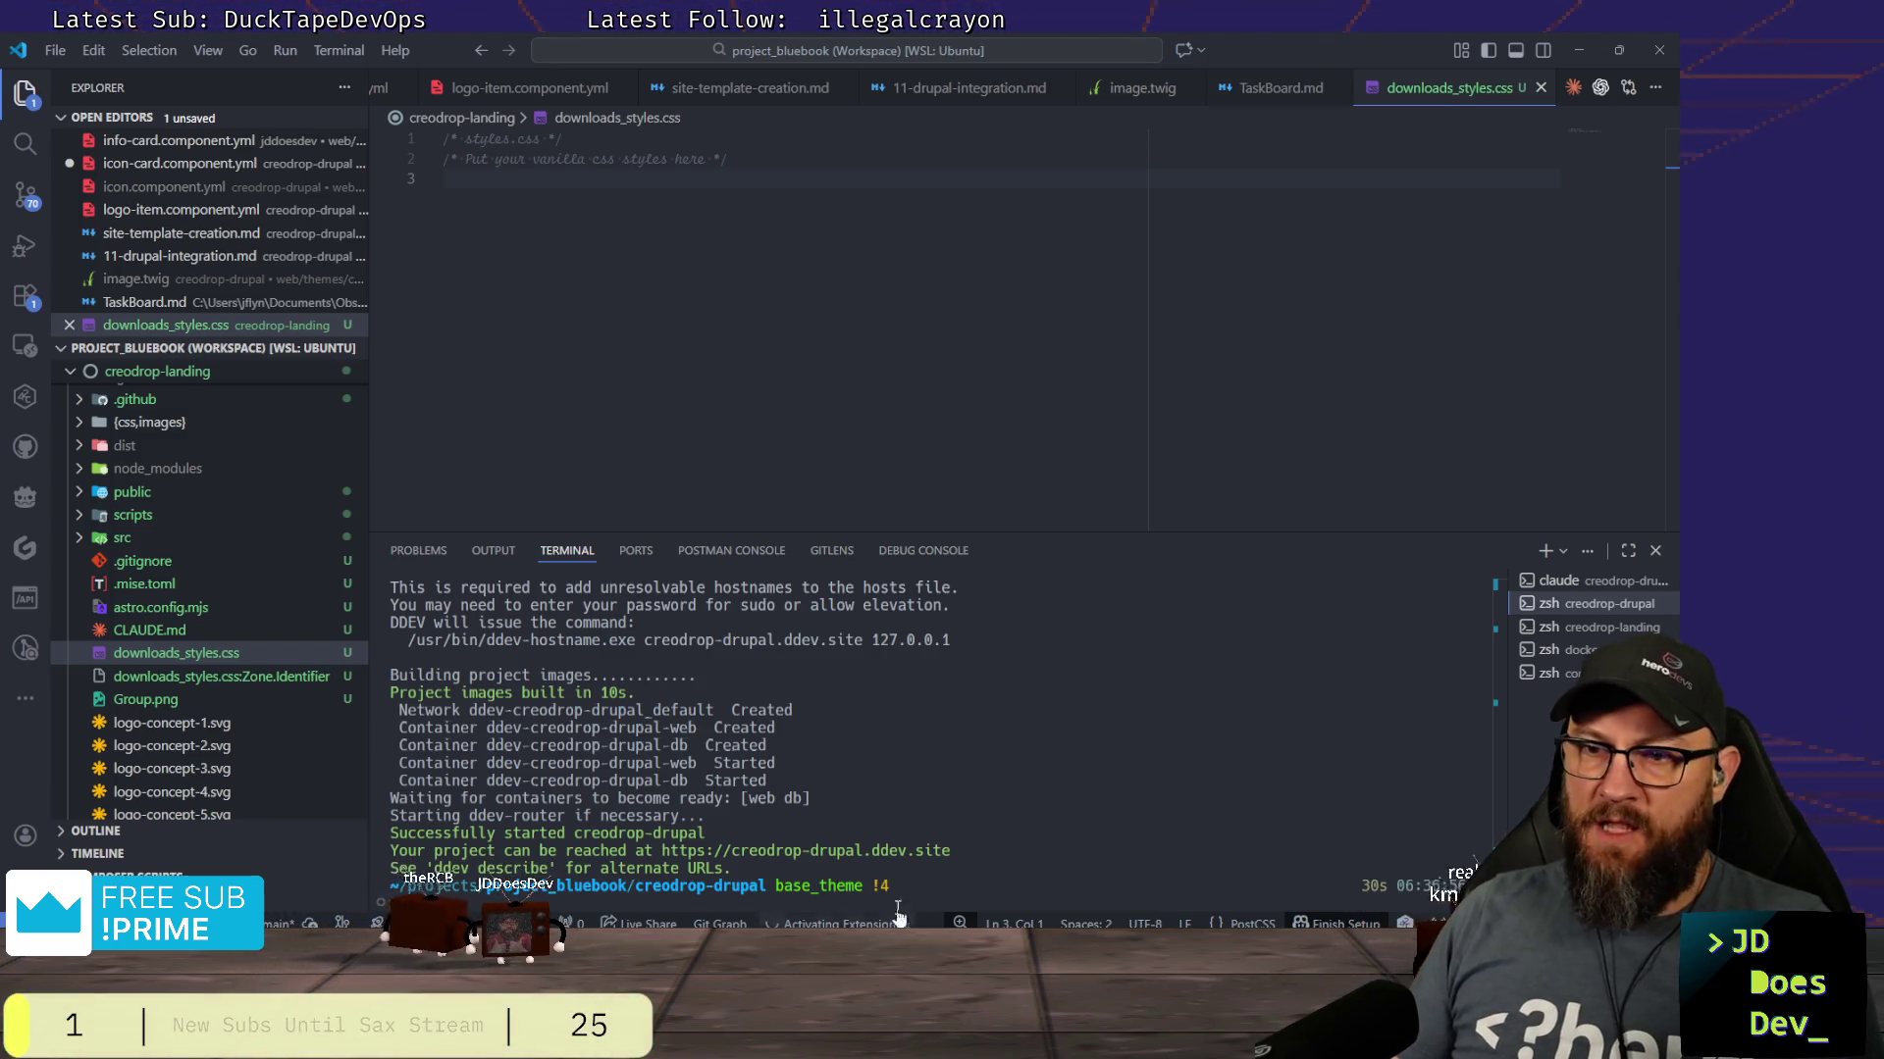
left_click(879, 853, "alt")
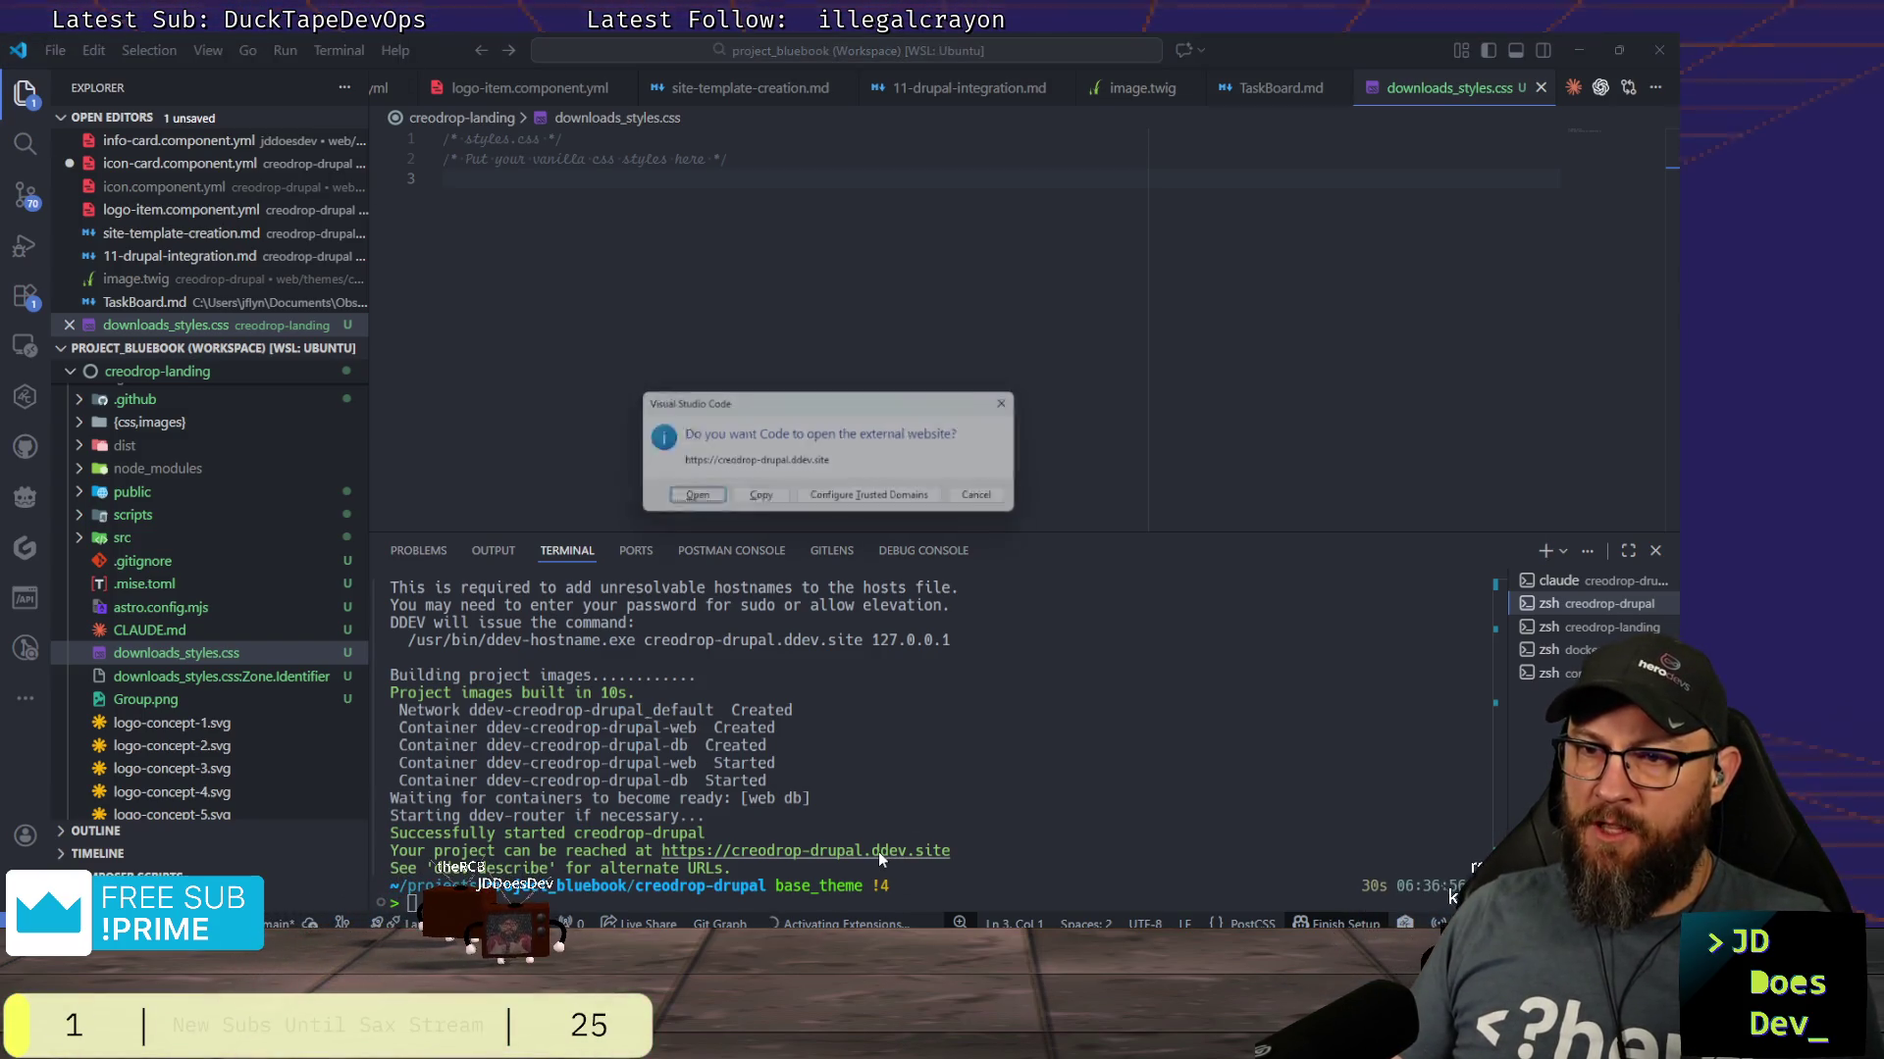
left_click(692, 502)
key("alt+Tab")
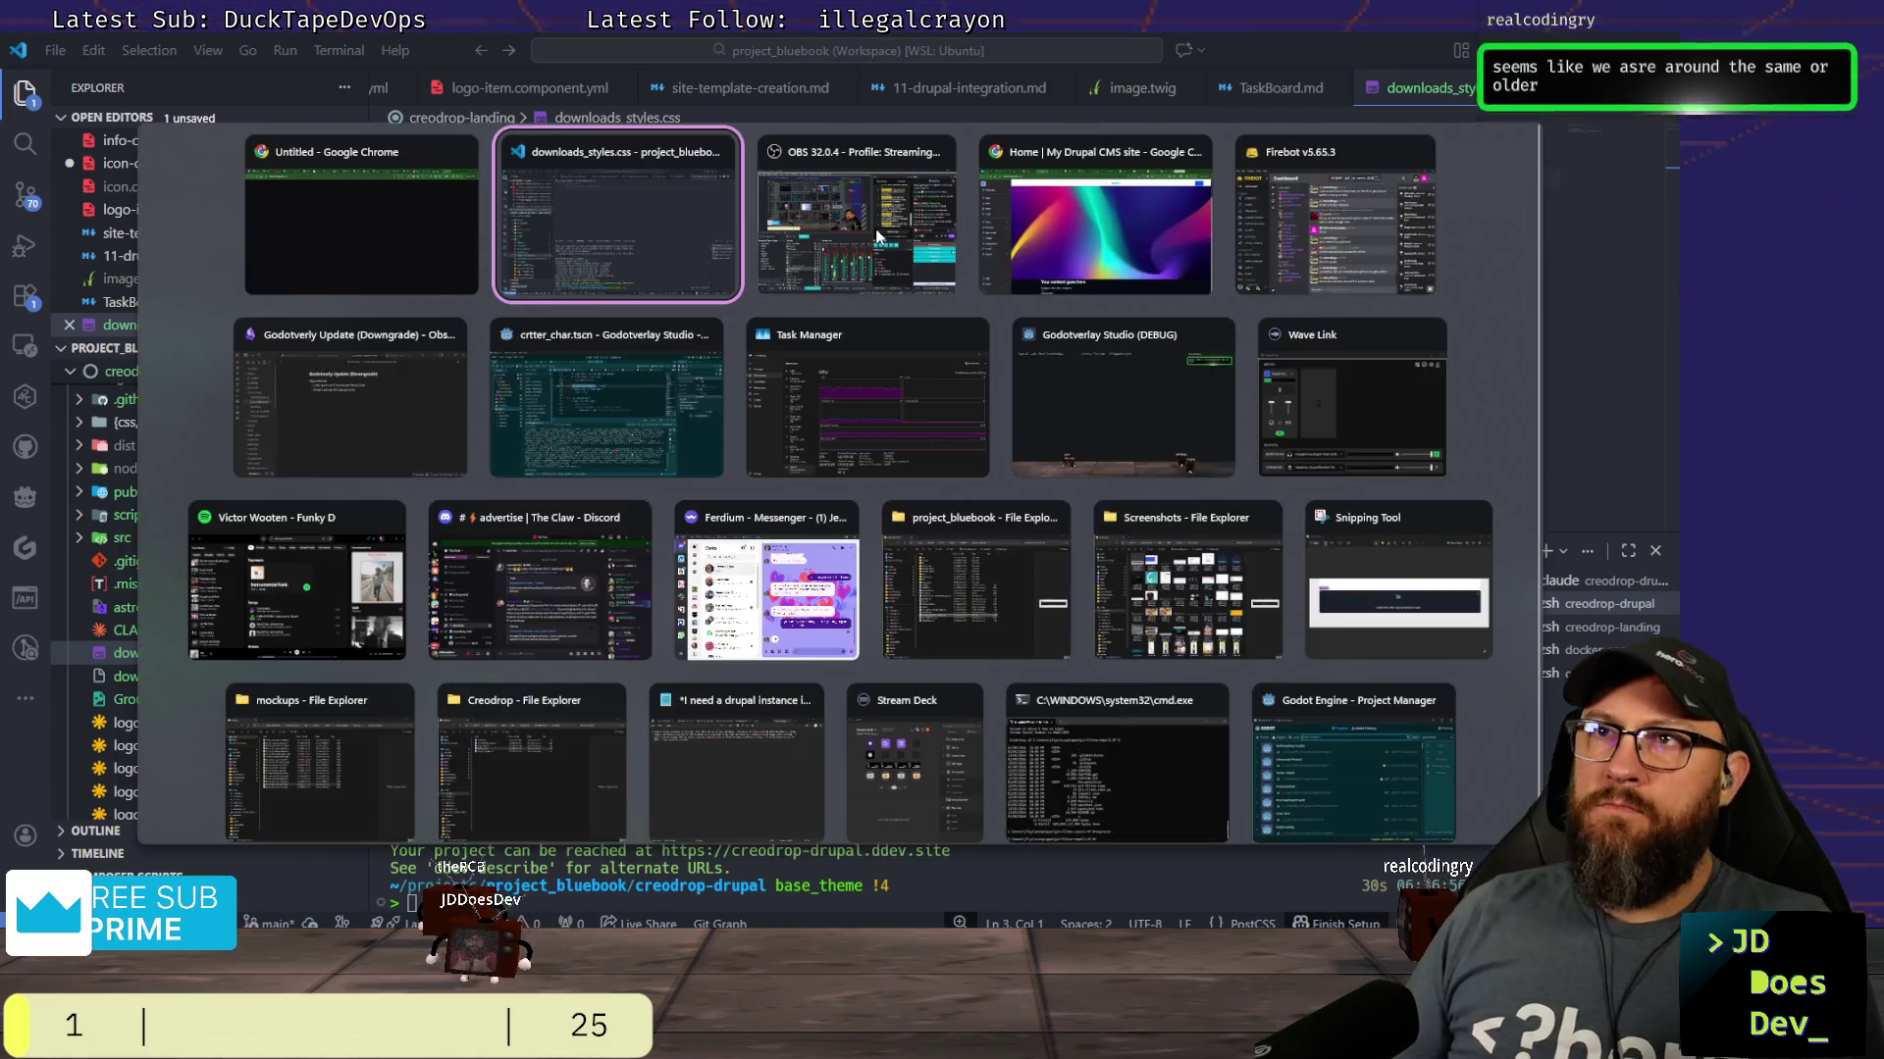
- In the Drupal CMS installer, keep the default site name and choose the Starter template
key("alt+Tab")
key("alt+Tab")
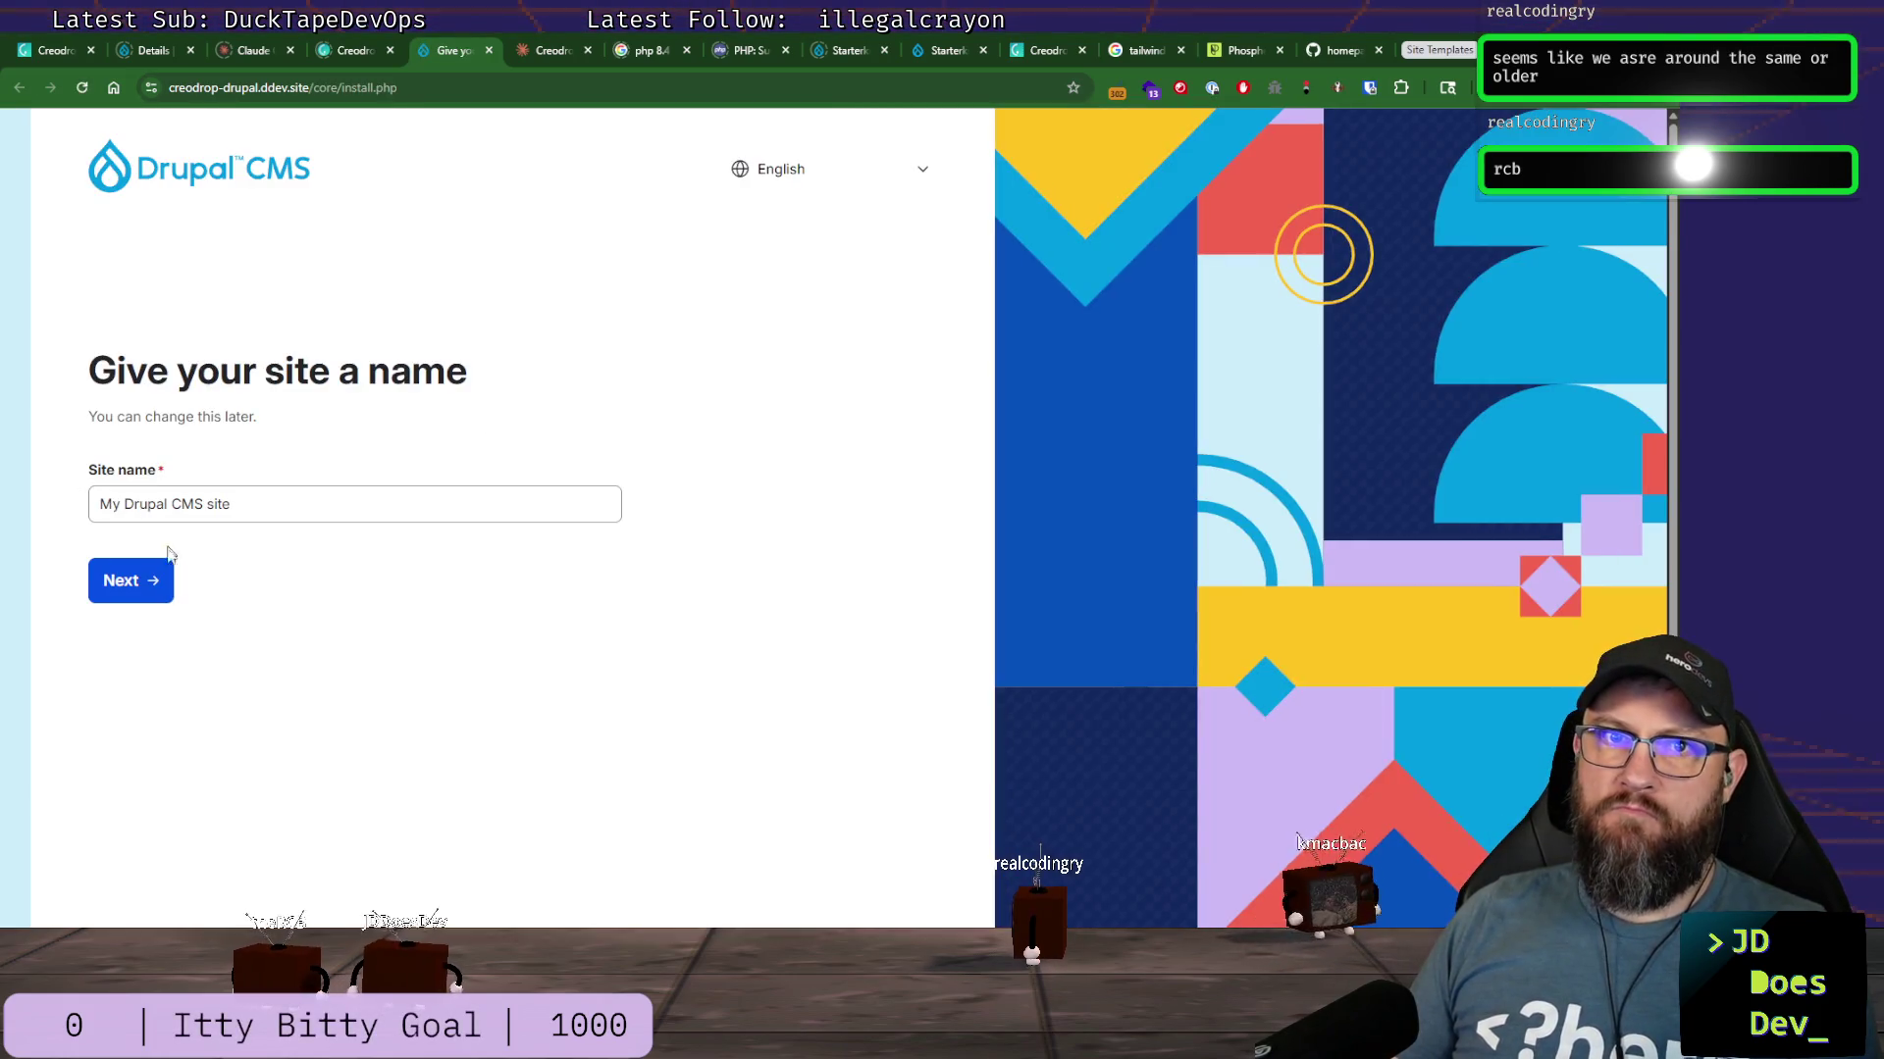
left_click(122, 584)
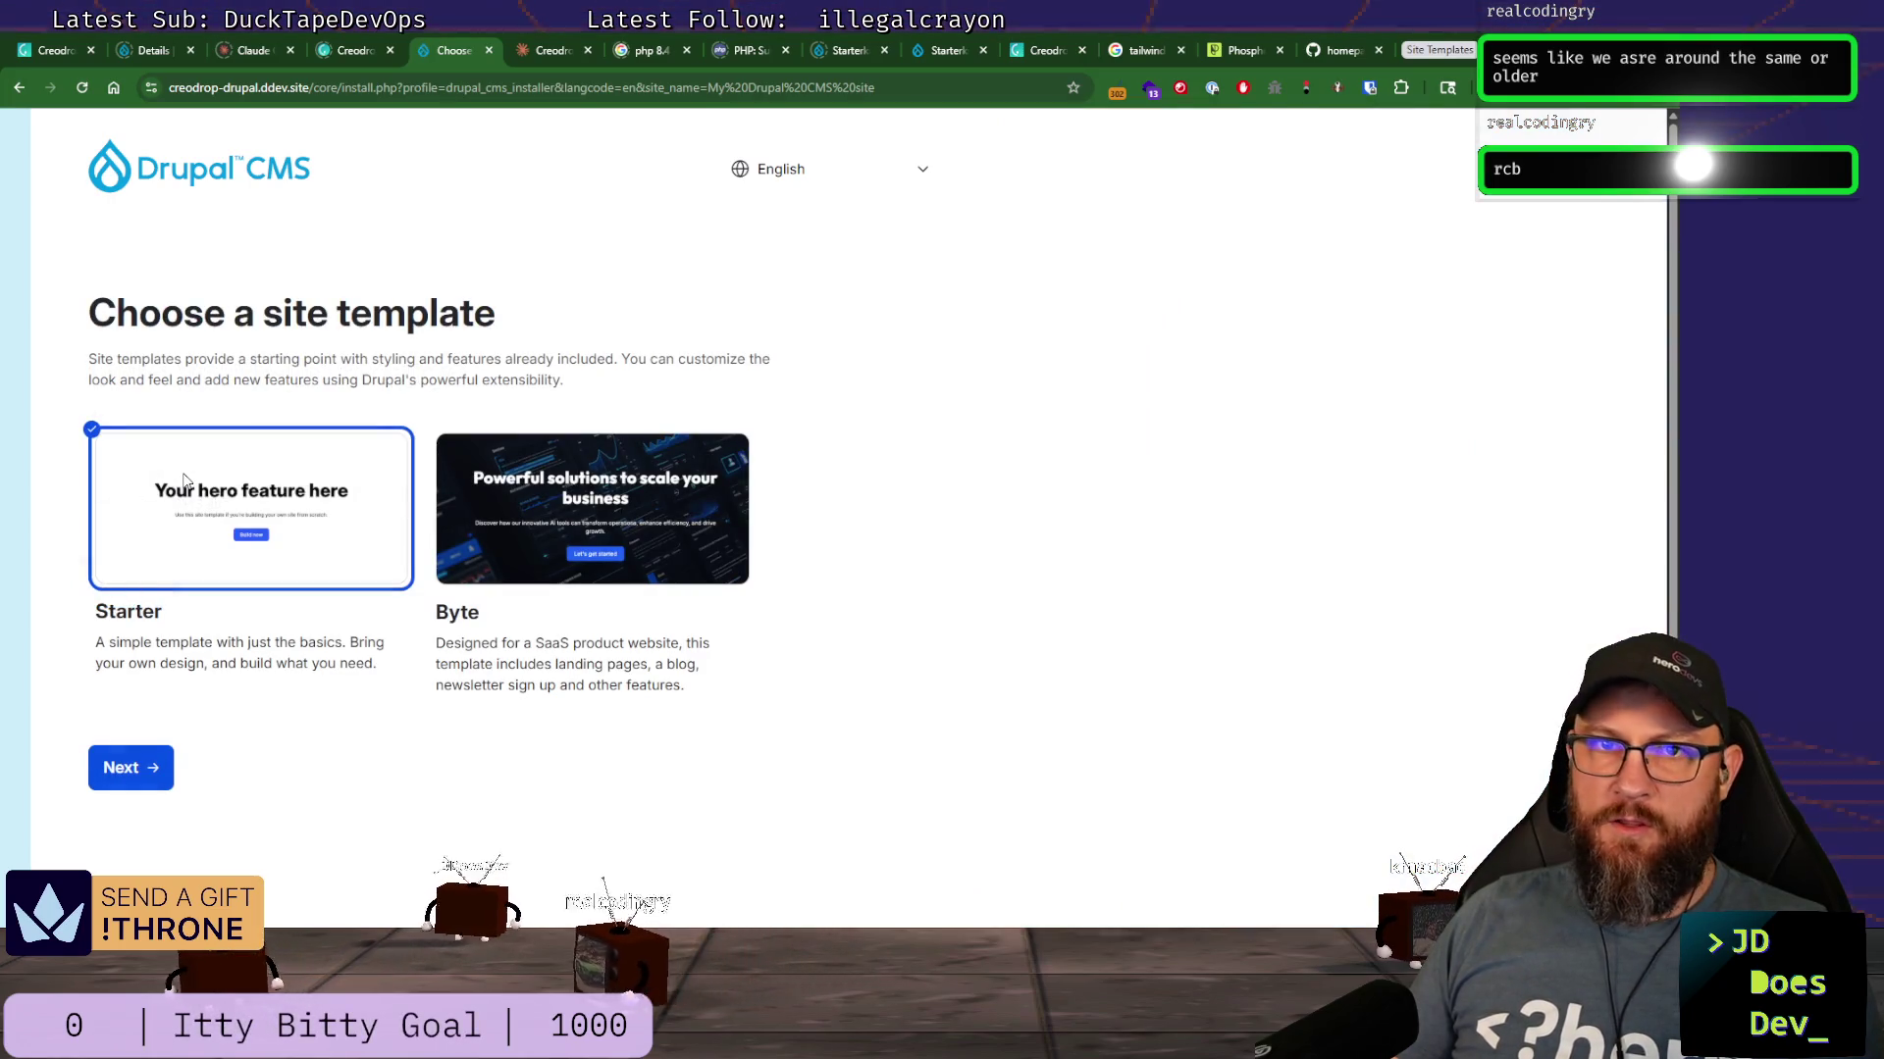
left_click(123, 767)
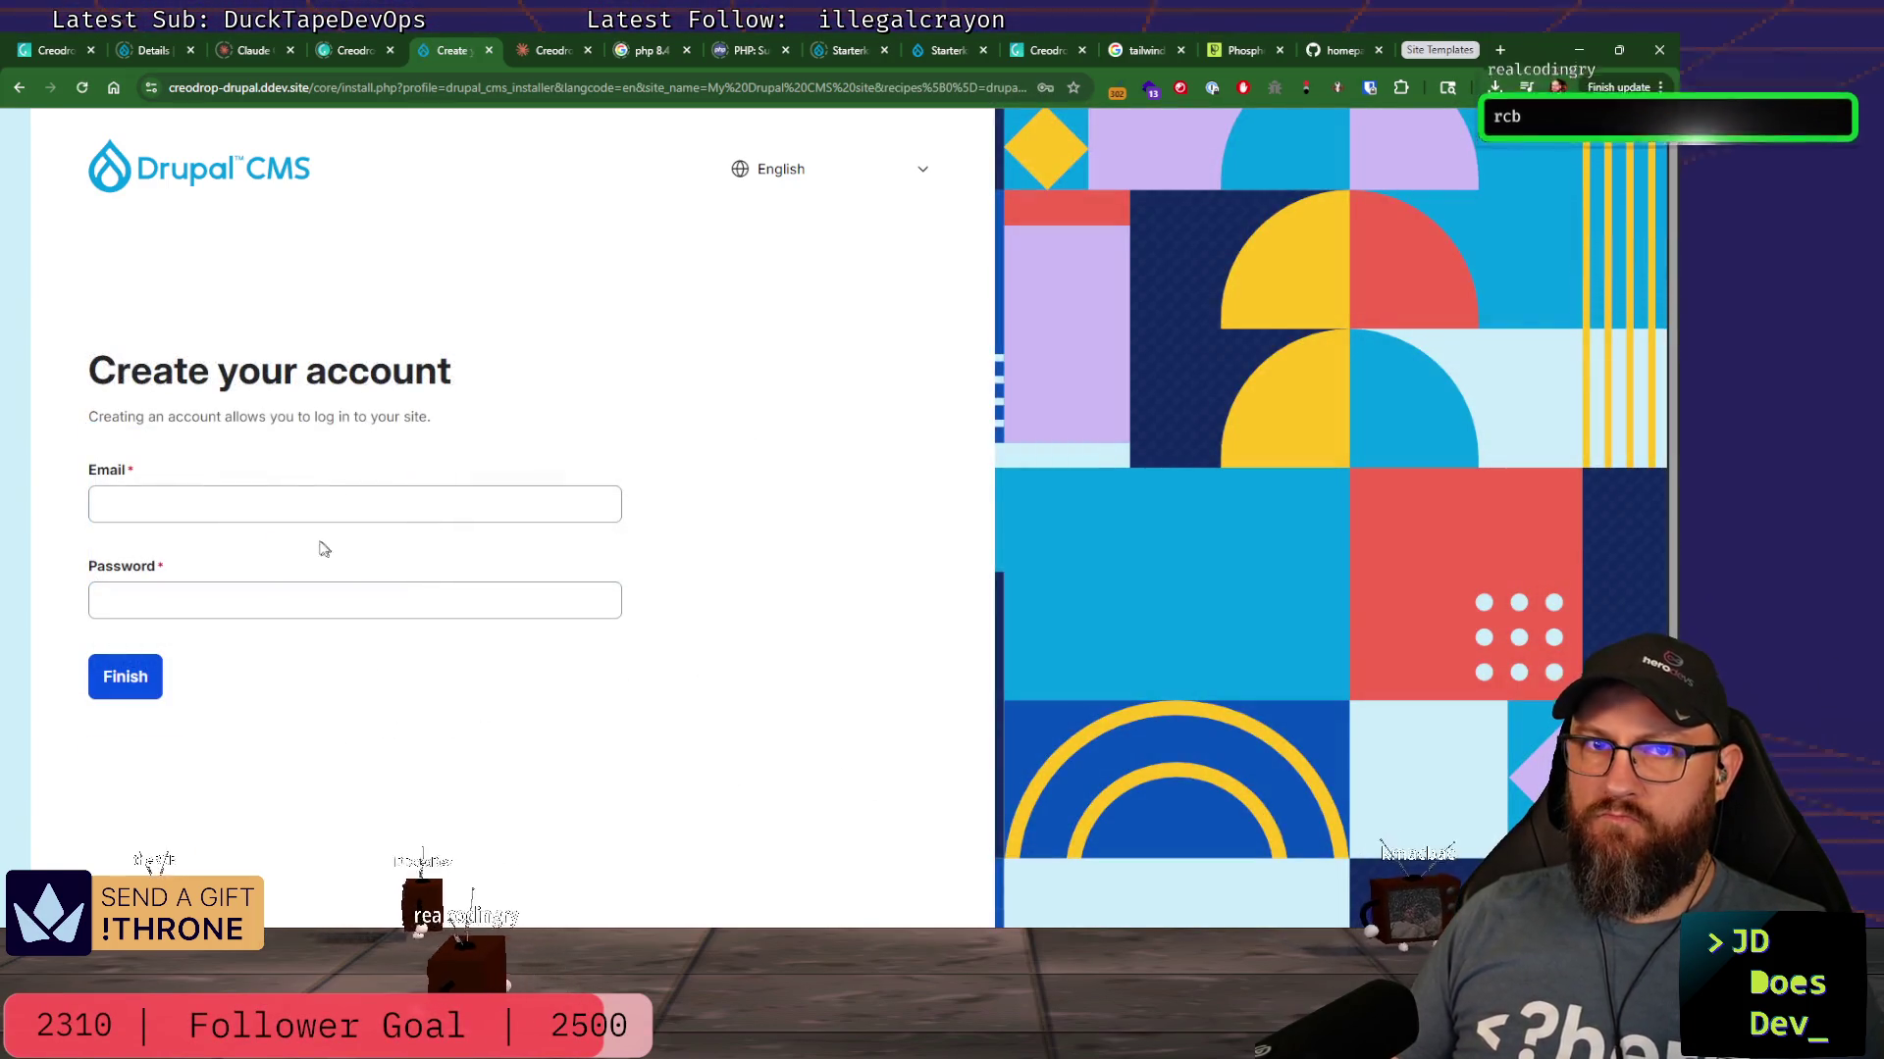
- Enter the admin account's e-mail and password, then submit to begin installation
left_click(284, 505)
type("a@a")
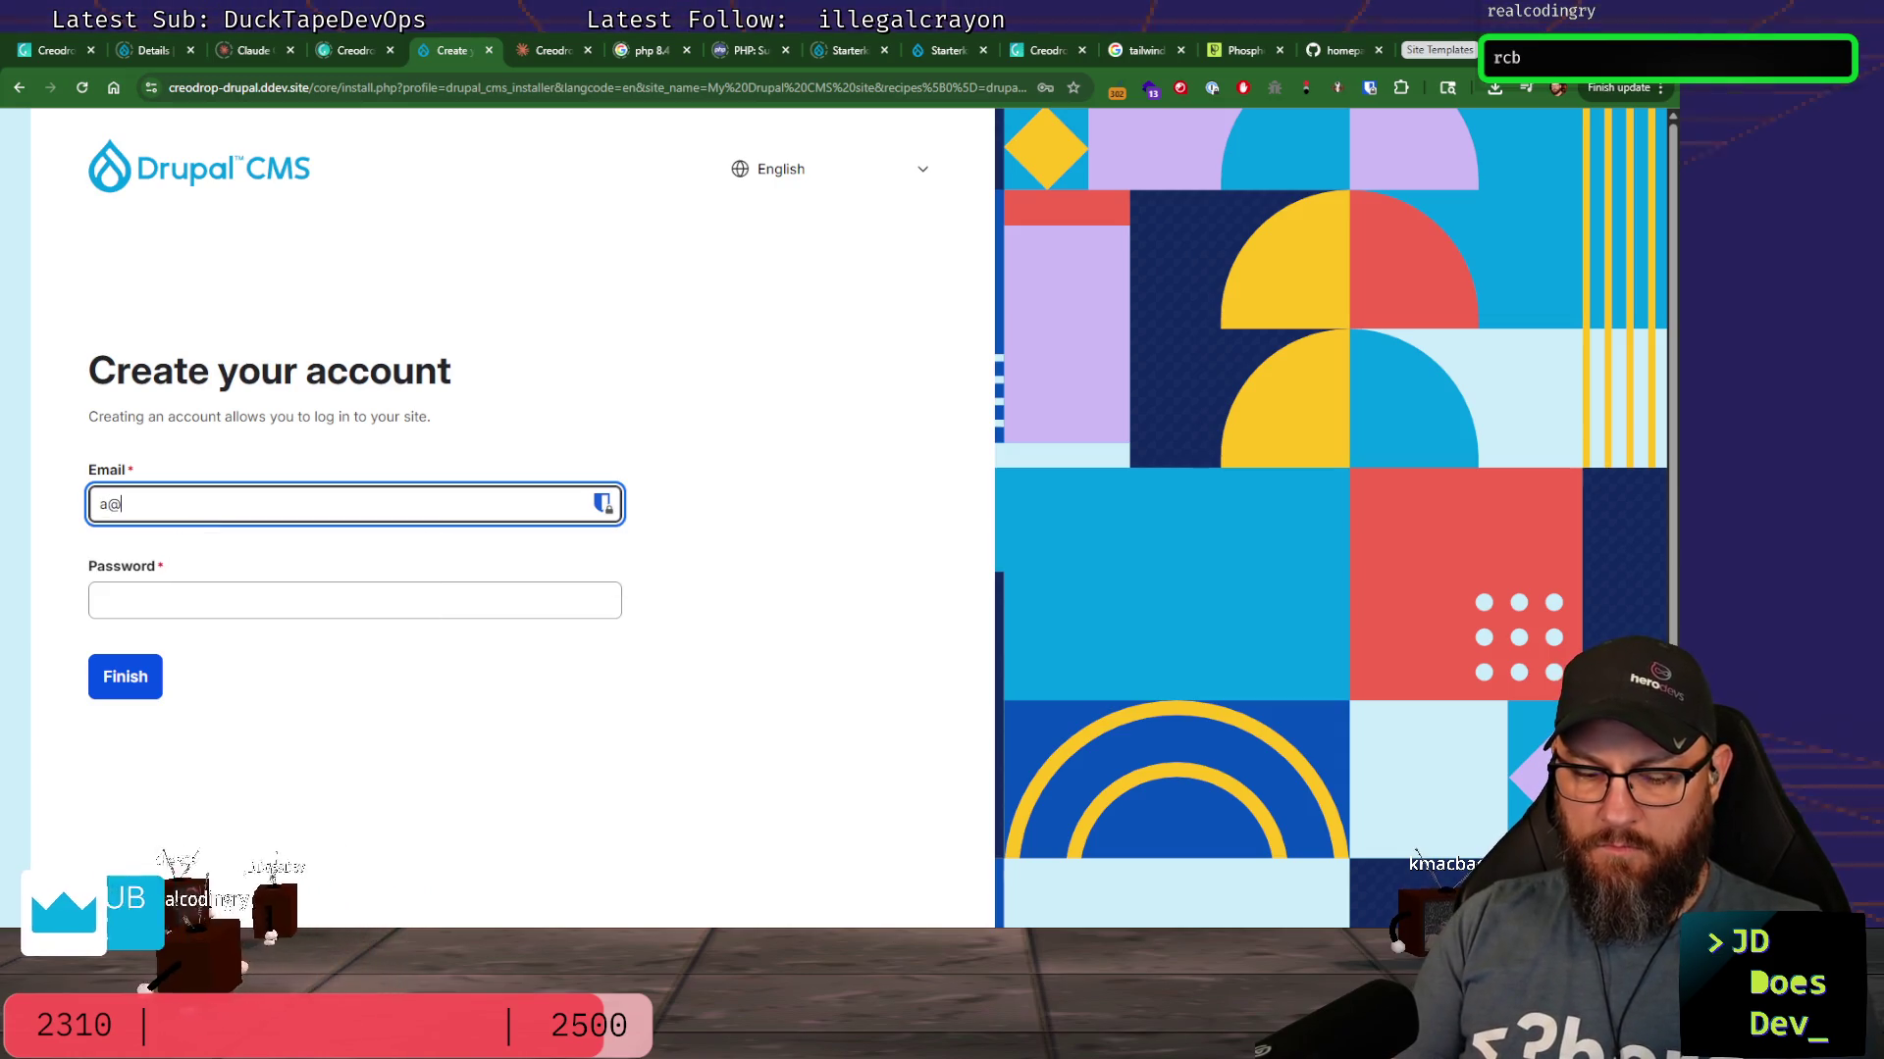
type(".co")
key("Tab")
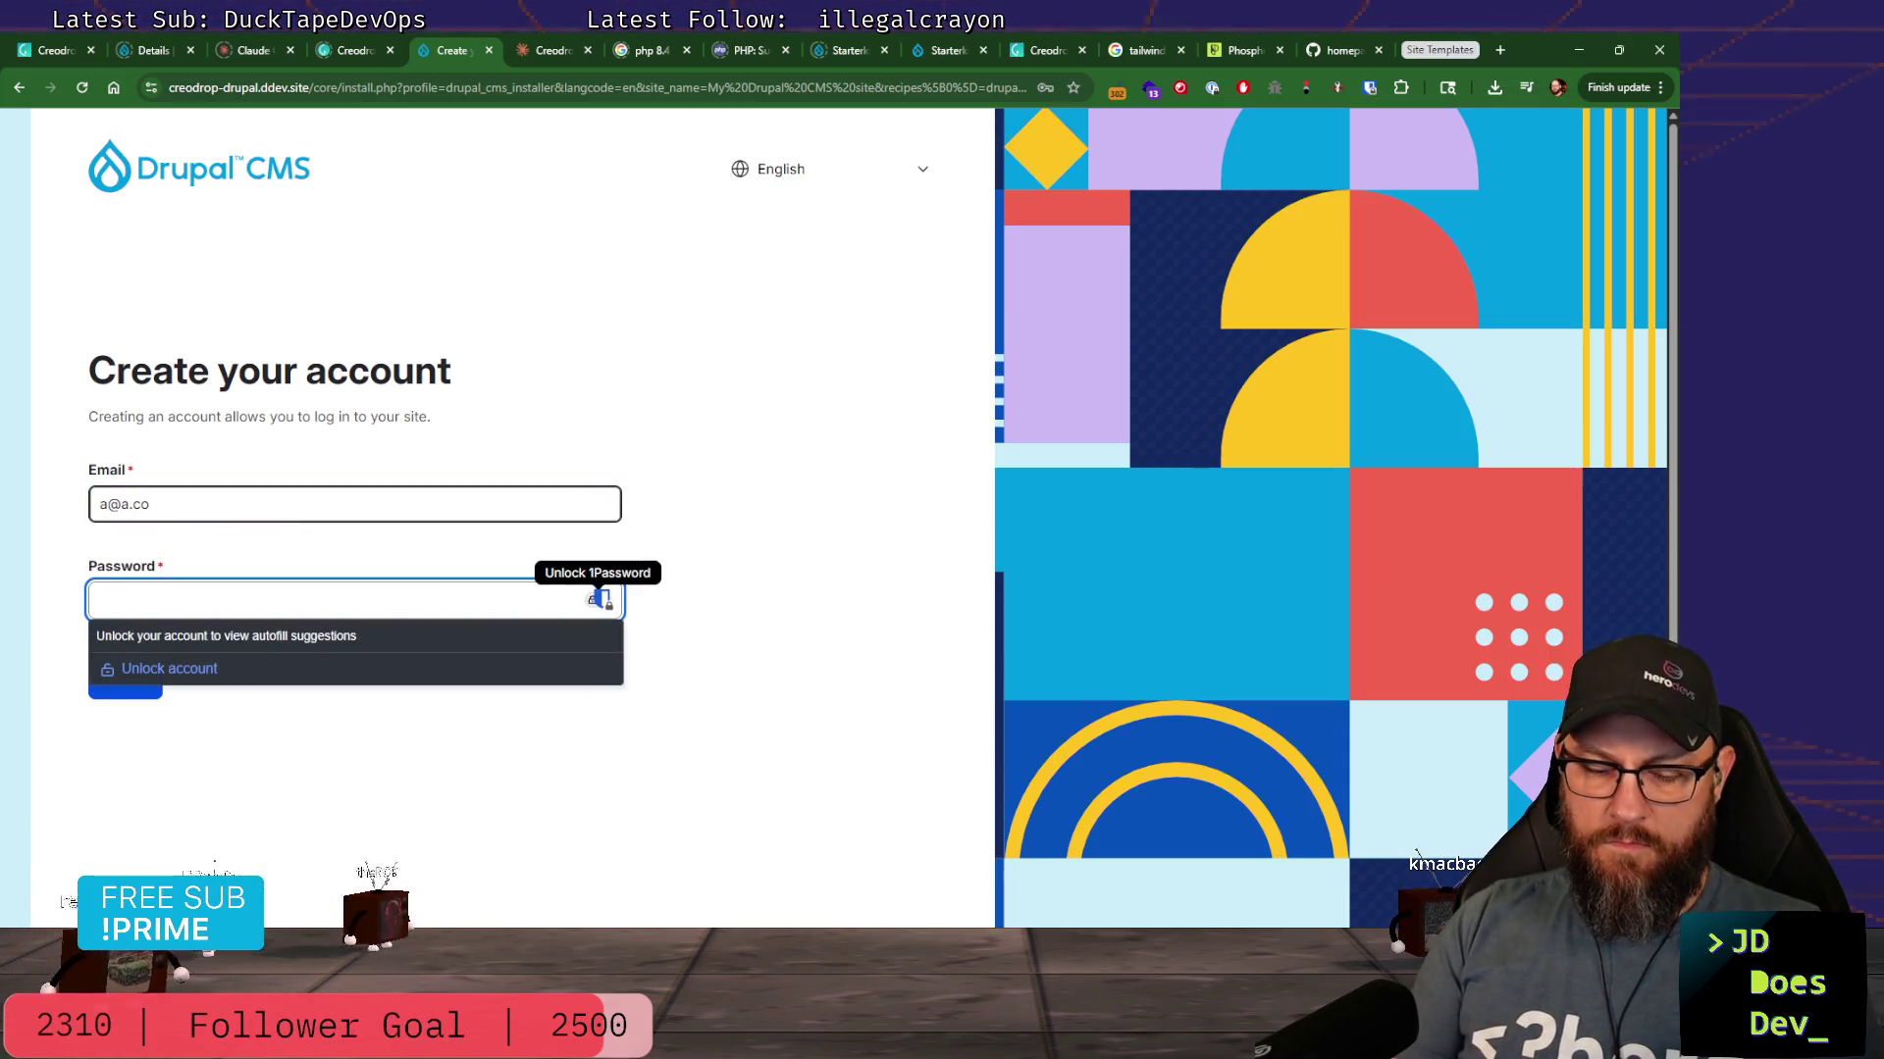
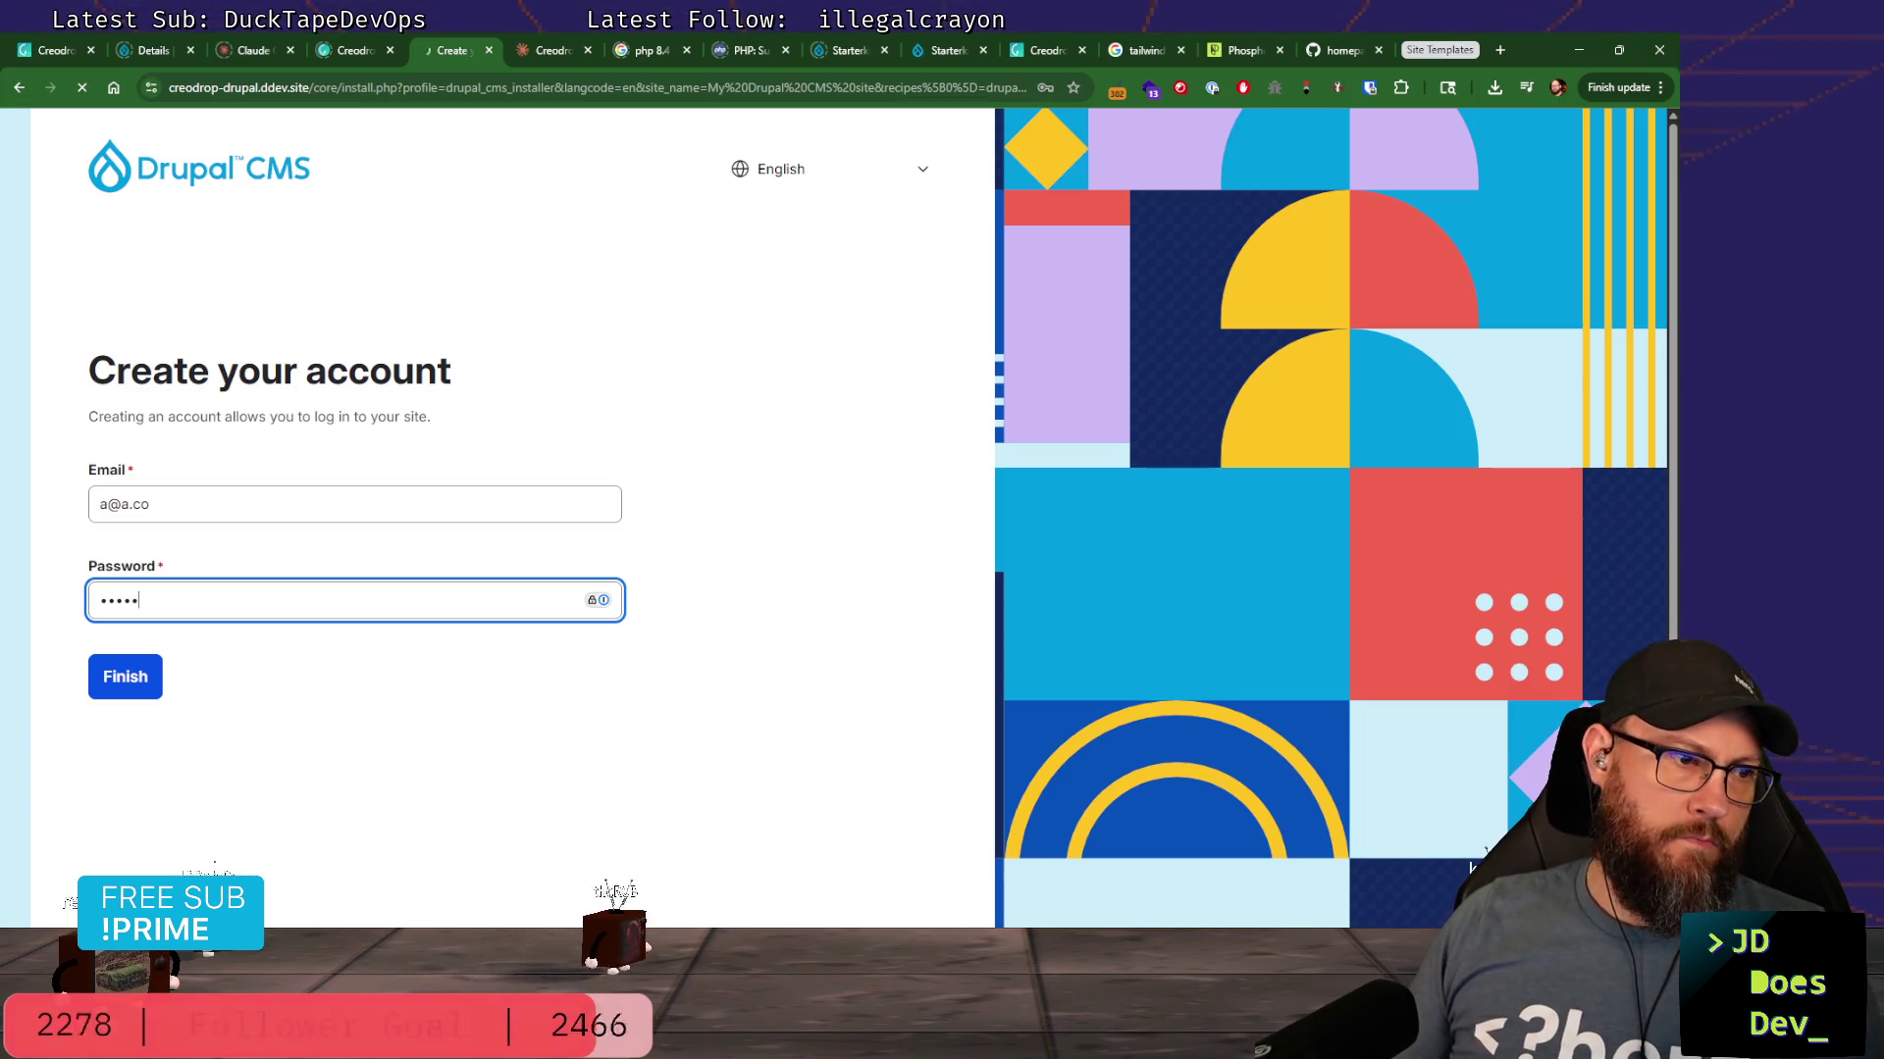
key("Return")
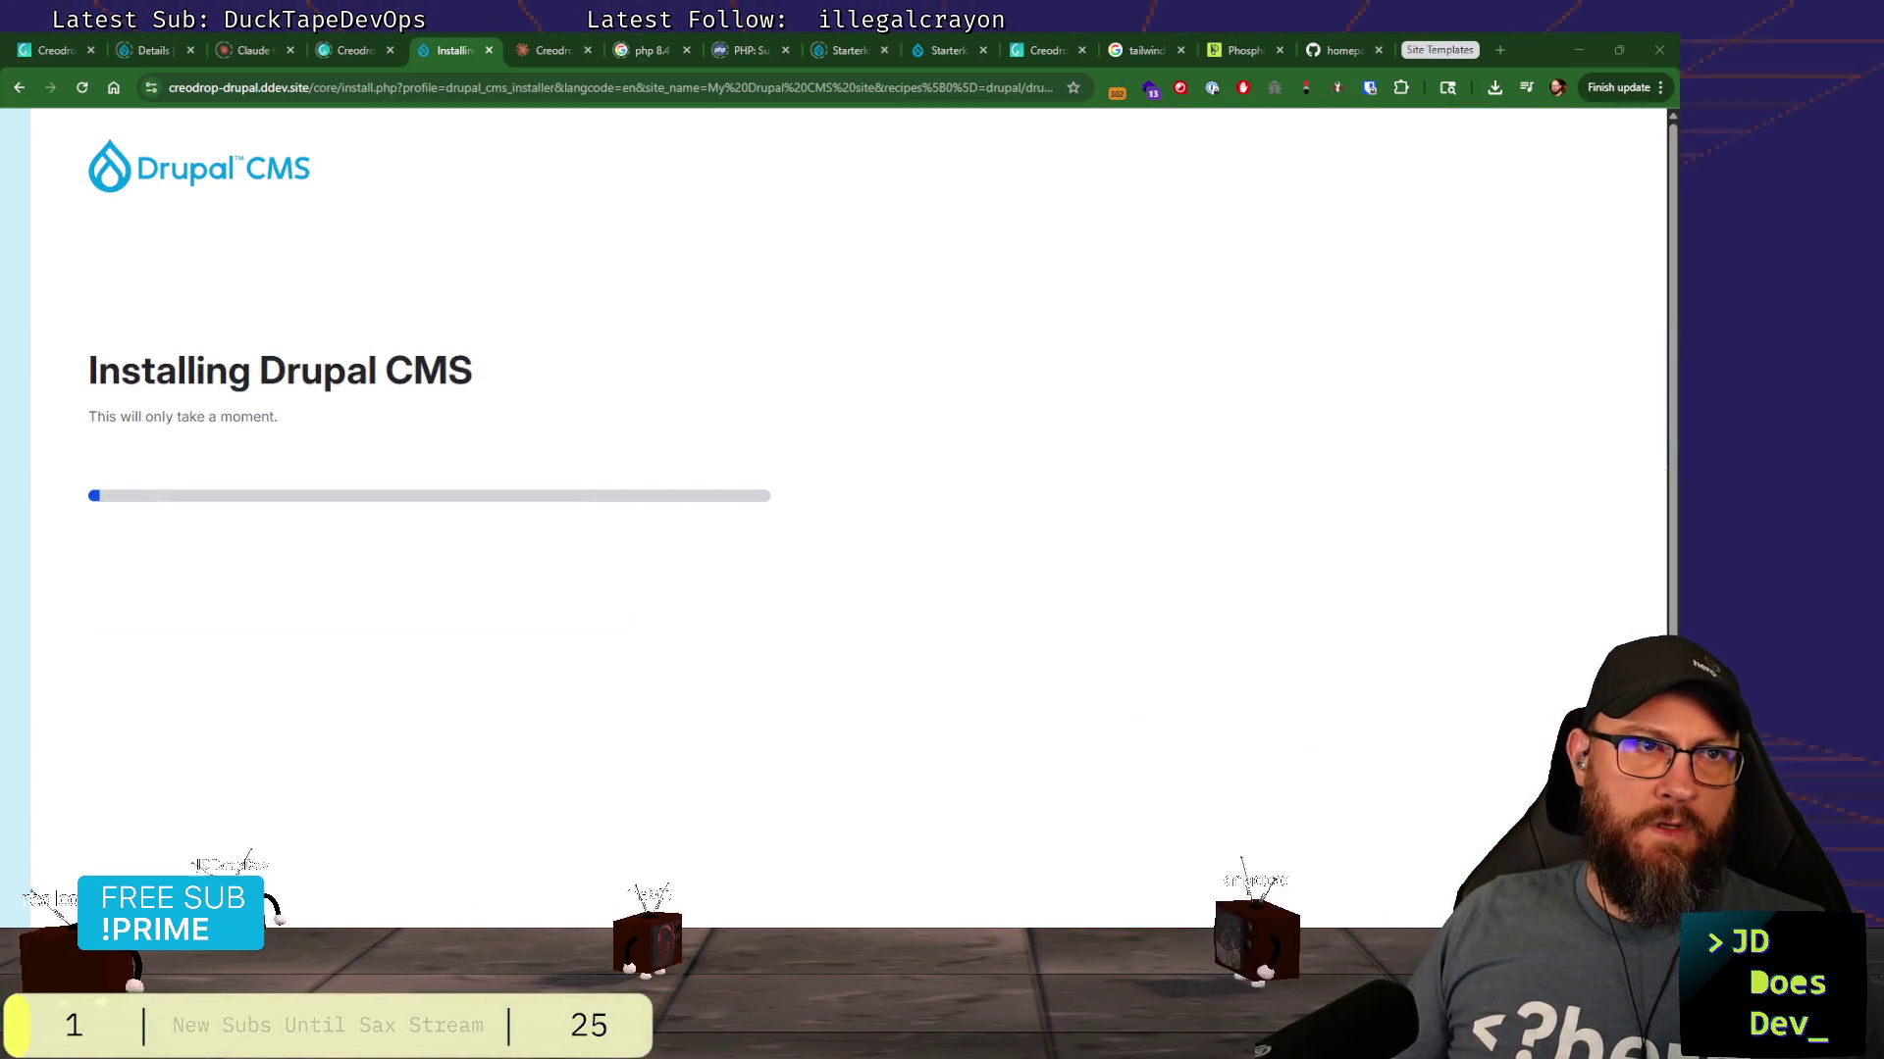